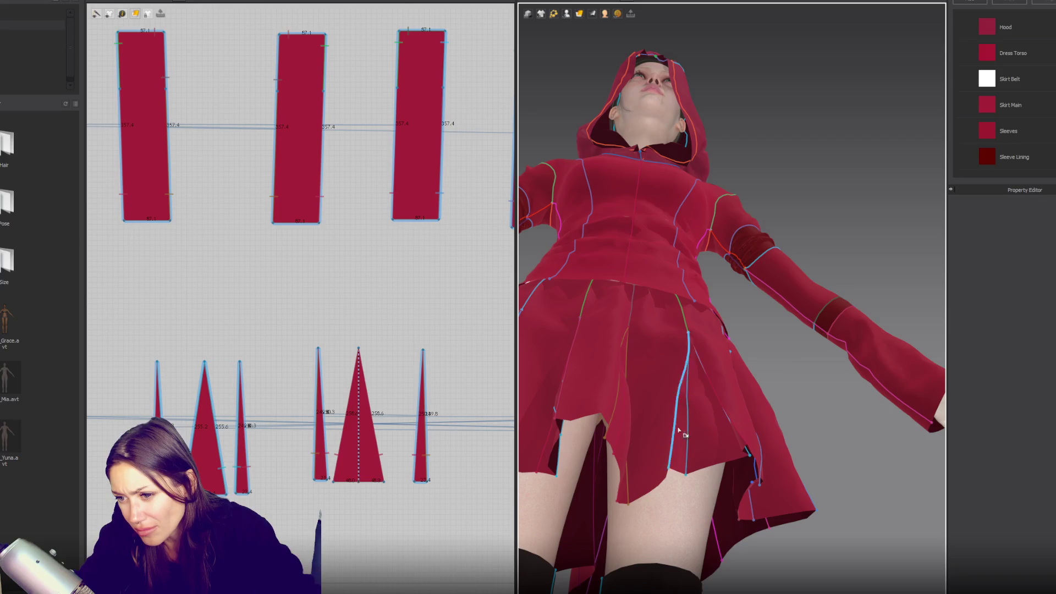
- Turn the first front pleat seam's fold angle up-right and test it with a quick simulation
{"action": "left_click", "coordinate": [688, 429]}
{"action": "mouse_move", "coordinate": [658, 425]}
{"action": "left_mouse_down"}
{"action": "mouse_move", "coordinate": [689, 410]}
{"action": "mouse_move", "coordinate": [718, 416]}
{"action": "left_mouse_up"}
{"action": "key", "text": "space"}
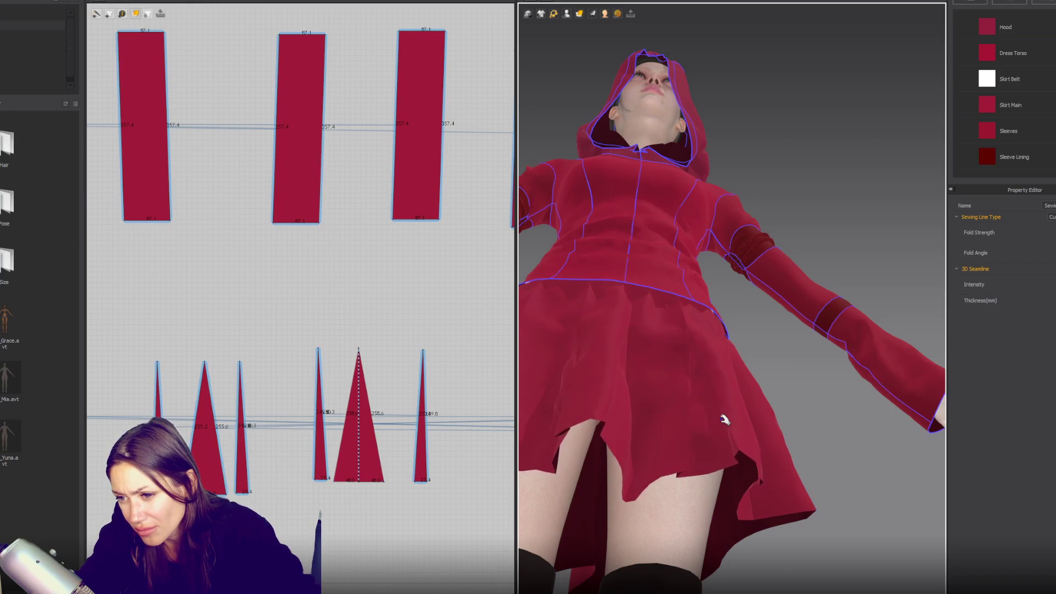
{"action": "key", "text": "space"}
- Select the neighbouring pleat seams, view the skirt from below and run the simulation
{"action": "left_click", "coordinate": [656, 445]}
{"action": "scroll", "coordinate": [656, 445], "scroll_direction": "up", "scroll_amount": 3}
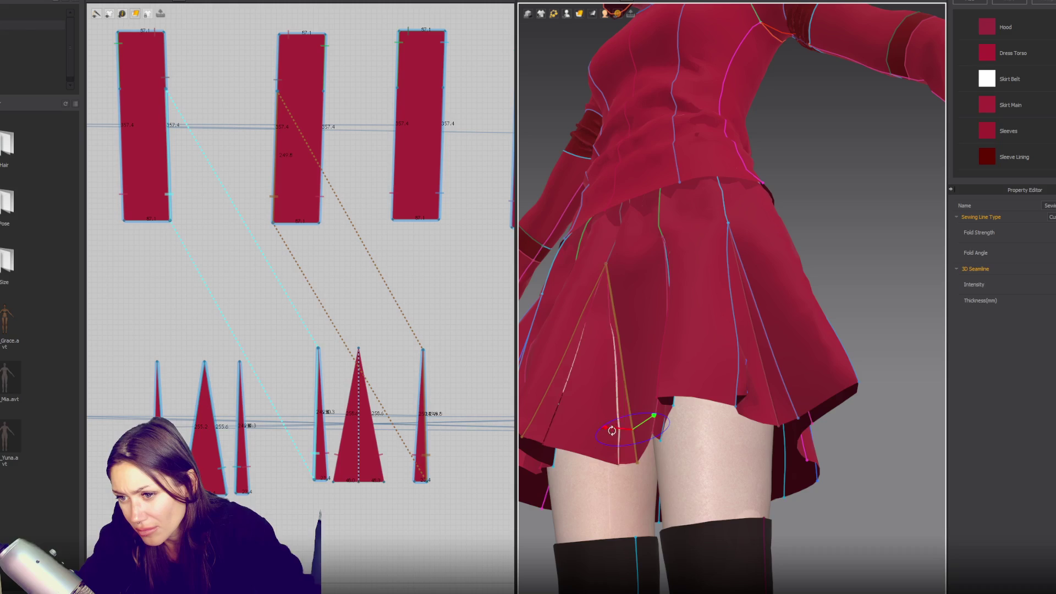
{"action": "left_click", "coordinate": [630, 449]}
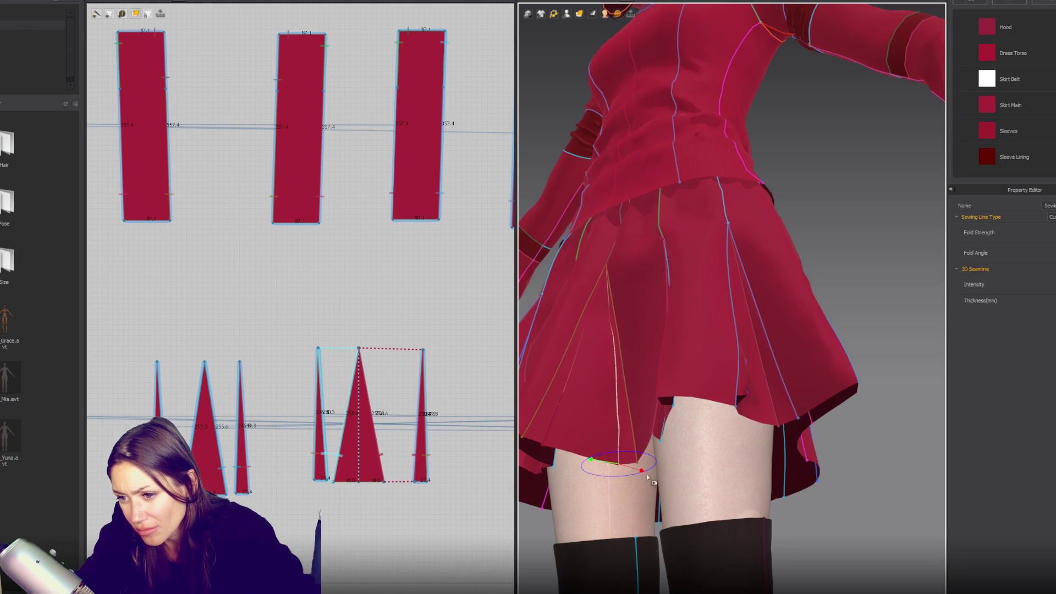
{"action": "right_click_drag", "start_coordinate": [625, 481], "coordinate": [641, 464]}
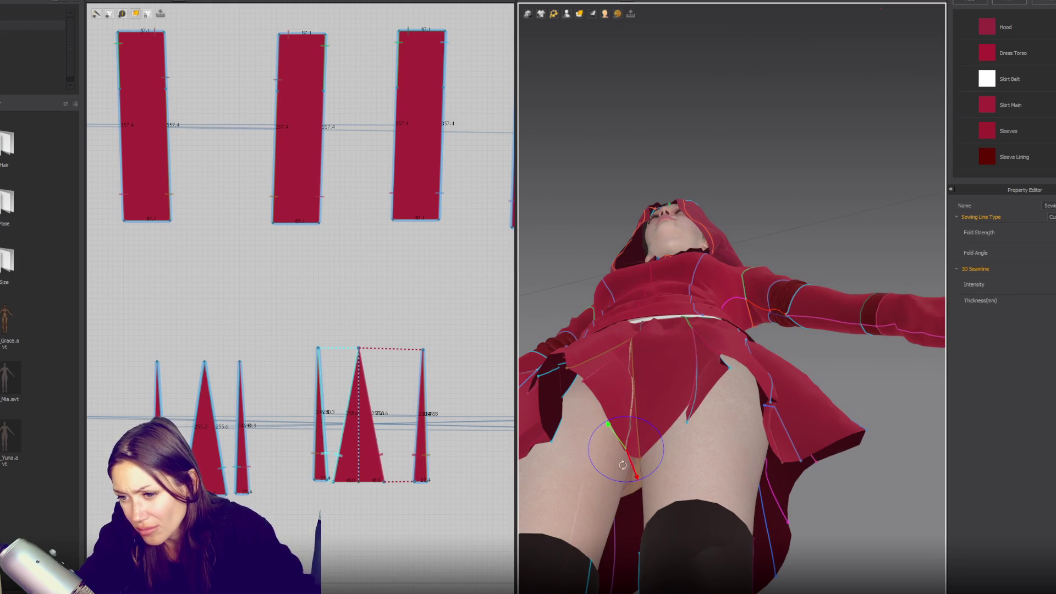
{"action": "key", "text": "space"}
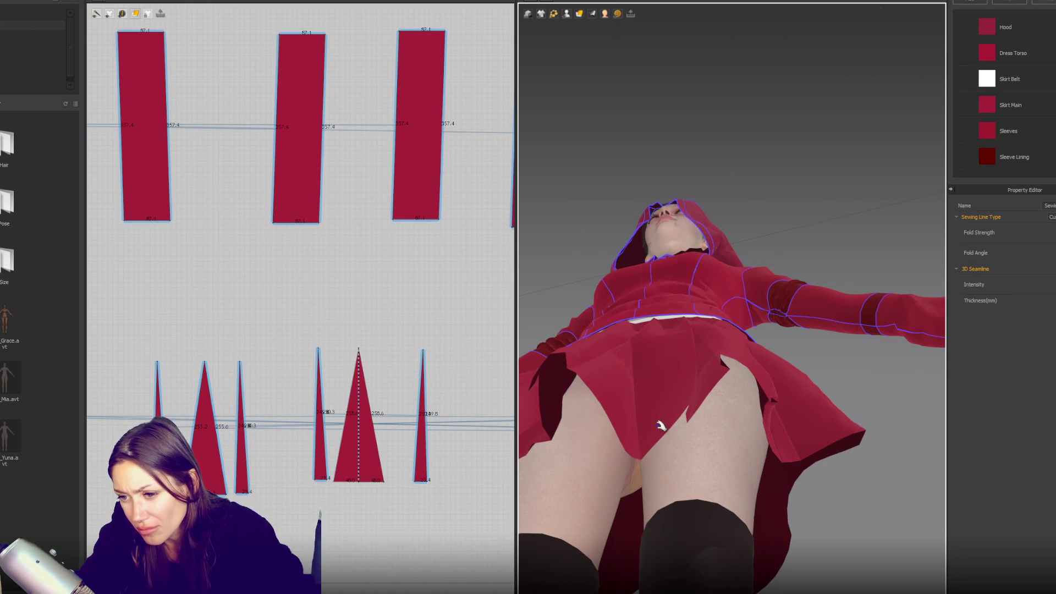
- Check the triangle insert from the front and simulate so the pleats settle
{"action": "left_click", "coordinate": [618, 401]}
{"action": "mouse_move", "coordinate": [618, 401]}
{"action": "right_mouse_down"}
{"action": "mouse_move", "coordinate": [631, 416]}
{"action": "mouse_move", "coordinate": [643, 412]}
{"action": "right_mouse_up"}
{"action": "left_click", "coordinate": [631, 416]}
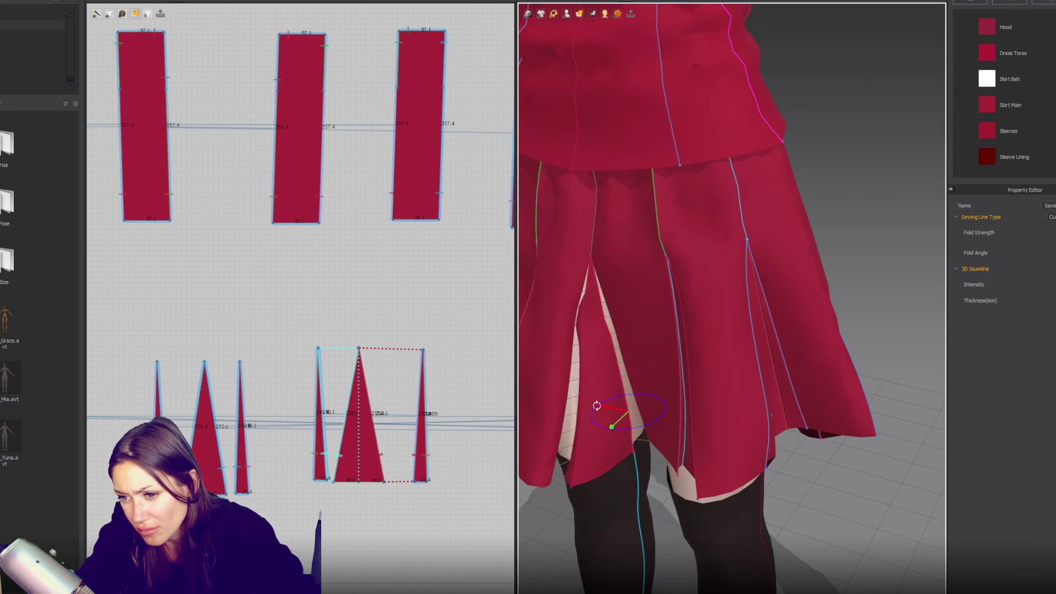
{"action": "key", "text": "space"}
{"action": "key", "text": "space"}
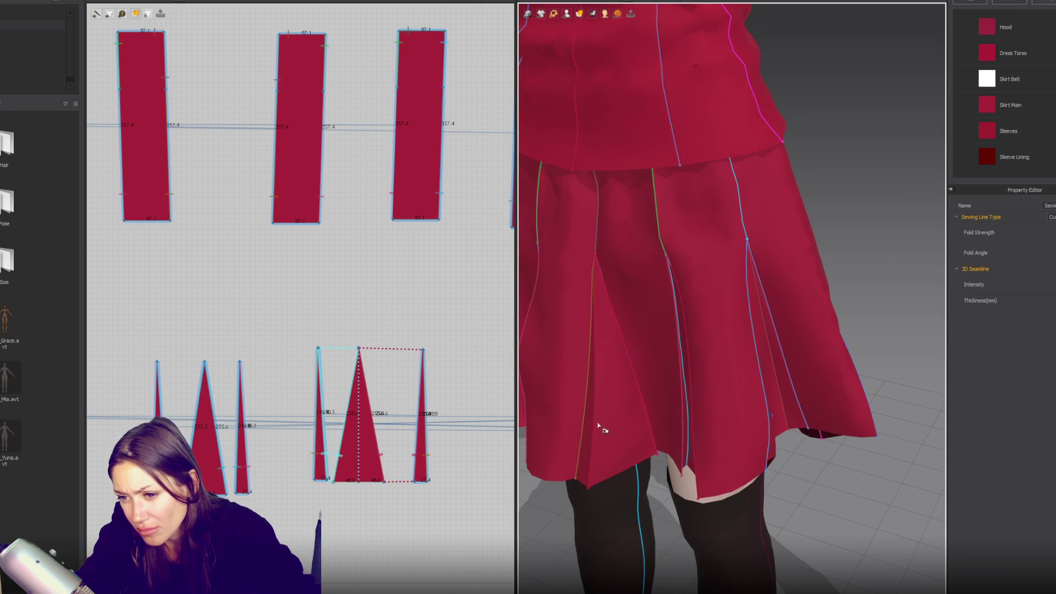
{"action": "left_click", "coordinate": [612, 421]}
{"action": "right_click_drag", "start_coordinate": [612, 420], "coordinate": [587, 446]}
- Return to seam editing and swing the left pleat seam's fold angle to open the fold
{"action": "left_click", "coordinate": [584, 445]}
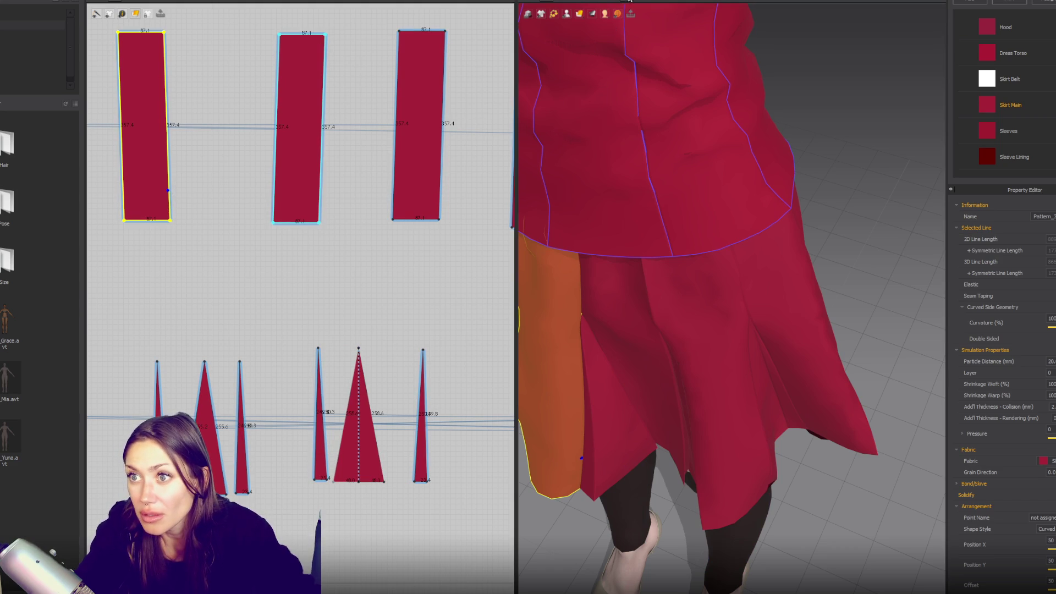
{"action": "key", "text": "b"}
{"action": "left_click", "coordinate": [584, 422]}
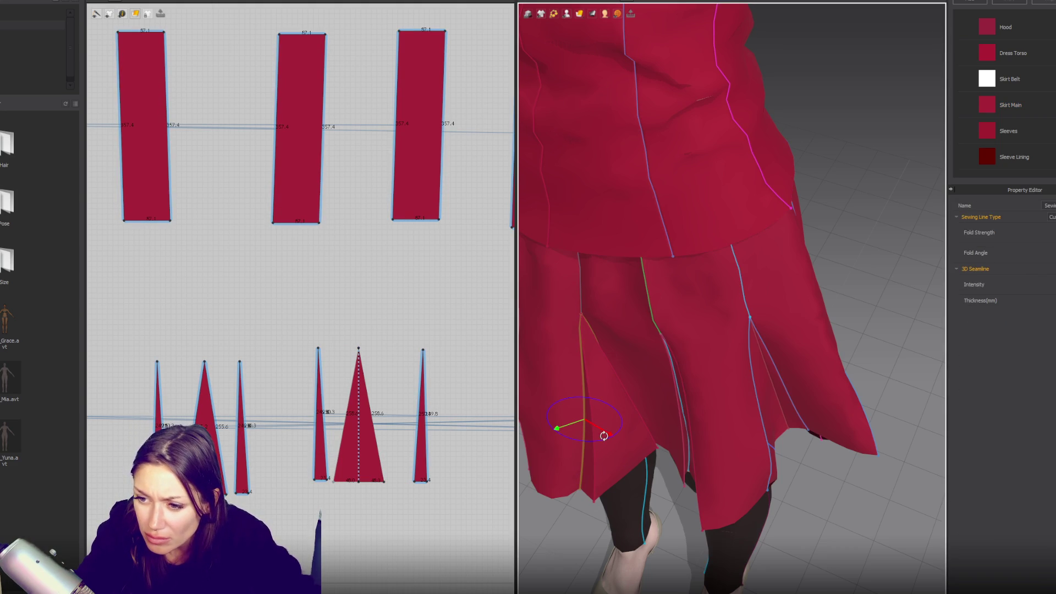
{"action": "left_click_drag", "start_coordinate": [608, 398], "coordinate": [577, 388]}
{"action": "left_click", "coordinate": [598, 453]}
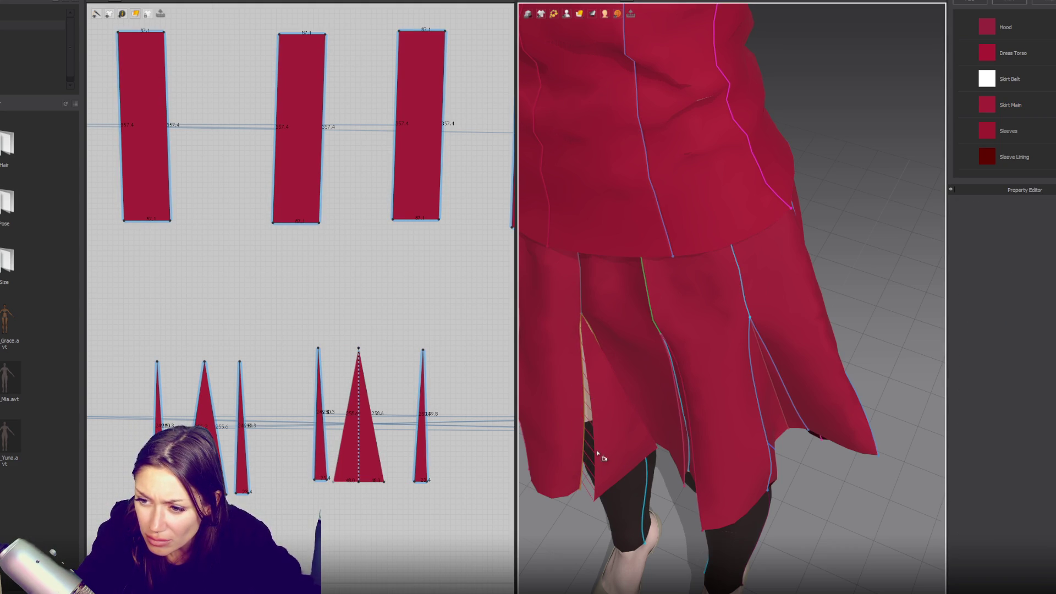
- Flip the next pleat seam's fold angle to the other side and check the hem from below
{"action": "left_click", "coordinate": [587, 432]}
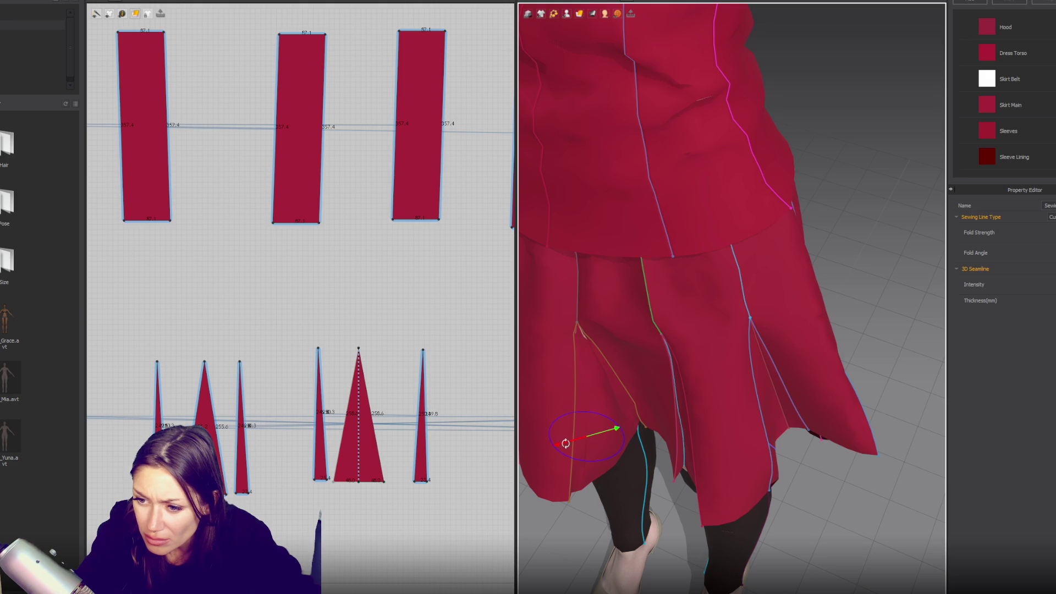
{"action": "left_click", "coordinate": [608, 431]}
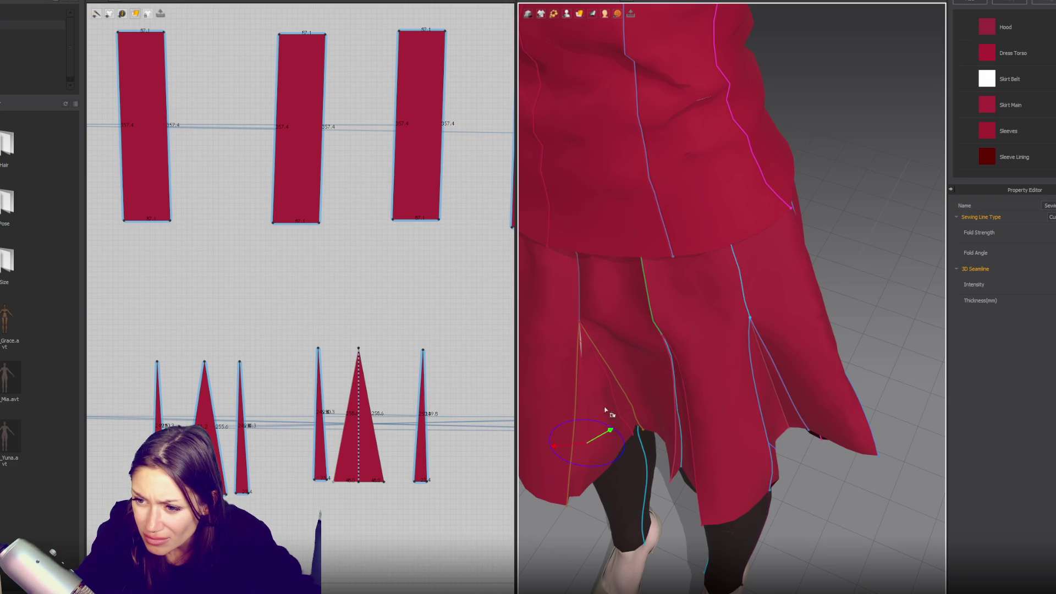
{"action": "right_click_drag", "start_coordinate": [632, 409], "coordinate": [693, 402]}
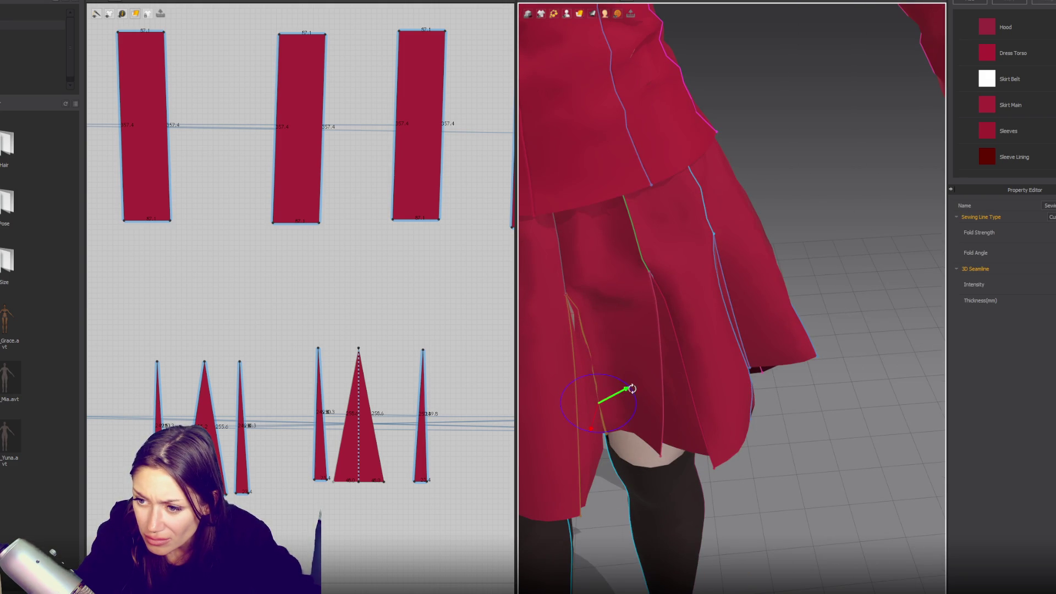
{"action": "mouse_move", "coordinate": [589, 425]}
{"action": "left_mouse_down"}
{"action": "mouse_move", "coordinate": [552, 398]}
{"action": "mouse_move", "coordinate": [615, 422]}
{"action": "left_mouse_up"}
{"action": "mouse_move", "coordinate": [627, 368]}
{"action": "right_mouse_down"}
{"action": "mouse_move", "coordinate": [596, 261]}
{"action": "mouse_move", "coordinate": [647, 457]}
{"action": "right_mouse_up"}
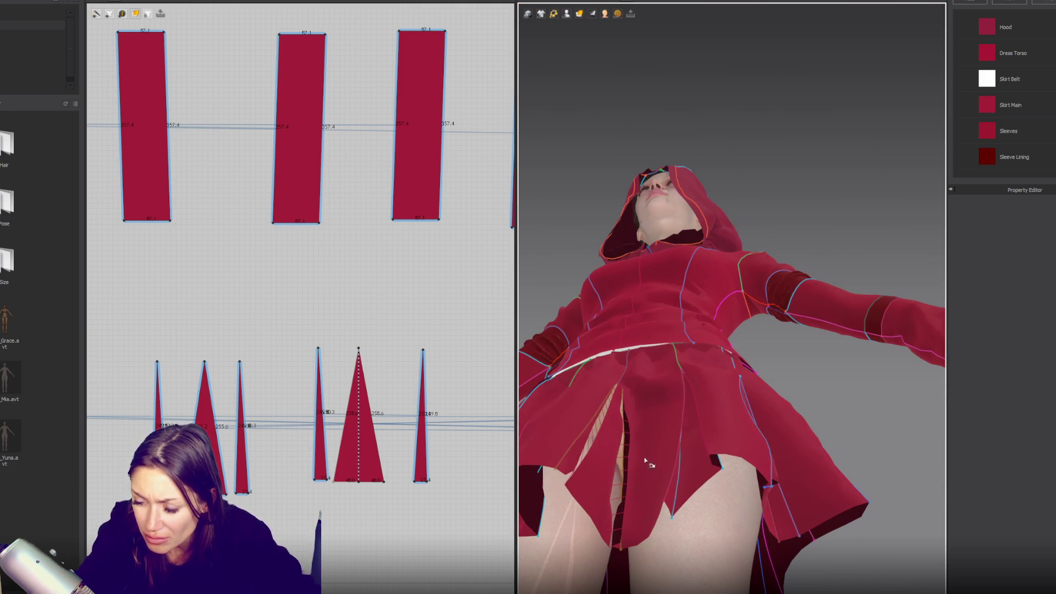
- Adjust the orange pleat seam so its fold and the skirt slit close
{"action": "left_click", "coordinate": [594, 439]}
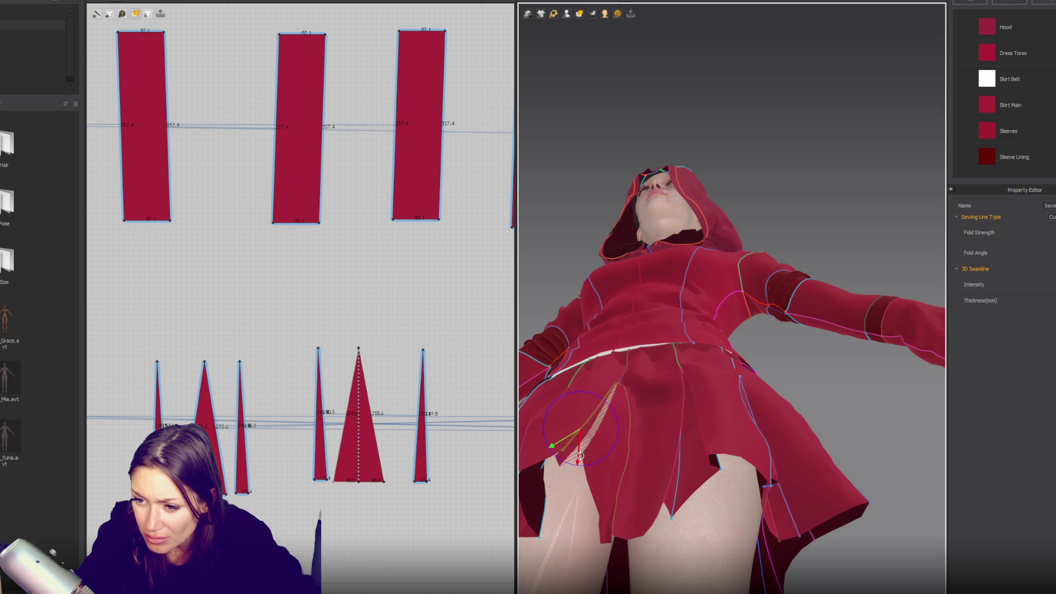
{"action": "left_click", "coordinate": [570, 456]}
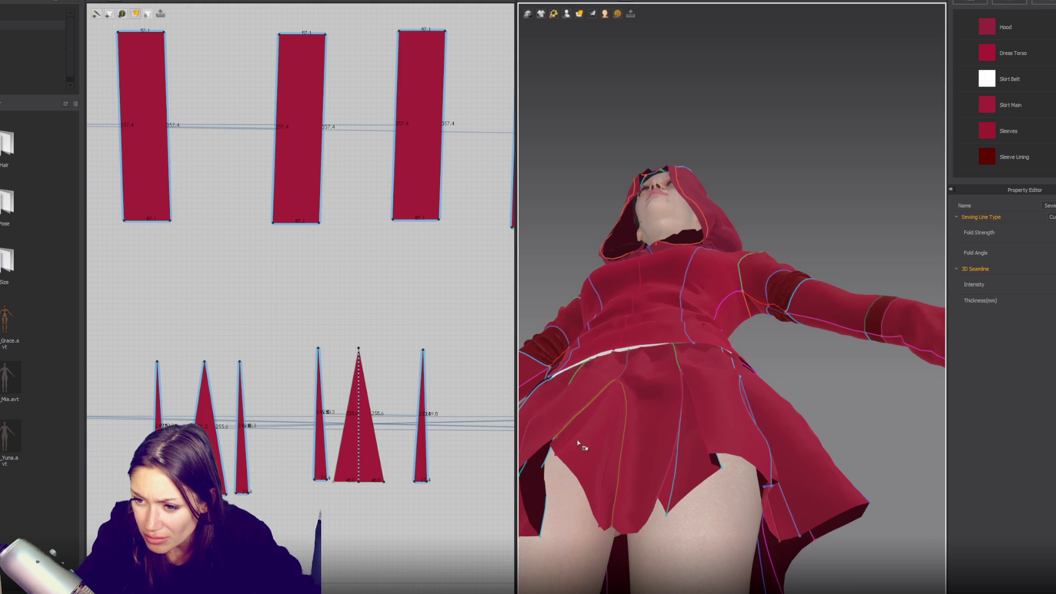
{"action": "left_click", "coordinate": [585, 436]}
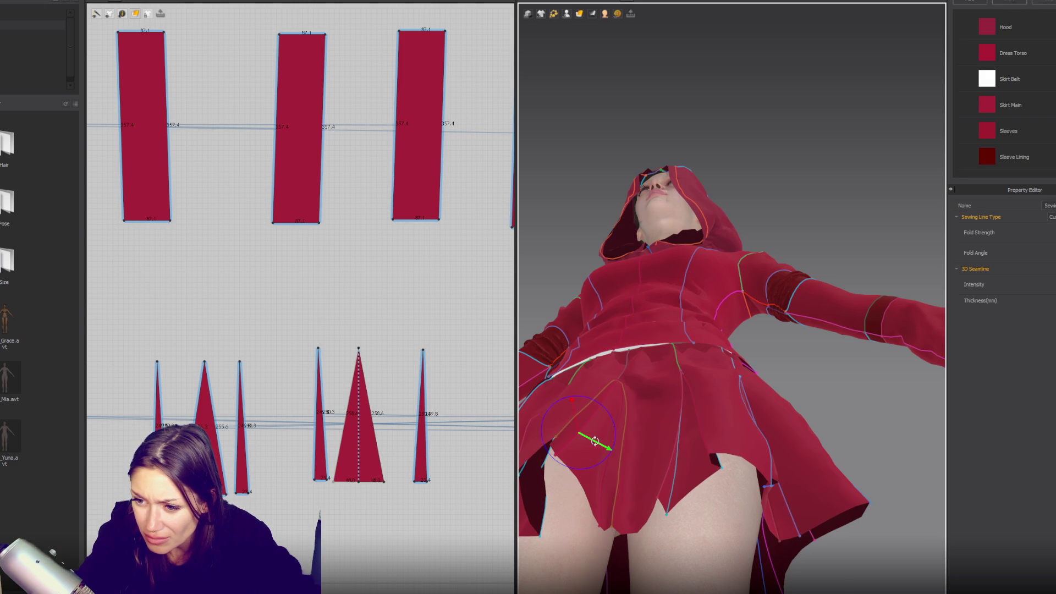
{"action": "left_click", "coordinate": [574, 426]}
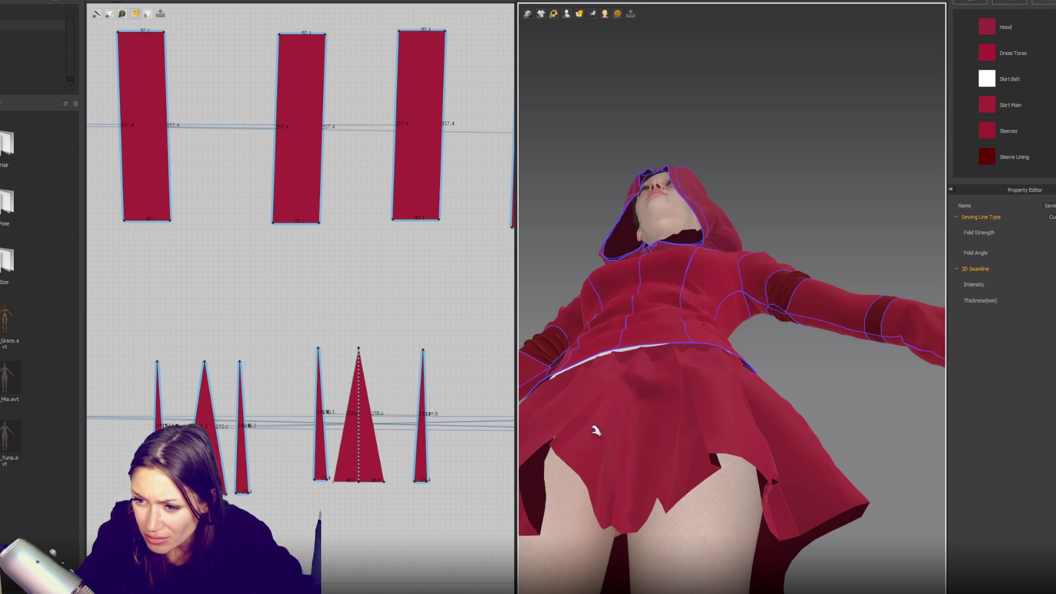
{"action": "right_click_drag", "start_coordinate": [600, 426], "coordinate": [644, 420]}
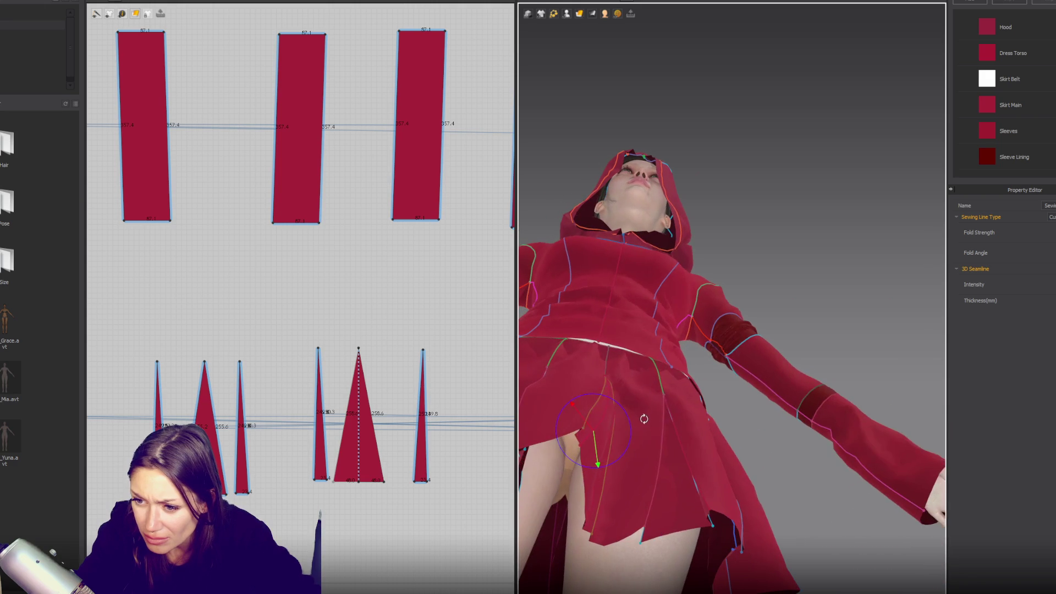
{"action": "left_click", "coordinate": [610, 434]}
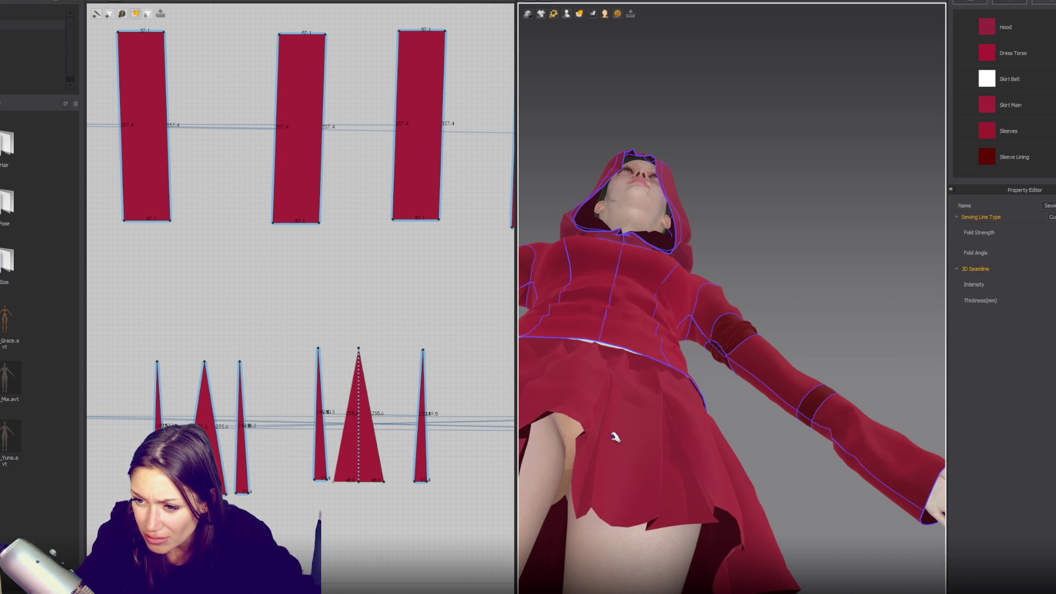
- Close another side pleat seam's slit, then view the skirt and sleeve from the side
{"action": "key", "text": "Escape"}
{"action": "mouse_move", "coordinate": [594, 512]}
{"action": "right_mouse_down"}
{"action": "mouse_move", "coordinate": [587, 500]}
{"action": "mouse_move", "coordinate": [599, 488]}
{"action": "right_mouse_up"}
{"action": "left_click", "coordinate": [587, 500]}
{"action": "left_click", "coordinate": [599, 491]}
{"action": "mouse_move", "coordinate": [717, 478]}
{"action": "right_mouse_down"}
{"action": "mouse_move", "coordinate": [682, 437]}
{"action": "mouse_move", "coordinate": [587, 432]}
{"action": "right_mouse_up"}
{"action": "mouse_move", "coordinate": [577, 372]}
{"action": "right_mouse_down"}
{"action": "mouse_move", "coordinate": [617, 407]}
{"action": "mouse_move", "coordinate": [636, 360]}
{"action": "right_mouse_up"}
- Select the skirt-slit seams and restart the cloth simulation on the Skirt Main panel
{"action": "left_click", "coordinate": [601, 401]}
{"action": "left_click", "coordinate": [650, 378]}
{"action": "key", "text": "space"}
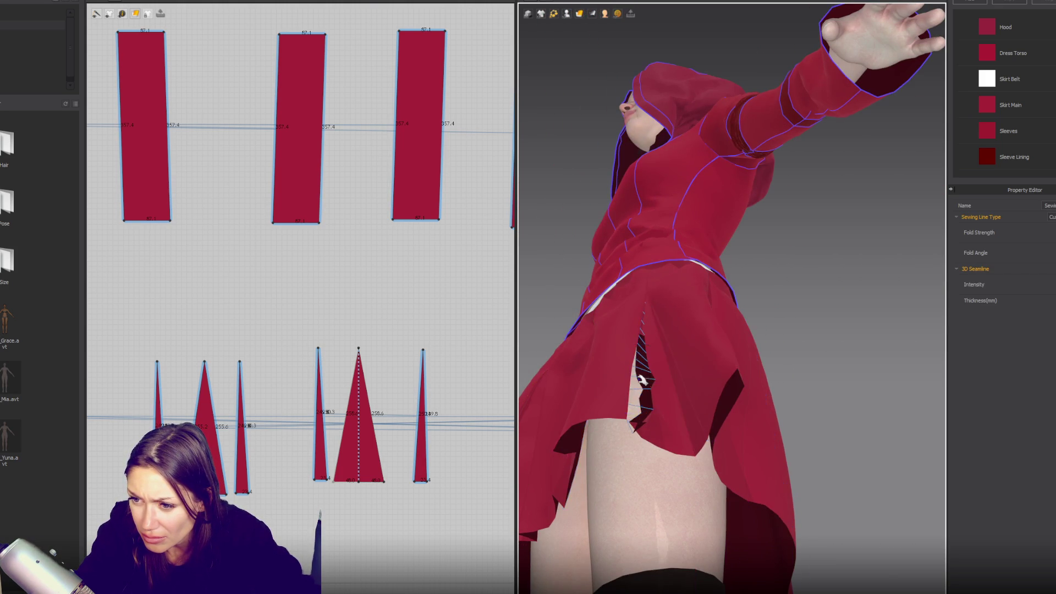
{"action": "right_click_drag", "start_coordinate": [676, 373], "coordinate": [640, 370]}
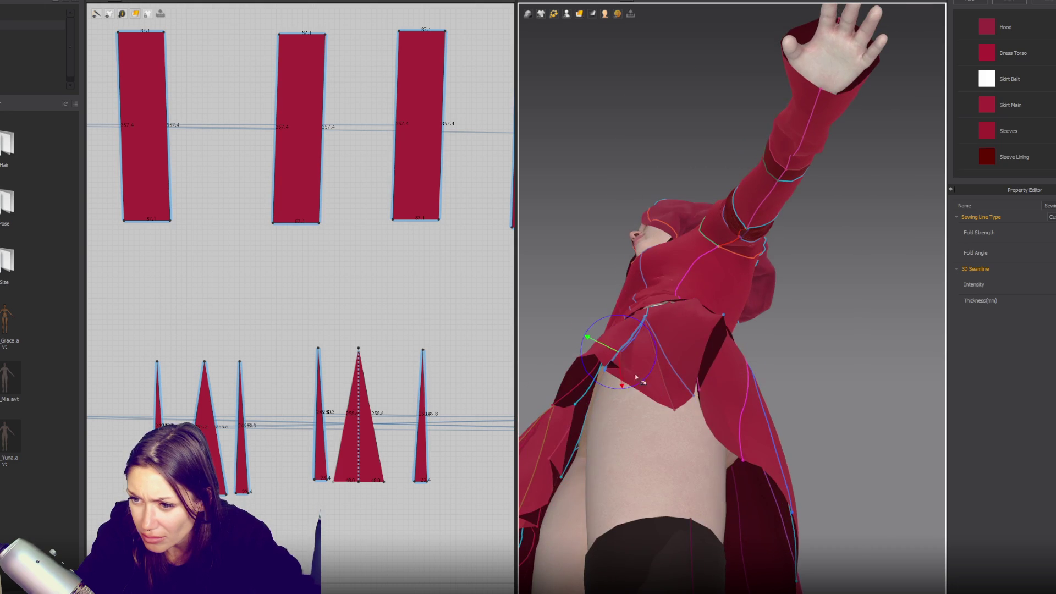
{"action": "left_click", "coordinate": [618, 406]}
- Turn the back slit seam's fold angle to point right so the skirt drapes down
{"action": "left_click", "coordinate": [688, 387]}
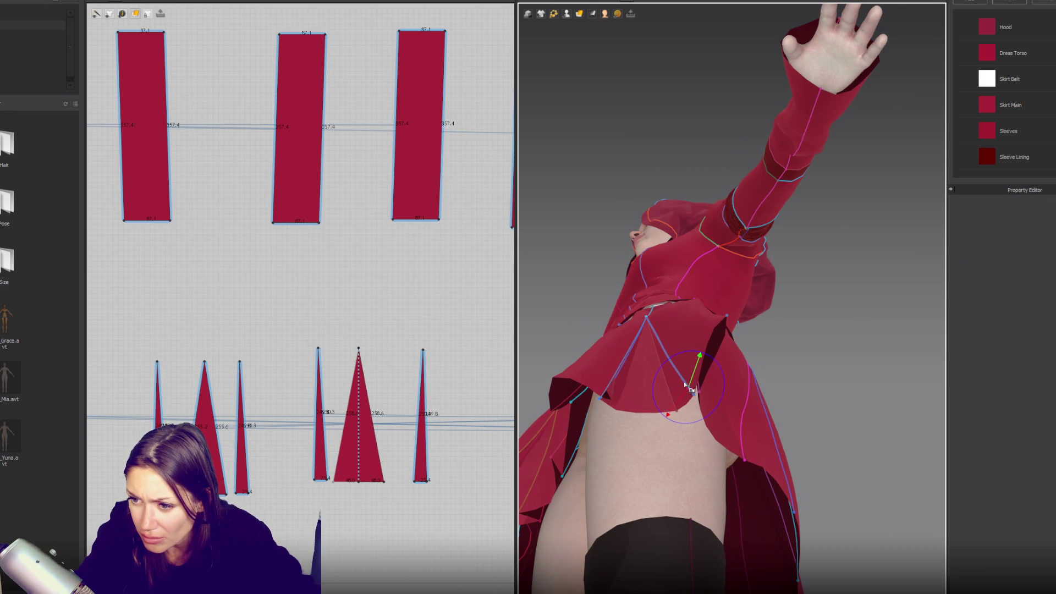
{"action": "mouse_move", "coordinate": [689, 359]}
{"action": "left_mouse_down"}
{"action": "mouse_move", "coordinate": [715, 388]}
{"action": "mouse_move", "coordinate": [702, 416]}
{"action": "mouse_move", "coordinate": [682, 420]}
{"action": "left_mouse_up"}
{"action": "left_click", "coordinate": [681, 412]}
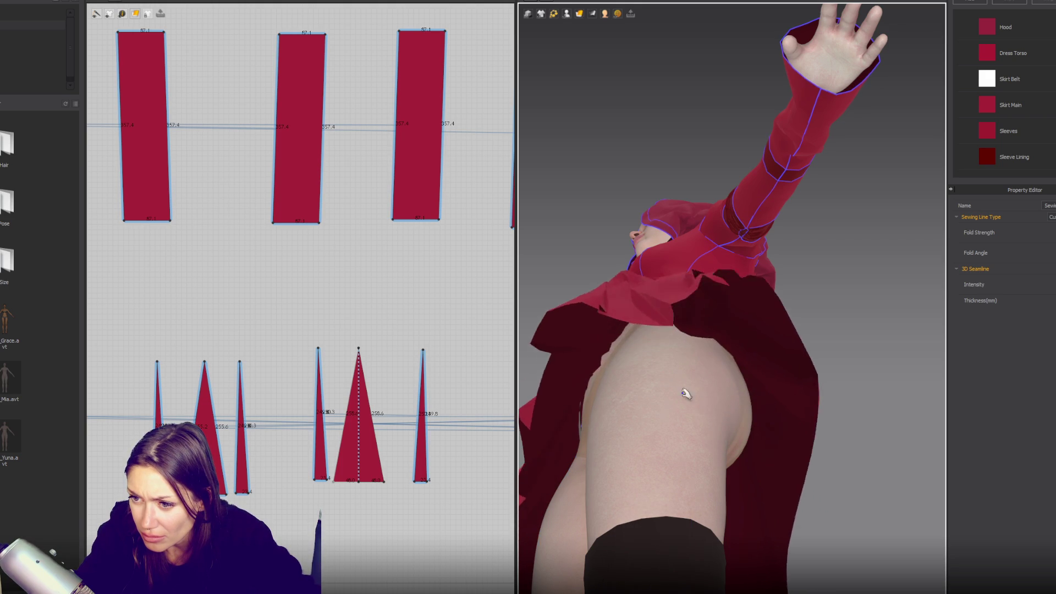
{"action": "right_click_drag", "start_coordinate": [684, 389], "coordinate": [750, 503]}
{"action": "scroll", "coordinate": [683, 349], "scroll_direction": "down", "scroll_amount": 5}
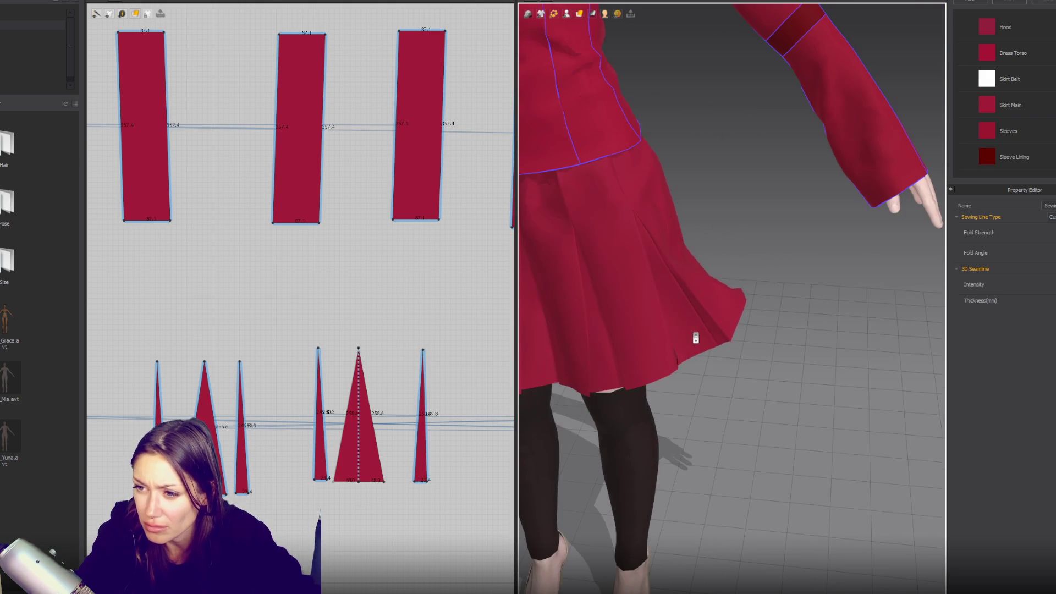
- From a front view, select a skirt pleat seam line
{"action": "right_click_drag", "start_coordinate": [676, 337], "coordinate": [804, 365]}
{"action": "scroll", "coordinate": [706, 366], "scroll_direction": "up", "scroll_amount": 3}
{"action": "scroll", "coordinate": [706, 366], "scroll_direction": "down", "scroll_amount": 3}
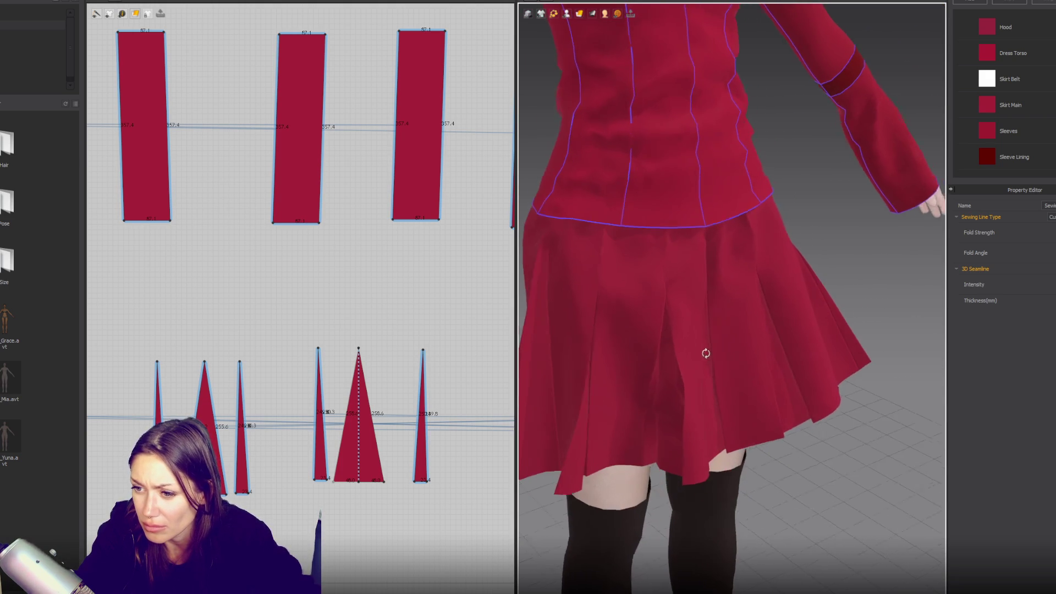
{"action": "left_click", "coordinate": [667, 392]}
{"action": "left_click", "coordinate": [670, 427]}
{"action": "left_click", "coordinate": [666, 435]}
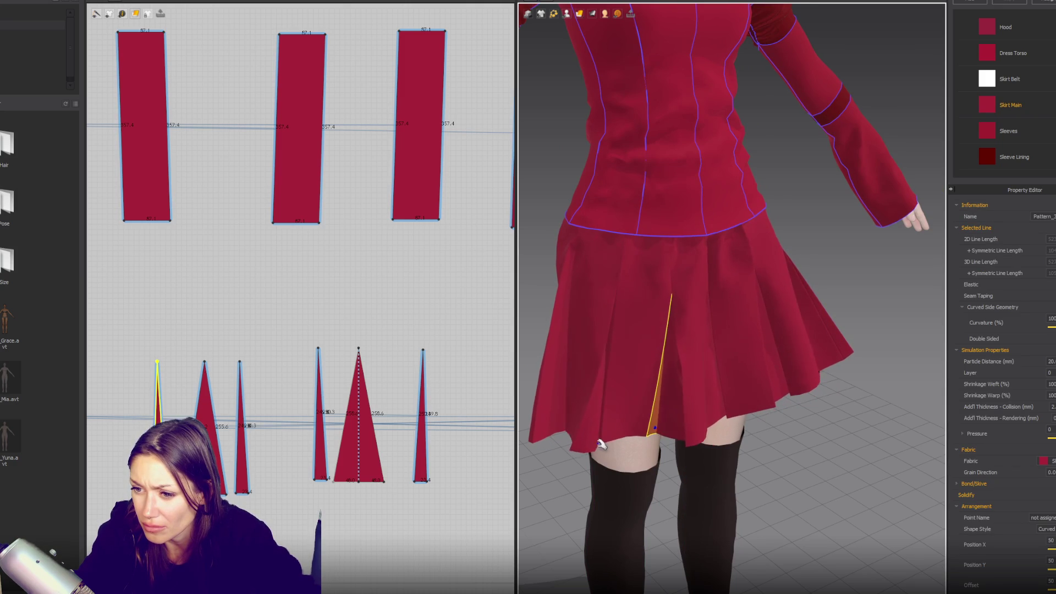
- Switch to sewing-line editing, tug the skirt hem during simulation, then pause it
{"action": "key", "text": "b"}
{"action": "left_click", "coordinate": [663, 440]}
{"action": "mouse_move", "coordinate": [662, 440]}
{"action": "right_mouse_down"}
{"action": "mouse_move", "coordinate": [721, 342]}
{"action": "mouse_move", "coordinate": [702, 306]}
{"action": "mouse_move", "coordinate": [666, 376]}
{"action": "right_mouse_up"}
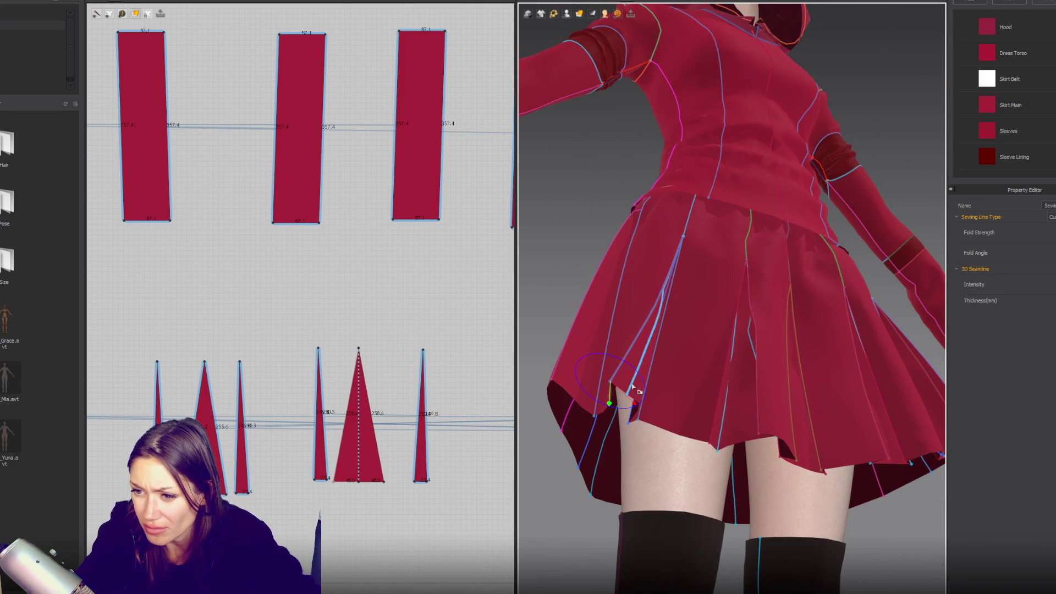
{"action": "left_click_drag", "start_coordinate": [626, 394], "coordinate": [613, 396]}
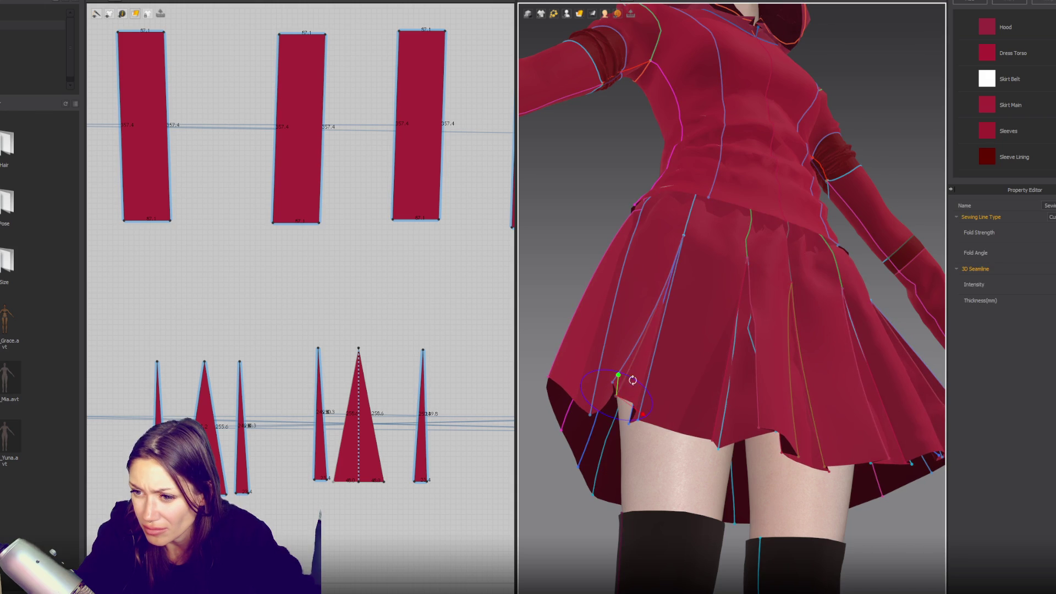
{"action": "left_click_drag", "start_coordinate": [619, 377], "coordinate": [632, 425]}
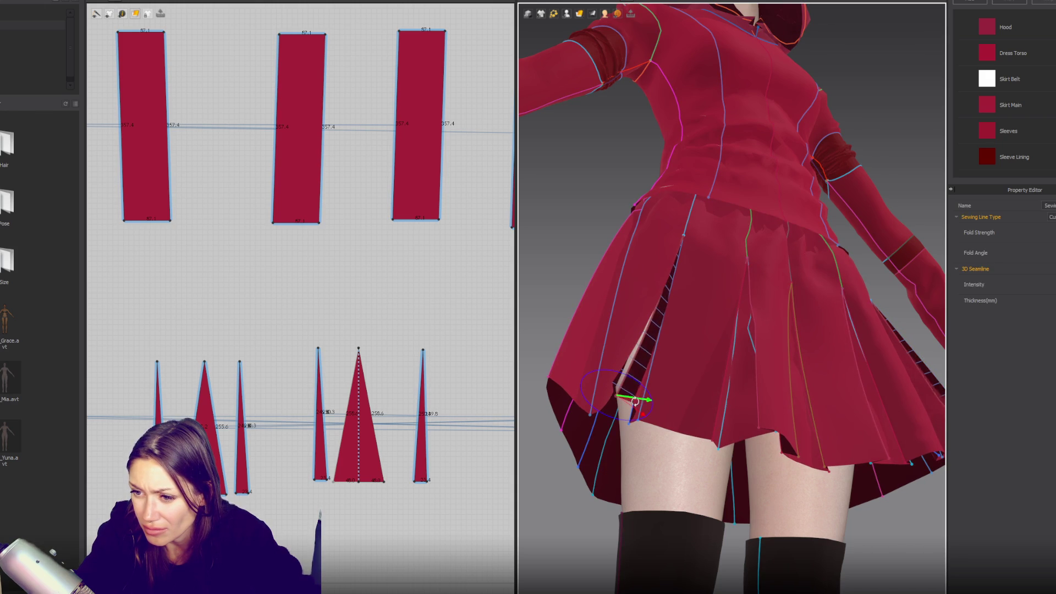
{"action": "key", "text": "2"}
- Inspect the hem seams from under the skirt and resume simulating the cloth
{"action": "left_click", "coordinate": [654, 424]}
{"action": "mouse_move", "coordinate": [654, 424]}
{"action": "right_mouse_down"}
{"action": "mouse_move", "coordinate": [651, 400]}
{"action": "mouse_move", "coordinate": [629, 428]}
{"action": "right_mouse_up"}
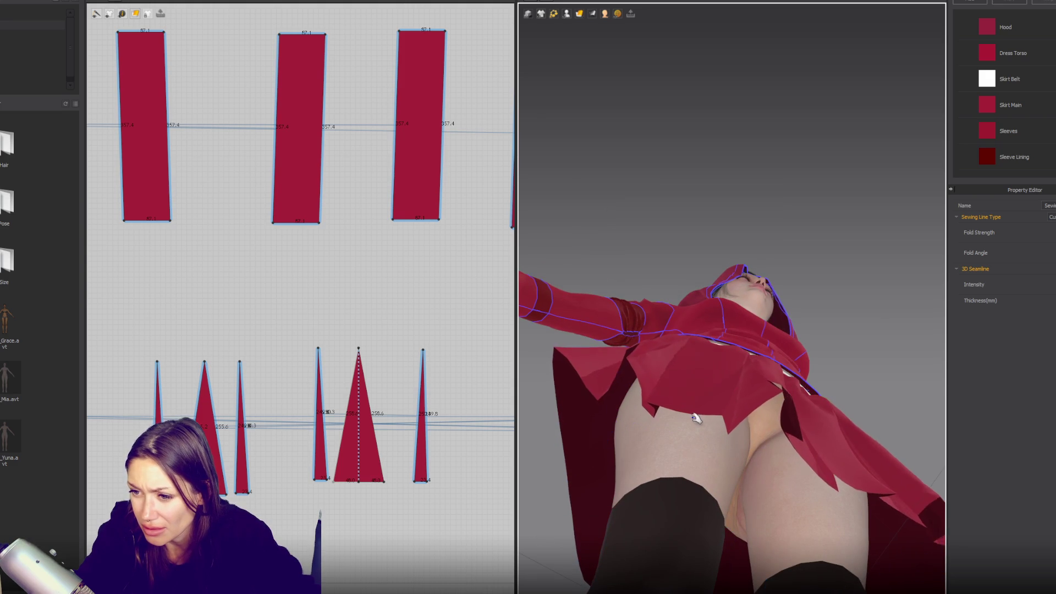
{"action": "left_click", "coordinate": [643, 354]}
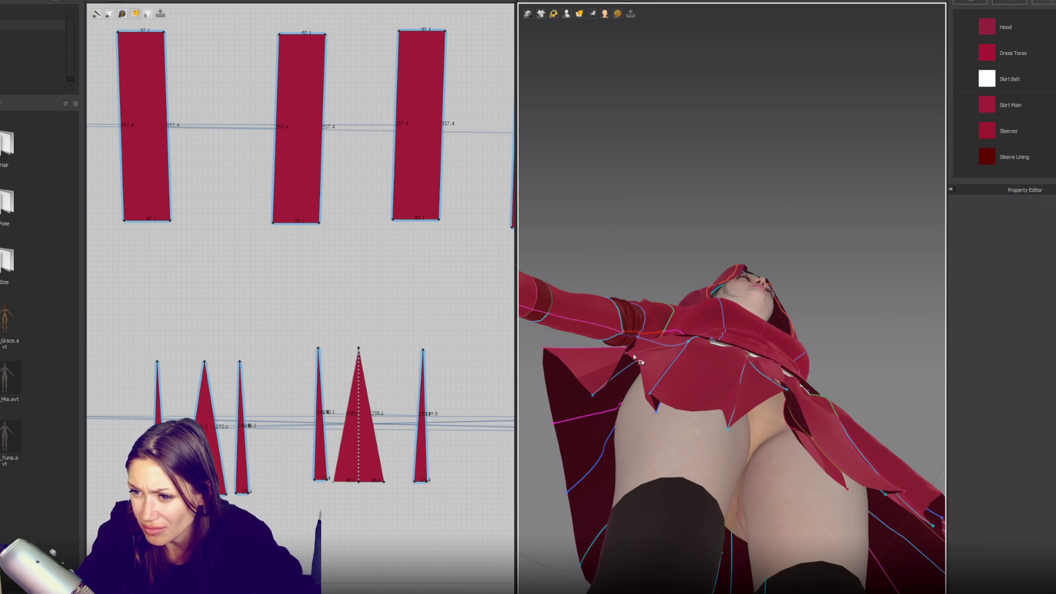
{"action": "left_click", "coordinate": [634, 353]}
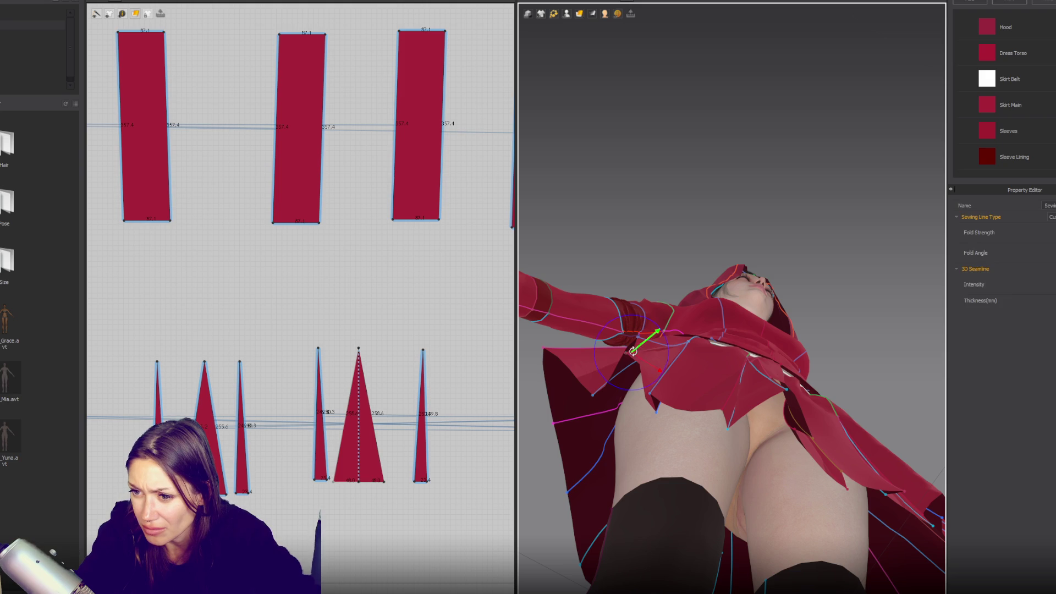
{"action": "left_click", "coordinate": [659, 367]}
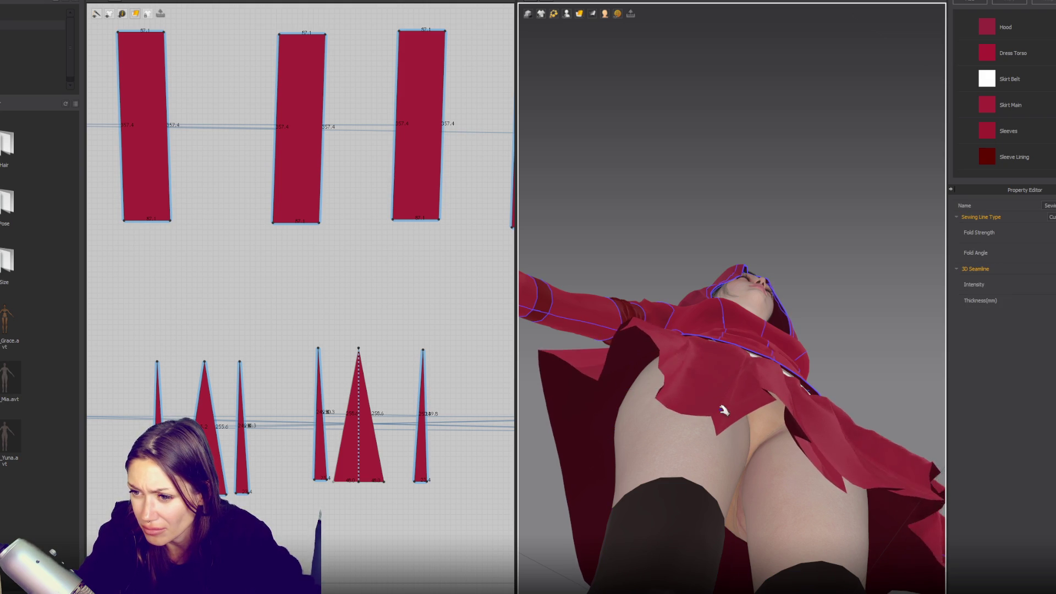
- Review the dress from an angled side view and select a front skirt panel
{"action": "mouse_move", "coordinate": [722, 380]}
{"action": "right_mouse_down"}
{"action": "mouse_move", "coordinate": [691, 466]}
{"action": "mouse_move", "coordinate": [711, 430]}
{"action": "right_mouse_up"}
{"action": "scroll", "coordinate": [751, 382], "scroll_direction": "down", "scroll_amount": 3}
{"action": "right_click_drag", "start_coordinate": [751, 381], "coordinate": [767, 405]}
{"action": "left_click", "coordinate": [684, 458]}
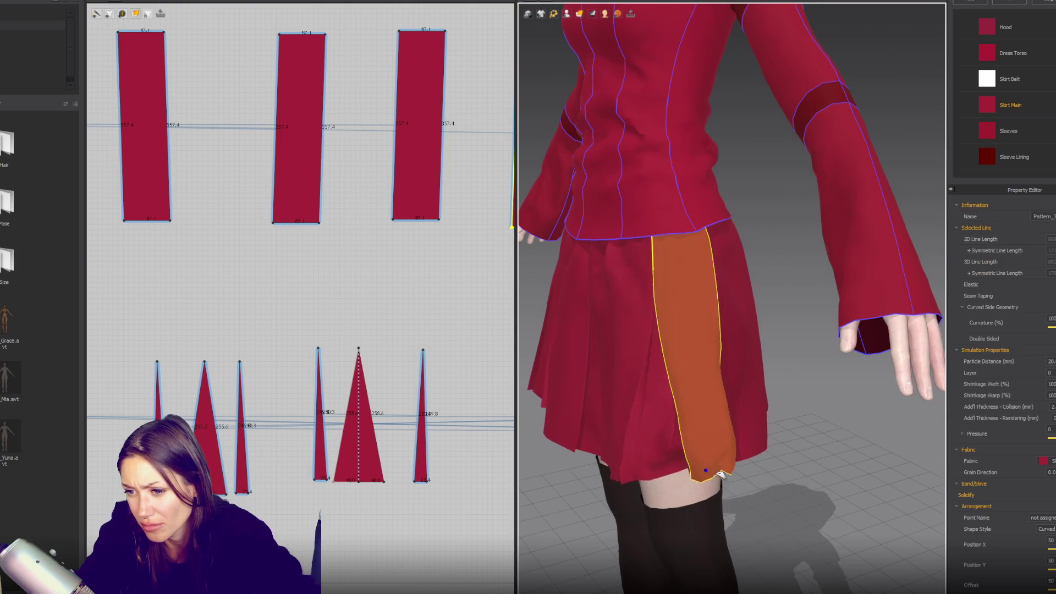
- Pull a skirt panel open to expose the triangle insert, then let it fall back
{"action": "right_click_drag", "start_coordinate": [684, 458], "coordinate": [749, 406]}
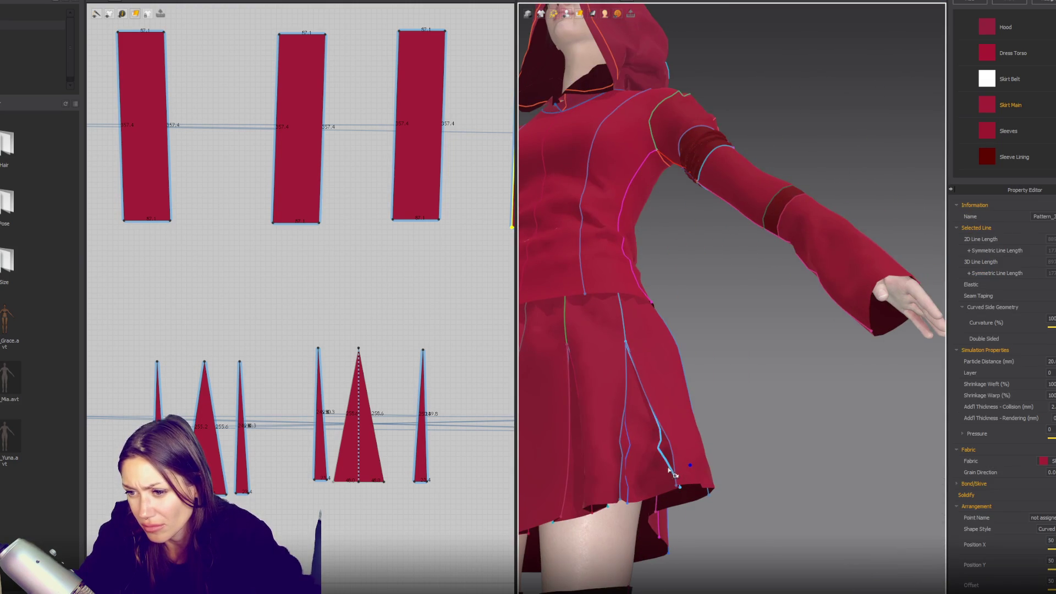
{"action": "left_click", "coordinate": [673, 461]}
{"action": "right_click_drag", "start_coordinate": [672, 461], "coordinate": [694, 413]}
{"action": "left_click_drag", "start_coordinate": [646, 497], "coordinate": [653, 471]}
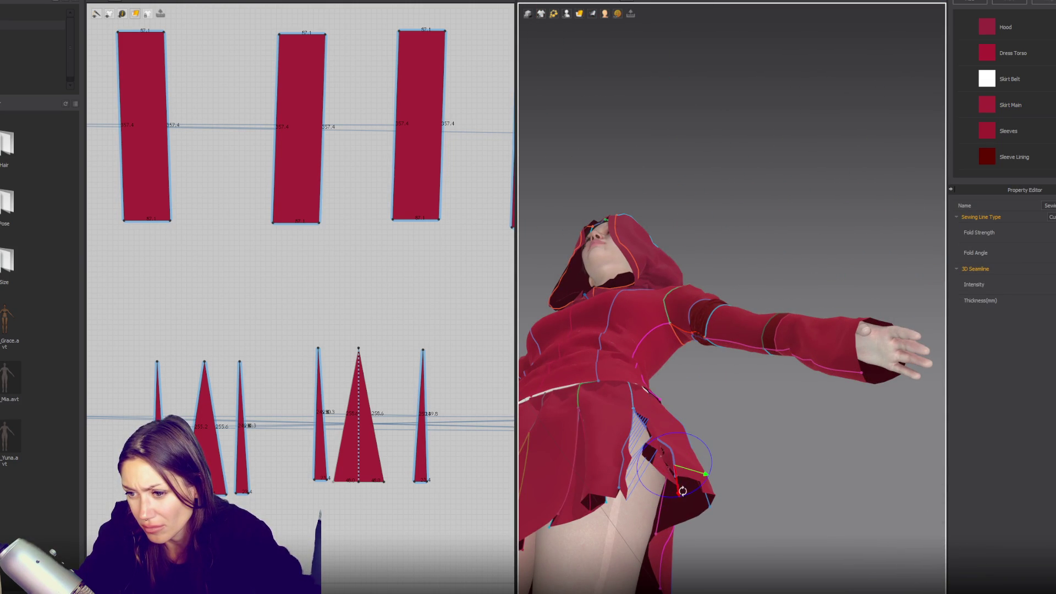
{"action": "left_click_drag", "start_coordinate": [714, 484], "coordinate": [715, 484]}
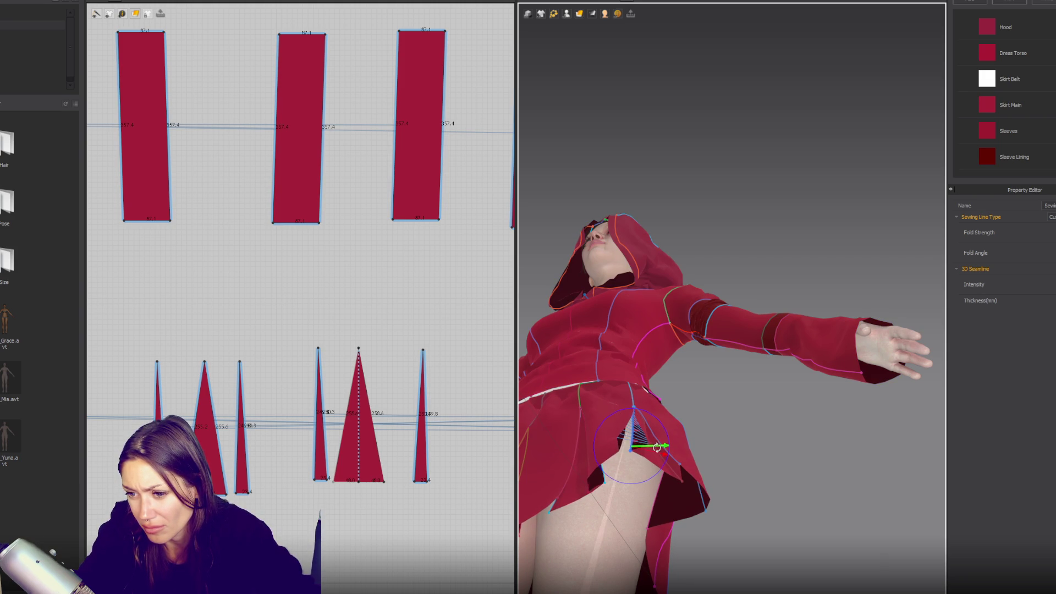
{"action": "left_click_drag", "start_coordinate": [625, 435], "coordinate": [625, 429]}
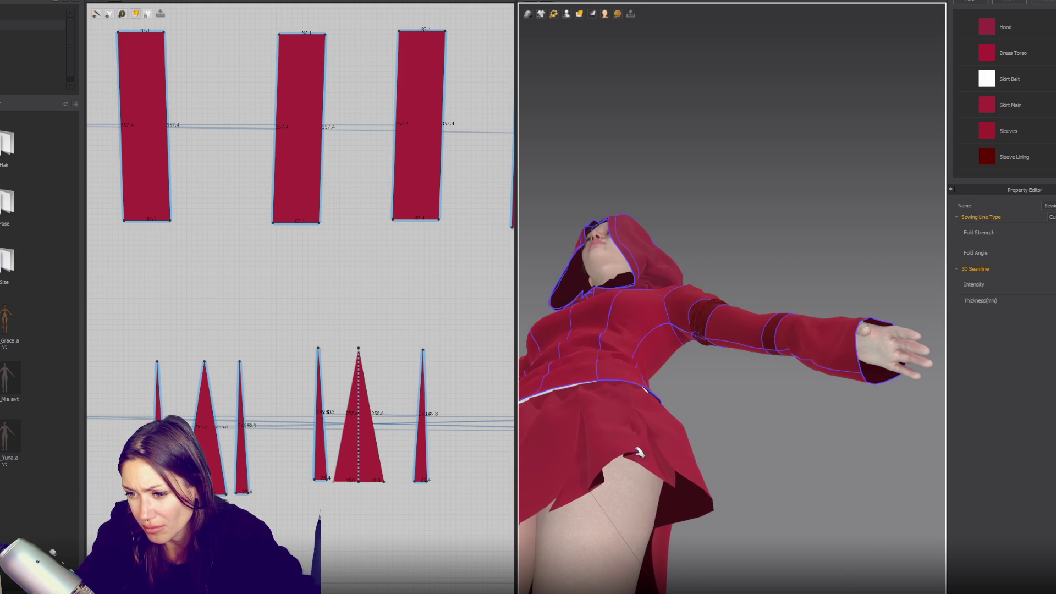
- Review the hooded dress from the front and three-quarter view, checking skirt panels
{"action": "right_click_drag", "start_coordinate": [683, 480], "coordinate": [565, 67]}
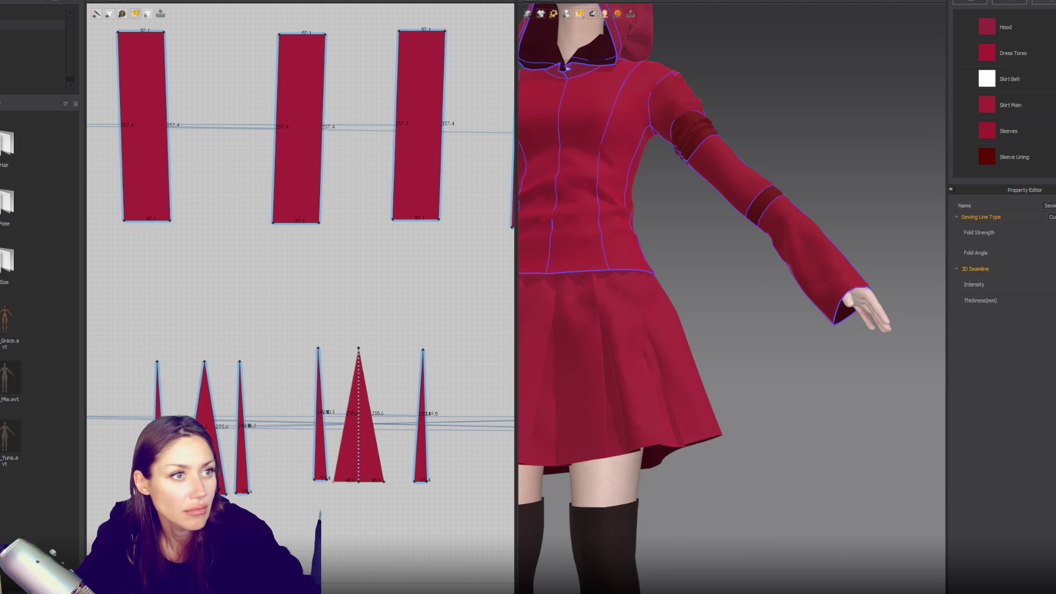
{"action": "scroll", "coordinate": [669, 300], "scroll_direction": "down", "scroll_amount": 5}
{"action": "mouse_move", "coordinate": [707, 380]}
{"action": "right_mouse_down"}
{"action": "mouse_move", "coordinate": [686, 415]}
{"action": "mouse_move", "coordinate": [804, 388]}
{"action": "right_mouse_up"}
{"action": "left_click", "coordinate": [689, 380]}
{"action": "left_click", "coordinate": [563, 389]}
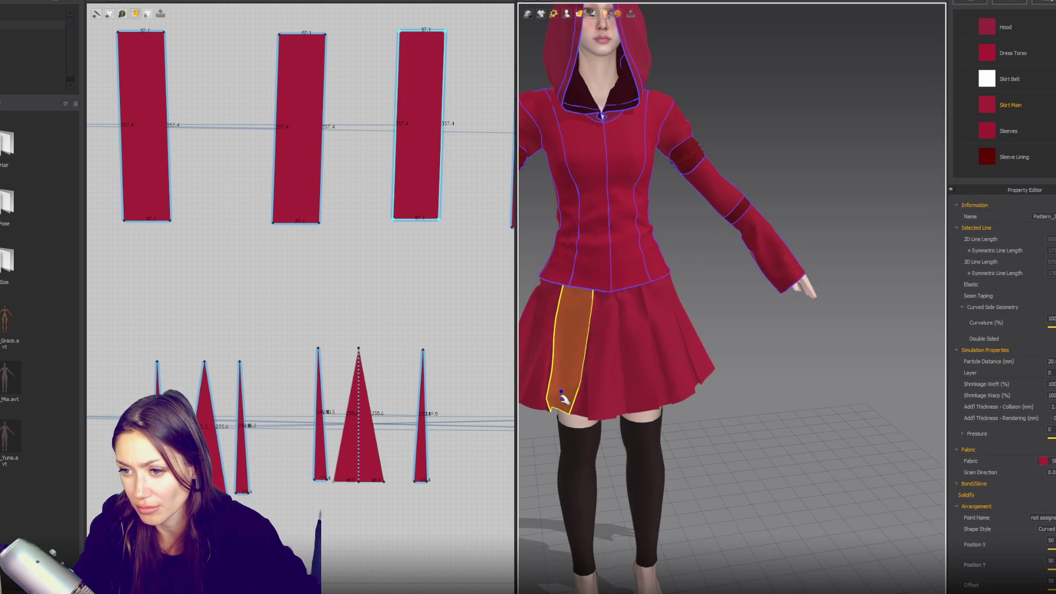
{"action": "left_click", "coordinate": [721, 425]}
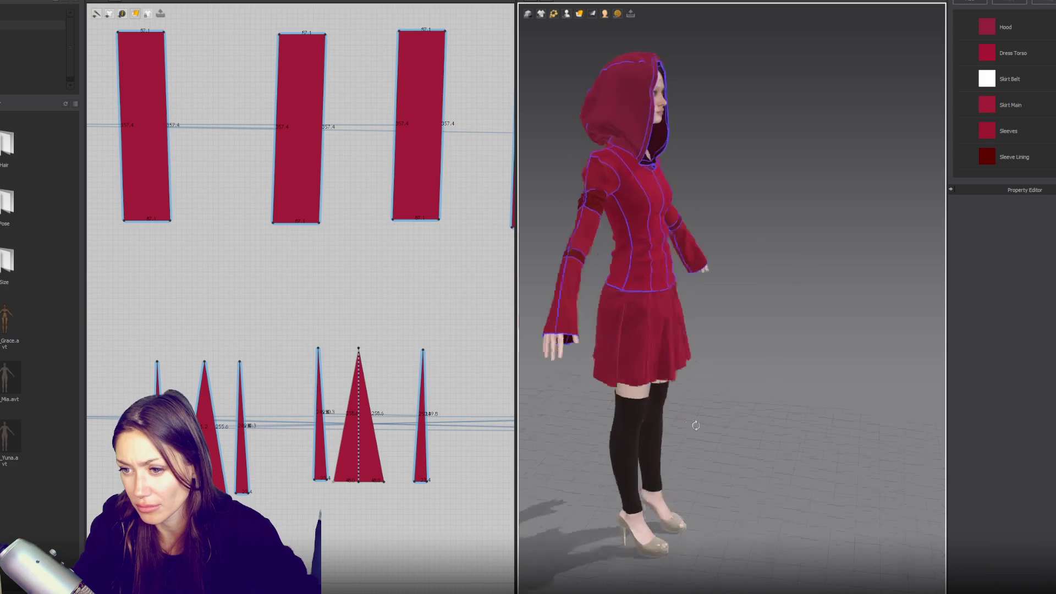
{"action": "scroll", "coordinate": [717, 415], "scroll_direction": "up", "scroll_amount": 5}
{"action": "scroll", "coordinate": [716, 414], "scroll_direction": "down", "scroll_amount": 5}
- Check the skirt's side and back, then simulate the selected skirt piece
{"action": "mouse_move", "coordinate": [608, 366]}
{"action": "right_mouse_down"}
{"action": "mouse_move", "coordinate": [797, 351]}
{"action": "mouse_move", "coordinate": [698, 370]}
{"action": "right_mouse_up"}
{"action": "right_click_drag", "start_coordinate": [647, 416], "coordinate": [630, 289]}
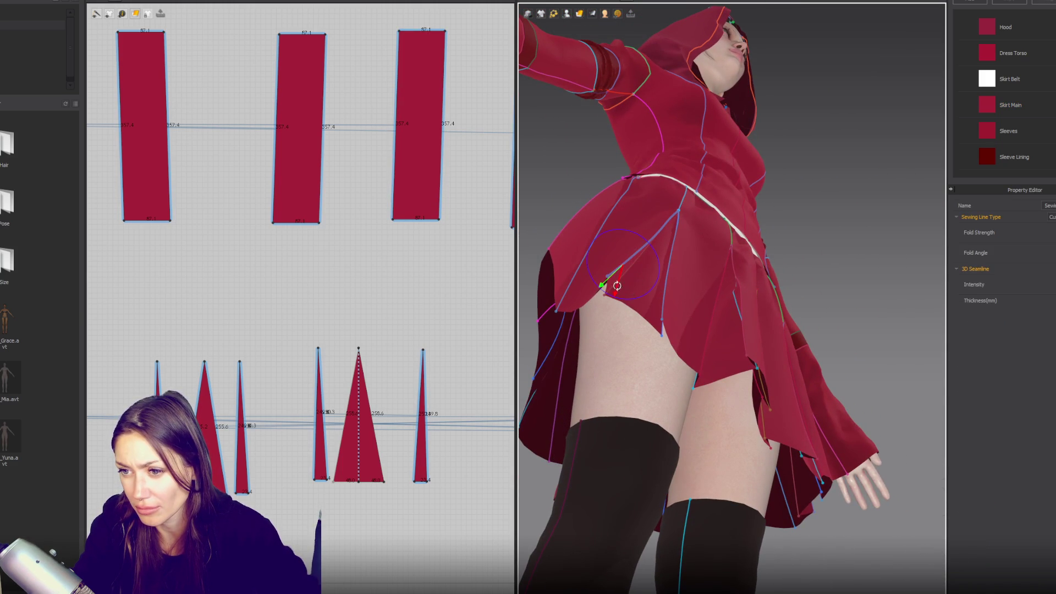
{"action": "key", "text": "q"}
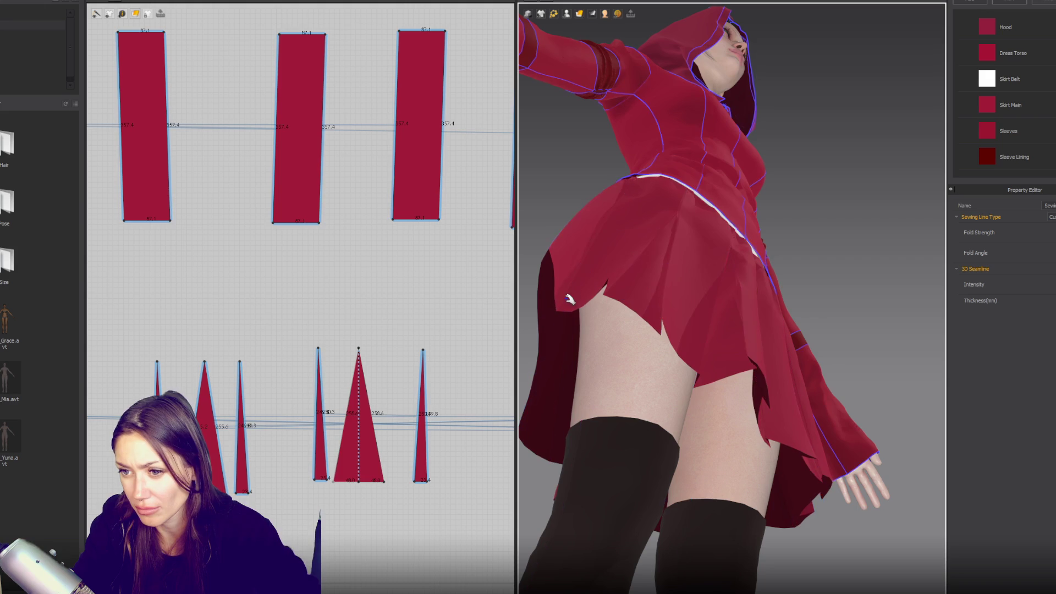
{"action": "left_click", "coordinate": [567, 295]}
{"action": "mouse_move", "coordinate": [567, 295]}
{"action": "right_mouse_down"}
{"action": "mouse_move", "coordinate": [738, 318]}
{"action": "mouse_move", "coordinate": [651, 294]}
{"action": "mouse_move", "coordinate": [710, 309]}
{"action": "mouse_move", "coordinate": [677, 309]}
{"action": "mouse_move", "coordinate": [704, 292]}
{"action": "mouse_move", "coordinate": [712, 354]}
{"action": "right_mouse_up"}
{"action": "key", "text": "space"}
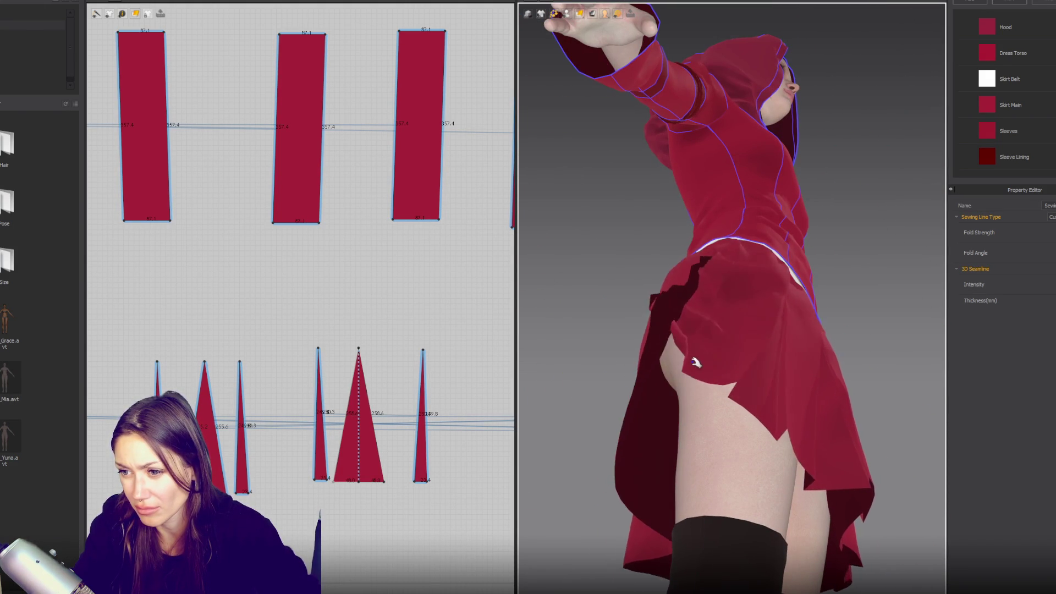
- Lift the skirt hem up-left and let it settle over repeated simulation runs
{"action": "left_click_drag", "start_coordinate": [701, 362], "coordinate": [679, 358]}
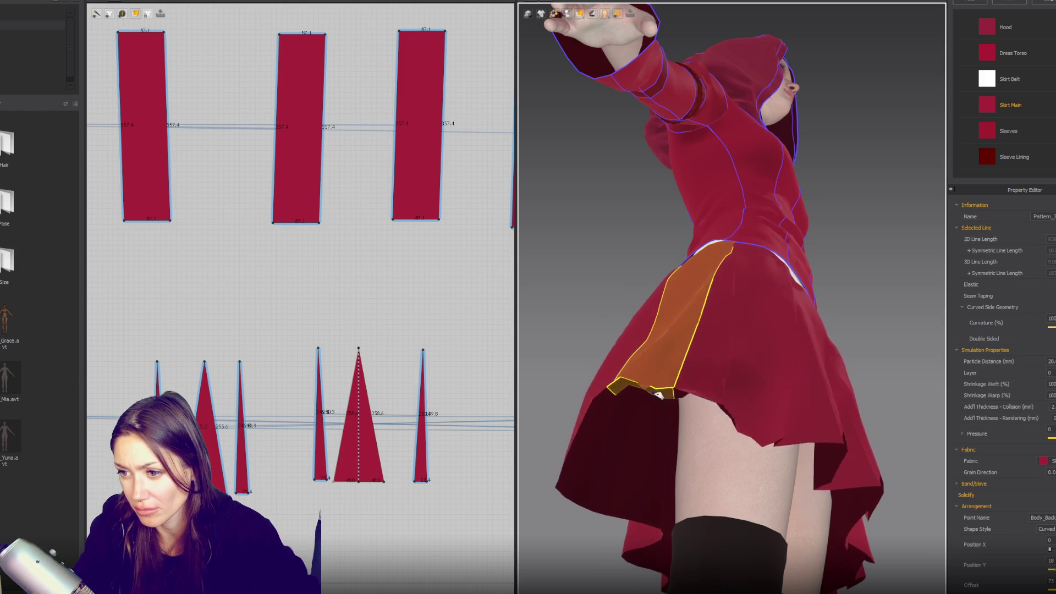
{"action": "key", "text": "2"}
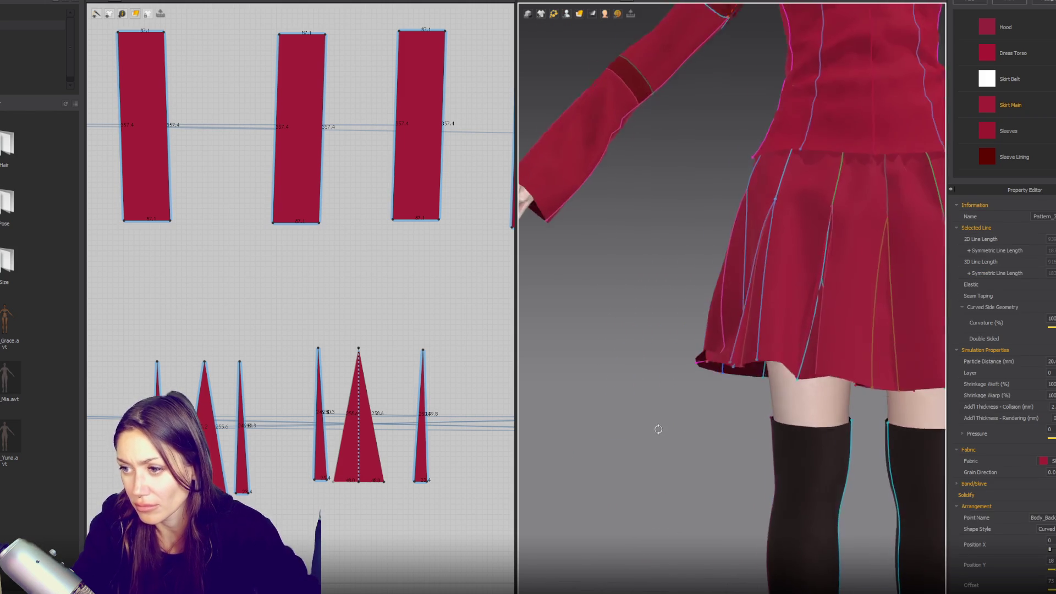
{"action": "scroll", "coordinate": [651, 425], "scroll_direction": "up", "scroll_amount": 3}
{"action": "key", "text": "space"}
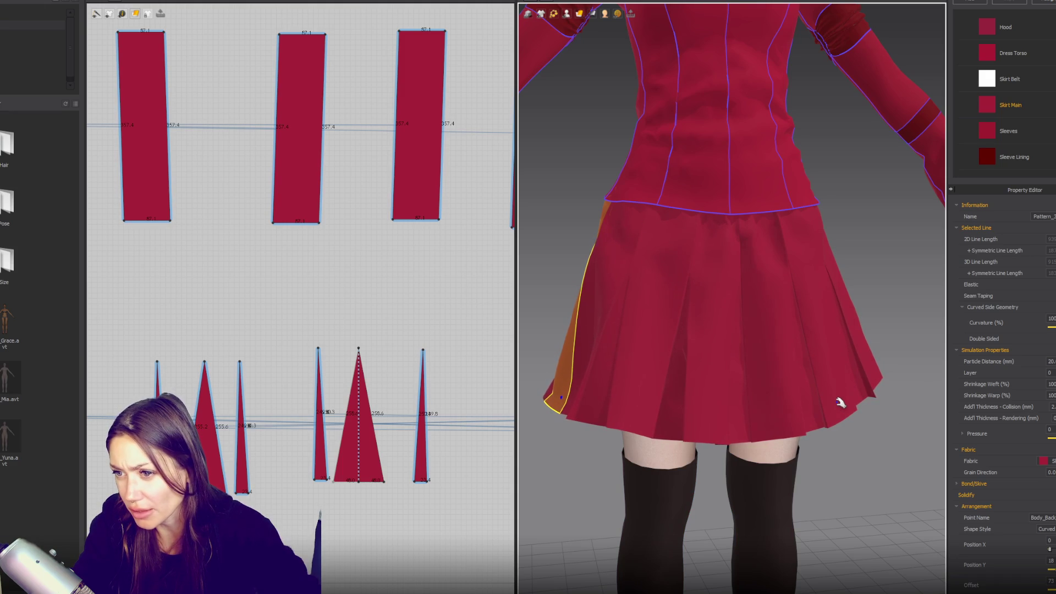
{"action": "key", "text": "space"}
{"action": "scroll", "coordinate": [848, 385], "scroll_direction": "up", "scroll_amount": 2}
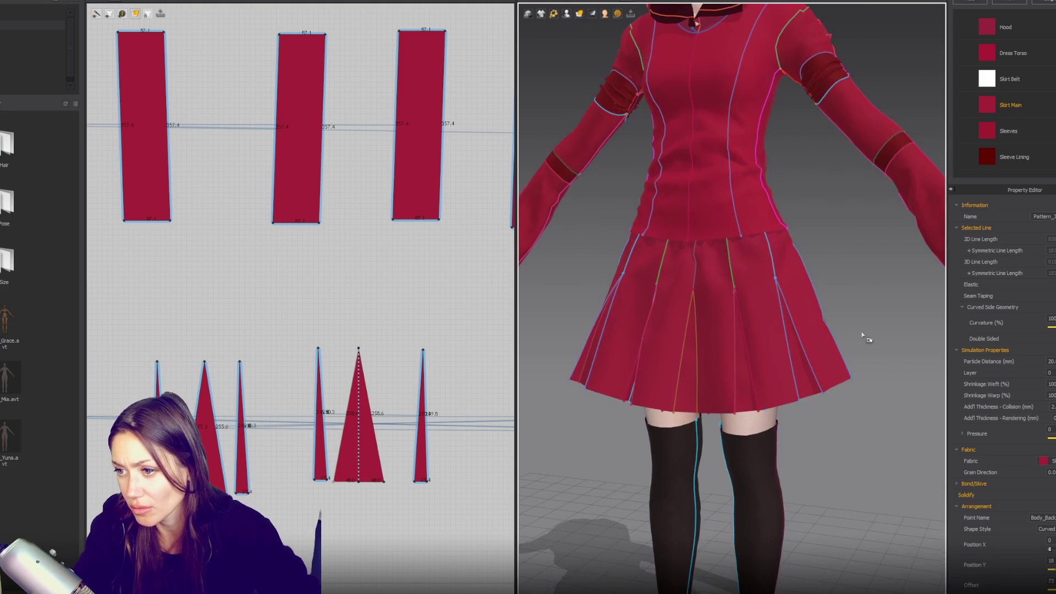
{"action": "key", "text": "space"}
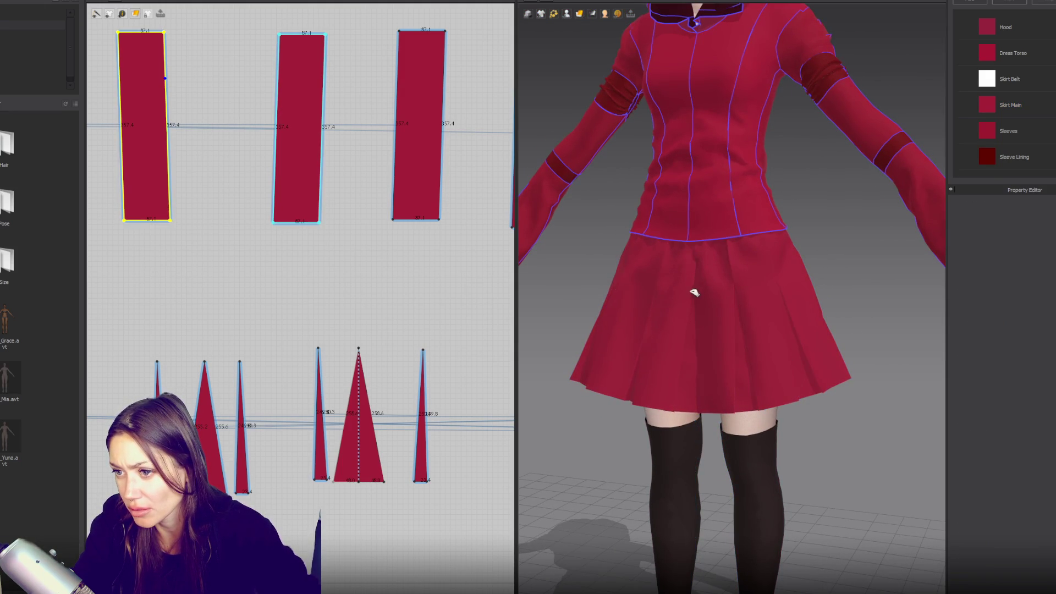
- Stop the simulation once the skirt panels hang evenly, then box-select the right-hand triangle inserts
{"action": "left_click", "coordinate": [694, 290]}
{"action": "left_click", "coordinate": [751, 283]}
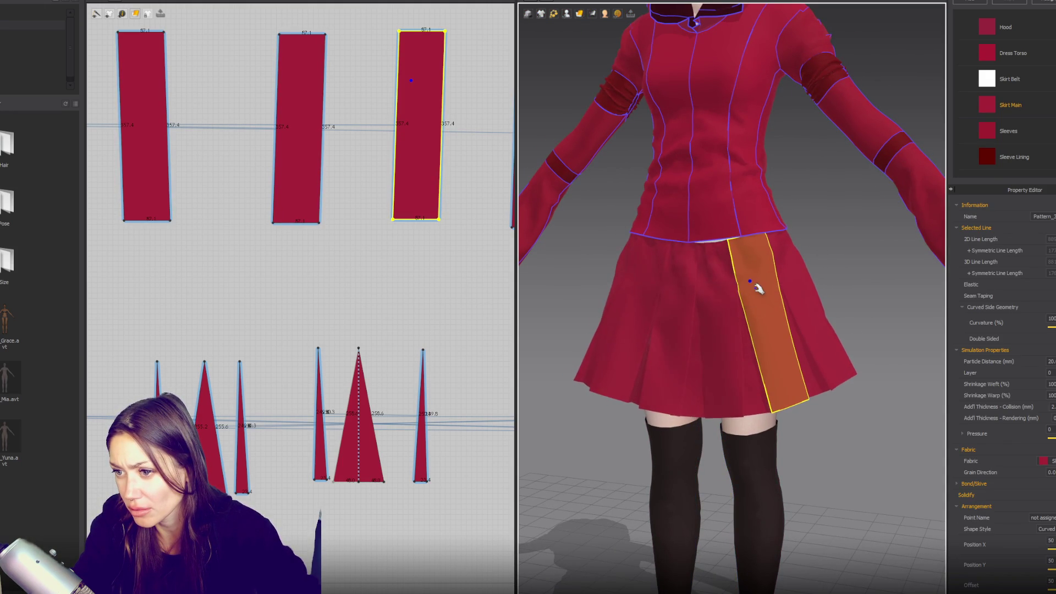
{"action": "key", "text": "space"}
{"action": "scroll", "coordinate": [837, 365], "scroll_direction": "down", "scroll_amount": 5}
{"action": "scroll", "coordinate": [787, 364], "scroll_direction": "up", "scroll_amount": 2}
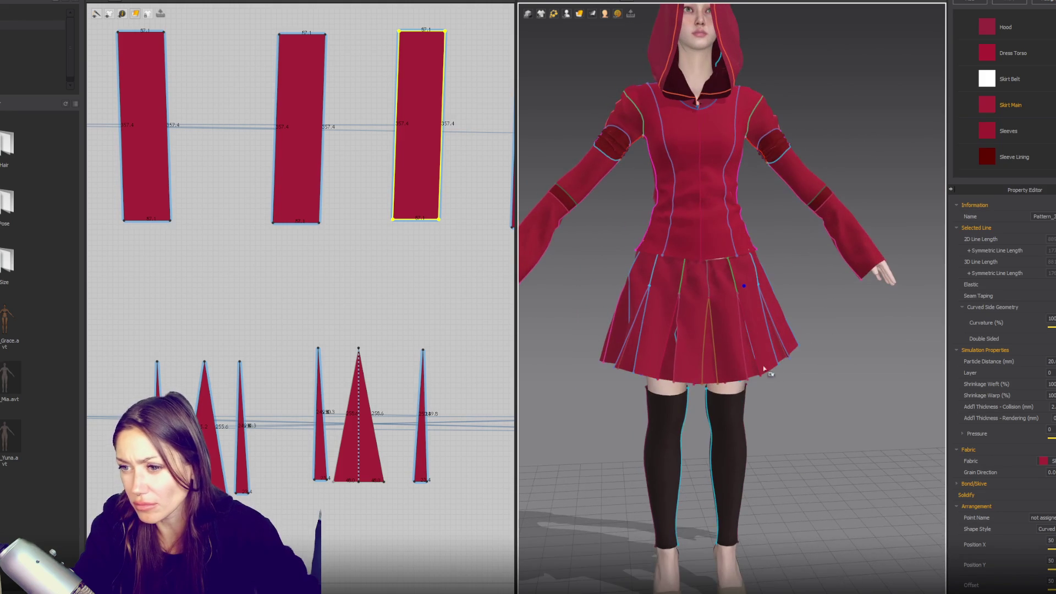
{"action": "scroll", "coordinate": [317, 450], "scroll_direction": "down", "scroll_amount": 5}
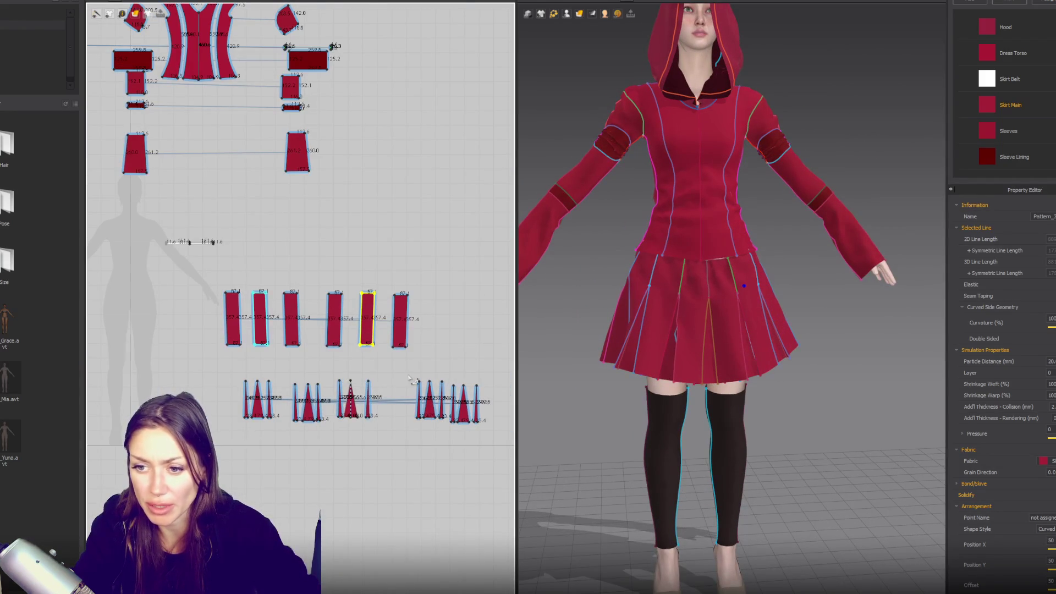
{"action": "left_click_drag", "start_coordinate": [407, 373], "coordinate": [487, 432]}
- Delete the left-side skirt panels and triangle inserts in the 2D pattern window
{"action": "mouse_move", "coordinate": [603, 450]}
{"action": "right_mouse_down"}
{"action": "mouse_move", "coordinate": [809, 438]}
{"action": "mouse_move", "coordinate": [691, 454]}
{"action": "right_mouse_up"}
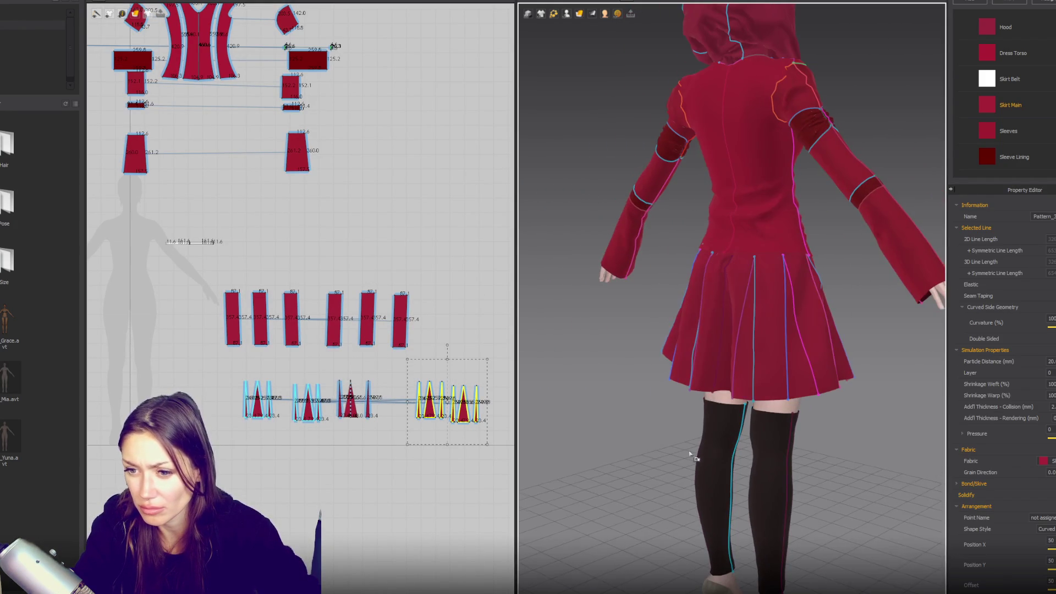
{"action": "left_click", "coordinate": [472, 346]}
{"action": "right_click_drag", "start_coordinate": [293, 394], "coordinate": [496, 428]}
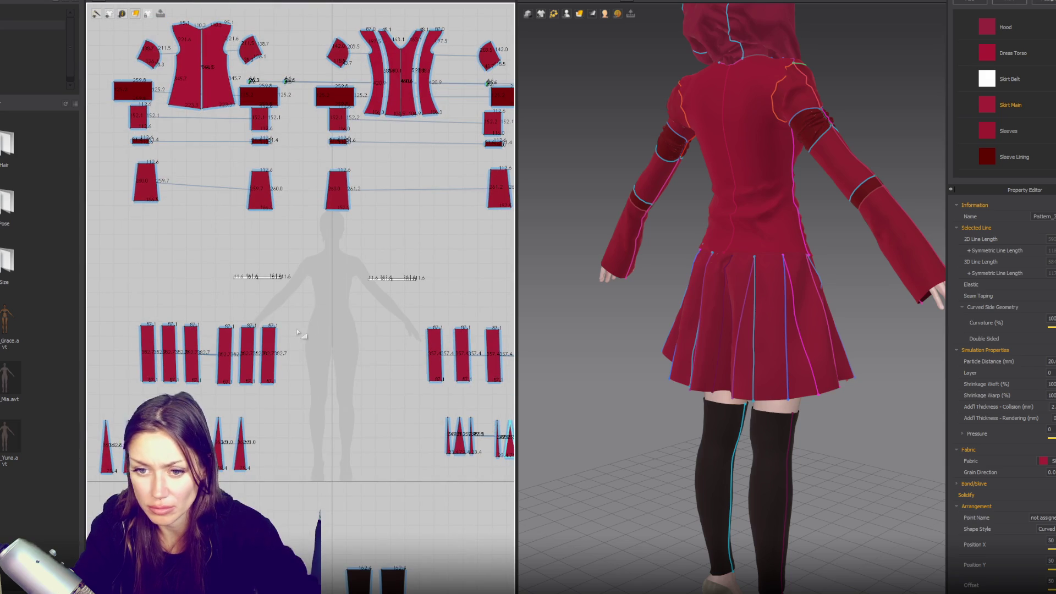
{"action": "left_click_drag", "start_coordinate": [132, 317], "coordinate": [302, 436]}
{"action": "key", "text": "Delete"}
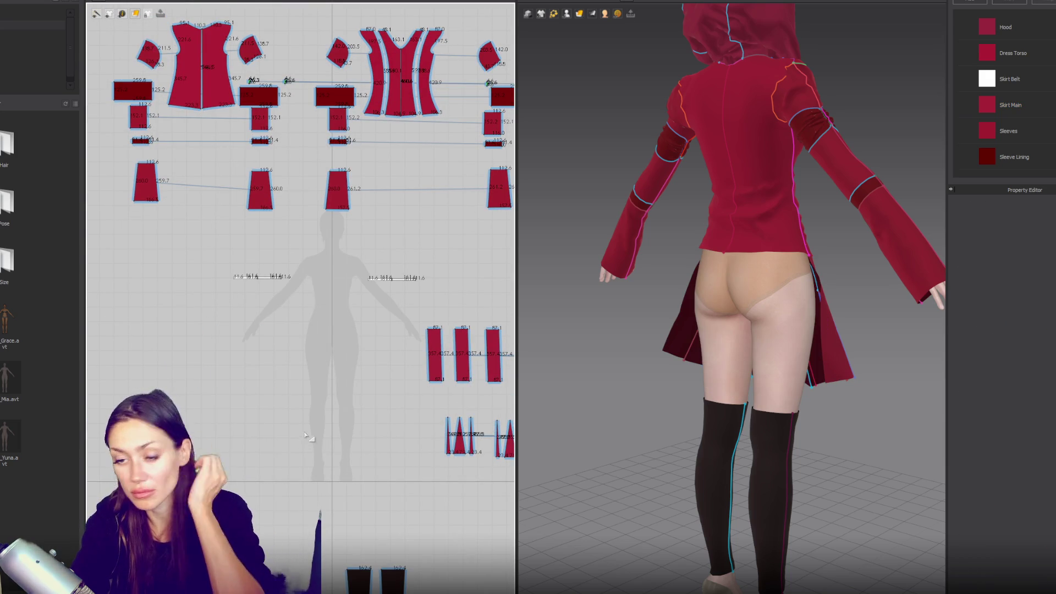
{"action": "scroll", "coordinate": [356, 396], "scroll_direction": "down", "scroll_amount": 3}
- Box-select the six lower-right skirt panels with their triangles and copy-paste them
{"action": "left_click", "coordinate": [368, 333]}
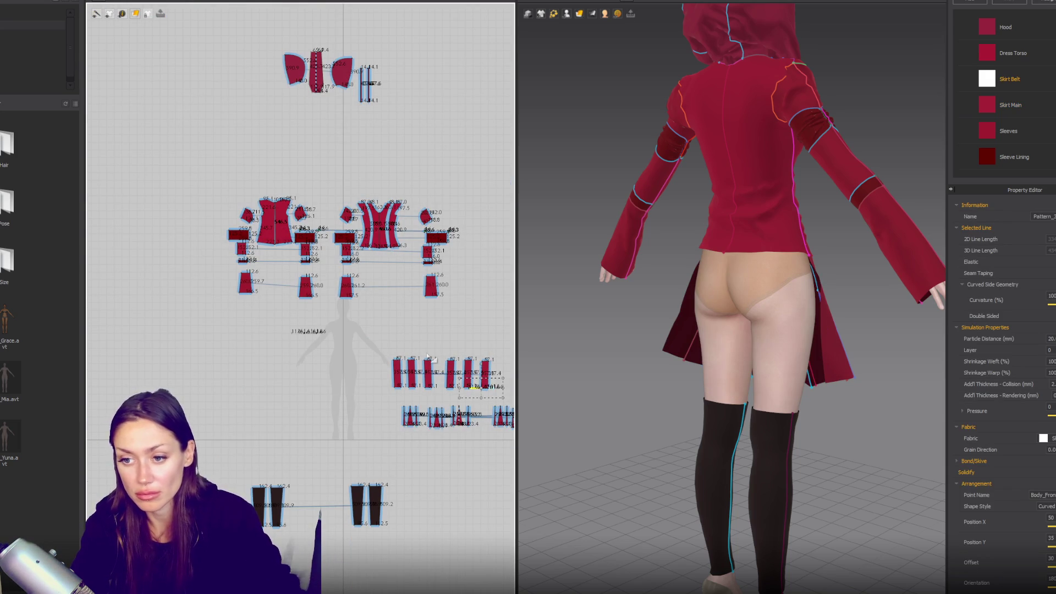
{"action": "right_click_drag", "start_coordinate": [431, 348], "coordinate": [391, 325]}
{"action": "left_click_drag", "start_coordinate": [300, 425], "coordinate": [537, 347]}
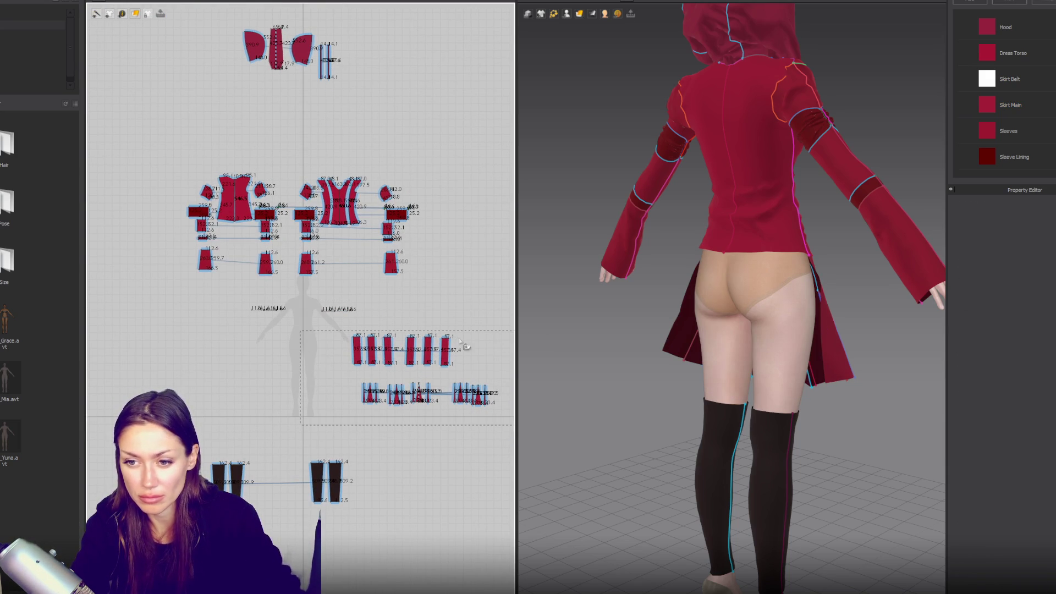
{"action": "key", "text": "ctrl+c"}
{"action": "key", "text": "ctrl+v"}
- Drop the pasted skirt pieces into the pattern and show the avatar's arrangement points
{"action": "left_click", "coordinate": [567, 13]}
{"action": "left_click", "coordinate": [605, 47]}
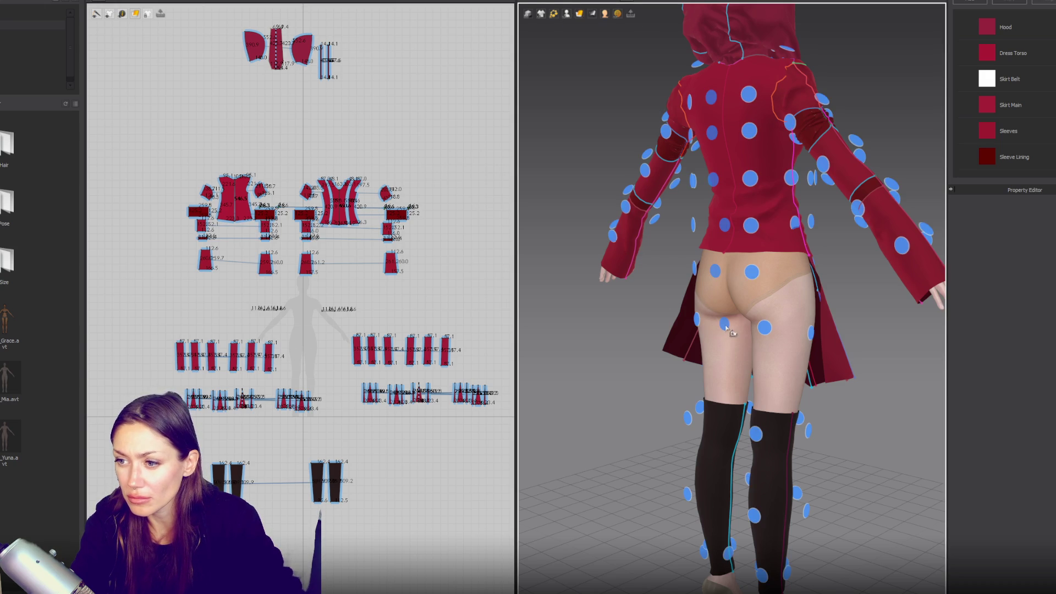
{"action": "right_click_drag", "start_coordinate": [718, 337], "coordinate": [773, 333]}
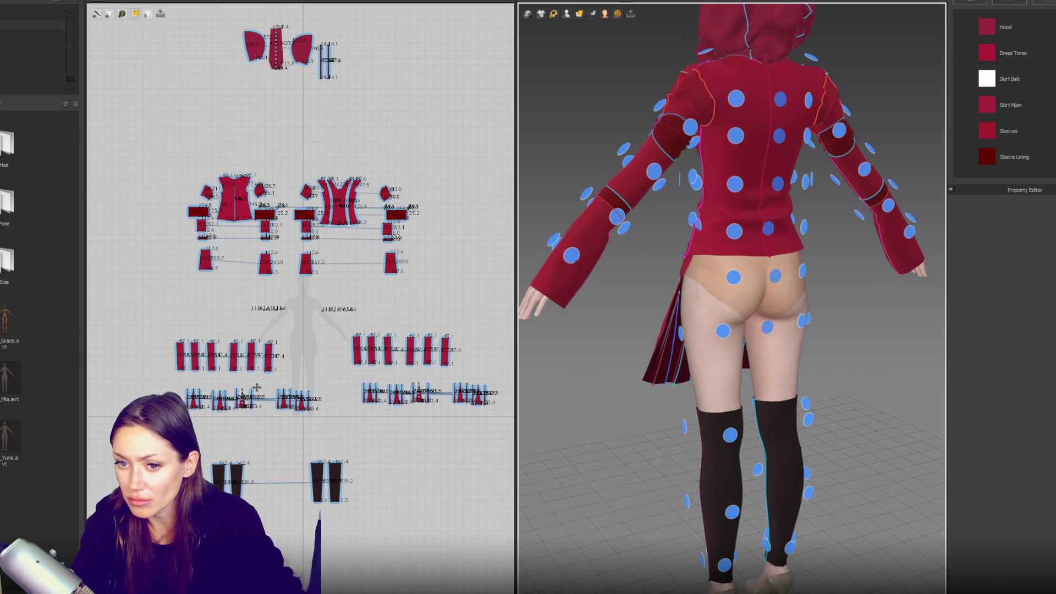
{"action": "left_click", "coordinate": [212, 399]}
{"action": "left_click", "coordinate": [768, 331]}
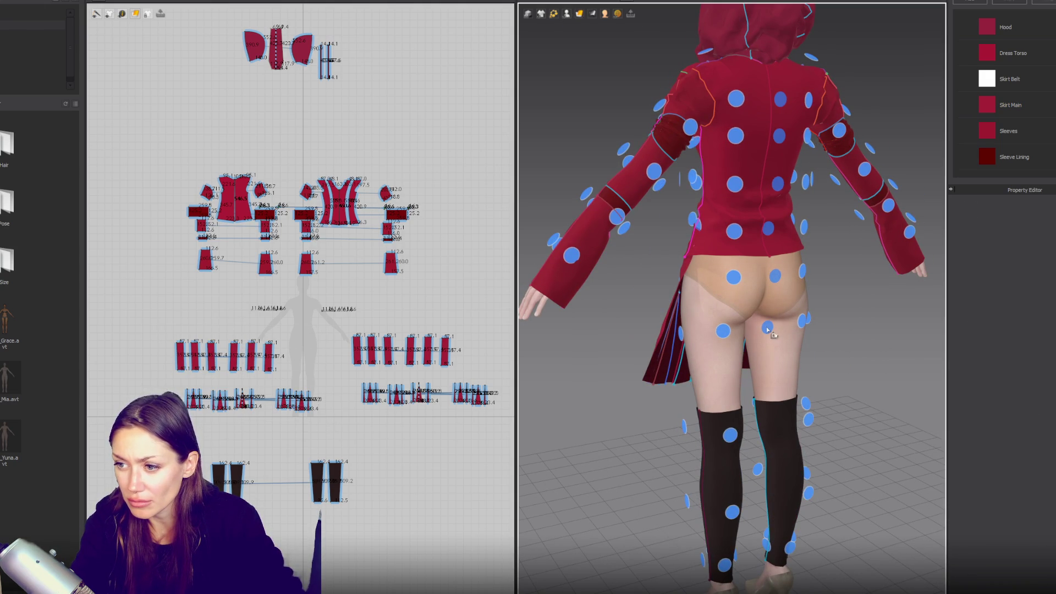
{"action": "left_click", "coordinate": [768, 329]}
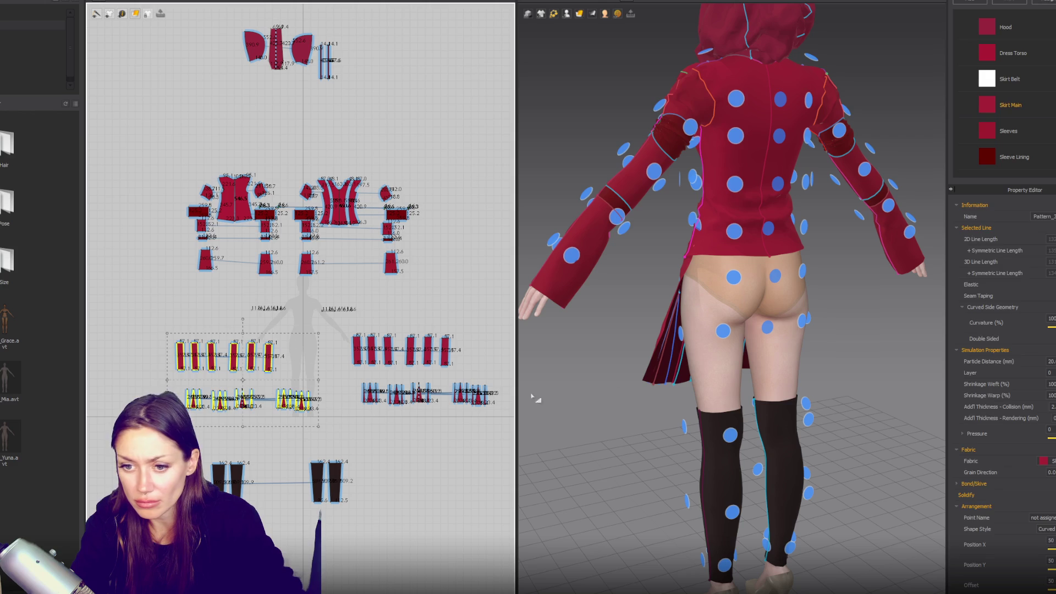
- Bring the avatar's hips closer and box-select the copied skirt panels and inserts
{"action": "scroll", "coordinate": [783, 333], "scroll_direction": "up", "scroll_amount": 3}
{"action": "left_click", "coordinate": [796, 270]}
{"action": "mouse_move", "coordinate": [803, 275]}
{"action": "right_mouse_down"}
{"action": "mouse_move", "coordinate": [817, 283]}
{"action": "mouse_move", "coordinate": [787, 272]}
{"action": "right_mouse_up"}
{"action": "left_click_drag", "start_coordinate": [166, 335], "coordinate": [310, 426]}
{"action": "scroll", "coordinate": [310, 425], "scroll_direction": "up", "scroll_amount": 5}
{"action": "scroll", "coordinate": [695, 399], "scroll_direction": "down", "scroll_amount": 5}
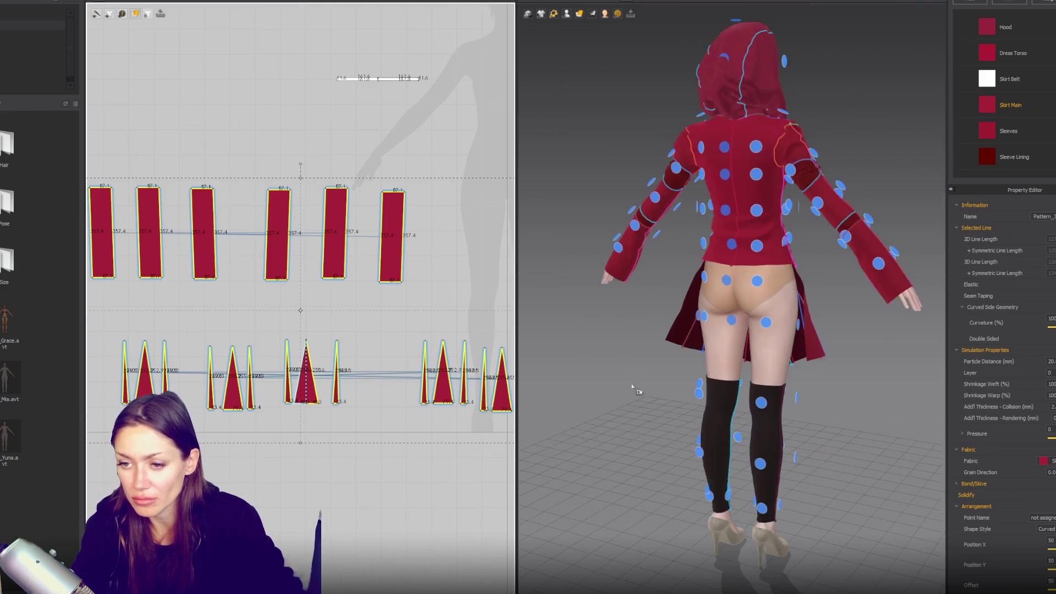
{"action": "scroll", "coordinate": [349, 476], "scroll_direction": "down", "scroll_amount": 5}
{"action": "scroll", "coordinate": [238, 341], "scroll_direction": "down", "scroll_amount": 2}
- Bring the loose copied skirt into the 3D view and reselect all copied pieces
{"action": "left_click", "coordinate": [238, 341]}
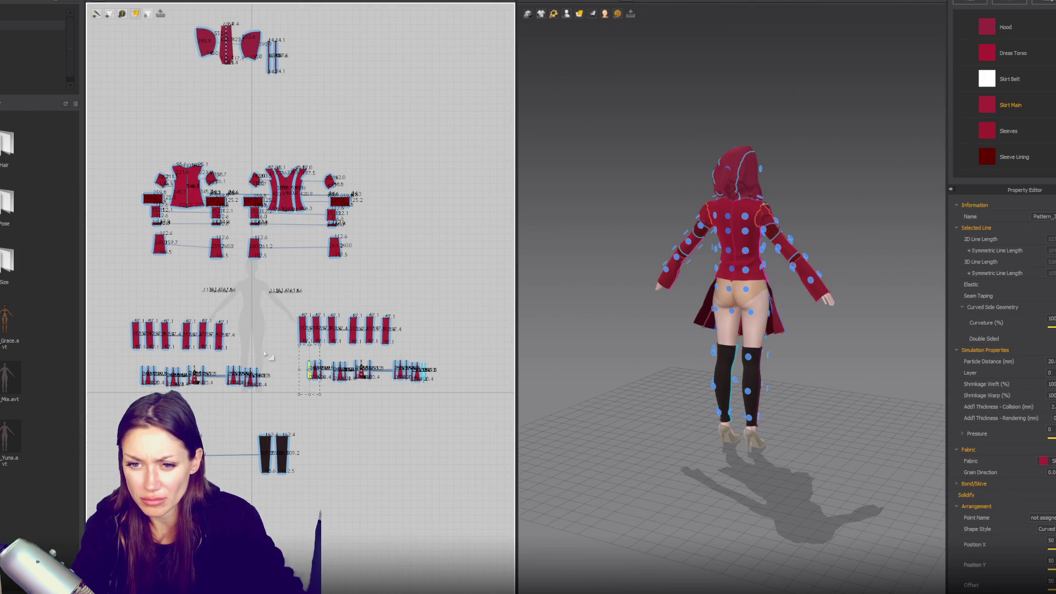
{"action": "left_click", "coordinate": [219, 335]}
{"action": "scroll", "coordinate": [830, 307], "scroll_direction": "down", "scroll_amount": 4}
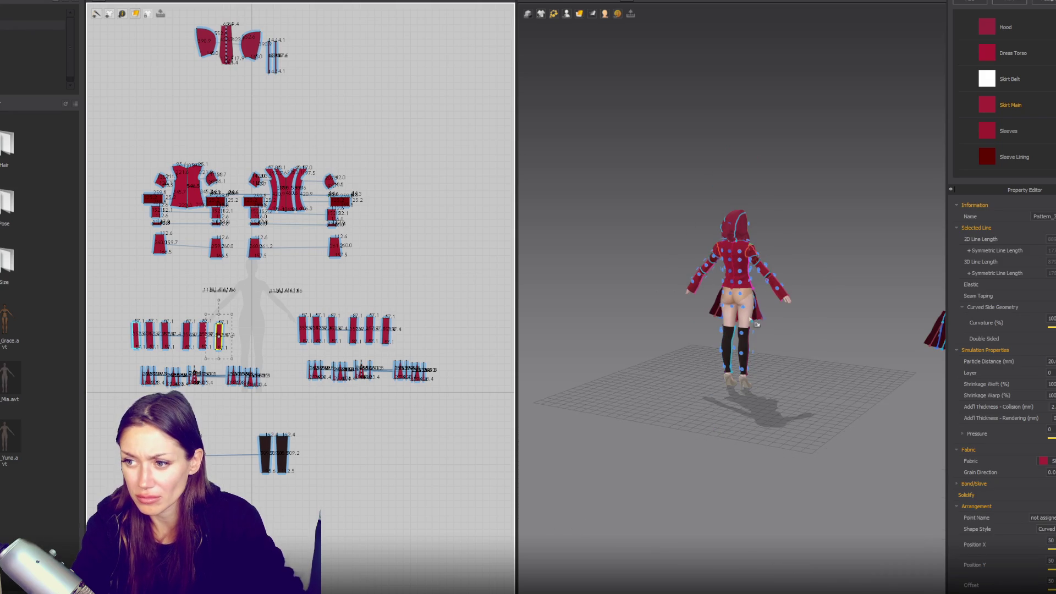
{"action": "middle_click_drag", "start_coordinate": [830, 307], "coordinate": [732, 287]}
{"action": "left_click", "coordinate": [731, 288]}
{"action": "left_click_drag", "start_coordinate": [111, 313], "coordinate": [275, 405]}
{"action": "scroll", "coordinate": [588, 321], "scroll_direction": "up", "scroll_amount": 3}
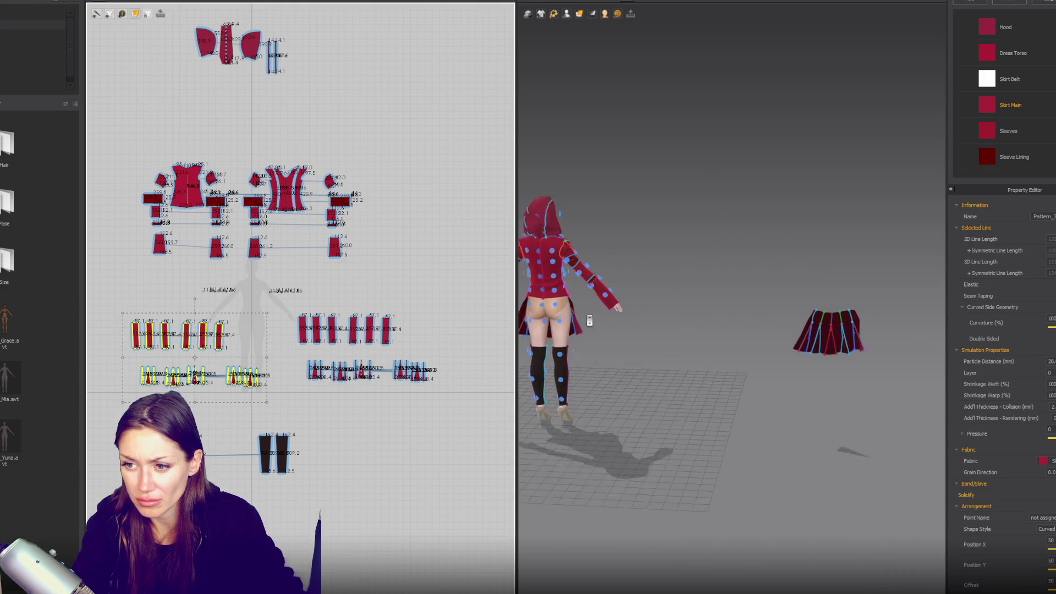
- Wrap the copied pieces around the Body_Back point, test-drape them, then undo to flat arrangement
{"action": "left_click", "coordinate": [605, 277]}
{"action": "key", "text": "space"}
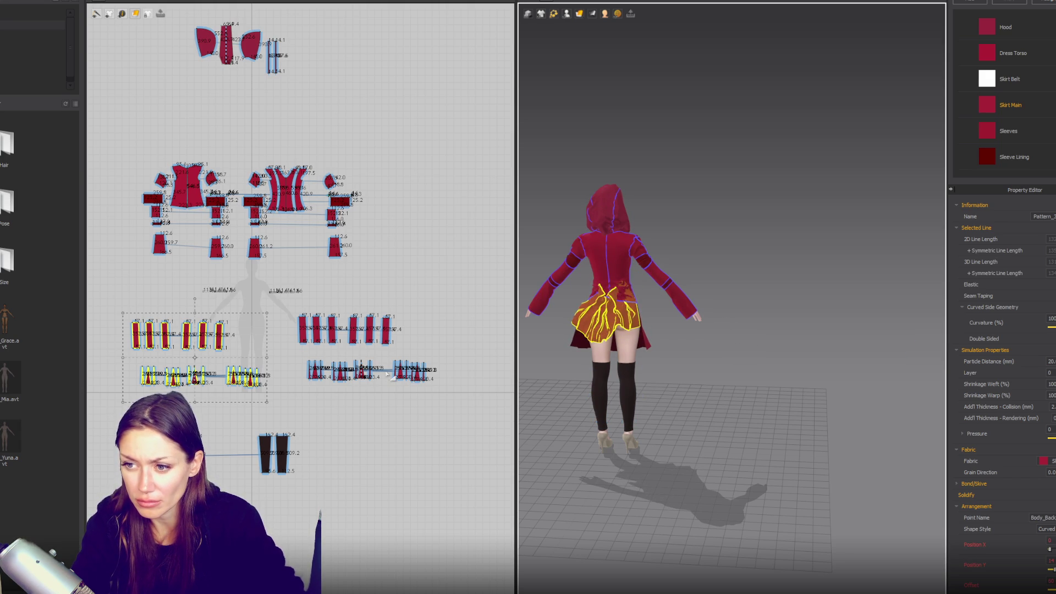
{"action": "key", "text": "ctrl+z"}
{"action": "scroll", "coordinate": [363, 349], "scroll_direction": "up", "scroll_amount": 5}
- Move the belt strip above the skirt panels and sew the three panels' top edges to it
{"action": "scroll", "coordinate": [363, 350], "scroll_direction": "down", "scroll_amount": 3}
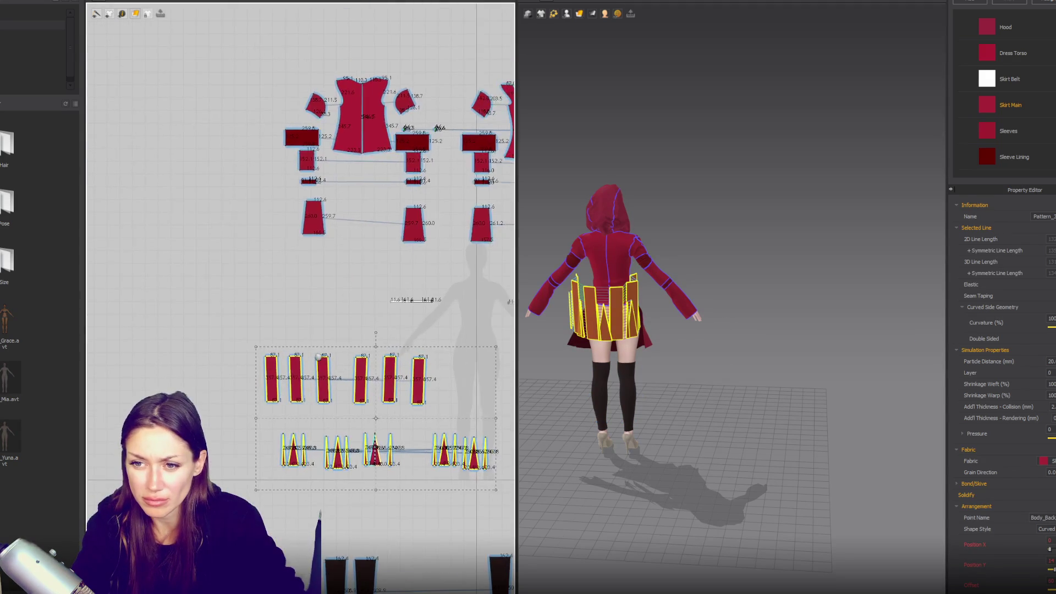
{"action": "scroll", "coordinate": [410, 300], "scroll_direction": "up", "scroll_amount": 3}
{"action": "mouse_move", "coordinate": [488, 232]}
{"action": "left_mouse_down"}
{"action": "mouse_move", "coordinate": [309, 271]}
{"action": "mouse_move", "coordinate": [330, 266]}
{"action": "left_mouse_up"}
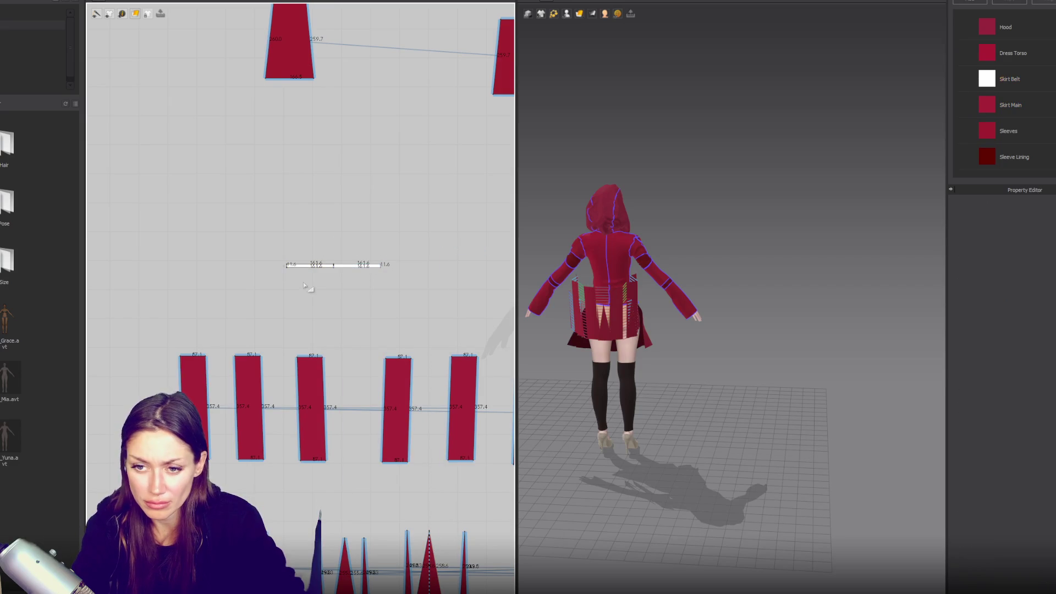
{"action": "key", "text": "z"}
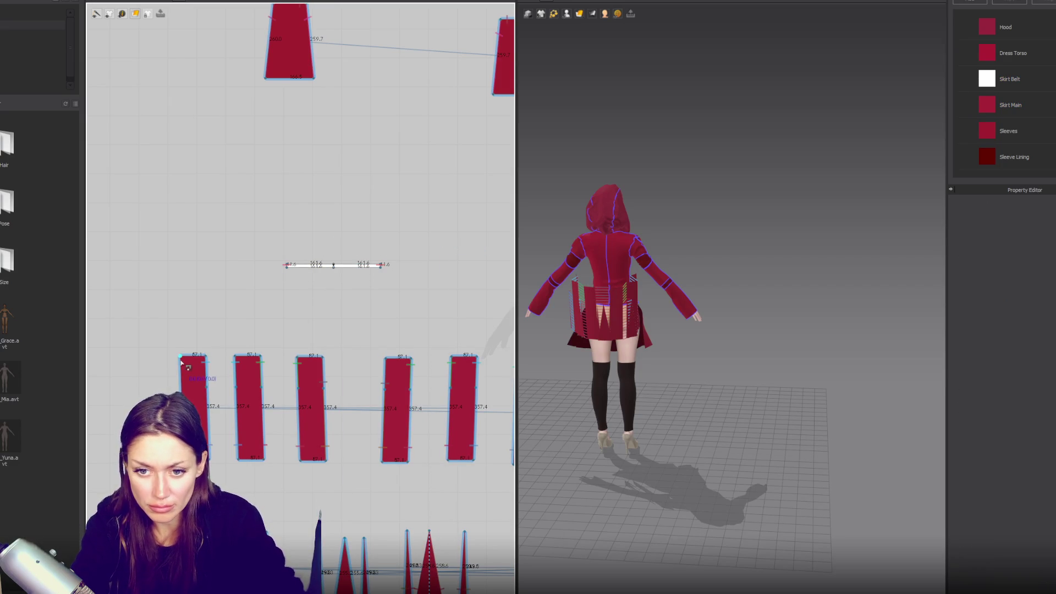
{"action": "left_click", "coordinate": [208, 356]}
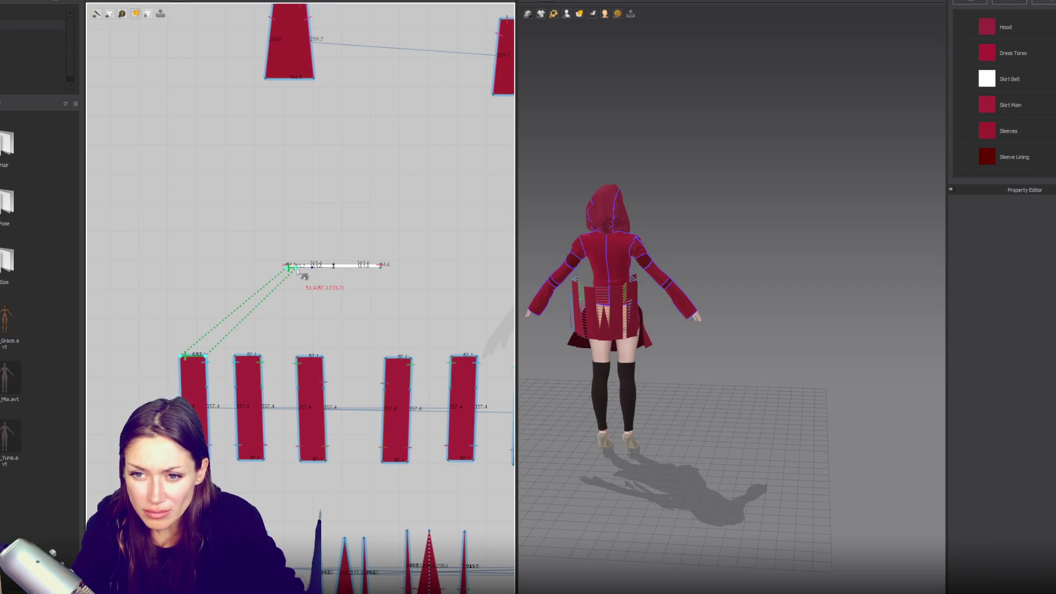
{"action": "left_click", "coordinate": [301, 269]}
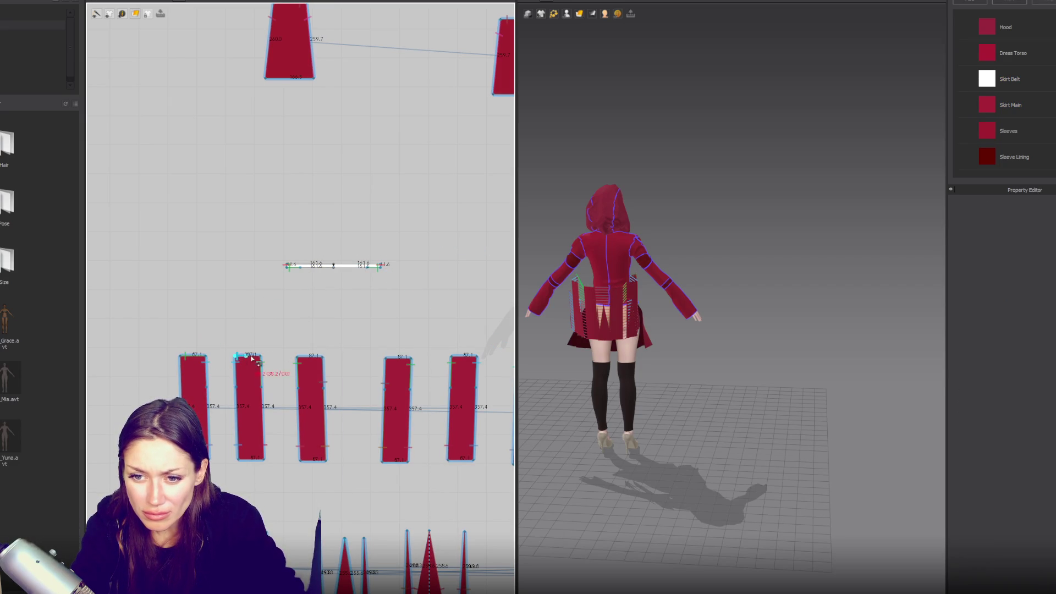
{"action": "left_click", "coordinate": [321, 270]}
{"action": "left_click", "coordinate": [297, 359]}
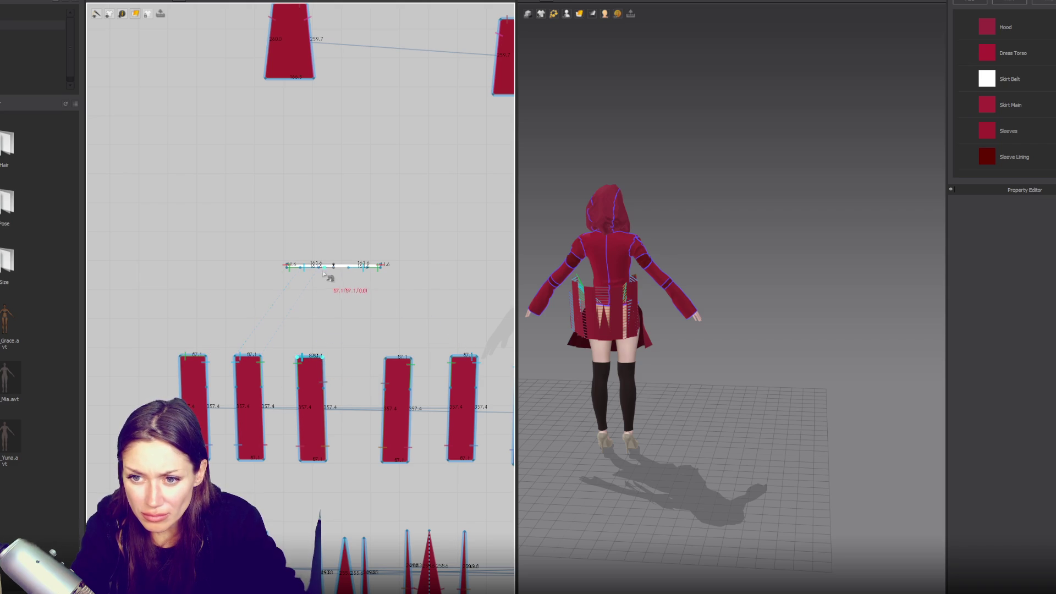
{"action": "left_click", "coordinate": [341, 280]}
{"action": "key", "text": "a"}
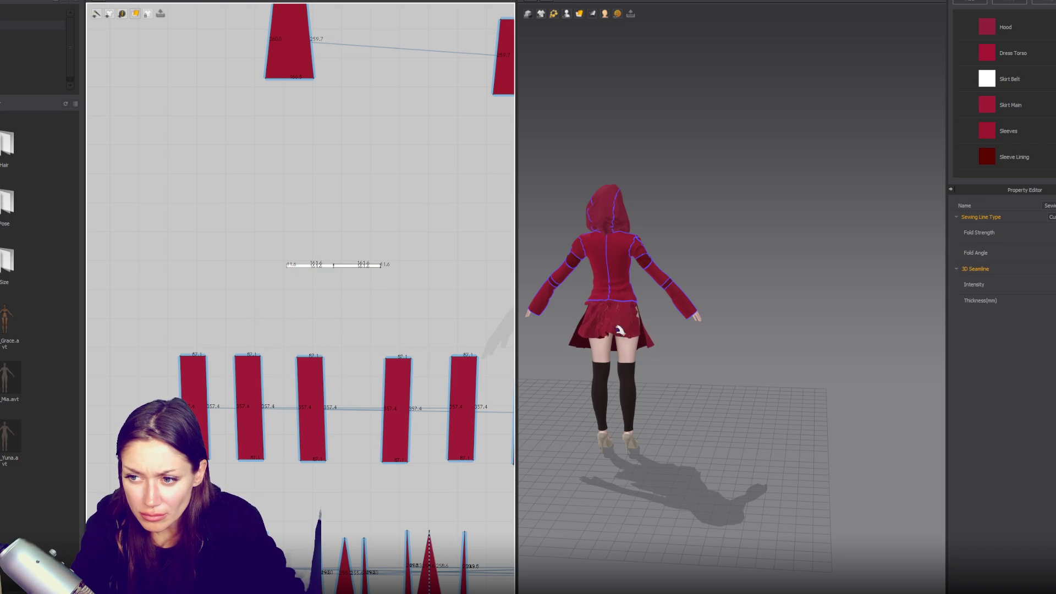
- Simulate so the sewn skirt panels drape around the avatar's hips
{"action": "left_click", "coordinate": [621, 352]}
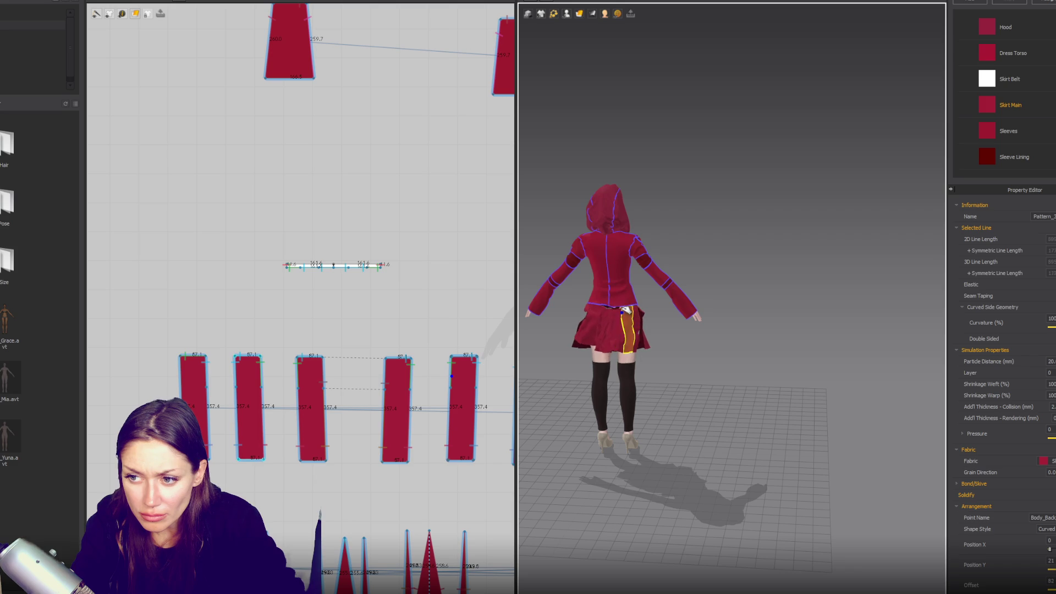
{"action": "scroll", "coordinate": [472, 431], "scroll_direction": "down", "scroll_amount": 2}
{"action": "right_click_drag", "start_coordinate": [448, 421], "coordinate": [288, 308]}
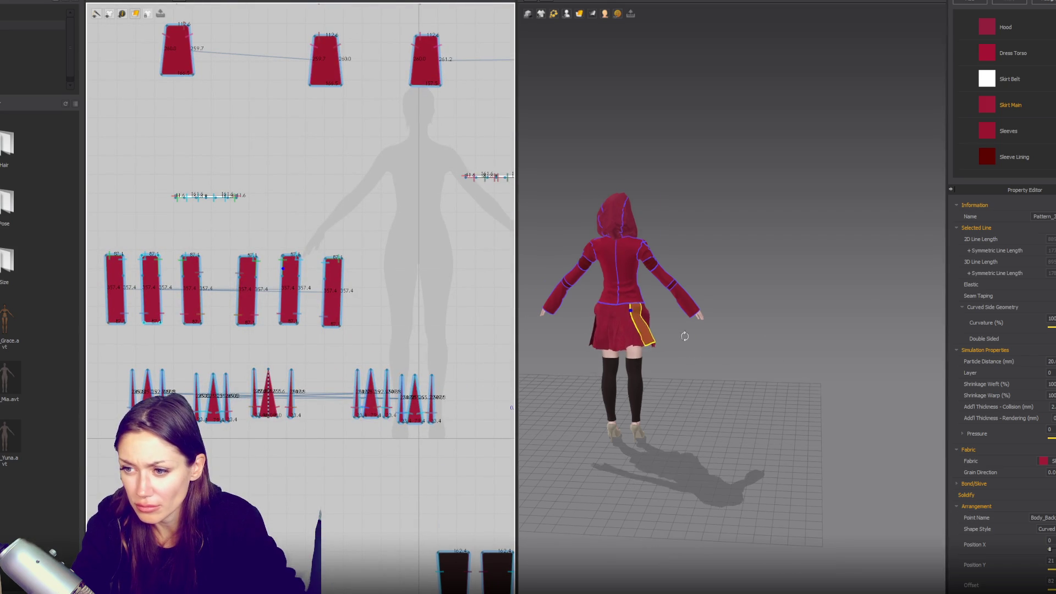
{"action": "right_click_drag", "start_coordinate": [700, 332], "coordinate": [568, 328]}
{"action": "right_click_drag", "start_coordinate": [662, 402], "coordinate": [757, 398]}
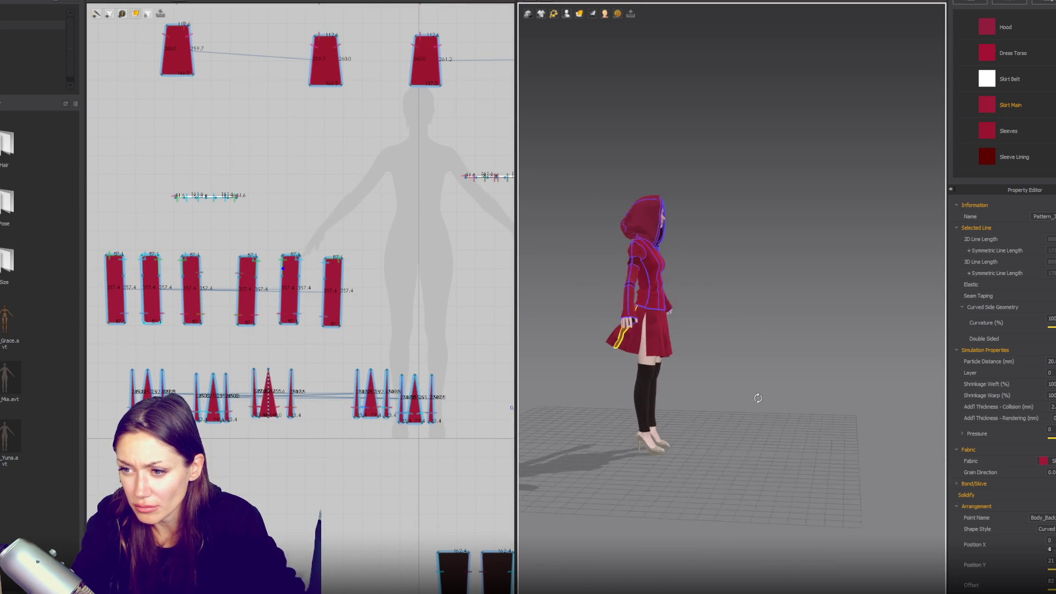
{"action": "mouse_move", "coordinate": [827, 390]}
{"action": "right_mouse_down"}
{"action": "mouse_move", "coordinate": [688, 389]}
{"action": "mouse_move", "coordinate": [698, 394]}
{"action": "right_mouse_up"}
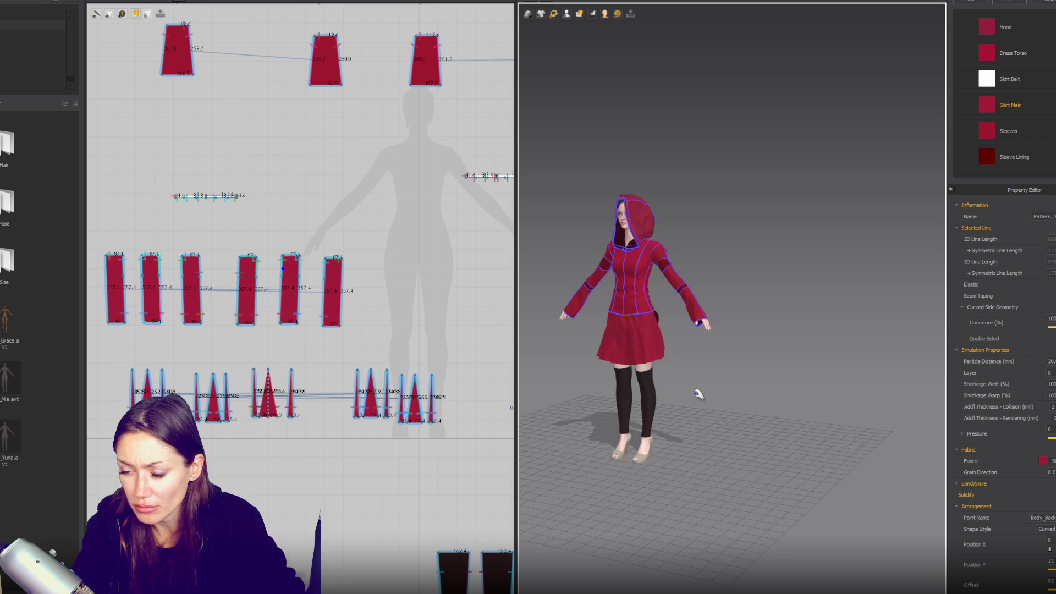
{"action": "right_click_drag", "start_coordinate": [766, 373], "coordinate": [682, 375]}
{"action": "left_click", "coordinate": [620, 345]}
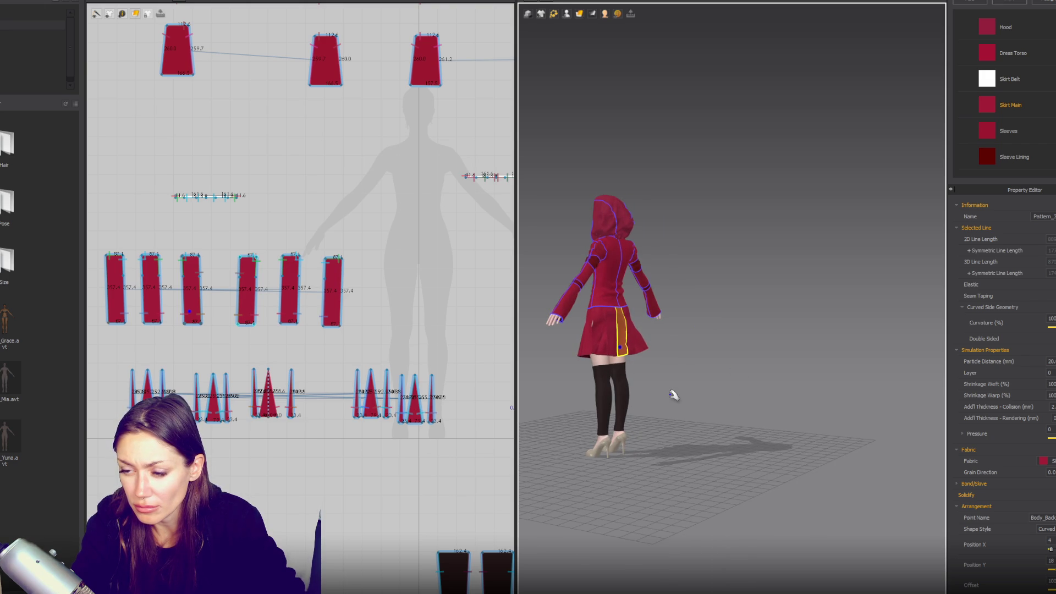
{"action": "mouse_move", "coordinate": [587, 432]}
{"action": "right_mouse_down"}
{"action": "mouse_move", "coordinate": [679, 427]}
{"action": "mouse_move", "coordinate": [759, 439]}
{"action": "right_mouse_up"}
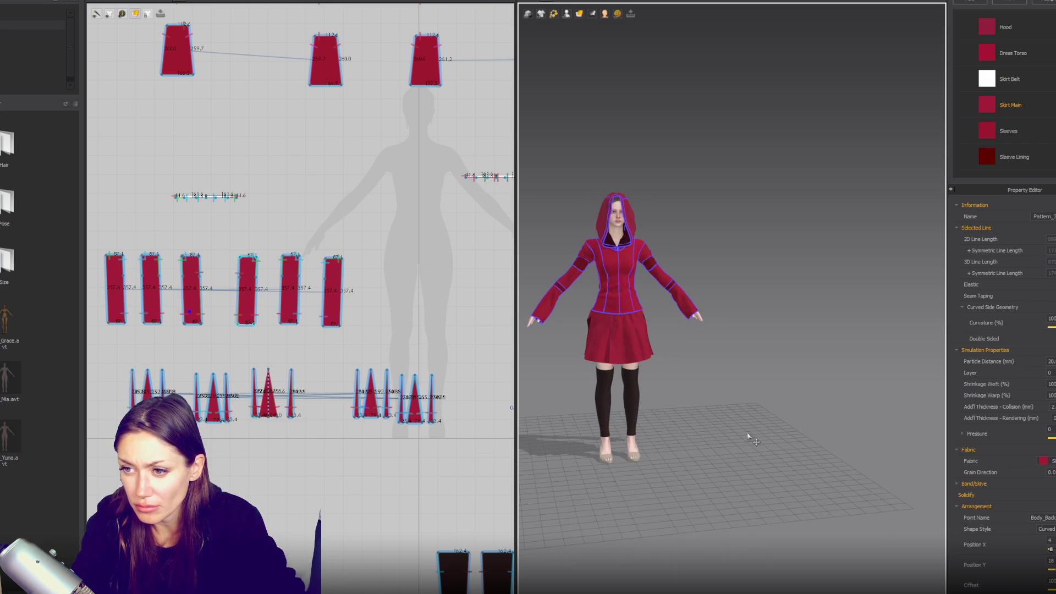
{"action": "mouse_move", "coordinate": [439, 422]}
{"action": "right_mouse_down"}
{"action": "mouse_move", "coordinate": [352, 380]}
{"action": "mouse_move", "coordinate": [427, 382]}
{"action": "mouse_move", "coordinate": [426, 360]}
{"action": "mouse_move", "coordinate": [357, 354]}
{"action": "mouse_move", "coordinate": [309, 385]}
{"action": "mouse_move", "coordinate": [336, 422]}
{"action": "right_mouse_up"}
{"action": "scroll", "coordinate": [335, 422], "scroll_direction": "up", "scroll_amount": 2}
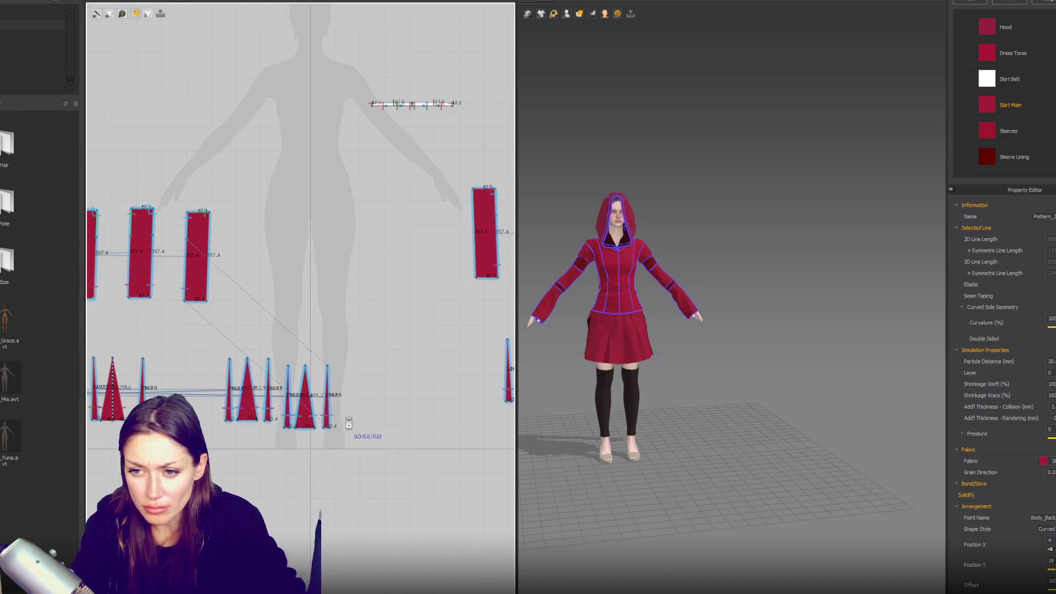
- Select a triangle pleat insert plus its two neighbours and drag all three into the empty space on the right
{"action": "left_click", "coordinate": [207, 274]}
{"action": "right_click_drag", "start_coordinate": [622, 374], "coordinate": [681, 365]}
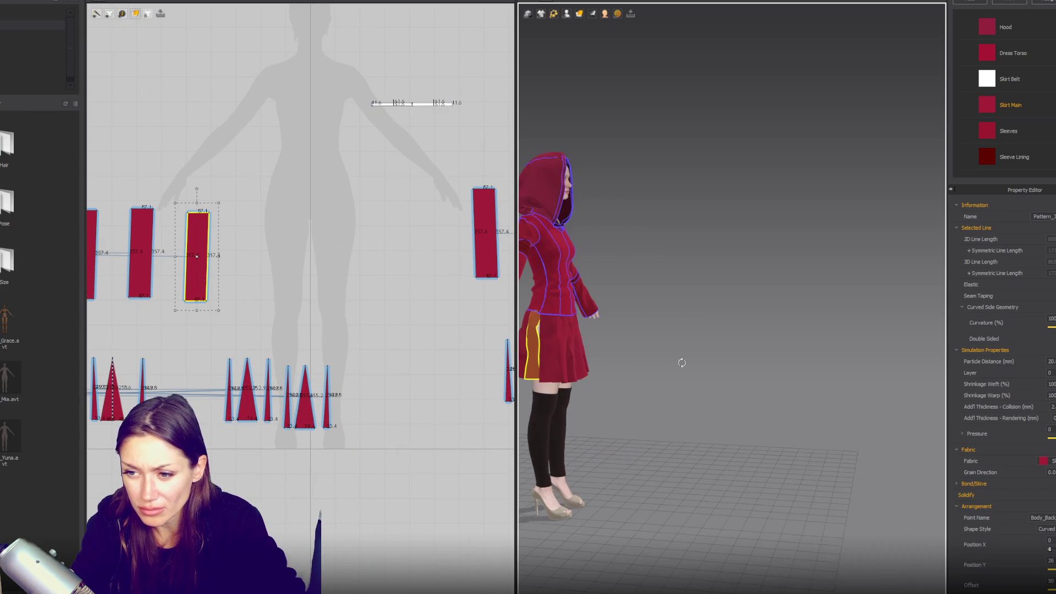
{"action": "left_click", "coordinate": [555, 358]}
{"action": "left_click", "coordinate": [305, 397]}
{"action": "left_click", "coordinate": [287, 396], "text": "shift"}
{"action": "left_click", "coordinate": [327, 396], "text": "shift"}
{"action": "mouse_move", "coordinate": [306, 388]}
{"action": "left_mouse_down"}
{"action": "mouse_move", "coordinate": [424, 389]}
{"action": "mouse_move", "coordinate": [450, 361]}
{"action": "left_mouse_up"}
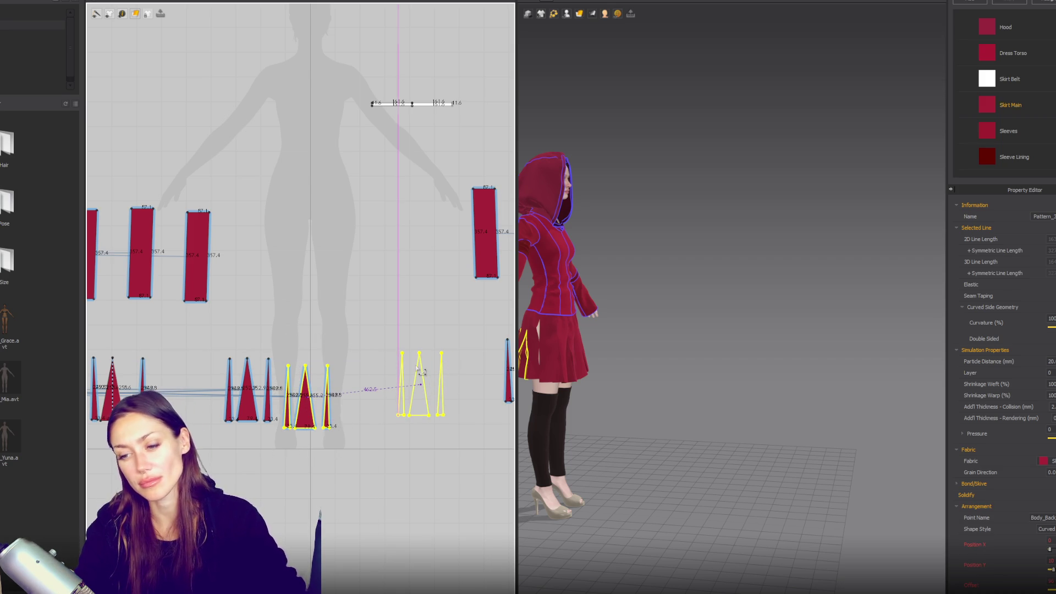
{"action": "left_click_drag", "start_coordinate": [422, 373], "coordinate": [416, 365]}
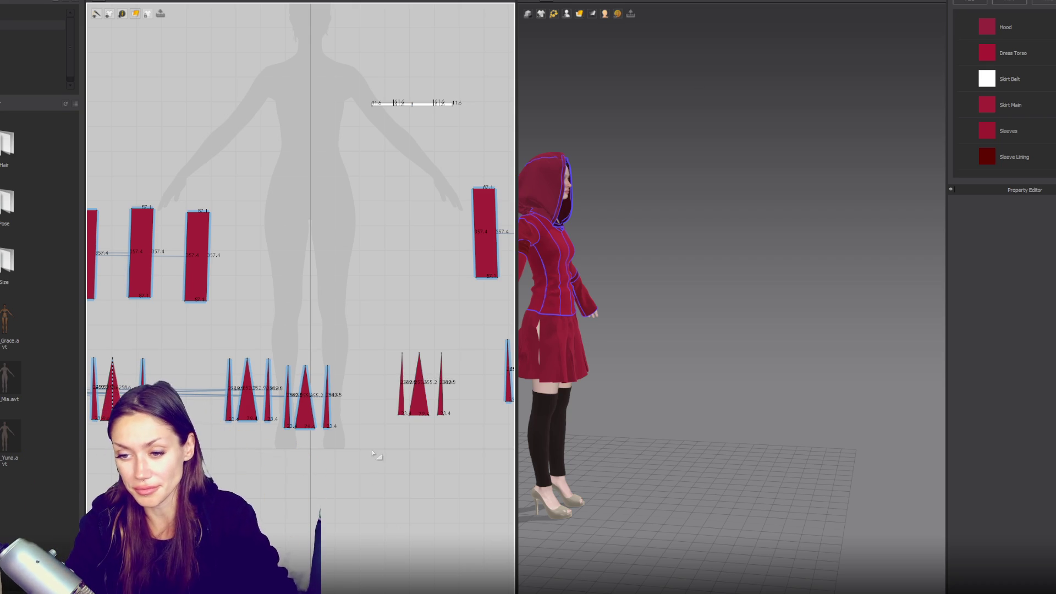
{"action": "left_click", "coordinate": [420, 404]}
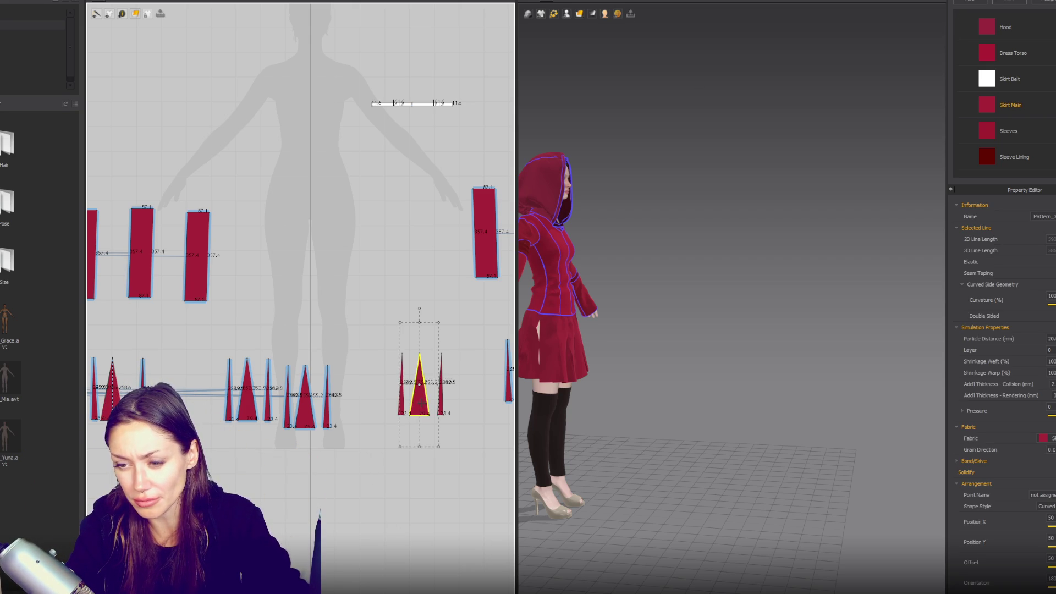
- Sew the adjoining edges of the three triangle inserts together, left to middle and middle to right
{"action": "scroll", "coordinate": [394, 359], "scroll_direction": "up", "scroll_amount": 5}
{"action": "left_click", "coordinate": [408, 359]}
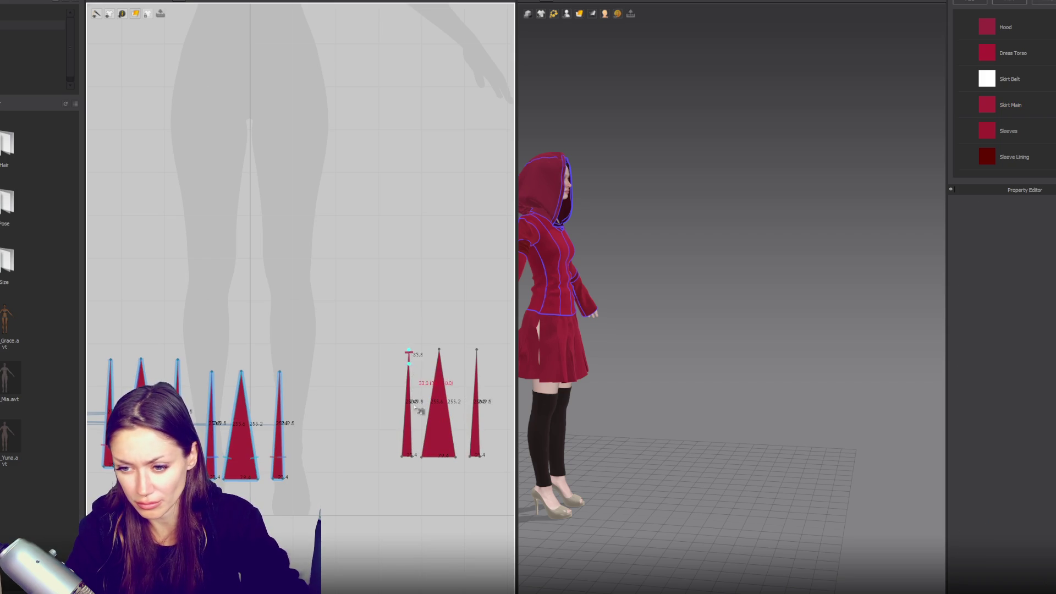
{"action": "left_click", "coordinate": [439, 351]}
{"action": "left_click", "coordinate": [424, 462]}
{"action": "left_click", "coordinate": [442, 353]}
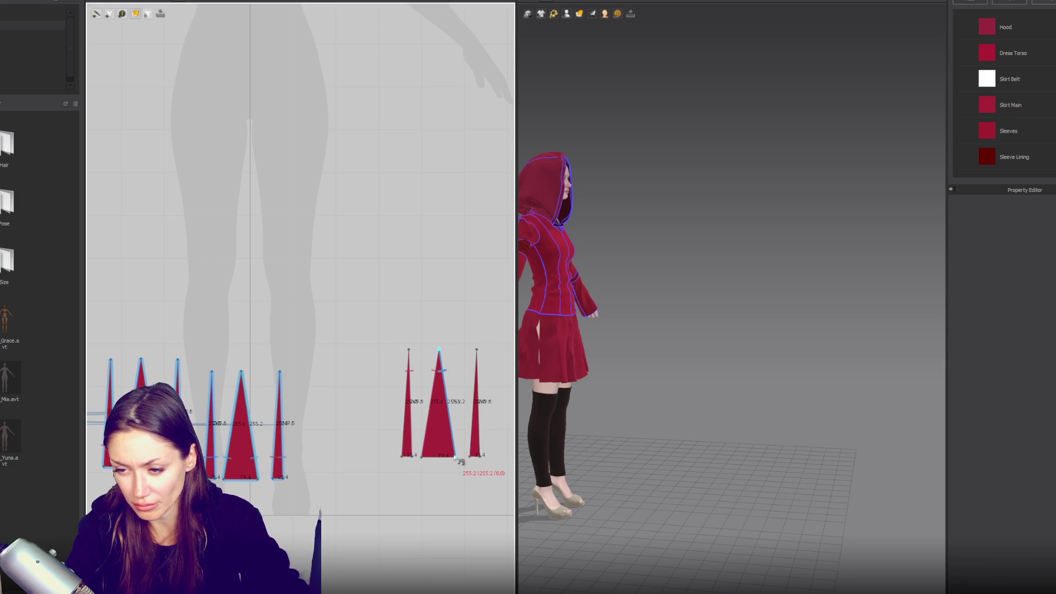
{"action": "left_click", "coordinate": [476, 349]}
{"action": "left_click", "coordinate": [456, 457]}
{"action": "left_click", "coordinate": [474, 455]}
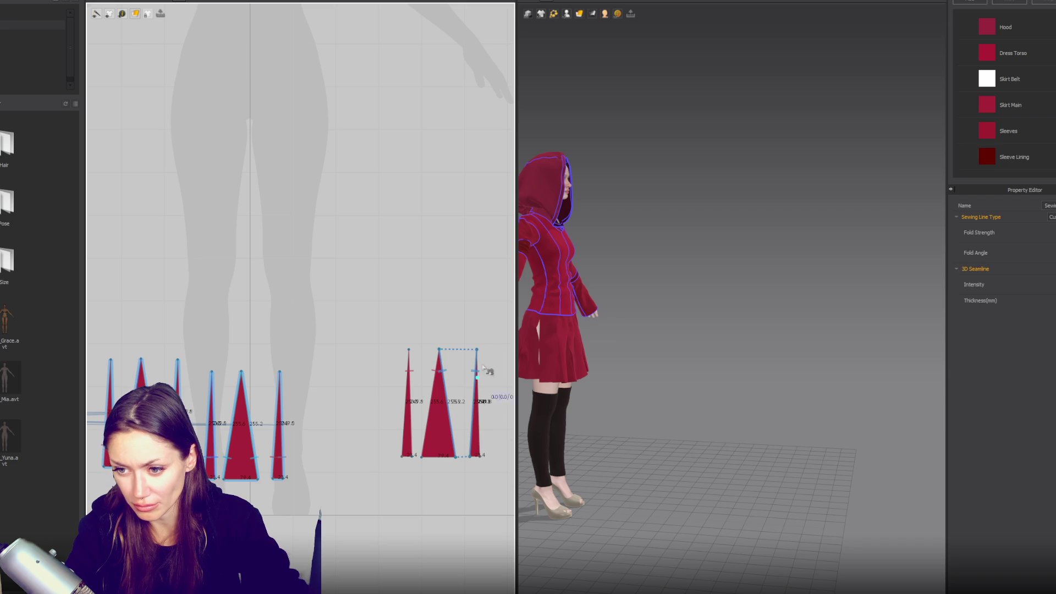
- Sew the left triangle's outer edge to the side of a skirt panel
{"action": "left_click", "coordinate": [409, 350]}
{"action": "left_click", "coordinate": [404, 455]}
{"action": "scroll", "coordinate": [204, 296], "scroll_direction": "down", "scroll_amount": 5}
{"action": "left_click", "coordinate": [150, 212]}
{"action": "left_click", "coordinate": [149, 279]}
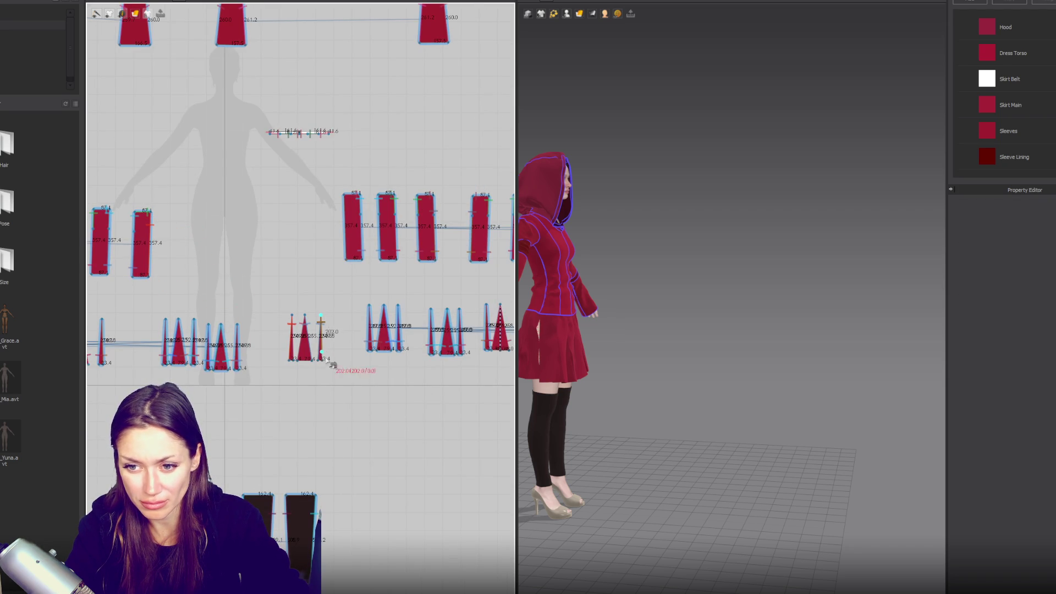
- Inspect the sewn skirt panels in 3D from the side and front
{"action": "left_click", "coordinate": [316, 344]}
{"action": "scroll", "coordinate": [360, 356], "scroll_direction": "down", "scroll_amount": 3}
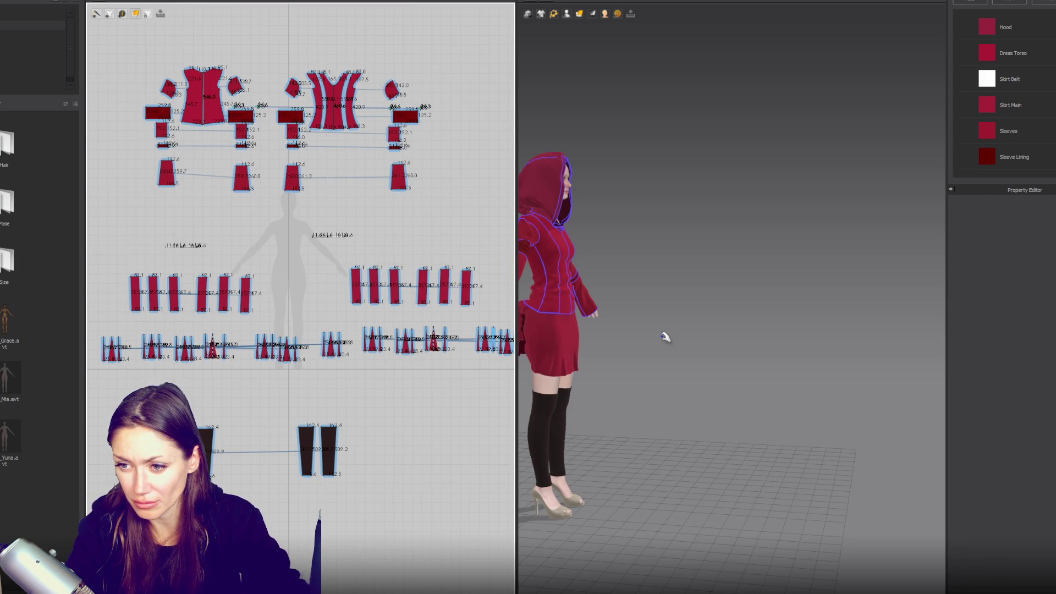
{"action": "right_click_drag", "start_coordinate": [621, 381], "coordinate": [670, 364]}
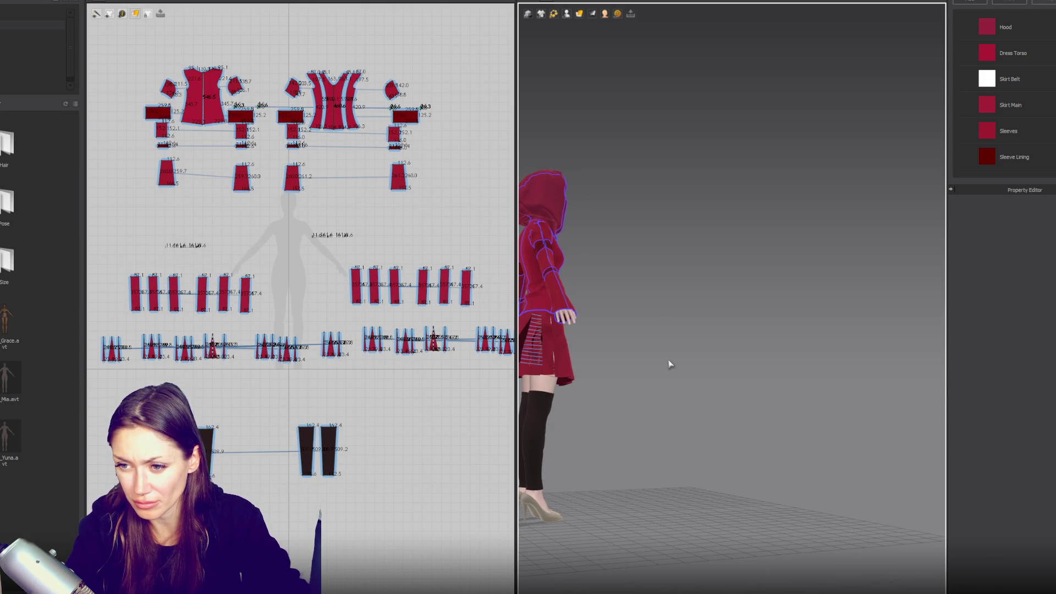
{"action": "scroll", "coordinate": [280, 365], "scroll_direction": "up", "scroll_amount": 2}
{"action": "left_click", "coordinate": [236, 276]}
{"action": "mouse_move", "coordinate": [616, 374]}
{"action": "right_mouse_down"}
{"action": "mouse_move", "coordinate": [684, 370]}
{"action": "mouse_move", "coordinate": [556, 366]}
{"action": "right_mouse_up"}
{"action": "left_click", "coordinate": [550, 364]}
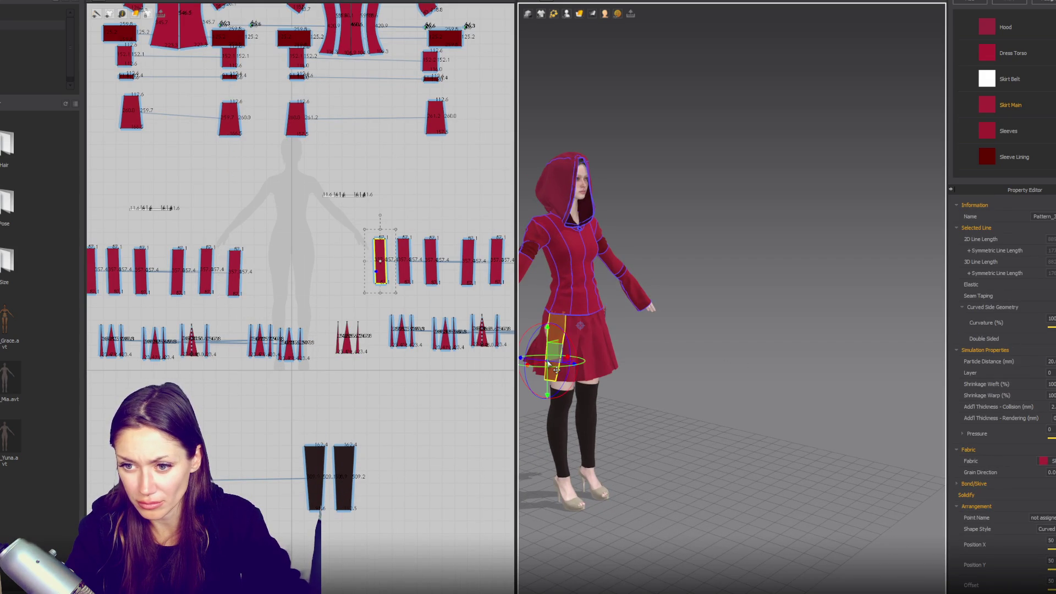
{"action": "scroll", "coordinate": [341, 341], "scroll_direction": "up", "scroll_amount": 3}
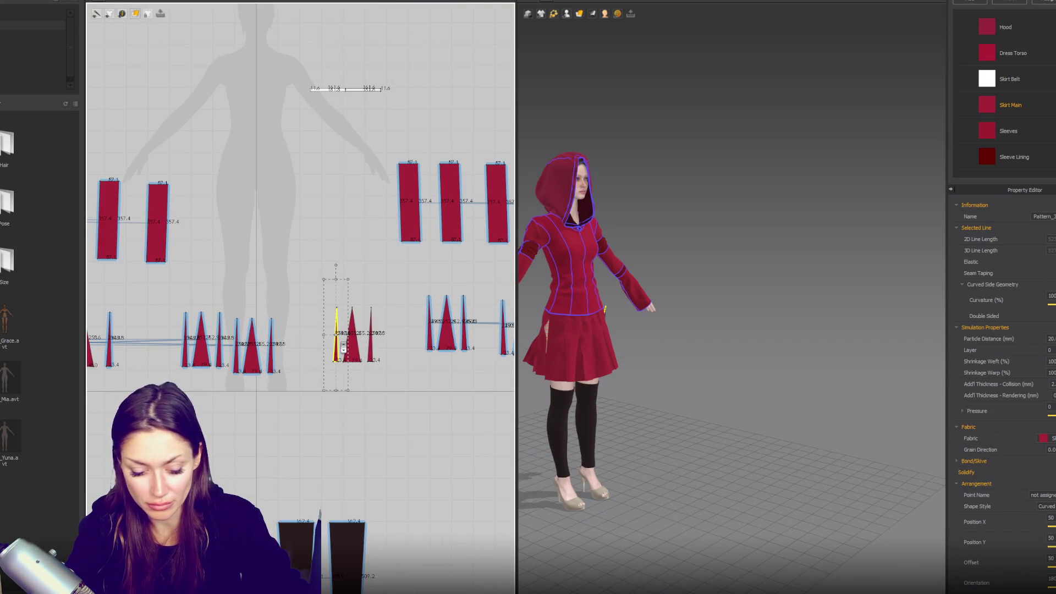
- Seam a triangle edge to the upper skirt panel, then cancel the unfinished seam
{"action": "left_click", "coordinate": [338, 344]}
{"action": "left_click", "coordinate": [377, 344]}
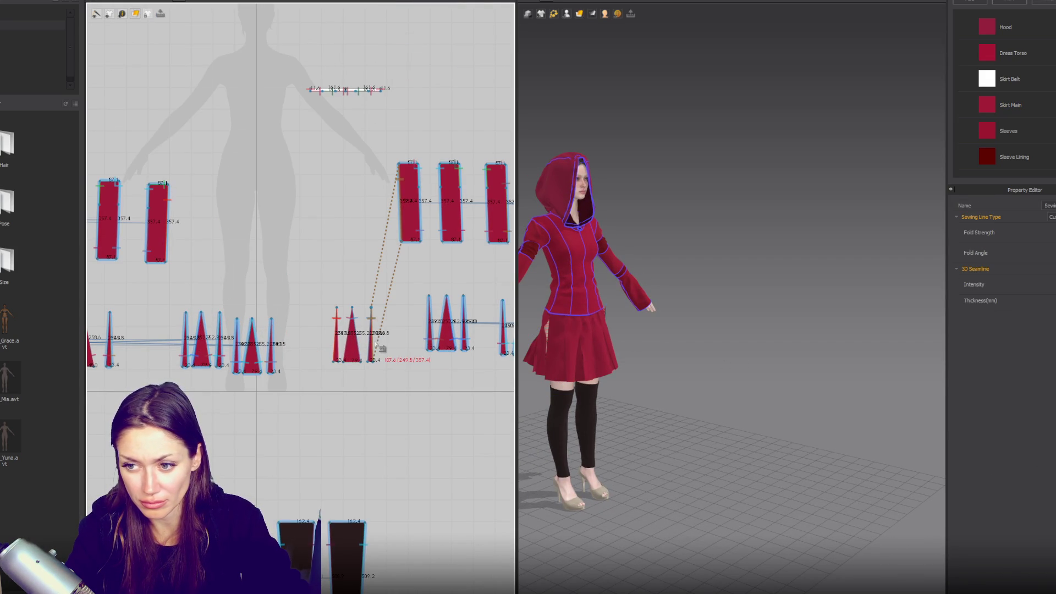
{"action": "left_click", "coordinate": [538, 363]}
{"action": "left_click", "coordinate": [641, 389]}
{"action": "right_click_drag", "start_coordinate": [642, 389], "coordinate": [555, 368]}
{"action": "left_click", "coordinate": [550, 370]}
{"action": "scroll", "coordinate": [275, 314], "scroll_direction": "down", "scroll_amount": 3}
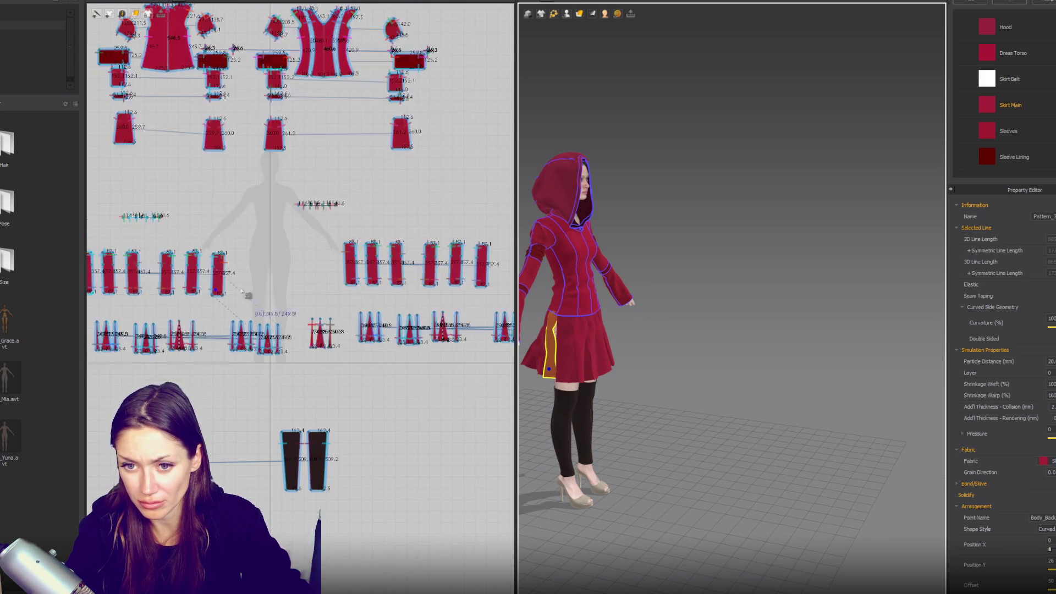
{"action": "key", "text": "Escape"}
{"action": "key", "text": "Escape"}
- Move the narrow triangle insert up and to the left
{"action": "left_click", "coordinate": [219, 283]}
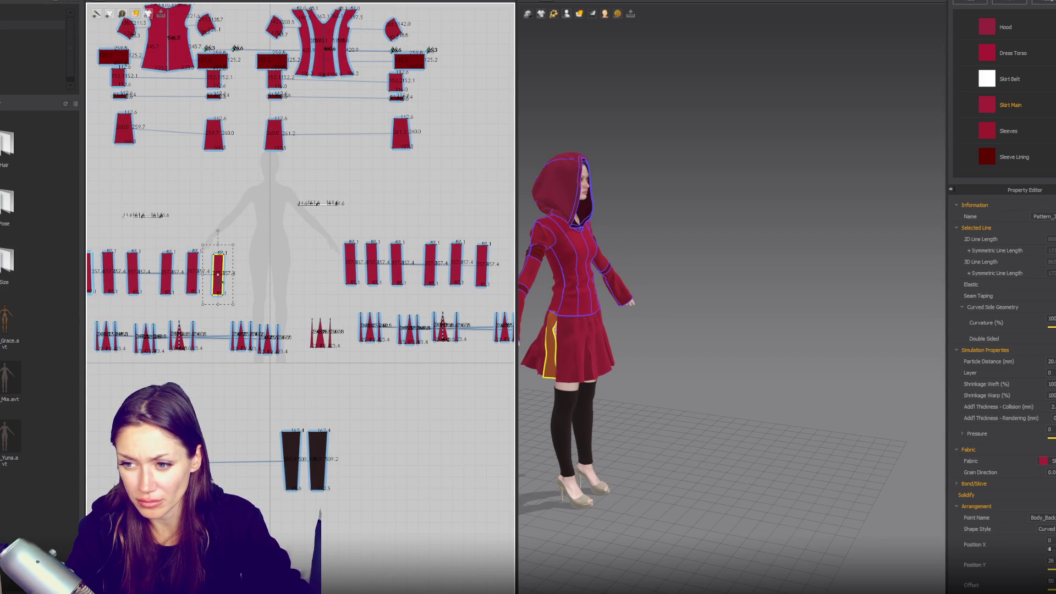
{"action": "left_click", "coordinate": [344, 277]}
{"action": "left_click", "coordinate": [310, 338]}
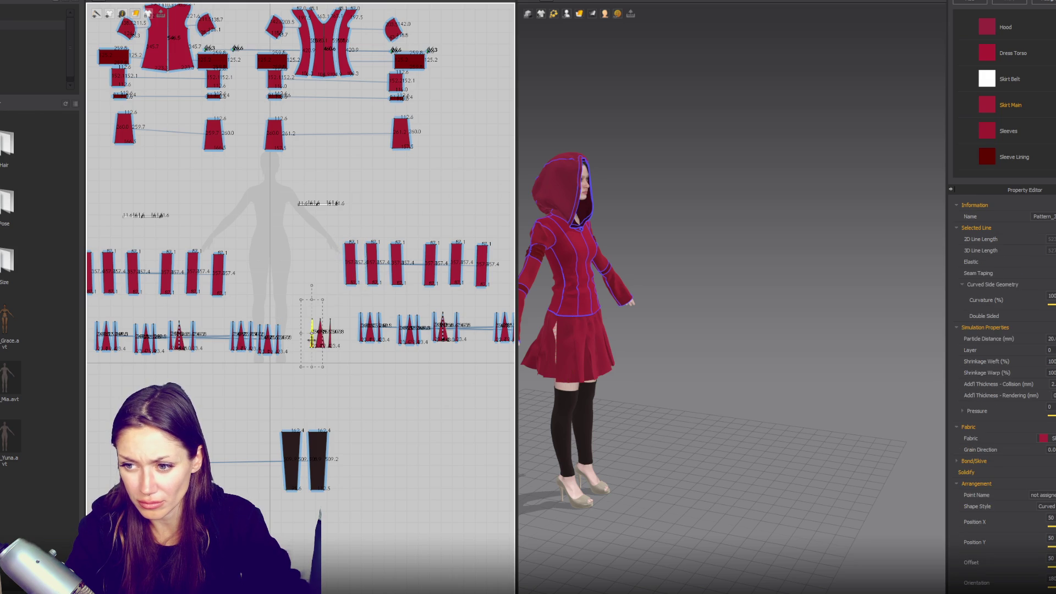
{"action": "scroll", "coordinate": [309, 340], "scroll_direction": "up", "scroll_amount": 3}
{"action": "key", "text": "z"}
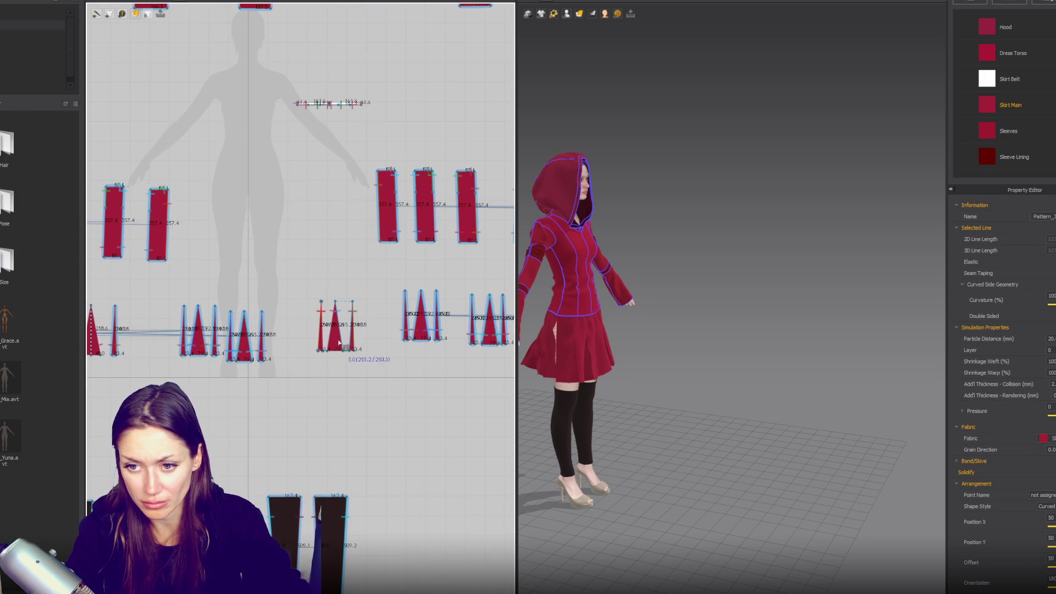
{"action": "key", "text": "a"}
{"action": "left_click_drag", "start_coordinate": [337, 344], "coordinate": [282, 235]}
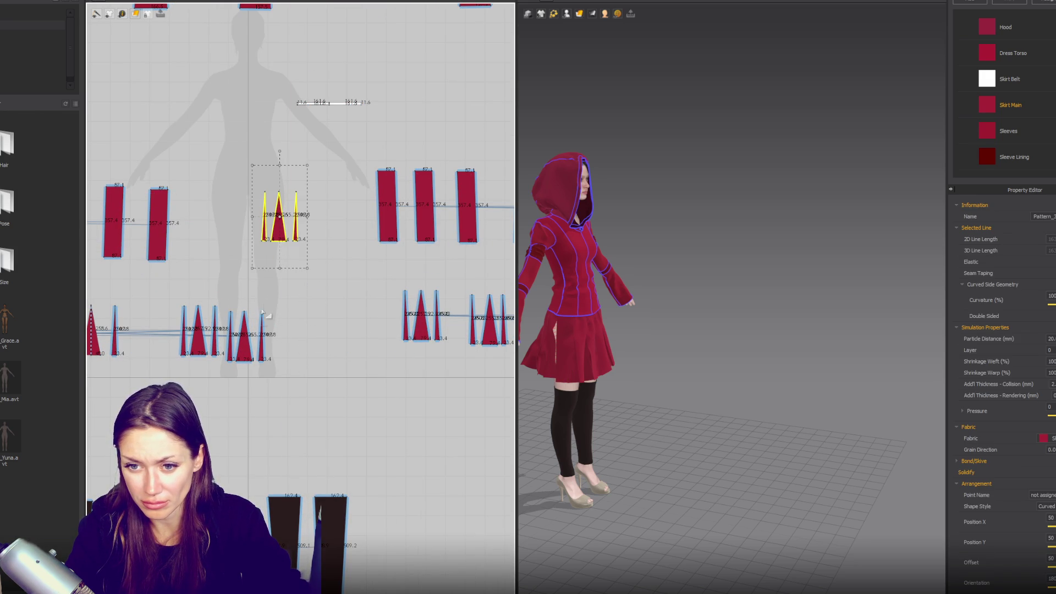
- Shift two triangles left, then box-select all five triangle inserts and move them further left
{"action": "left_click", "coordinate": [244, 336]}
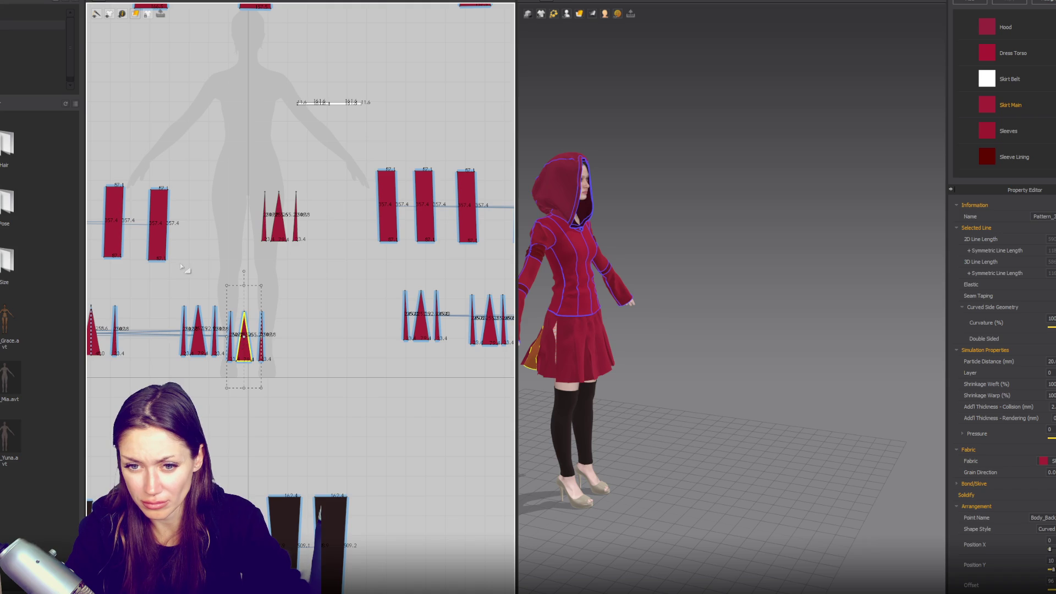
{"action": "scroll", "coordinate": [181, 263], "scroll_direction": "down", "scroll_amount": 3}
{"action": "left_click", "coordinate": [300, 322], "text": "shift"}
{"action": "left_click_drag", "start_coordinate": [316, 319], "coordinate": [286, 319]}
{"action": "left_click", "coordinate": [220, 380]}
{"action": "left_click_drag", "start_coordinate": [127, 276], "coordinate": [323, 358]}
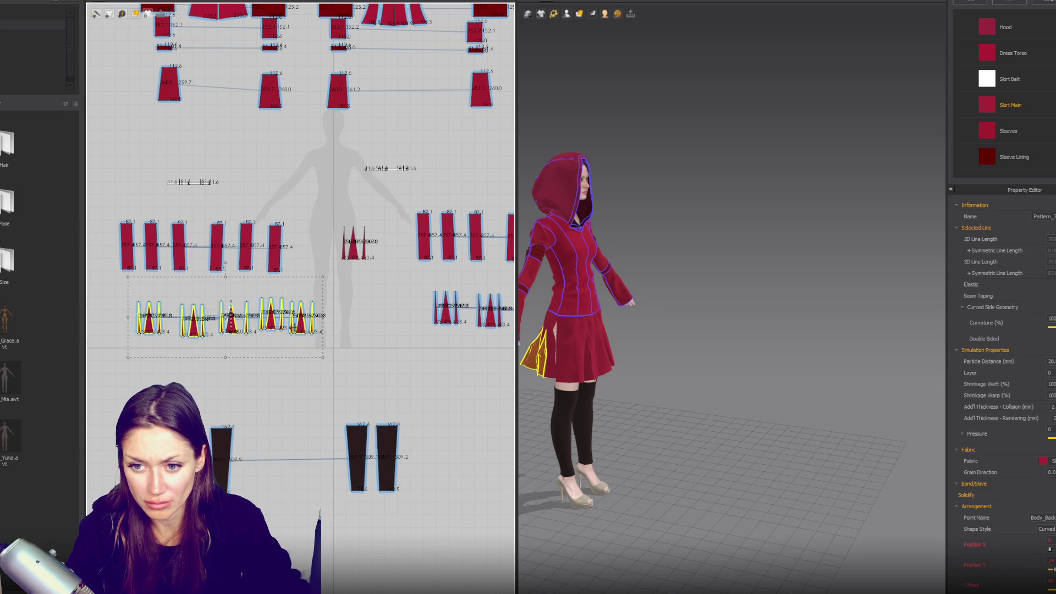
{"action": "left_click_drag", "start_coordinate": [226, 317], "coordinate": [200, 317]}
{"action": "middle_click_drag", "start_coordinate": [426, 331], "coordinate": [346, 364]}
- Clear the selection and pick a single triangle insert for sewing
{"action": "scroll", "coordinate": [346, 364], "scroll_direction": "down", "scroll_amount": 2}
{"action": "scroll", "coordinate": [273, 370], "scroll_direction": "up", "scroll_amount": 2}
{"action": "left_click", "coordinate": [274, 370]}
{"action": "left_click", "coordinate": [263, 358]}
{"action": "scroll", "coordinate": [263, 357], "scroll_direction": "up", "scroll_amount": 2}
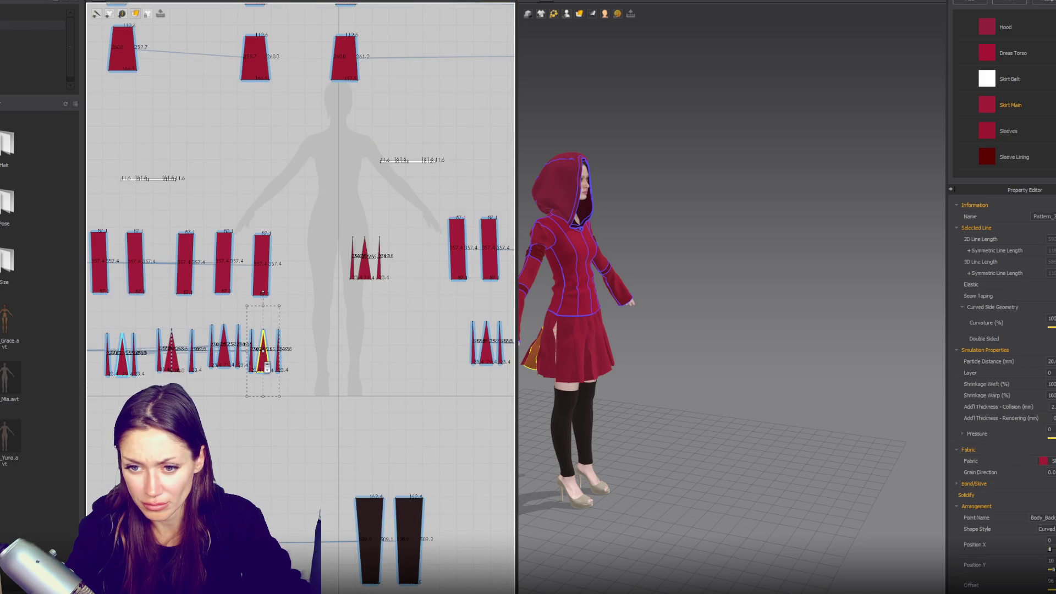
{"action": "key", "text": "m"}
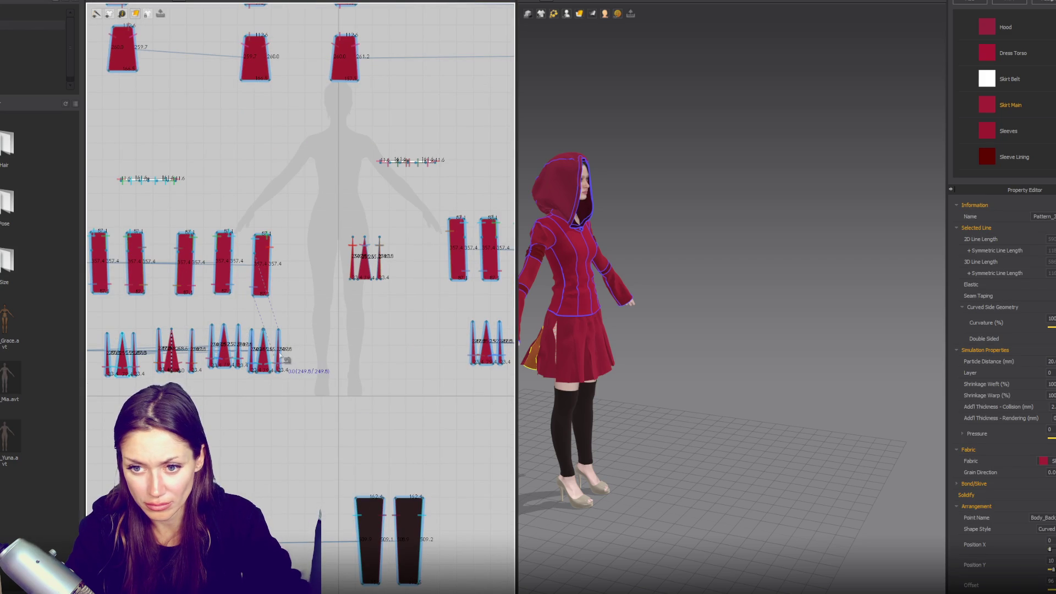
{"action": "scroll", "coordinate": [258, 357], "scroll_direction": "up", "scroll_amount": 3}
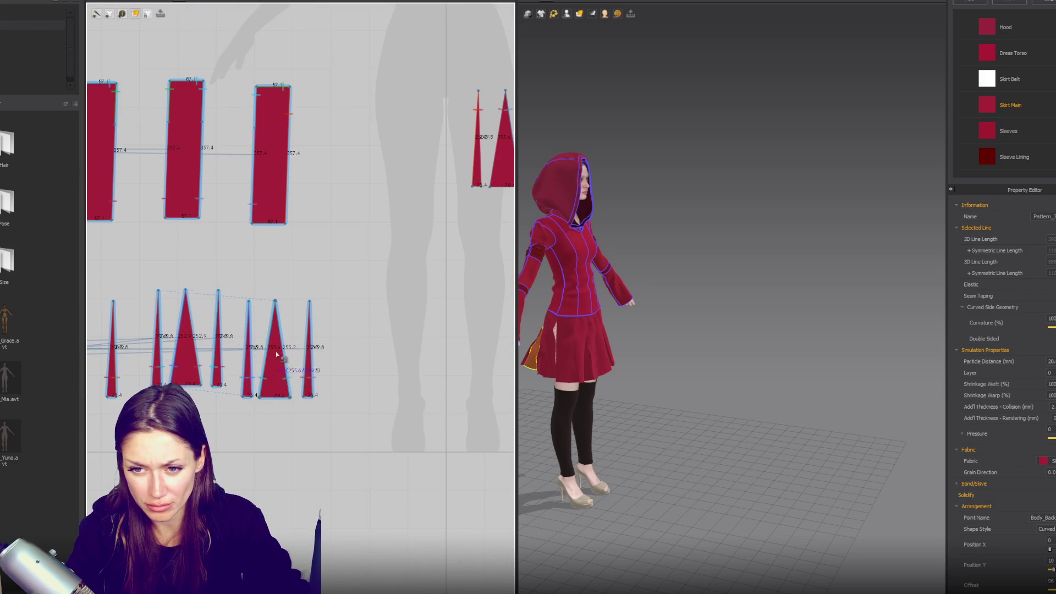
- Box-select the three triangle inserts, then pick out the narrow triangle
{"action": "key", "text": "a"}
{"action": "mouse_move", "coordinate": [233, 271]}
{"action": "left_mouse_down"}
{"action": "mouse_move", "coordinate": [318, 418]}
{"action": "mouse_move", "coordinate": [342, 428]}
{"action": "left_mouse_up"}
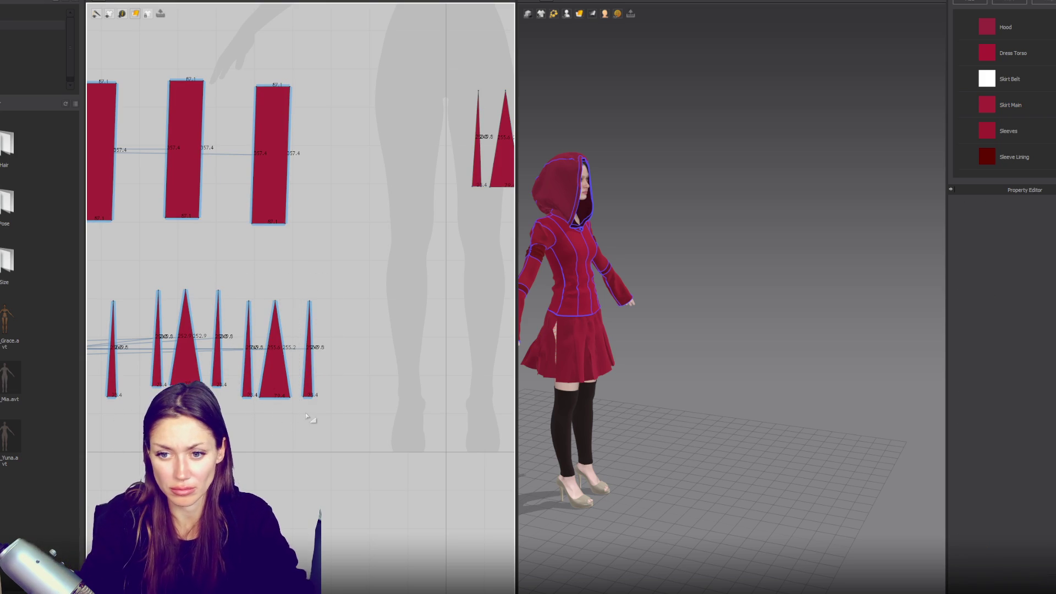
{"action": "scroll", "coordinate": [305, 412], "scroll_direction": "down", "scroll_amount": 3}
{"action": "left_click", "coordinate": [270, 385]}
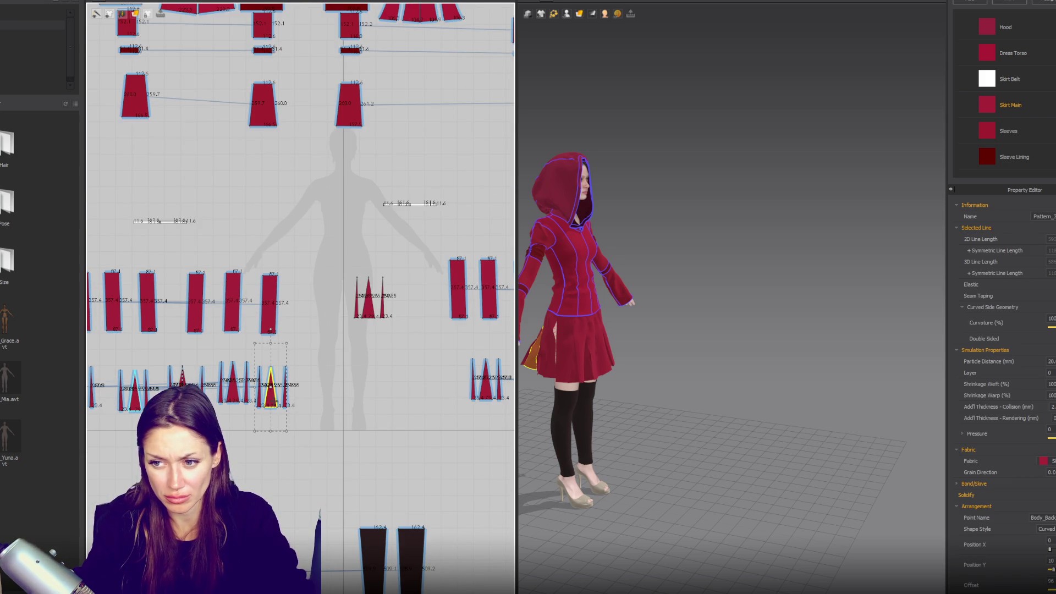
{"action": "scroll", "coordinate": [241, 400], "scroll_direction": "up", "scroll_amount": 3}
{"action": "left_click", "coordinate": [251, 391]}
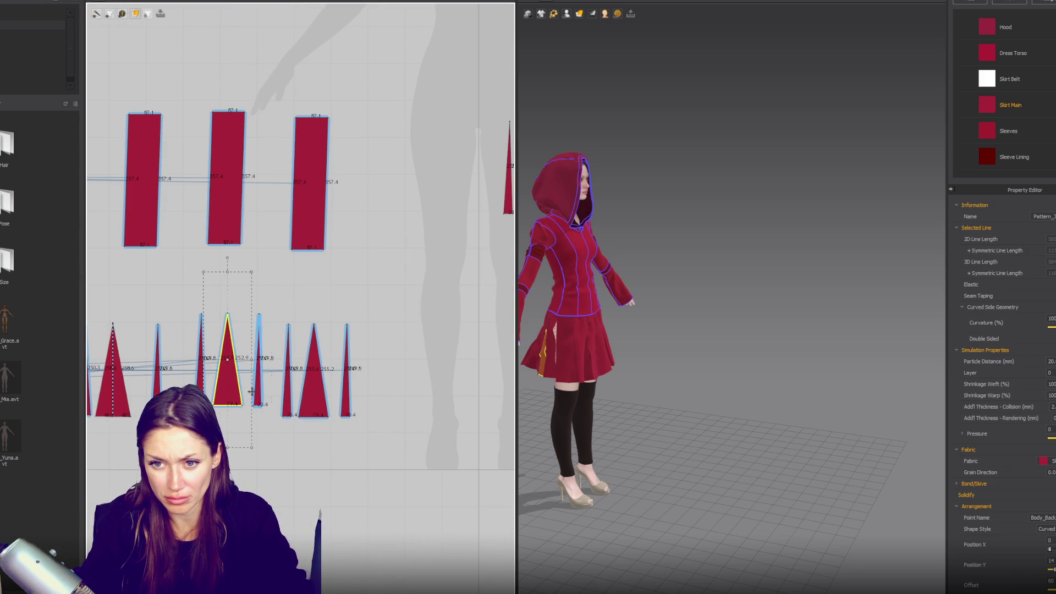
- Sew an edge of the narrow triangle to the neighbouring triangle's edge
{"action": "key", "text": "m"}
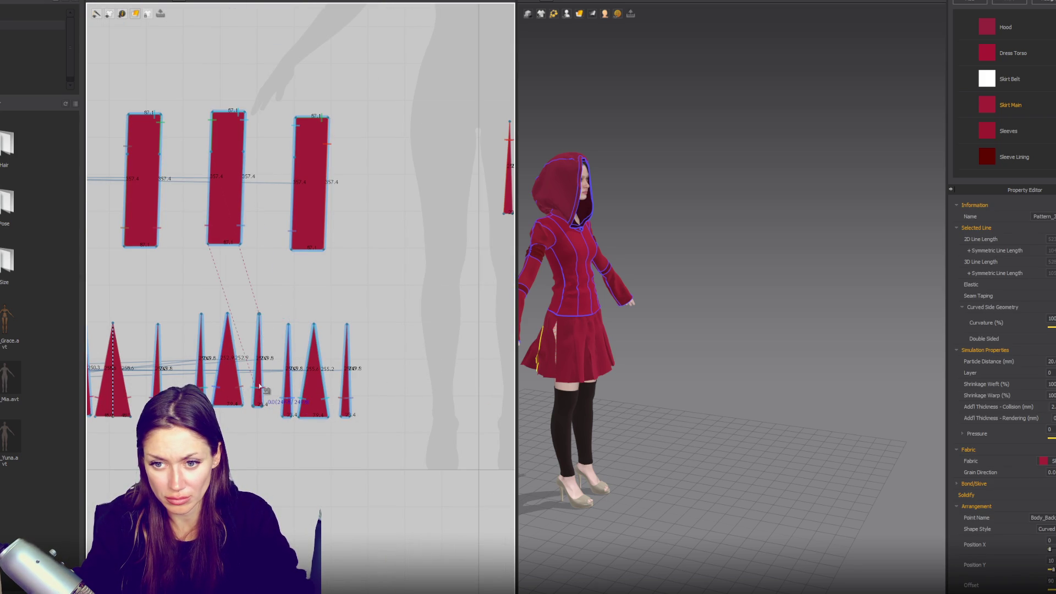
{"action": "left_click", "coordinate": [260, 386]}
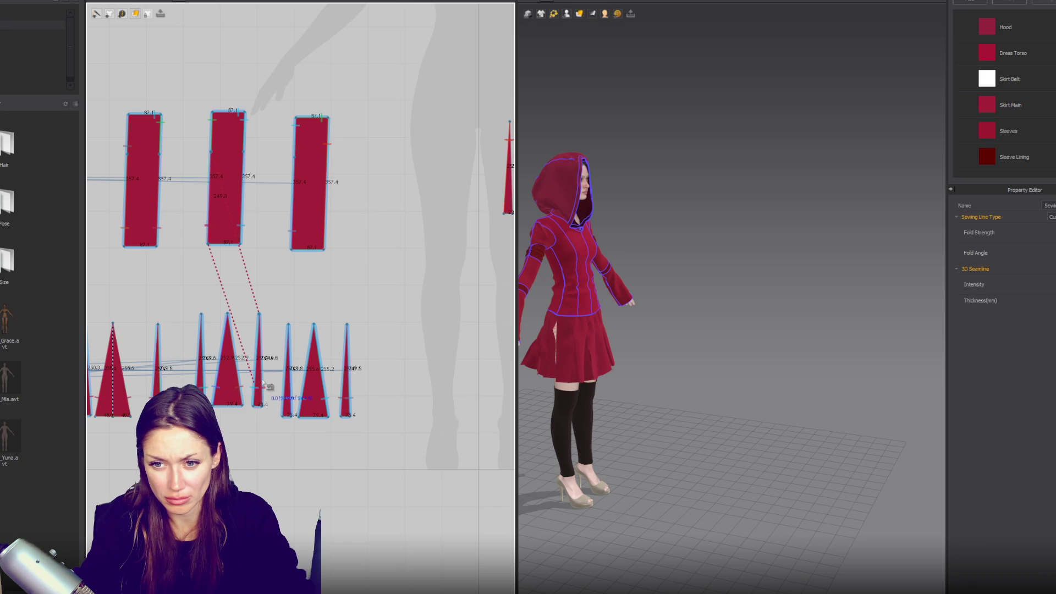
{"action": "left_click", "coordinate": [286, 378]}
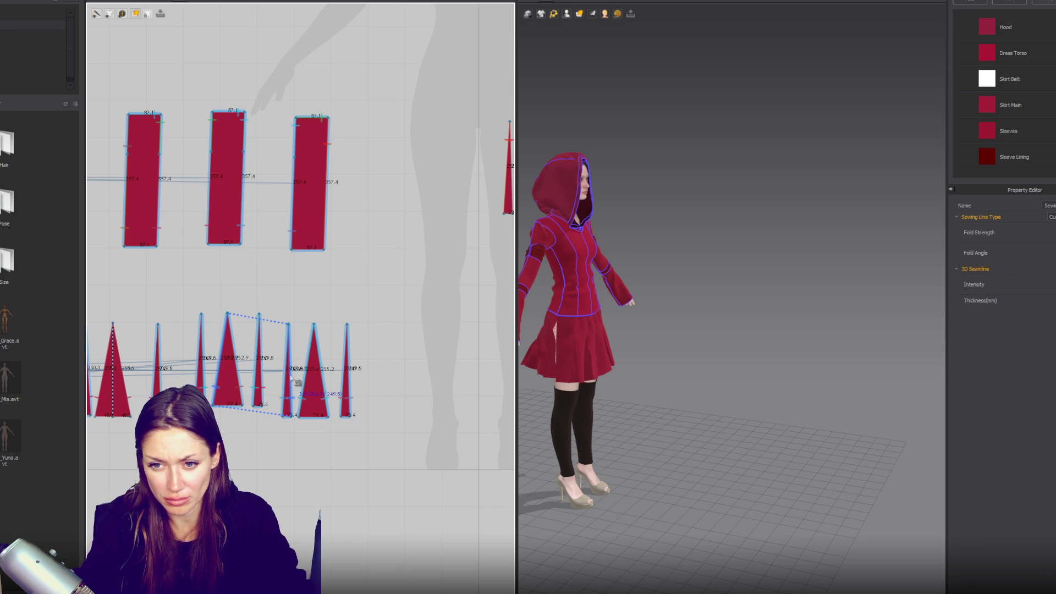
{"action": "left_click", "coordinate": [240, 436]}
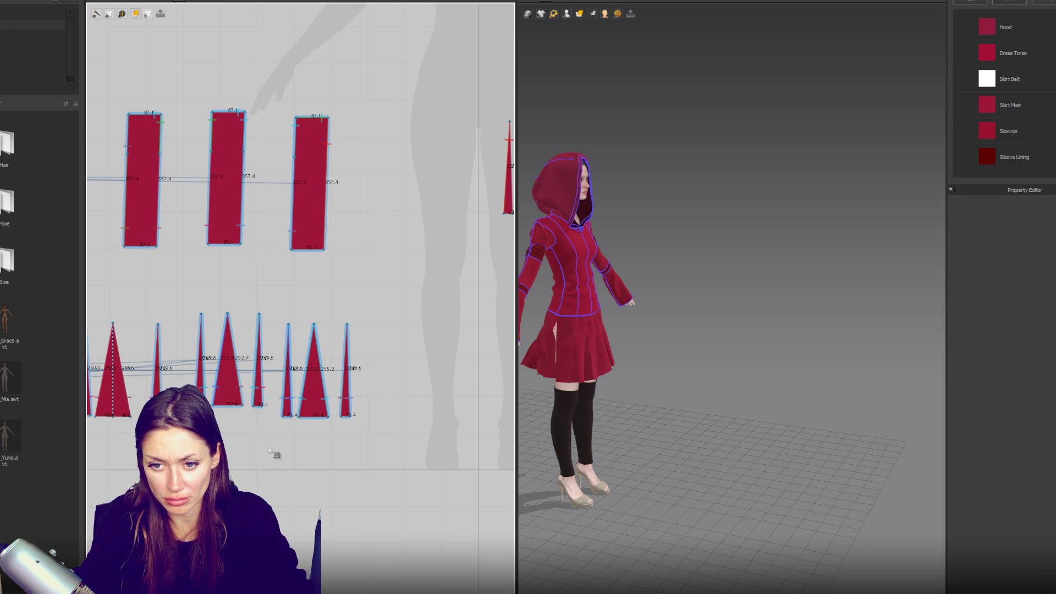
- Move the 252.9 triangle and the narrow triangle lower down the sheet
{"action": "left_click_drag", "start_coordinate": [232, 373], "coordinate": [240, 477]}
{"action": "left_click", "coordinate": [243, 476]}
{"action": "left_click", "coordinate": [338, 398]}
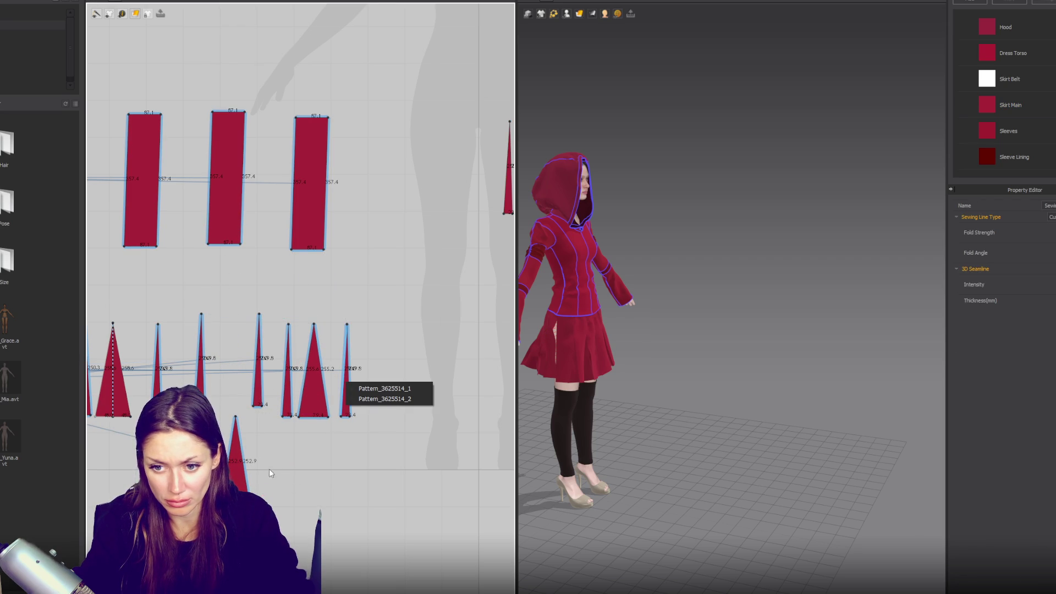
{"action": "left_click", "coordinate": [343, 418]}
{"action": "left_click", "coordinate": [345, 410]}
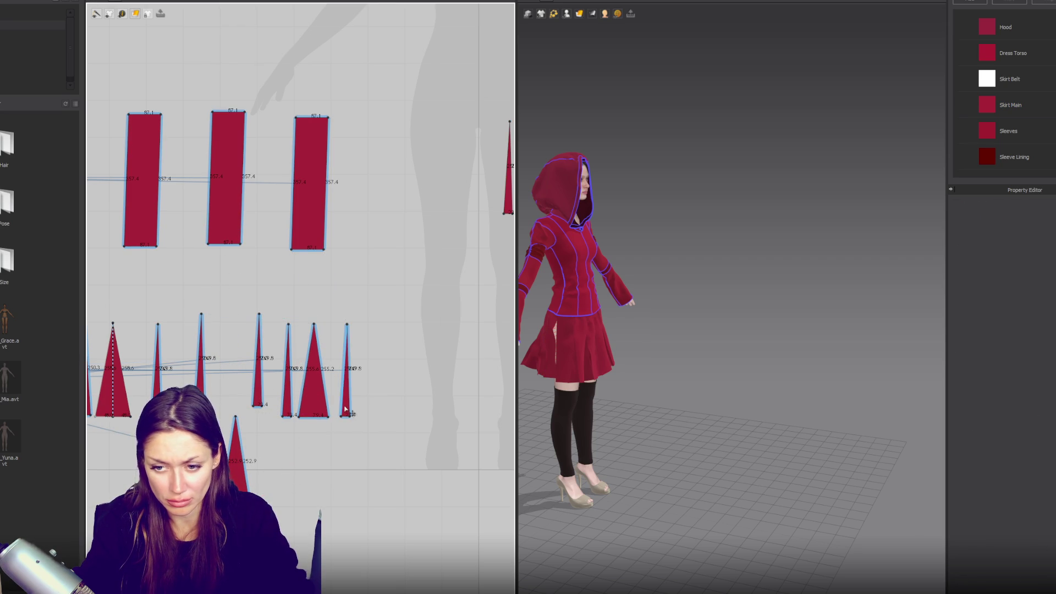
{"action": "left_click_drag", "start_coordinate": [347, 404], "coordinate": [264, 502]}
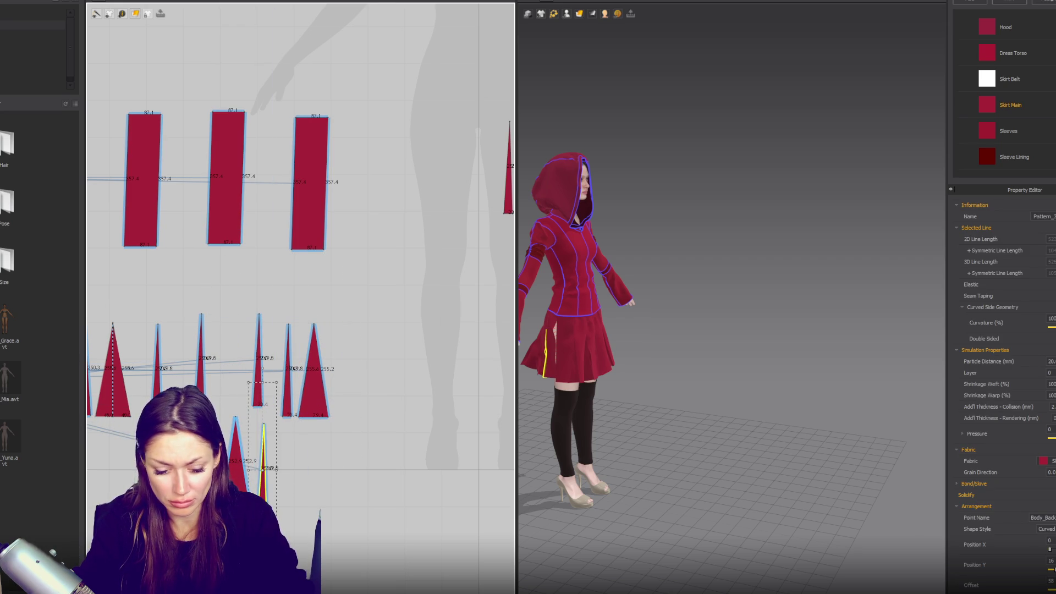
- Undo the stray move and seam, and place the narrow triangle right of the wide one
{"action": "left_click", "coordinate": [289, 405]}
{"action": "left_click", "coordinate": [289, 404]}
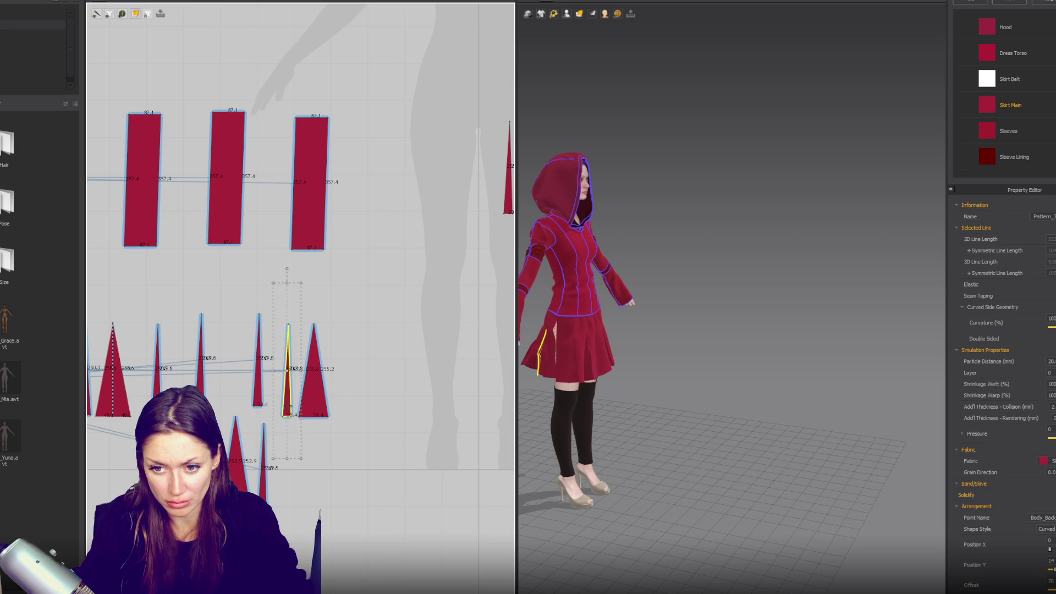
{"action": "left_click_drag", "start_coordinate": [293, 301], "coordinate": [214, 400]}
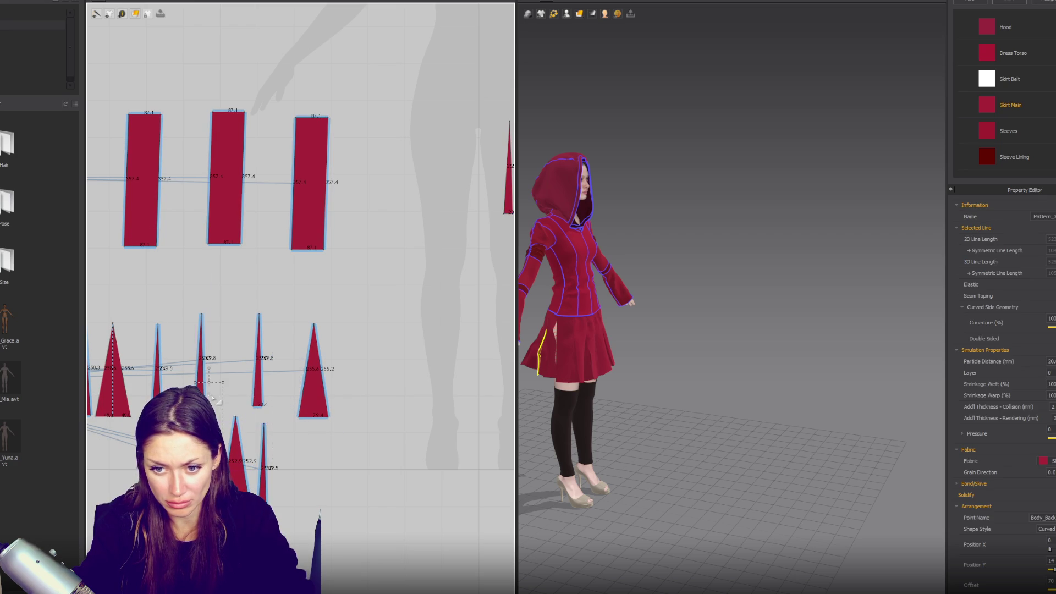
{"action": "left_click", "coordinate": [208, 392]}
{"action": "key", "text": "ctrl+z"}
{"action": "key", "text": "ctrl+z"}
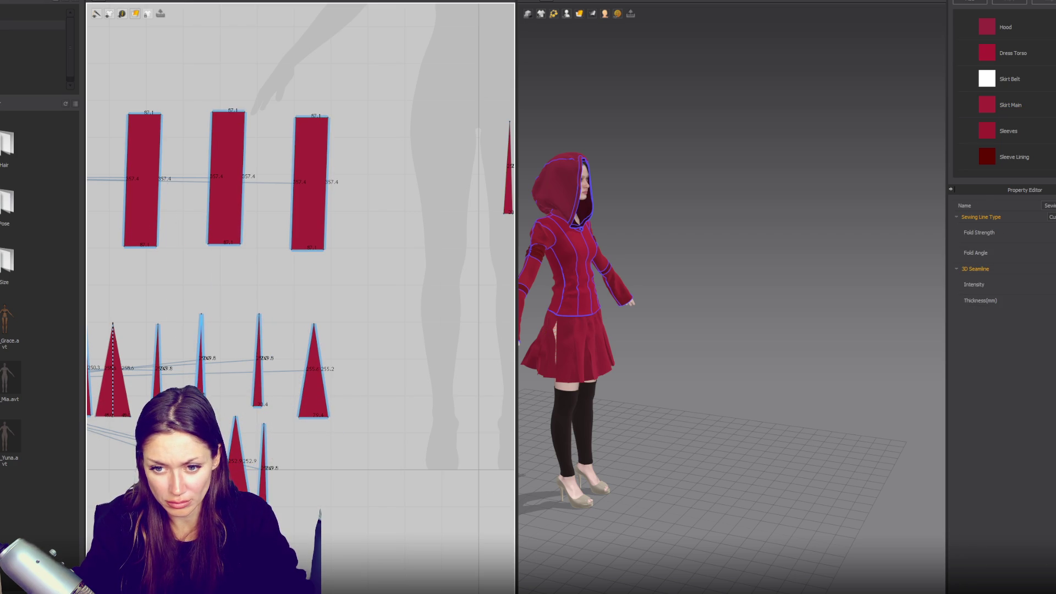
{"action": "left_click_drag", "start_coordinate": [287, 374], "coordinate": [341, 374]}
- Check the seams around the triangles and select the whole three-piece triangle set
{"action": "key", "text": "n"}
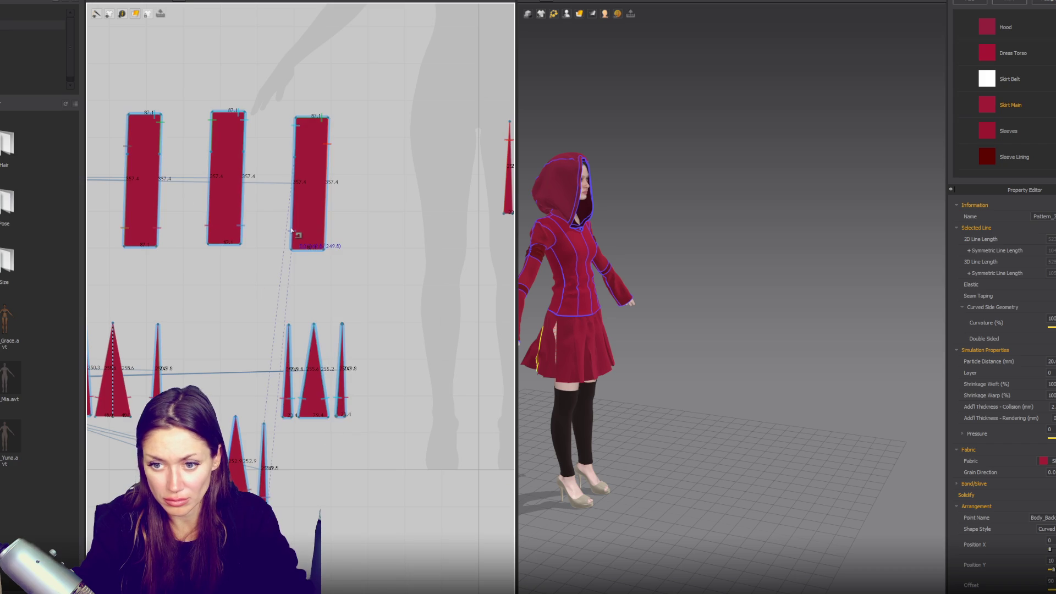
{"action": "left_click_drag", "start_coordinate": [231, 307], "coordinate": [407, 424]}
{"action": "left_click", "coordinate": [316, 410]}
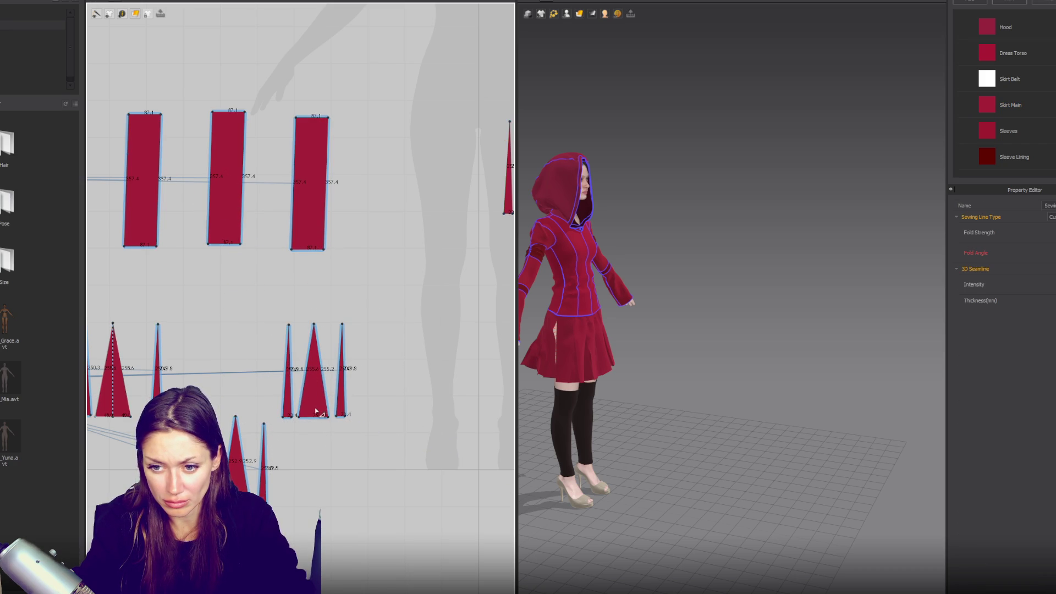
{"action": "left_click", "coordinate": [389, 436]}
{"action": "left_click", "coordinate": [313, 402]}
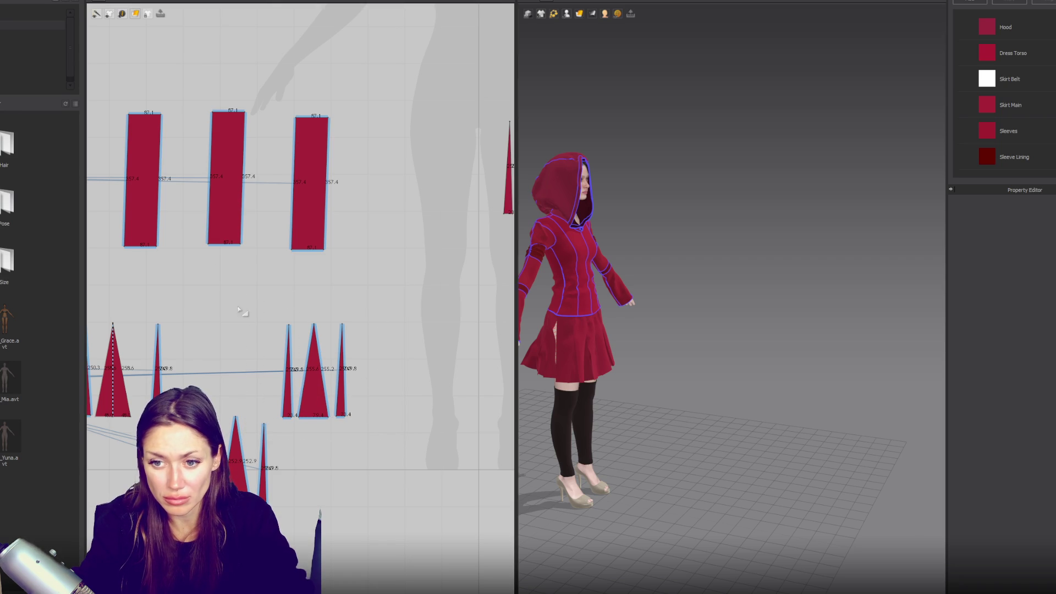
{"action": "left_click", "coordinate": [314, 406]}
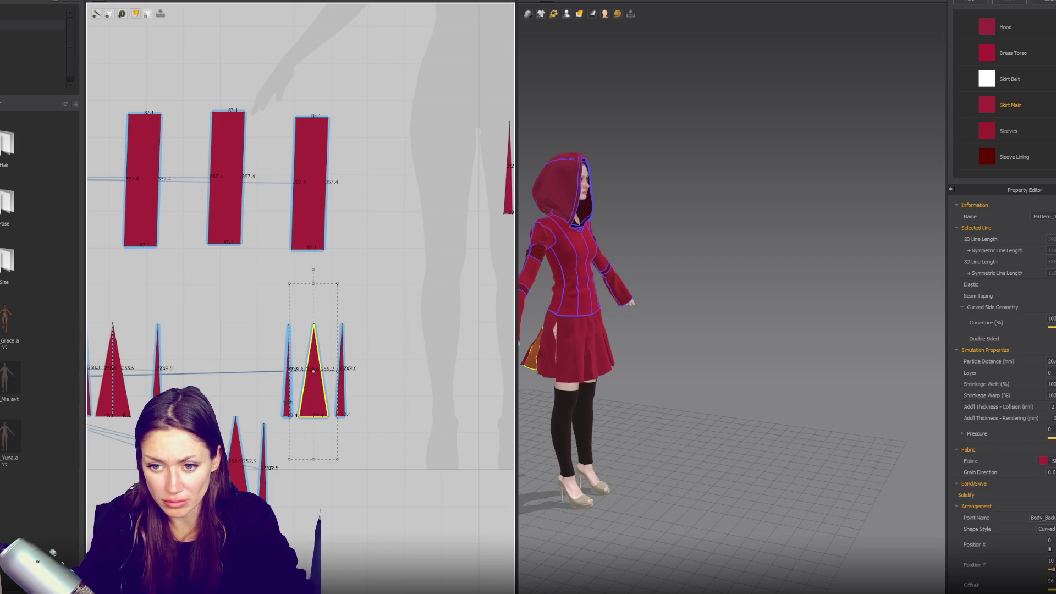
- Move the triangle insert set up and to the left in the 2D window
{"action": "mouse_move", "coordinate": [342, 401]}
{"action": "left_mouse_down"}
{"action": "mouse_move", "coordinate": [231, 382]}
{"action": "mouse_move", "coordinate": [248, 383]}
{"action": "left_mouse_up"}
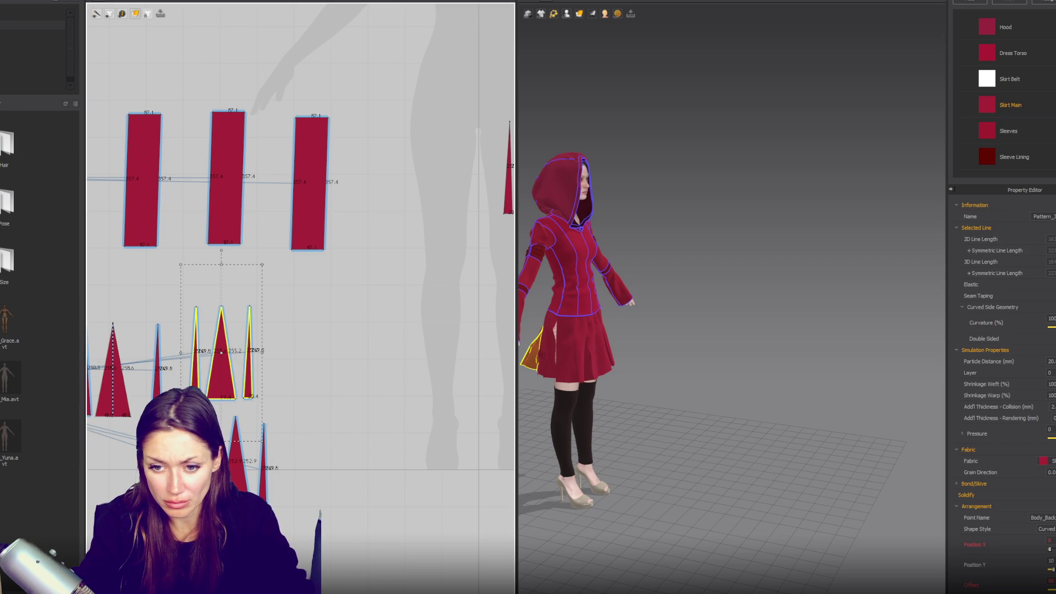
{"action": "left_click", "coordinate": [300, 440]}
{"action": "left_click", "coordinate": [236, 440]}
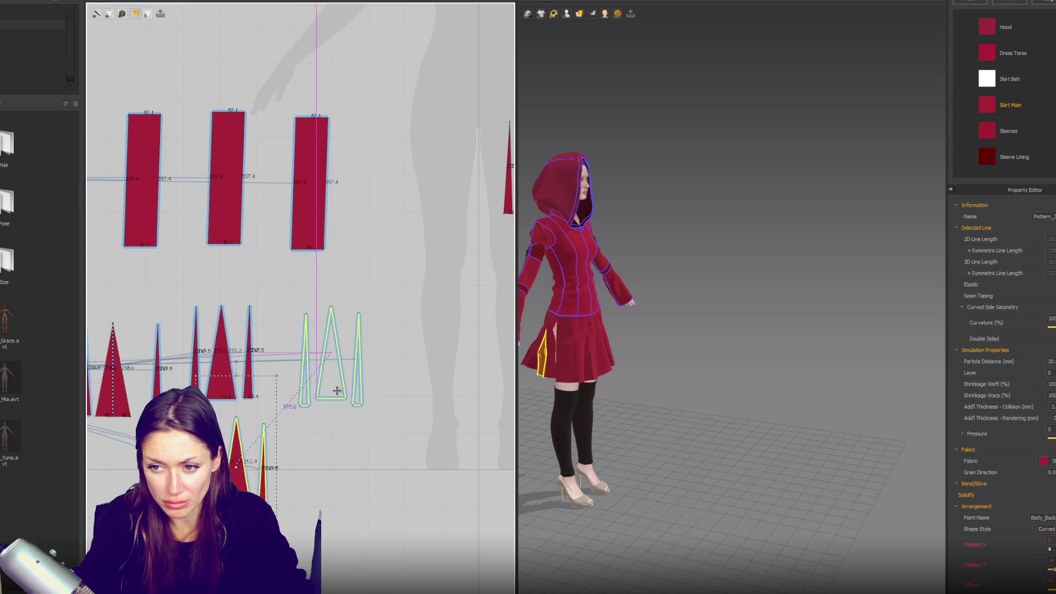
{"action": "scroll", "coordinate": [300, 331], "scroll_direction": "down", "scroll_amount": 3}
{"action": "scroll", "coordinate": [300, 330], "scroll_direction": "up", "scroll_amount": 1}
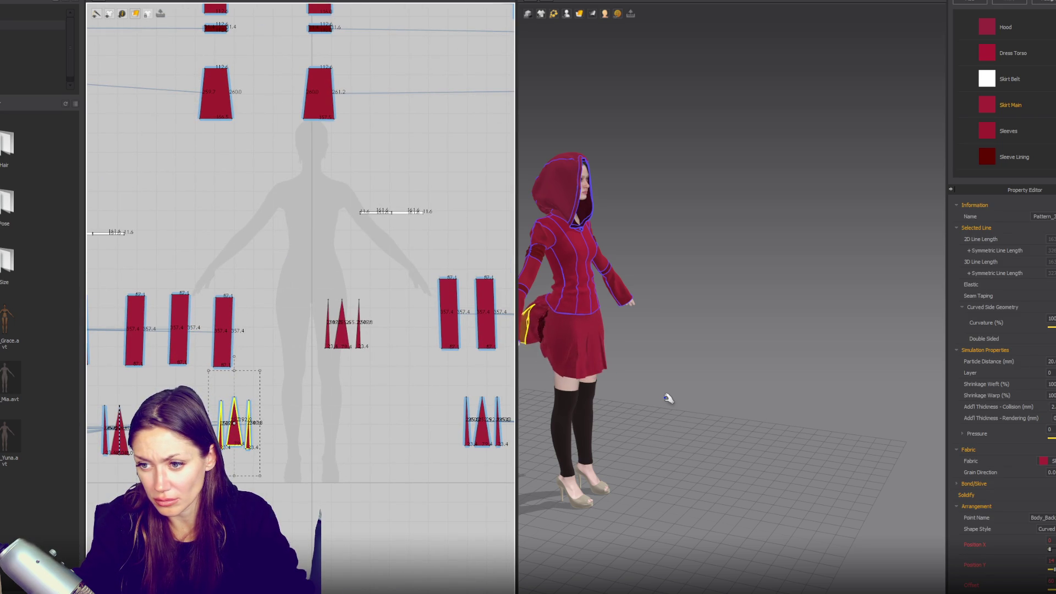
{"action": "scroll", "coordinate": [586, 413], "scroll_direction": "up", "scroll_amount": 3}
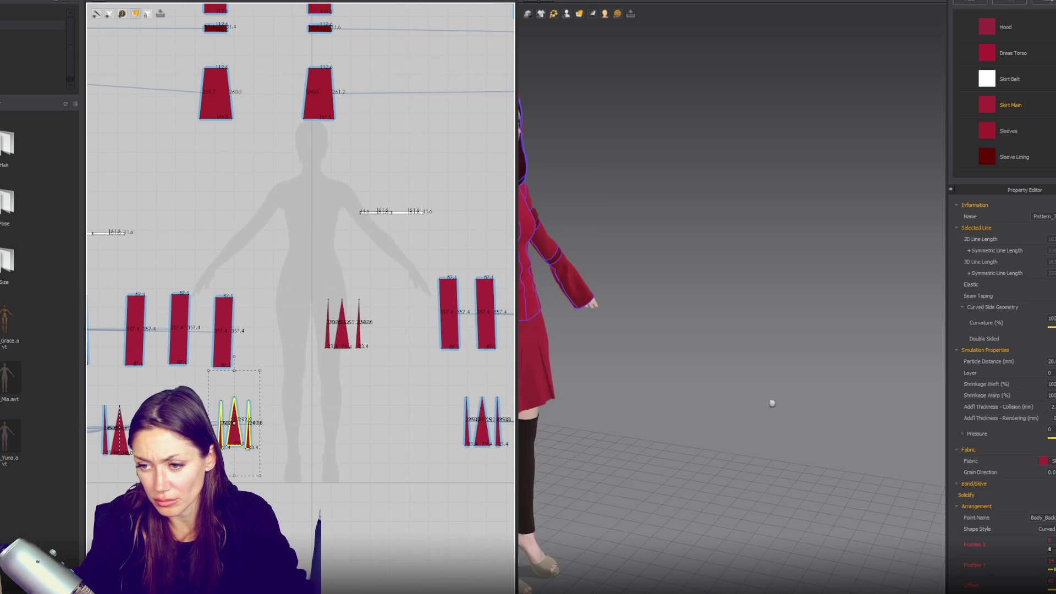
{"action": "scroll", "coordinate": [721, 406], "scroll_direction": "down", "scroll_amount": 3}
- Show arrangement points and place the insert set on the avatar's Leg_Outside point
{"action": "left_click_drag", "start_coordinate": [660, 354], "coordinate": [698, 370]}
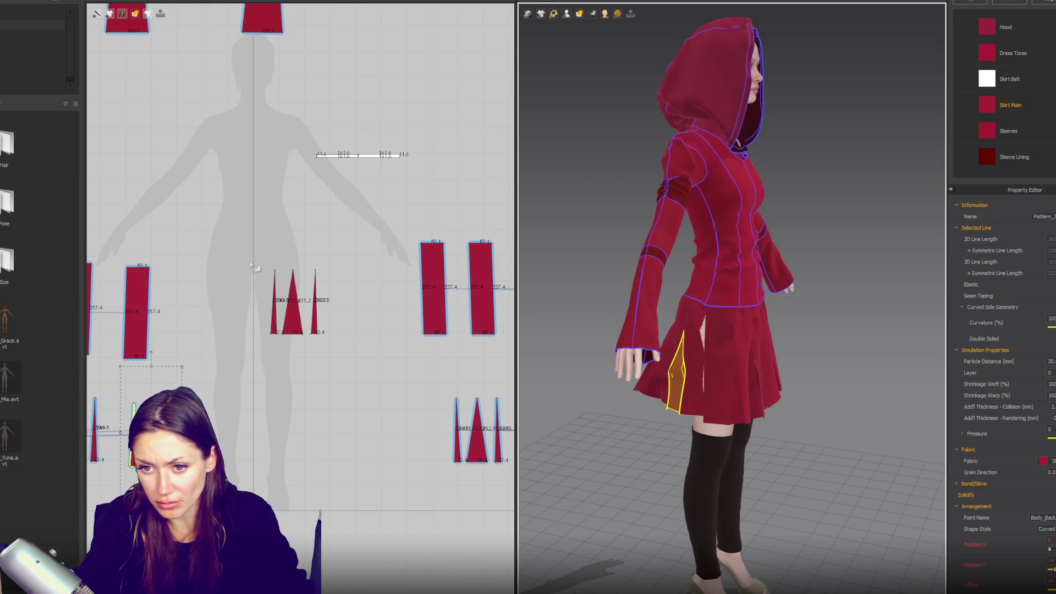
{"action": "left_click", "coordinate": [567, 13]}
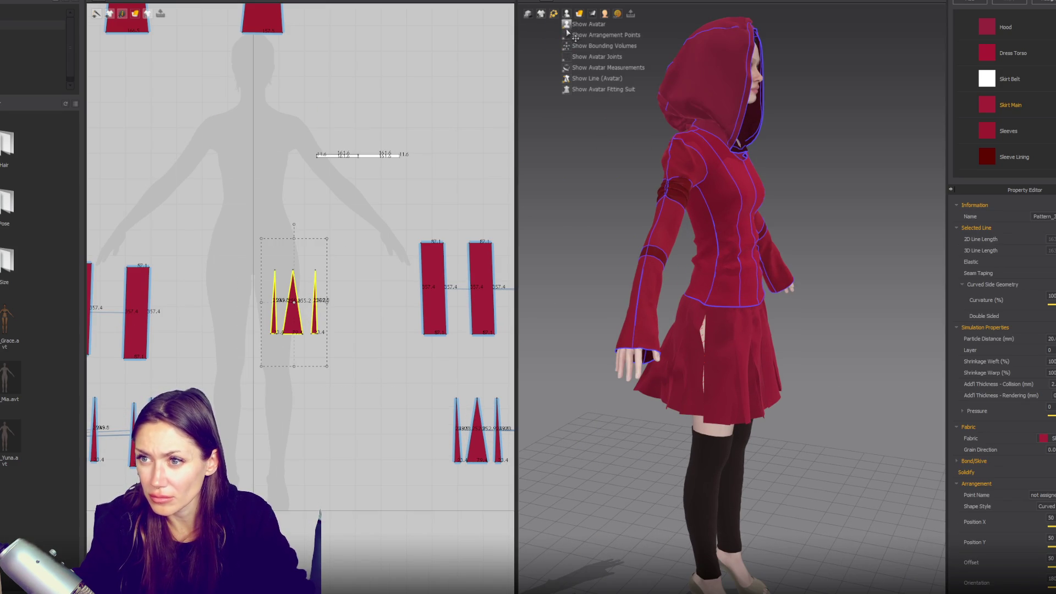
{"action": "left_click", "coordinate": [600, 66]}
{"action": "left_click", "coordinate": [698, 371]}
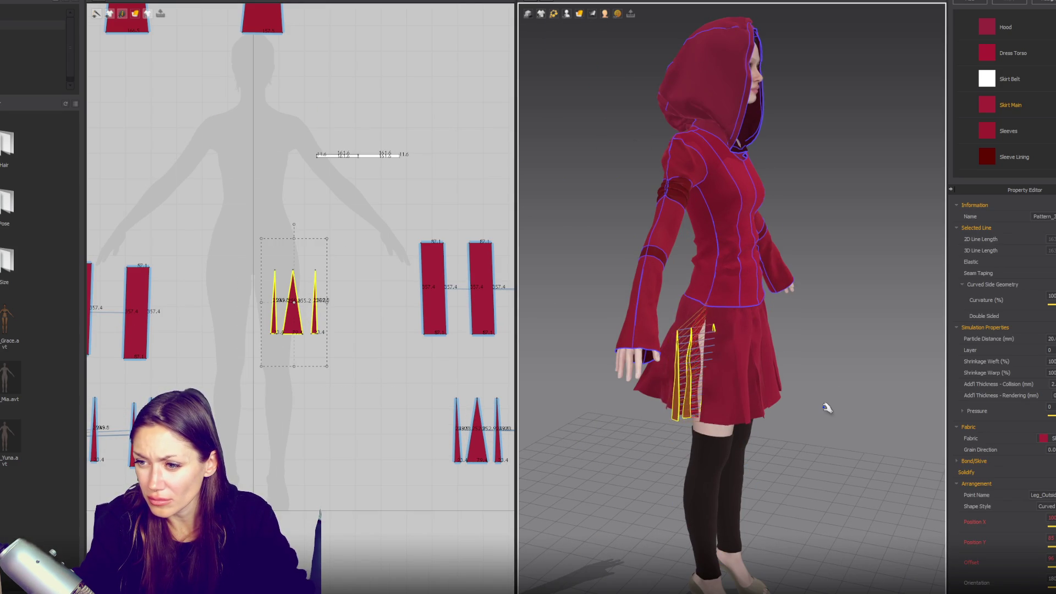
{"action": "scroll", "coordinate": [740, 384], "scroll_direction": "up", "scroll_amount": 5}
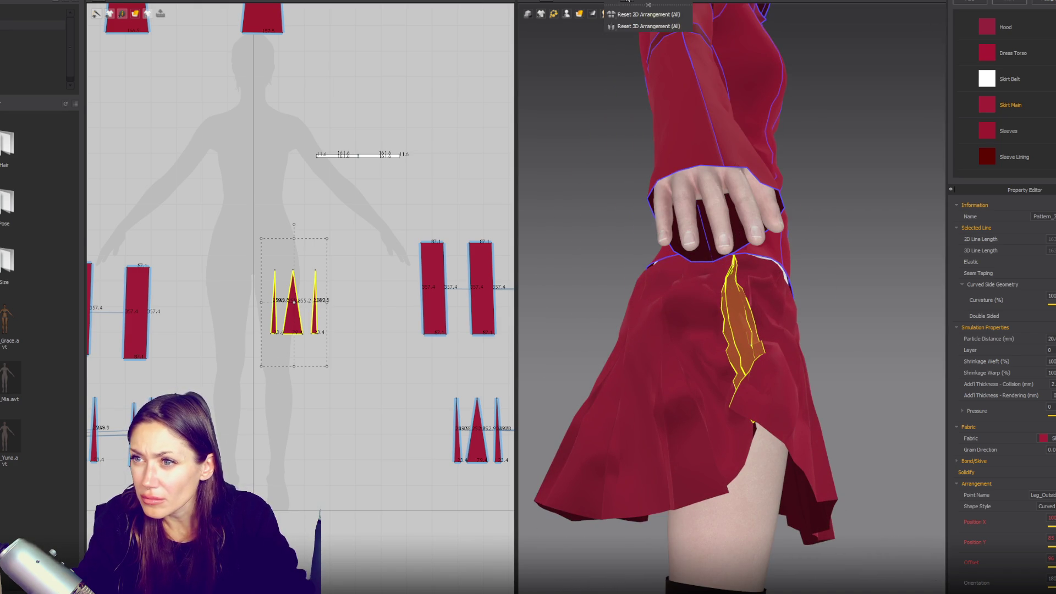
- Show the seam lines and pull the skirt slit seam down and outward
{"action": "left_click", "coordinate": [752, 315]}
{"action": "left_click", "coordinate": [759, 338]}
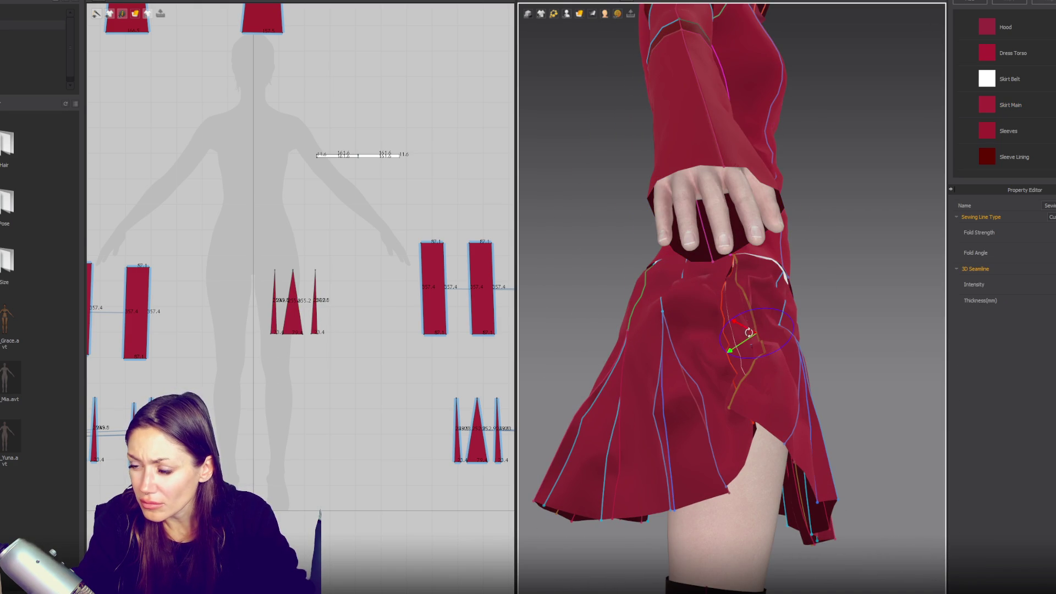
{"action": "left_click_drag", "start_coordinate": [736, 336], "coordinate": [744, 346]}
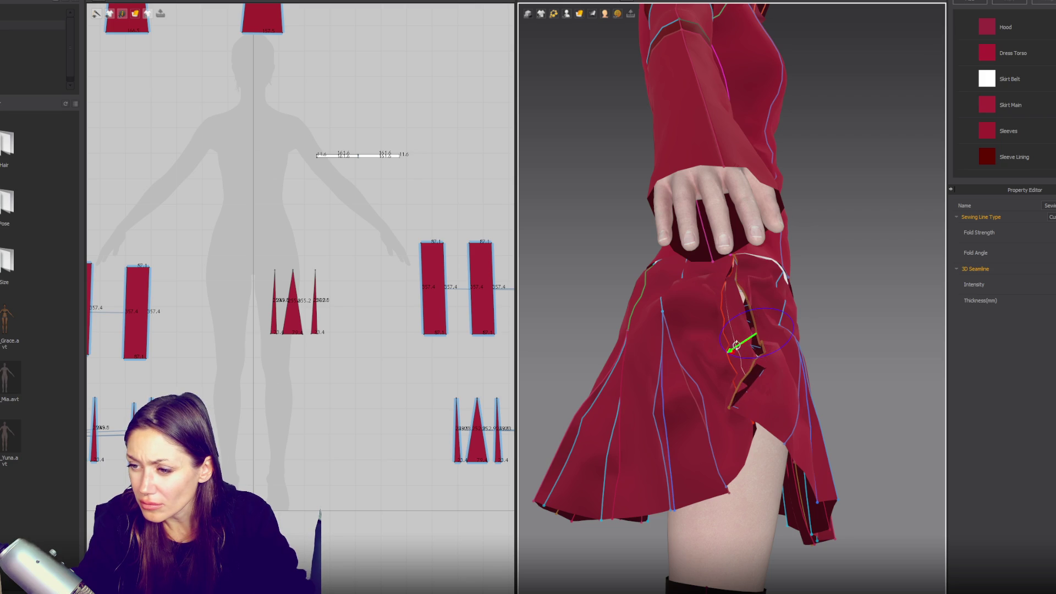
{"action": "left_click", "coordinate": [742, 350]}
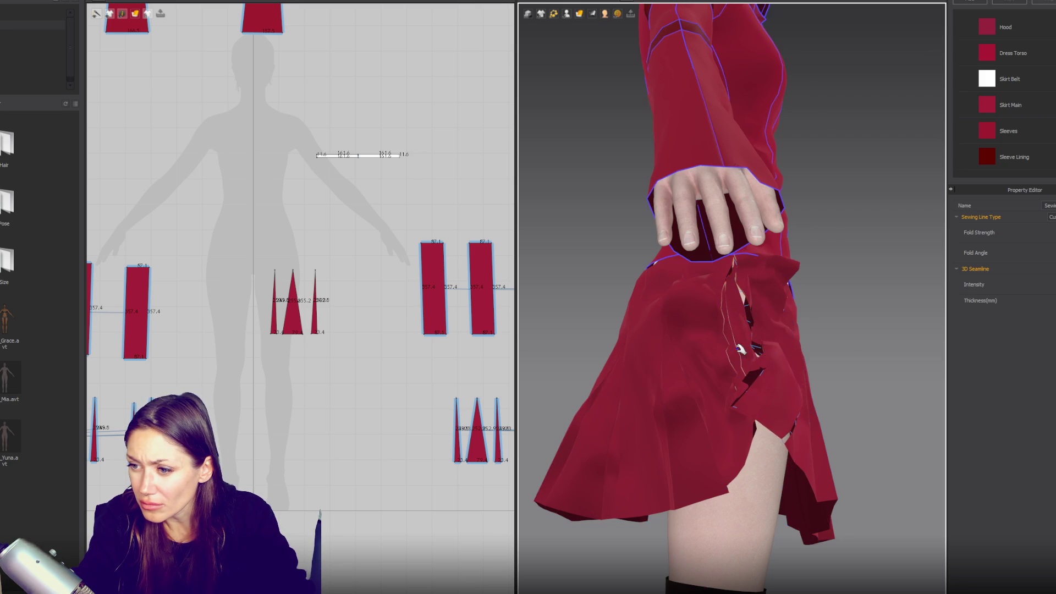
{"action": "scroll", "coordinate": [763, 386], "scroll_direction": "up", "scroll_amount": 5}
- Rotate the side and back slit seams with the gizmo, pulling the back slit cloth downward
{"action": "left_click", "coordinate": [729, 373]}
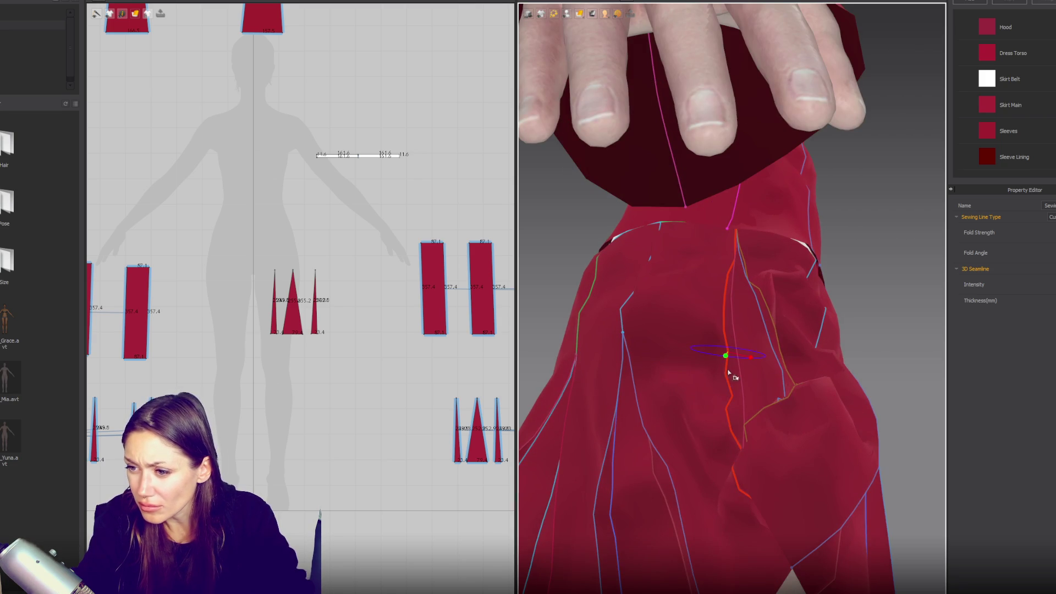
{"action": "right_click_drag", "start_coordinate": [757, 369], "coordinate": [752, 277]}
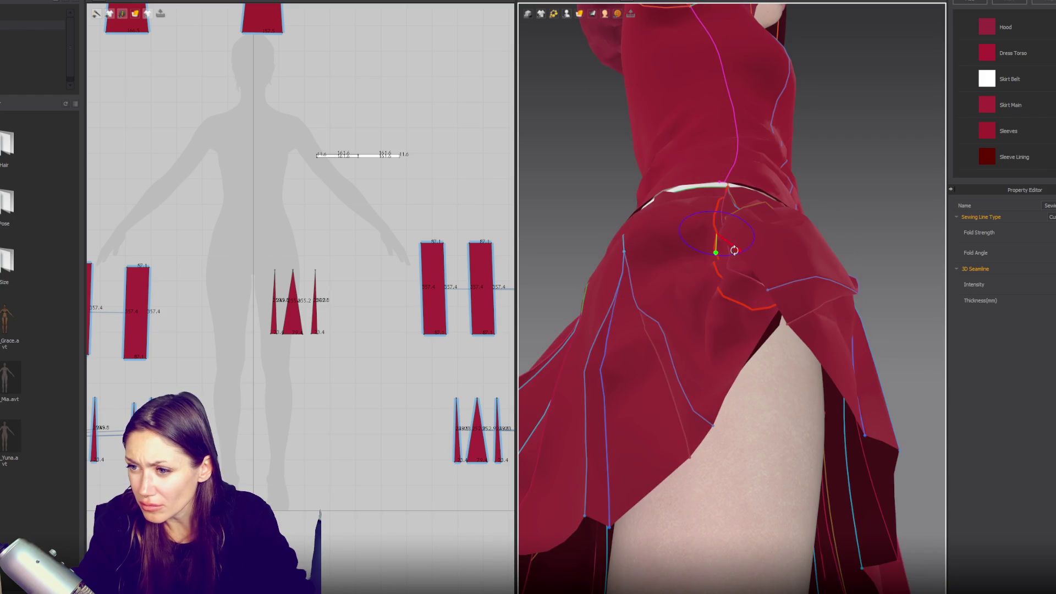
{"action": "left_click_drag", "start_coordinate": [703, 266], "coordinate": [602, 246]}
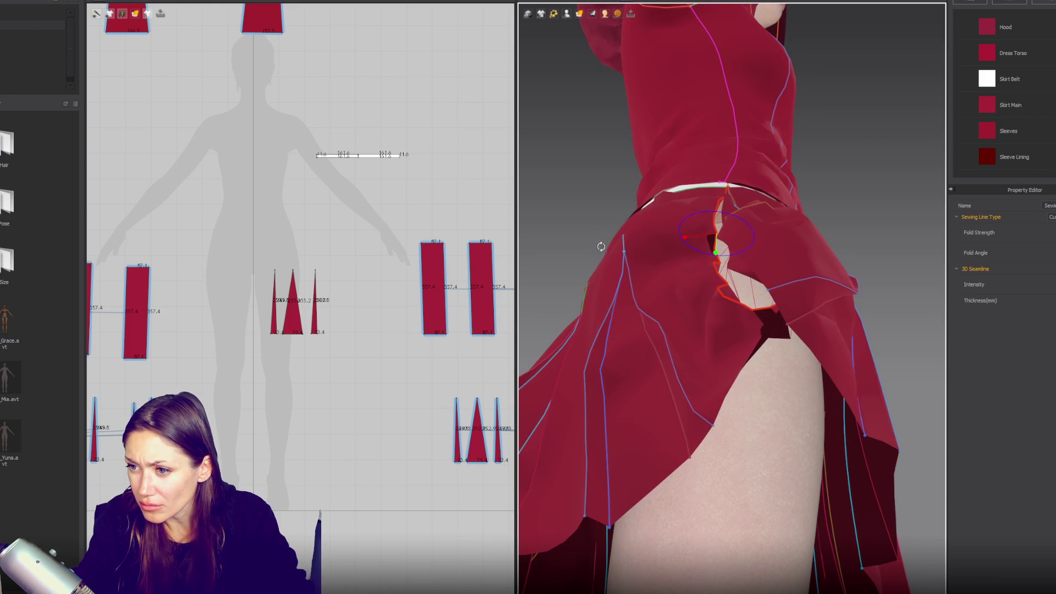
{"action": "mouse_move", "coordinate": [728, 248]}
{"action": "right_mouse_down"}
{"action": "mouse_move", "coordinate": [761, 297]}
{"action": "mouse_move", "coordinate": [731, 415]}
{"action": "mouse_move", "coordinate": [667, 161]}
{"action": "right_mouse_up"}
{"action": "left_click", "coordinate": [667, 160]}
{"action": "mouse_move", "coordinate": [651, 134]}
{"action": "left_mouse_down"}
{"action": "mouse_move", "coordinate": [691, 141]}
{"action": "mouse_move", "coordinate": [699, 157]}
{"action": "left_mouse_up"}
{"action": "left_click", "coordinate": [706, 165]}
{"action": "mouse_move", "coordinate": [724, 143]}
{"action": "left_mouse_down"}
{"action": "mouse_move", "coordinate": [691, 134]}
{"action": "mouse_move", "coordinate": [691, 172]}
{"action": "mouse_move", "coordinate": [733, 271]}
{"action": "mouse_move", "coordinate": [745, 336]}
{"action": "left_mouse_up"}
{"action": "left_click", "coordinate": [745, 337]}
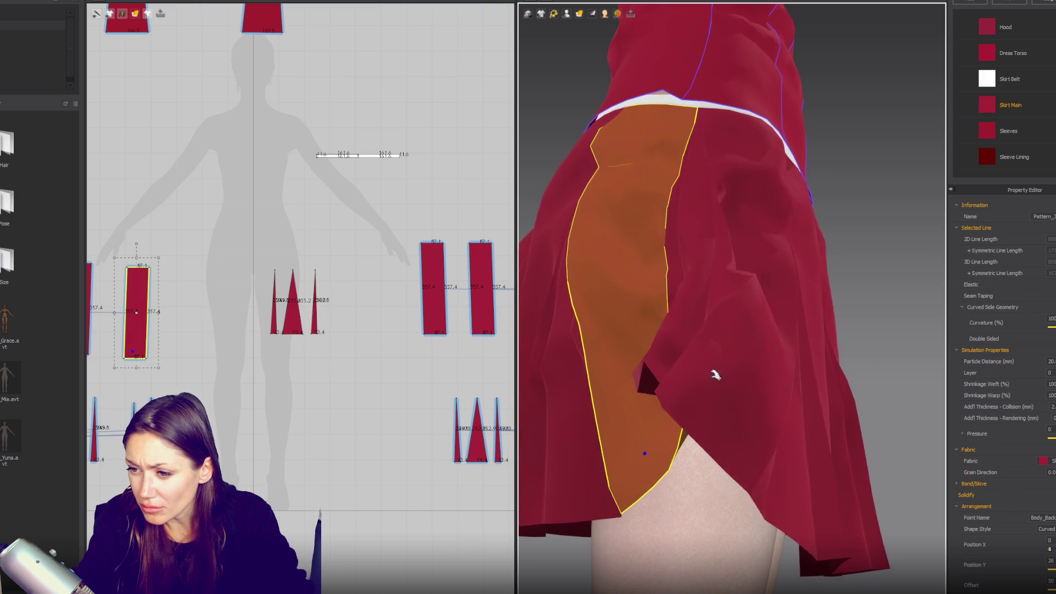
- Select the neighbouring skirt panels and cancel an accidental rectangle creation
{"action": "left_click", "coordinate": [778, 417]}
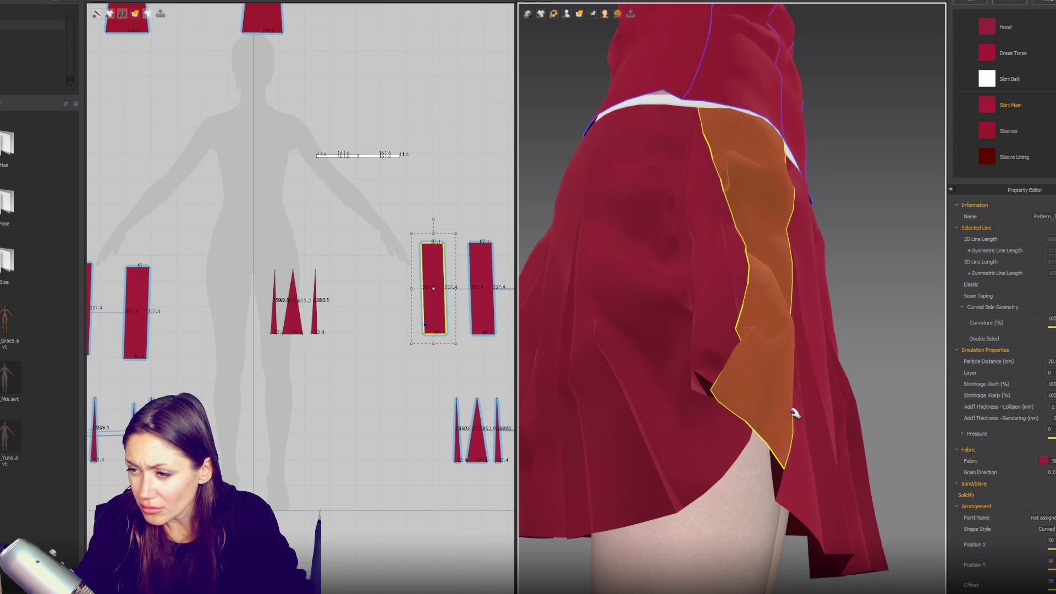
{"action": "scroll", "coordinate": [792, 396], "scroll_direction": "down", "scroll_amount": 2}
{"action": "right_click_drag", "start_coordinate": [797, 367], "coordinate": [606, 413]}
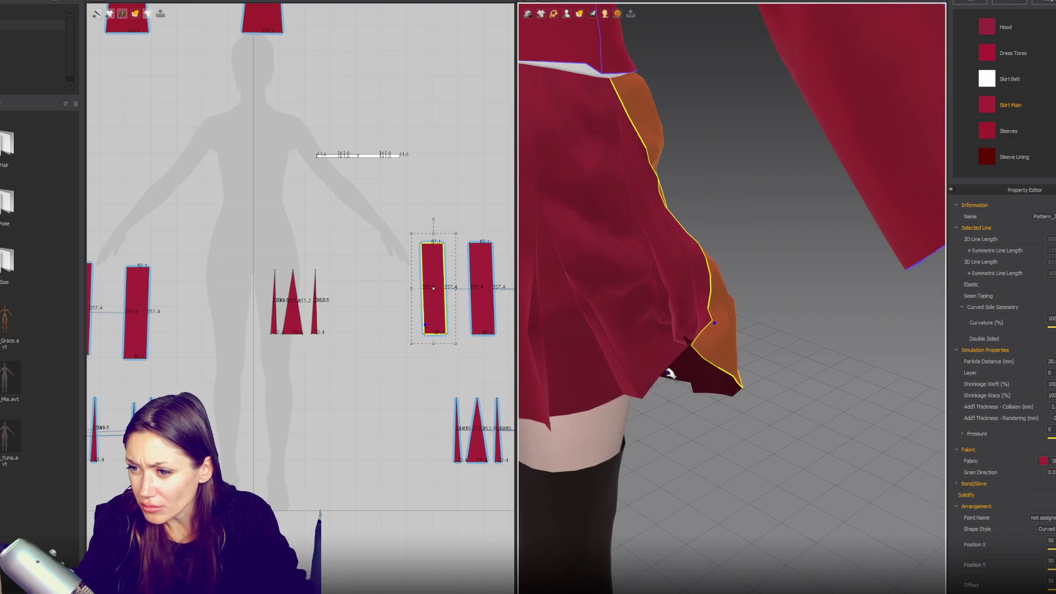
{"action": "left_click", "coordinate": [600, 412]}
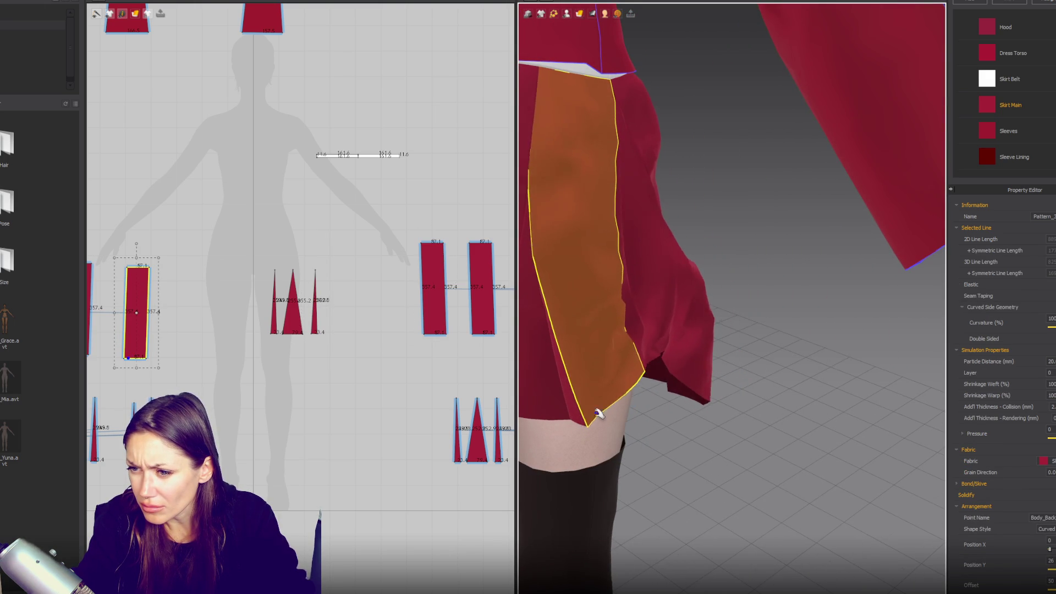
{"action": "key", "text": "r"}
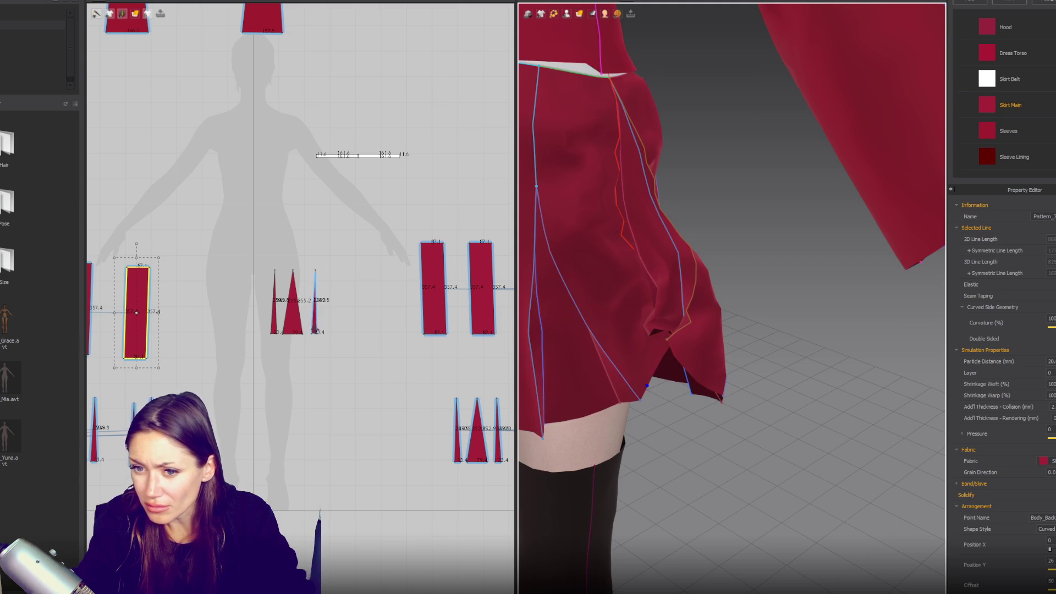
{"action": "left_click", "coordinate": [306, 330]}
{"action": "left_click", "coordinate": [531, 339]}
{"action": "left_click", "coordinate": [326, 359]}
{"action": "left_click", "coordinate": [533, 340]}
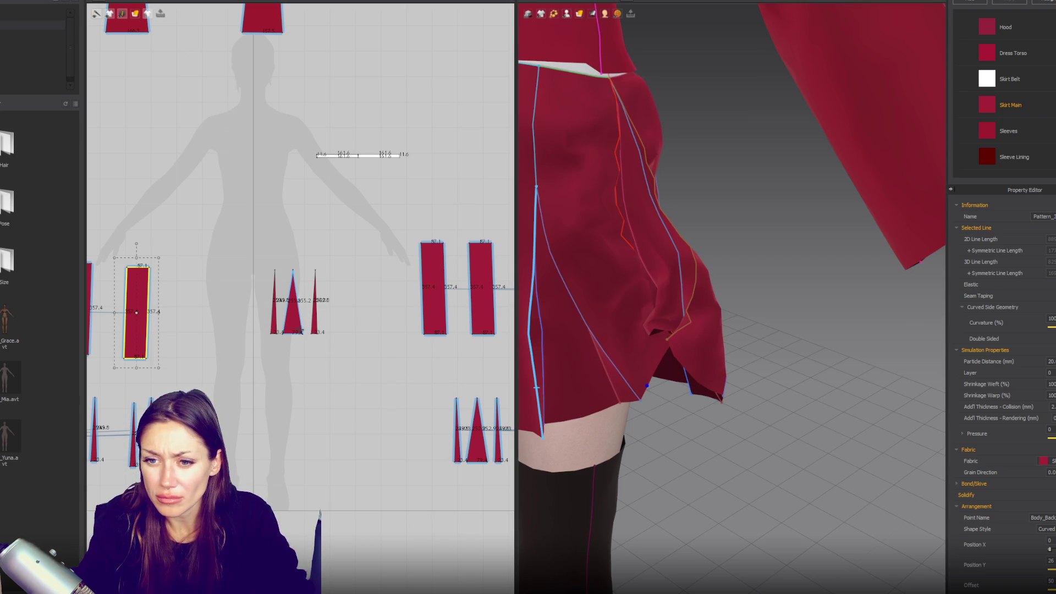
- Check how the narrow triangle insert sits against the skirt panels beside the slit
{"action": "left_click", "coordinate": [292, 323]}
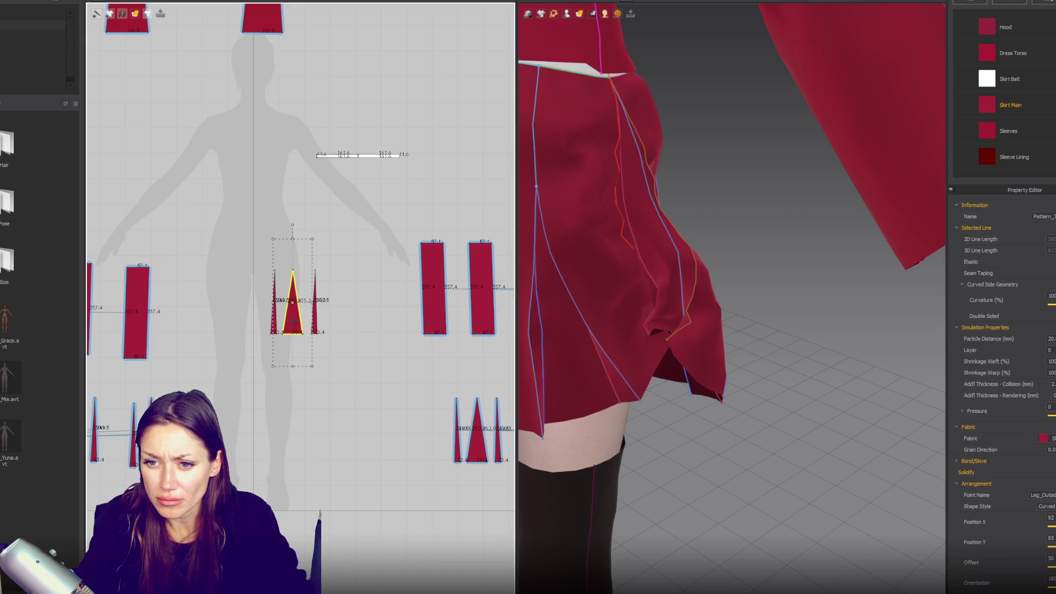
{"action": "mouse_move", "coordinate": [699, 337]}
{"action": "right_mouse_down"}
{"action": "mouse_move", "coordinate": [774, 325]}
{"action": "mouse_move", "coordinate": [659, 274]}
{"action": "mouse_move", "coordinate": [666, 296]}
{"action": "right_mouse_up"}
{"action": "left_click", "coordinate": [688, 372]}
{"action": "mouse_move", "coordinate": [755, 347]}
{"action": "right_mouse_down"}
{"action": "mouse_move", "coordinate": [842, 338]}
{"action": "mouse_move", "coordinate": [815, 335]}
{"action": "right_mouse_up"}
{"action": "left_click", "coordinate": [561, 377]}
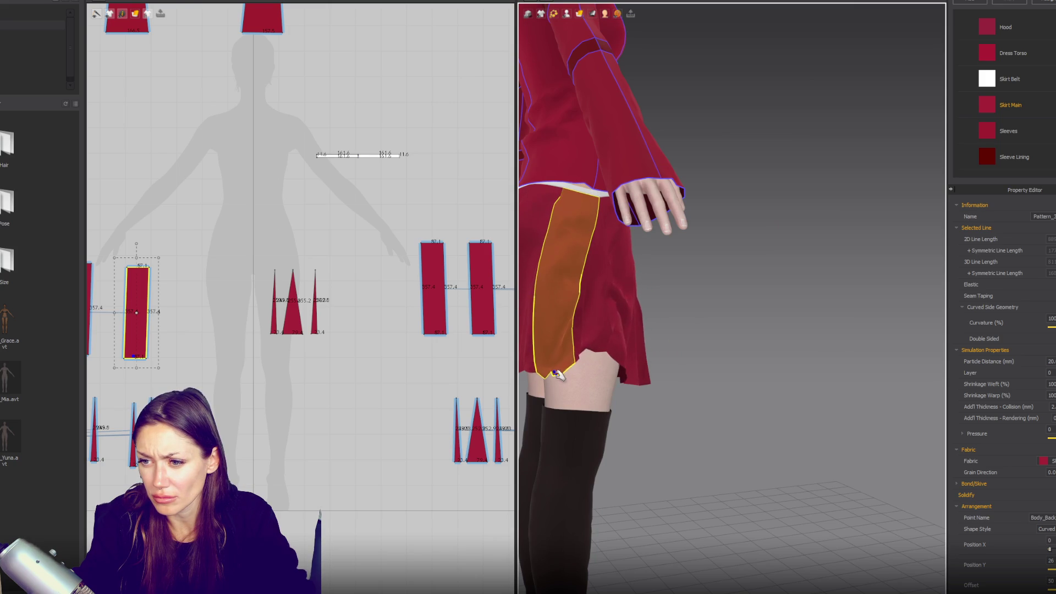
{"action": "left_click", "coordinate": [623, 381]}
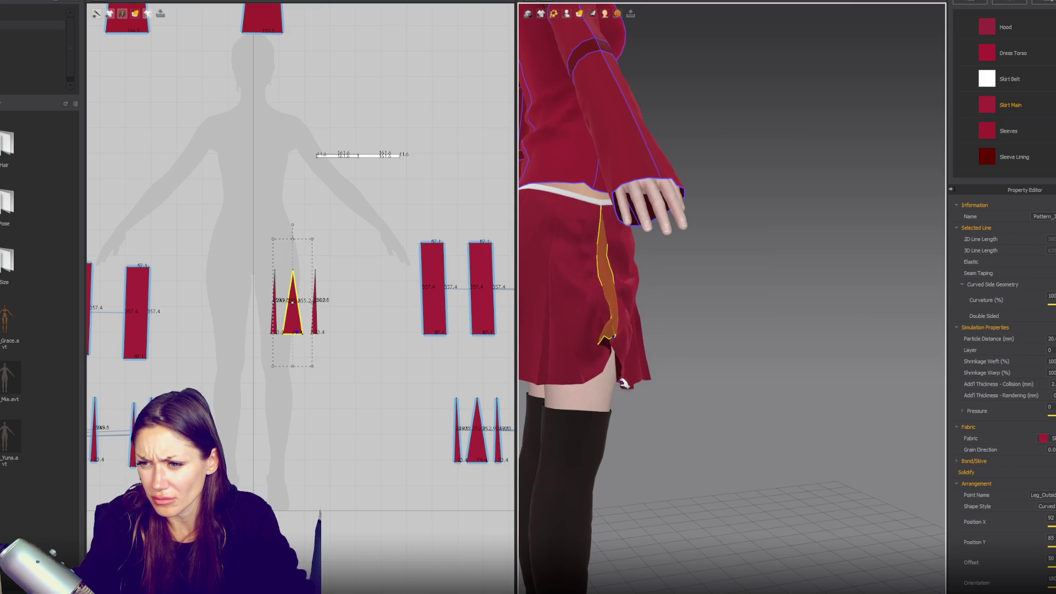
{"action": "scroll", "coordinate": [301, 343], "scroll_direction": "down", "scroll_amount": 2}
{"action": "left_click", "coordinate": [268, 342]}
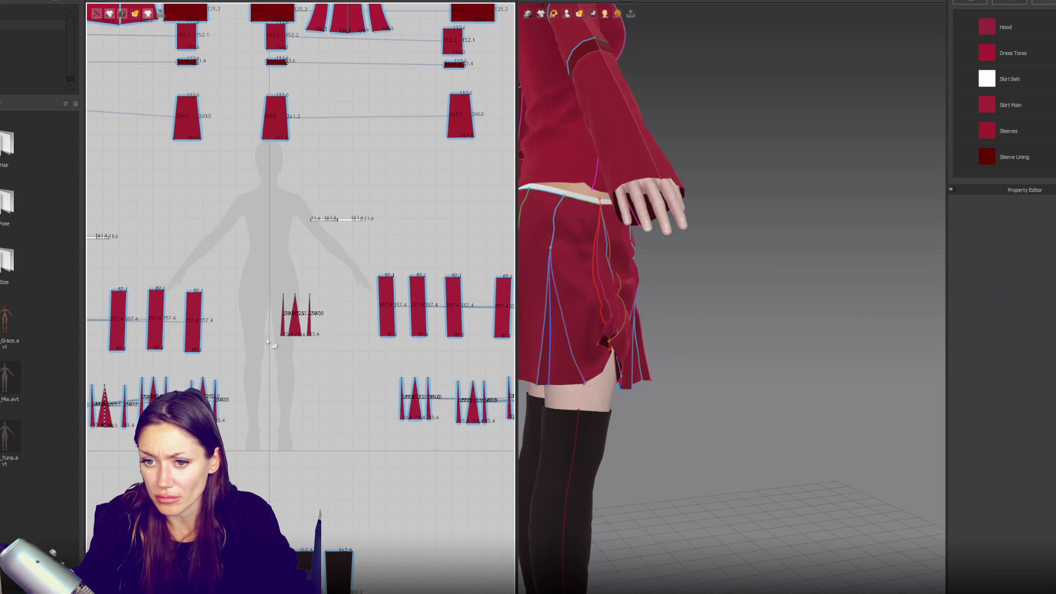
{"action": "left_click", "coordinate": [291, 322]}
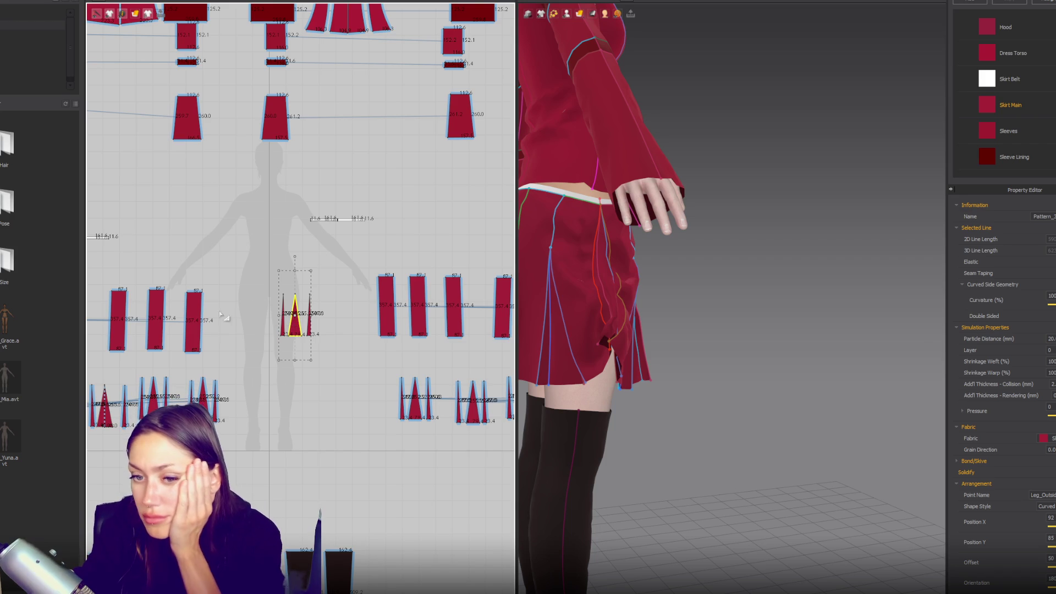
{"action": "left_click", "coordinate": [194, 323]}
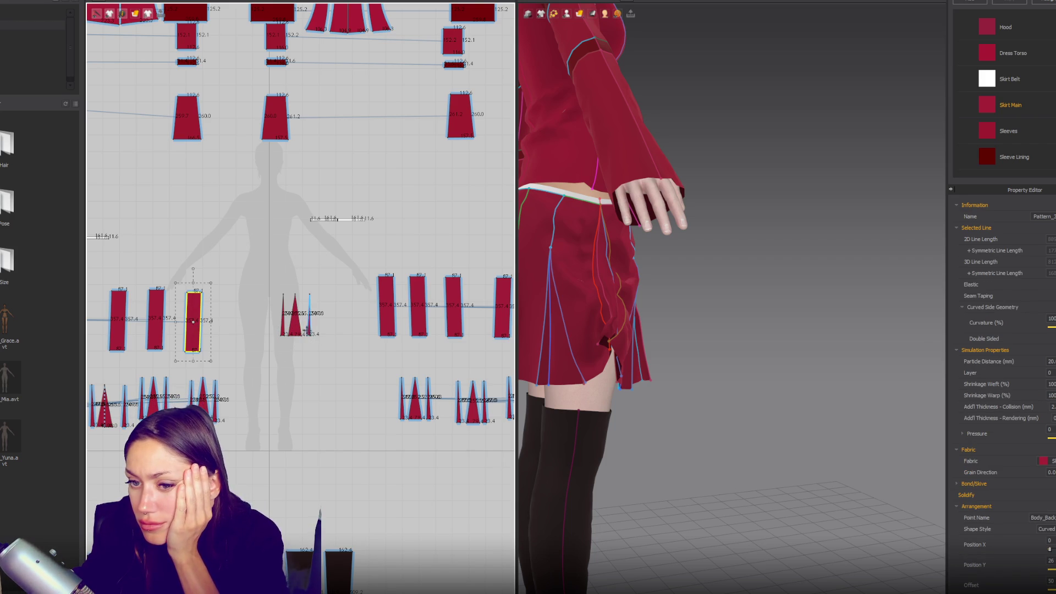
{"action": "left_click", "coordinate": [302, 328]}
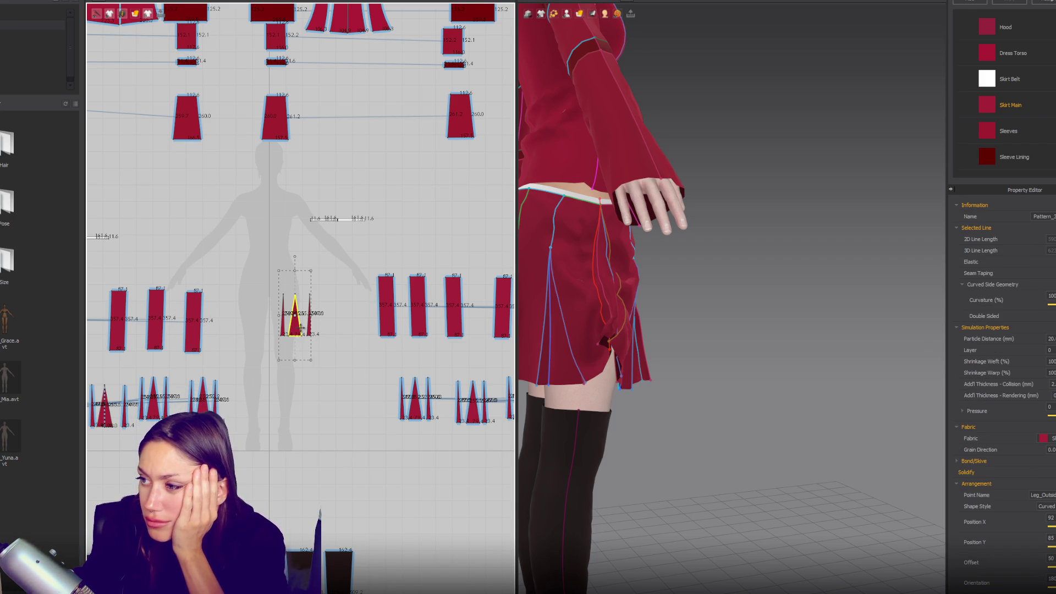
{"action": "left_click", "coordinate": [202, 395]}
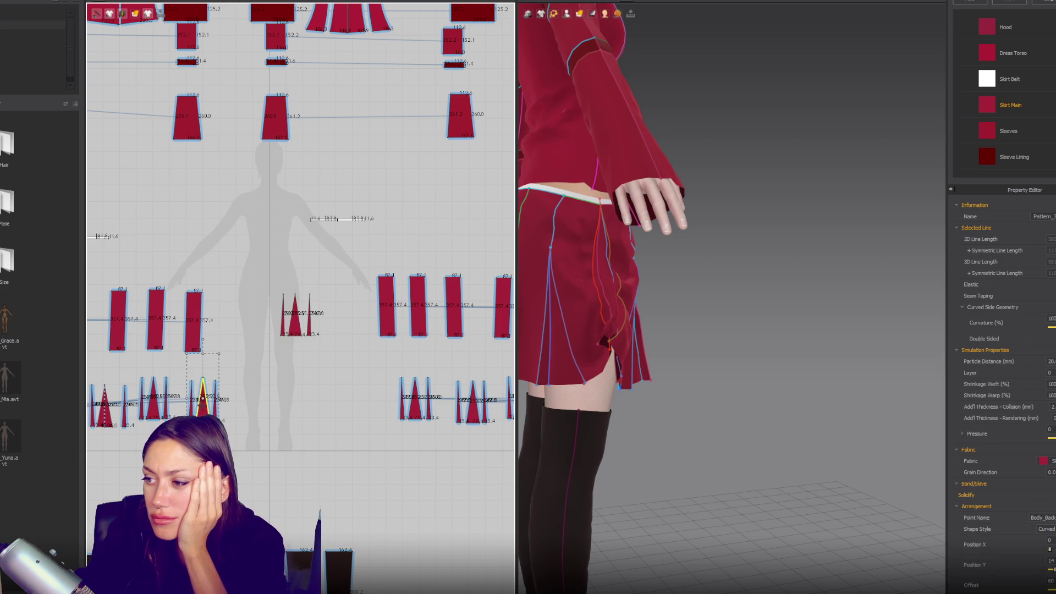
{"action": "left_click", "coordinate": [299, 331]}
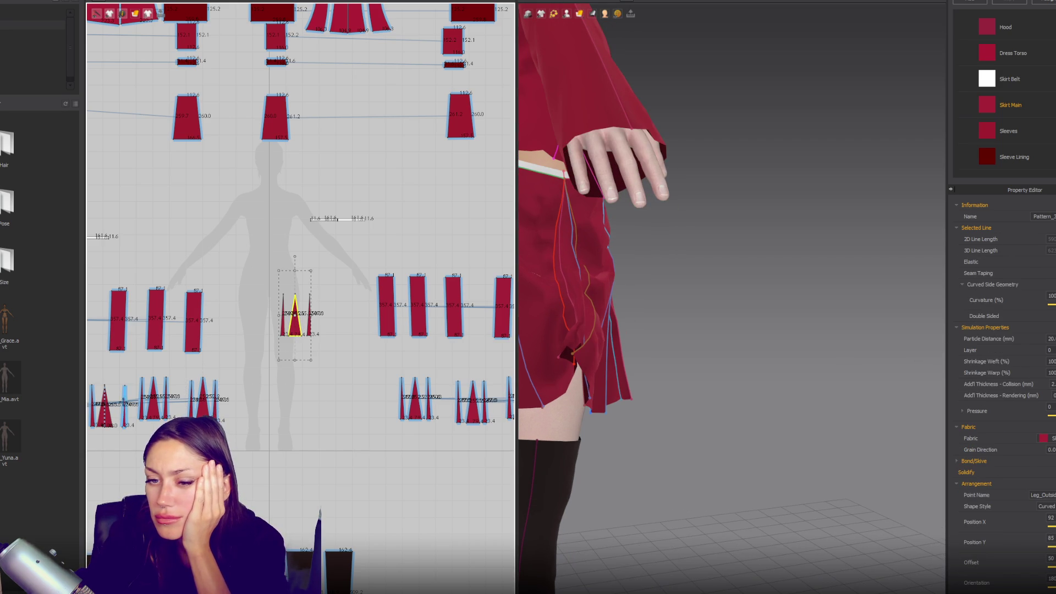
{"action": "left_click", "coordinate": [202, 395]}
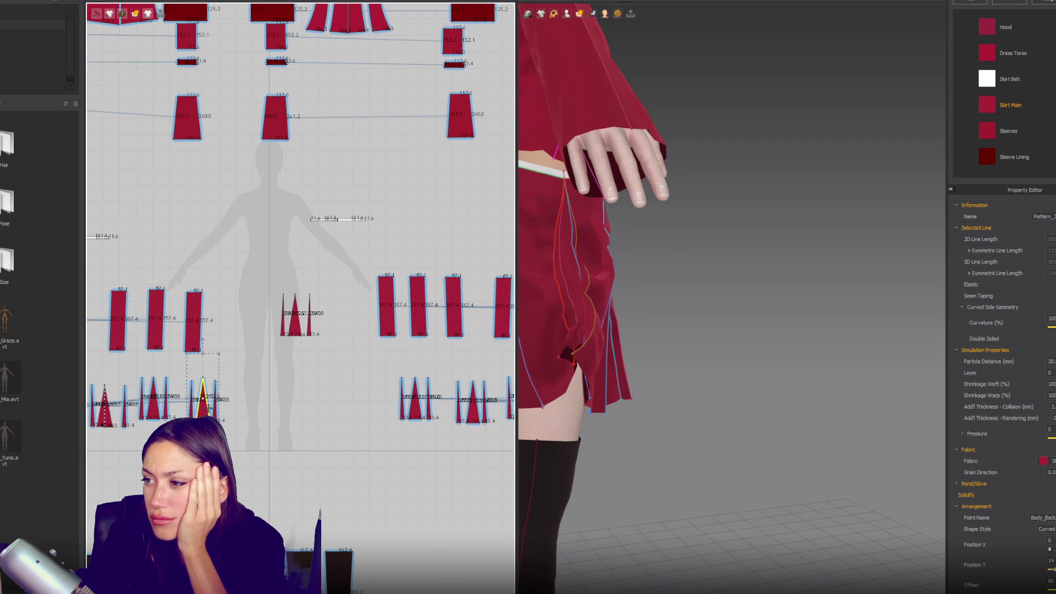
{"action": "left_click", "coordinate": [295, 322]}
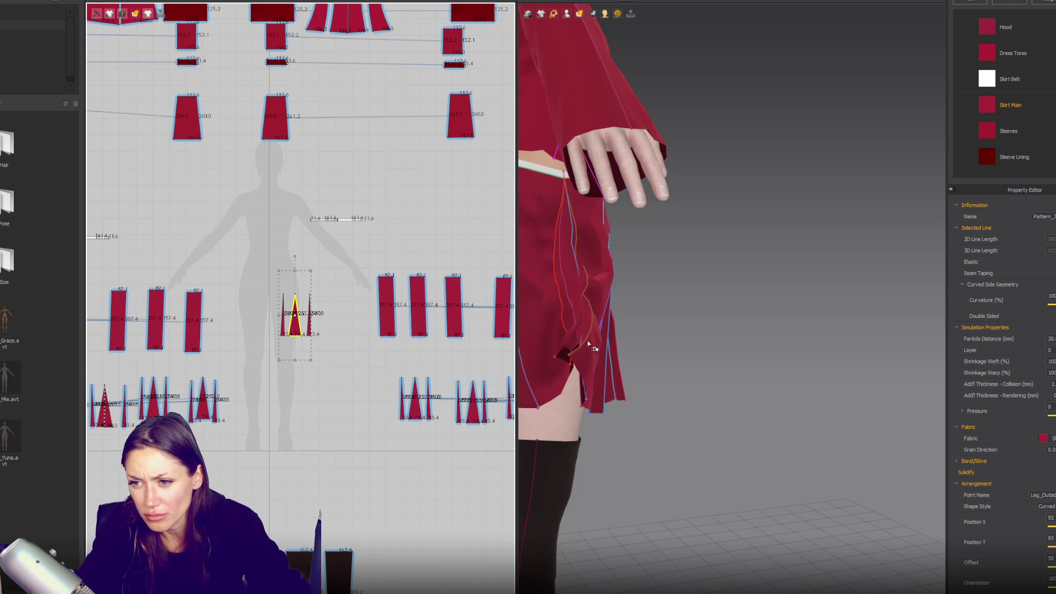
{"action": "left_click", "coordinate": [587, 343]}
{"action": "right_click_drag", "start_coordinate": [587, 343], "coordinate": [651, 314]}
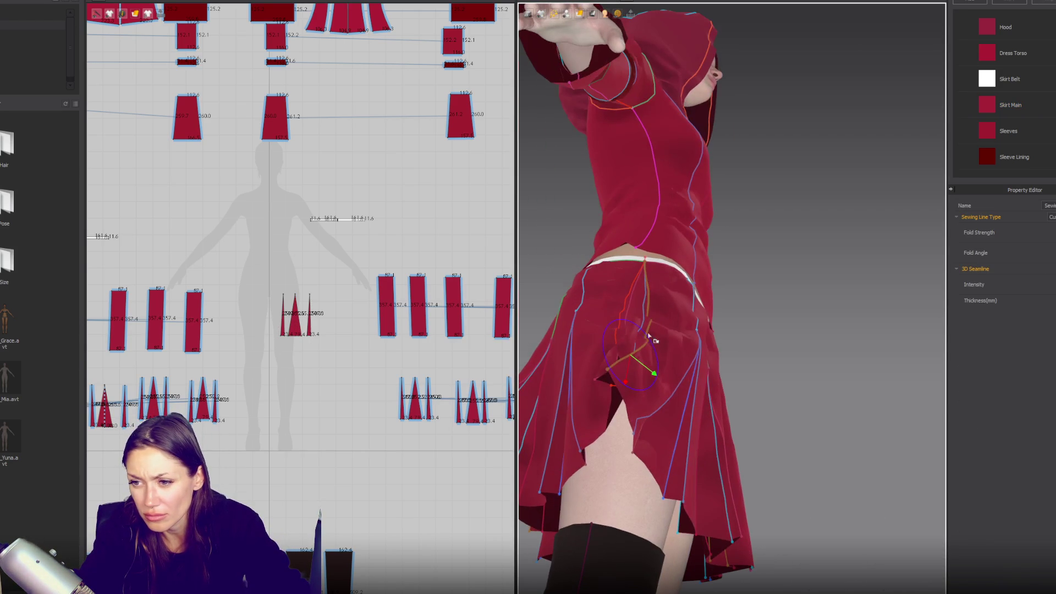
- Rotate the hip seam's fold higher and pointing downward, then simulate the drape
{"action": "left_click_drag", "start_coordinate": [649, 370], "coordinate": [651, 356]}
{"action": "right_click_drag", "start_coordinate": [651, 358], "coordinate": [633, 390]}
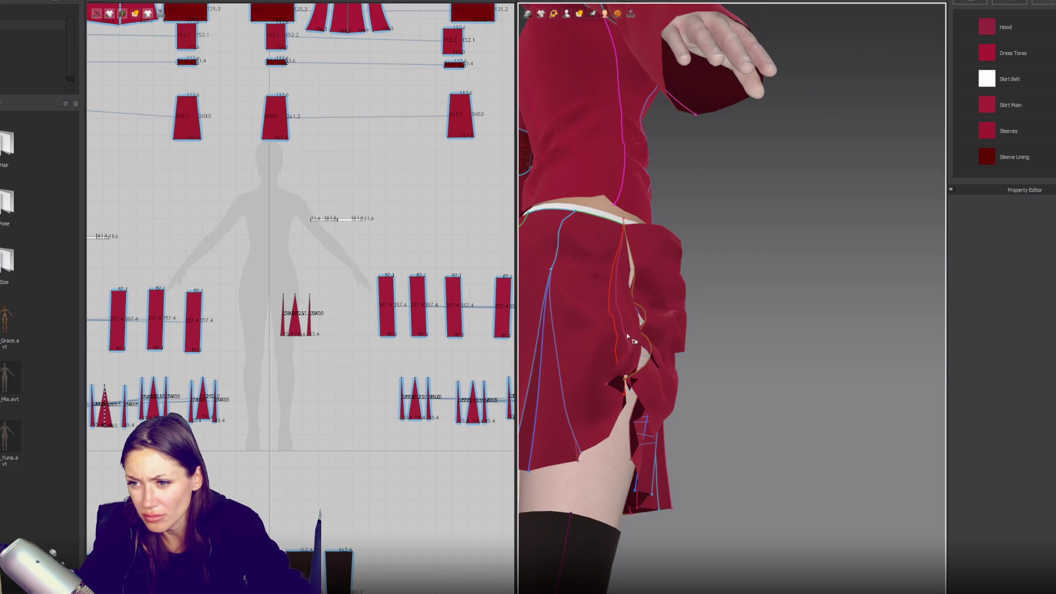
{"action": "mouse_move", "coordinate": [626, 332]}
{"action": "right_mouse_down"}
{"action": "mouse_move", "coordinate": [642, 304]}
{"action": "mouse_move", "coordinate": [656, 312]}
{"action": "right_mouse_up"}
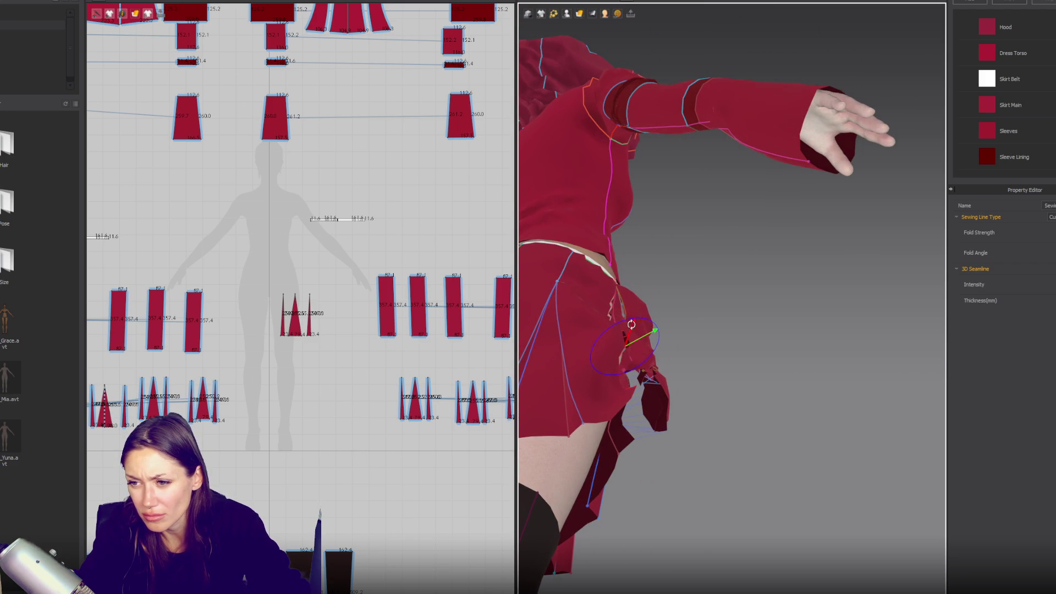
{"action": "left_click_drag", "start_coordinate": [652, 332], "coordinate": [660, 357]}
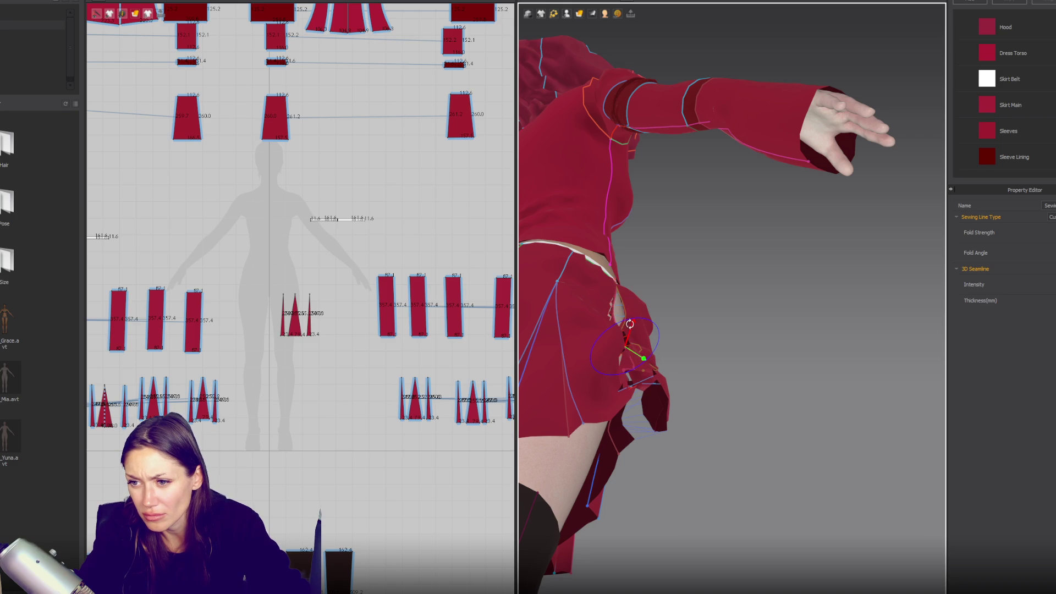
{"action": "key", "text": "space"}
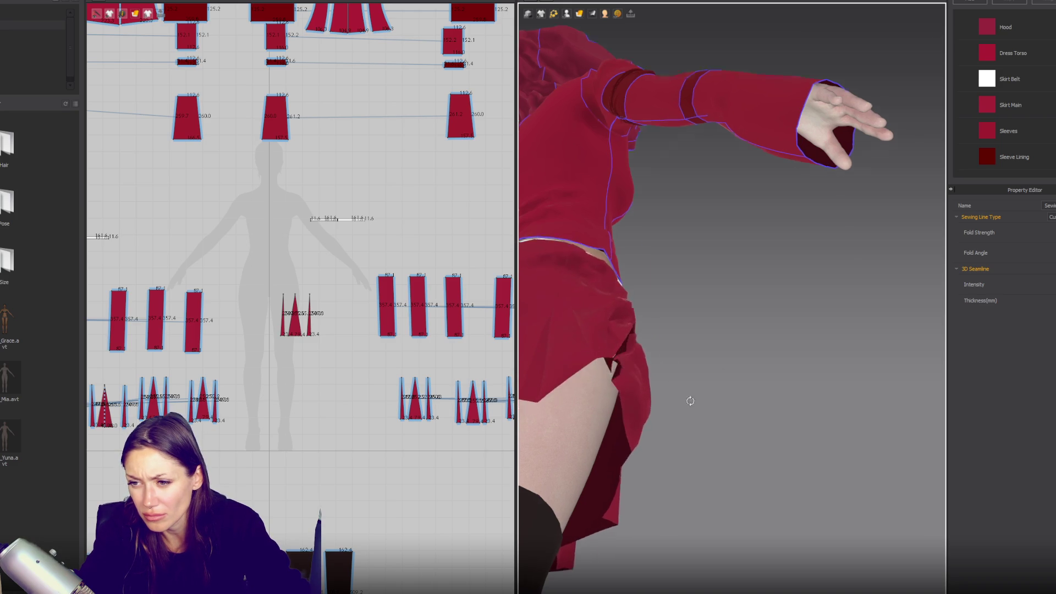
- Inspect the re-draped skirt panels up close from the front and side
{"action": "right_click_drag", "start_coordinate": [701, 394], "coordinate": [661, 450]}
{"action": "left_click", "coordinate": [633, 401]}
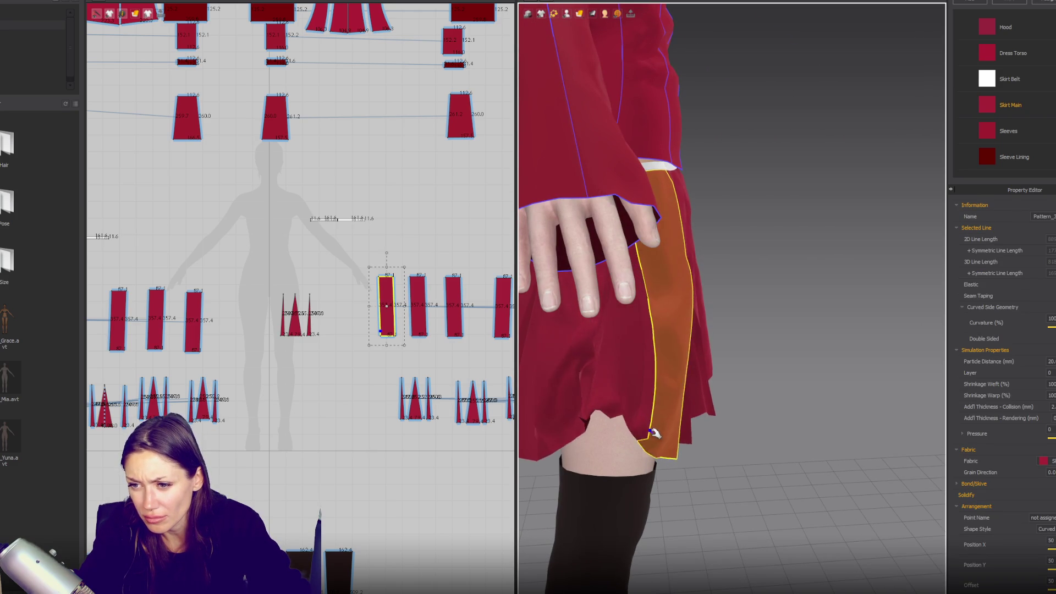
{"action": "left_click", "coordinate": [584, 397]}
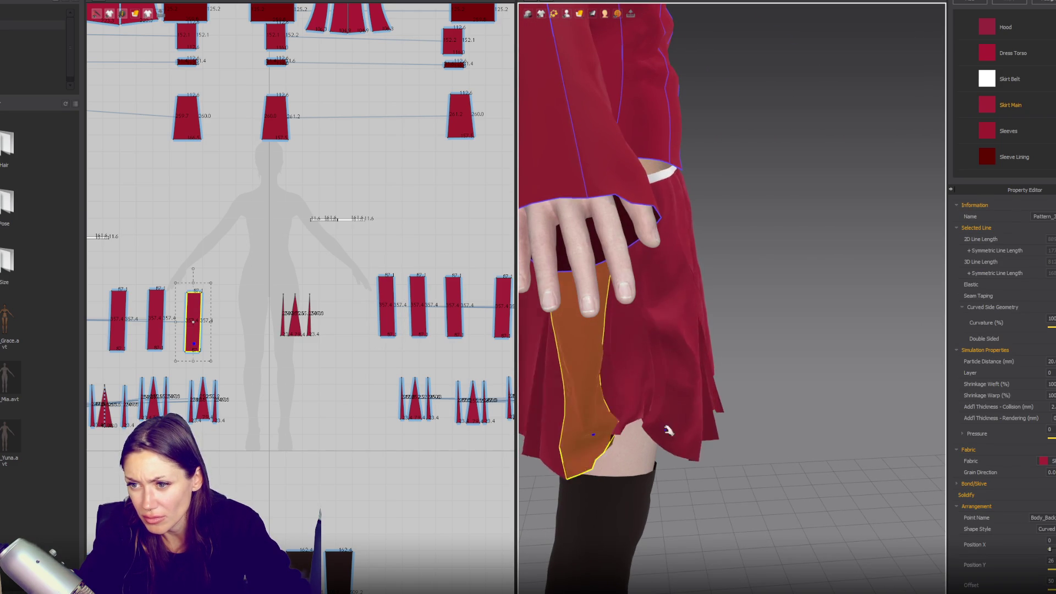
{"action": "right_click_drag", "start_coordinate": [605, 394], "coordinate": [670, 392]}
{"action": "left_click", "coordinate": [661, 430]}
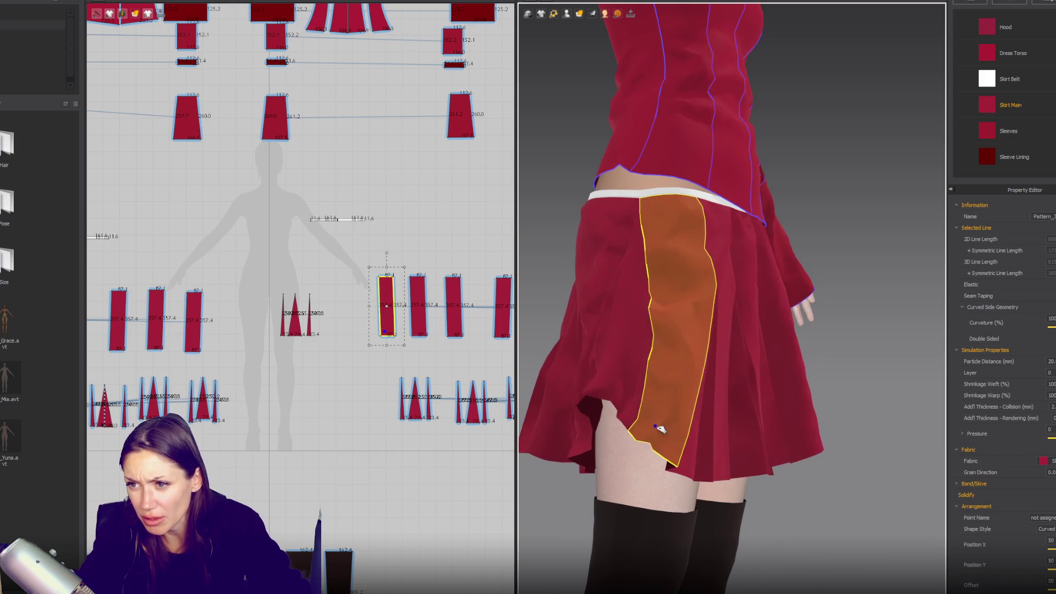
{"action": "scroll", "coordinate": [387, 408], "scroll_direction": "up", "scroll_amount": 3}
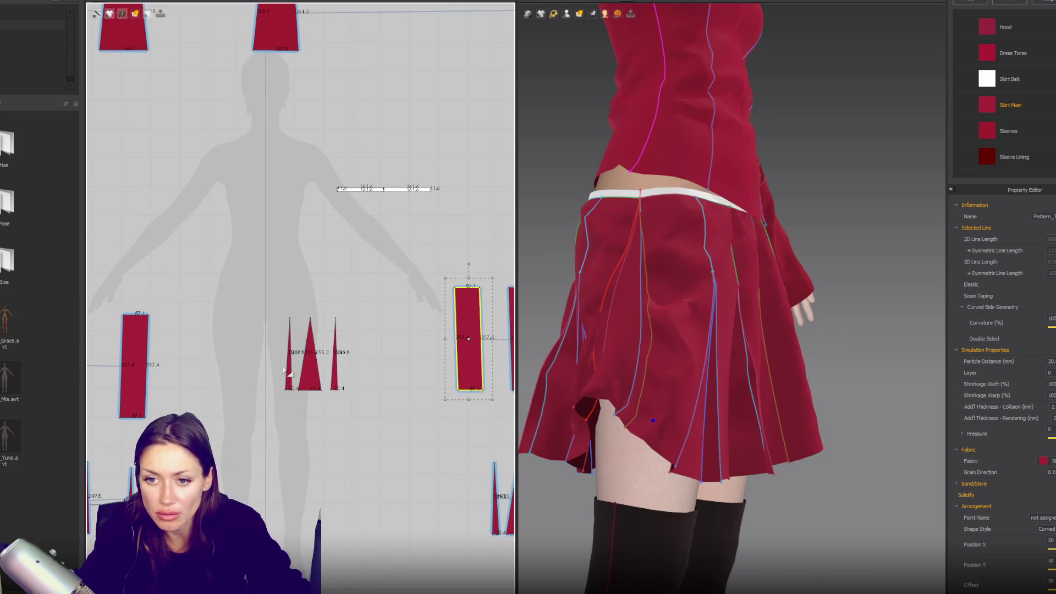
{"action": "key", "text": "n"}
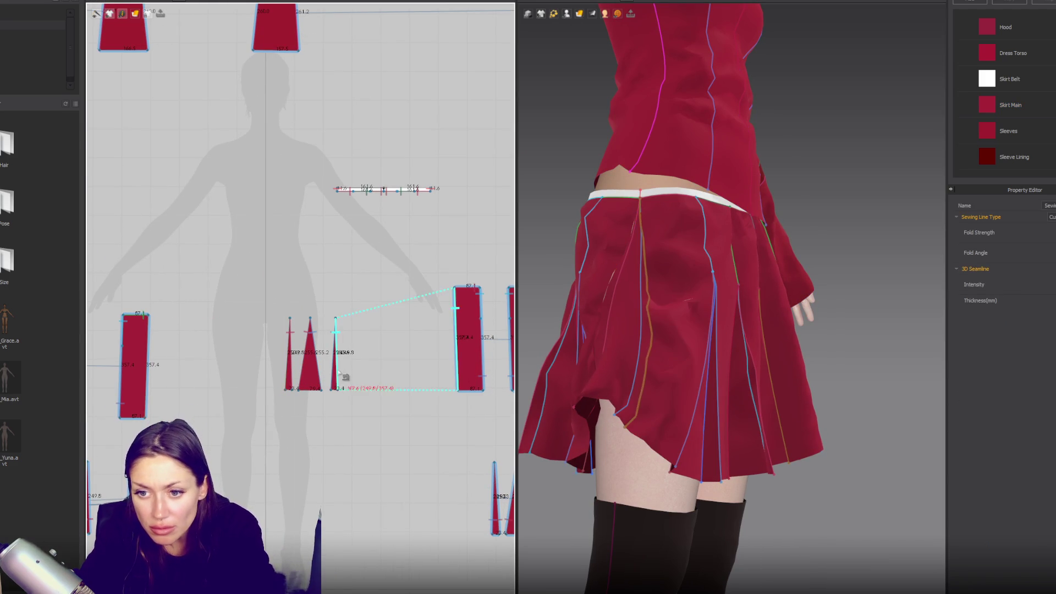
- Sew the triangle insert's edges to the adjacent rectangle panel edges and simulate the drape
{"action": "left_click", "coordinate": [149, 347]}
{"action": "left_click", "coordinate": [344, 393]}
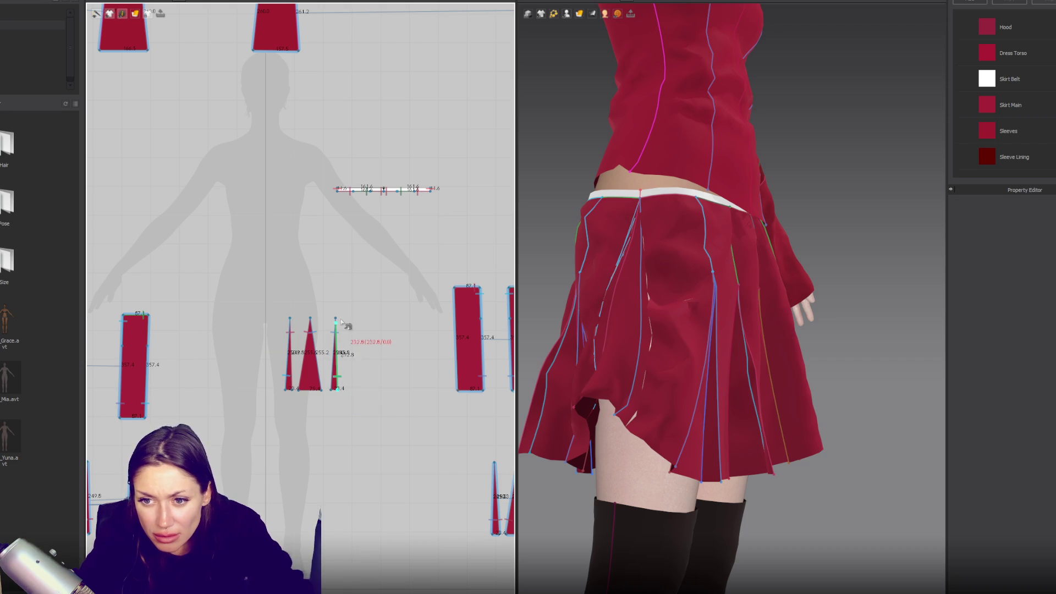
{"action": "left_click", "coordinate": [458, 318]}
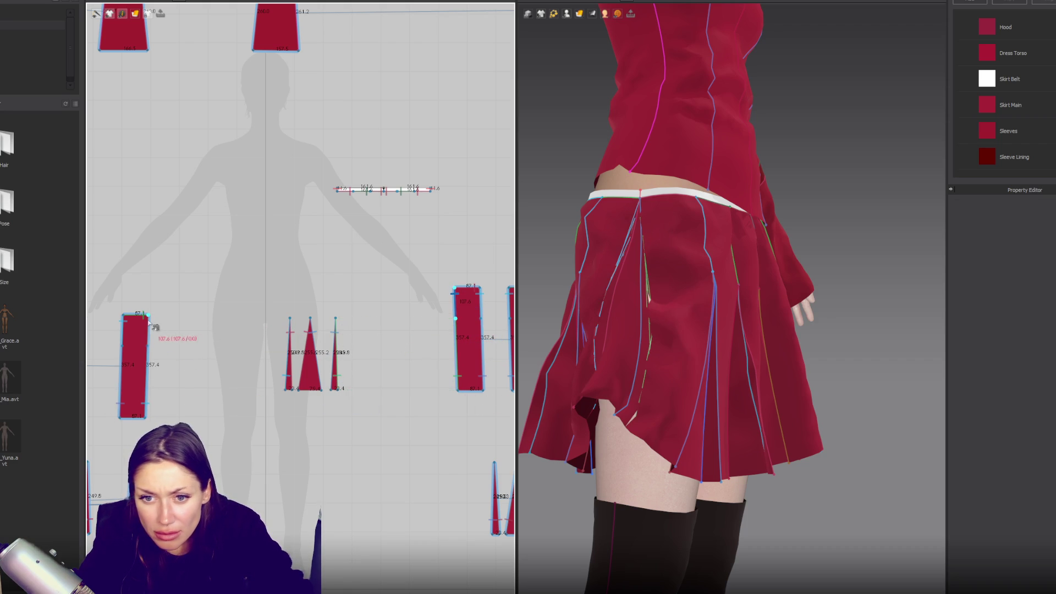
{"action": "left_click", "coordinate": [149, 344]}
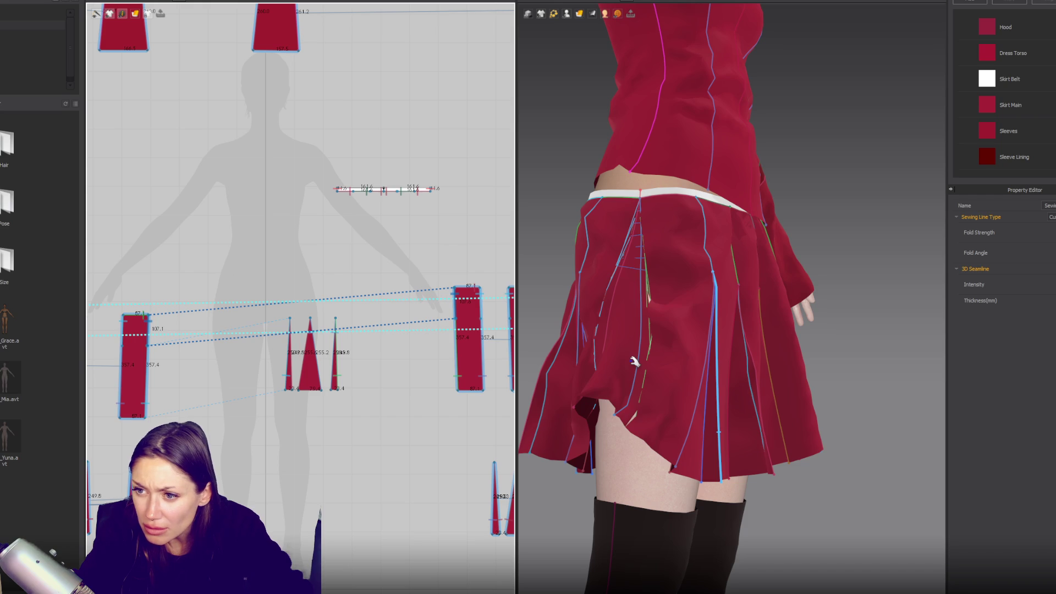
{"action": "key", "text": "space"}
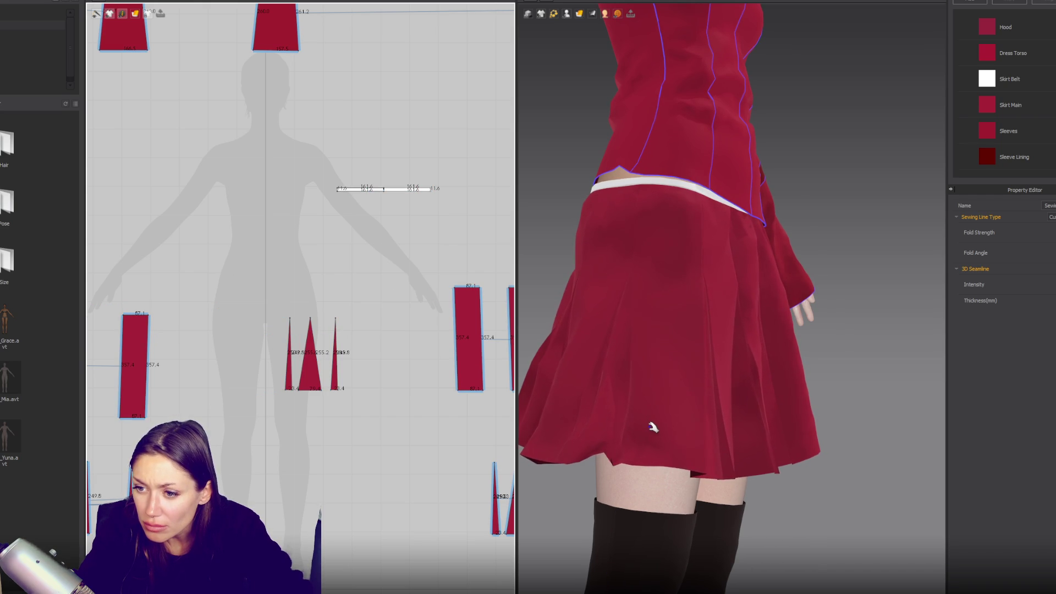
{"action": "key", "text": "space"}
{"action": "mouse_move", "coordinate": [677, 402]}
{"action": "right_mouse_down"}
{"action": "mouse_move", "coordinate": [692, 349]}
{"action": "mouse_move", "coordinate": [575, 394]}
{"action": "right_mouse_up"}
- Rotate the loose skirt flap and shift the slit seam, then briefly re-simulate
{"action": "left_click", "coordinate": [572, 392]}
{"action": "left_click_drag", "start_coordinate": [567, 384], "coordinate": [603, 397]}
{"action": "mouse_move", "coordinate": [612, 428]}
{"action": "right_mouse_down"}
{"action": "mouse_move", "coordinate": [617, 419]}
{"action": "mouse_move", "coordinate": [625, 449]}
{"action": "right_mouse_up"}
{"action": "left_click", "coordinate": [624, 445]}
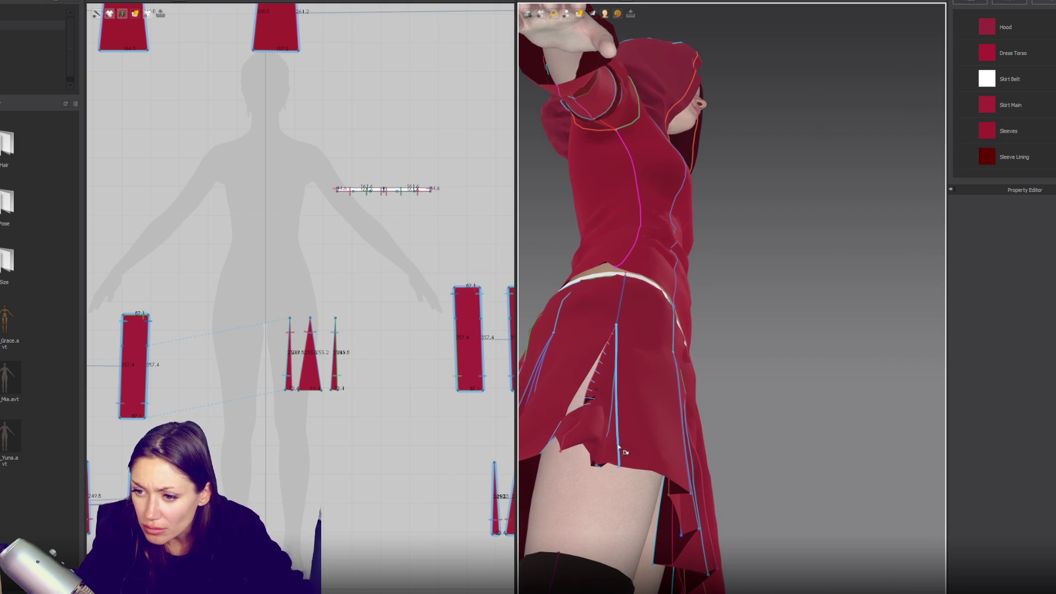
{"action": "key", "text": "Escape"}
{"action": "left_click", "coordinate": [613, 456]}
{"action": "left_click_drag", "start_coordinate": [589, 476], "coordinate": [613, 463]}
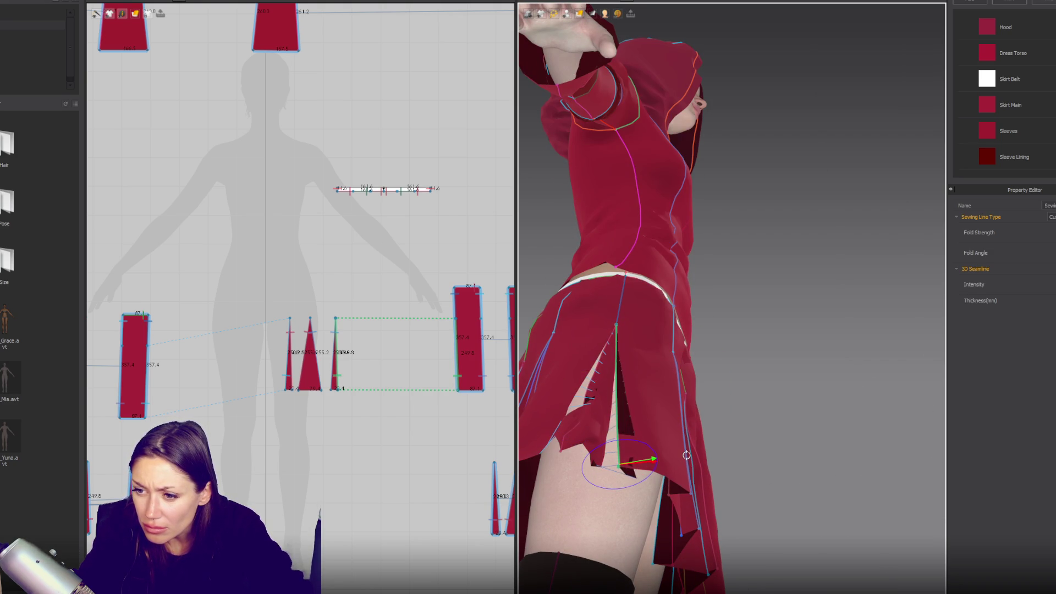
{"action": "key", "text": "space"}
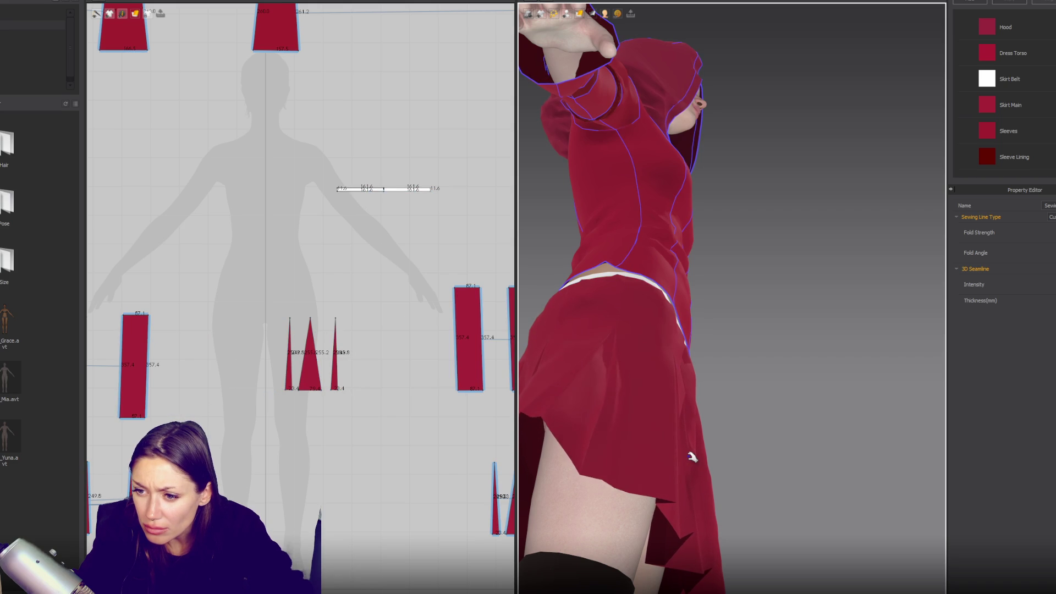
{"action": "key", "text": "space"}
- Rotate the fold angles of the side skirt seams upward and run the simulation
{"action": "left_click", "coordinate": [567, 395]}
{"action": "mouse_move", "coordinate": [568, 395]}
{"action": "right_mouse_down"}
{"action": "mouse_move", "coordinate": [578, 404]}
{"action": "mouse_move", "coordinate": [559, 380]}
{"action": "right_mouse_up"}
{"action": "mouse_move", "coordinate": [547, 378]}
{"action": "left_mouse_down"}
{"action": "mouse_move", "coordinate": [586, 393]}
{"action": "mouse_move", "coordinate": [588, 360]}
{"action": "left_mouse_up"}
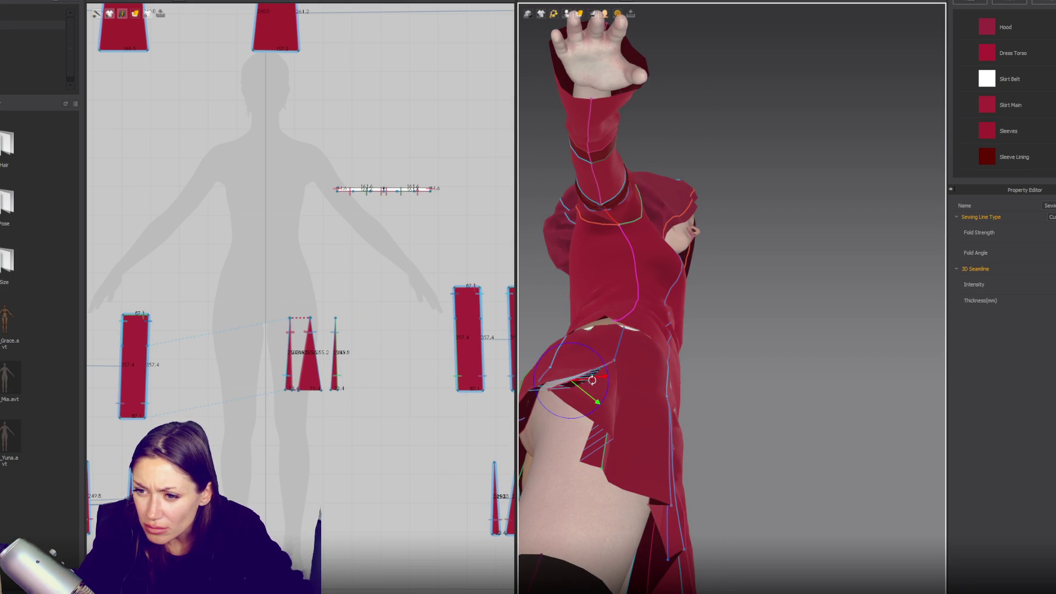
{"action": "key", "text": "space"}
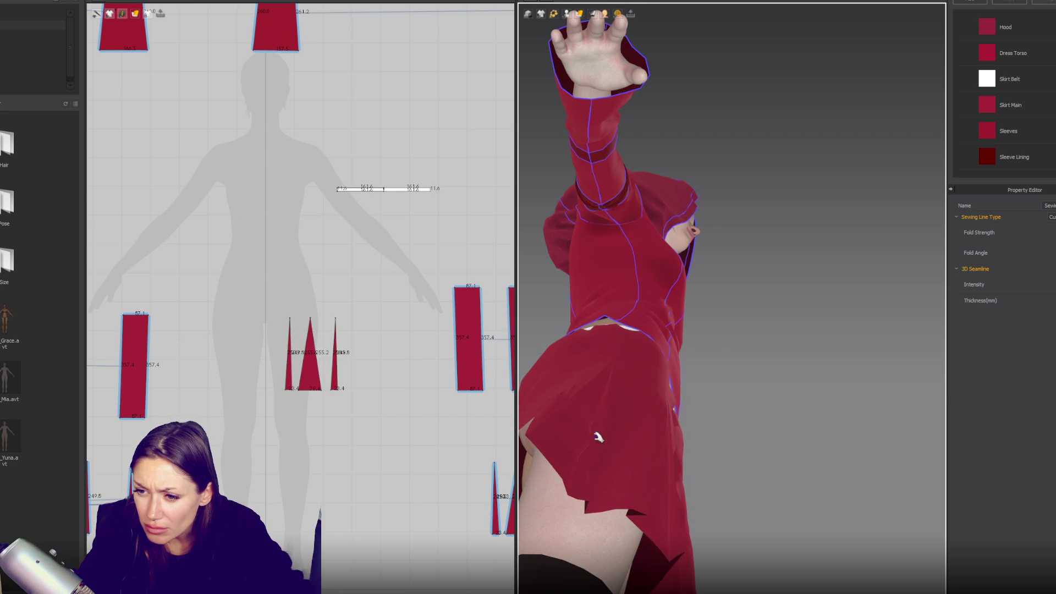
{"action": "left_click", "coordinate": [601, 432]}
{"action": "right_click_drag", "start_coordinate": [601, 432], "coordinate": [620, 438]}
{"action": "left_click_drag", "start_coordinate": [603, 421], "coordinate": [574, 391]}
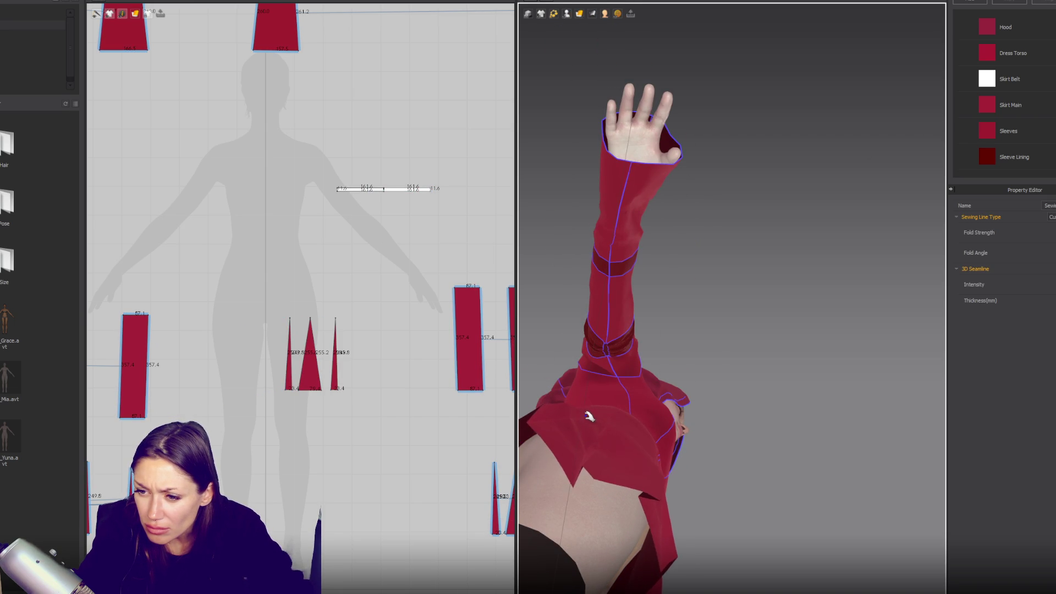
{"action": "left_click", "coordinate": [551, 422]}
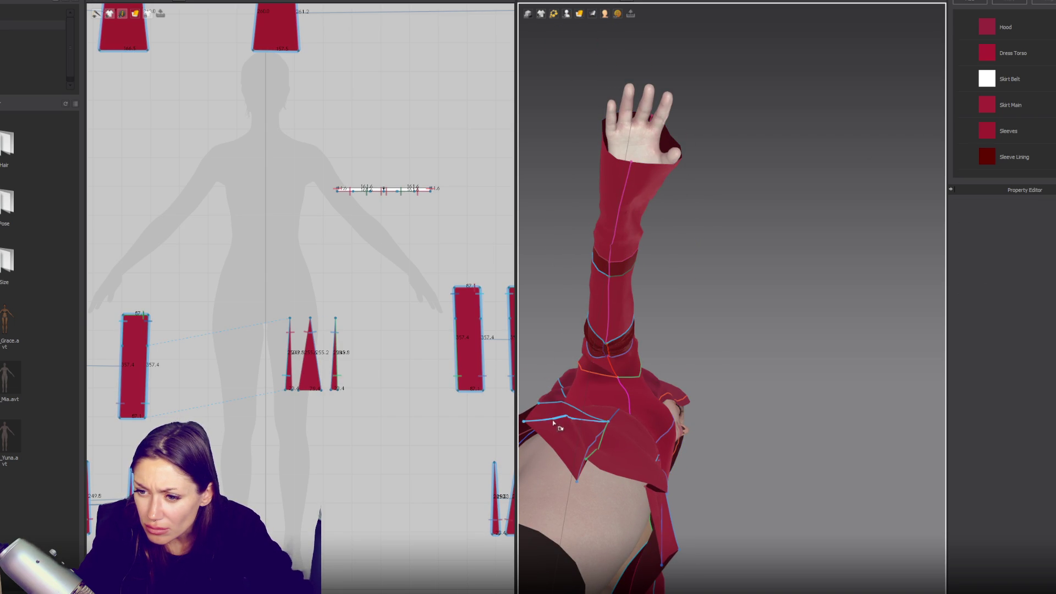
{"action": "left_click", "coordinate": [555, 422]}
{"action": "left_click_drag", "start_coordinate": [558, 394], "coordinate": [572, 414]}
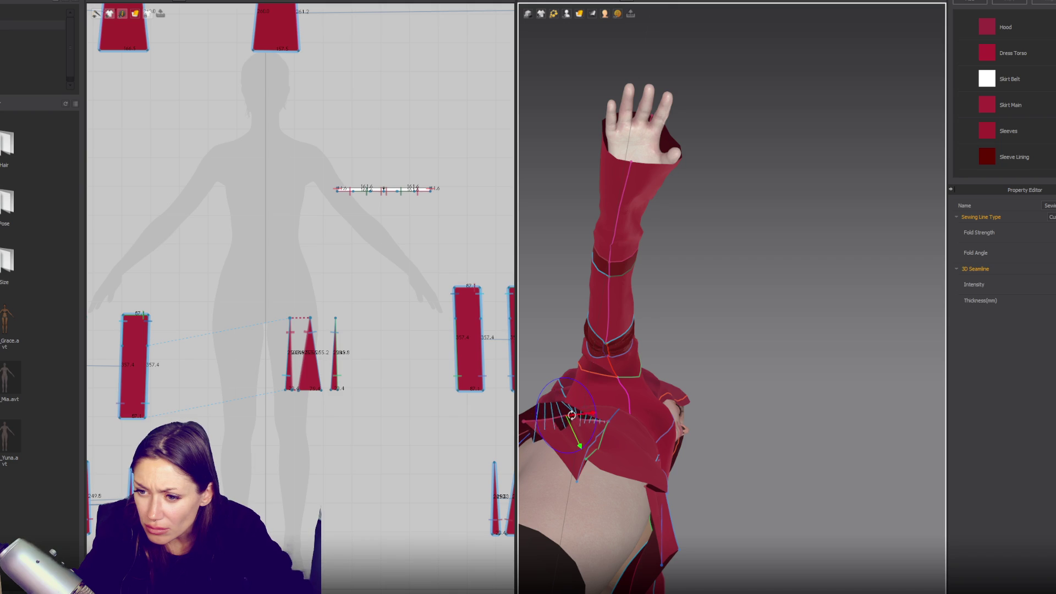
{"action": "key", "text": "space"}
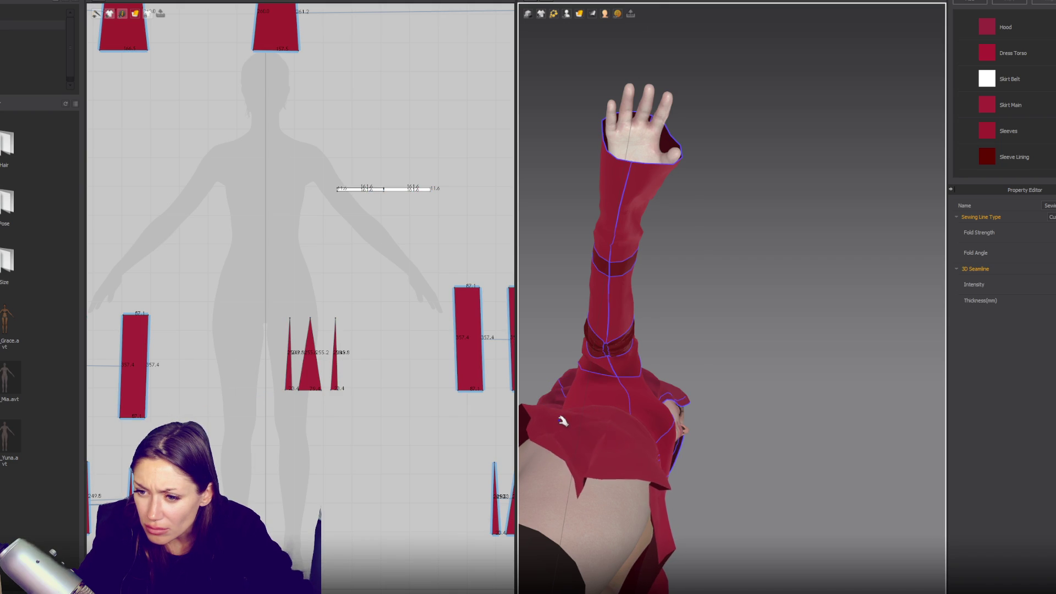
- Turn the underside skirt seam's fold toward the lower left
{"action": "right_click_drag", "start_coordinate": [550, 408], "coordinate": [557, 434]}
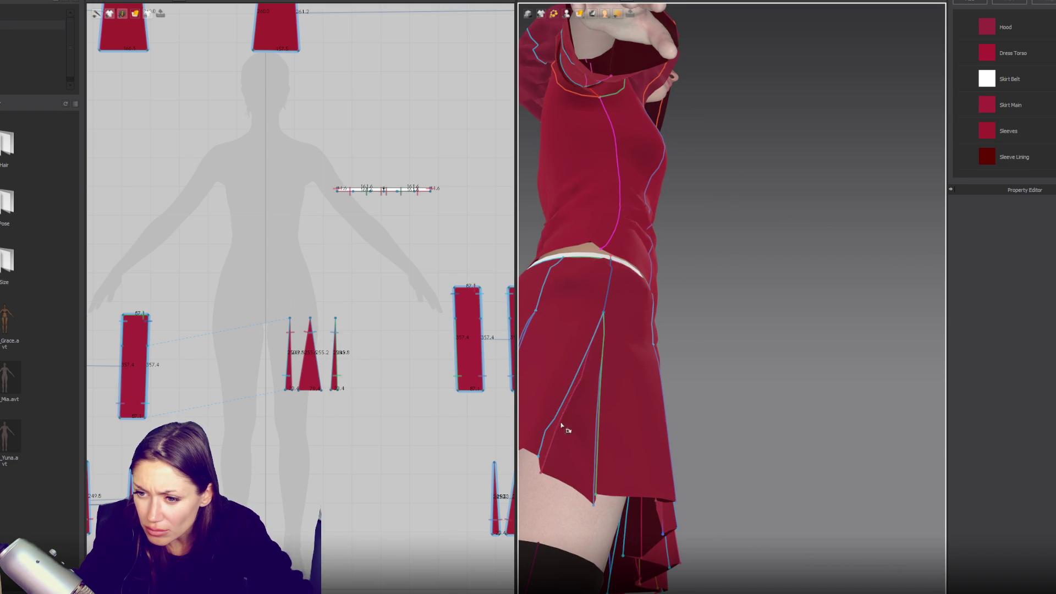
{"action": "left_click", "coordinate": [552, 429]}
{"action": "mouse_move", "coordinate": [552, 444]}
{"action": "right_mouse_down"}
{"action": "mouse_move", "coordinate": [655, 432]}
{"action": "mouse_move", "coordinate": [652, 473]}
{"action": "right_mouse_up"}
{"action": "mouse_move", "coordinate": [639, 474]}
{"action": "left_mouse_down"}
{"action": "mouse_move", "coordinate": [614, 459]}
{"action": "mouse_move", "coordinate": [632, 457]}
{"action": "left_mouse_up"}
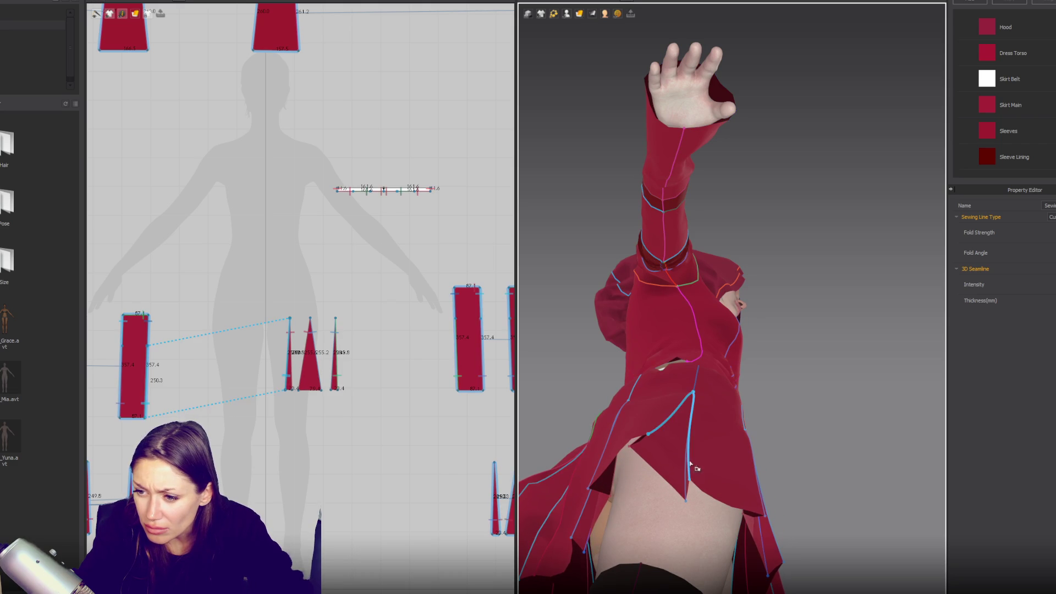
{"action": "key", "text": "Escape"}
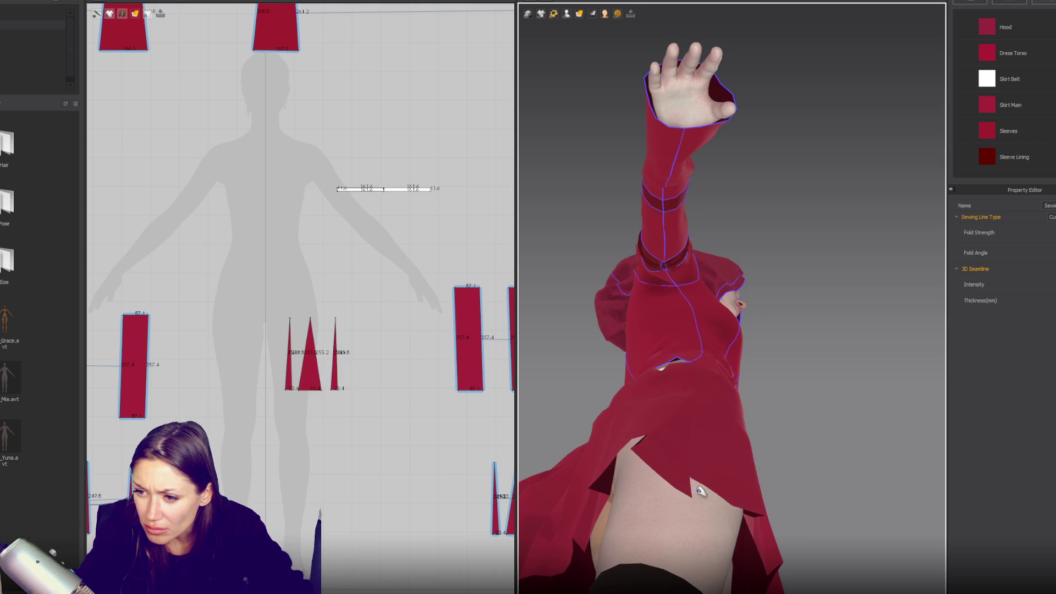
{"action": "mouse_move", "coordinate": [759, 484]}
{"action": "right_mouse_down"}
{"action": "mouse_move", "coordinate": [830, 457]}
{"action": "mouse_move", "coordinate": [791, 459]}
{"action": "right_mouse_up"}
{"action": "scroll", "coordinate": [822, 467], "scroll_direction": "down", "scroll_amount": 3}
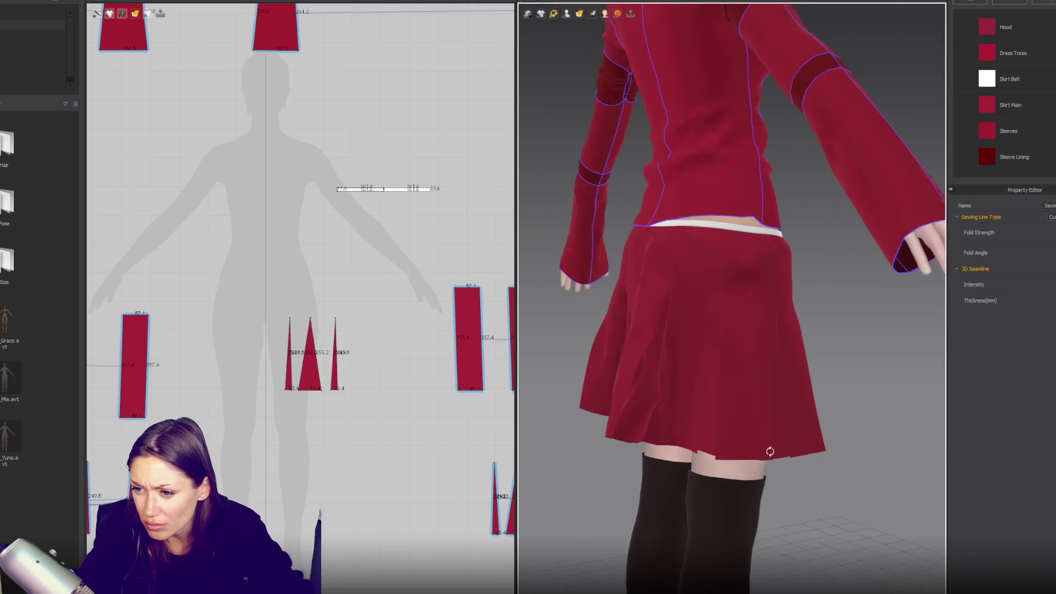
- Select a back skirt panel and sewing line, then run a short simulation
{"action": "left_click", "coordinate": [668, 412]}
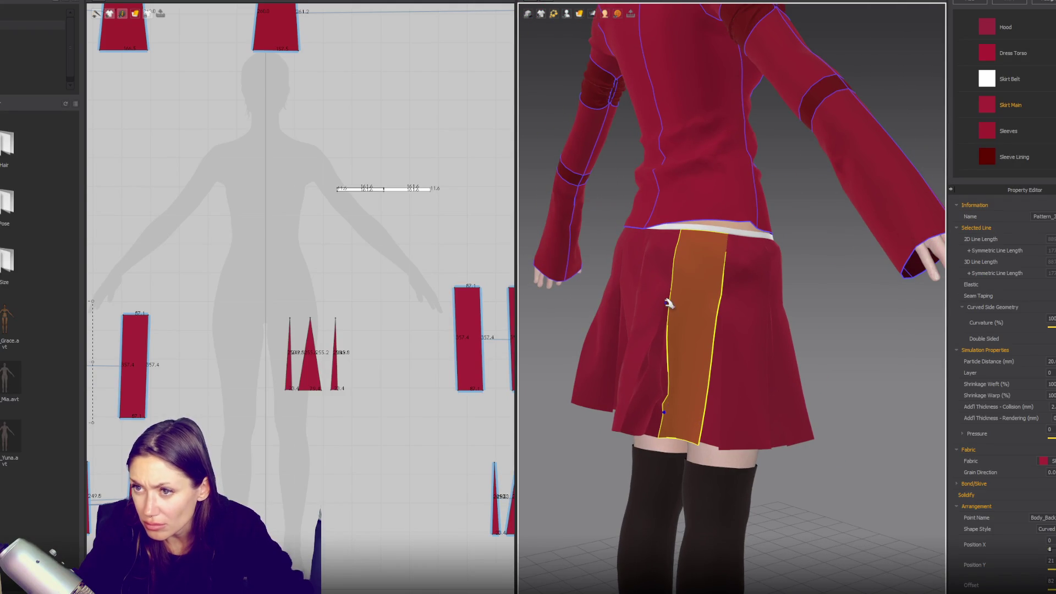
{"action": "left_click", "coordinate": [553, 14]}
{"action": "left_click", "coordinate": [595, 22]}
{"action": "mouse_move", "coordinate": [682, 358]}
{"action": "right_mouse_down"}
{"action": "mouse_move", "coordinate": [728, 329]}
{"action": "mouse_move", "coordinate": [638, 419]}
{"action": "right_mouse_up"}
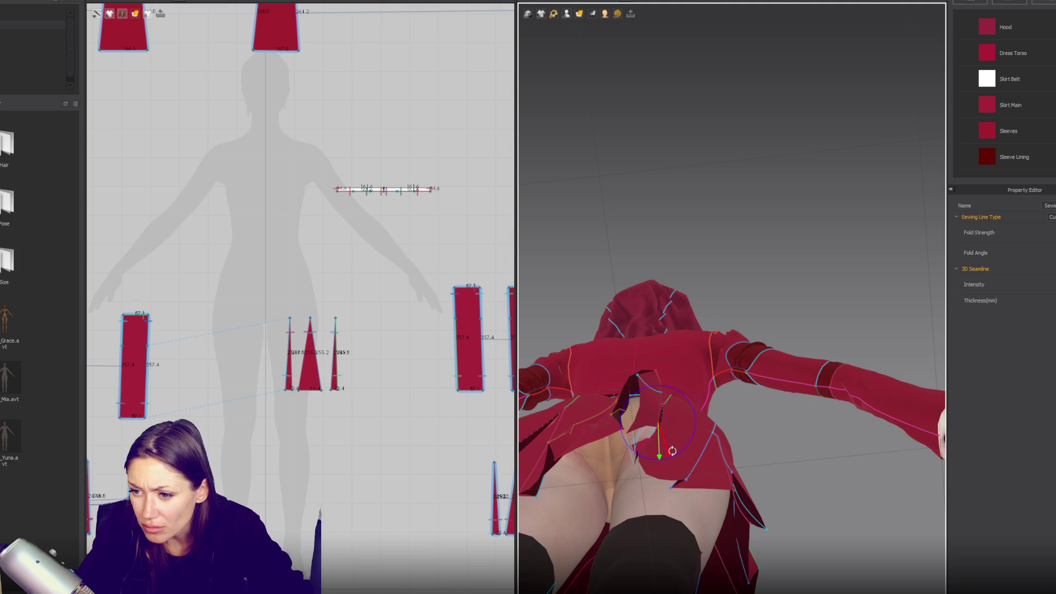
{"action": "key", "text": "space"}
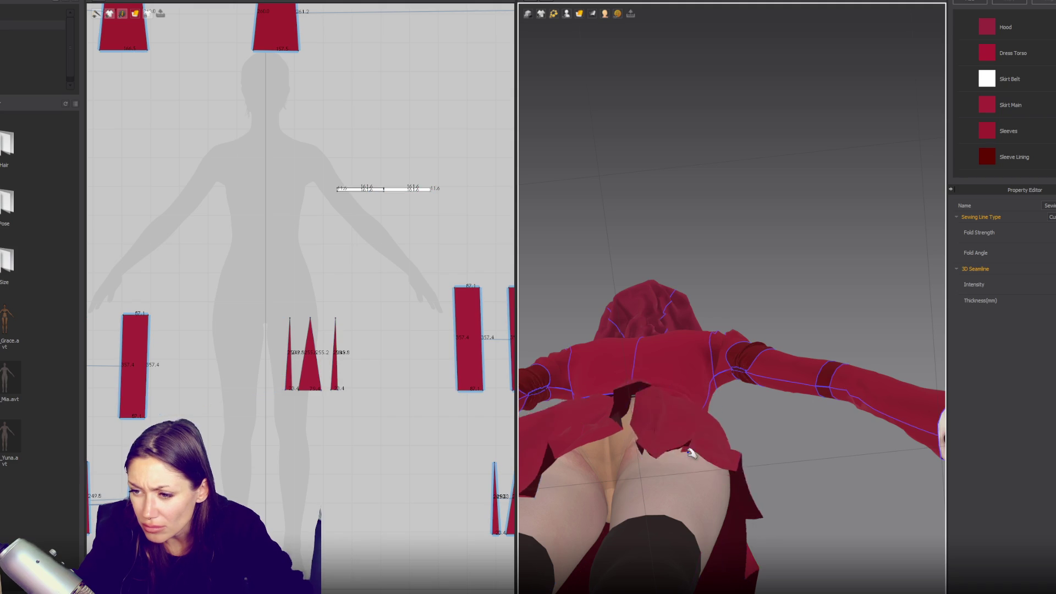
{"action": "key", "text": "space"}
- Pull the inner pleat insert outward while simulating so the cloth closes the gaps
{"action": "key", "text": "8"}
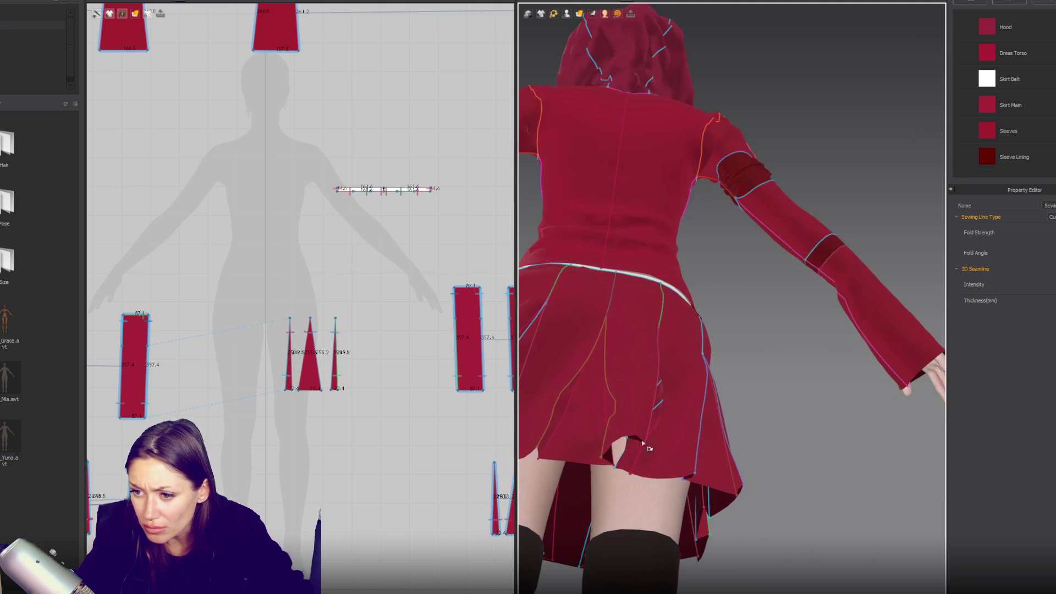
{"action": "right_click_drag", "start_coordinate": [636, 453], "coordinate": [625, 432]}
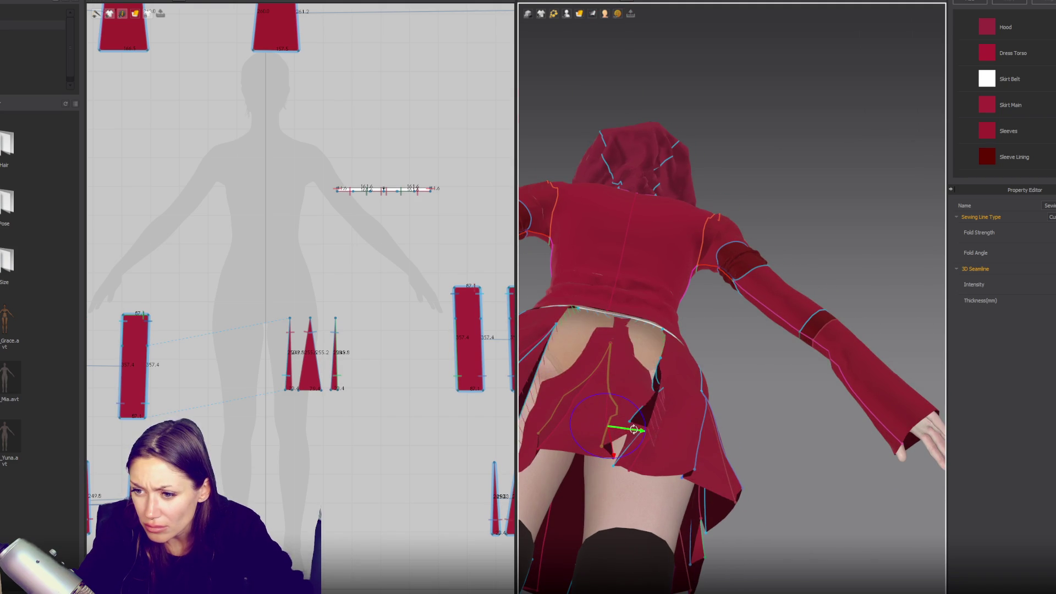
{"action": "key", "text": "space"}
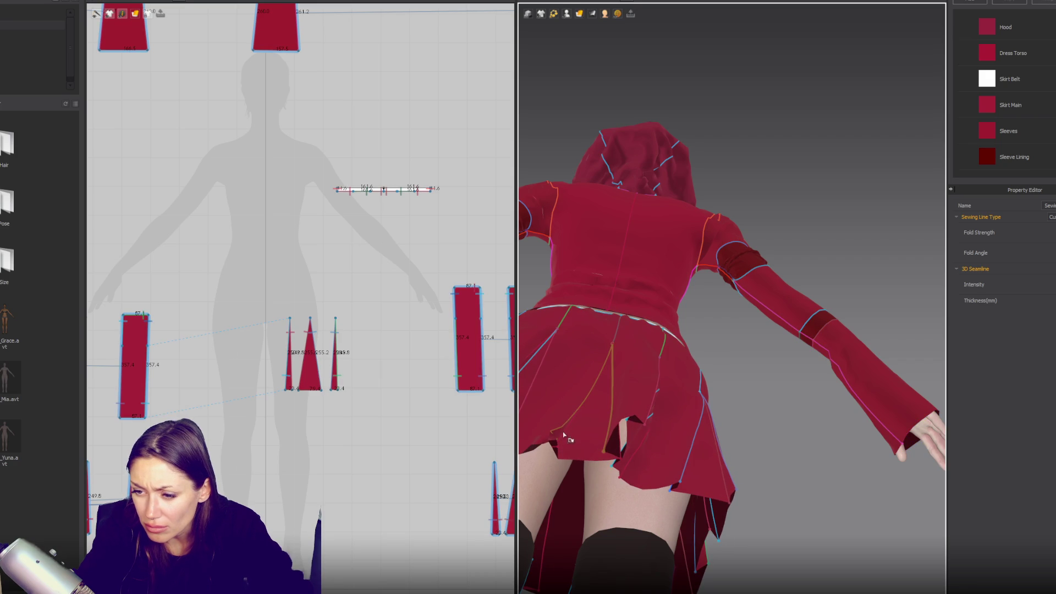
{"action": "left_click", "coordinate": [578, 431]}
{"action": "key", "text": "space"}
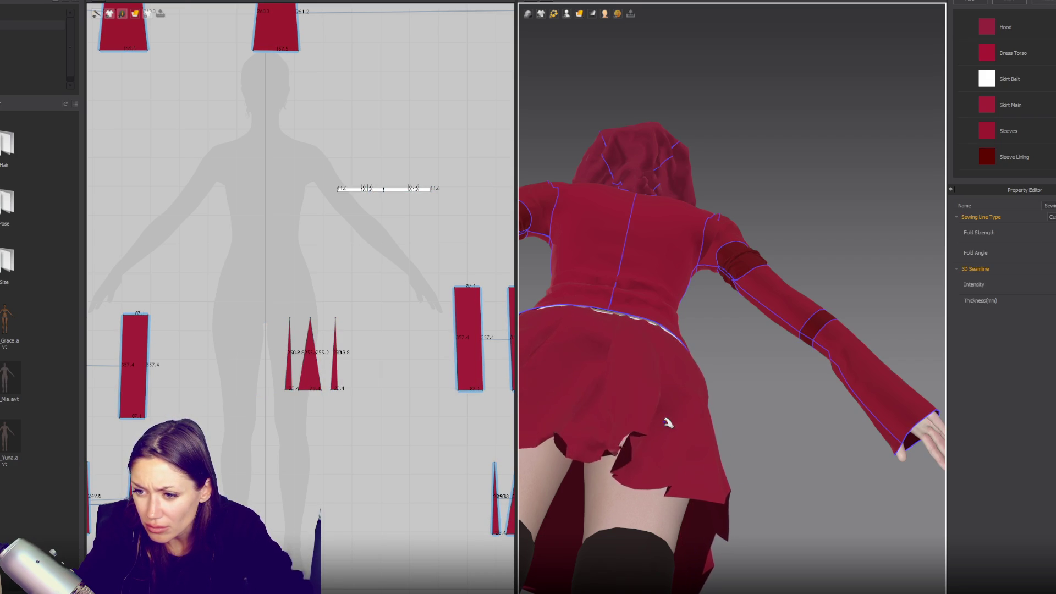
{"action": "right_click_drag", "start_coordinate": [667, 423], "coordinate": [567, 473]}
{"action": "left_click", "coordinate": [564, 484]}
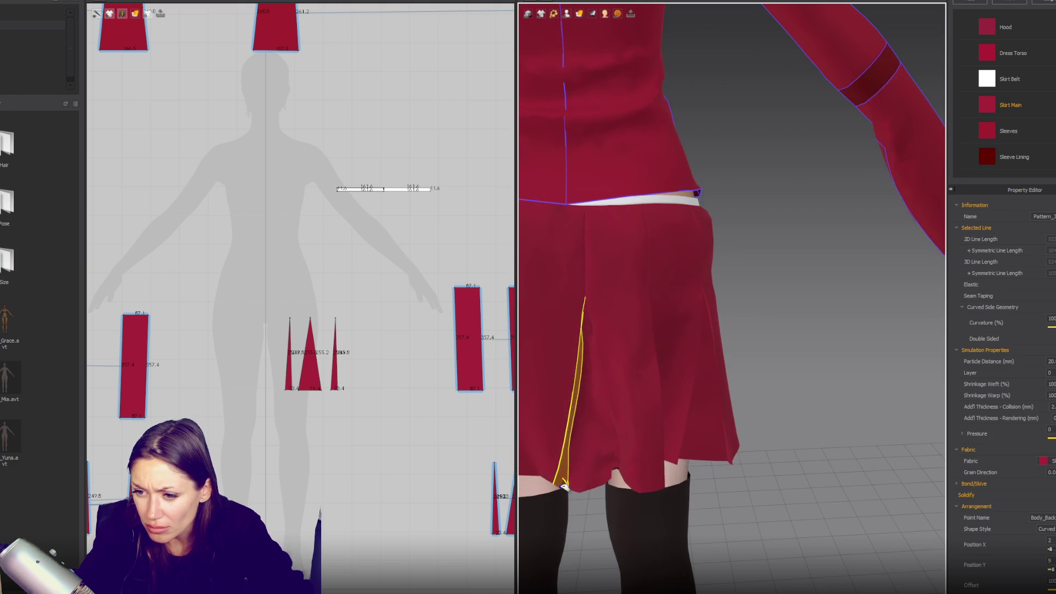
{"action": "left_click_drag", "start_coordinate": [564, 485], "coordinate": [623, 472]}
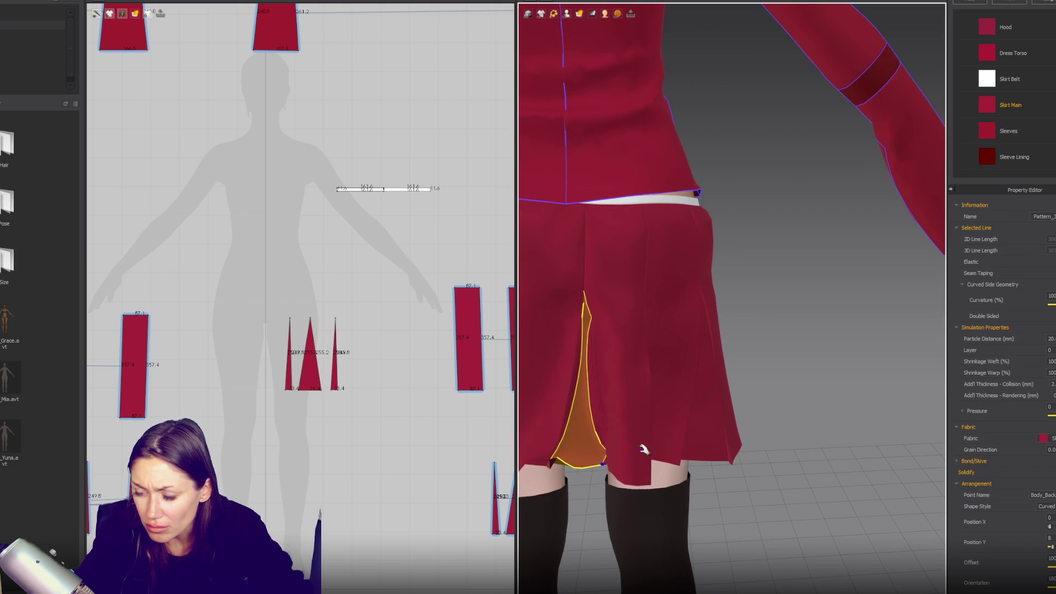
{"action": "right_click_drag", "start_coordinate": [653, 462], "coordinate": [789, 412]}
{"action": "key", "text": "space"}
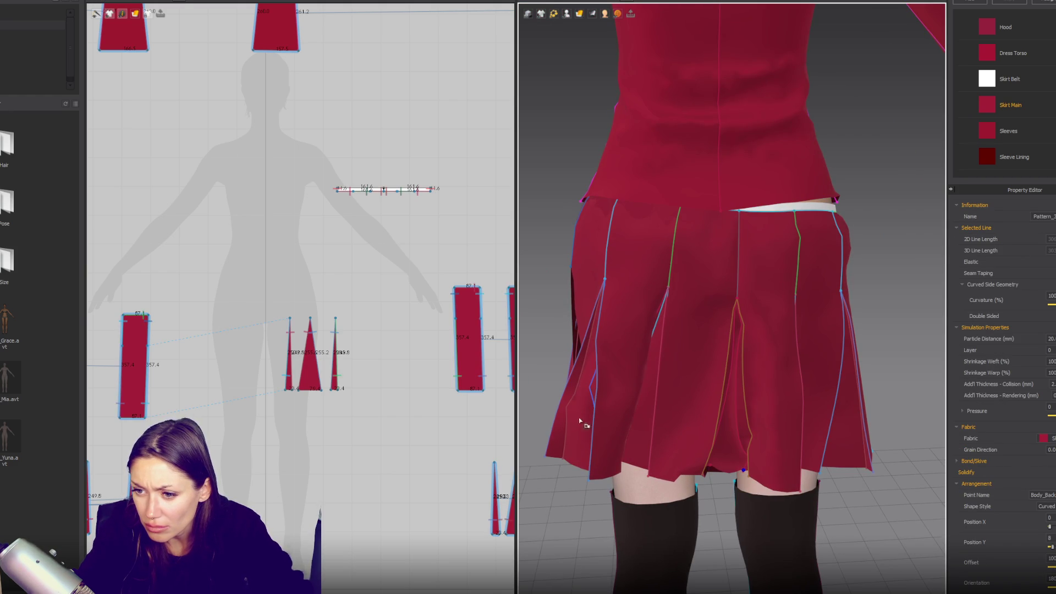
- Select another skirt sewing line and toggle the simulation to settle the pleats
{"action": "left_click", "coordinate": [566, 421]}
{"action": "right_click_drag", "start_coordinate": [543, 431], "coordinate": [590, 416]}
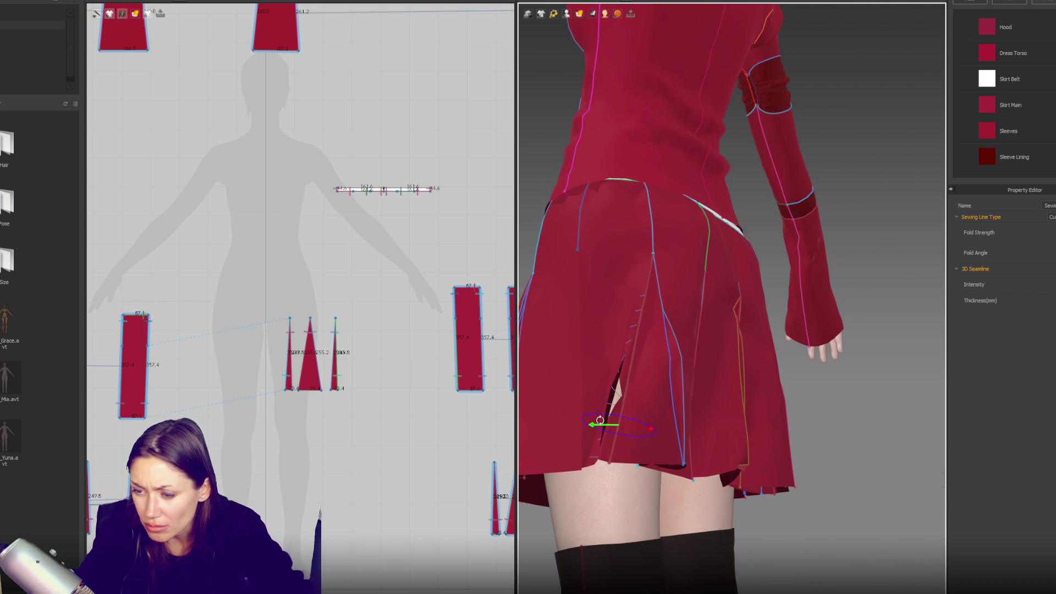
{"action": "right_click_drag", "start_coordinate": [661, 424], "coordinate": [664, 333]}
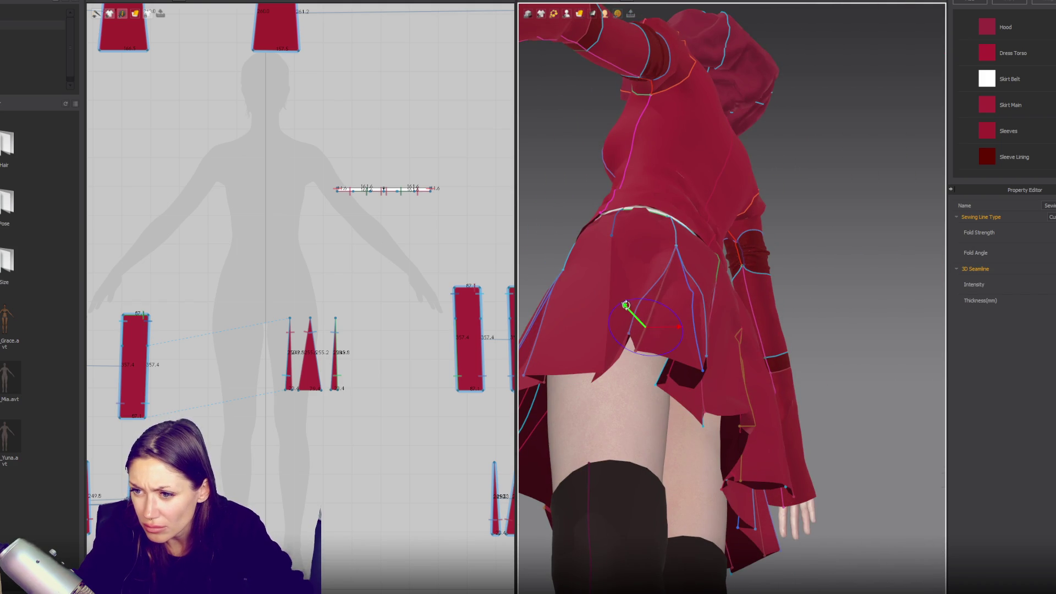
{"action": "key", "text": "space"}
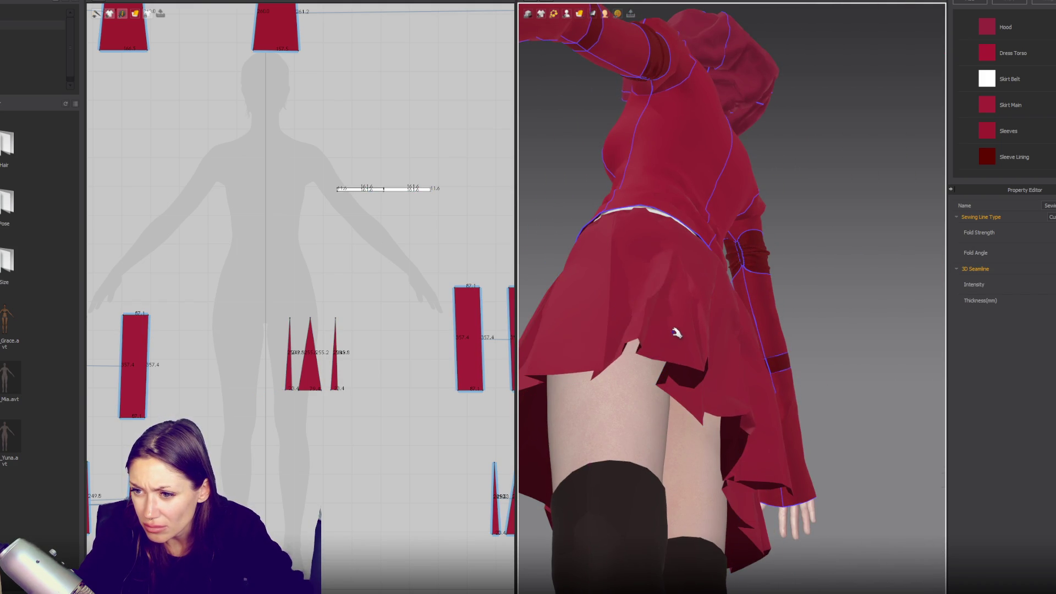
{"action": "key", "text": "space"}
{"action": "mouse_move", "coordinate": [676, 332]}
{"action": "right_mouse_down"}
{"action": "mouse_move", "coordinate": [630, 329]}
{"action": "mouse_move", "coordinate": [632, 377]}
{"action": "mouse_move", "coordinate": [639, 366]}
{"action": "mouse_move", "coordinate": [616, 379]}
{"action": "mouse_move", "coordinate": [610, 369]}
{"action": "mouse_move", "coordinate": [646, 370]}
{"action": "mouse_move", "coordinate": [623, 385]}
{"action": "mouse_move", "coordinate": [699, 533]}
{"action": "mouse_move", "coordinate": [708, 480]}
{"action": "mouse_move", "coordinate": [731, 443]}
{"action": "mouse_move", "coordinate": [721, 446]}
{"action": "right_mouse_up"}
{"action": "key", "text": "space"}
{"action": "key", "text": "space"}
- Select the side skirt seams, simulate once more, and check the even pleats from the front
{"action": "left_click", "coordinate": [641, 441]}
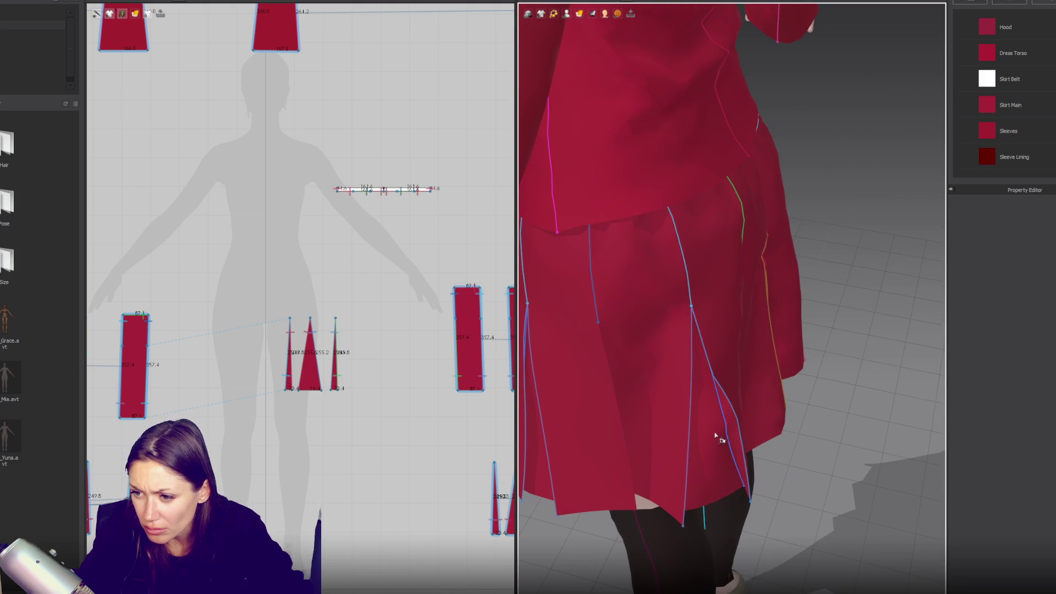
{"action": "left_click", "coordinate": [729, 427]}
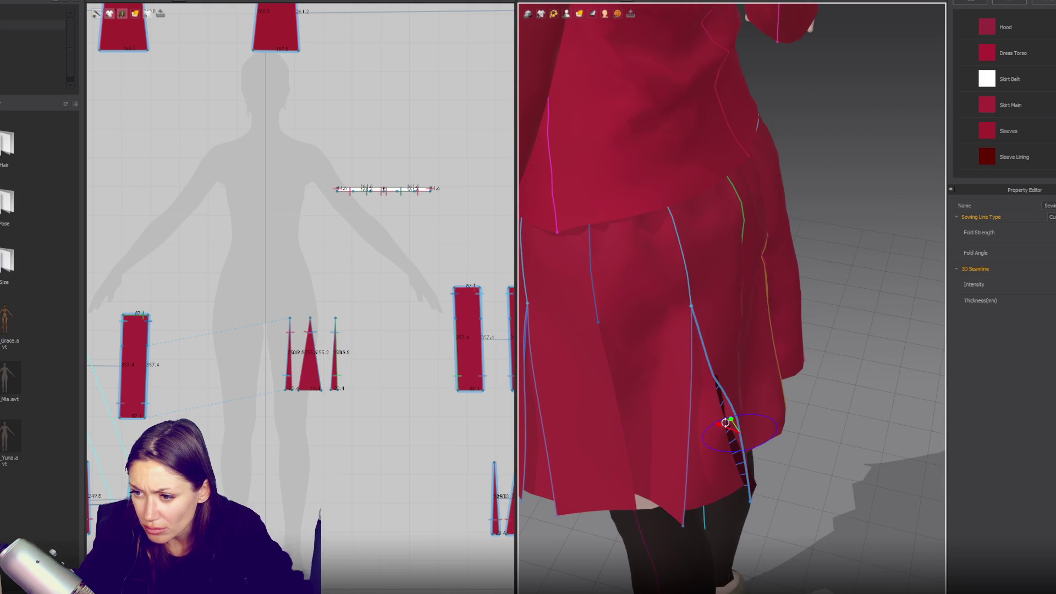
{"action": "key", "text": "space"}
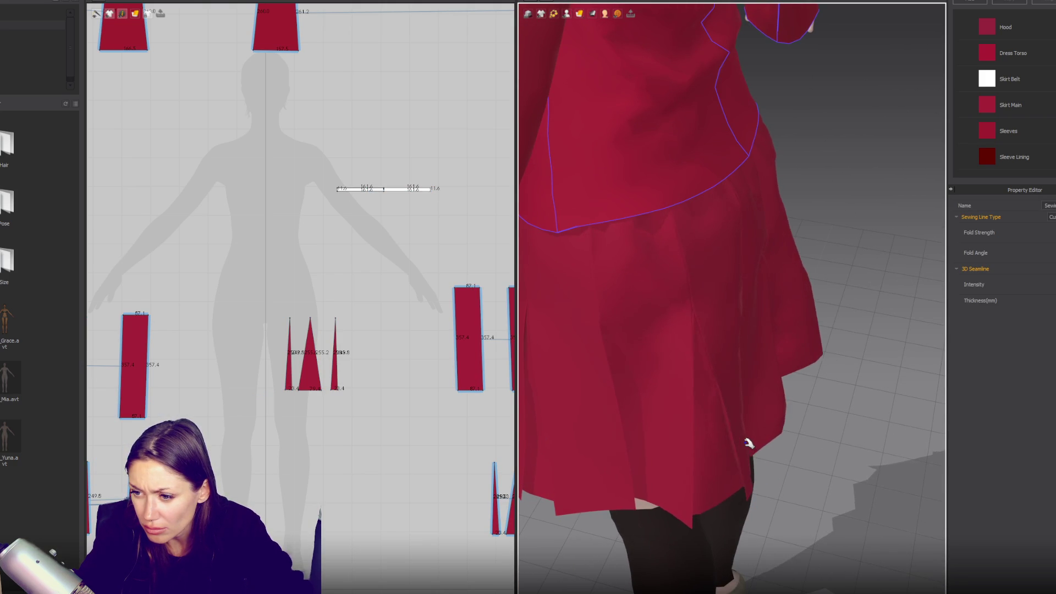
{"action": "key", "text": "space"}
{"action": "key", "text": "2"}
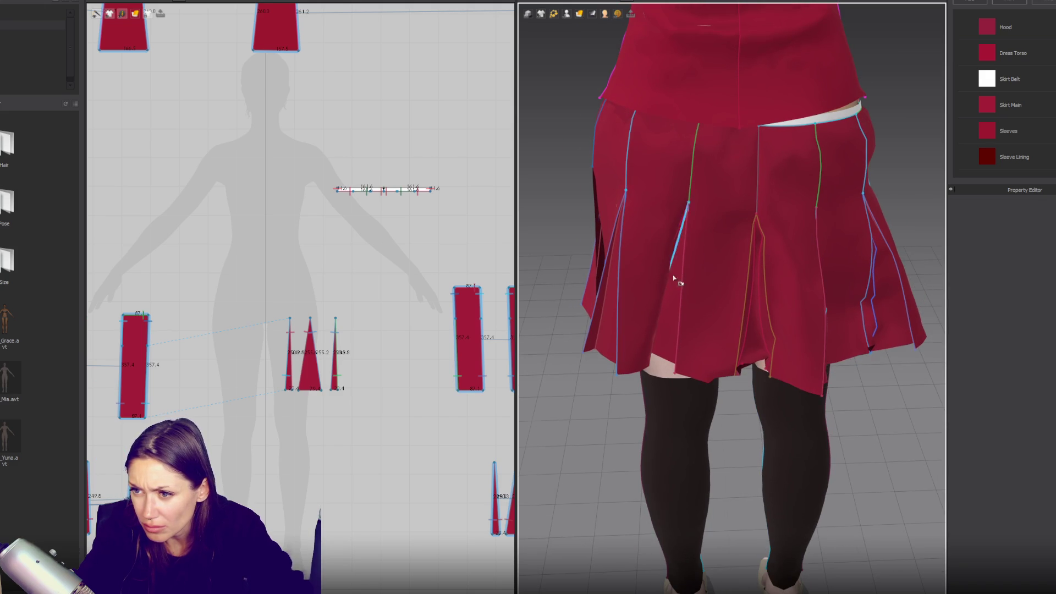
- Rotate the left-side skirt fold so the pleat tucks inward, then simulate
{"action": "scroll", "coordinate": [677, 266], "scroll_direction": "up", "scroll_amount": 5}
{"action": "right_click_drag", "start_coordinate": [679, 283], "coordinate": [640, 259]}
{"action": "left_click", "coordinate": [752, 319]}
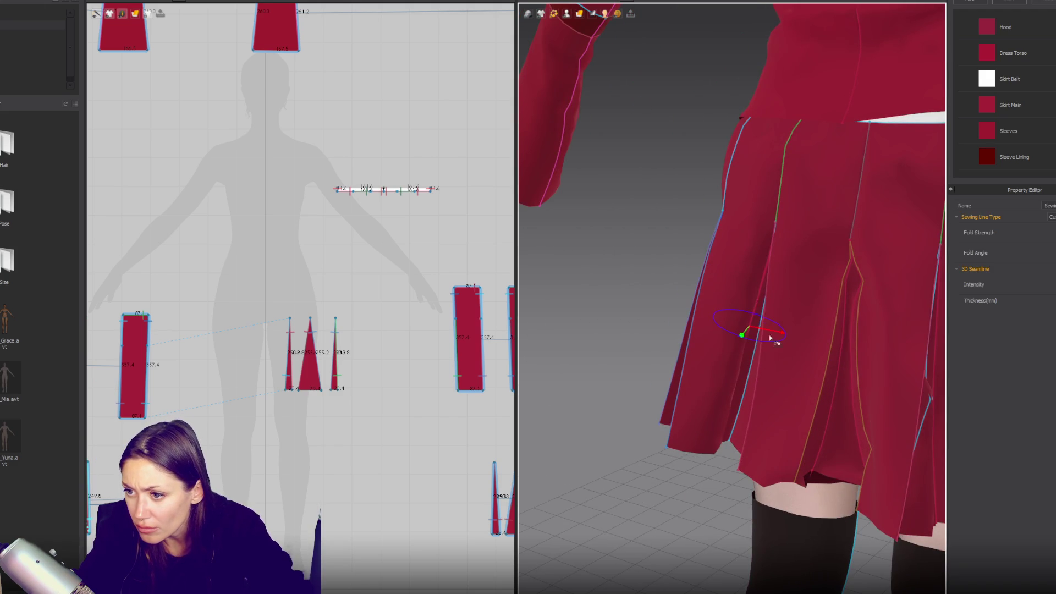
{"action": "scroll", "coordinate": [762, 342], "scroll_direction": "down", "scroll_amount": 2}
{"action": "left_click_drag", "start_coordinate": [781, 333], "coordinate": [766, 325]}
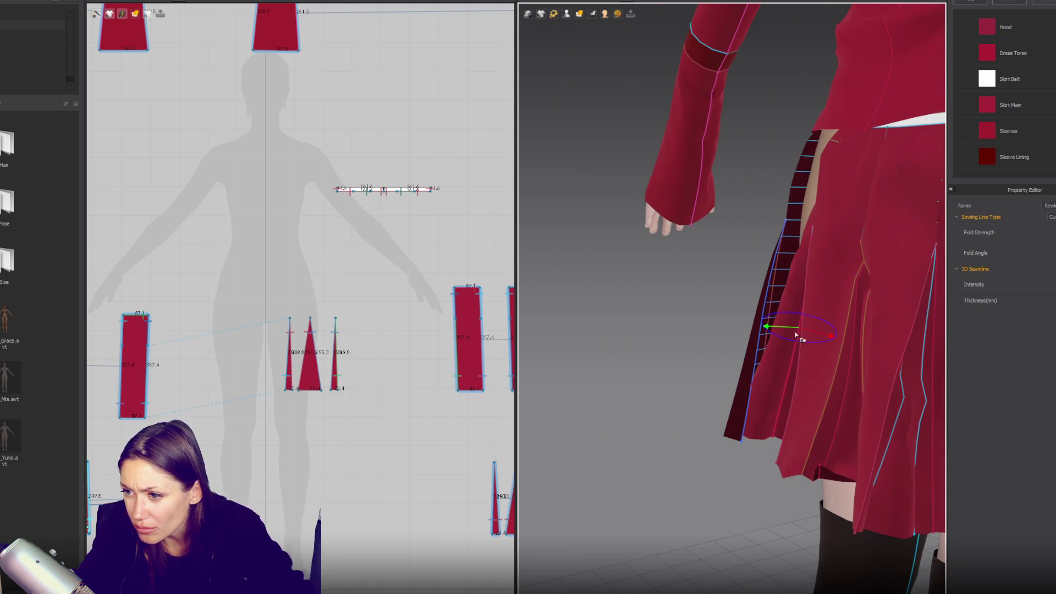
{"action": "mouse_move", "coordinate": [842, 327]}
{"action": "left_mouse_down"}
{"action": "mouse_move", "coordinate": [917, 292]}
{"action": "mouse_move", "coordinate": [745, 249]}
{"action": "left_mouse_up"}
{"action": "key", "text": "space"}
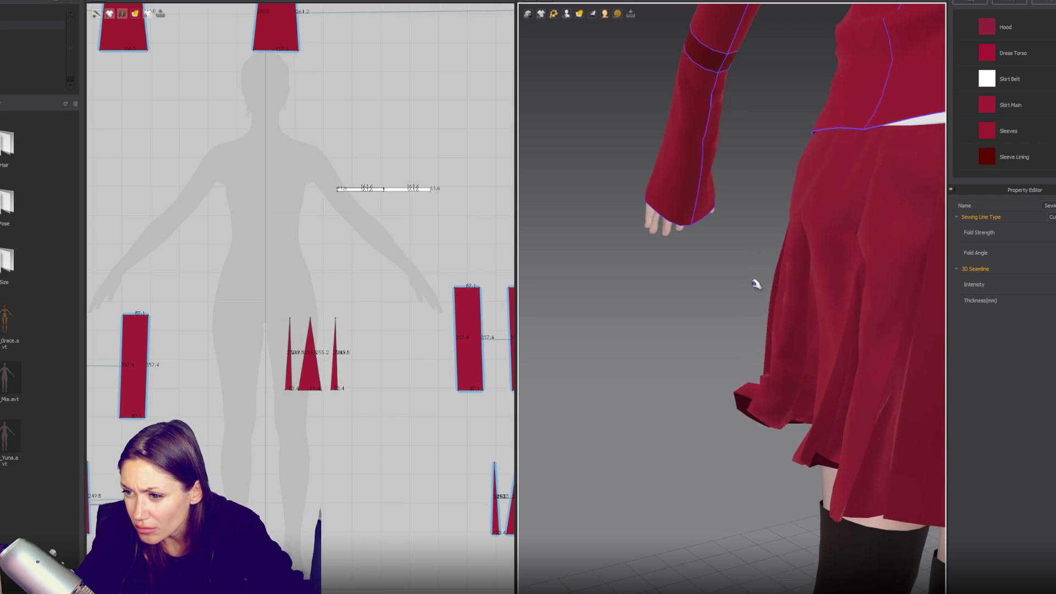
- Turn the flipped back skirt panel around its fold to hang normally and re-simulate
{"action": "scroll", "coordinate": [764, 439], "scroll_direction": "up", "scroll_amount": 3}
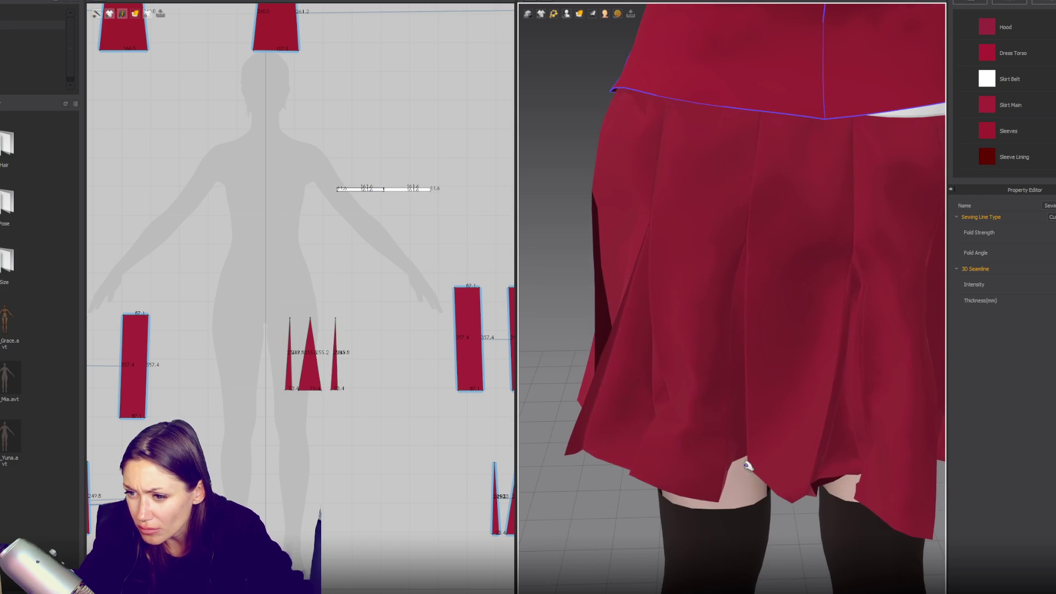
{"action": "left_click", "coordinate": [654, 489]}
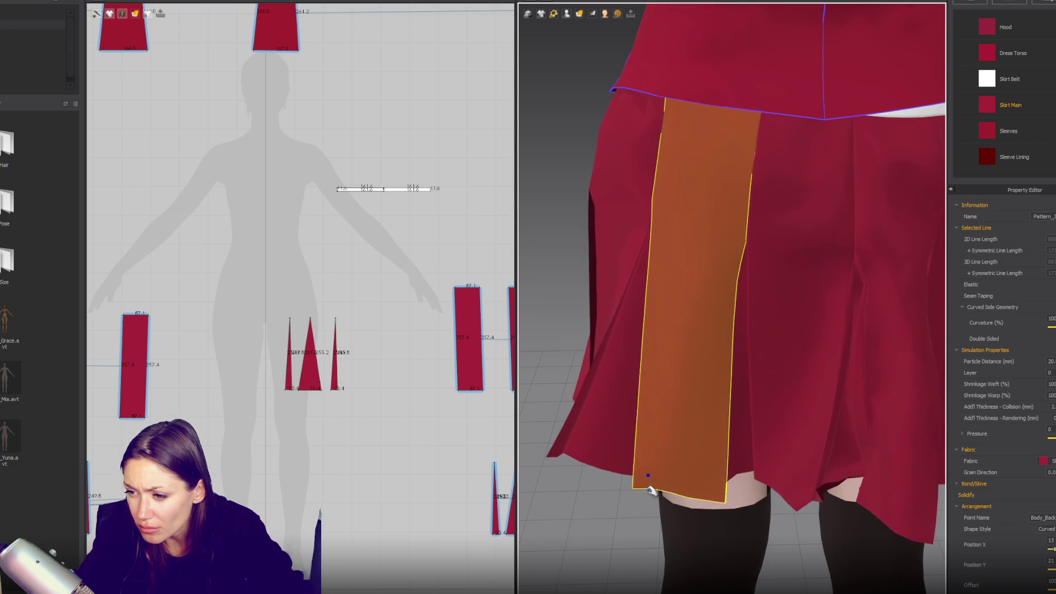
{"action": "key", "text": "space"}
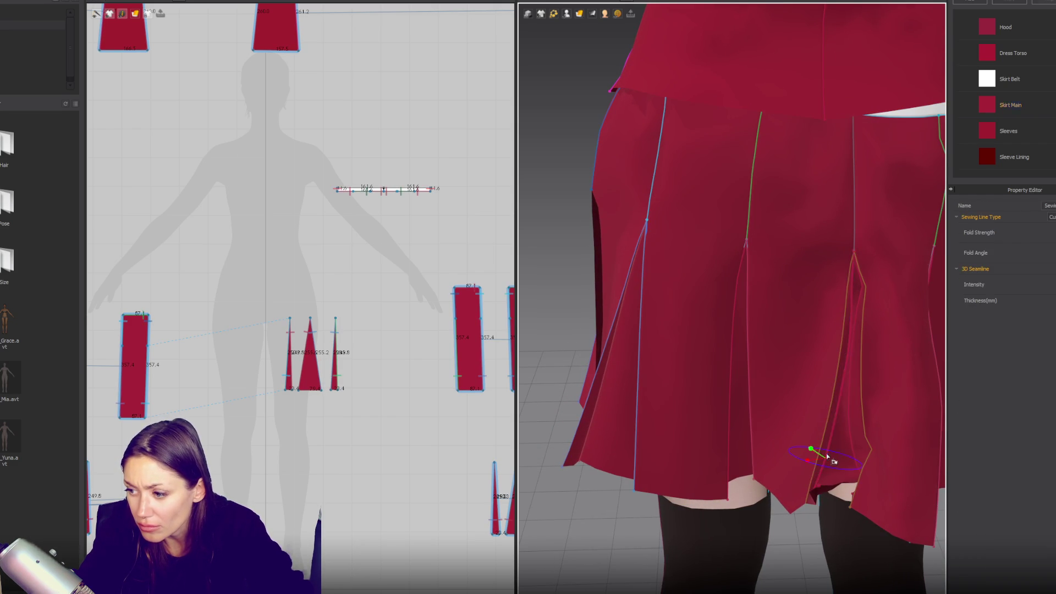
{"action": "left_click", "coordinate": [828, 456]}
{"action": "scroll", "coordinate": [719, 460], "scroll_direction": "down", "scroll_amount": 3}
{"action": "mouse_move", "coordinate": [719, 460]}
{"action": "right_mouse_down"}
{"action": "mouse_move", "coordinate": [781, 346]}
{"action": "mouse_move", "coordinate": [759, 329]}
{"action": "right_mouse_up"}
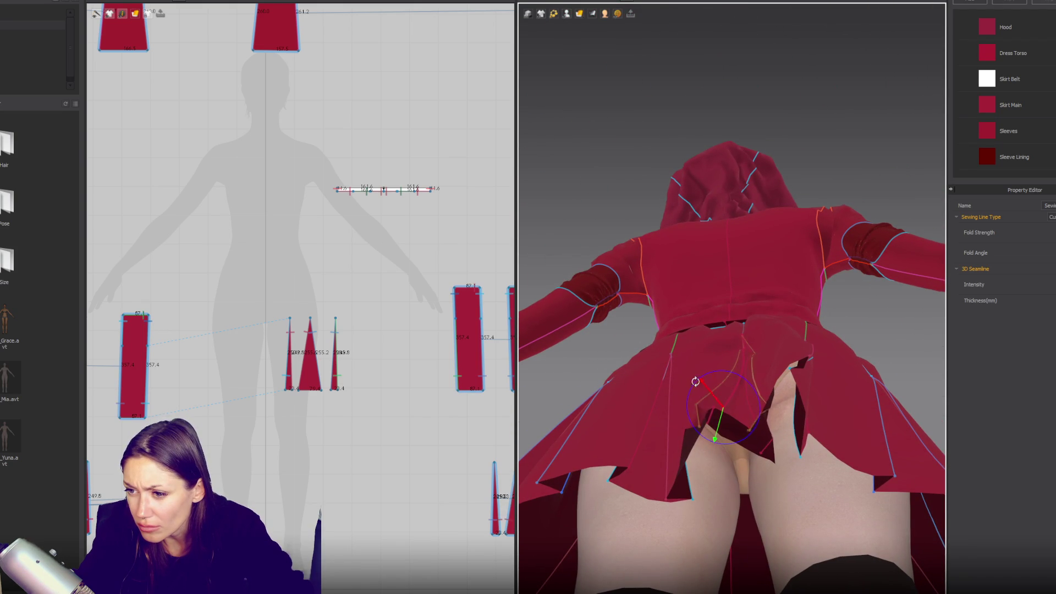
{"action": "left_click_drag", "start_coordinate": [698, 381], "coordinate": [702, 425]}
{"action": "mouse_move", "coordinate": [723, 434]}
{"action": "right_mouse_down"}
{"action": "mouse_move", "coordinate": [725, 399]}
{"action": "mouse_move", "coordinate": [756, 452]}
{"action": "right_mouse_up"}
{"action": "left_click", "coordinate": [724, 396]}
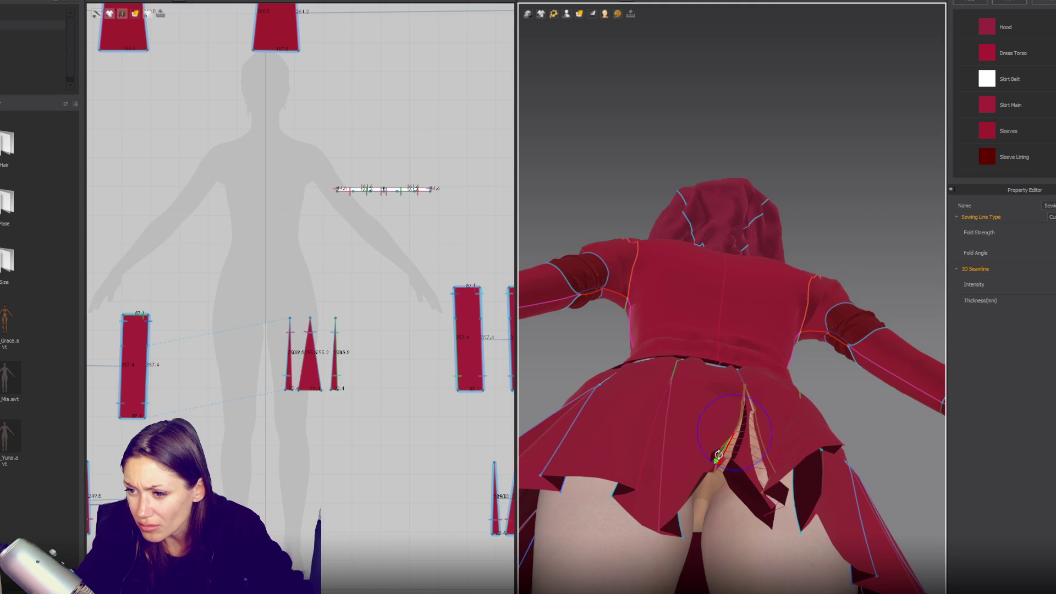
{"action": "key", "text": "space"}
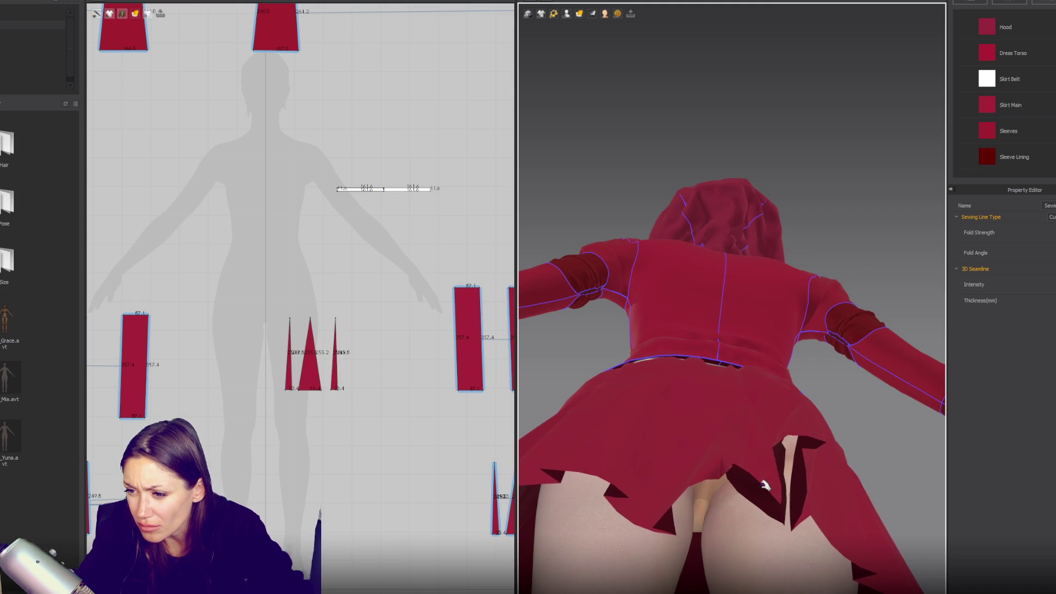
- From the back view, check the centre back seam, adjacent panel and narrow pleat insert
{"action": "key", "text": "8"}
{"action": "left_click", "coordinate": [740, 502]}
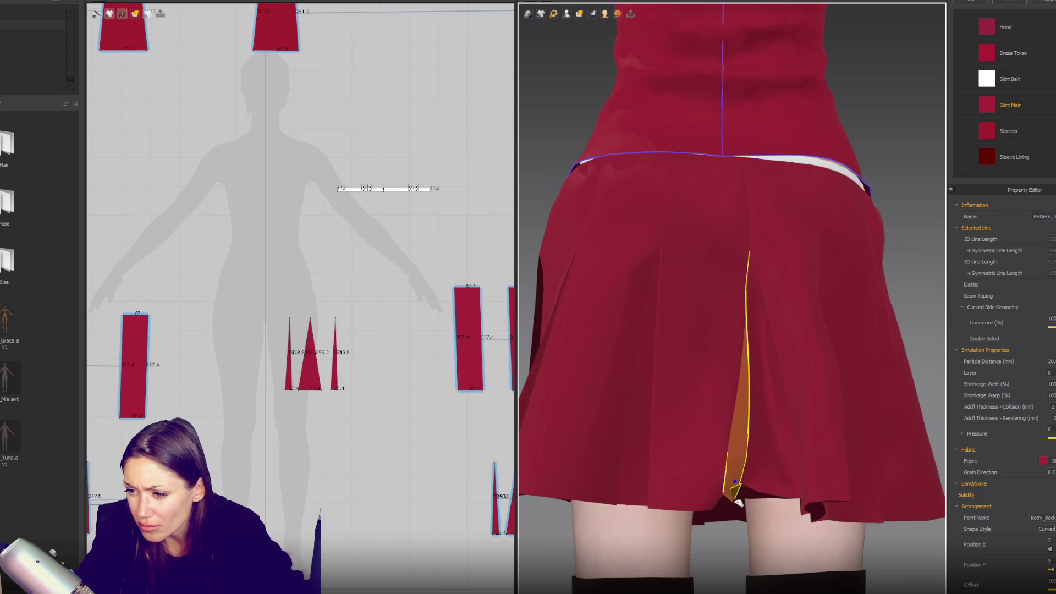
{"action": "left_click", "coordinate": [866, 488]}
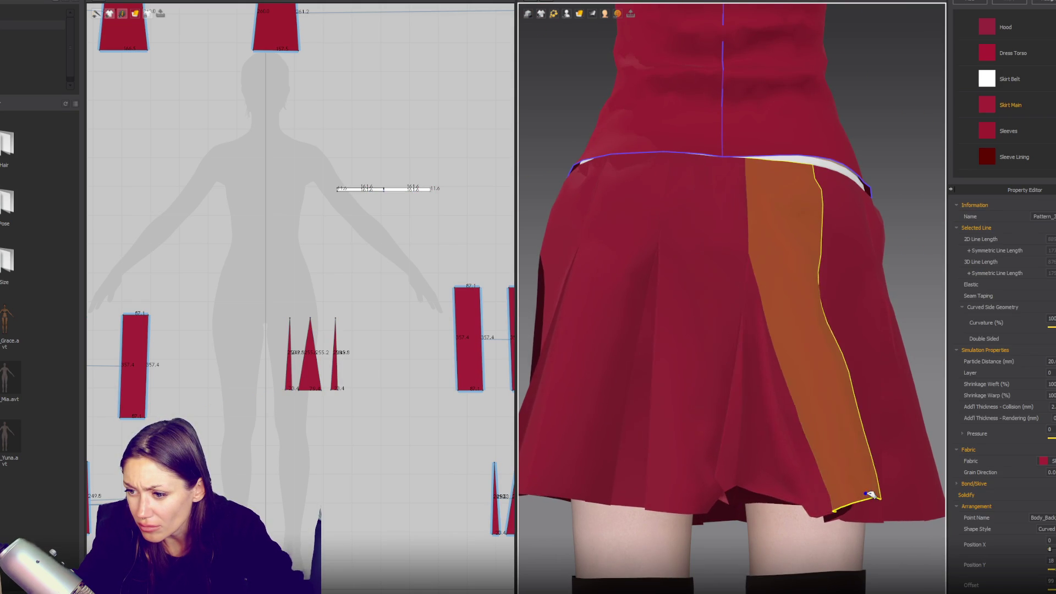
{"action": "left_click", "coordinate": [703, 505]}
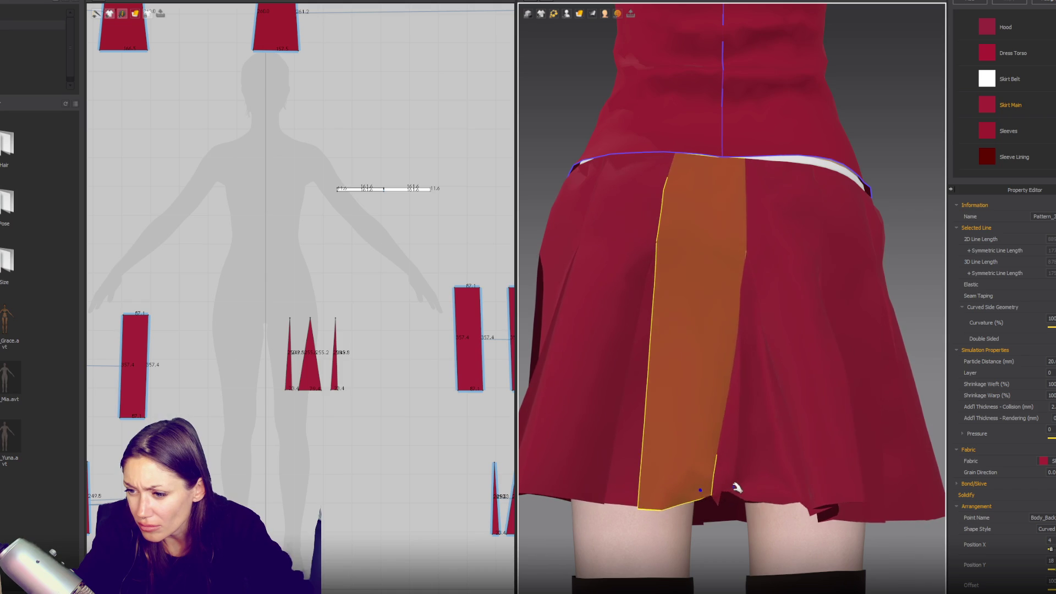
{"action": "left_click", "coordinate": [740, 503]}
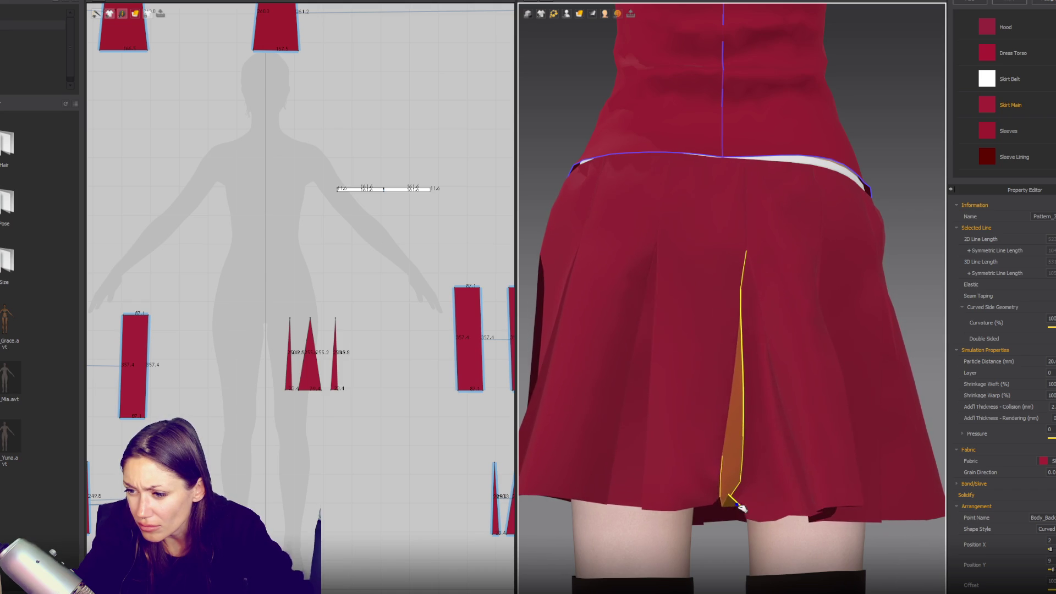
- Inspect the skirt seams from rear-side and low angles, then briefly re-simulate
{"action": "scroll", "coordinate": [833, 461], "scroll_direction": "down", "scroll_amount": 3}
{"action": "mouse_move", "coordinate": [861, 429]}
{"action": "right_mouse_down"}
{"action": "mouse_move", "coordinate": [750, 420]}
{"action": "mouse_move", "coordinate": [886, 406]}
{"action": "mouse_move", "coordinate": [853, 402]}
{"action": "right_mouse_up"}
{"action": "left_click", "coordinate": [790, 350]}
{"action": "right_click_drag", "start_coordinate": [789, 351], "coordinate": [821, 377]}
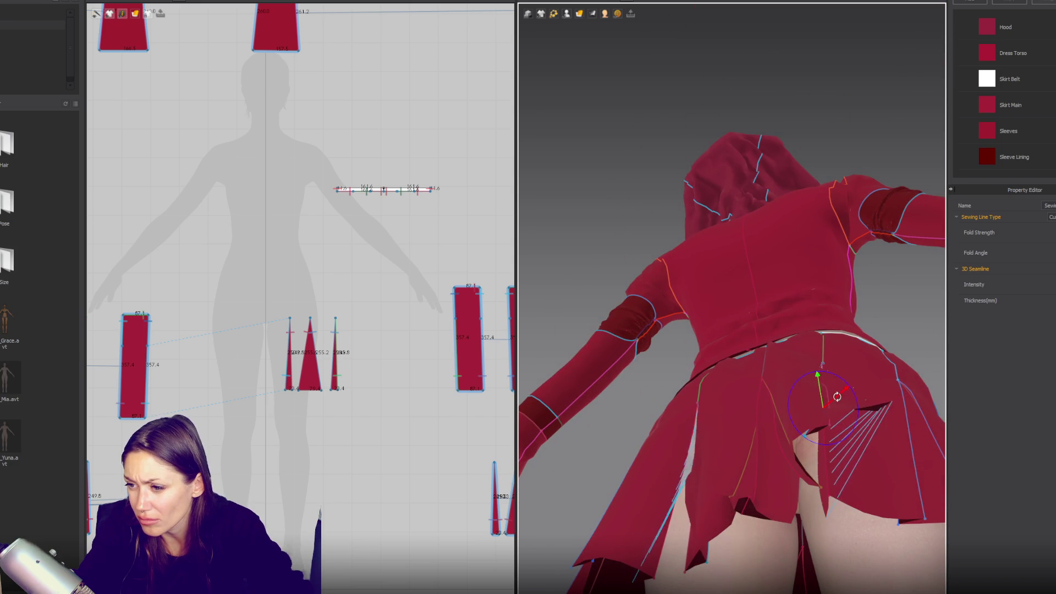
{"action": "right_click_drag", "start_coordinate": [875, 438], "coordinate": [796, 448]}
{"action": "mouse_move", "coordinate": [720, 407]}
{"action": "right_mouse_down"}
{"action": "mouse_move", "coordinate": [787, 407]}
{"action": "mouse_move", "coordinate": [774, 388]}
{"action": "right_mouse_up"}
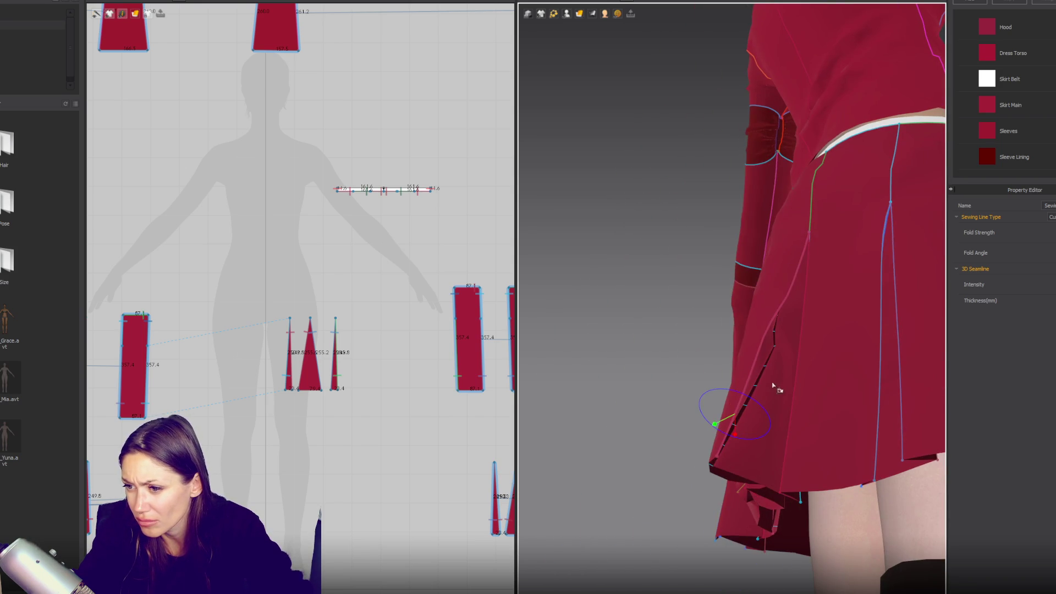
{"action": "left_click", "coordinate": [776, 342]}
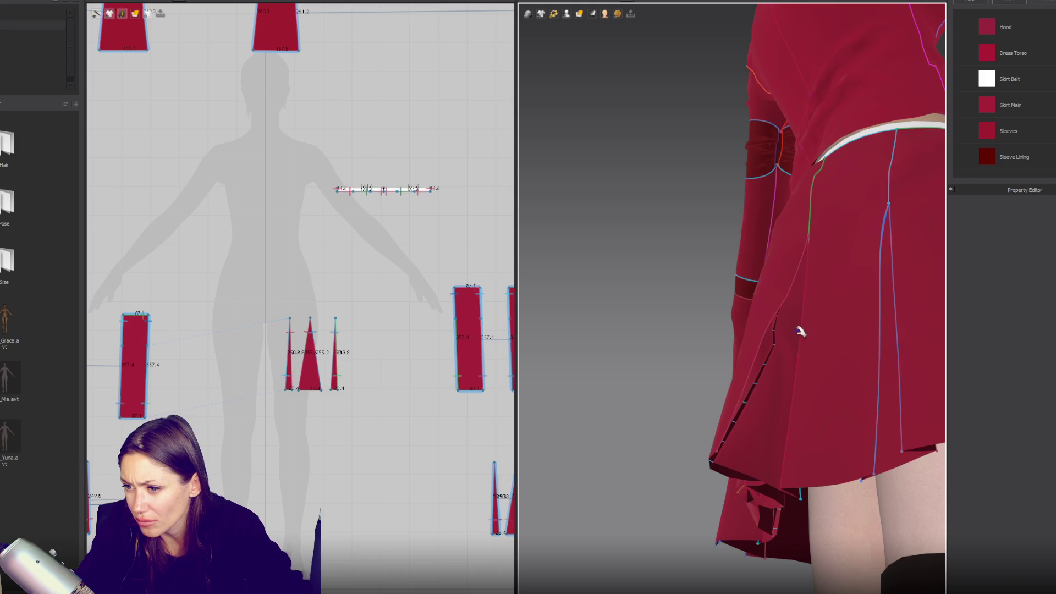
{"action": "left_click", "coordinate": [773, 360]}
{"action": "right_click_drag", "start_coordinate": [770, 372], "coordinate": [820, 364]}
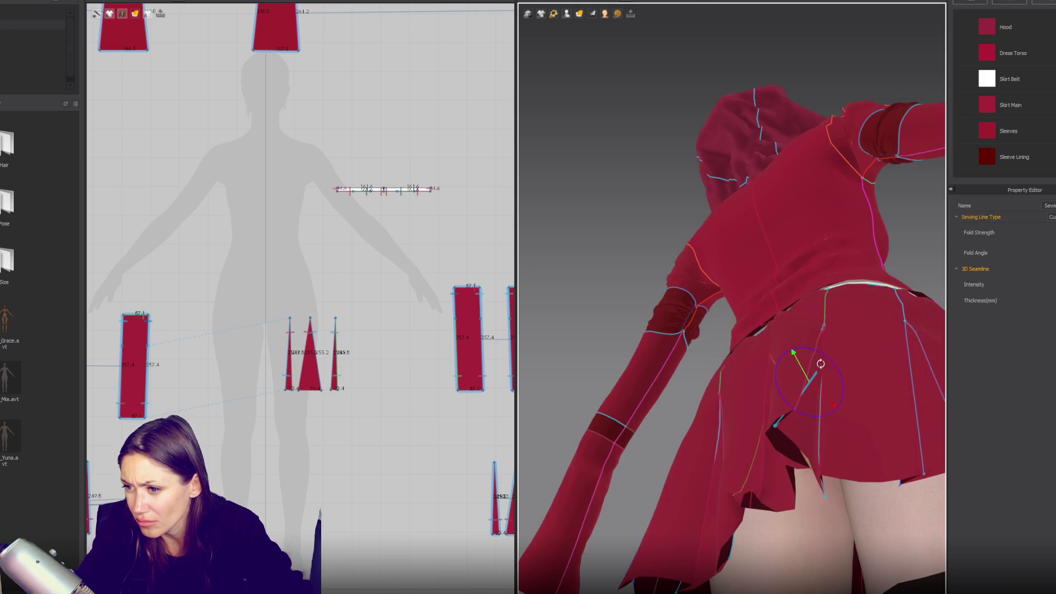
{"action": "key", "text": "space"}
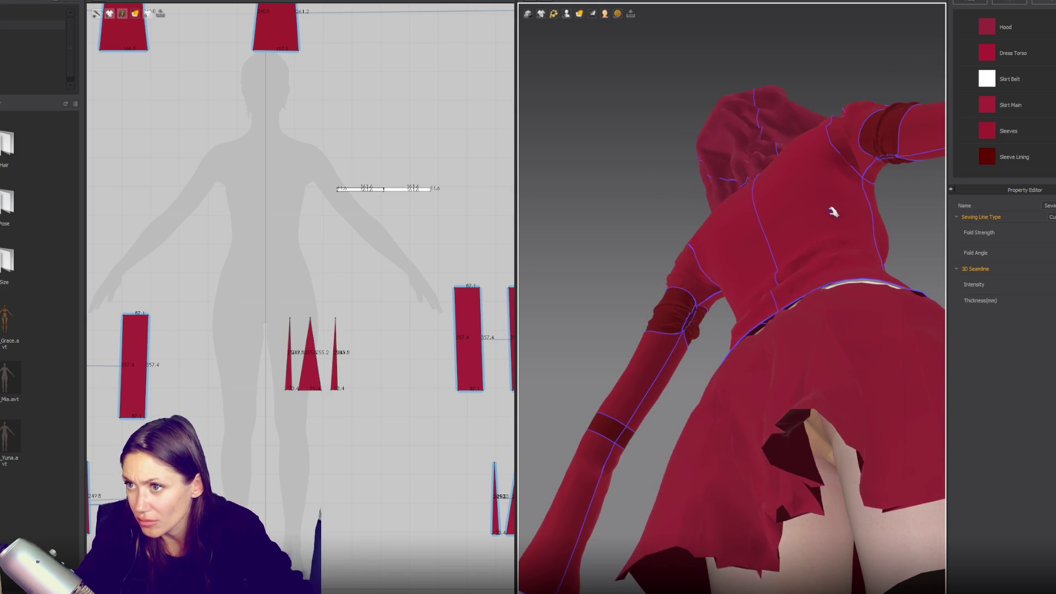
{"action": "key", "text": "space"}
{"action": "key", "text": "2"}
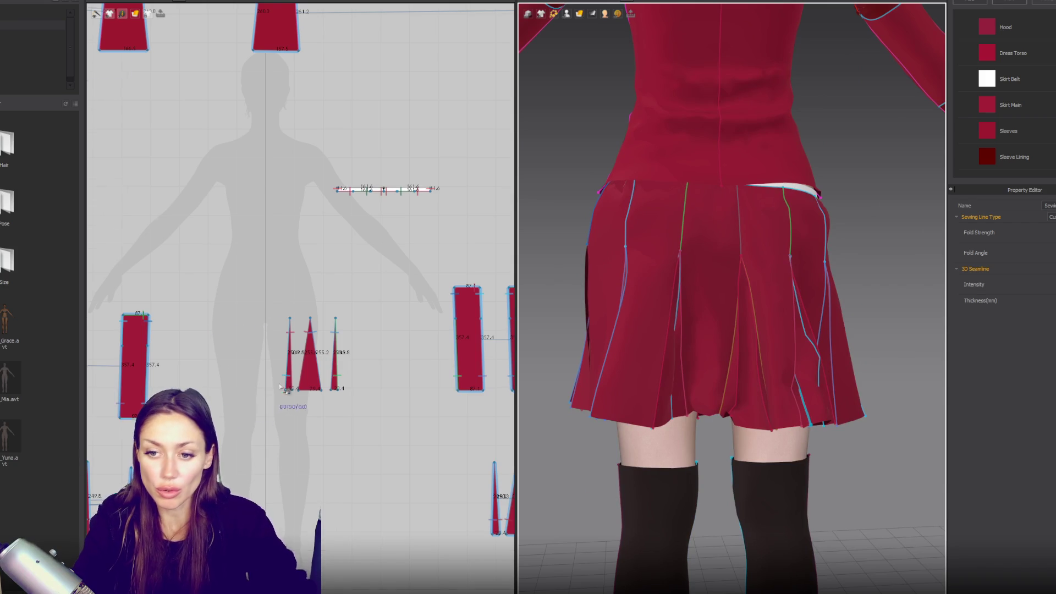
- Box-select the lower-left triangle pleat insert pieces
{"action": "scroll", "coordinate": [277, 391], "scroll_direction": "down", "scroll_amount": 5}
{"action": "left_click_drag", "start_coordinate": [163, 416], "coordinate": [163, 417]}
{"action": "scroll", "coordinate": [206, 397], "scroll_direction": "up", "scroll_amount": 4}
{"action": "left_click_drag", "start_coordinate": [91, 313], "coordinate": [430, 439]}
- Remove linked editing from the triangle pleat inserts after Symmetric Pattern is refused
{"action": "right_click", "coordinate": [339, 352]}
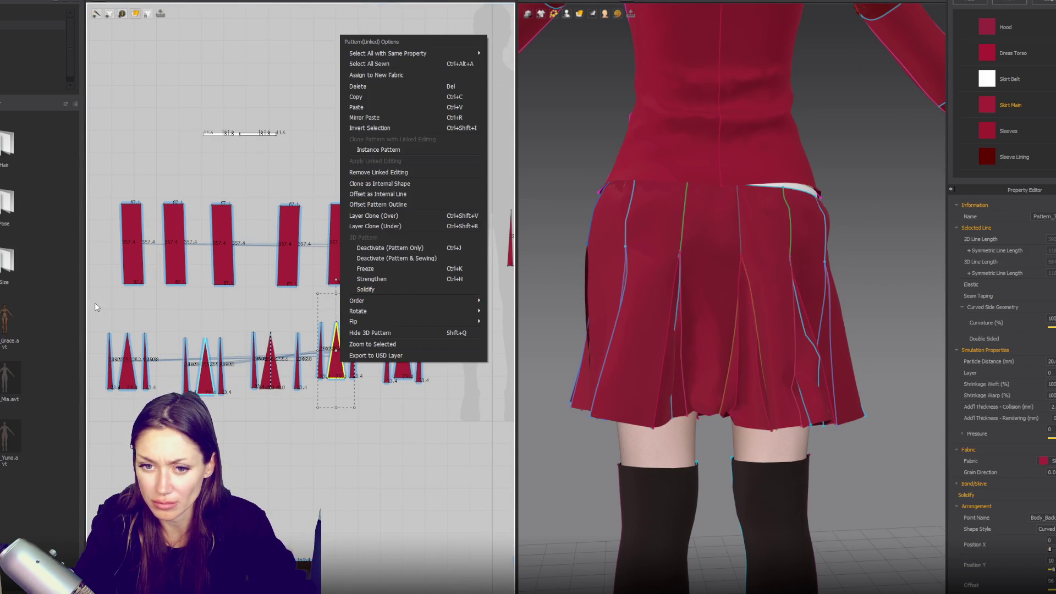
{"action": "left_click", "coordinate": [91, 304]}
{"action": "left_click_drag", "start_coordinate": [90, 303], "coordinate": [435, 432]}
{"action": "right_click", "coordinate": [280, 366]}
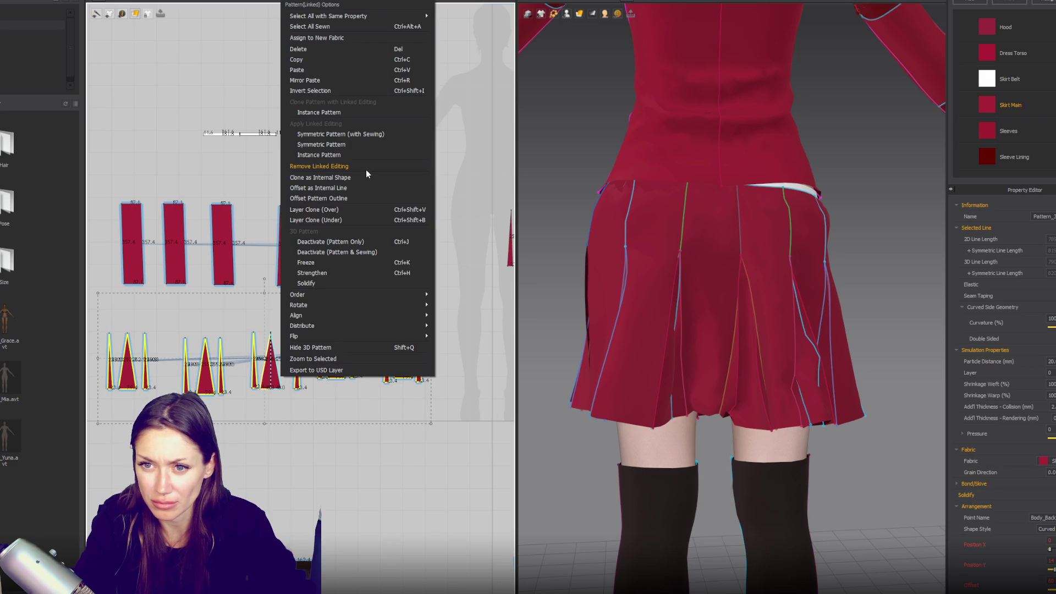
{"action": "left_click", "coordinate": [348, 134]}
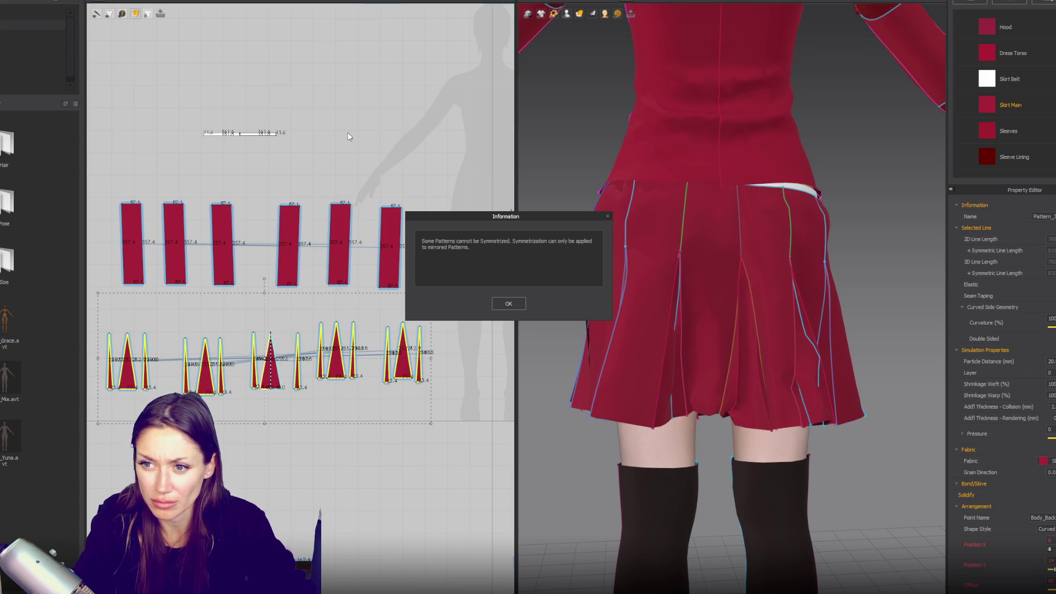
{"action": "left_click", "coordinate": [509, 304]}
{"action": "right_click", "coordinate": [264, 382]}
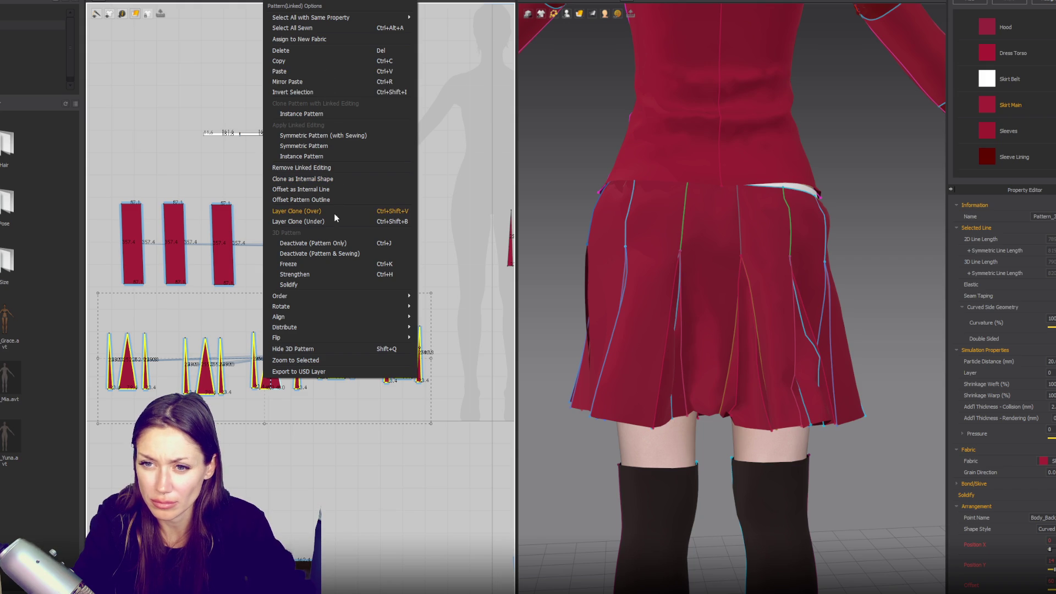
{"action": "left_click", "coordinate": [332, 167]}
- Deselect all pieces and look up at the skirt from below
{"action": "left_click", "coordinate": [862, 466]}
{"action": "left_click", "coordinate": [778, 408]}
{"action": "mouse_move", "coordinate": [778, 408]}
{"action": "right_mouse_down"}
{"action": "mouse_move", "coordinate": [792, 352]}
{"action": "mouse_move", "coordinate": [737, 418]}
{"action": "mouse_move", "coordinate": [752, 468]}
{"action": "right_mouse_up"}
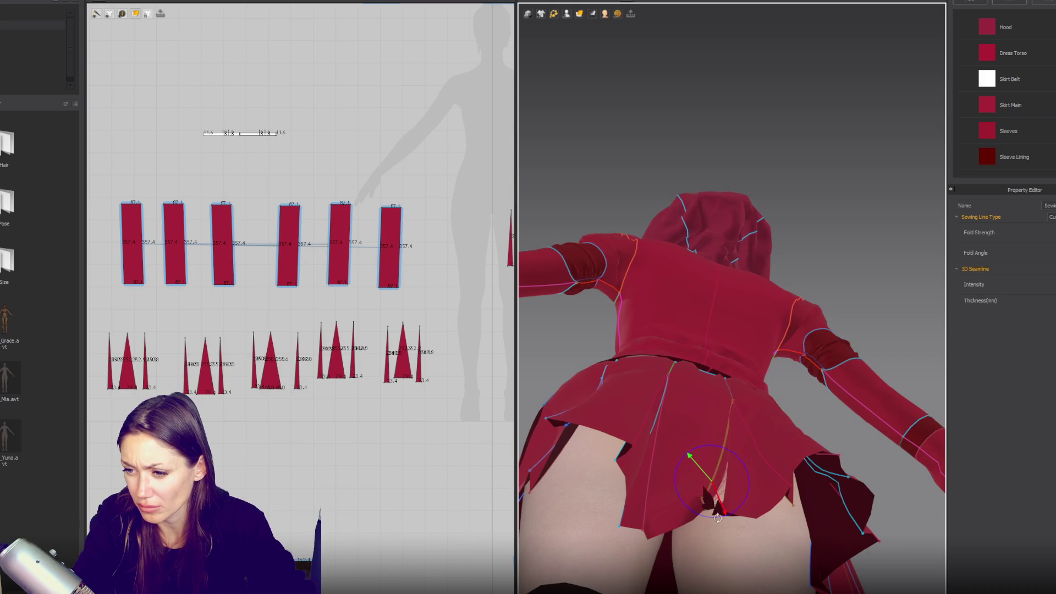
- Select the torn back hem and its neighbouring seams, then simulate to close the slit
{"action": "right_click_drag", "start_coordinate": [818, 460], "coordinate": [779, 462]}
{"action": "left_click", "coordinate": [702, 419]}
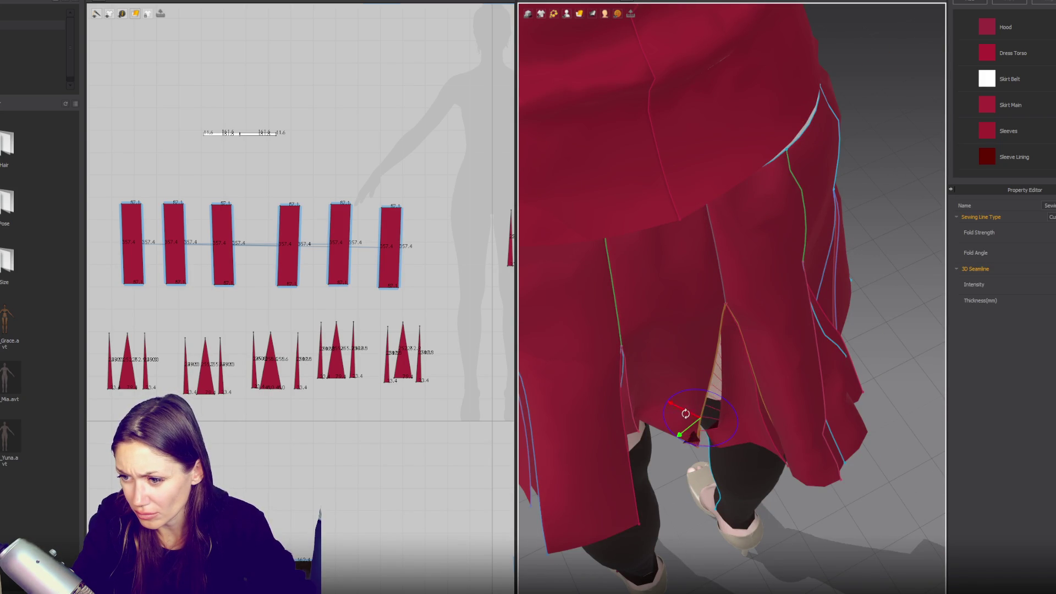
{"action": "left_click", "coordinate": [716, 414]}
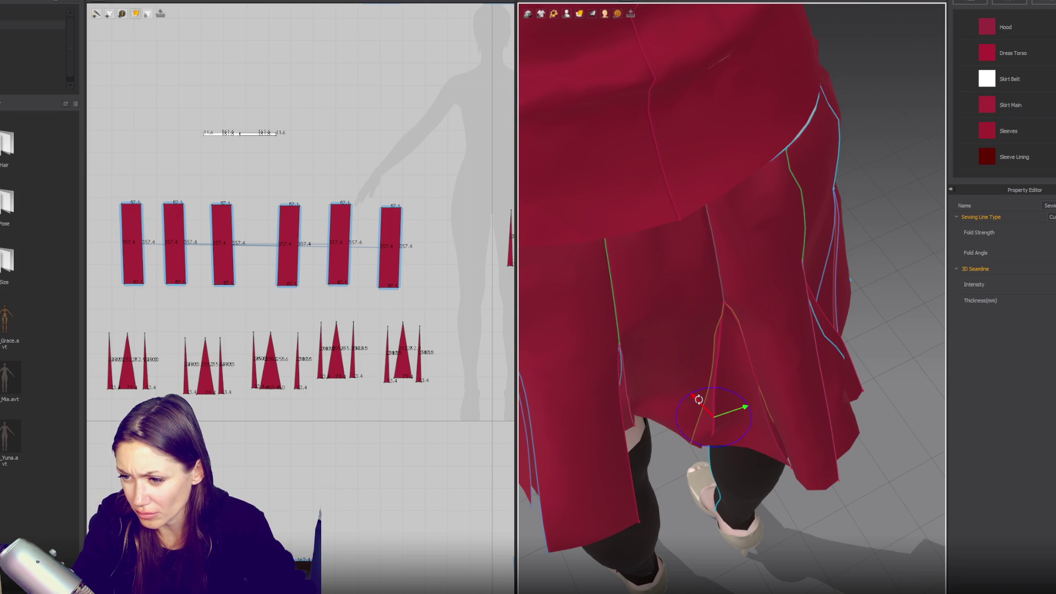
{"action": "scroll", "coordinate": [699, 402], "scroll_direction": "down", "scroll_amount": 3}
{"action": "scroll", "coordinate": [750, 420], "scroll_direction": "up", "scroll_amount": 3}
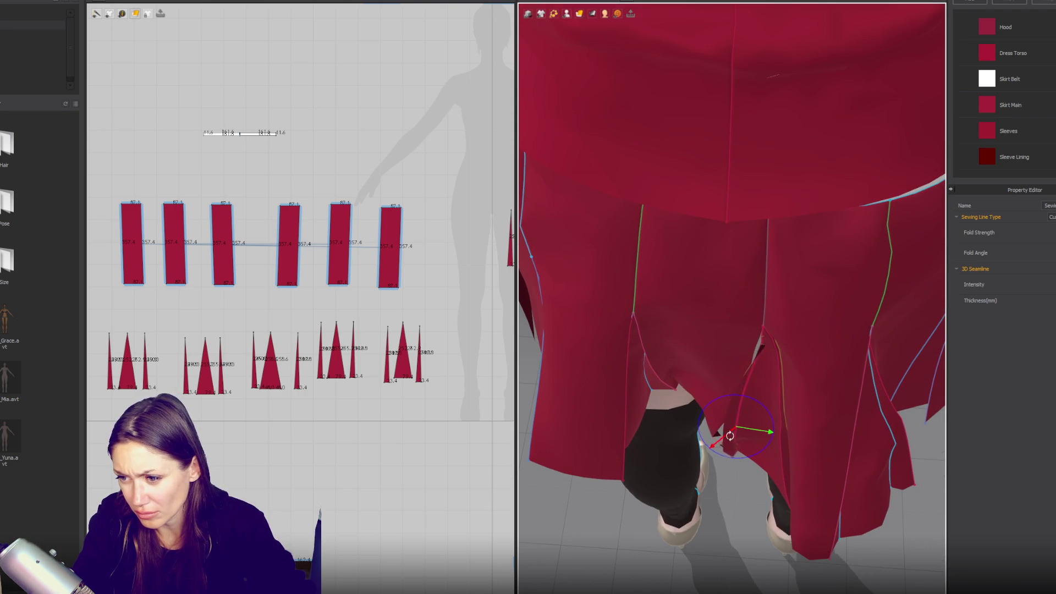
{"action": "left_click", "coordinate": [765, 438]}
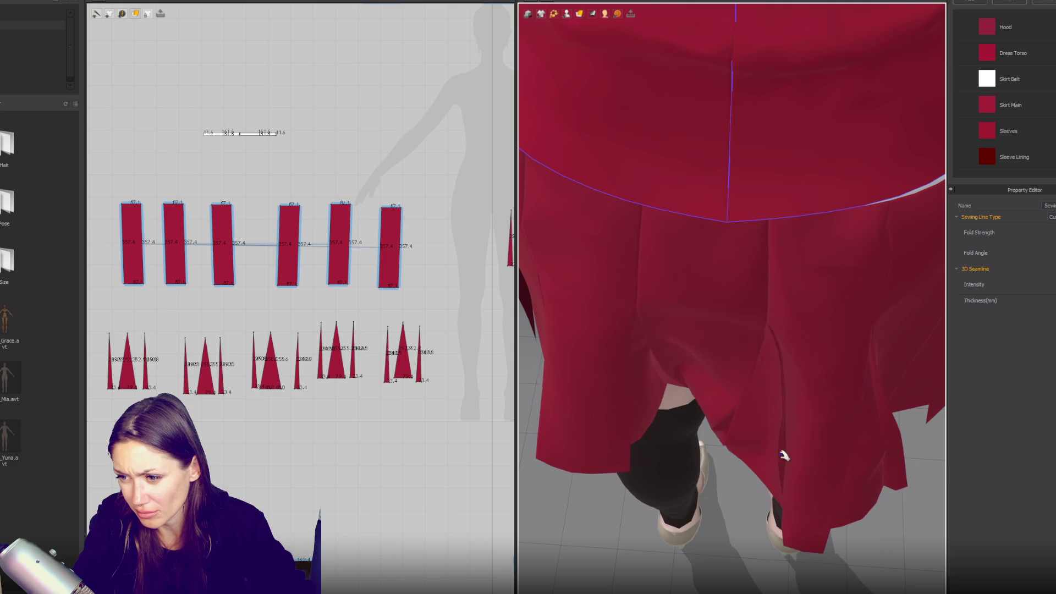
{"action": "scroll", "coordinate": [788, 462], "scroll_direction": "down", "scroll_amount": 2}
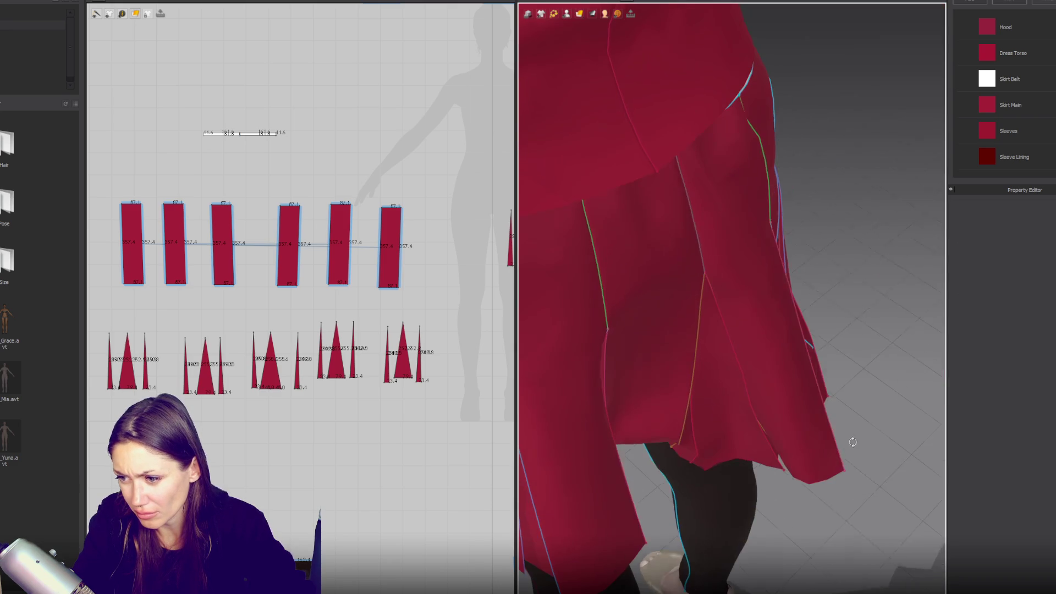
{"action": "left_click", "coordinate": [752, 390]}
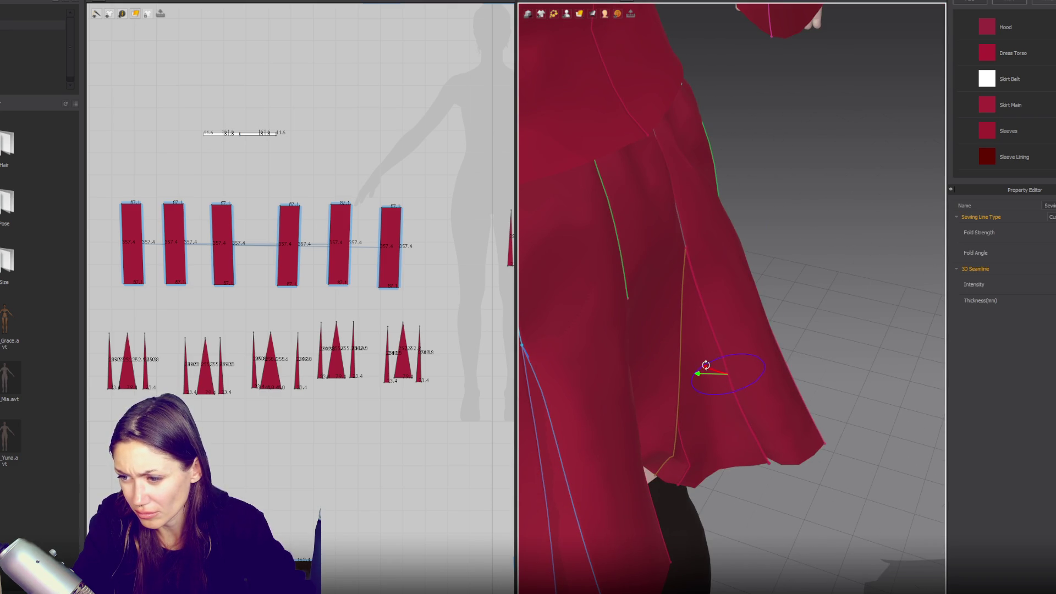
{"action": "key", "text": "space"}
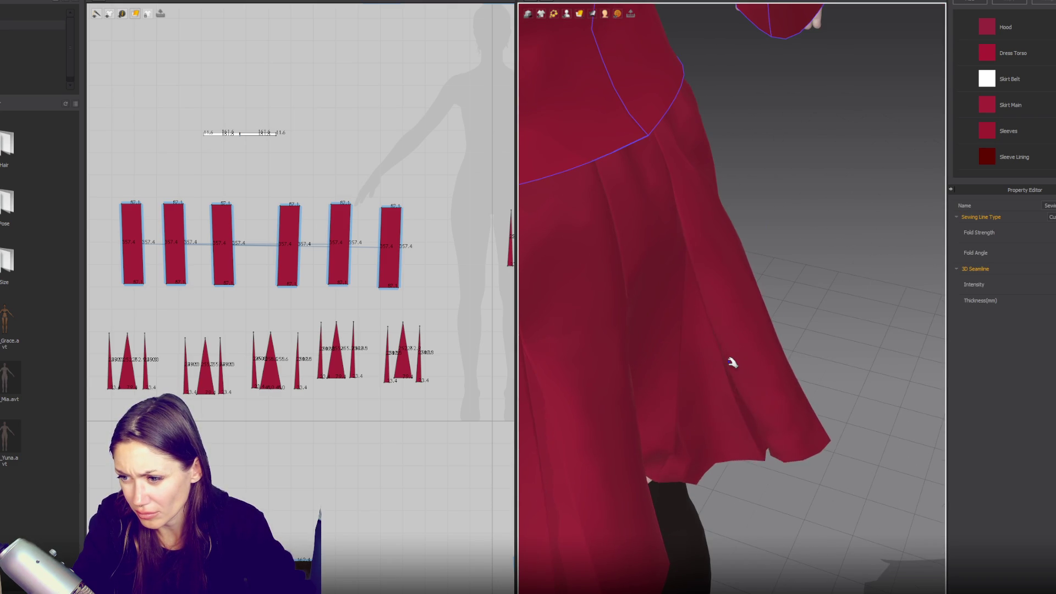
- Re-drape the skirt from a level back view, check the simulation mode choices, and review the back
{"action": "scroll", "coordinate": [790, 404], "scroll_direction": "down", "scroll_amount": 3}
{"action": "mouse_move", "coordinate": [790, 404]}
{"action": "right_mouse_down"}
{"action": "mouse_move", "coordinate": [785, 379]}
{"action": "mouse_move", "coordinate": [804, 447]}
{"action": "right_mouse_up"}
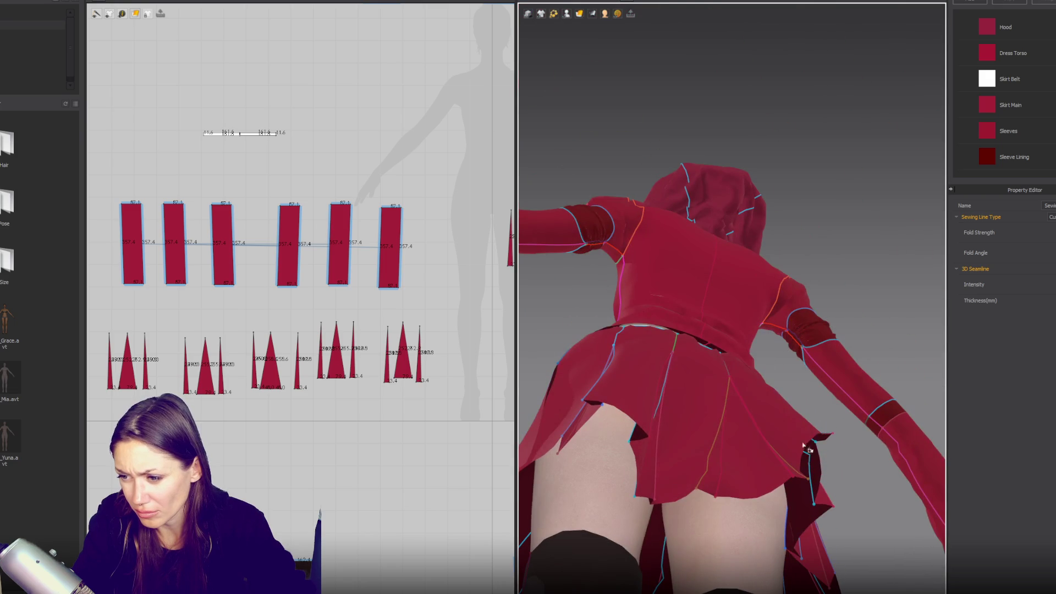
{"action": "left_click", "coordinate": [727, 475]}
{"action": "mouse_move", "coordinate": [727, 474]}
{"action": "right_mouse_down"}
{"action": "mouse_move", "coordinate": [706, 445]}
{"action": "mouse_move", "coordinate": [776, 416]}
{"action": "right_mouse_up"}
{"action": "key", "text": "space"}
{"action": "scroll", "coordinate": [688, 435], "scroll_direction": "down", "scroll_amount": 2}
{"action": "left_click", "coordinate": [552, 16]}
{"action": "left_click", "coordinate": [537, 14]}
{"action": "right_click_drag", "start_coordinate": [683, 355], "coordinate": [690, 342]}
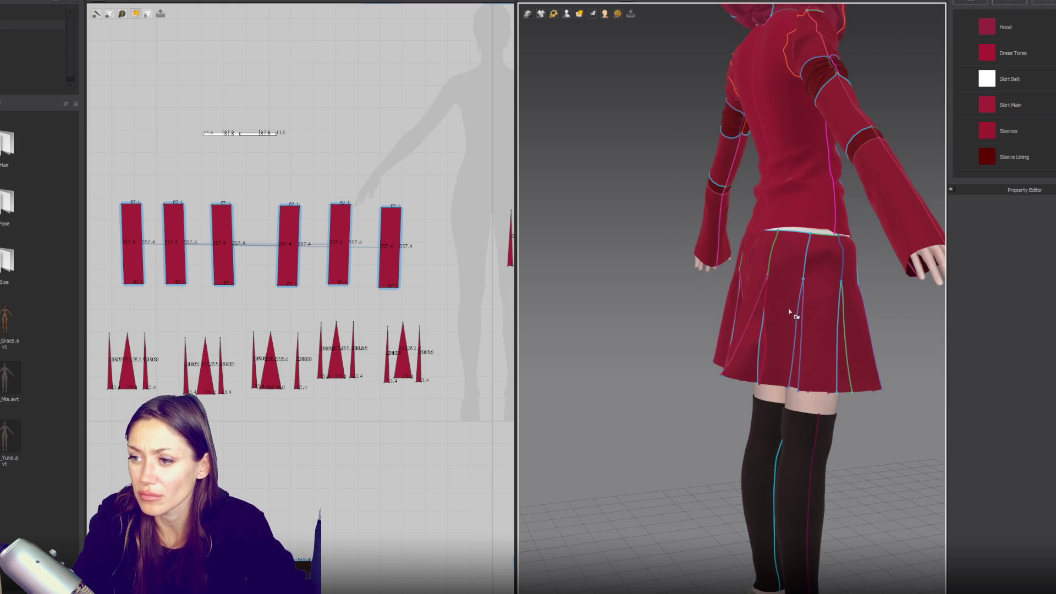
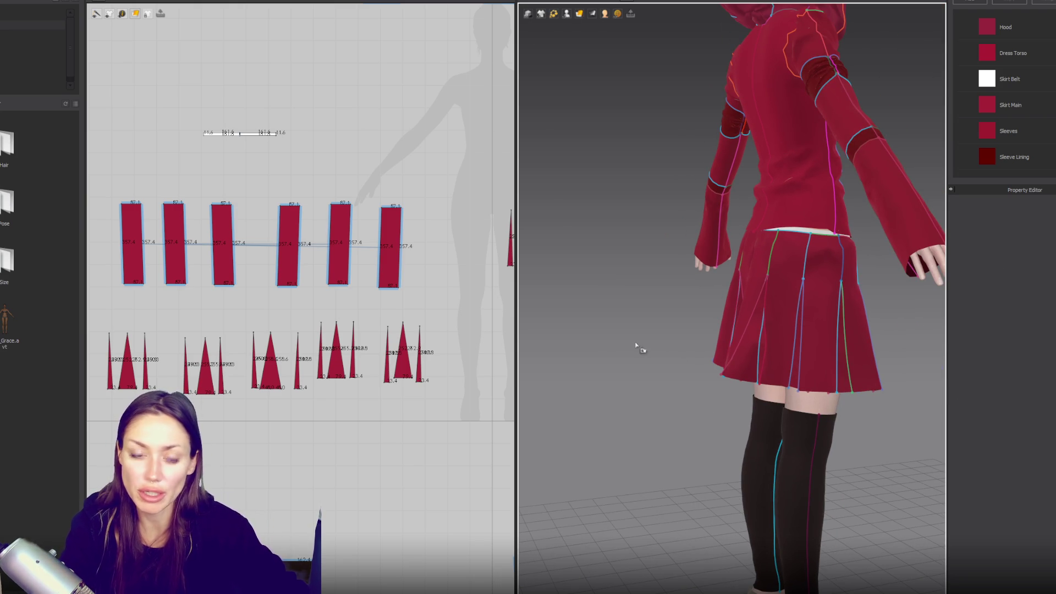
- Simulate the skirt onto the avatar, then select and zoom in on the rear panels and pleat inserts
{"action": "key", "text": "space"}
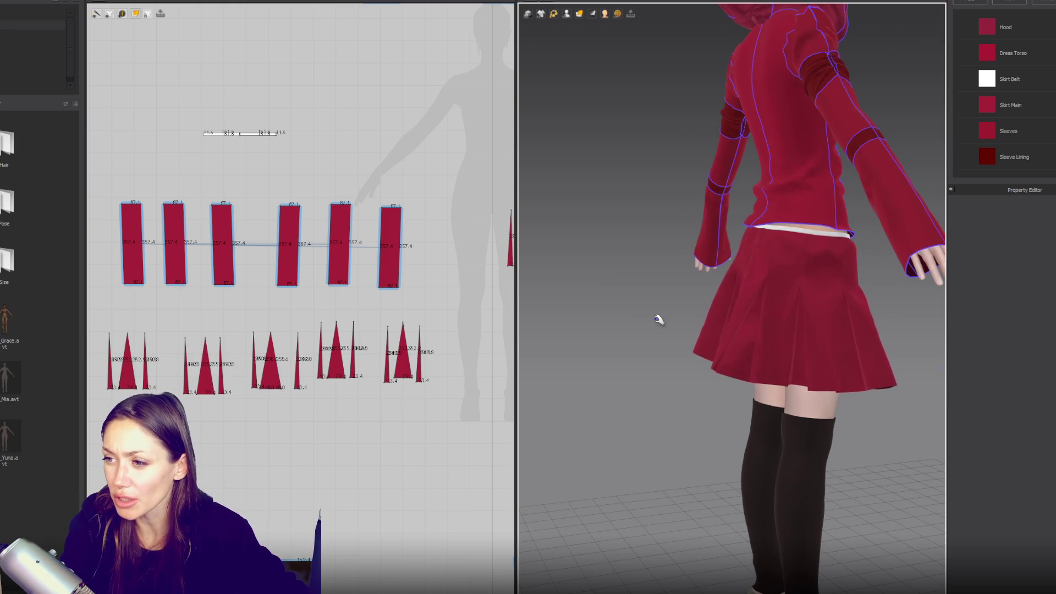
{"action": "mouse_move", "coordinate": [659, 320]}
{"action": "right_mouse_down"}
{"action": "mouse_move", "coordinate": [731, 308]}
{"action": "mouse_move", "coordinate": [677, 309]}
{"action": "right_mouse_up"}
{"action": "left_click", "coordinate": [653, 344]}
{"action": "left_click", "coordinate": [778, 330]}
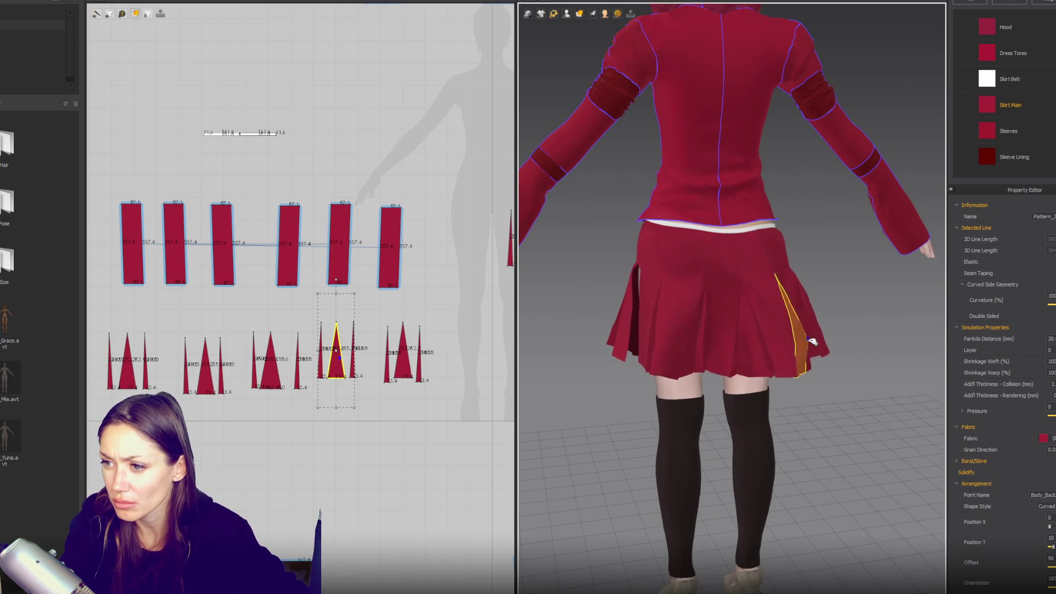
{"action": "left_click", "coordinate": [776, 221]}
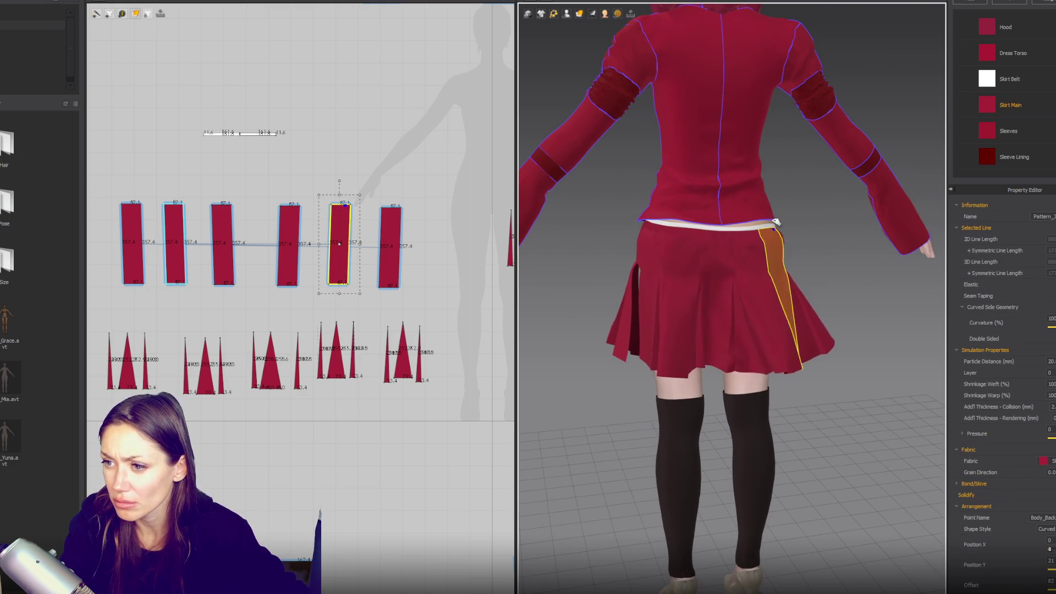
{"action": "left_click", "coordinate": [675, 221]}
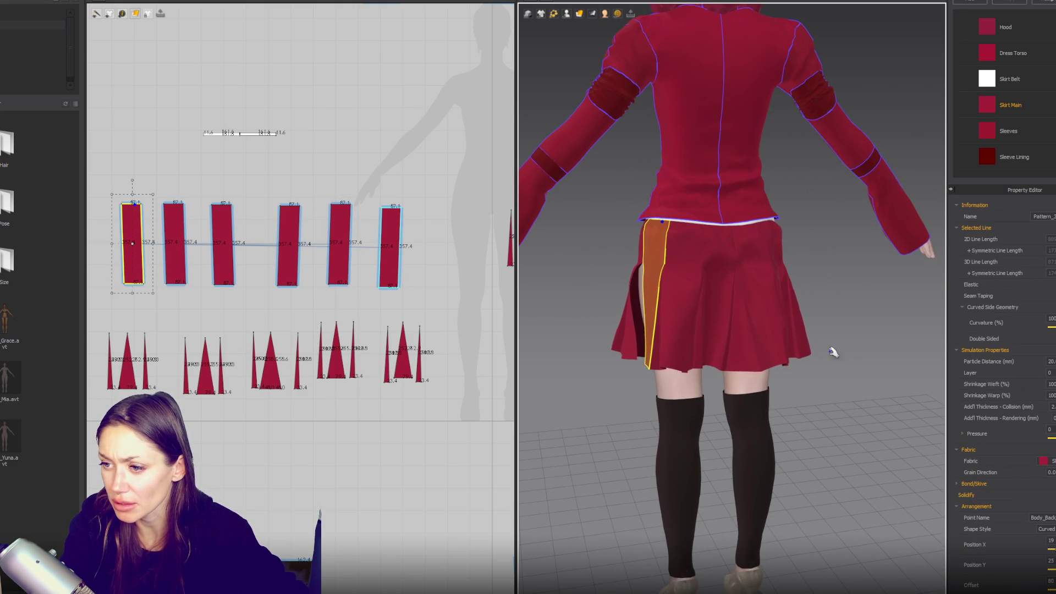
{"action": "scroll", "coordinate": [826, 344], "scroll_direction": "up", "scroll_amount": 2}
{"action": "scroll", "coordinate": [803, 329], "scroll_direction": "up", "scroll_amount": 2}
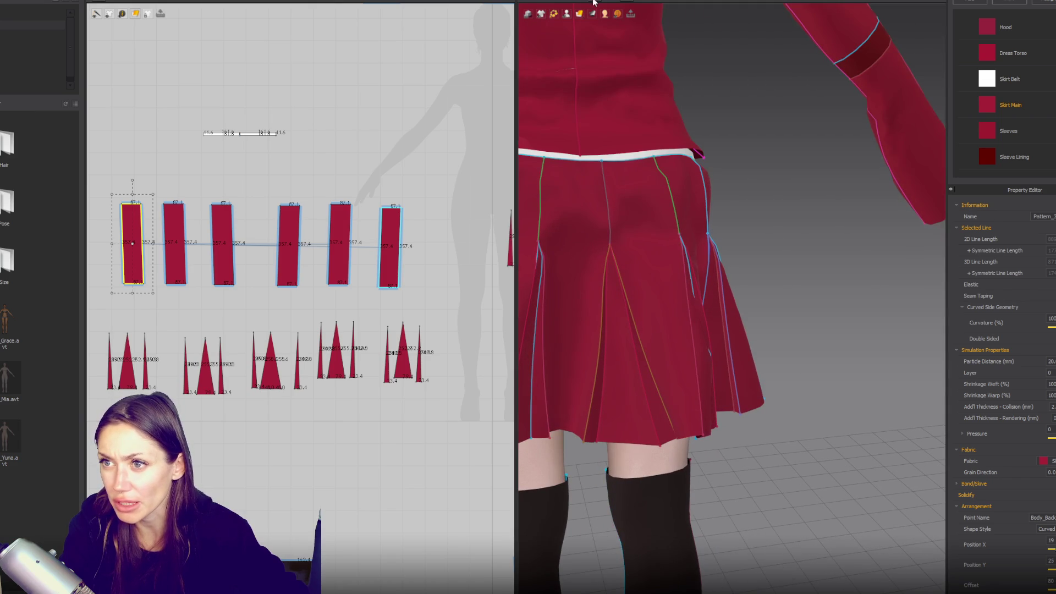
{"action": "left_click", "coordinate": [741, 416]}
- Tug a skirt panel open at its seam and set simulation quality to Normal (Default)
{"action": "right_click_drag", "start_coordinate": [746, 447], "coordinate": [727, 379]}
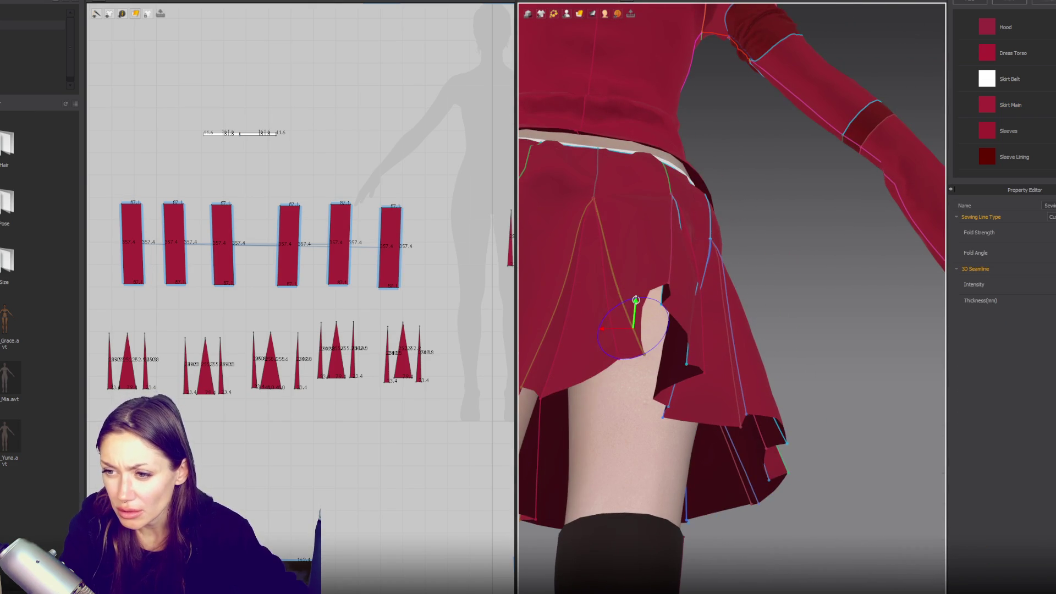
{"action": "left_click_drag", "start_coordinate": [633, 301], "coordinate": [643, 300]}
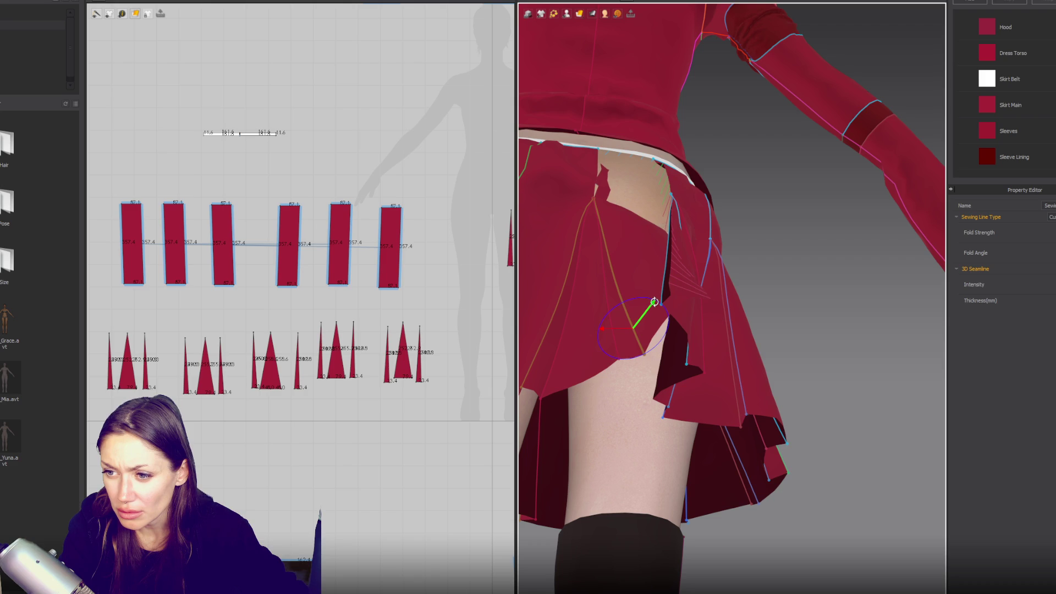
{"action": "left_click_drag", "start_coordinate": [616, 336], "coordinate": [652, 339]}
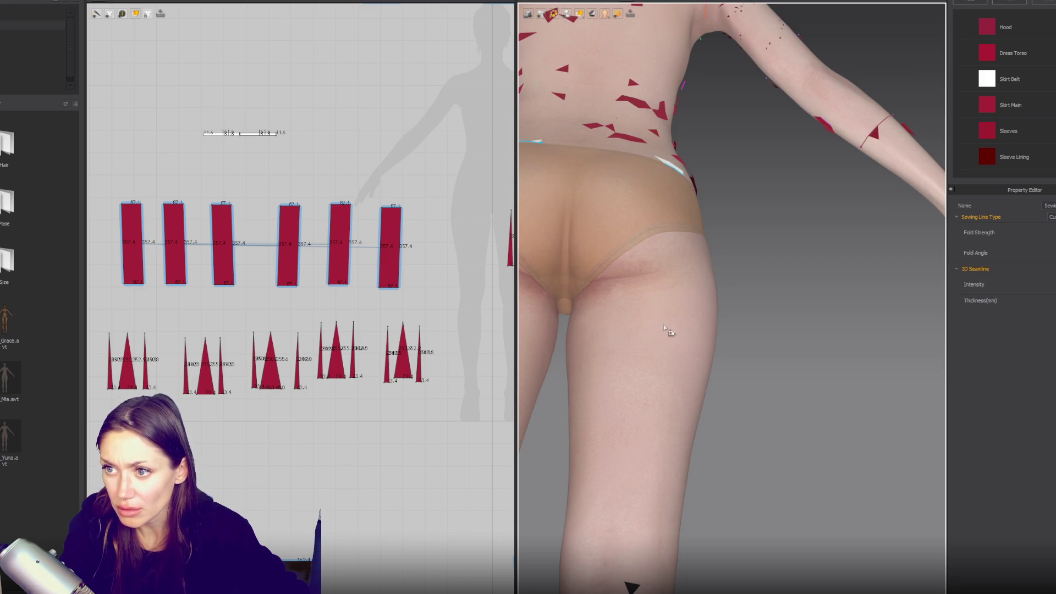
{"action": "left_click", "coordinate": [541, 12]}
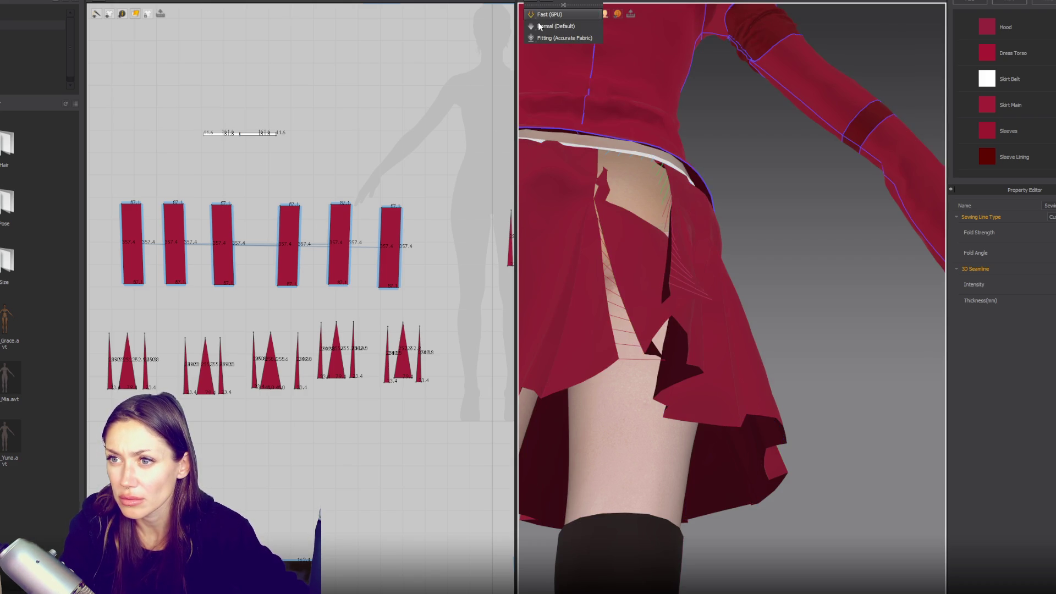
{"action": "left_click", "coordinate": [544, 26]}
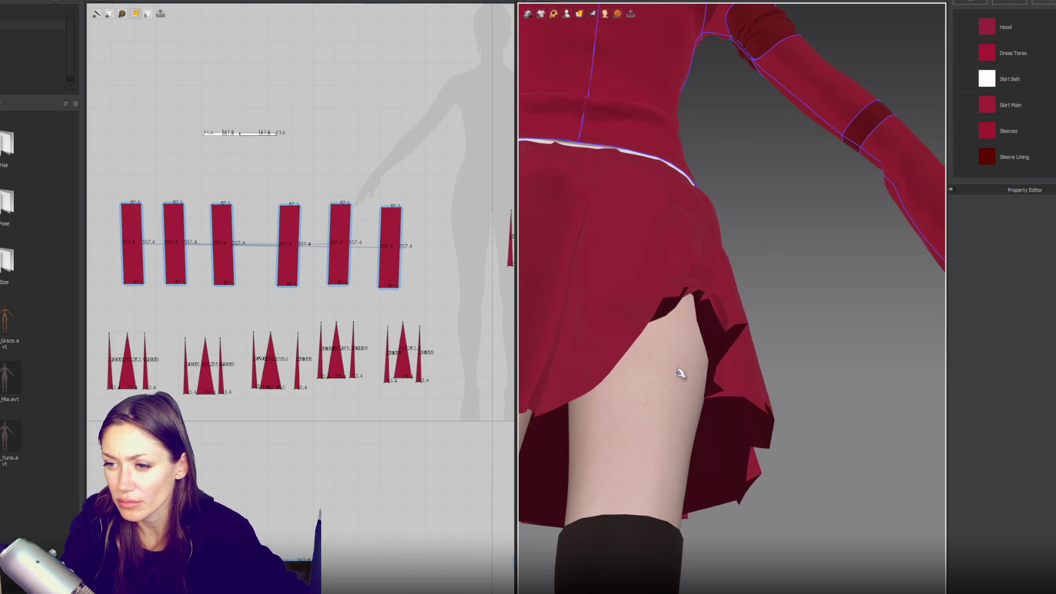
- Pull the skirt hem and several pleat seams open, letting them resettle in the simulation
{"action": "mouse_move", "coordinate": [637, 344]}
{"action": "left_mouse_down"}
{"action": "mouse_move", "coordinate": [686, 271]}
{"action": "mouse_move", "coordinate": [716, 290]}
{"action": "left_mouse_up"}
{"action": "scroll", "coordinate": [715, 290], "scroll_direction": "down", "scroll_amount": 3}
{"action": "left_click", "coordinate": [687, 386]}
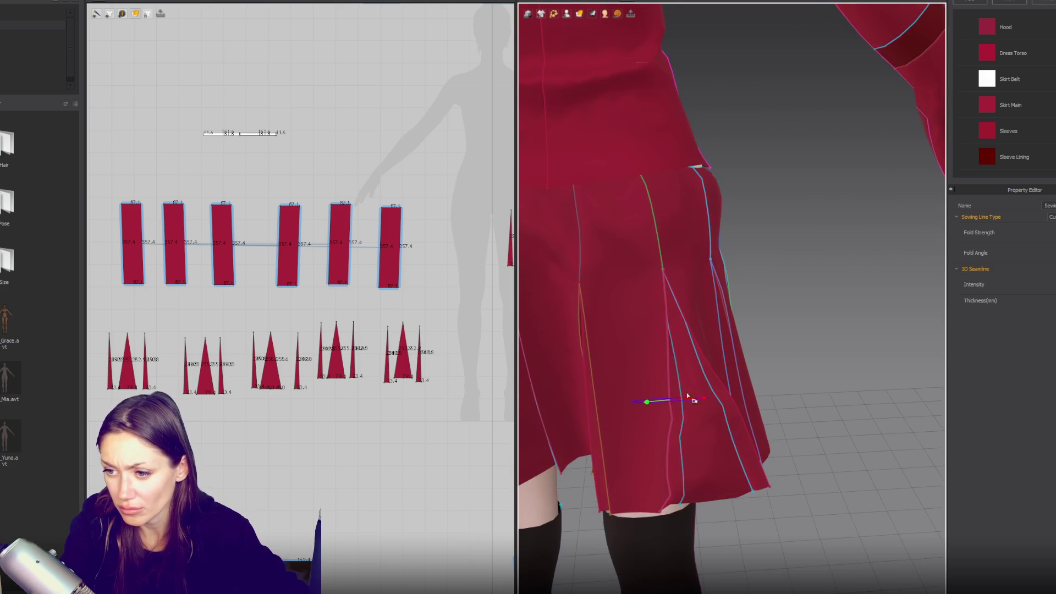
{"action": "right_click_drag", "start_coordinate": [718, 431], "coordinate": [773, 385]}
{"action": "left_click_drag", "start_coordinate": [753, 320], "coordinate": [715, 327]}
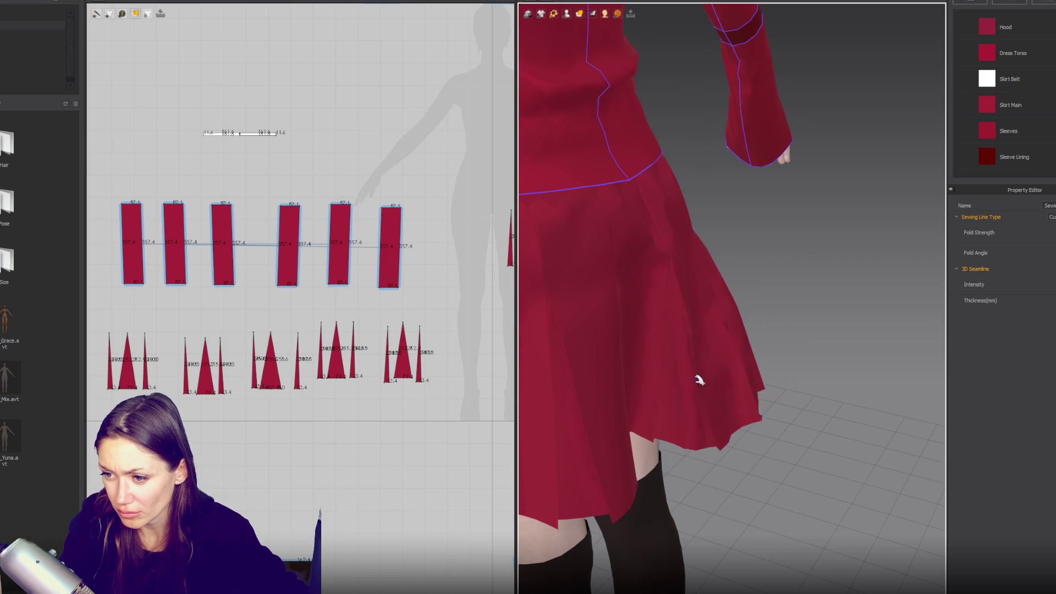
{"action": "left_click", "coordinate": [663, 403]}
{"action": "scroll", "coordinate": [668, 403], "scroll_direction": "up", "scroll_amount": 3}
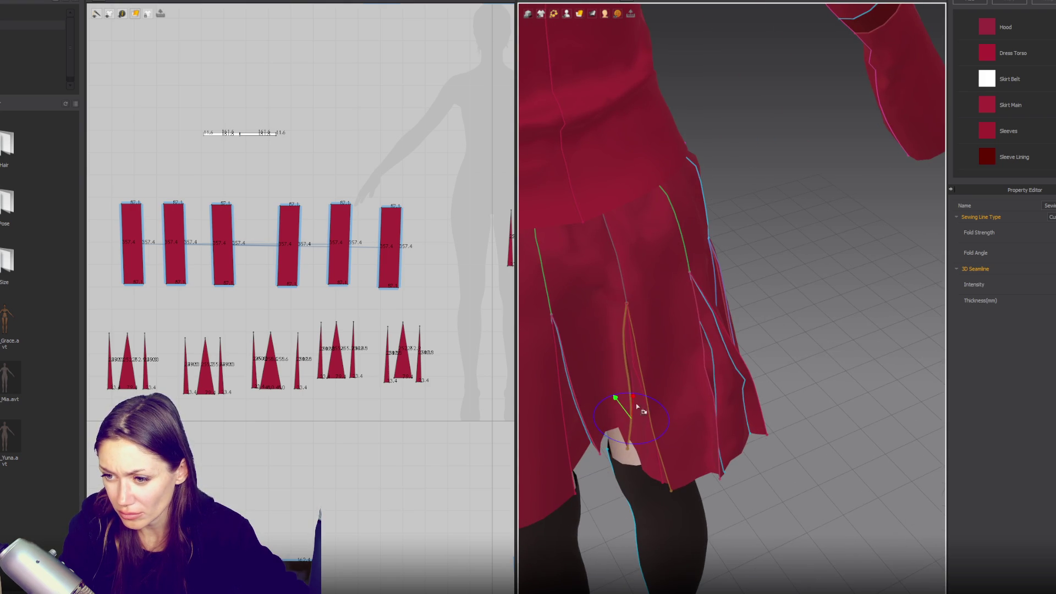
{"action": "left_click", "coordinate": [577, 408]}
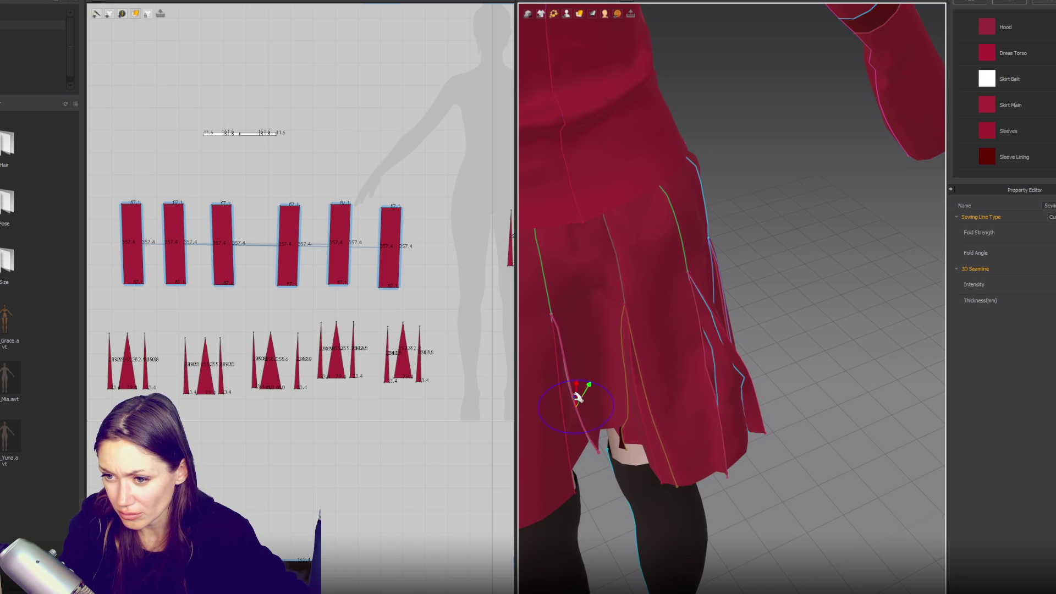
{"action": "left_click_drag", "start_coordinate": [574, 395], "coordinate": [573, 438]}
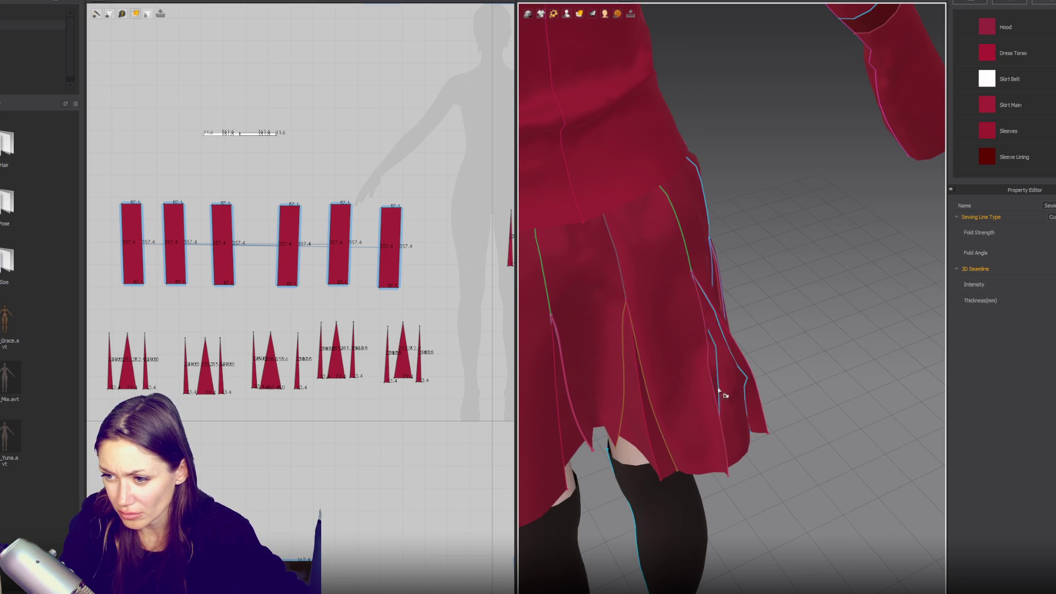
{"action": "left_click_drag", "start_coordinate": [723, 383], "coordinate": [726, 382]}
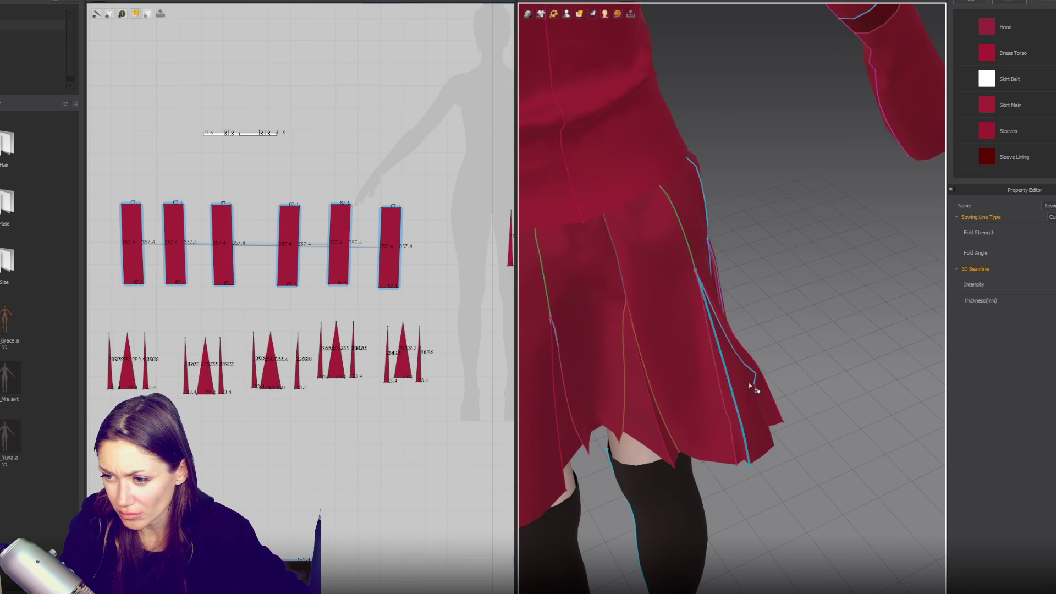
{"action": "right_click_drag", "start_coordinate": [742, 384], "coordinate": [719, 373]}
- Drag more pleat seams open around the skirt so the triangular inserts fan out
{"action": "left_click", "coordinate": [670, 429]}
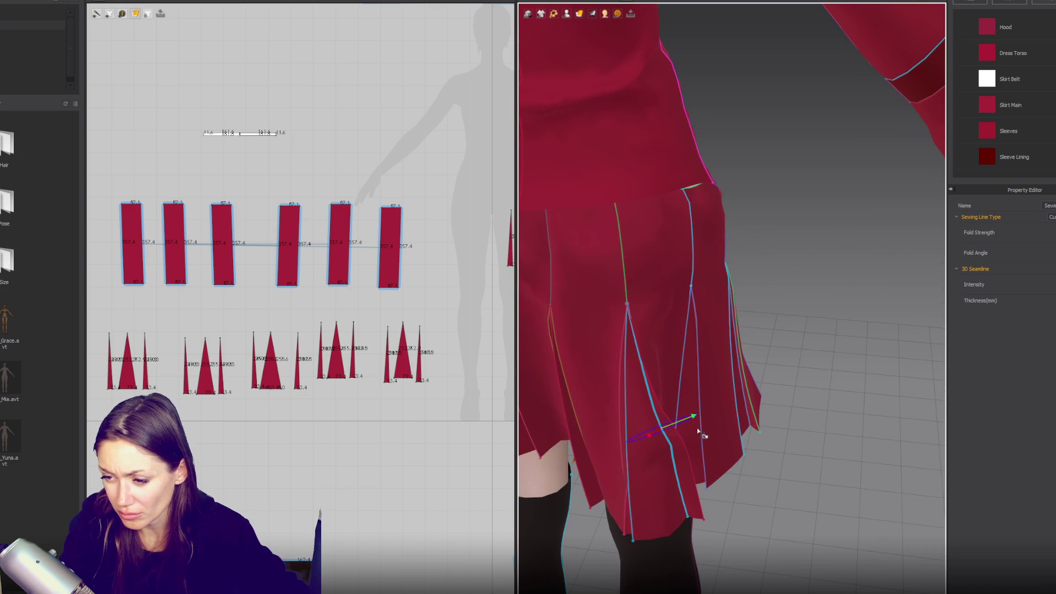
{"action": "left_click_drag", "start_coordinate": [696, 410], "coordinate": [684, 420]}
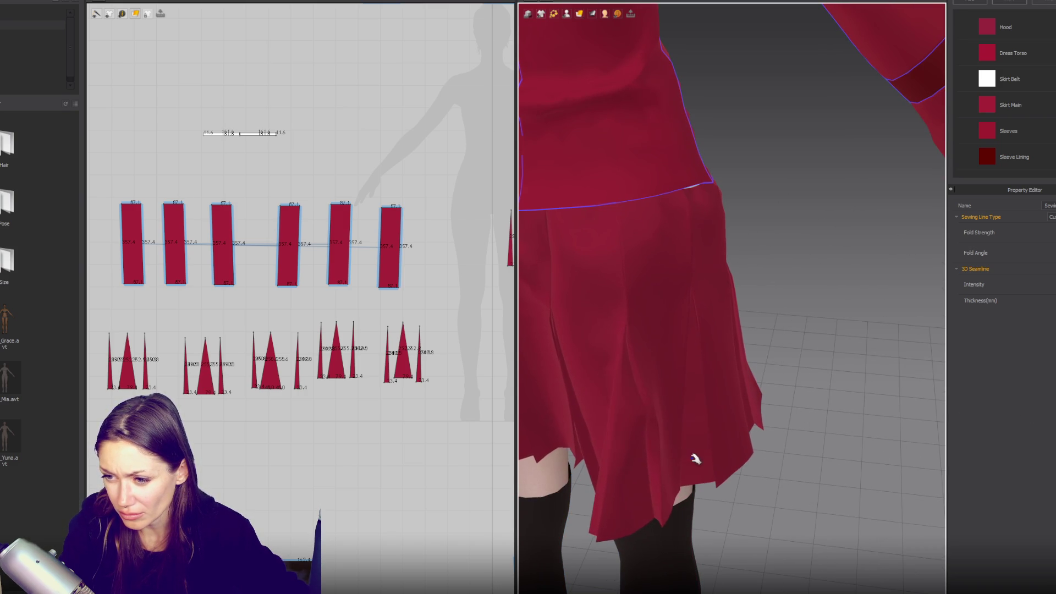
{"action": "left_click", "coordinate": [653, 454]}
{"action": "left_click", "coordinate": [654, 452]}
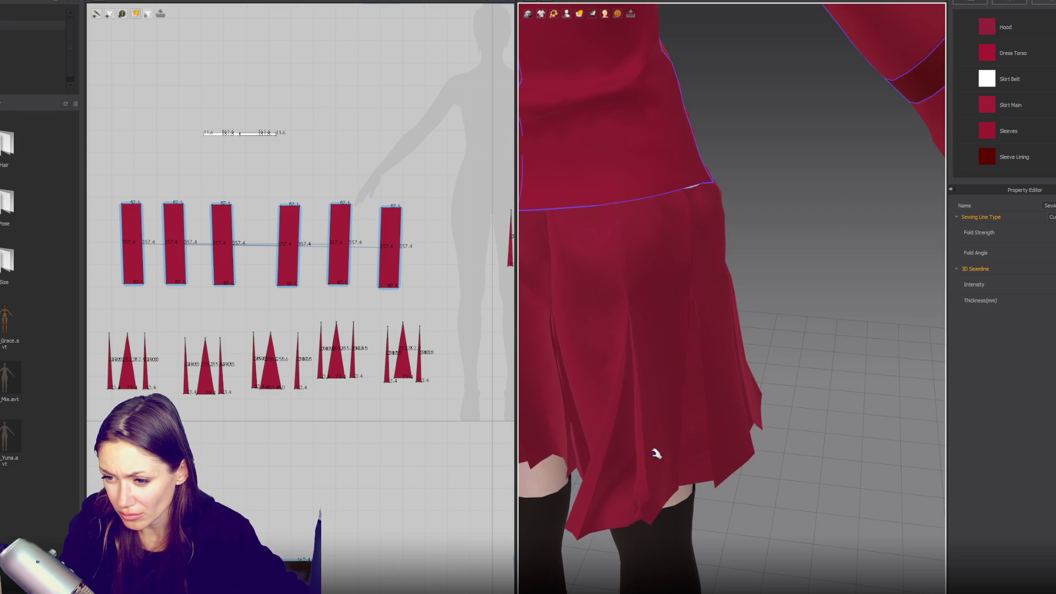
{"action": "mouse_move", "coordinate": [603, 464]}
{"action": "right_mouse_down"}
{"action": "mouse_move", "coordinate": [700, 436]}
{"action": "mouse_move", "coordinate": [684, 460]}
{"action": "mouse_move", "coordinate": [637, 483]}
{"action": "right_mouse_up"}
{"action": "left_click", "coordinate": [715, 440]}
{"action": "left_click", "coordinate": [643, 494]}
{"action": "mouse_move", "coordinate": [643, 494]}
{"action": "left_mouse_down"}
{"action": "mouse_move", "coordinate": [647, 505]}
{"action": "mouse_move", "coordinate": [625, 489]}
{"action": "mouse_move", "coordinate": [638, 495]}
{"action": "left_mouse_up"}
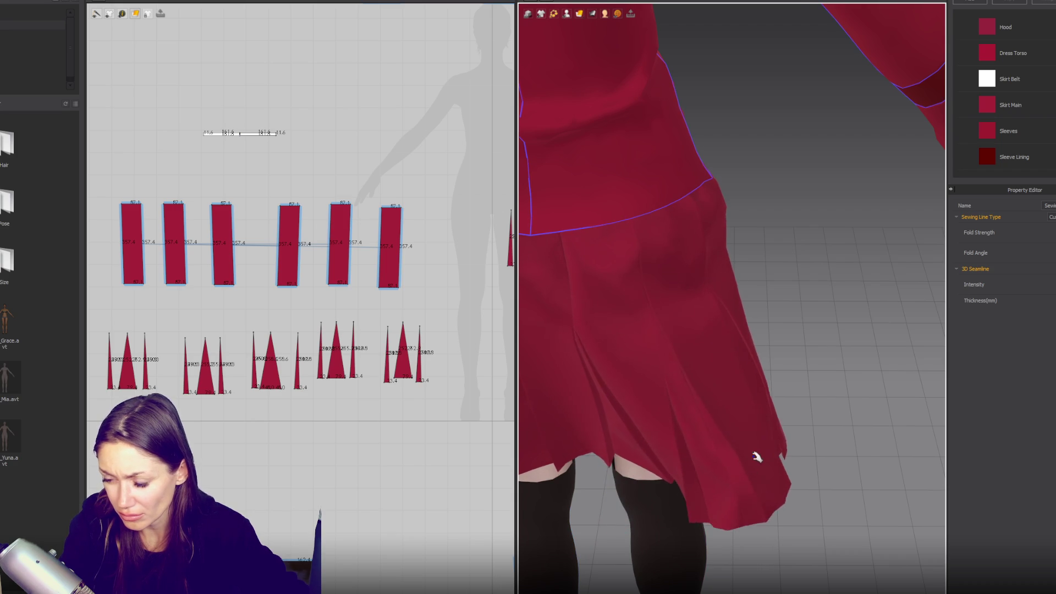
{"action": "scroll", "coordinate": [719, 389], "scroll_direction": "down", "scroll_amount": 3}
{"action": "right_click_drag", "start_coordinate": [720, 389], "coordinate": [849, 299]}
{"action": "mouse_move", "coordinate": [707, 348]}
{"action": "right_mouse_down"}
{"action": "mouse_move", "coordinate": [791, 348]}
{"action": "mouse_move", "coordinate": [752, 332]}
{"action": "mouse_move", "coordinate": [737, 349]}
{"action": "mouse_move", "coordinate": [774, 302]}
{"action": "mouse_move", "coordinate": [692, 264]}
{"action": "right_mouse_up"}
{"action": "left_click", "coordinate": [716, 345]}
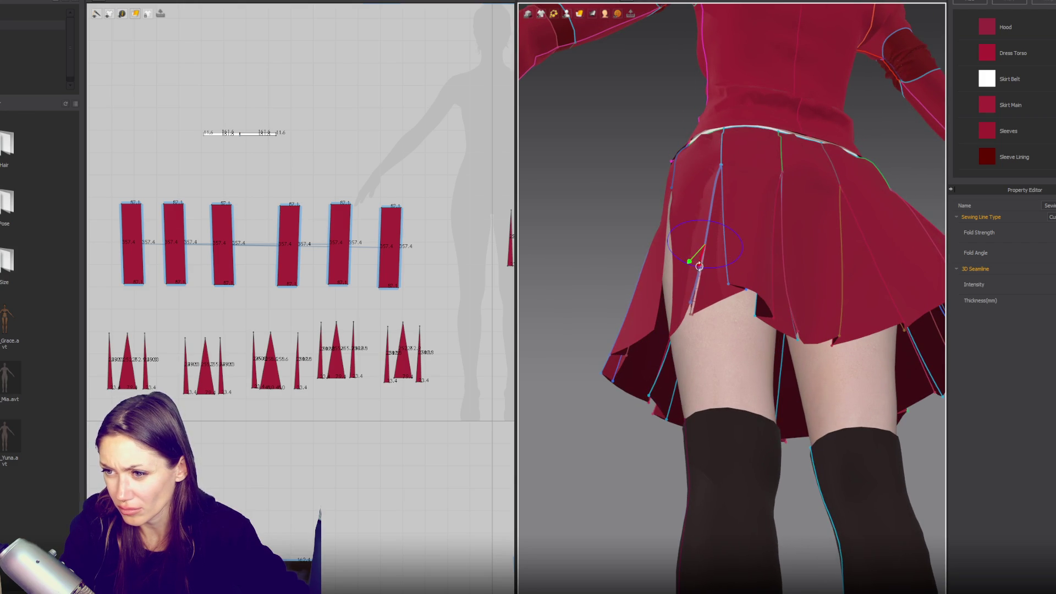
- Select the skirt's front slit seam, briefly simulate, and widen the slit
{"action": "left_click", "coordinate": [697, 266]}
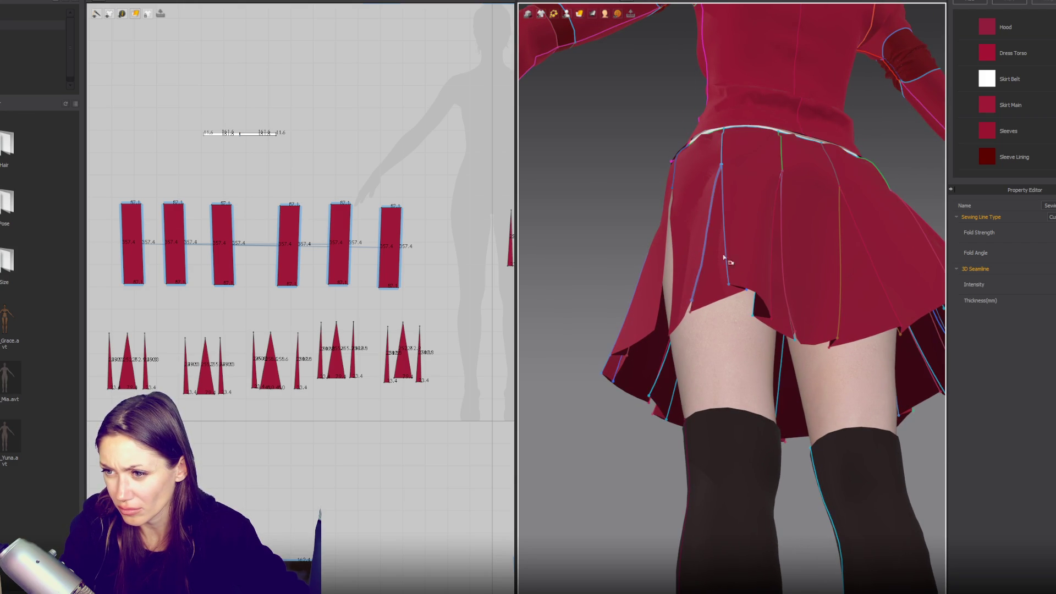
{"action": "right_click_drag", "start_coordinate": [777, 268], "coordinate": [740, 257]}
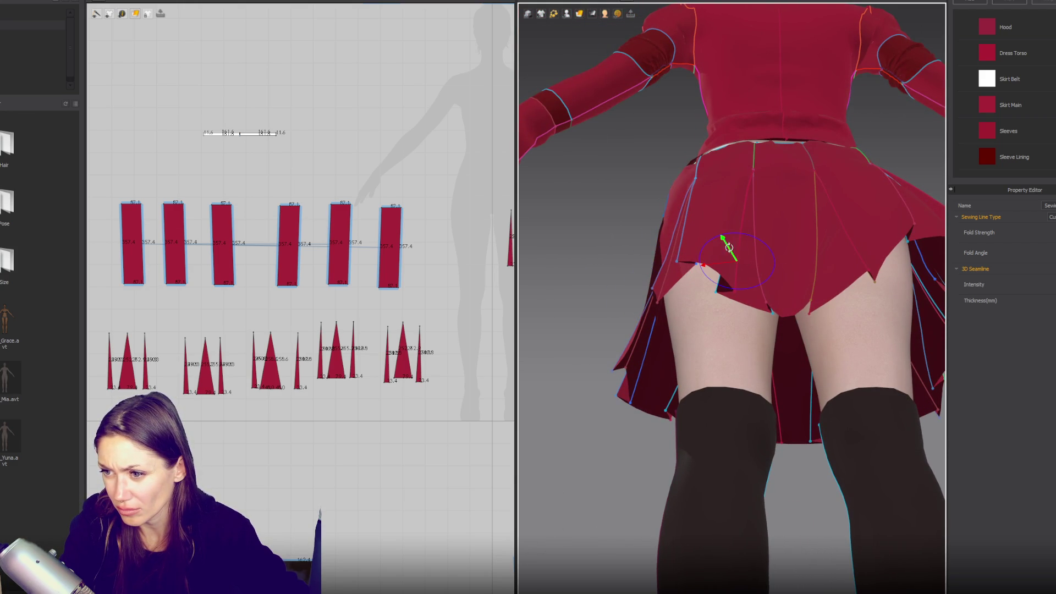
{"action": "left_click", "coordinate": [723, 255]}
{"action": "left_click", "coordinate": [740, 263]}
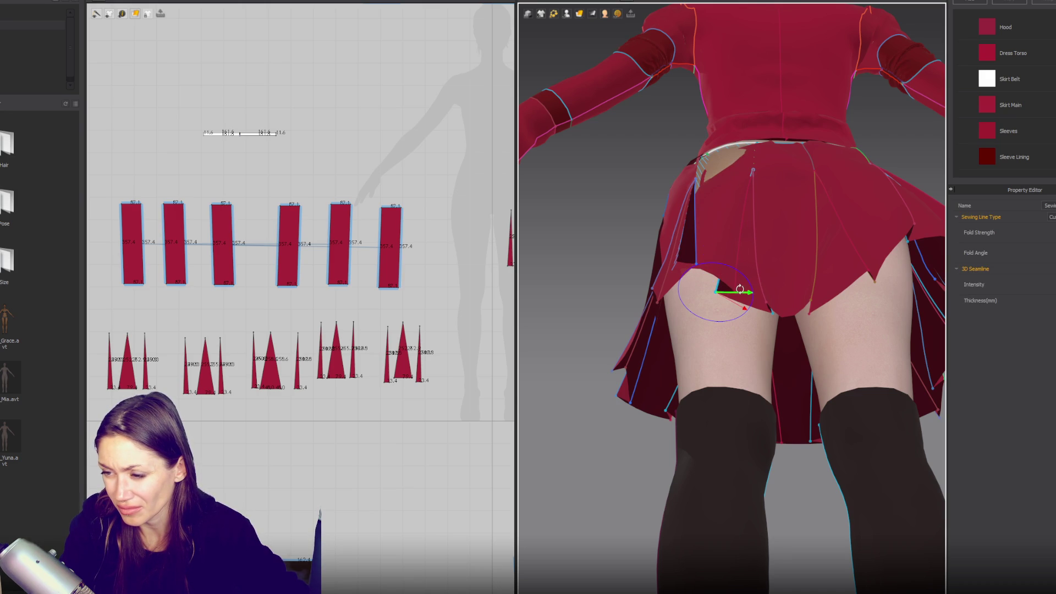
{"action": "key", "text": "space"}
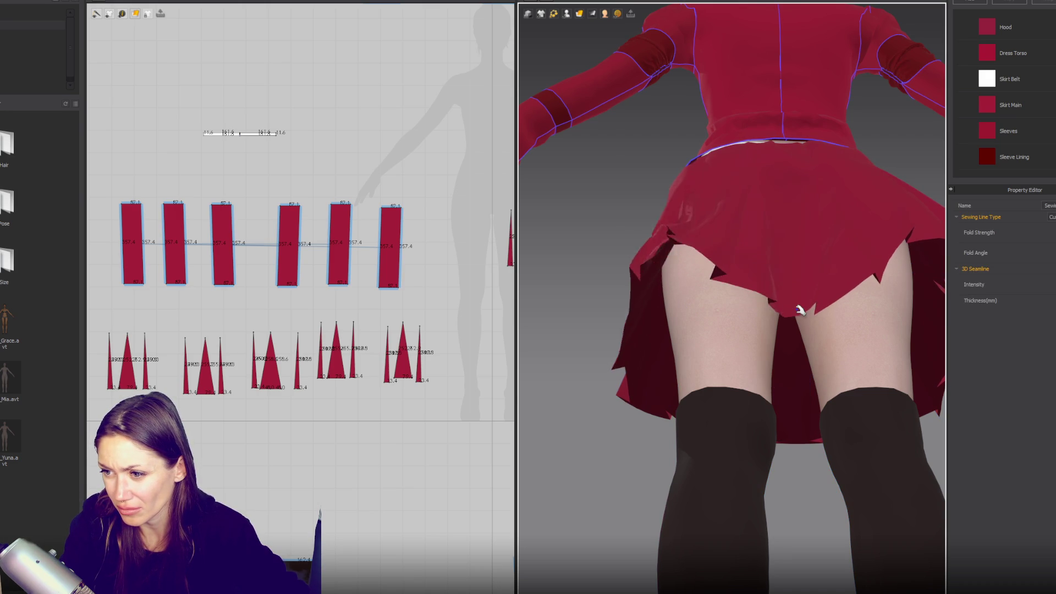
{"action": "key", "text": "space"}
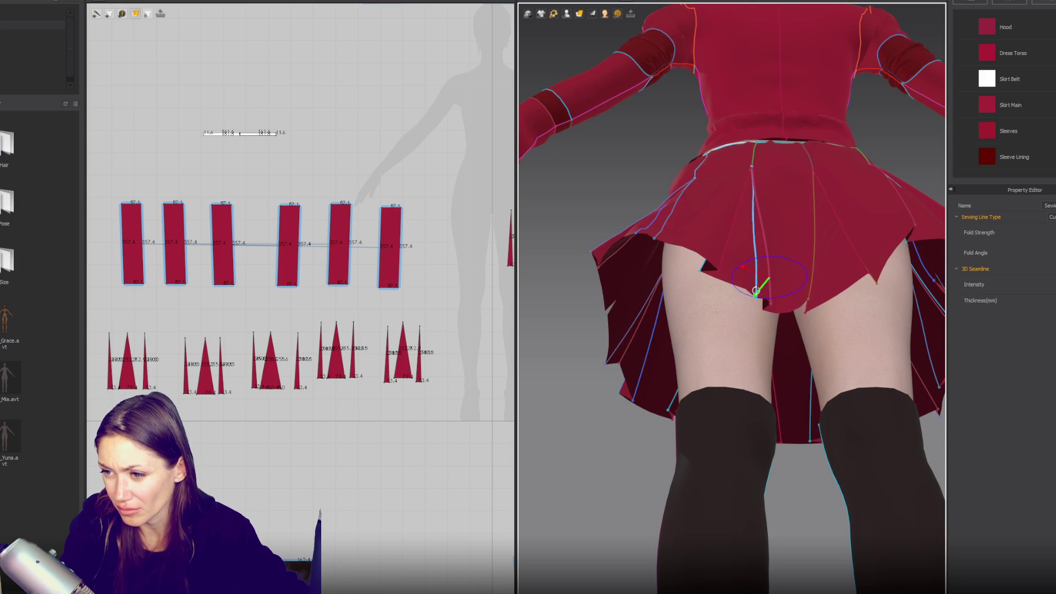
{"action": "left_click", "coordinate": [755, 272]}
{"action": "left_click_drag", "start_coordinate": [747, 290], "coordinate": [768, 299]}
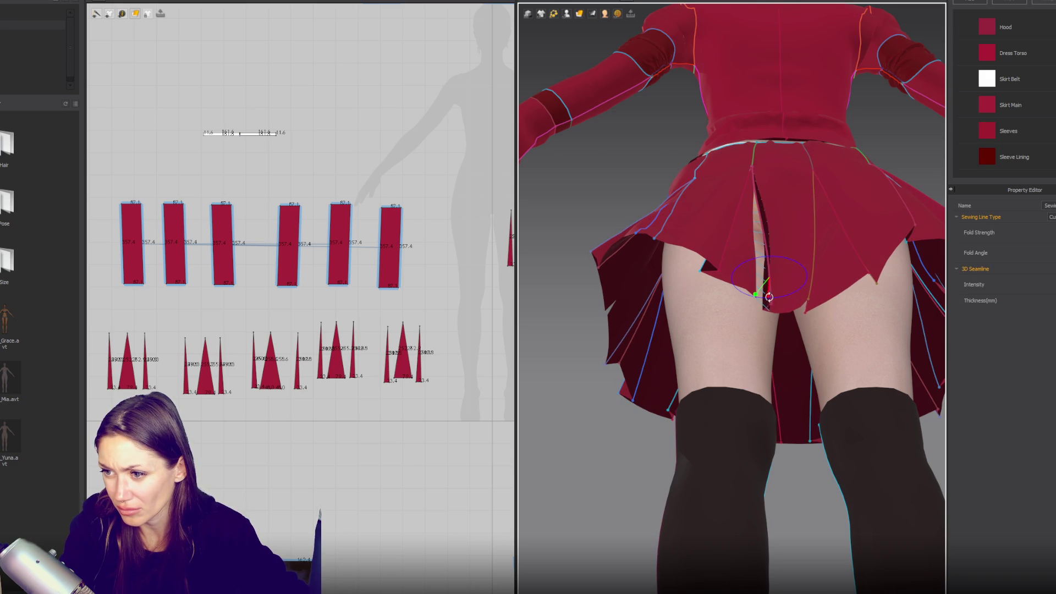
{"action": "left_click", "coordinate": [757, 284]}
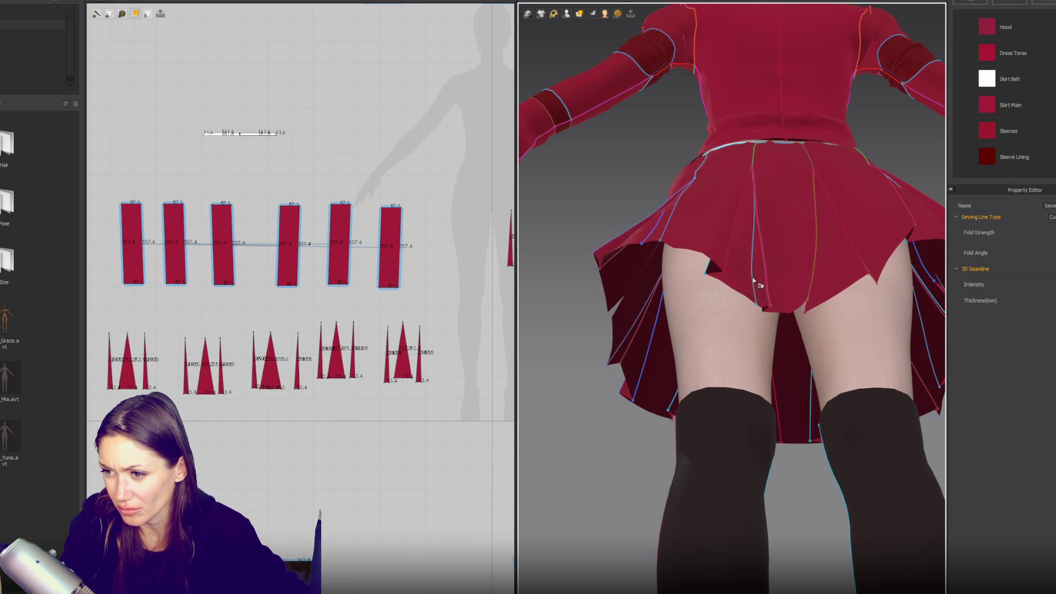
- Open the front slit further, then pick a rear skirt panel and grab its hem
{"action": "left_click", "coordinate": [755, 280]}
{"action": "right_click_drag", "start_coordinate": [755, 280], "coordinate": [738, 251]}
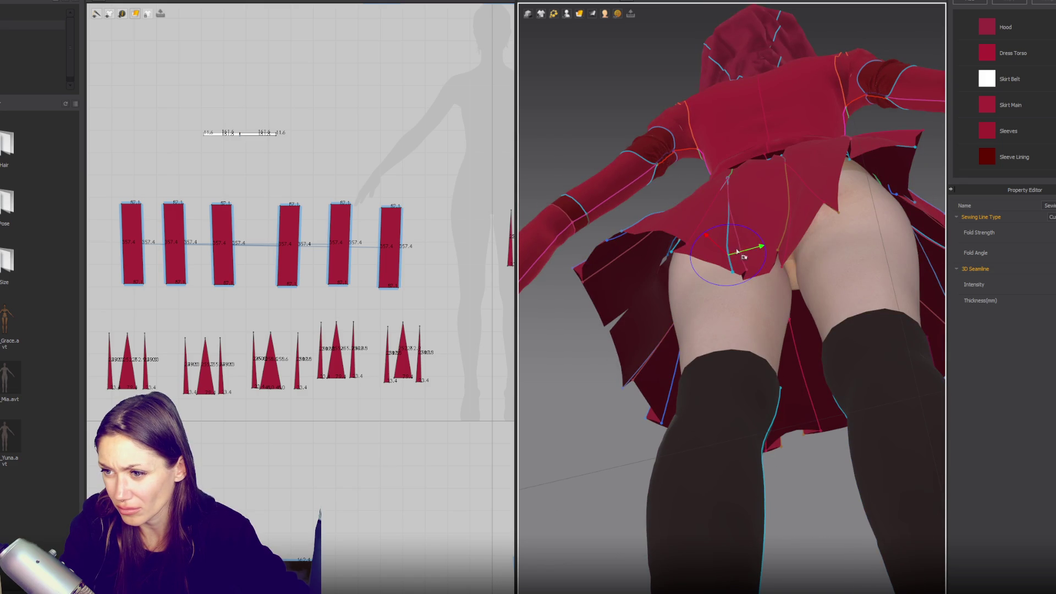
{"action": "left_click_drag", "start_coordinate": [711, 243], "coordinate": [743, 254]}
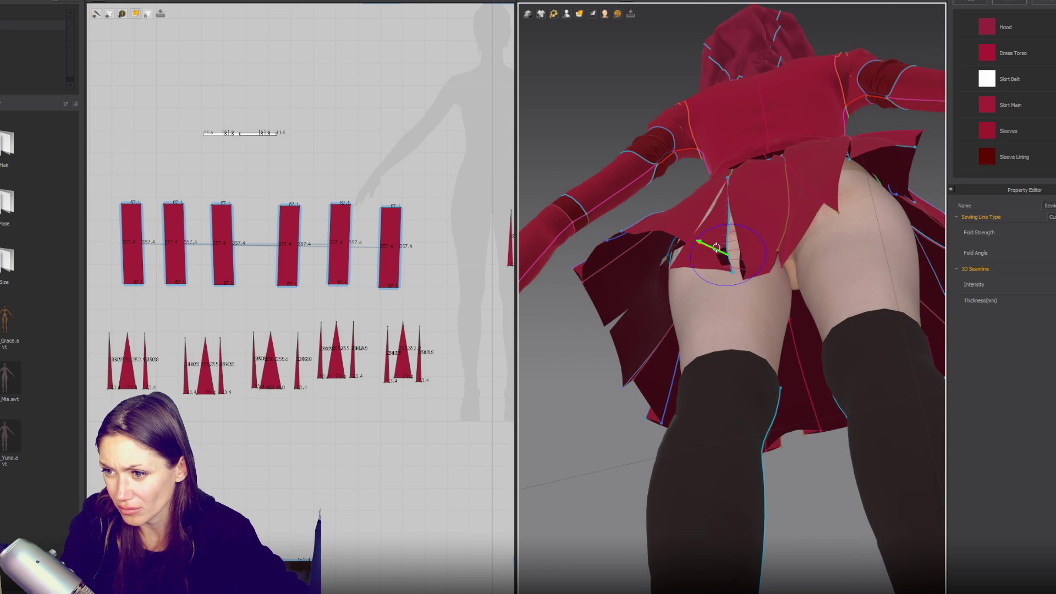
{"action": "right_click_drag", "start_coordinate": [778, 272], "coordinate": [788, 330]}
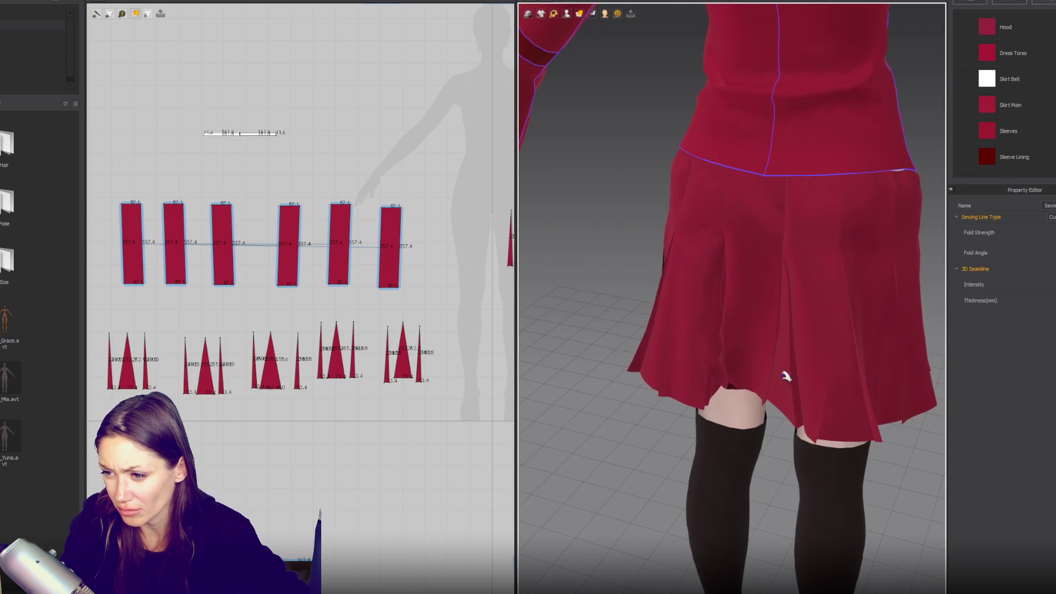
{"action": "right_click_drag", "start_coordinate": [778, 370], "coordinate": [802, 374]}
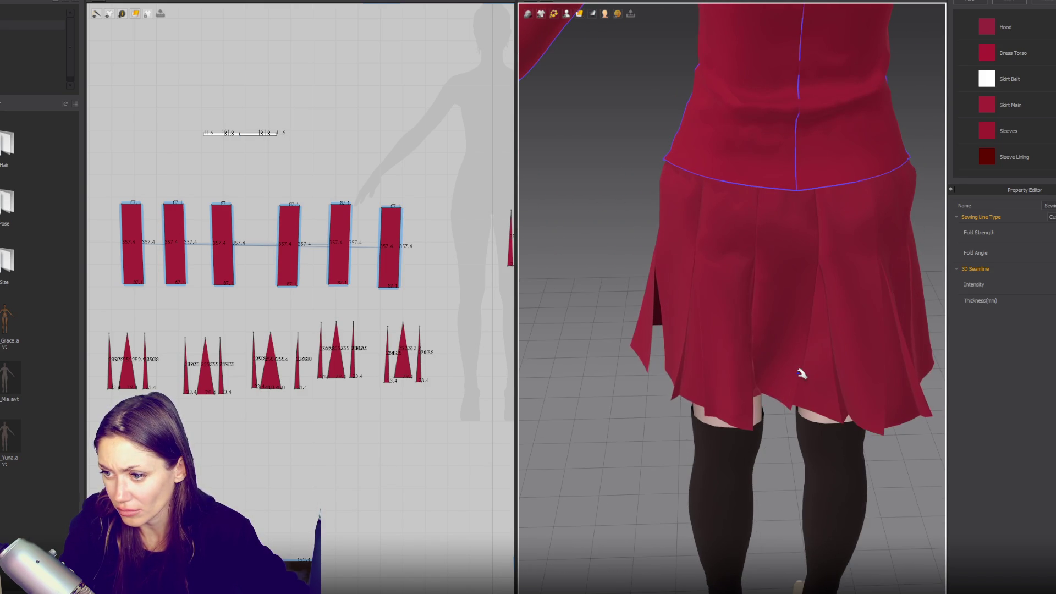
{"action": "left_click", "coordinate": [772, 391]}
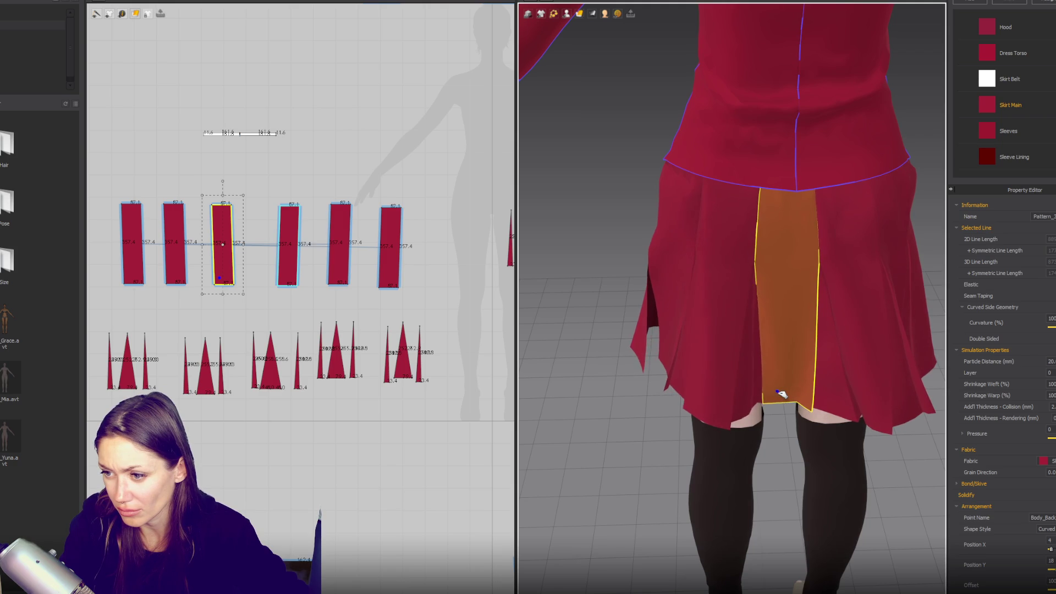
{"action": "key", "text": "b"}
{"action": "left_click", "coordinate": [762, 376]}
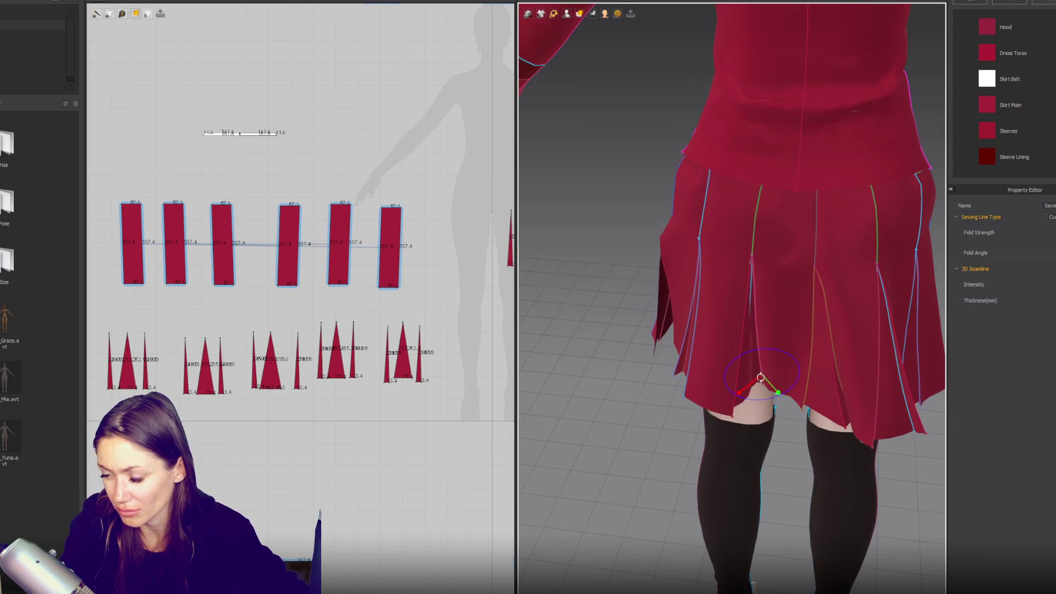
- Re-run the simulation and select the side, outermost and rear centre skirt panels
{"action": "key", "text": "space"}
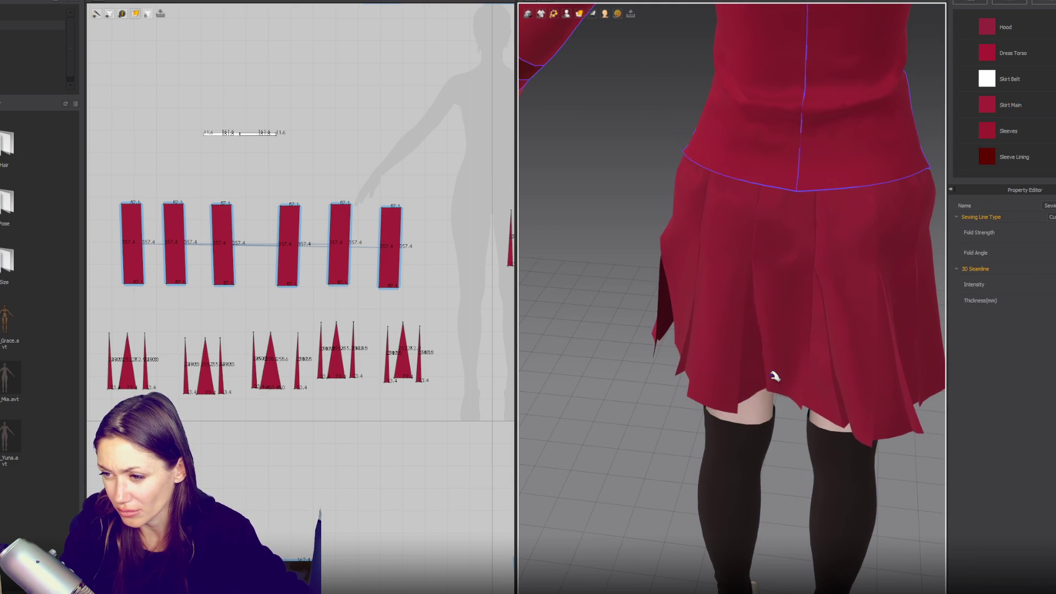
{"action": "key", "text": "space"}
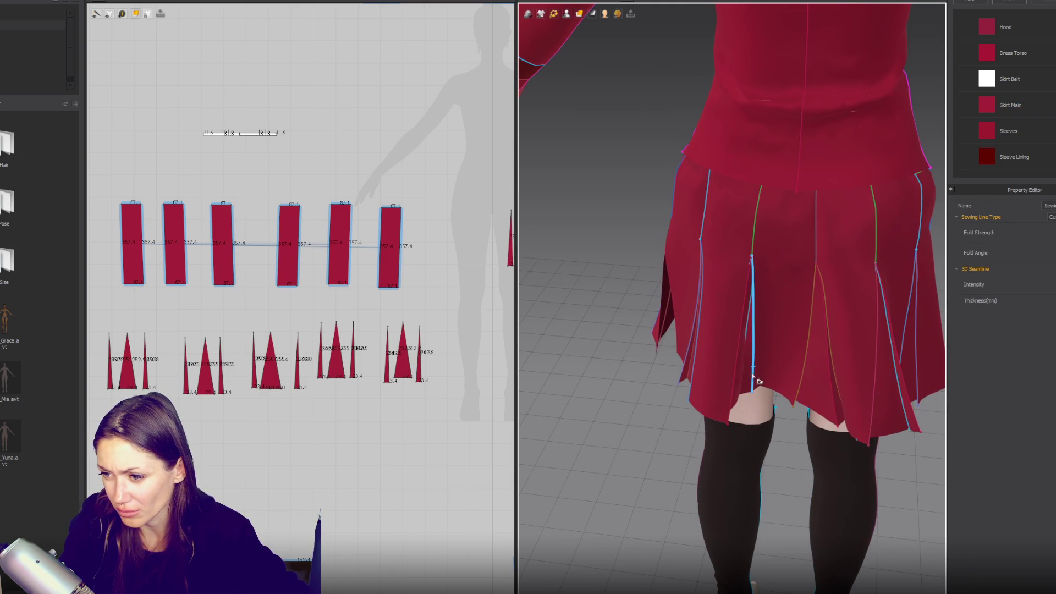
{"action": "key", "text": "space"}
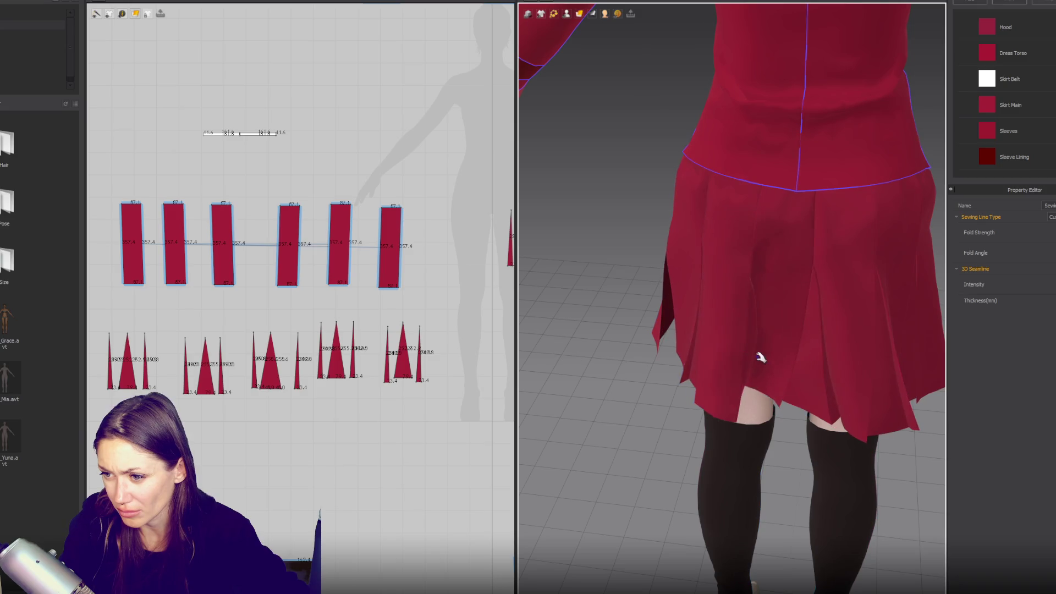
{"action": "mouse_move", "coordinate": [862, 385]}
{"action": "right_mouse_down"}
{"action": "mouse_move", "coordinate": [866, 344]}
{"action": "mouse_move", "coordinate": [818, 325]}
{"action": "mouse_move", "coordinate": [842, 366]}
{"action": "mouse_move", "coordinate": [762, 339]}
{"action": "mouse_move", "coordinate": [778, 321]}
{"action": "mouse_move", "coordinate": [696, 318]}
{"action": "mouse_move", "coordinate": [726, 361]}
{"action": "mouse_move", "coordinate": [768, 349]}
{"action": "right_mouse_up"}
{"action": "left_click", "coordinate": [735, 374]}
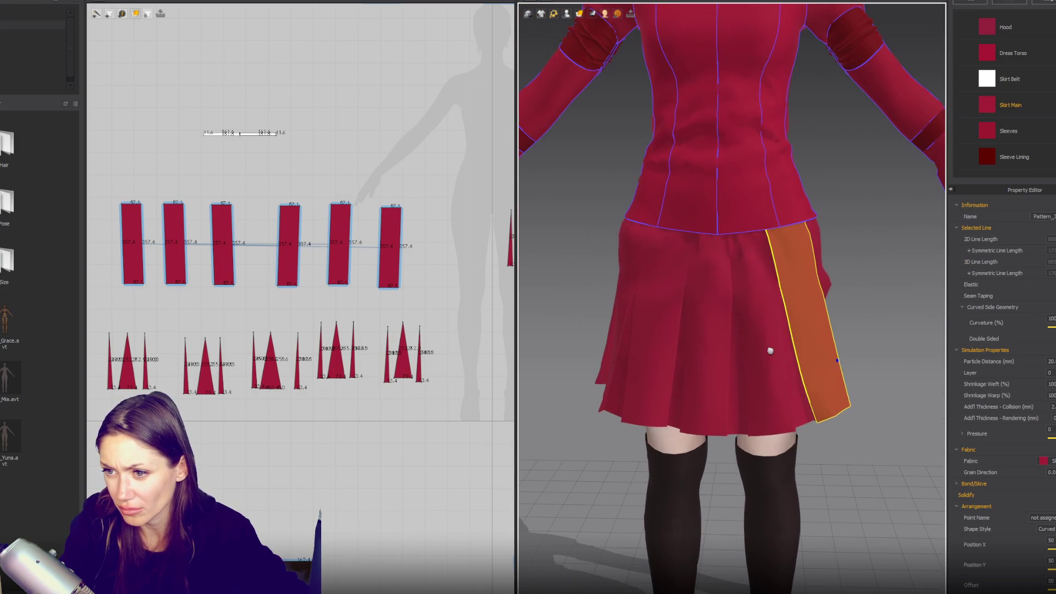
{"action": "mouse_move", "coordinate": [641, 438]}
{"action": "right_mouse_down"}
{"action": "mouse_move", "coordinate": [620, 378]}
{"action": "mouse_move", "coordinate": [609, 381]}
{"action": "mouse_move", "coordinate": [830, 371]}
{"action": "right_mouse_up"}
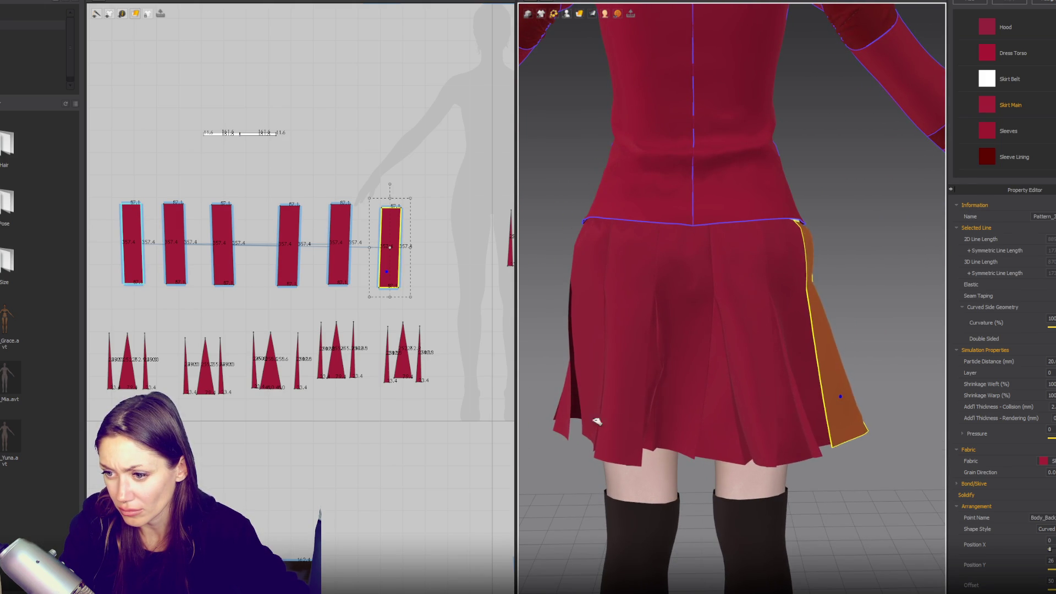
{"action": "left_click", "coordinate": [579, 431]}
{"action": "left_click", "coordinate": [689, 448]}
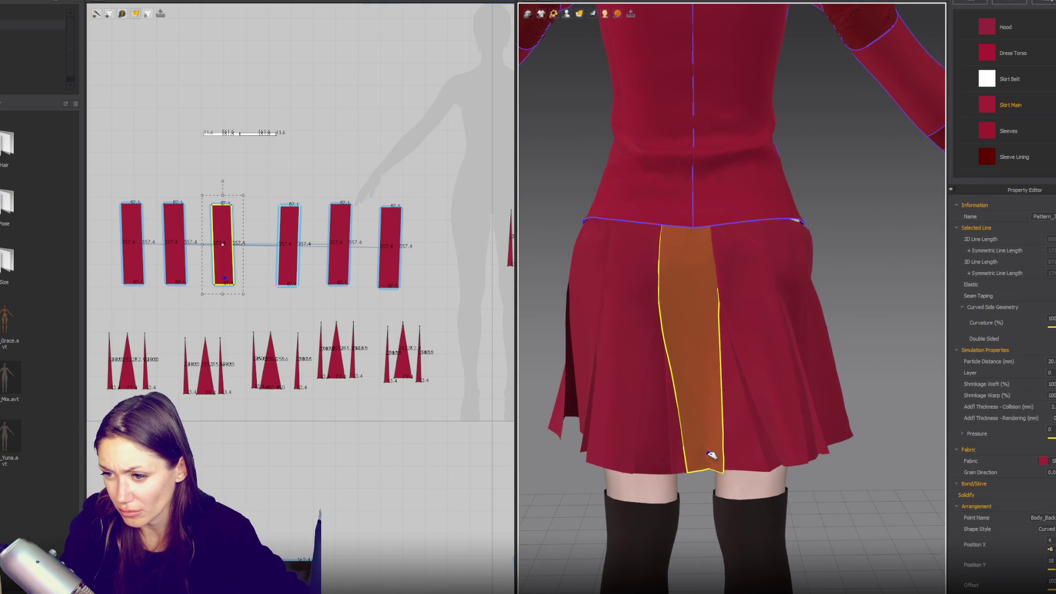
- Pick the centre-back sewing line, re-drape the skirt, and pull the hem up slightly
{"action": "key", "text": "b"}
{"action": "left_click", "coordinate": [682, 444]}
{"action": "mouse_move", "coordinate": [682, 444]}
{"action": "right_mouse_down"}
{"action": "mouse_move", "coordinate": [714, 384]}
{"action": "mouse_move", "coordinate": [660, 442]}
{"action": "right_mouse_up"}
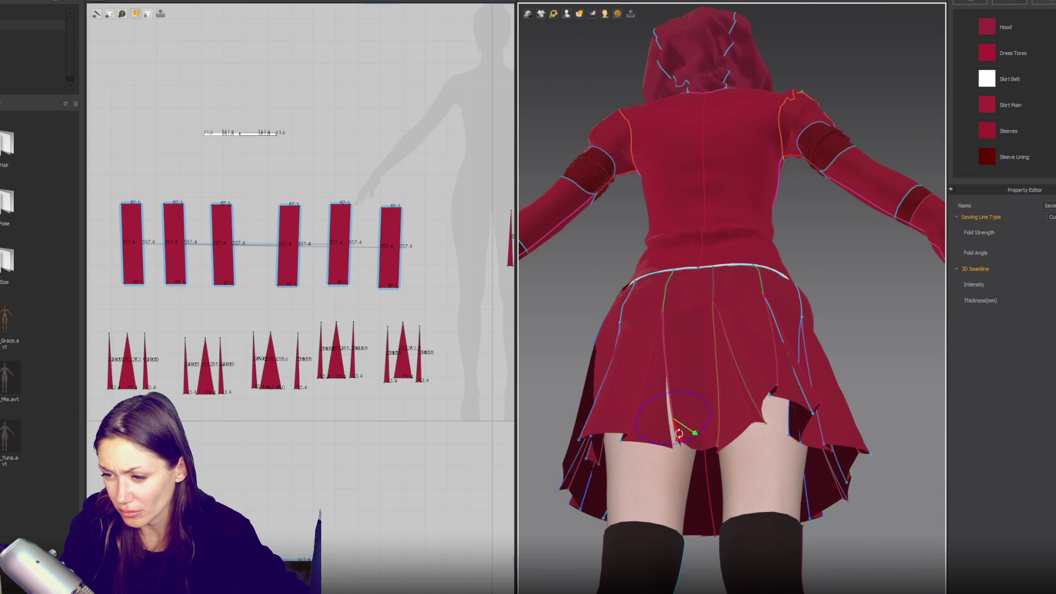
{"action": "left_click", "coordinate": [719, 414]}
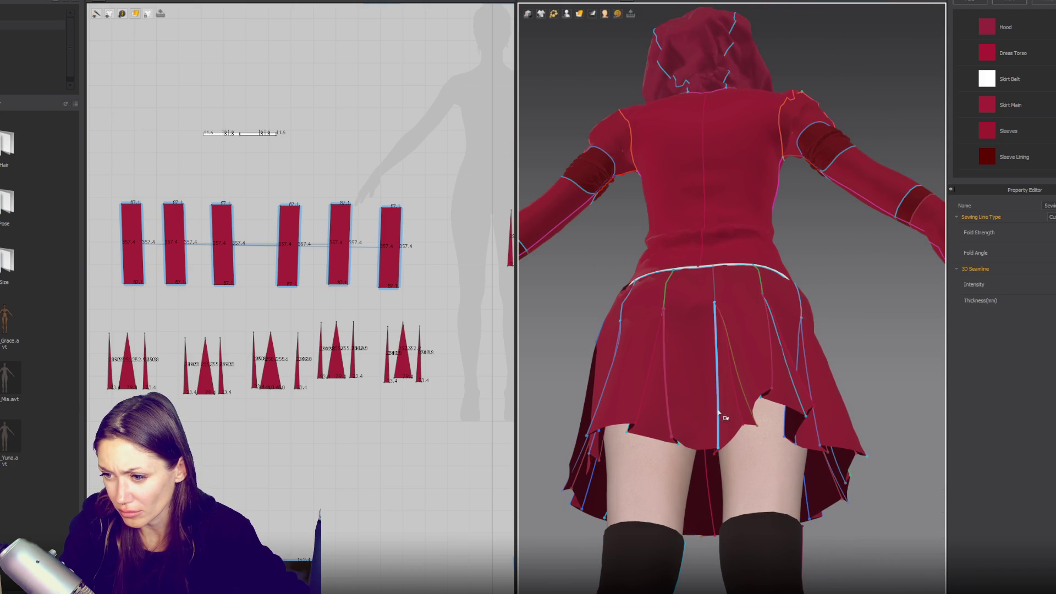
{"action": "key", "text": "space"}
{"action": "mouse_move", "coordinate": [638, 407]}
{"action": "right_mouse_down"}
{"action": "mouse_move", "coordinate": [633, 418]}
{"action": "mouse_move", "coordinate": [647, 388]}
{"action": "mouse_move", "coordinate": [635, 374]}
{"action": "right_mouse_up"}
{"action": "key", "text": "space"}
{"action": "left_click", "coordinate": [636, 409]}
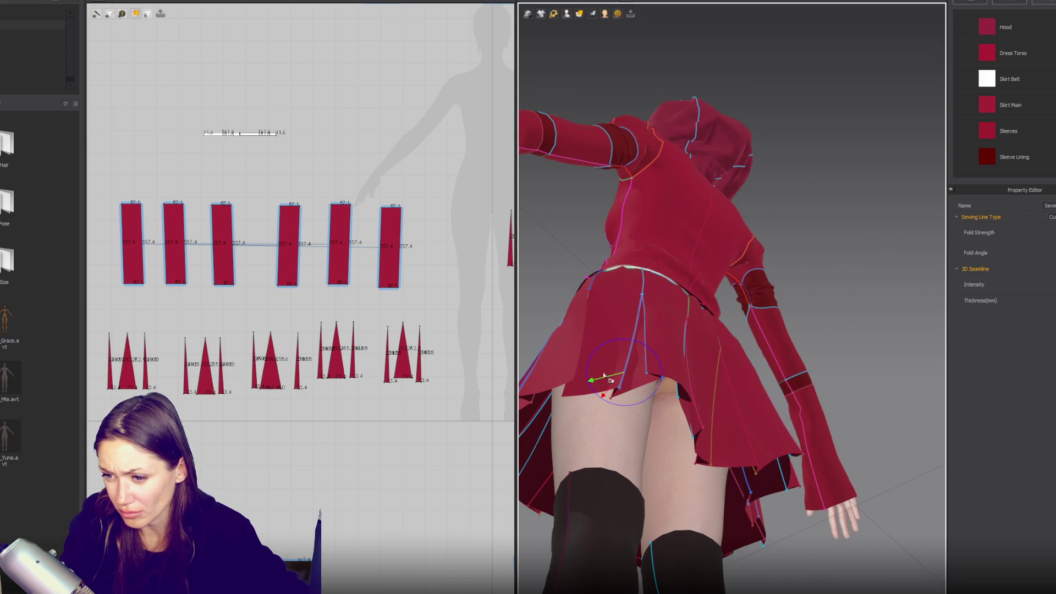
{"action": "left_click_drag", "start_coordinate": [602, 371], "coordinate": [608, 376]}
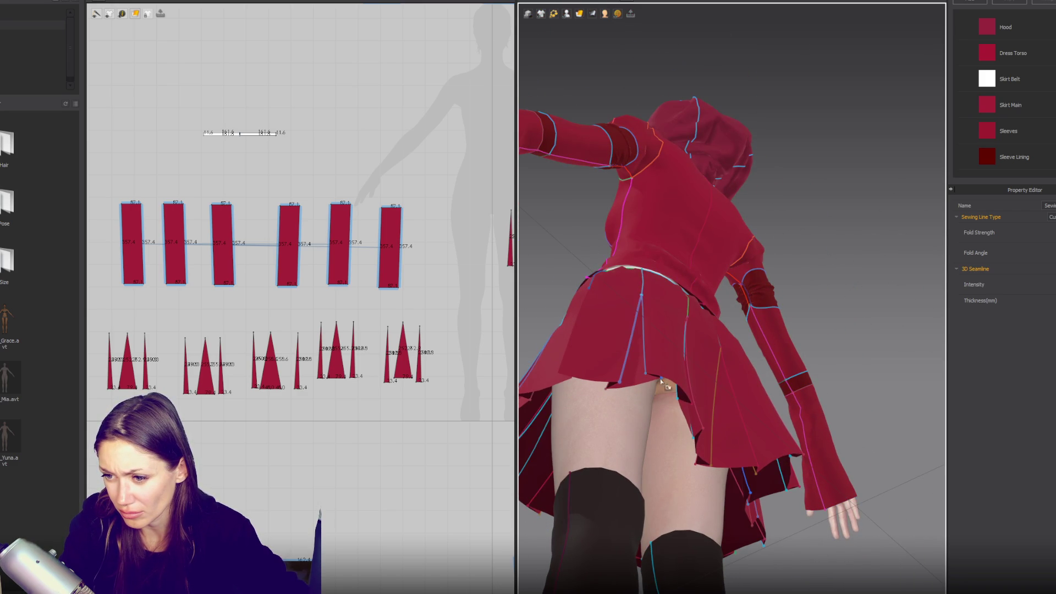
- Pull the hem at a back triangular insert and re-simulate until the pleats hang evenly
{"action": "mouse_move", "coordinate": [763, 404]}
{"action": "right_mouse_down"}
{"action": "mouse_move", "coordinate": [679, 419]}
{"action": "mouse_move", "coordinate": [751, 415]}
{"action": "right_mouse_up"}
{"action": "left_click", "coordinate": [756, 414]}
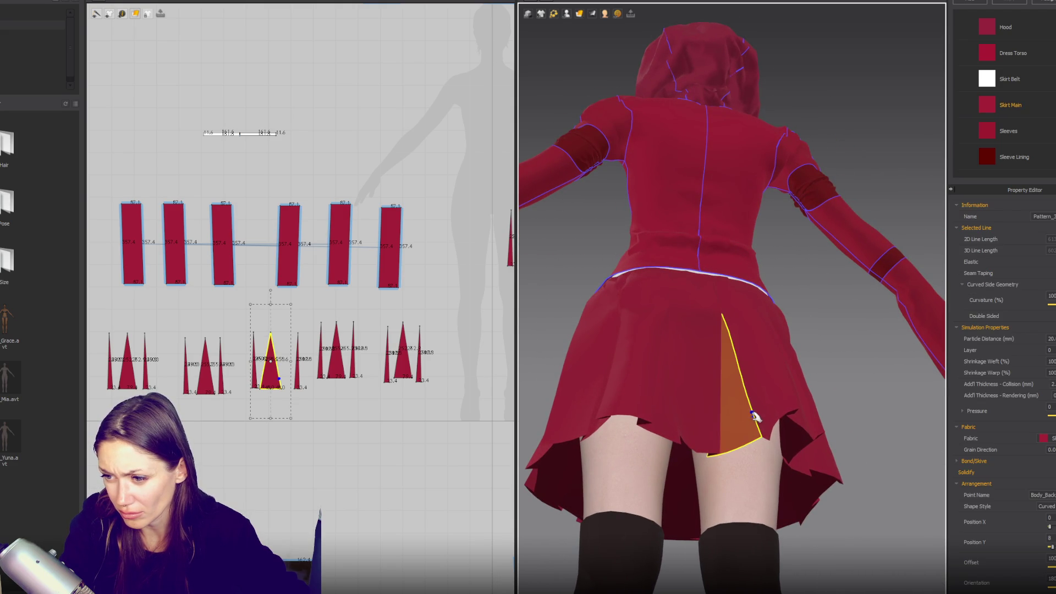
{"action": "mouse_move", "coordinate": [758, 415]}
{"action": "left_mouse_down"}
{"action": "mouse_move", "coordinate": [782, 436]}
{"action": "mouse_move", "coordinate": [764, 420]}
{"action": "left_mouse_up"}
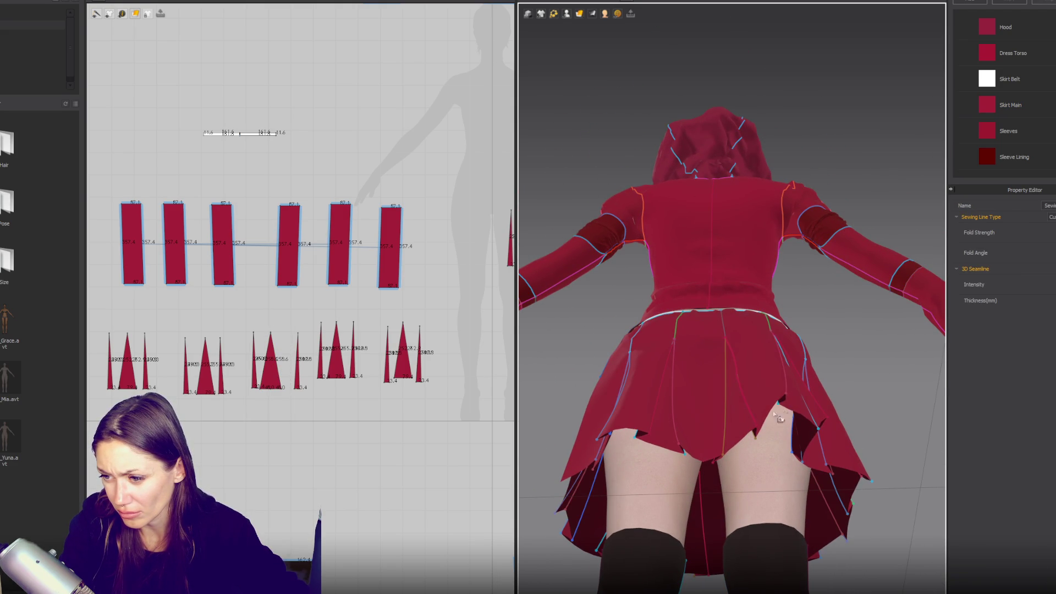
{"action": "mouse_move", "coordinate": [788, 393]}
{"action": "right_mouse_down"}
{"action": "mouse_move", "coordinate": [738, 420]}
{"action": "mouse_move", "coordinate": [745, 415]}
{"action": "mouse_move", "coordinate": [738, 433]}
{"action": "mouse_move", "coordinate": [746, 421]}
{"action": "right_mouse_up"}
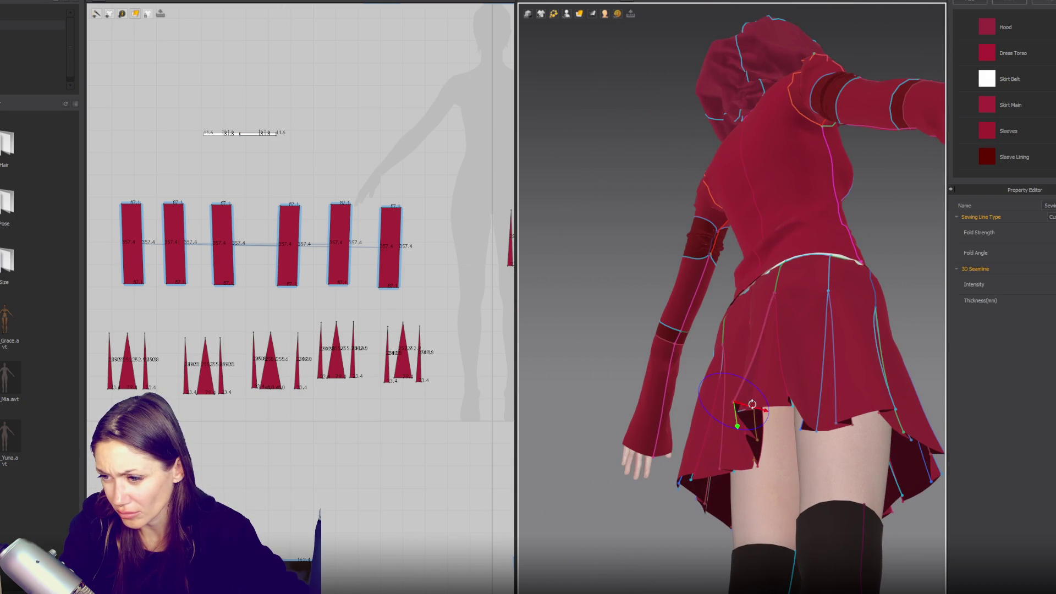
{"action": "key", "text": "space"}
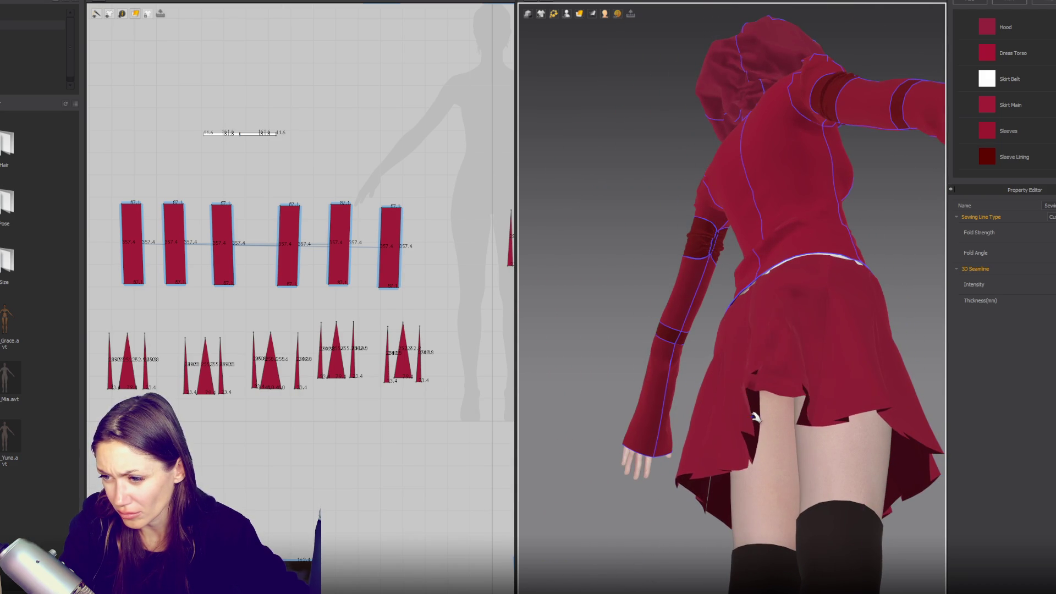
{"action": "key", "text": "space"}
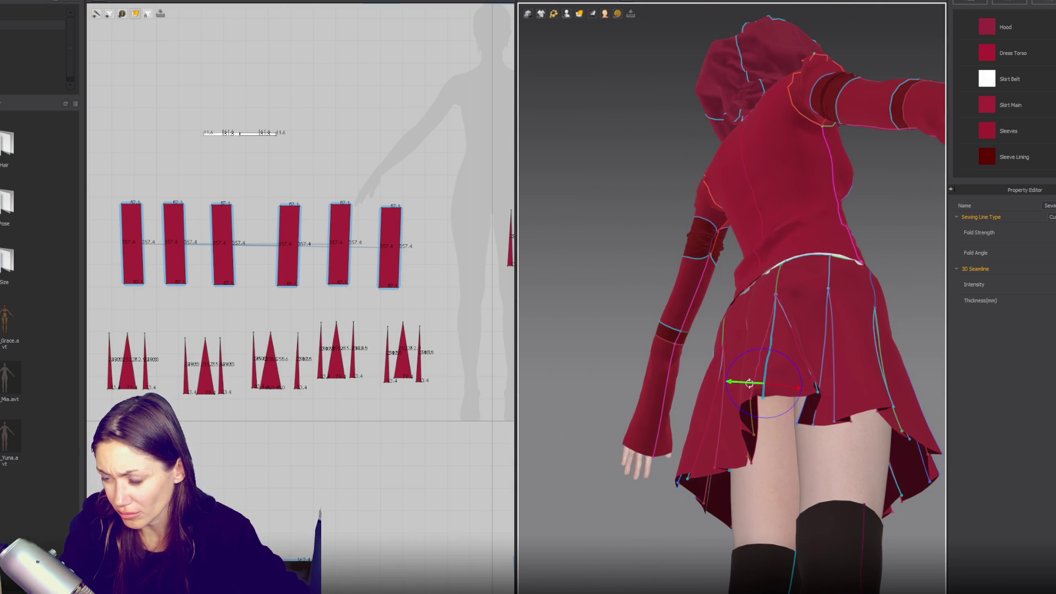
{"action": "key", "text": "space"}
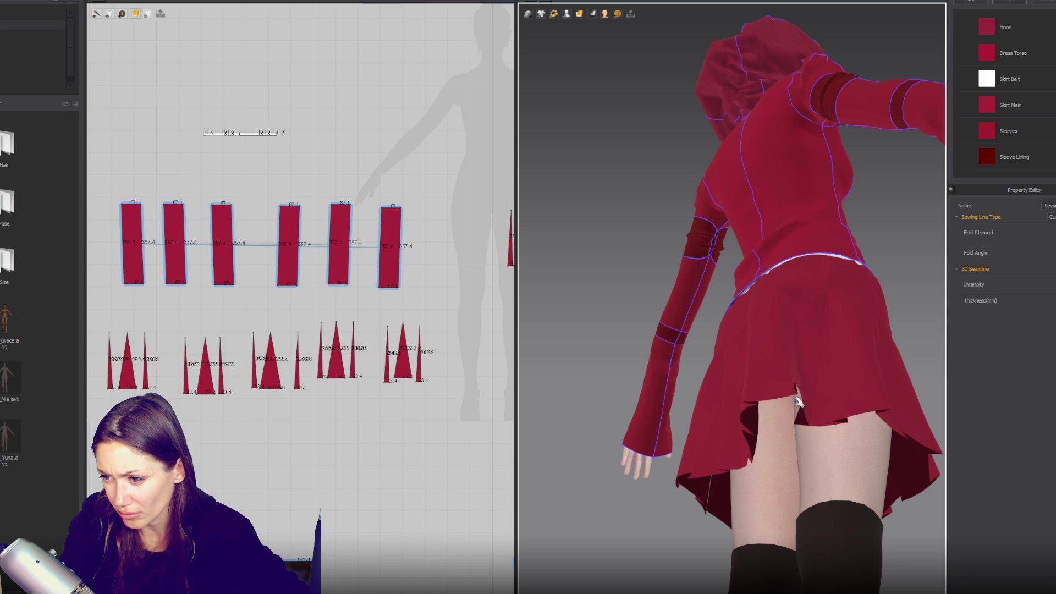
{"action": "key", "text": "space"}
{"action": "right_click_drag", "start_coordinate": [808, 374], "coordinate": [858, 355]}
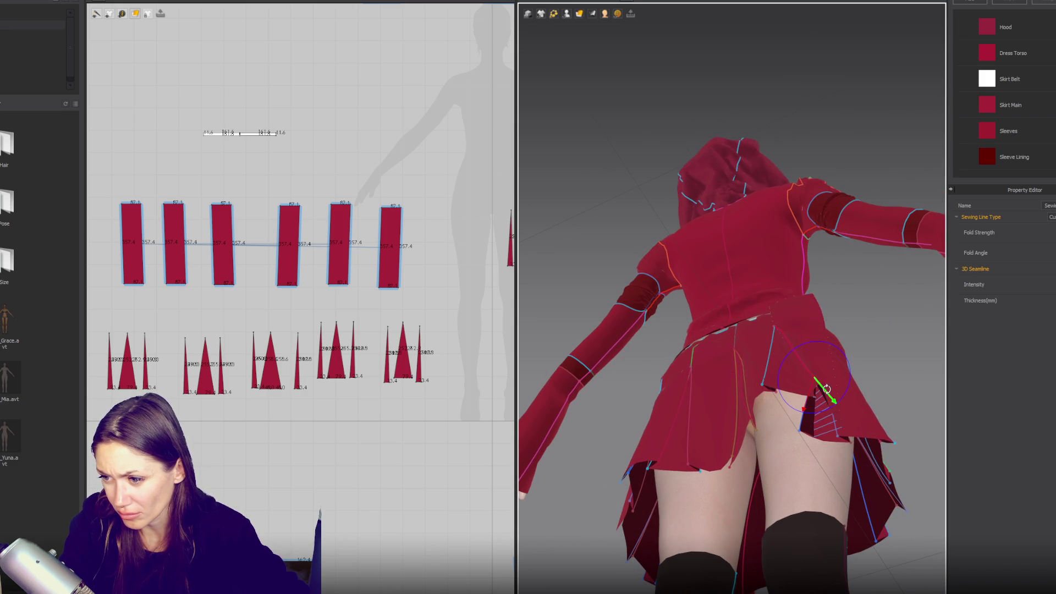
{"action": "key", "text": "space"}
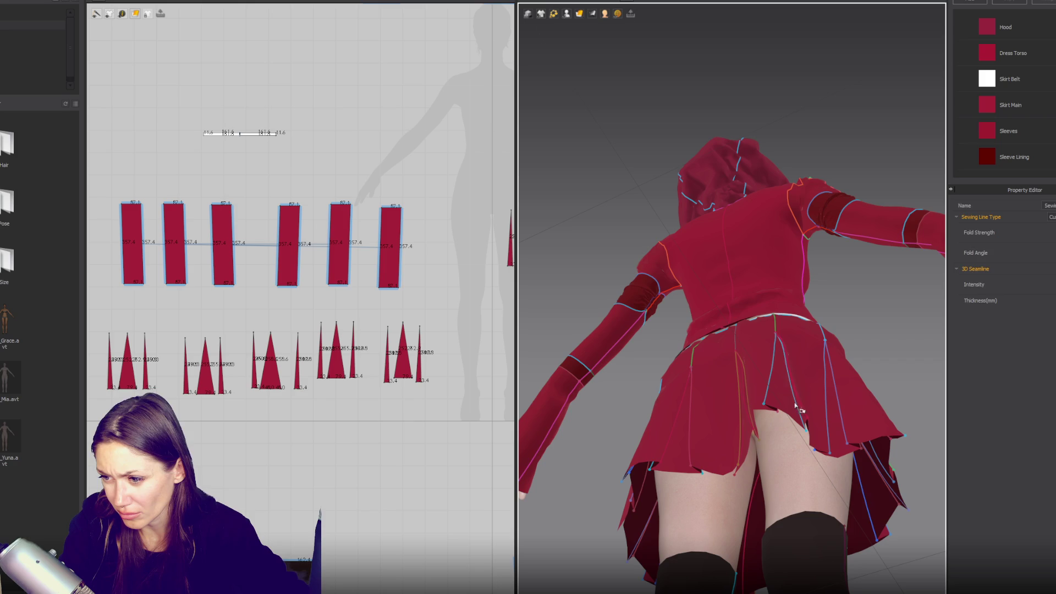
{"action": "right_click_drag", "start_coordinate": [795, 405], "coordinate": [800, 412]}
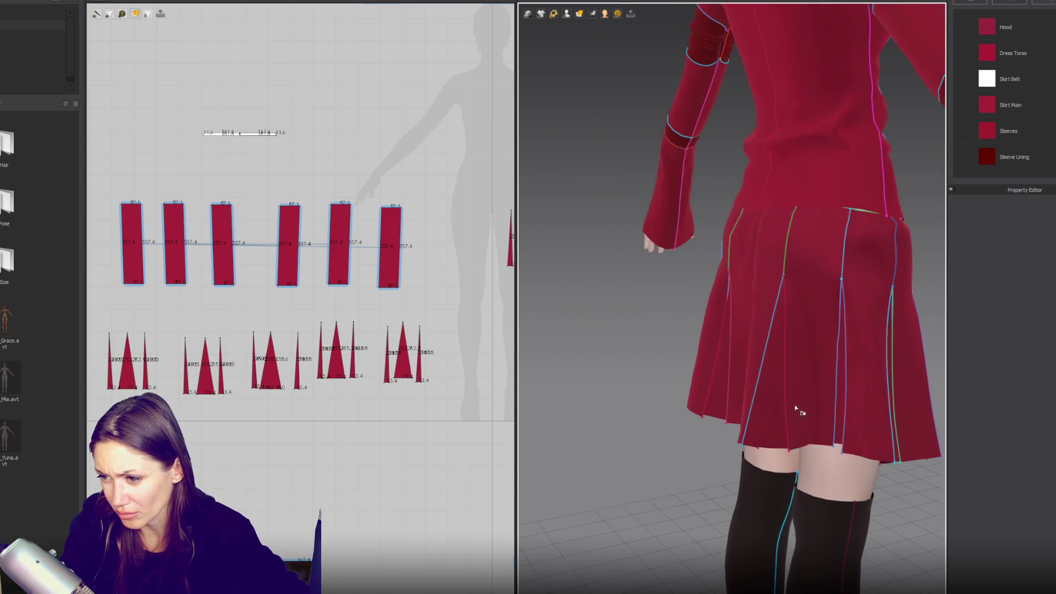
- Grab points on the back skirt seams while toggling the simulation from low angles
{"action": "left_click", "coordinate": [843, 319]}
{"action": "mouse_move", "coordinate": [843, 319]}
{"action": "right_mouse_down"}
{"action": "mouse_move", "coordinate": [793, 366]}
{"action": "mouse_move", "coordinate": [831, 322]}
{"action": "right_mouse_up"}
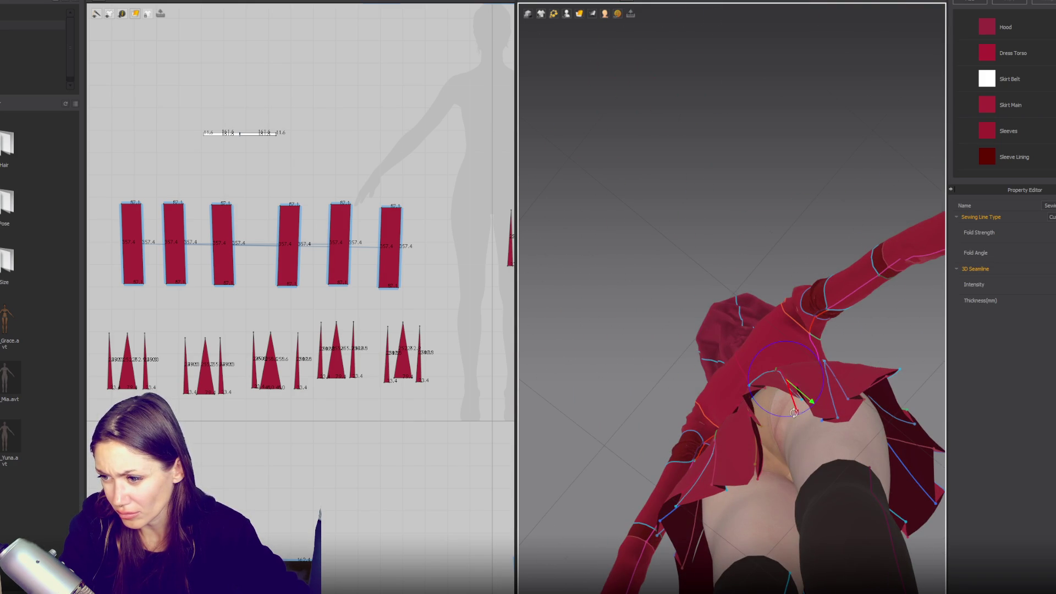
{"action": "mouse_move", "coordinate": [802, 409]}
{"action": "right_mouse_down"}
{"action": "mouse_move", "coordinate": [867, 427]}
{"action": "mouse_move", "coordinate": [790, 432]}
{"action": "mouse_move", "coordinate": [898, 436]}
{"action": "mouse_move", "coordinate": [845, 469]}
{"action": "mouse_move", "coordinate": [787, 413]}
{"action": "right_mouse_up"}
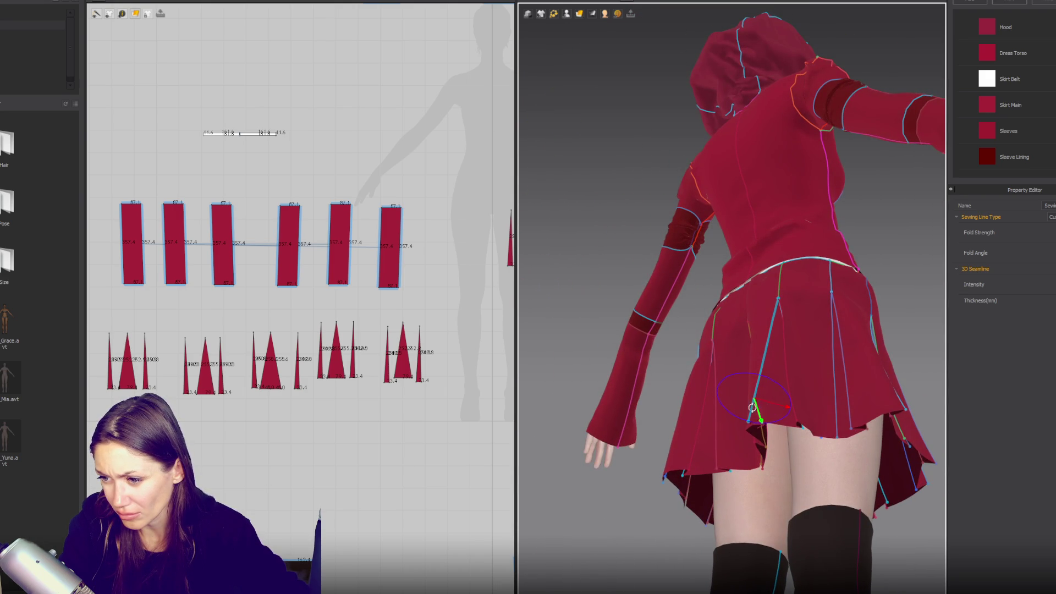
{"action": "key", "text": "space"}
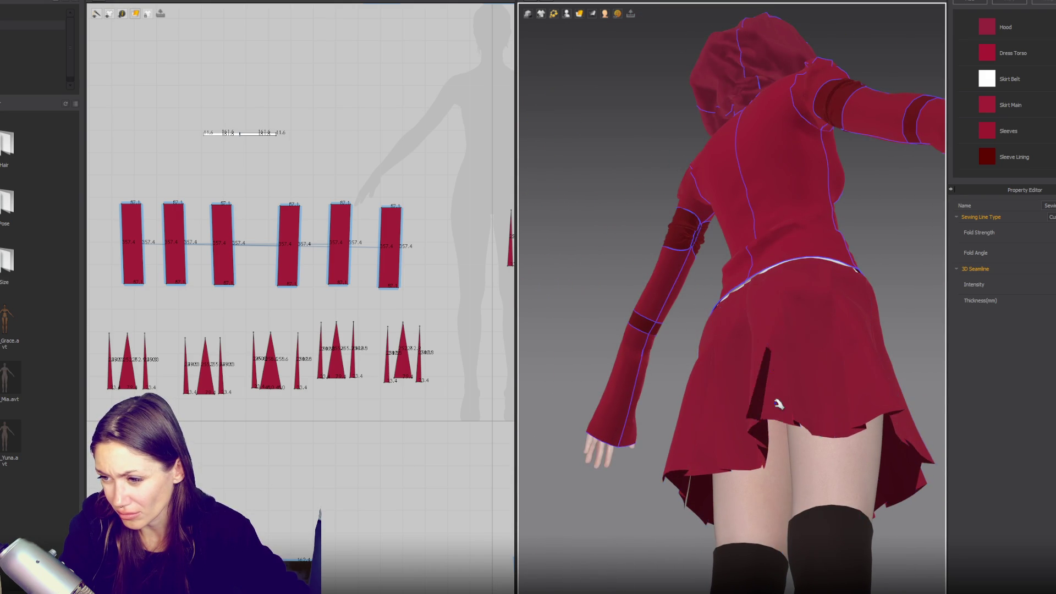
{"action": "key", "text": "space"}
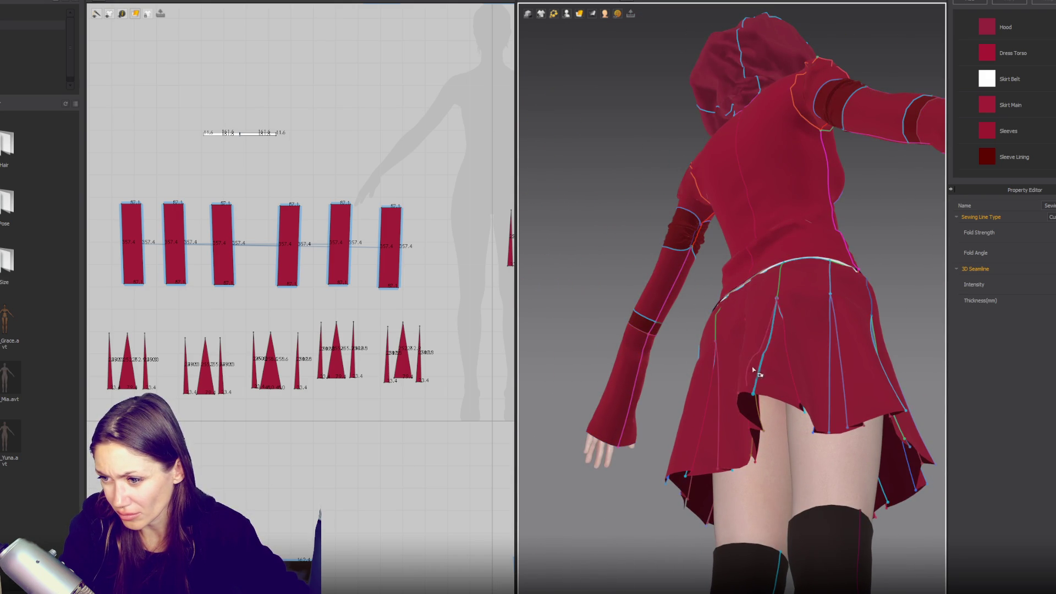
{"action": "left_click", "coordinate": [756, 373]}
{"action": "right_click_drag", "start_coordinate": [756, 373], "coordinate": [800, 389]}
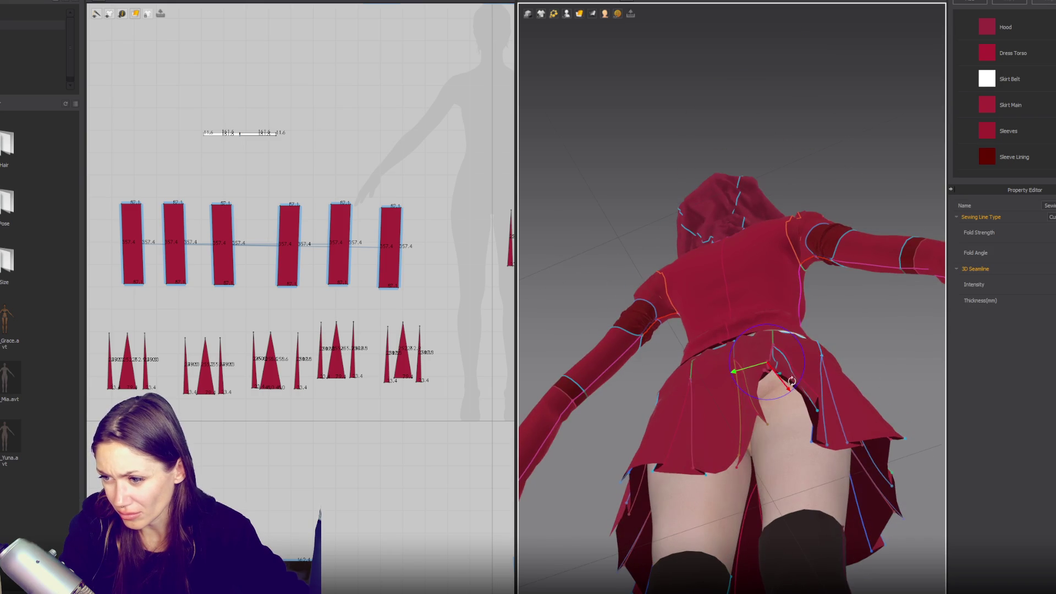
{"action": "key", "text": "space"}
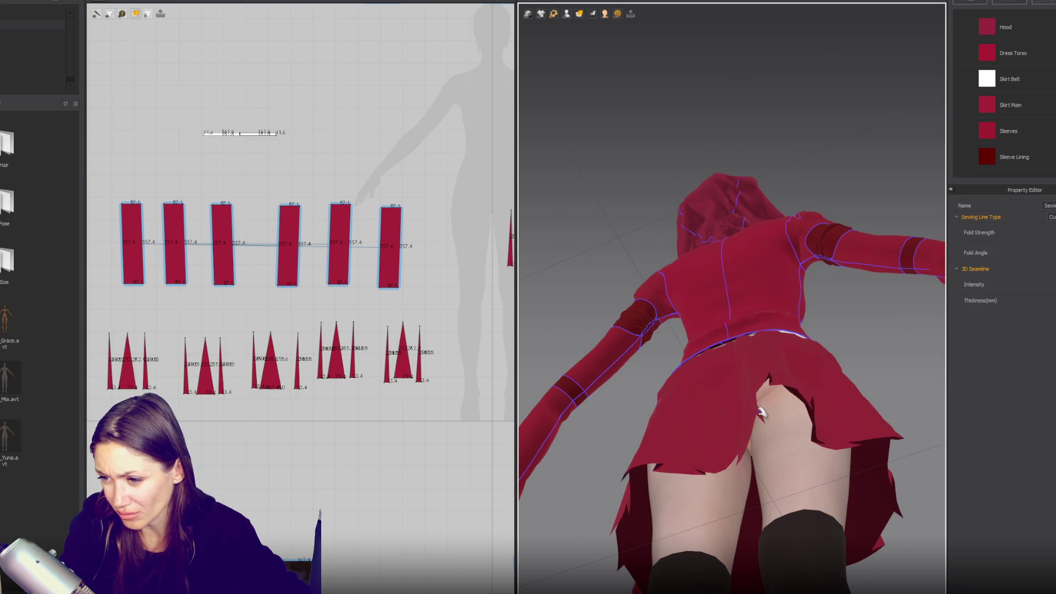
{"action": "right_click_drag", "start_coordinate": [765, 383], "coordinate": [760, 412]}
{"action": "left_click", "coordinate": [760, 388]}
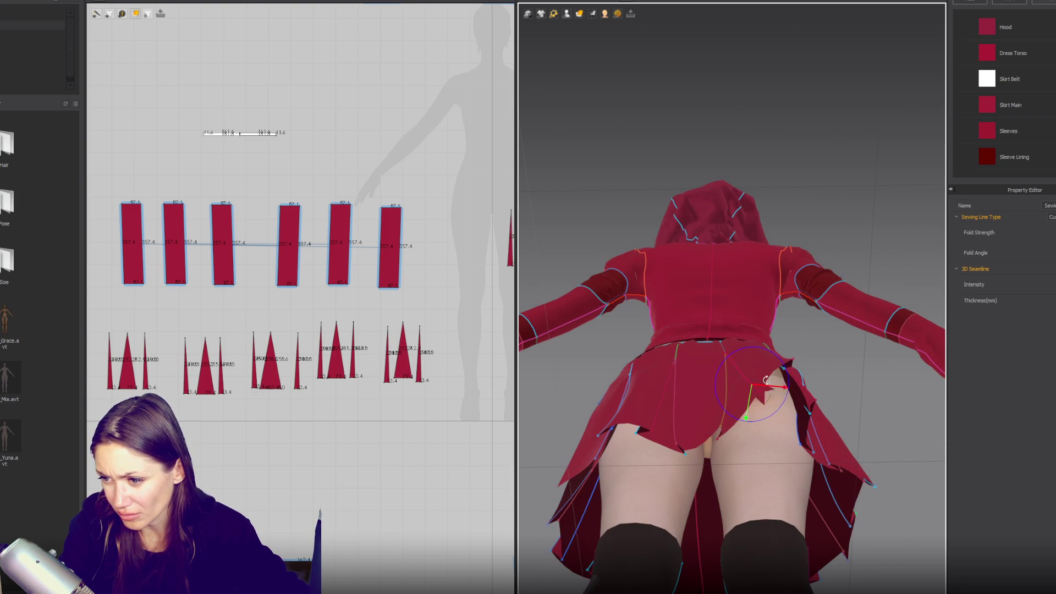
- Repeatedly re-run the simulation so the skirt's back drape settles
{"action": "key", "text": "space"}
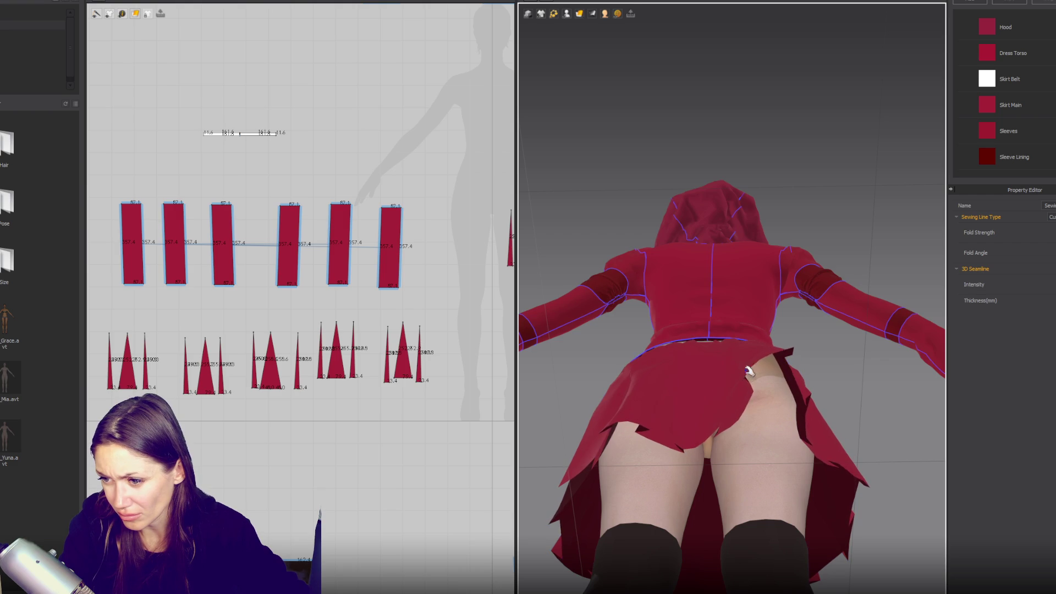
{"action": "key", "text": "space"}
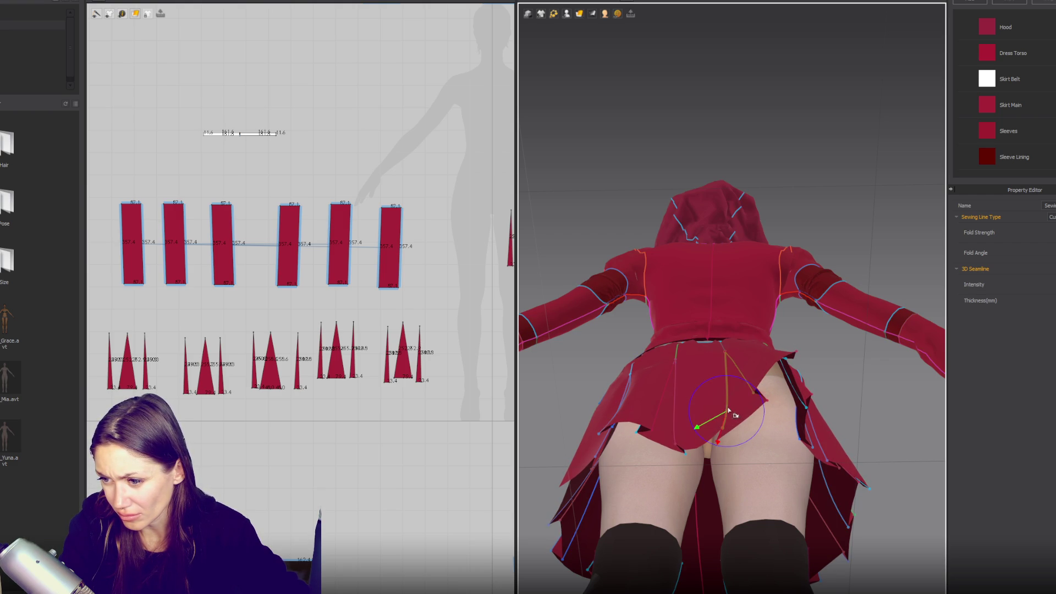
{"action": "key", "text": "space"}
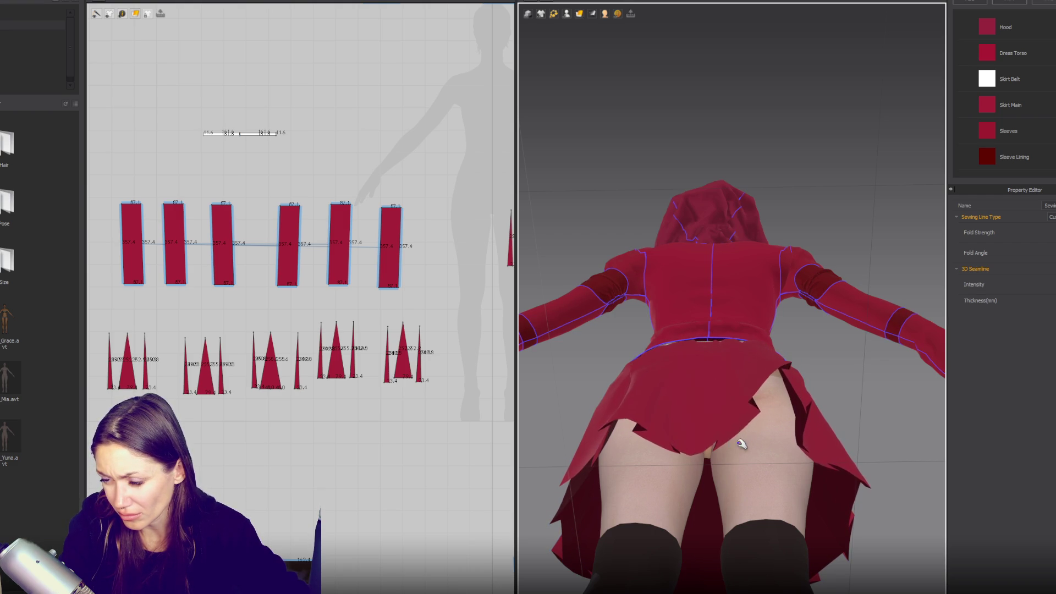
{"action": "key", "text": "space"}
{"action": "right_click_drag", "start_coordinate": [771, 395], "coordinate": [765, 387]}
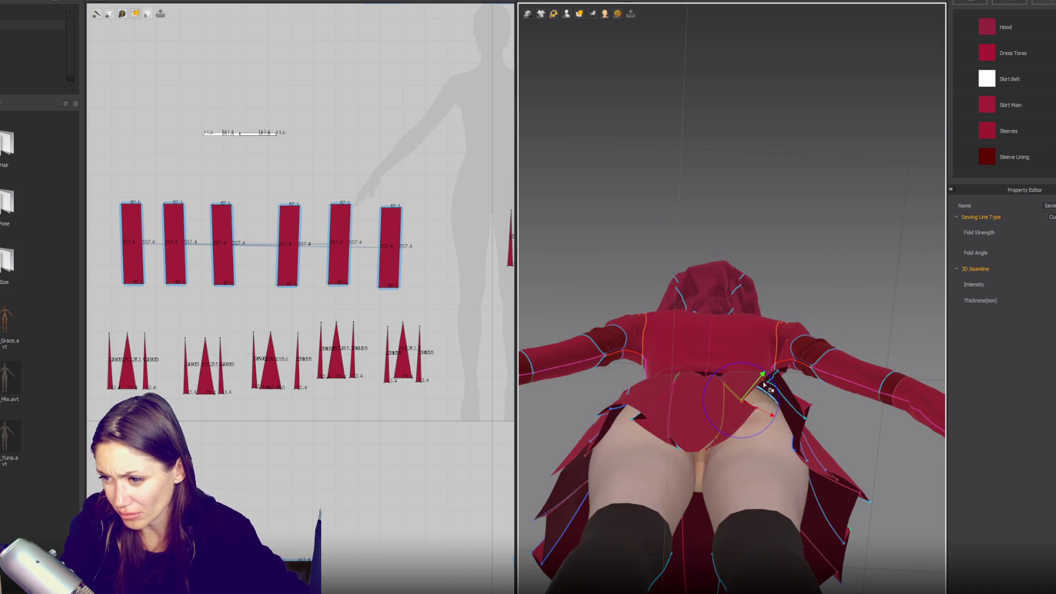
{"action": "key", "text": "space"}
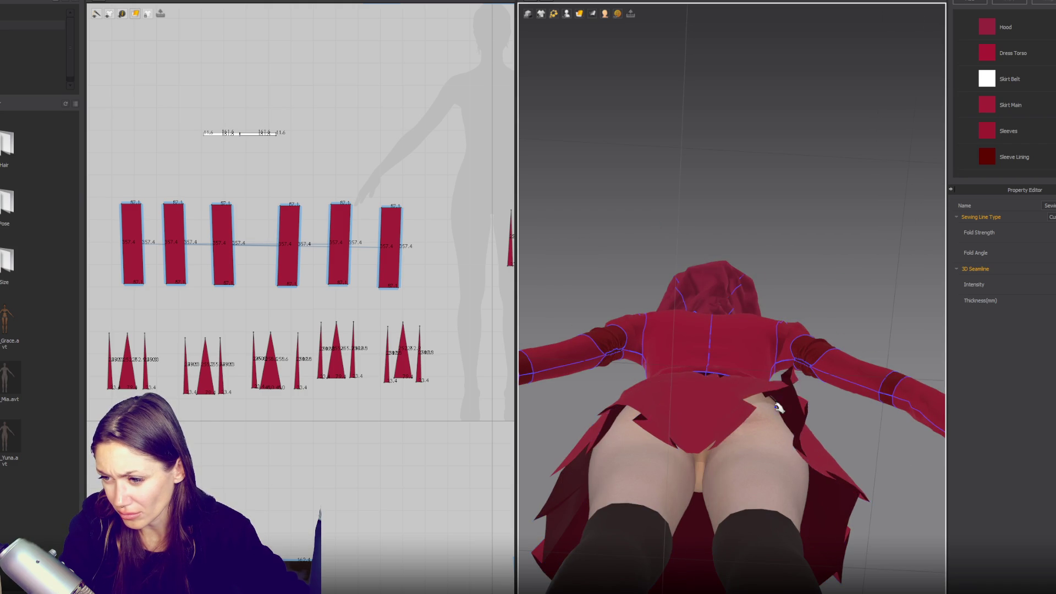
{"action": "mouse_move", "coordinate": [792, 442]}
{"action": "right_mouse_down"}
{"action": "mouse_move", "coordinate": [780, 418]}
{"action": "mouse_move", "coordinate": [809, 340]}
{"action": "right_mouse_up"}
{"action": "key", "text": "space"}
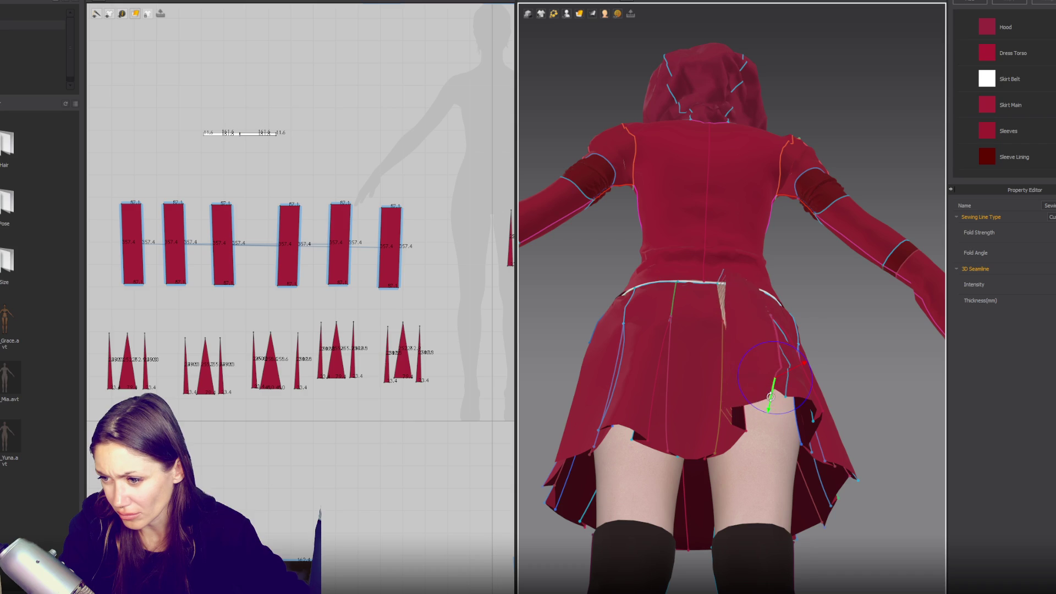
- Pull the back skirt seams up toward the waistband and inspect the hem from below
{"action": "left_click", "coordinate": [855, 421]}
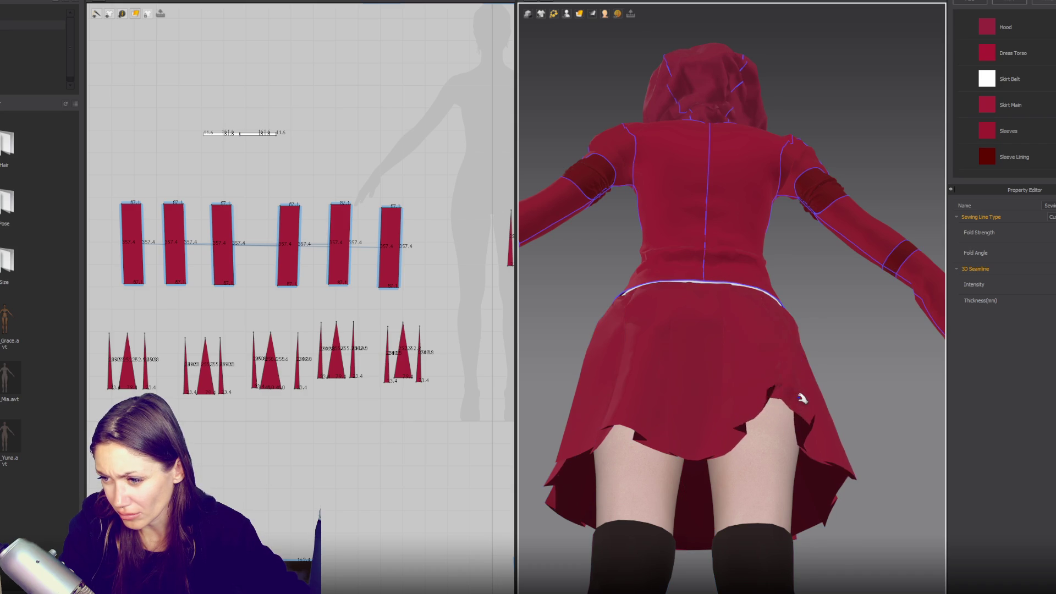
{"action": "mouse_move", "coordinate": [855, 422]}
{"action": "right_mouse_down"}
{"action": "mouse_move", "coordinate": [802, 379]}
{"action": "mouse_move", "coordinate": [809, 385]}
{"action": "mouse_move", "coordinate": [795, 388]}
{"action": "right_mouse_up"}
{"action": "left_click", "coordinate": [800, 379]}
{"action": "mouse_move", "coordinate": [796, 389]}
{"action": "left_mouse_down"}
{"action": "mouse_move", "coordinate": [796, 380]}
{"action": "mouse_move", "coordinate": [792, 392]}
{"action": "left_mouse_up"}
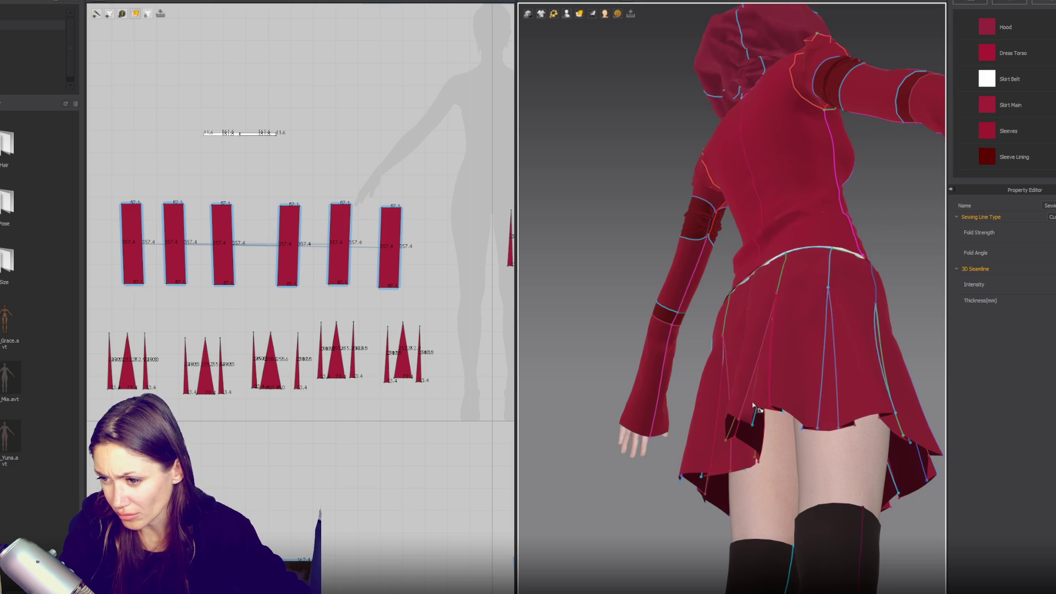
{"action": "right_click_drag", "start_coordinate": [774, 372], "coordinate": [770, 410]}
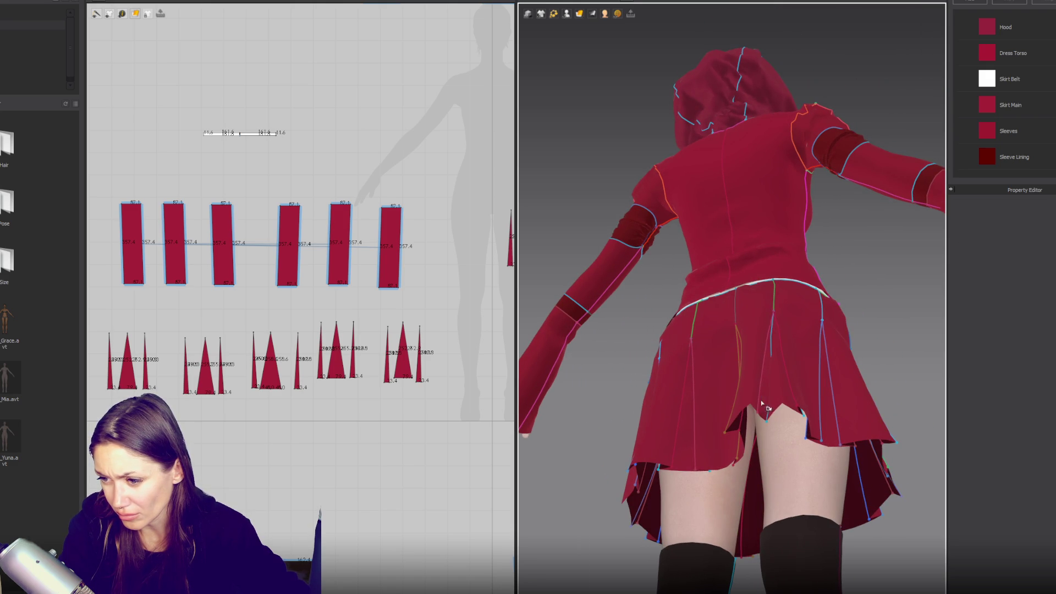
{"action": "left_click", "coordinate": [762, 375]}
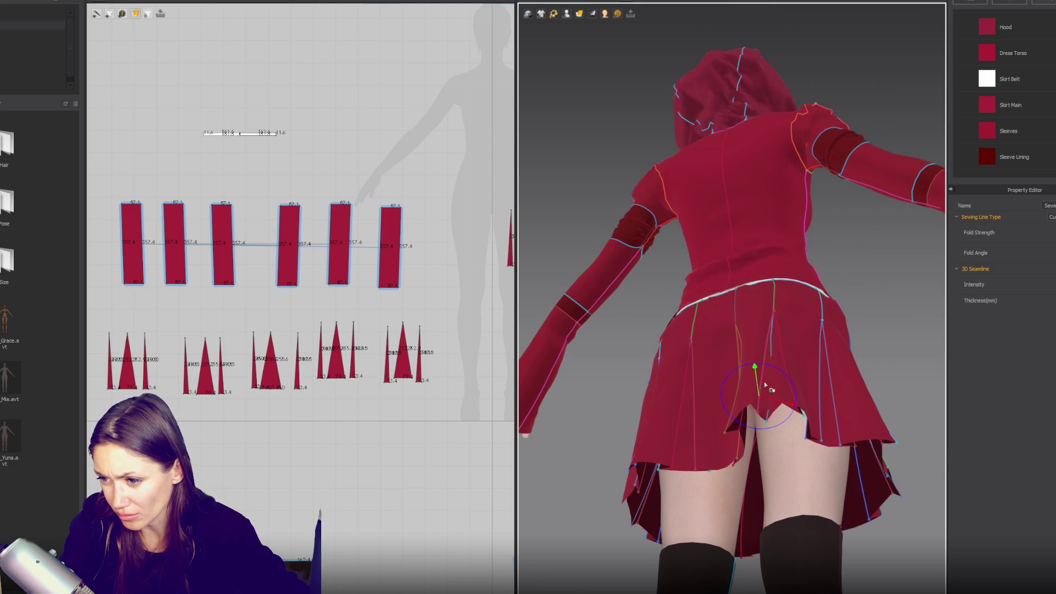
{"action": "left_click_drag", "start_coordinate": [763, 375], "coordinate": [759, 408]}
{"action": "right_click_drag", "start_coordinate": [751, 408], "coordinate": [829, 432]}
{"action": "scroll", "coordinate": [825, 426], "scroll_direction": "up", "scroll_amount": 3}
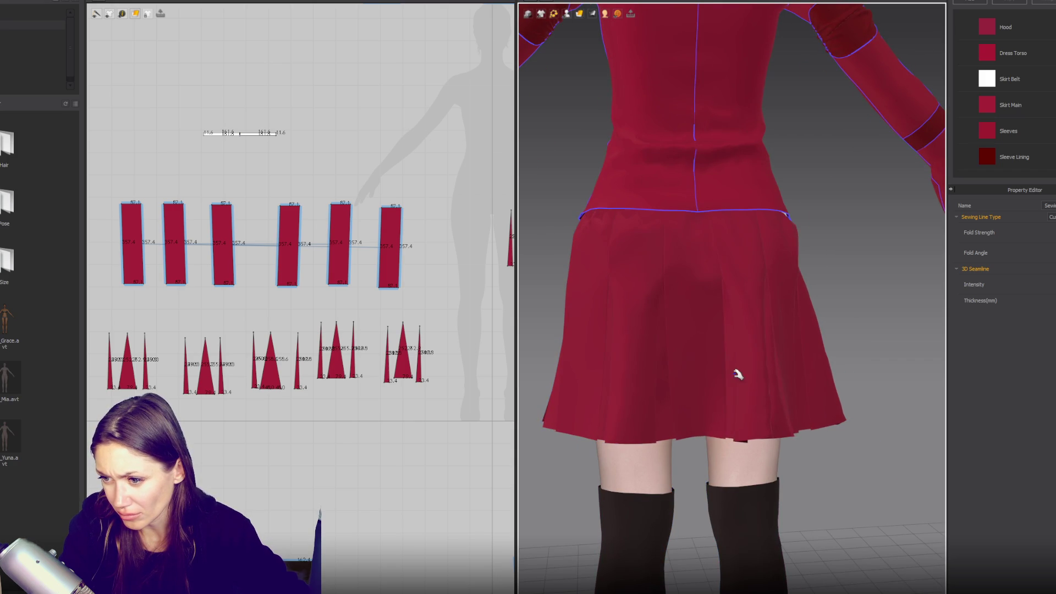
{"action": "right_click_drag", "start_coordinate": [750, 371], "coordinate": [772, 359]}
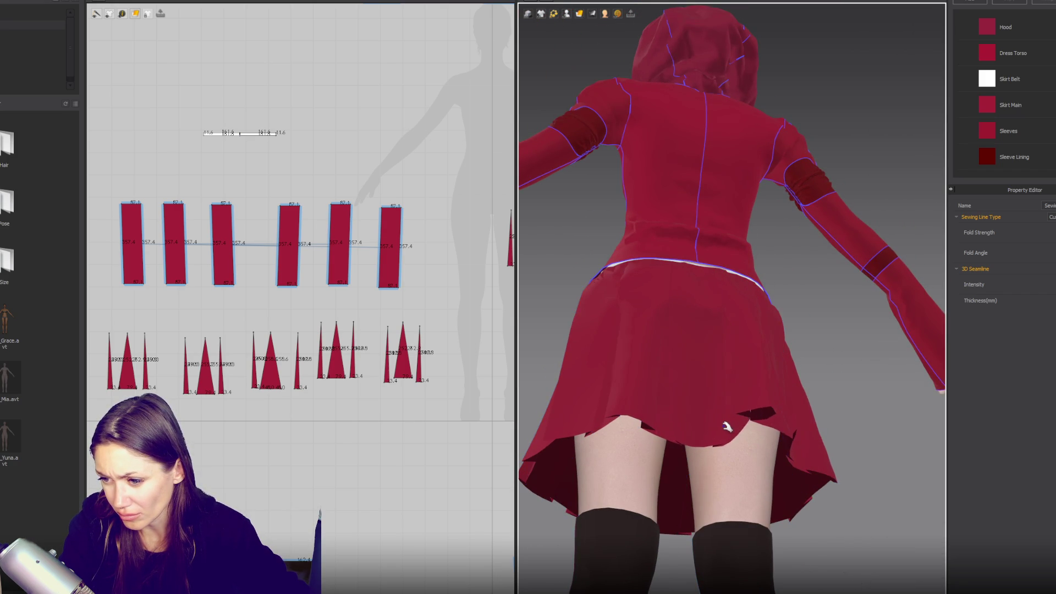
{"action": "mouse_move", "coordinate": [742, 437]}
{"action": "right_mouse_down"}
{"action": "mouse_move", "coordinate": [749, 366]}
{"action": "mouse_move", "coordinate": [809, 349]}
{"action": "mouse_move", "coordinate": [741, 405]}
{"action": "right_mouse_up"}
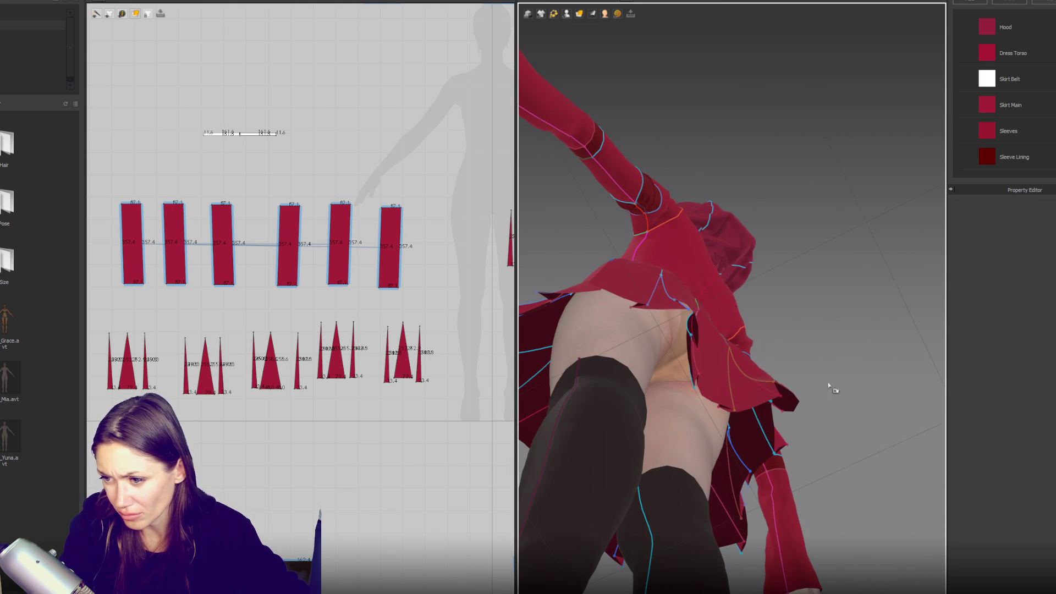
{"action": "left_click", "coordinate": [830, 382]}
{"action": "key", "text": "2"}
{"action": "left_click", "coordinate": [736, 443]}
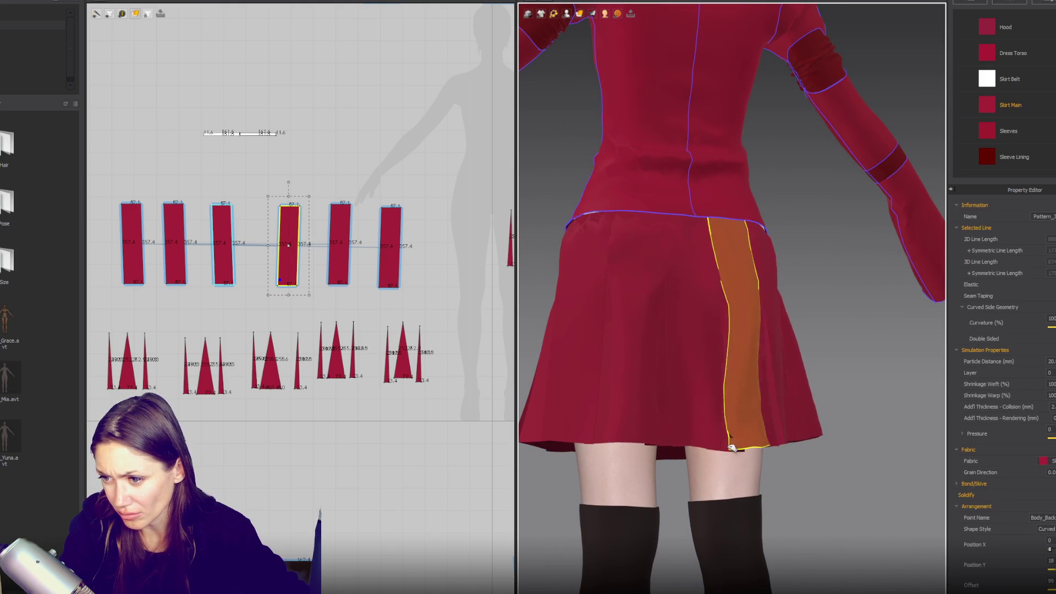
{"action": "left_click", "coordinate": [635, 442]}
{"action": "mouse_move", "coordinate": [632, 444]}
{"action": "right_mouse_down"}
{"action": "mouse_move", "coordinate": [750, 436]}
{"action": "mouse_move", "coordinate": [814, 401]}
{"action": "mouse_move", "coordinate": [863, 406]}
{"action": "right_mouse_up"}
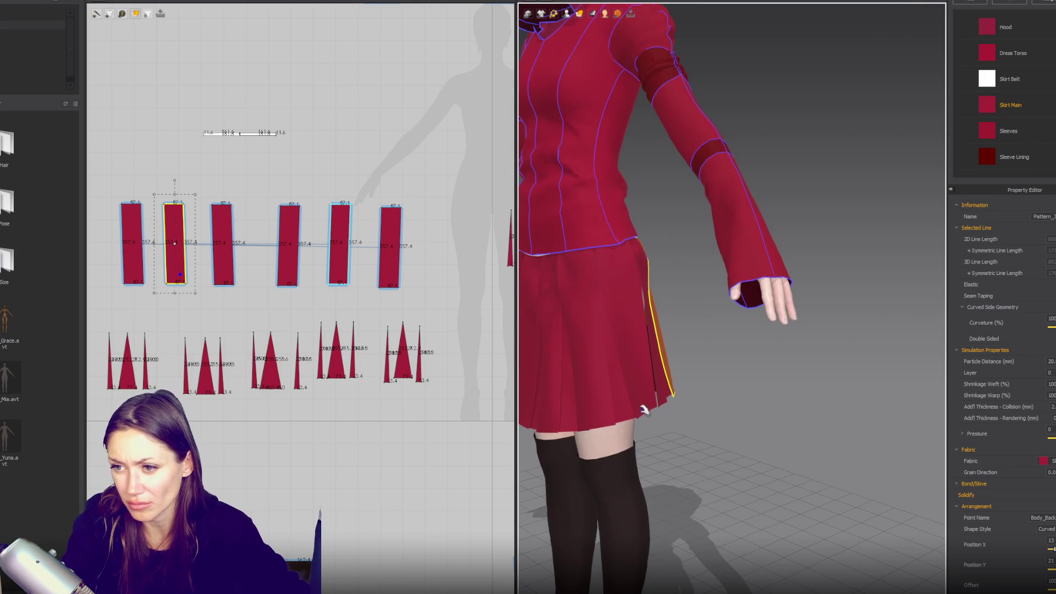
{"action": "scroll", "coordinate": [731, 423], "scroll_direction": "down", "scroll_amount": 3}
{"action": "mouse_move", "coordinate": [670, 414]}
{"action": "right_mouse_down"}
{"action": "mouse_move", "coordinate": [732, 423]}
{"action": "mouse_move", "coordinate": [803, 406]}
{"action": "right_mouse_up"}
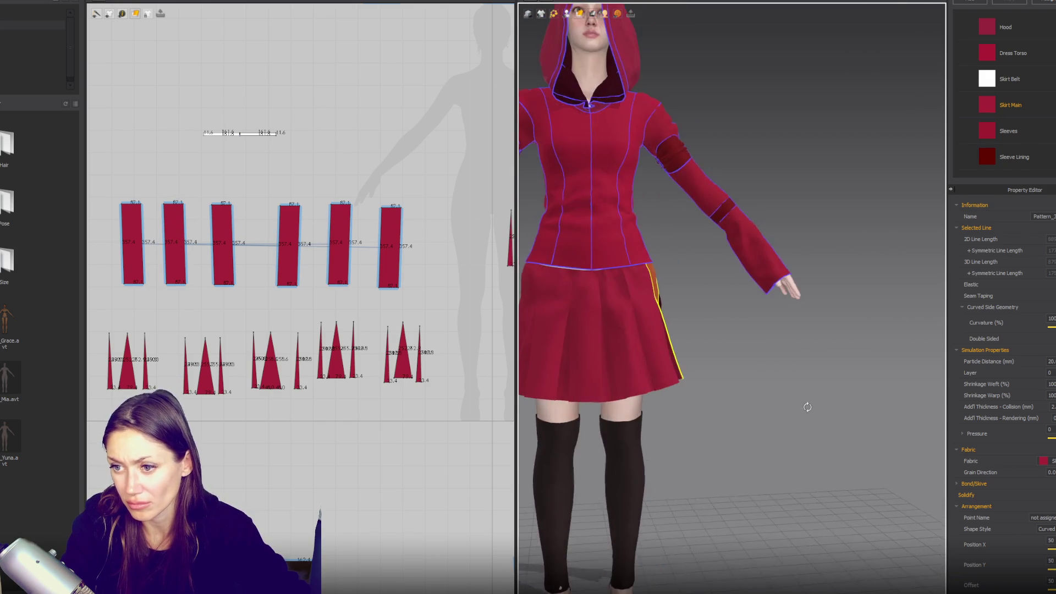
{"action": "scroll", "coordinate": [819, 422], "scroll_direction": "up", "scroll_amount": 2}
{"action": "left_click", "coordinate": [813, 420]}
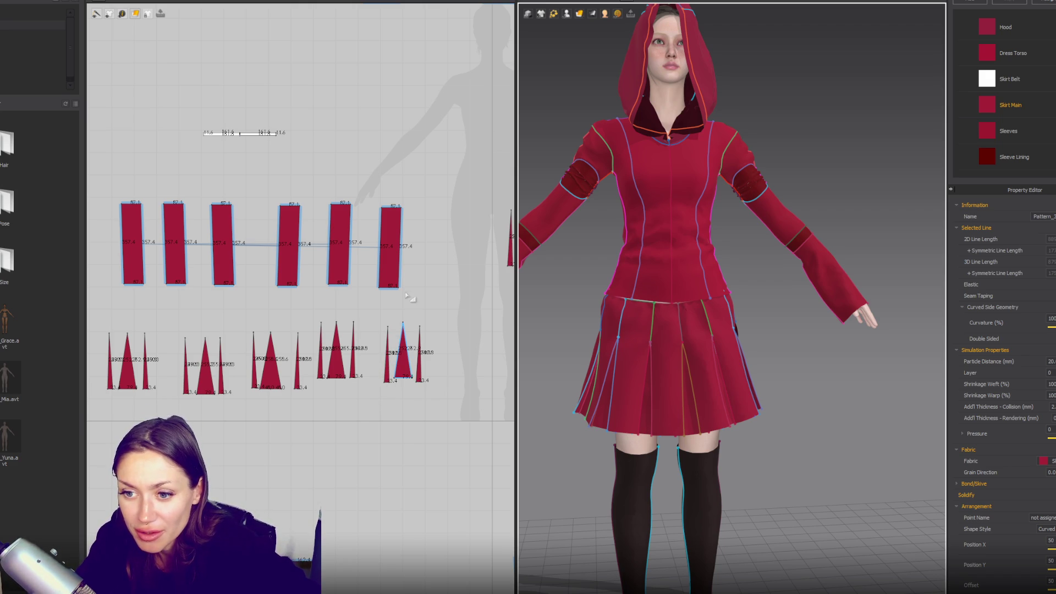
{"action": "scroll", "coordinate": [435, 329], "scroll_direction": "down", "scroll_amount": 3}
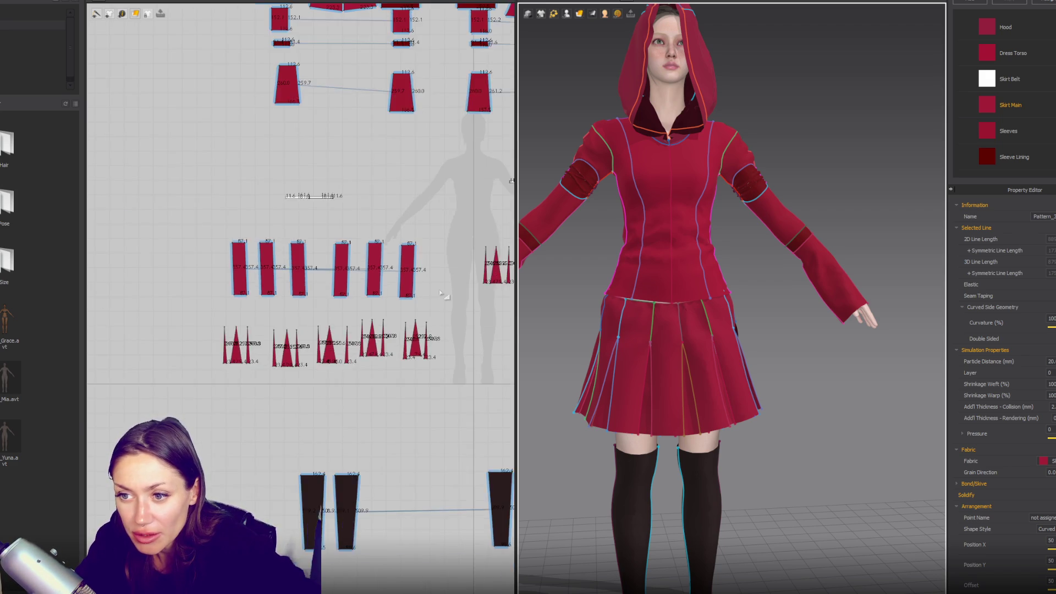
- Copy the right triangular pleat insert with Ctrl+C/Ctrl+V and place it left of the skirt panels
{"action": "left_click", "coordinate": [443, 292]}
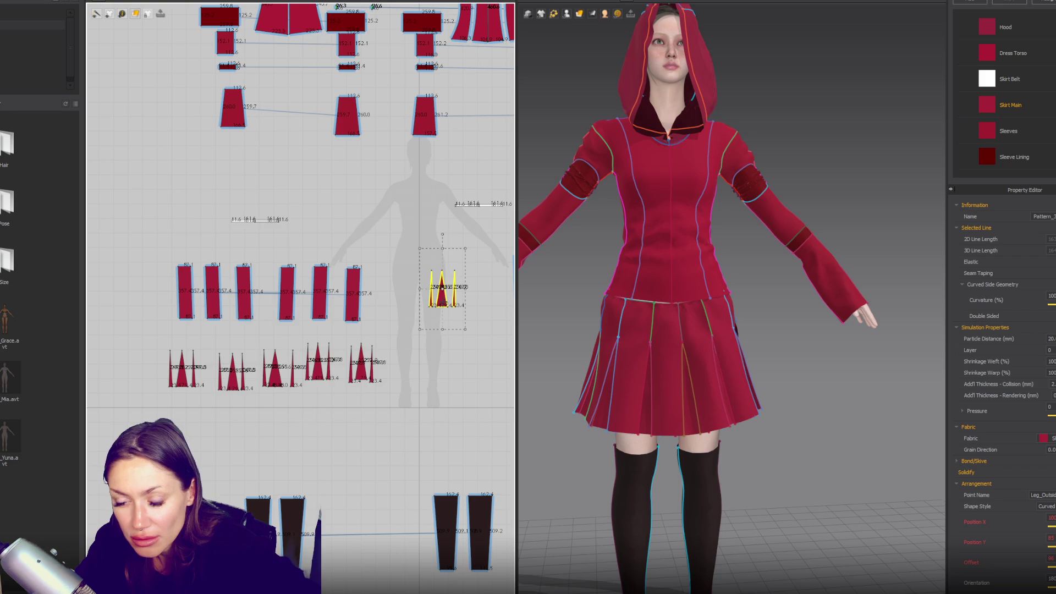
{"action": "key", "text": "ctrl+c"}
{"action": "key", "text": "ctrl+v"}
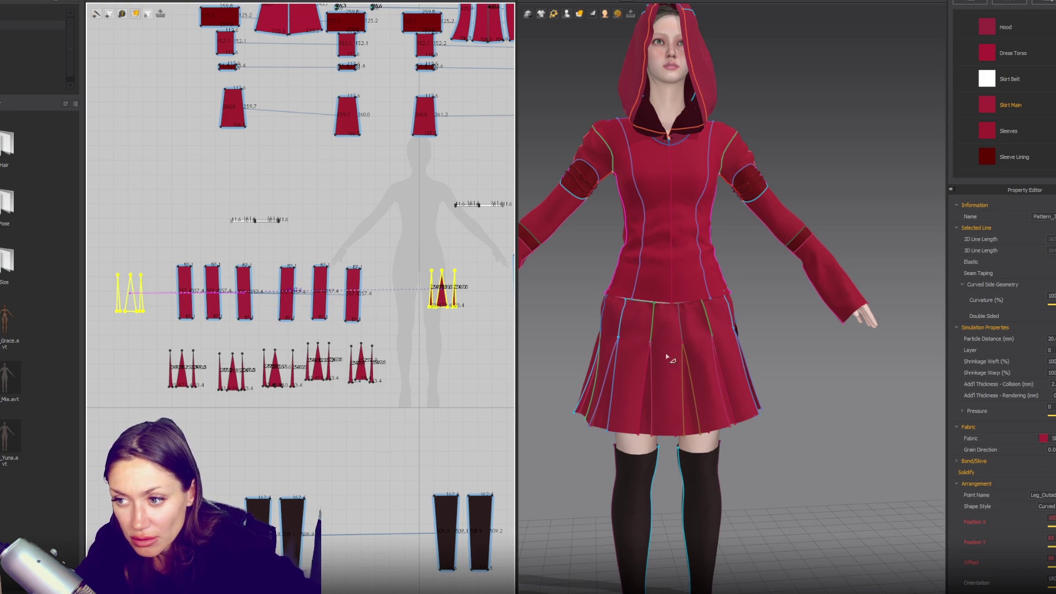
{"action": "left_click", "coordinate": [782, 368]}
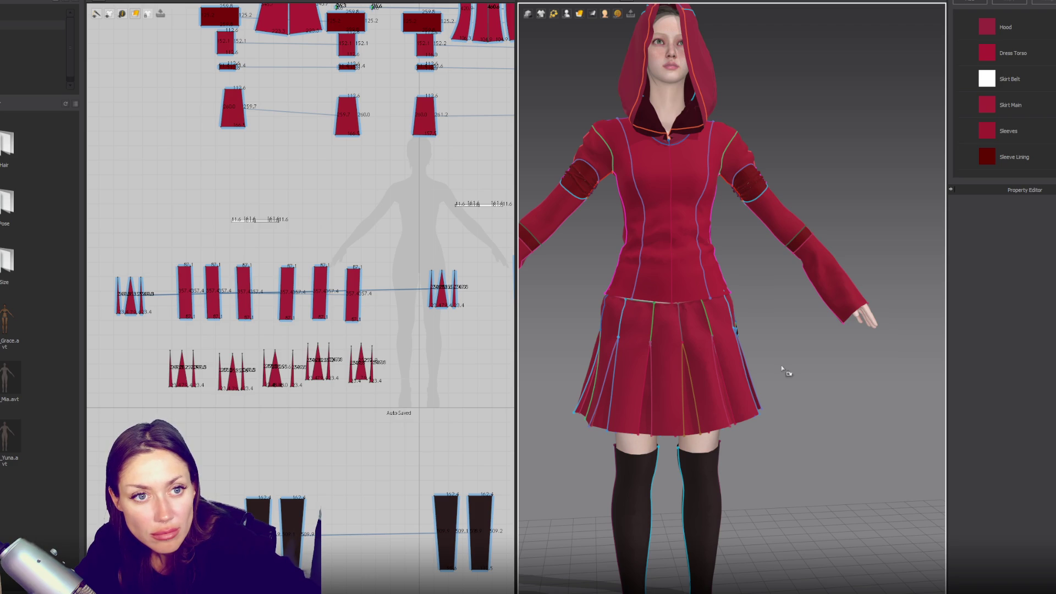
{"action": "left_click", "coordinate": [444, 304]}
{"action": "right_click_drag", "start_coordinate": [703, 377], "coordinate": [540, 371]}
{"action": "left_click", "coordinate": [122, 297]}
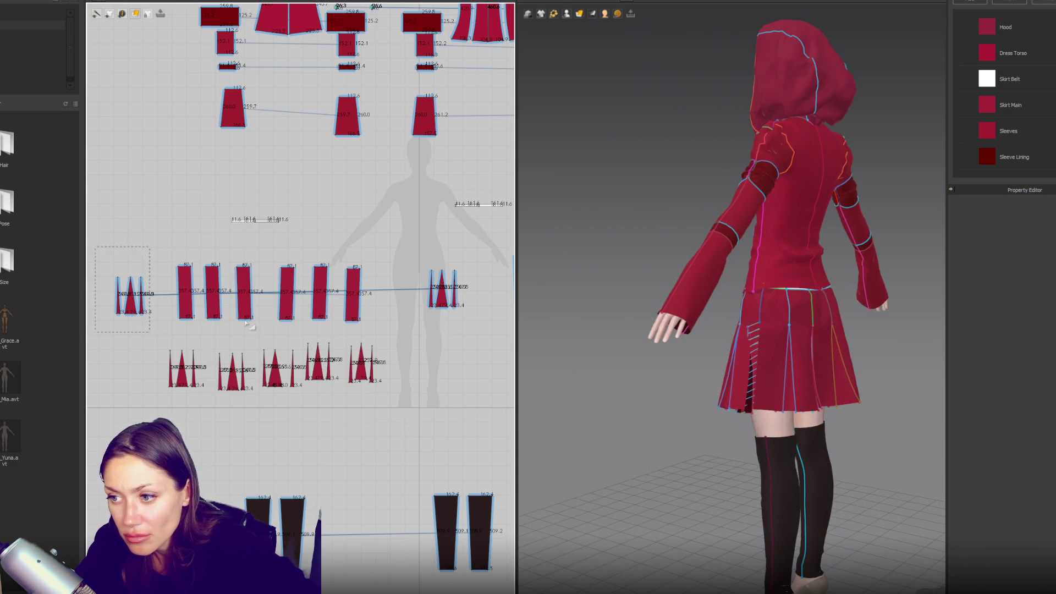
- Show the avatar's Arrangement Points and view the skirt's side around the new triangle
{"action": "left_click", "coordinate": [567, 13]}
{"action": "left_click", "coordinate": [584, 40]}
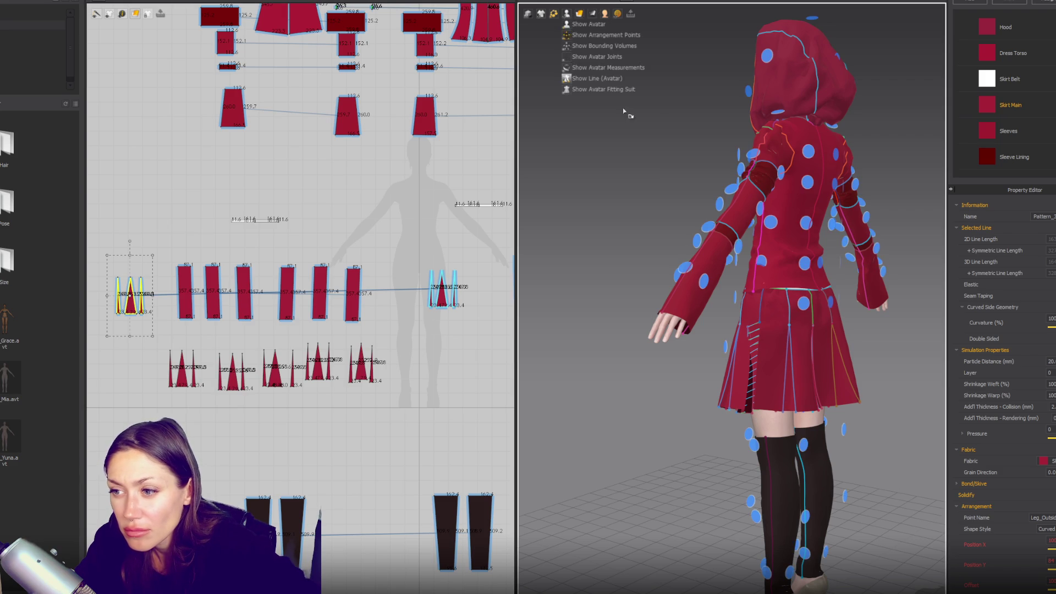
{"action": "mouse_move", "coordinate": [773, 371]}
{"action": "right_mouse_down"}
{"action": "mouse_move", "coordinate": [845, 352]}
{"action": "mouse_move", "coordinate": [807, 91]}
{"action": "mouse_move", "coordinate": [818, 110]}
{"action": "mouse_move", "coordinate": [769, 296]}
{"action": "right_mouse_up"}
{"action": "left_click", "coordinate": [754, 287]}
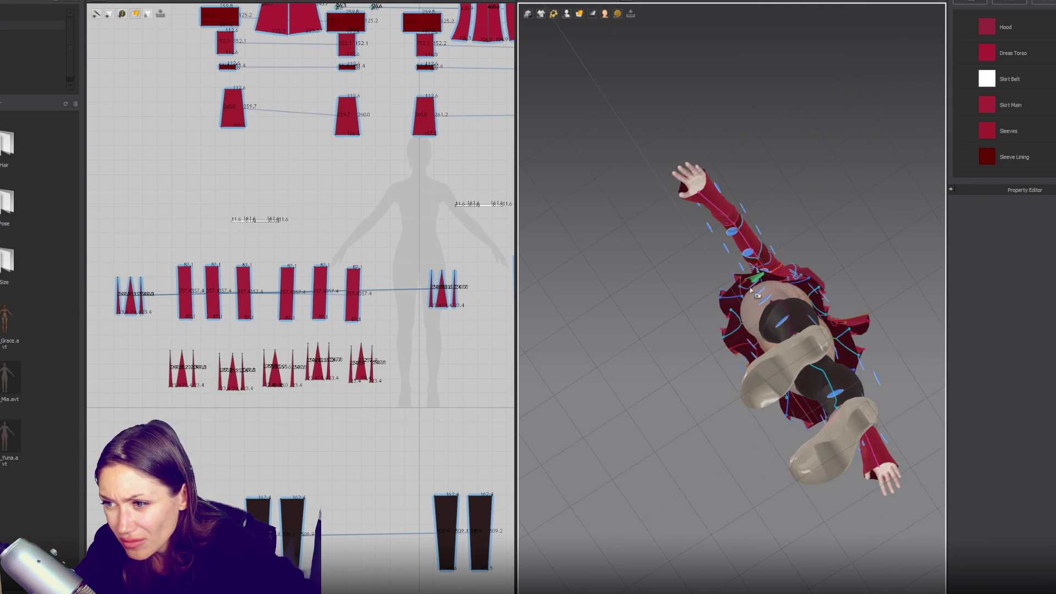
{"action": "scroll", "coordinate": [757, 289], "scroll_direction": "up", "scroll_amount": 6}
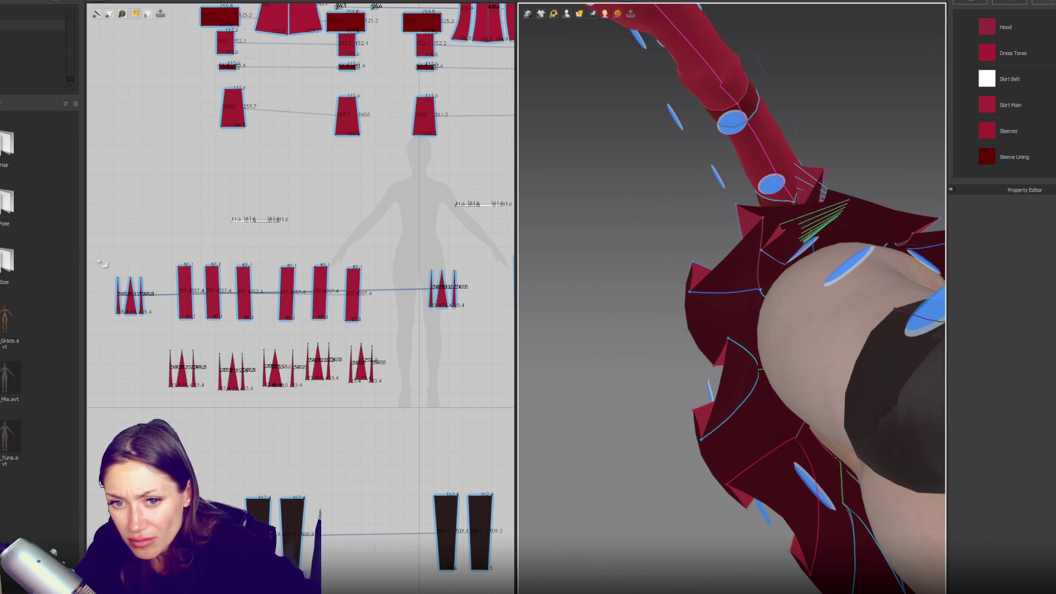
{"action": "left_click", "coordinate": [831, 264]}
{"action": "left_click", "coordinate": [806, 233]}
{"action": "mouse_move", "coordinate": [806, 234]}
{"action": "right_mouse_down"}
{"action": "mouse_move", "coordinate": [885, 289]}
{"action": "mouse_move", "coordinate": [850, 251]}
{"action": "mouse_move", "coordinate": [689, 314]}
{"action": "right_mouse_up"}
{"action": "left_click", "coordinate": [850, 251]}
{"action": "left_click", "coordinate": [840, 246]}
{"action": "scroll", "coordinate": [319, 325], "scroll_direction": "down", "scroll_amount": 2}
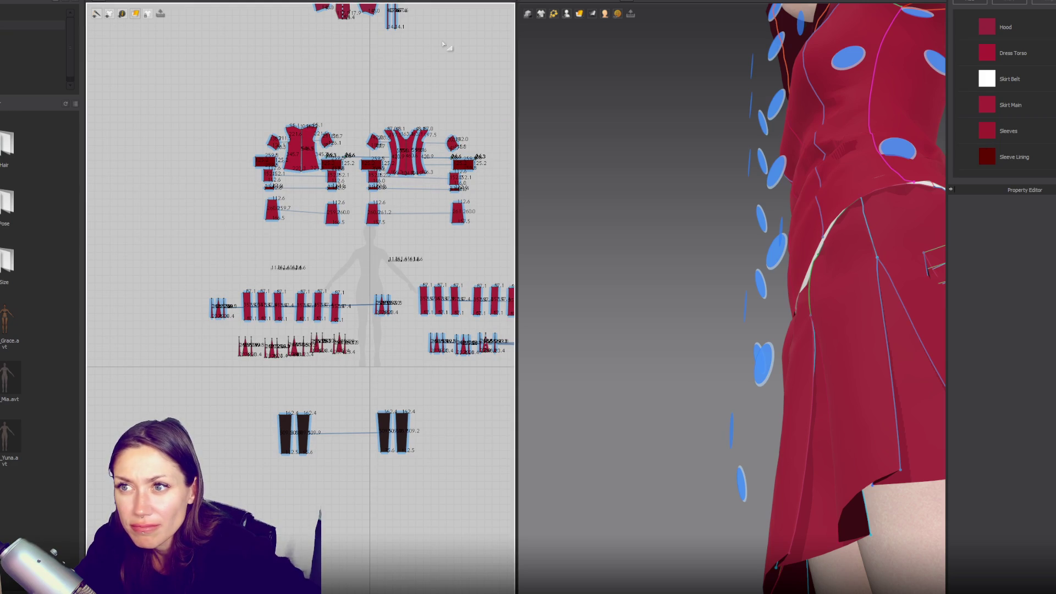
- Drop the new triangle piece onto the leg arrangement point, then select all skirt pieces
{"action": "key", "text": "space"}
{"action": "left_click", "coordinate": [226, 310]}
{"action": "mouse_move", "coordinate": [643, 350]}
{"action": "right_mouse_down"}
{"action": "mouse_move", "coordinate": [625, 321]}
{"action": "mouse_move", "coordinate": [676, 402]}
{"action": "right_mouse_up"}
{"action": "left_click_drag", "start_coordinate": [676, 402], "coordinate": [688, 506]}
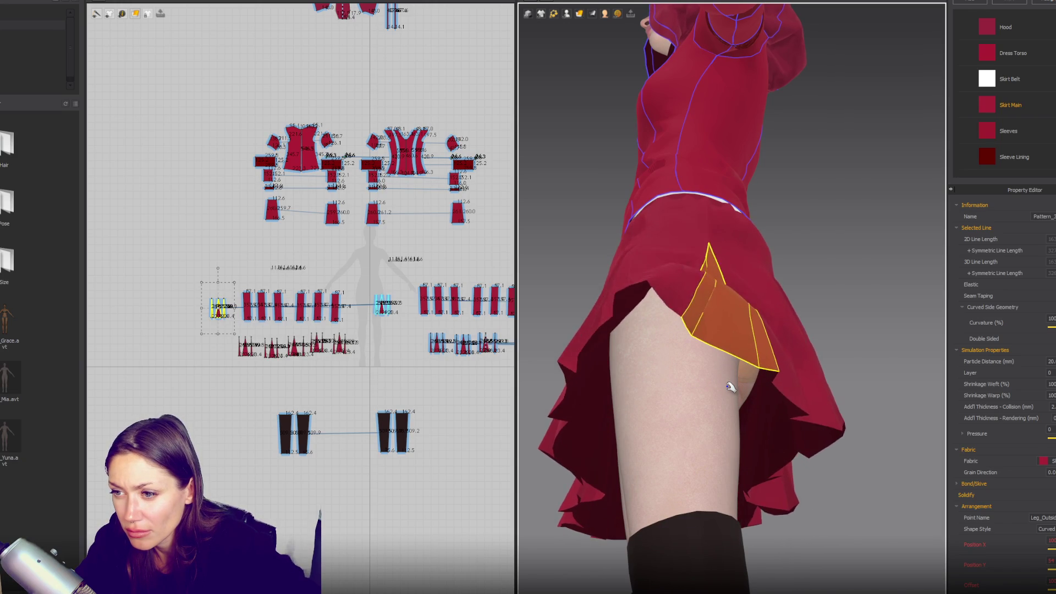
{"action": "scroll", "coordinate": [478, 381], "scroll_direction": "down", "scroll_amount": 2}
{"action": "mouse_move", "coordinate": [158, 308]}
{"action": "left_mouse_down"}
{"action": "mouse_move", "coordinate": [468, 358]}
{"action": "mouse_move", "coordinate": [508, 401]}
{"action": "left_mouse_up"}
{"action": "right_click", "coordinate": [407, 333]}
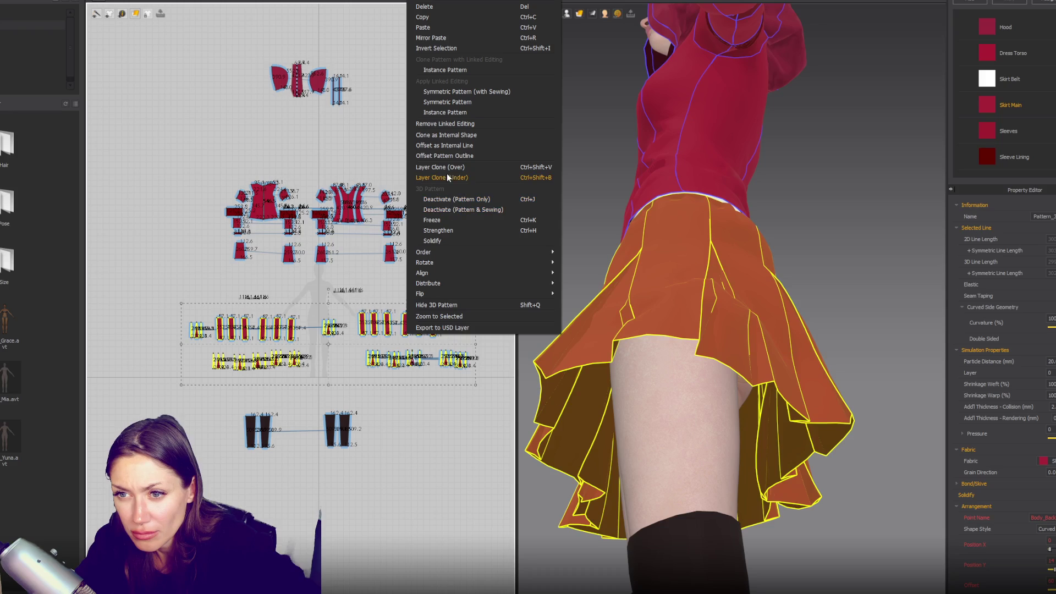
- Unlink the skirt pieces, show the 3D seam lines and delete the centre skirt seam
{"action": "left_click", "coordinate": [439, 125]}
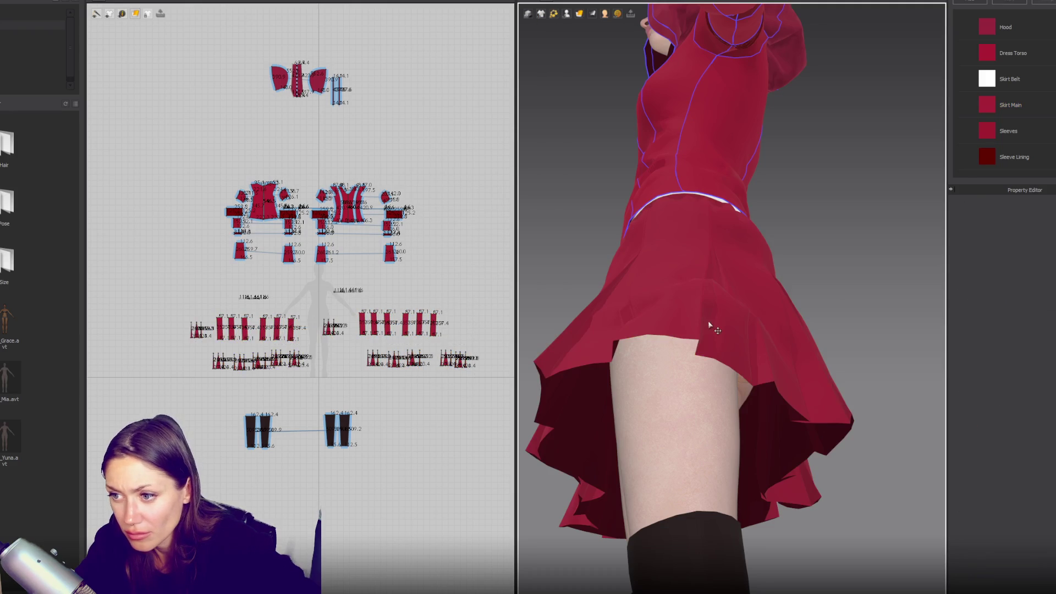
{"action": "left_click", "coordinate": [632, 14]}
{"action": "left_click", "coordinate": [710, 276]}
{"action": "key", "text": "Delete"}
{"action": "left_click", "coordinate": [754, 370]}
{"action": "left_click", "coordinate": [767, 380]}
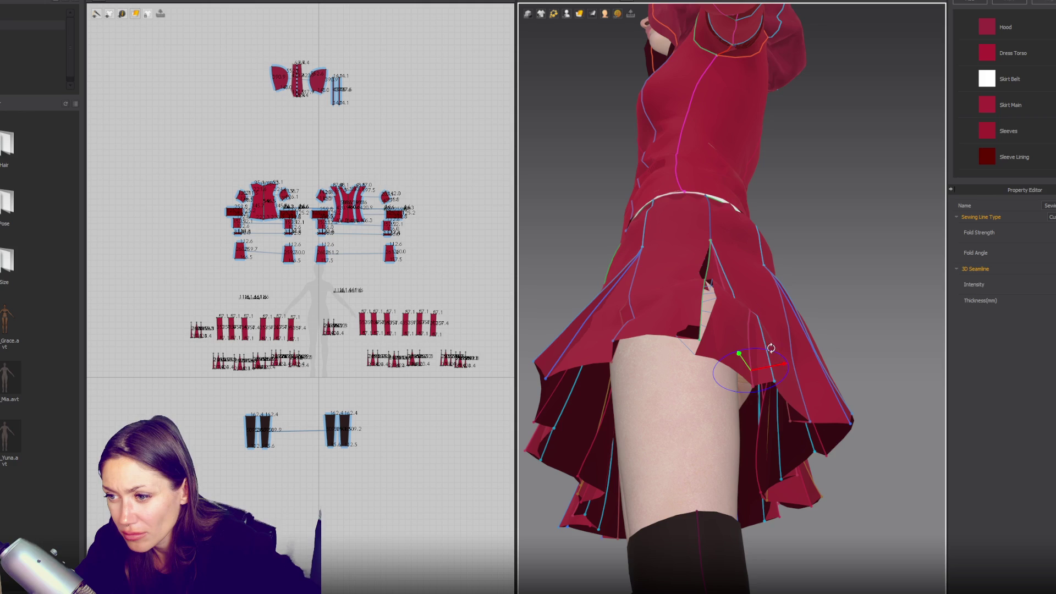
{"action": "right_click_drag", "start_coordinate": [766, 339], "coordinate": [728, 364]}
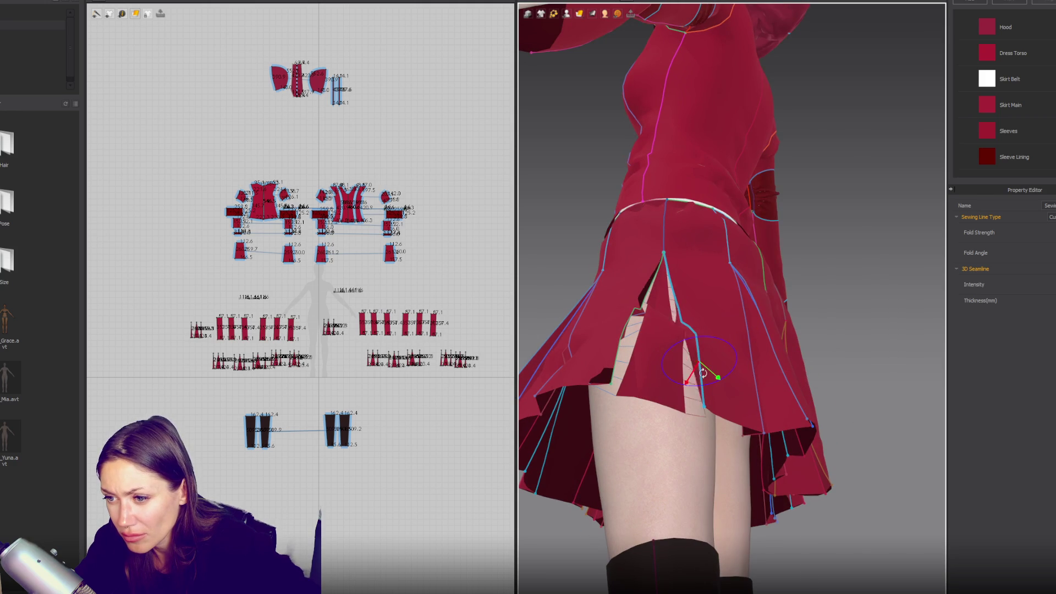
{"action": "key", "text": "ctrl+z"}
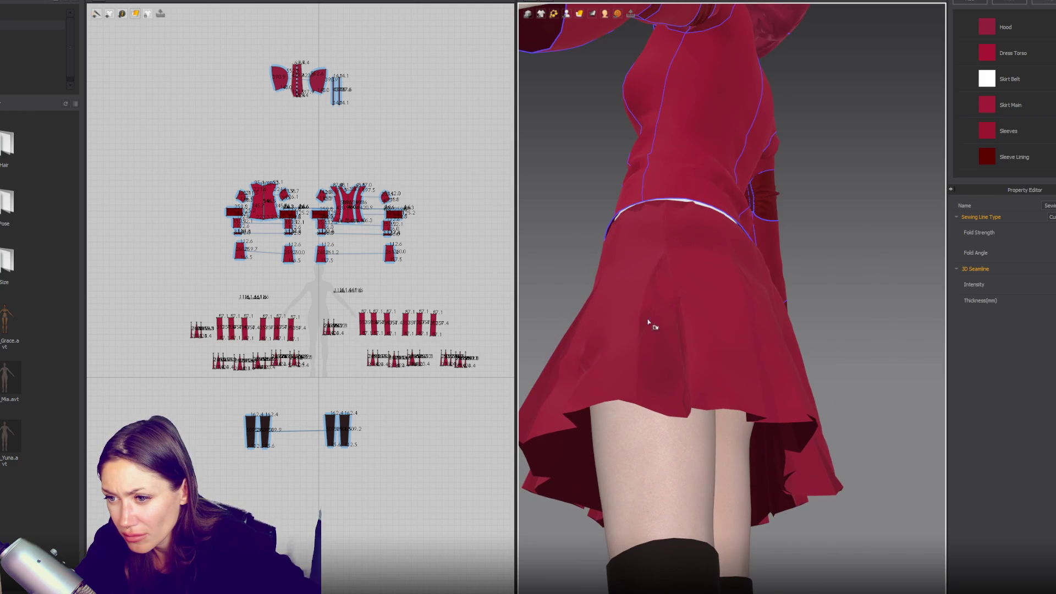
- Pick among the skirt's pleat seams and redisplay its seams and pattern points
{"action": "left_click", "coordinate": [665, 311]}
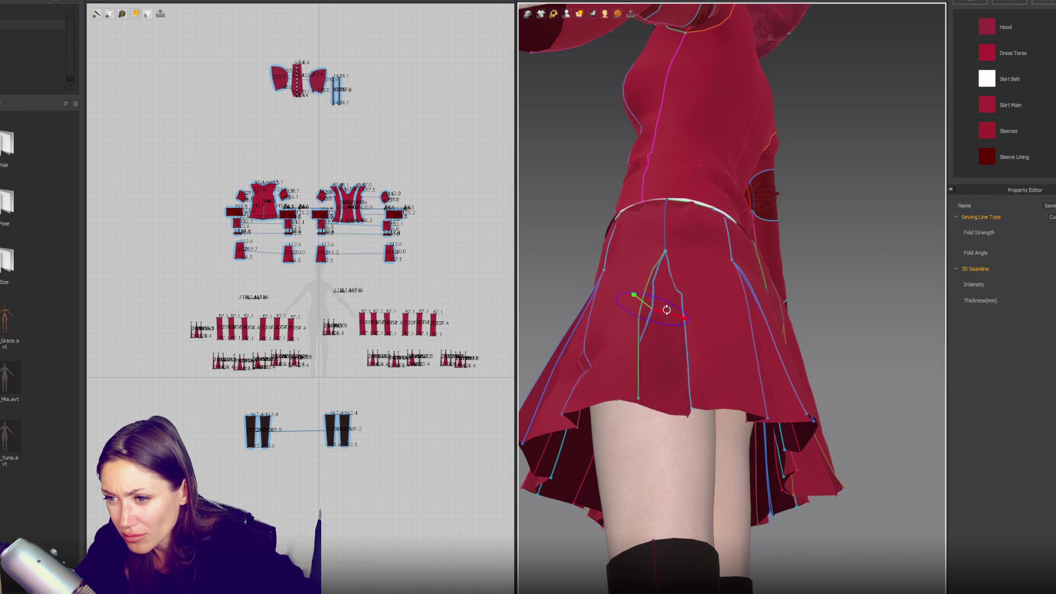
{"action": "left_click", "coordinate": [676, 325]}
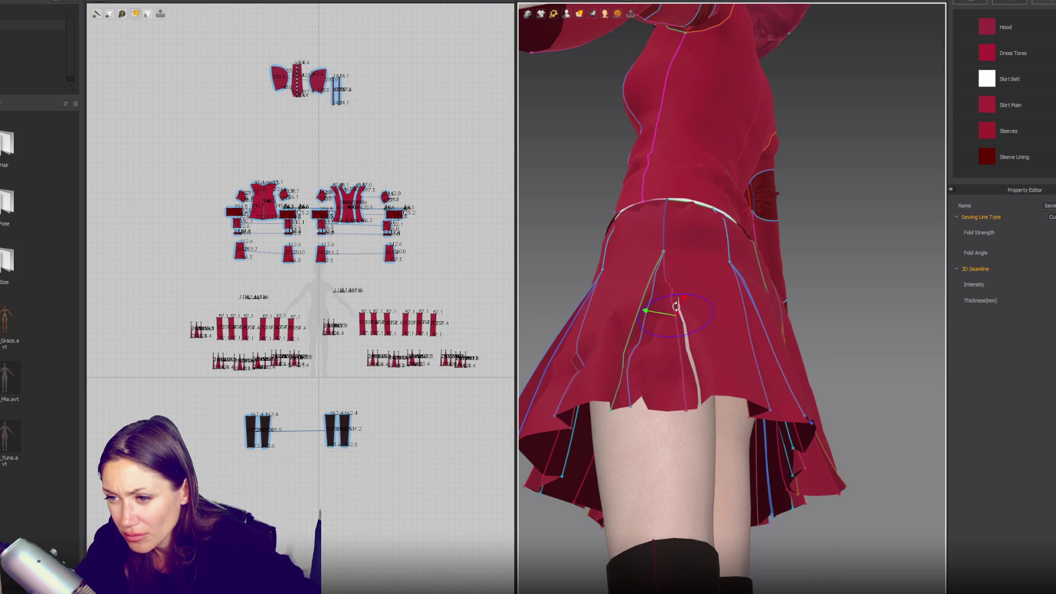
{"action": "left_click", "coordinate": [661, 314]}
{"action": "left_click", "coordinate": [667, 308]}
{"action": "left_click", "coordinate": [650, 327]}
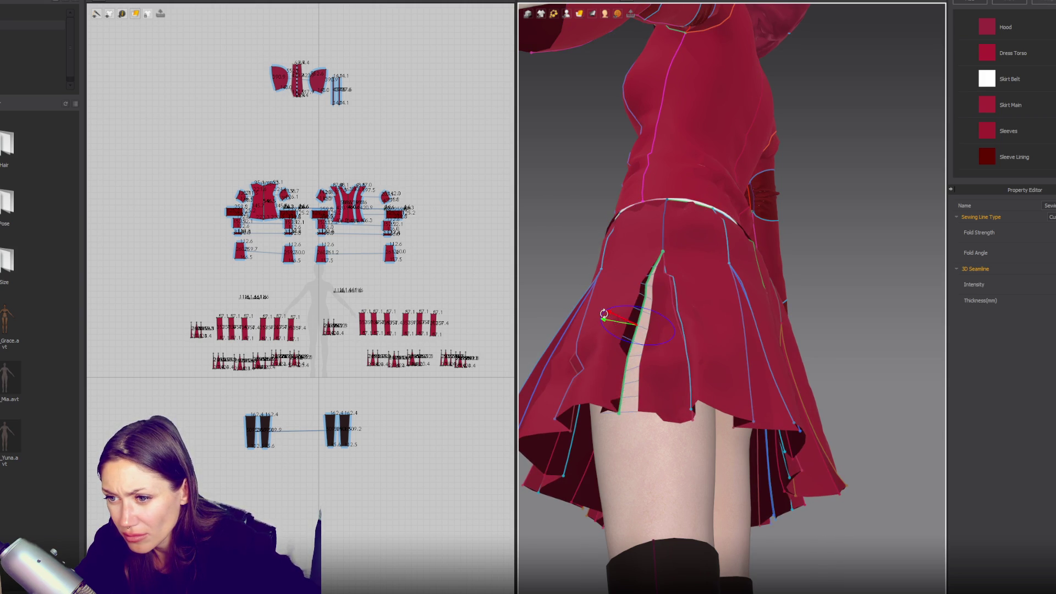
{"action": "left_click", "coordinate": [673, 329]}
{"action": "key", "text": "z"}
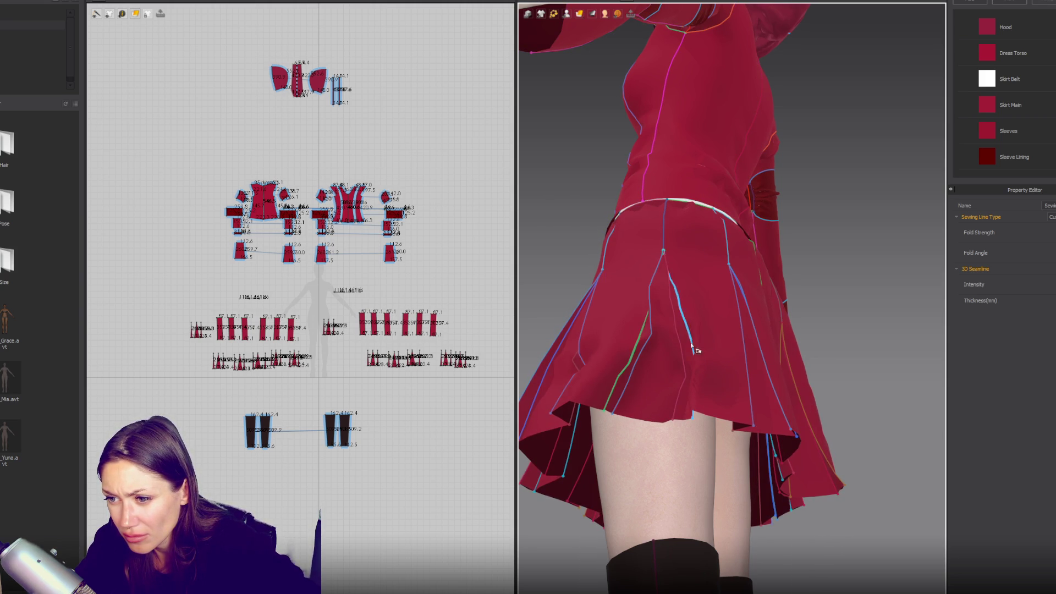
- Swing two pleat seams outward with the gizmo to fold the pleats, then simulate briefly
{"action": "left_click", "coordinate": [693, 355]}
{"action": "left_click_drag", "start_coordinate": [678, 360], "coordinate": [710, 364]}
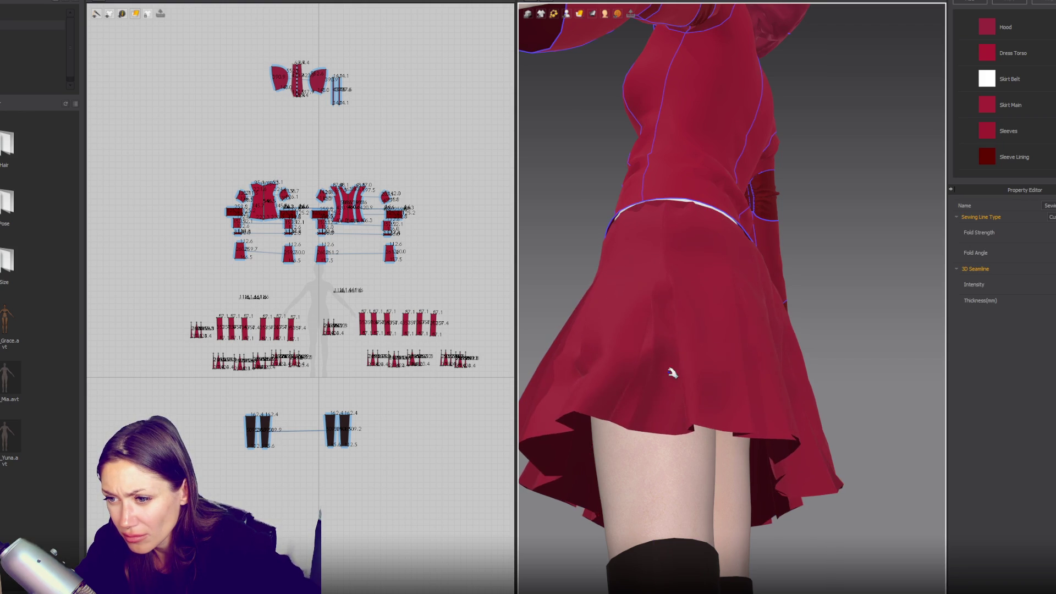
{"action": "left_click", "coordinate": [651, 366]}
{"action": "left_click_drag", "start_coordinate": [651, 366], "coordinate": [673, 371]}
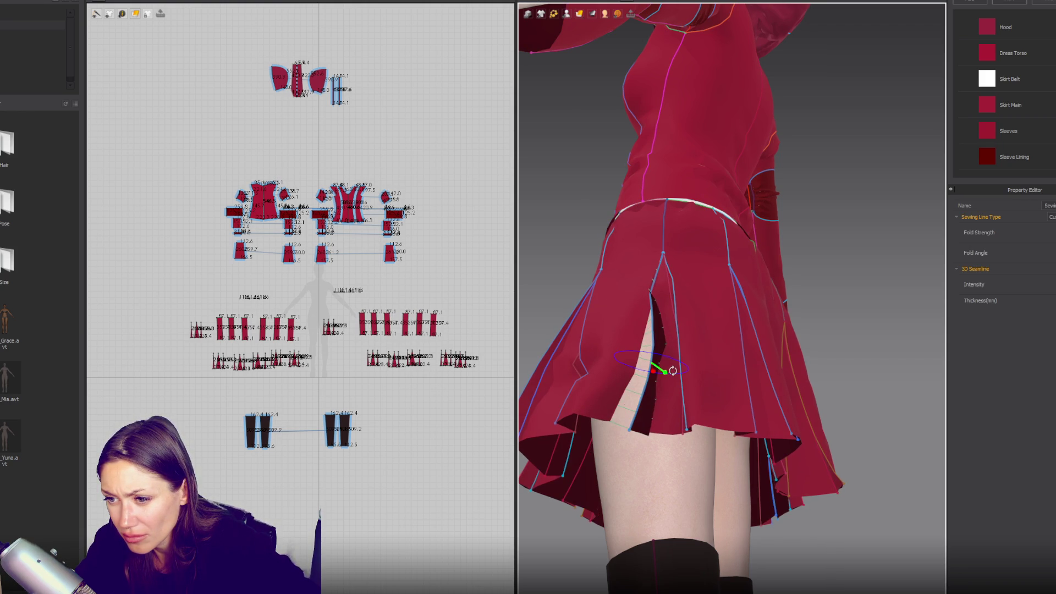
{"action": "key", "text": "space"}
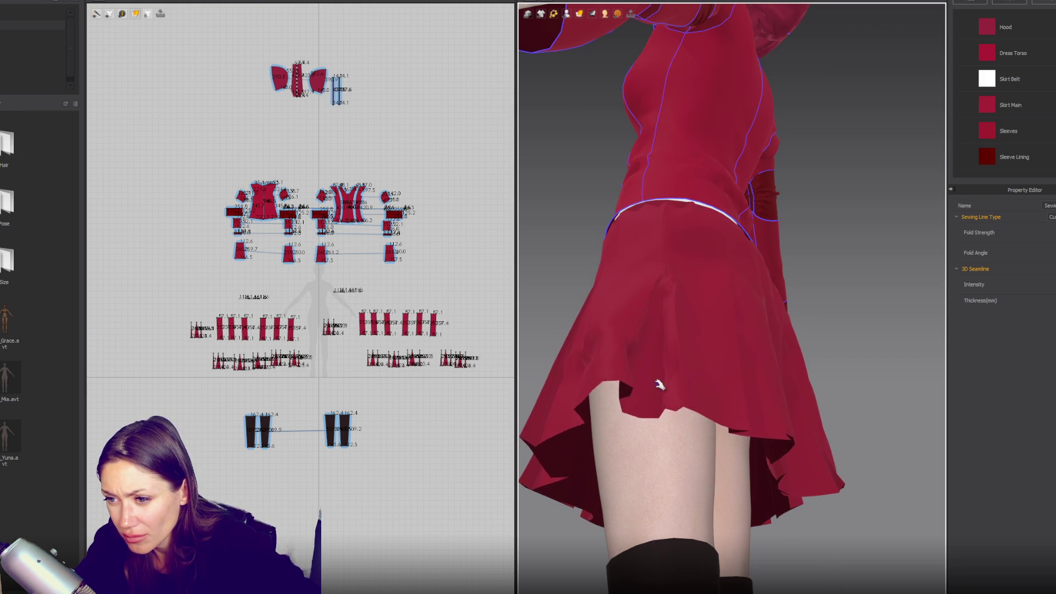
{"action": "key", "text": "space"}
- Fold a third pleat seam open and re-simulate, checking the drape from below and the front
{"action": "left_click", "coordinate": [641, 358]}
{"action": "left_click_drag", "start_coordinate": [639, 375], "coordinate": [614, 370]}
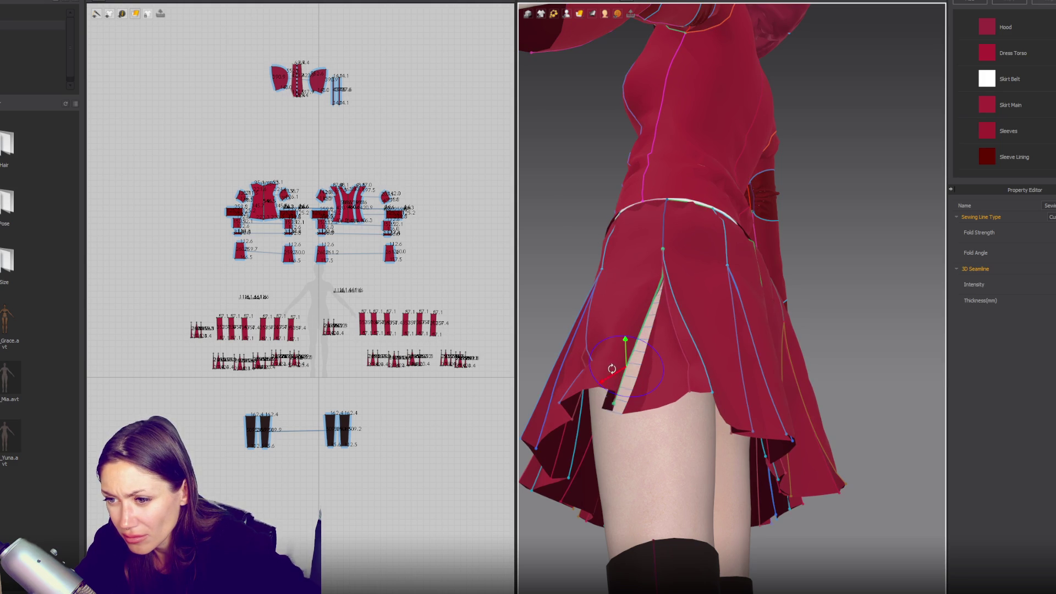
{"action": "key", "text": "space"}
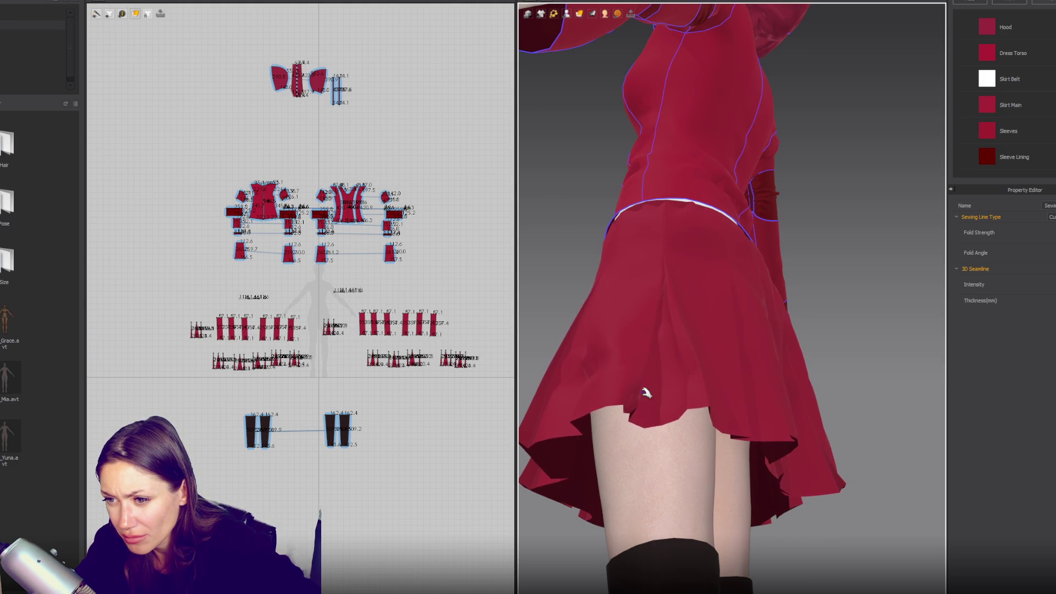
{"action": "key", "text": "space"}
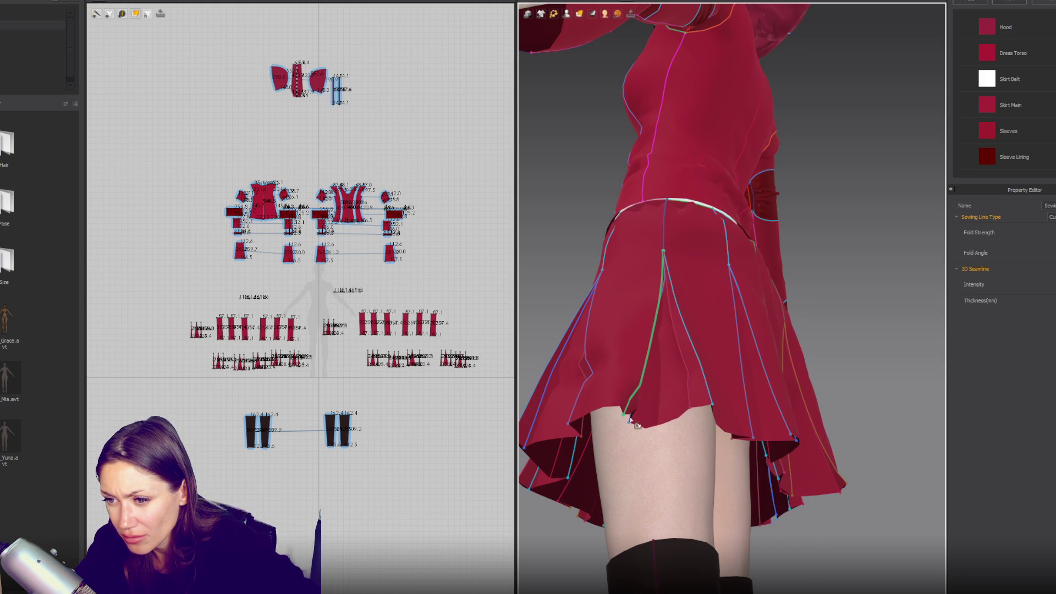
{"action": "right_click_drag", "start_coordinate": [647, 389], "coordinate": [662, 335]}
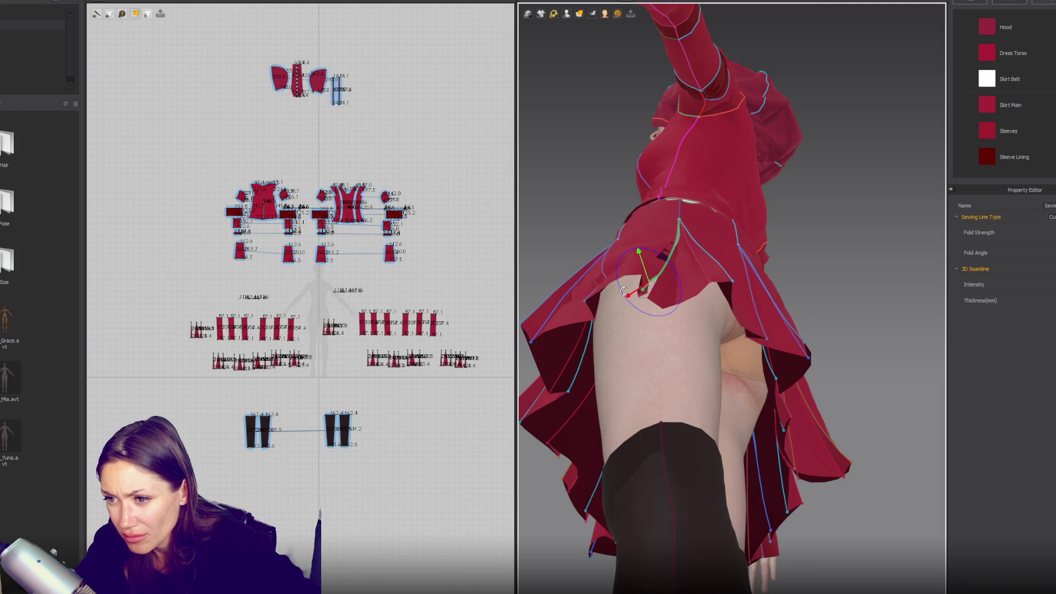
{"action": "key", "text": "space"}
{"action": "key", "text": "space"}
{"action": "key", "text": "space"}
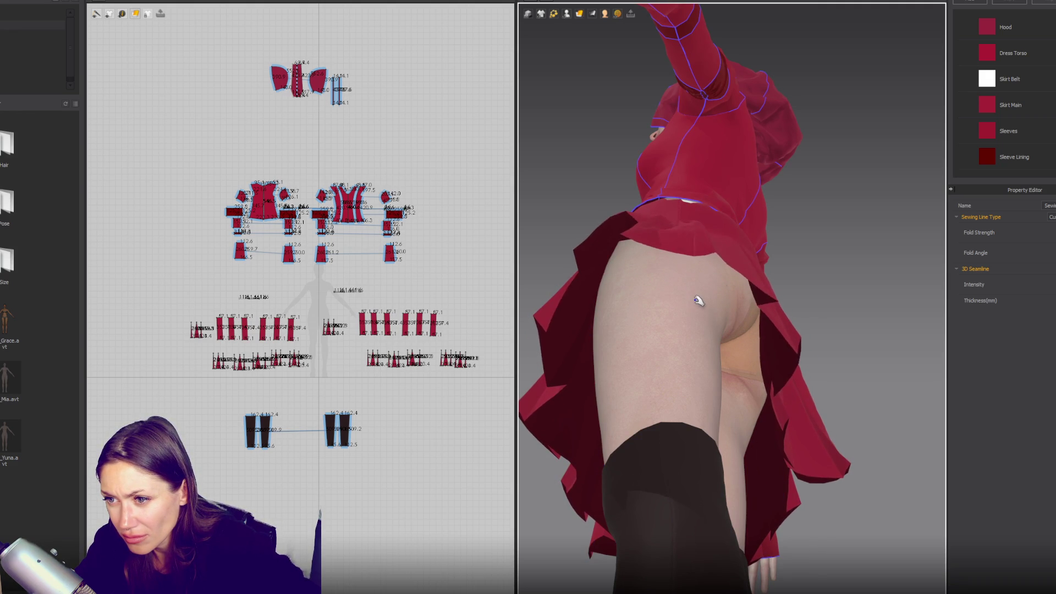
{"action": "key", "text": "space"}
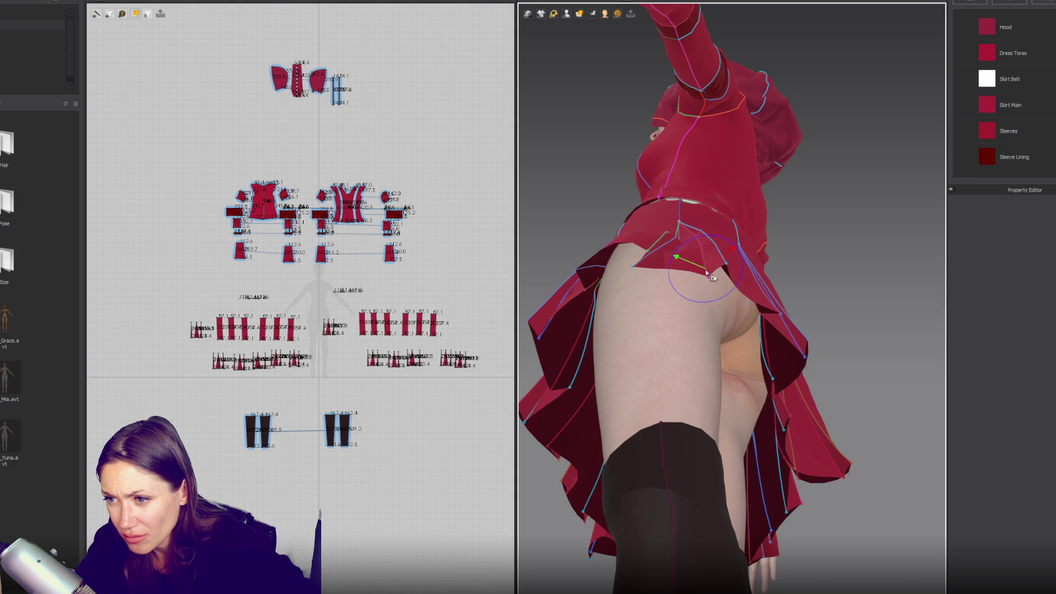
{"action": "key", "text": "space"}
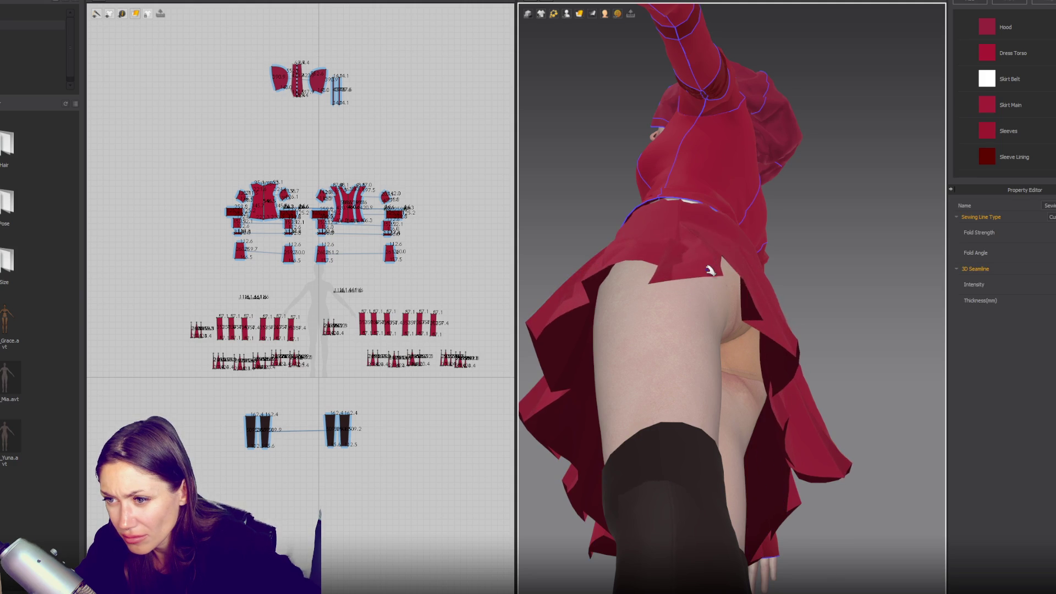
{"action": "key", "text": "space"}
{"action": "right_click_drag", "start_coordinate": [709, 283], "coordinate": [818, 347]}
{"action": "key", "text": "space"}
- Inspect the skirt panels, hem and pleat inserts from the side and back
{"action": "left_click", "coordinate": [597, 444]}
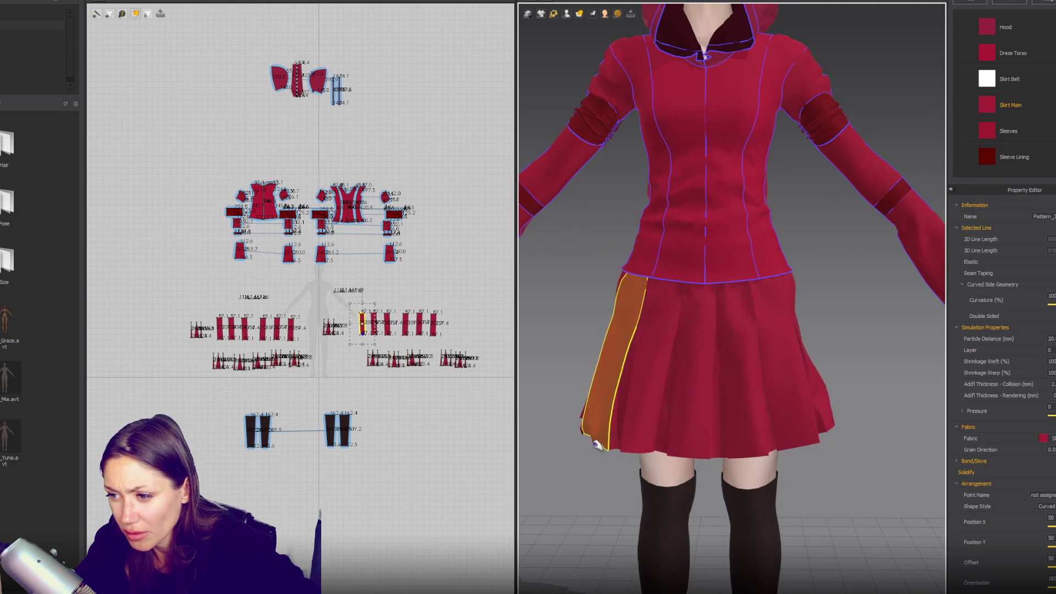
{"action": "left_click", "coordinate": [829, 443]}
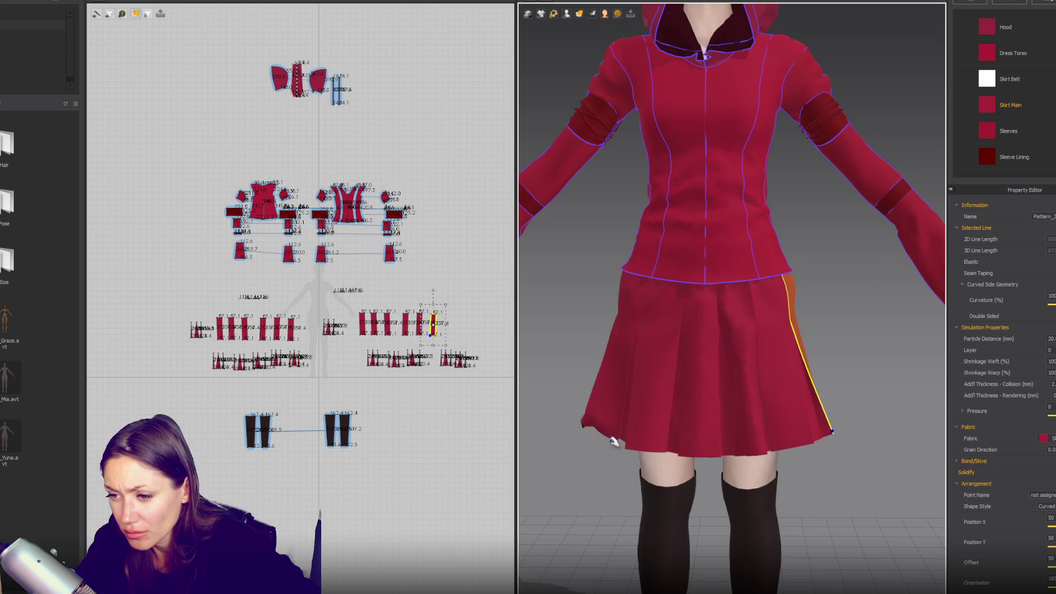
{"action": "right_click_drag", "start_coordinate": [832, 445], "coordinate": [735, 441]}
{"action": "left_click", "coordinate": [885, 517]}
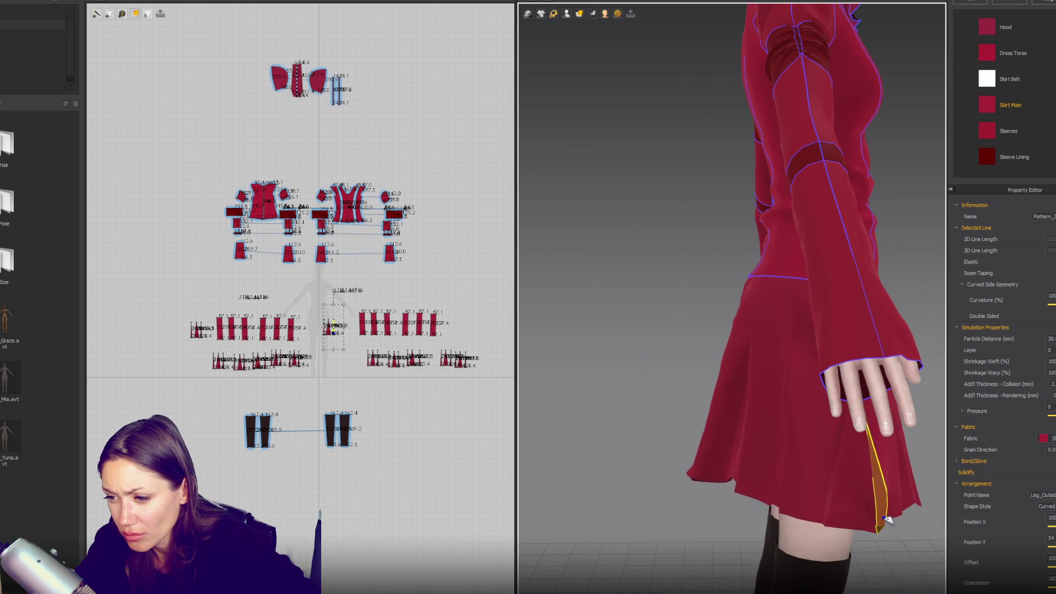
{"action": "left_click", "coordinate": [725, 497]}
{"action": "mouse_move", "coordinate": [726, 498]}
{"action": "right_mouse_down"}
{"action": "mouse_move", "coordinate": [641, 471]}
{"action": "mouse_move", "coordinate": [683, 465]}
{"action": "mouse_move", "coordinate": [744, 413]}
{"action": "right_mouse_up"}
{"action": "left_click", "coordinate": [650, 489]}
{"action": "left_click", "coordinate": [360, 368]}
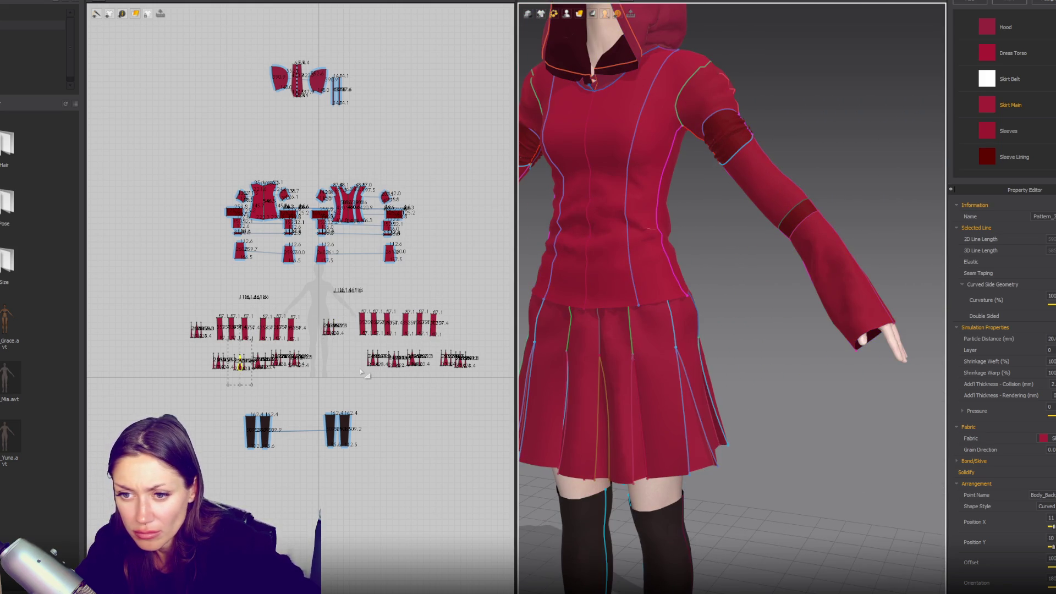
- Shorten both belt pieces to 157.4 in the 2D window
{"action": "scroll", "coordinate": [362, 363], "scroll_direction": "up", "scroll_amount": 3}
{"action": "left_click_drag", "start_coordinate": [377, 235], "coordinate": [278, 263]}
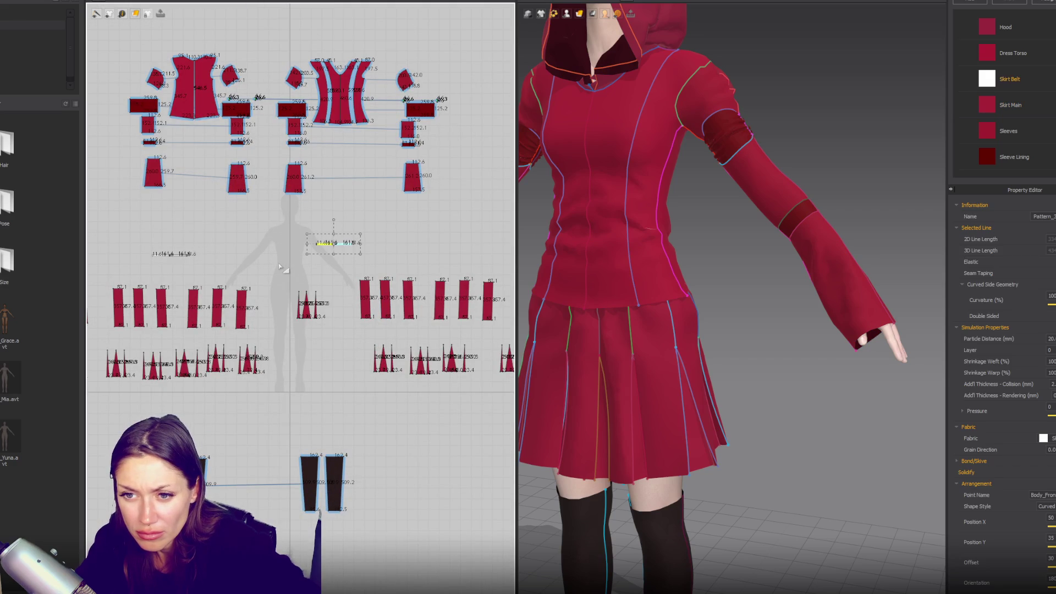
{"action": "left_click_drag", "start_coordinate": [238, 235], "coordinate": [141, 261], "text": "shift"}
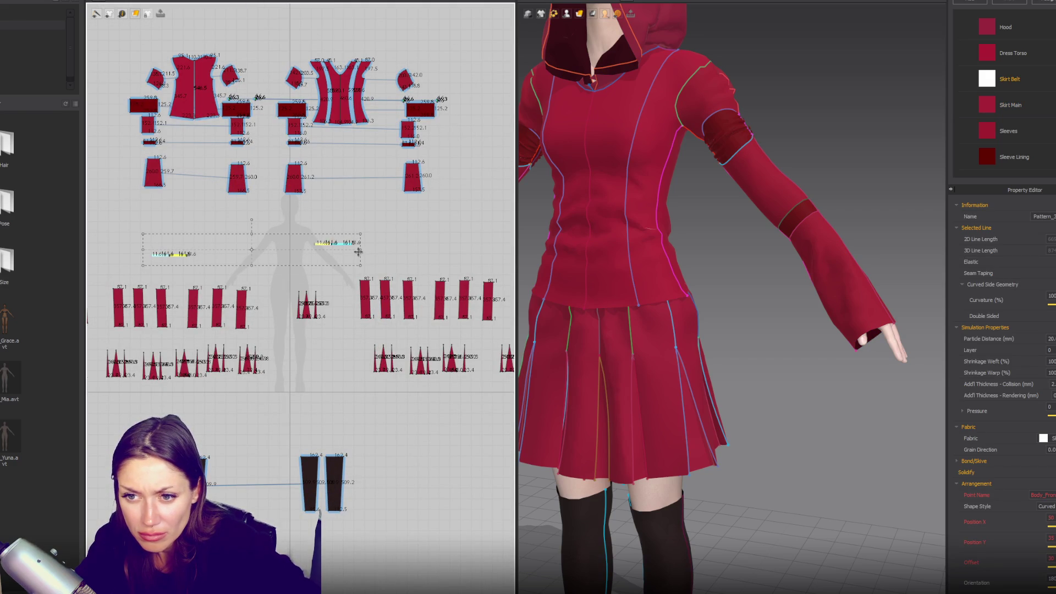
{"action": "left_click_drag", "start_coordinate": [357, 251], "coordinate": [352, 251]}
{"action": "left_click", "coordinate": [499, 267]}
- Adjust the top corner points of the first, second and fourth skirt panels
{"action": "left_click_drag", "start_coordinate": [533, 296], "coordinate": [532, 295]}
{"action": "left_click_drag", "start_coordinate": [263, 311], "coordinate": [263, 311], "text": "shift"}
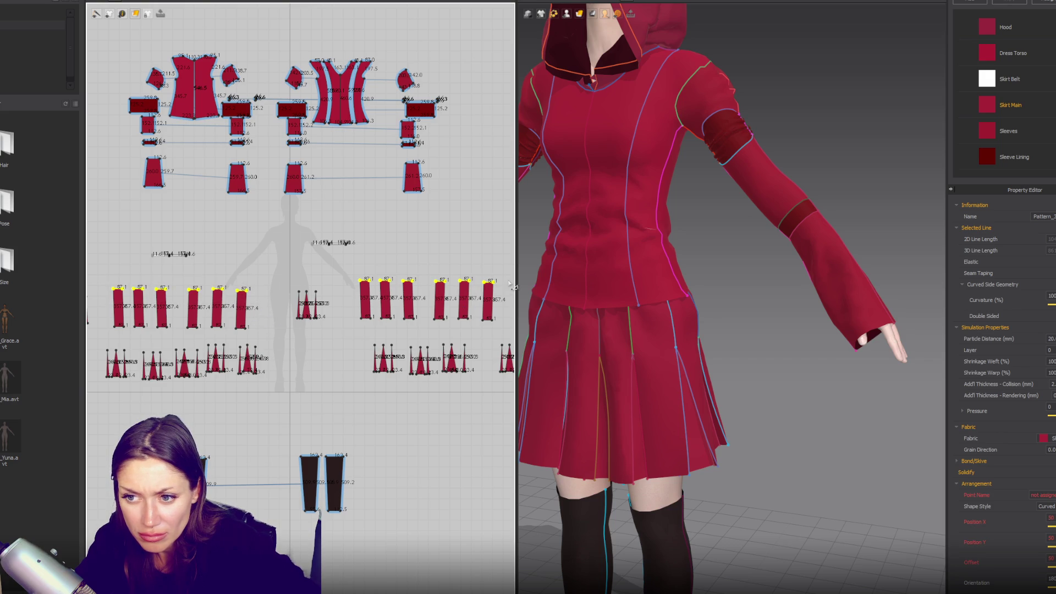
{"action": "scroll", "coordinate": [502, 286], "scroll_direction": "down", "scroll_amount": 2}
{"action": "left_click", "coordinate": [499, 267]}
{"action": "scroll", "coordinate": [503, 287], "scroll_direction": "up", "scroll_amount": 3}
{"action": "left_click", "coordinate": [248, 281]}
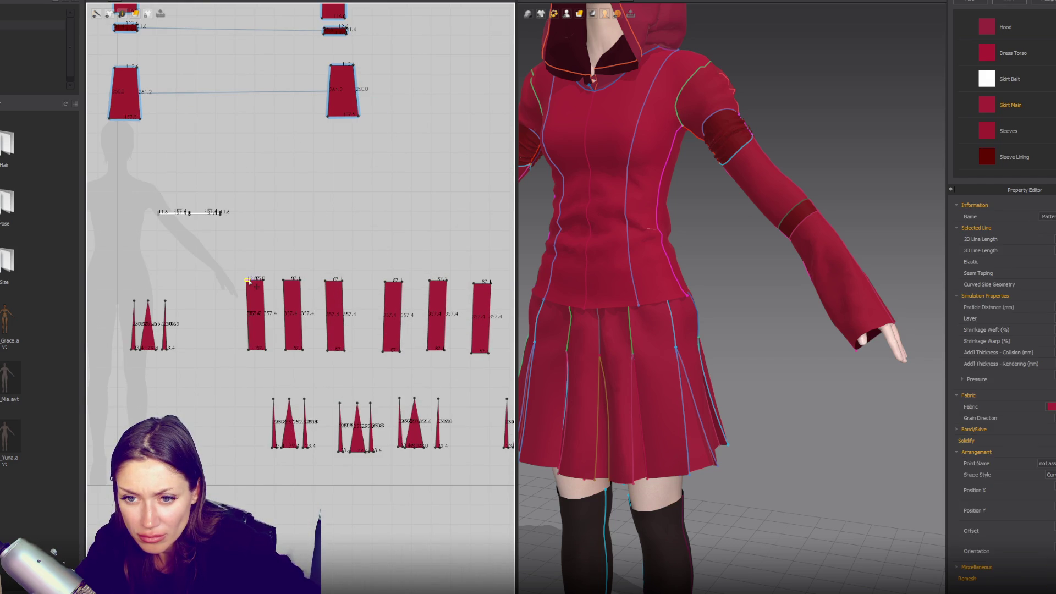
{"action": "left_click_drag", "start_coordinate": [284, 281], "coordinate": [328, 282]}
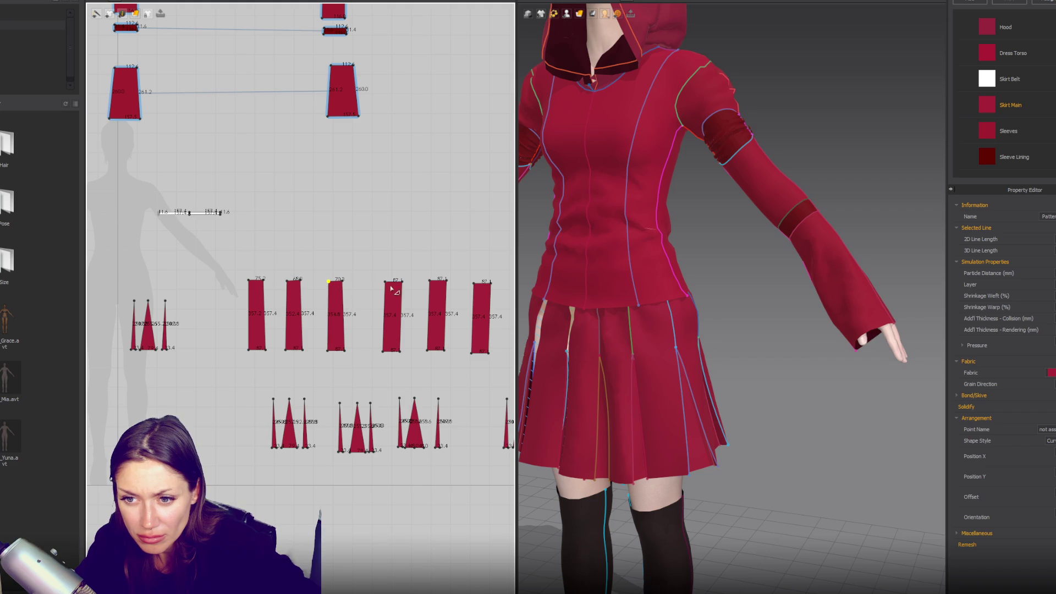
{"action": "left_click_drag", "start_coordinate": [400, 285], "coordinate": [488, 284]}
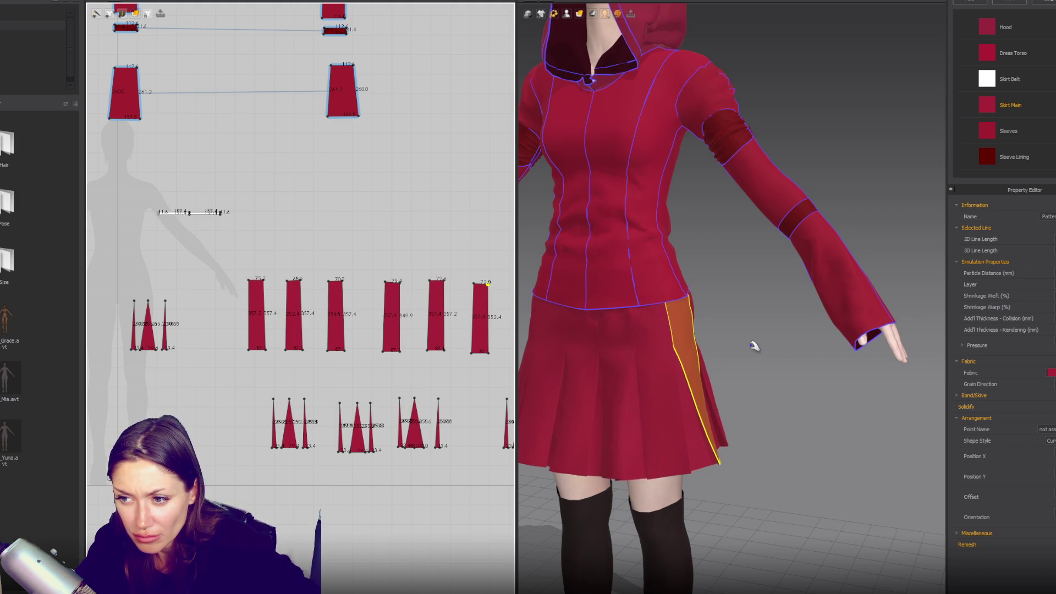
- Box-select the top edges of the skirt panels and drag them down
{"action": "scroll", "coordinate": [404, 296], "scroll_direction": "down", "scroll_amount": 2}
{"action": "middle_click_drag", "start_coordinate": [193, 285], "coordinate": [259, 278]}
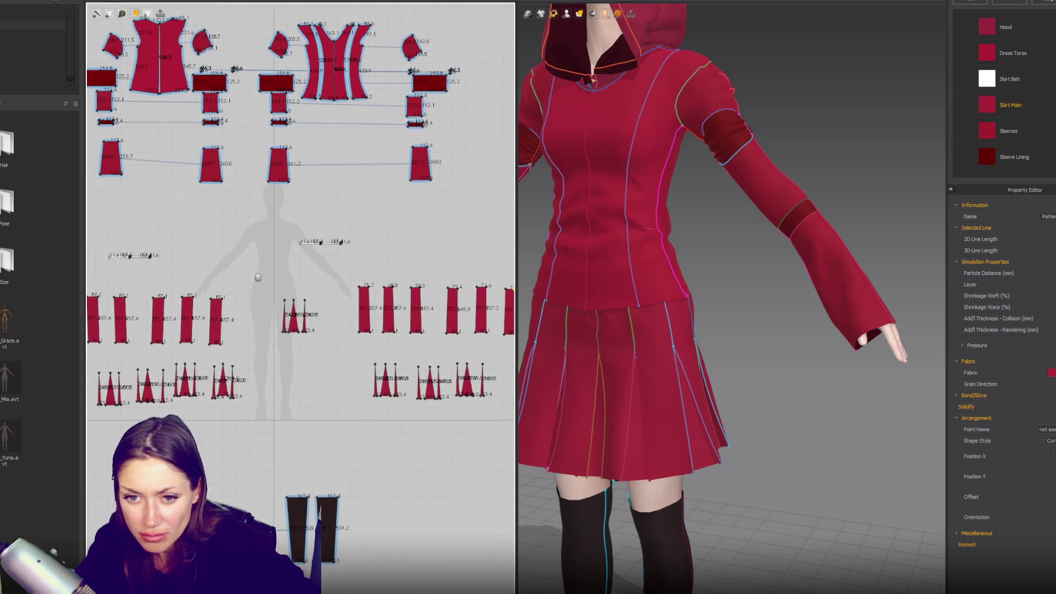
{"action": "middle_click_drag", "start_coordinate": [116, 286], "coordinate": [187, 291]}
{"action": "left_click_drag", "start_coordinate": [126, 284], "coordinate": [329, 325]}
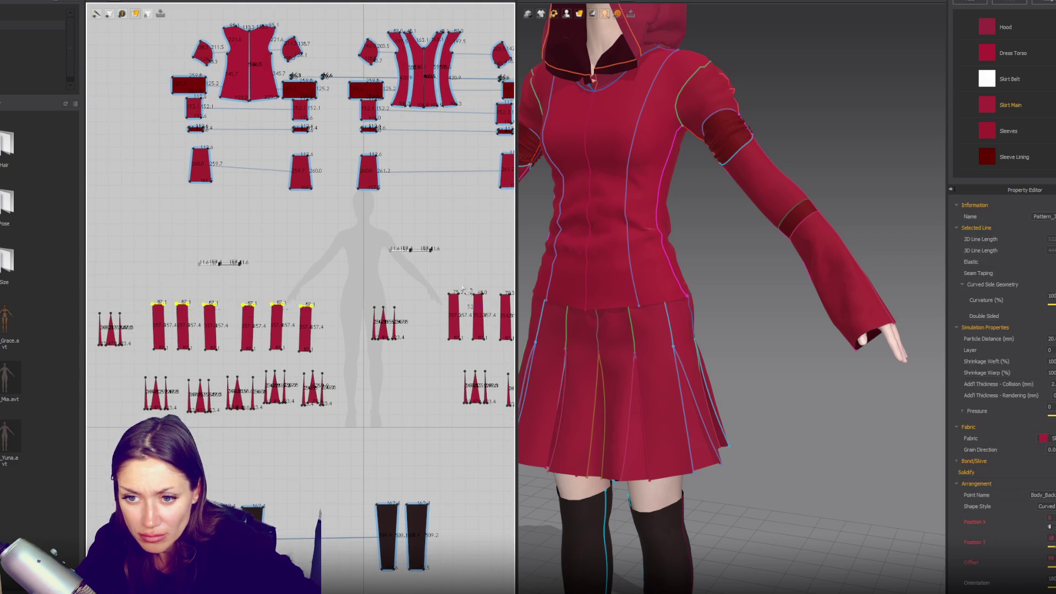
{"action": "middle_click_drag", "start_coordinate": [447, 284], "coordinate": [293, 281]}
{"action": "left_click_drag", "start_coordinate": [488, 309], "coordinate": [487, 309]}
{"action": "scroll", "coordinate": [330, 275], "scroll_direction": "up", "scroll_amount": 3}
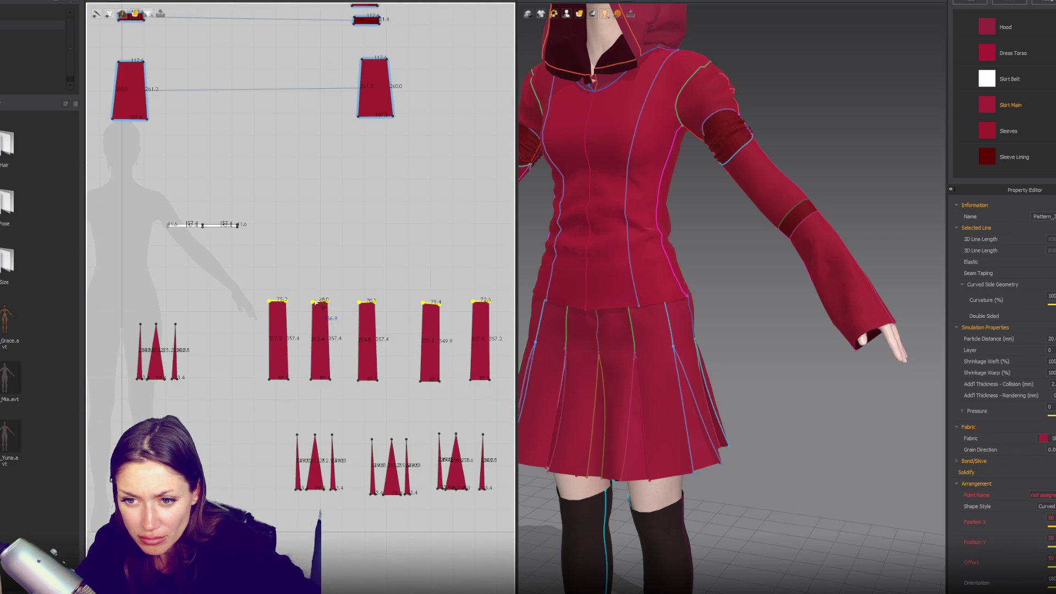
{"action": "left_click_drag", "start_coordinate": [317, 304], "coordinate": [318, 312]}
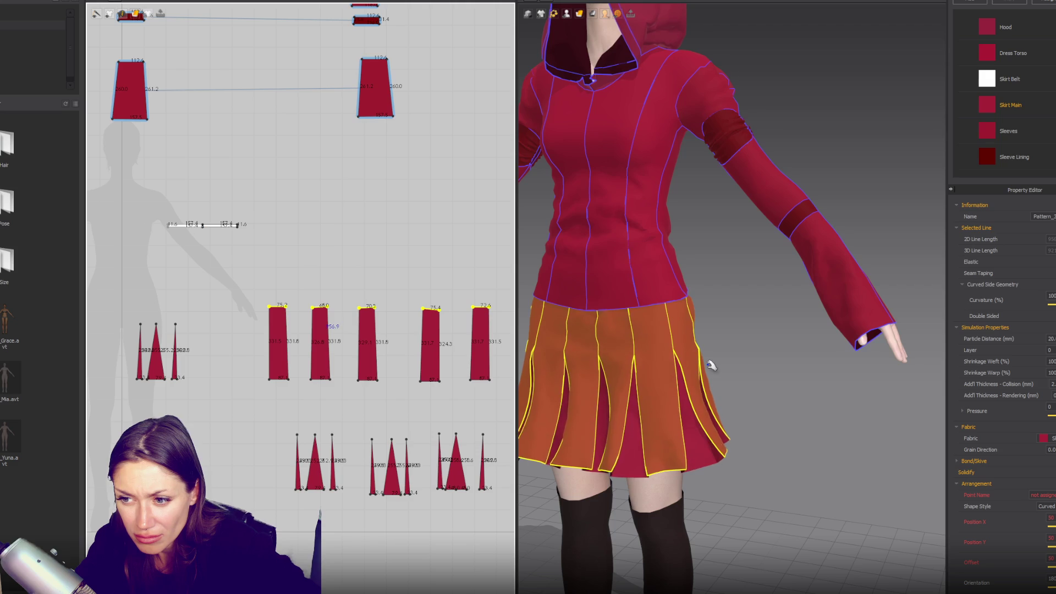
- Let the skirt settle and turn the 3D view to the avatar's front
{"action": "scroll", "coordinate": [755, 362], "scroll_direction": "down", "scroll_amount": 5}
{"action": "left_click", "coordinate": [745, 371]}
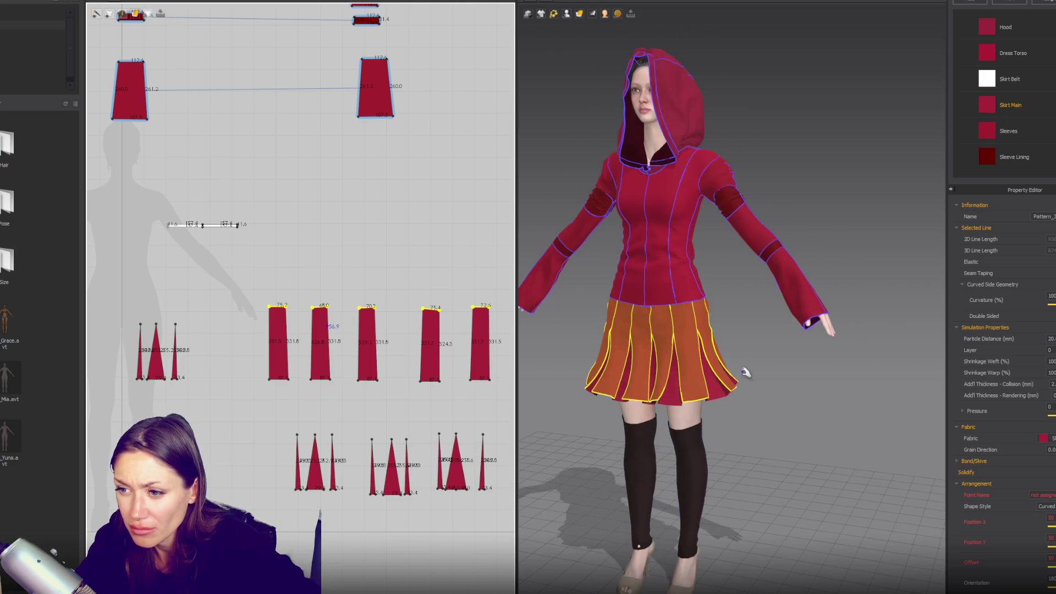
{"action": "key", "text": "2"}
{"action": "left_click", "coordinate": [762, 385]}
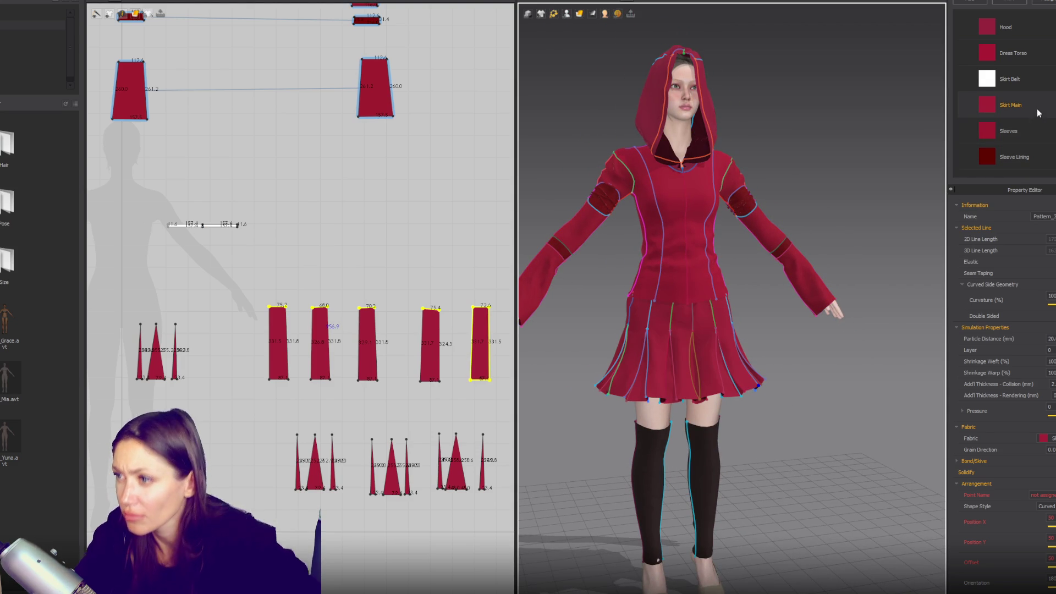
- Review Skirt Main's Physical Property preset list, which shows Cotton_Canvas
{"action": "left_click", "coordinate": [1011, 105]}
{"action": "scroll", "coordinate": [1002, 385], "scroll_direction": "down", "scroll_amount": 5}
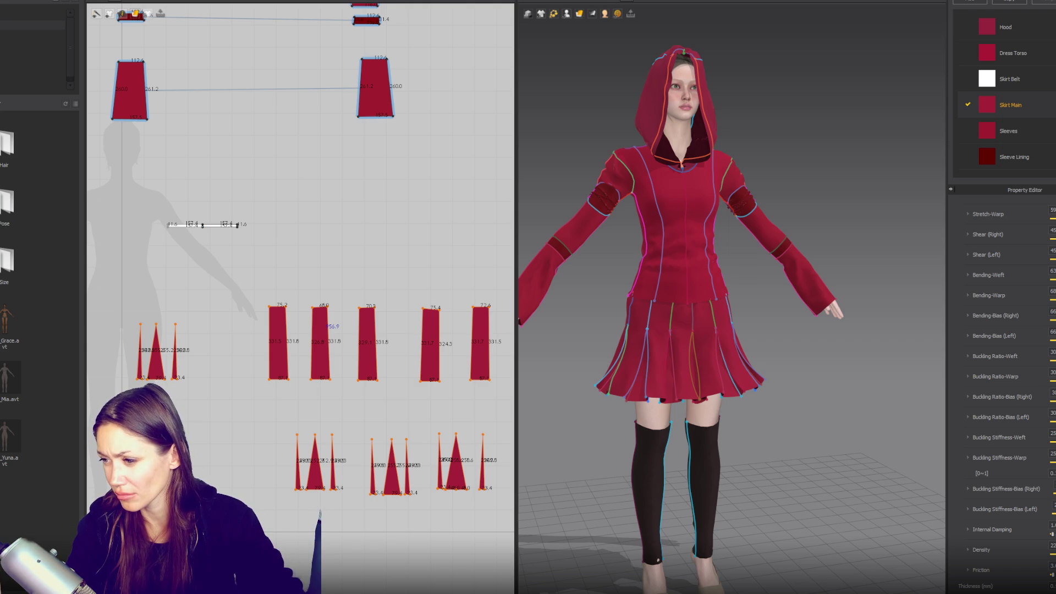
{"action": "scroll", "coordinate": [1001, 386], "scroll_direction": "up", "scroll_amount": 3}
{"action": "left_click", "coordinate": [1028, 318]}
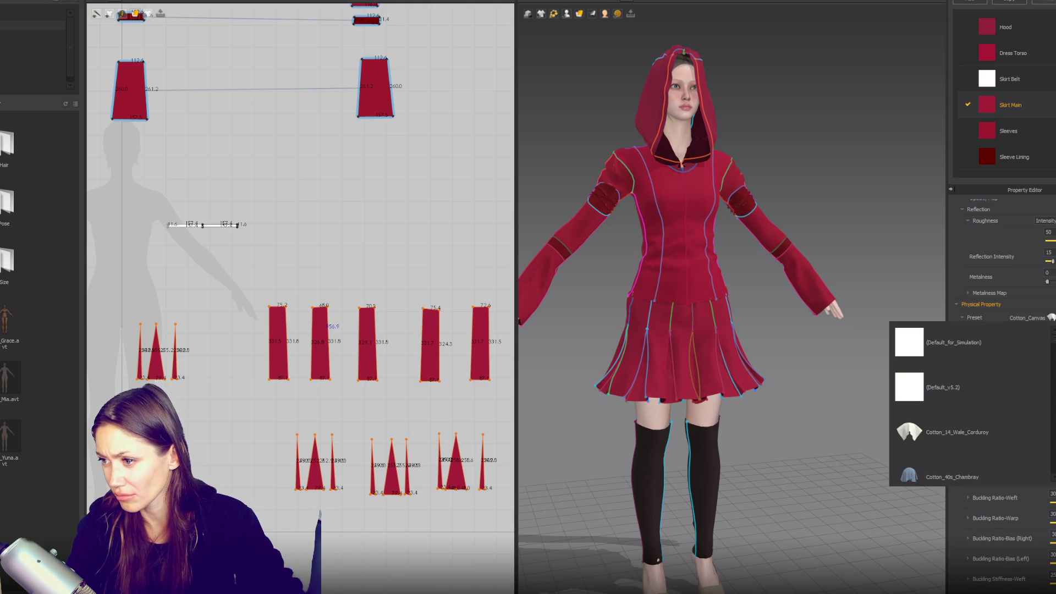
{"action": "left_click", "coordinate": [960, 462]}
{"action": "left_click", "coordinate": [868, 440]}
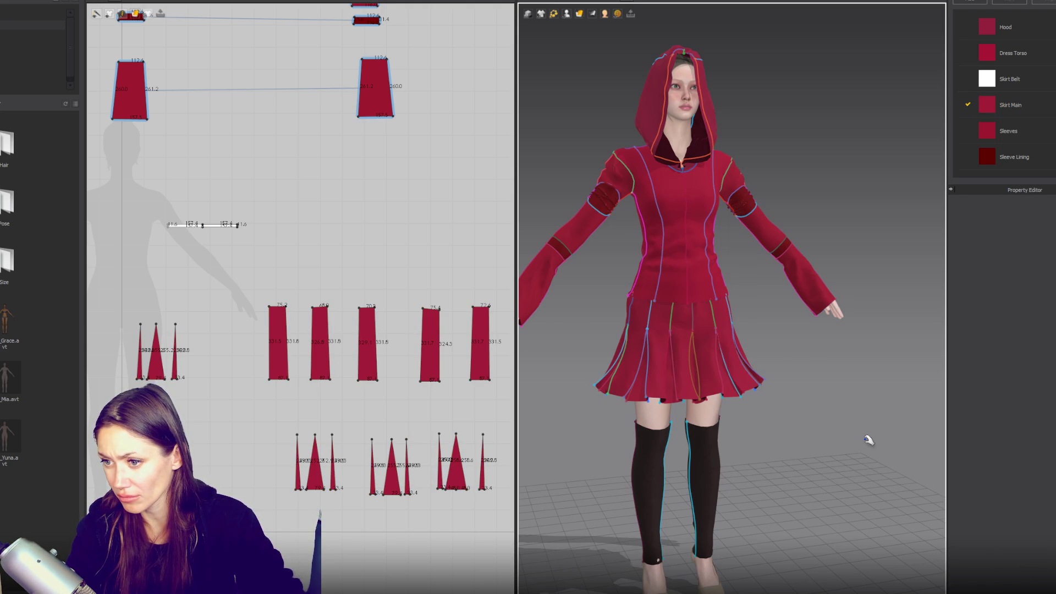
- Move the top corner points of the first and fifth skirt panels in 2D
{"action": "scroll", "coordinate": [866, 424], "scroll_direction": "down", "scroll_amount": 3}
{"action": "mouse_move", "coordinate": [865, 424]}
{"action": "right_mouse_down"}
{"action": "mouse_move", "coordinate": [815, 382]}
{"action": "mouse_move", "coordinate": [825, 416]}
{"action": "right_mouse_up"}
{"action": "scroll", "coordinate": [825, 413], "scroll_direction": "up", "scroll_amount": 3}
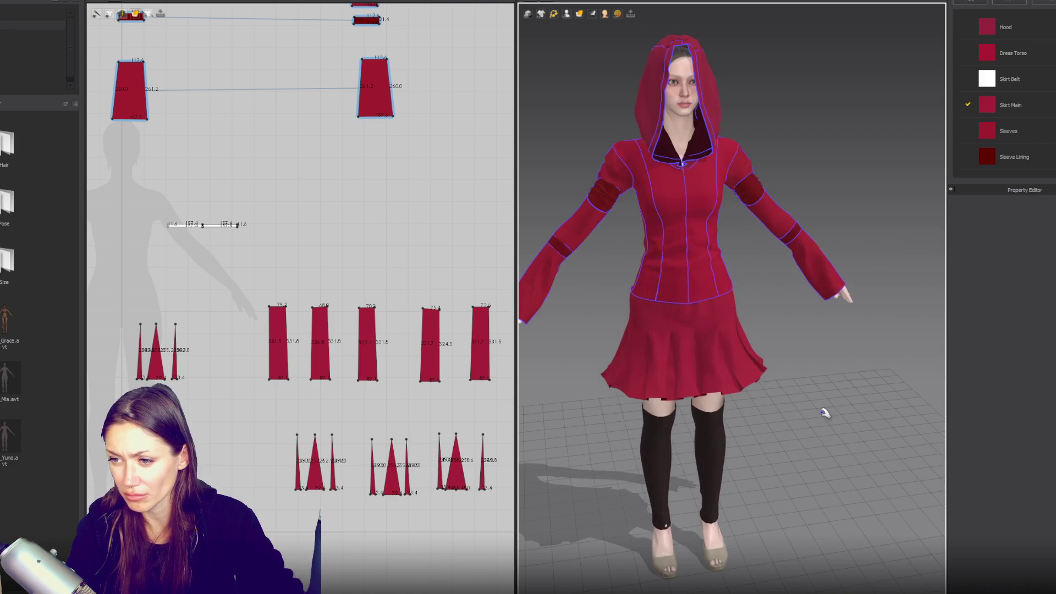
{"action": "left_click", "coordinate": [422, 310]}
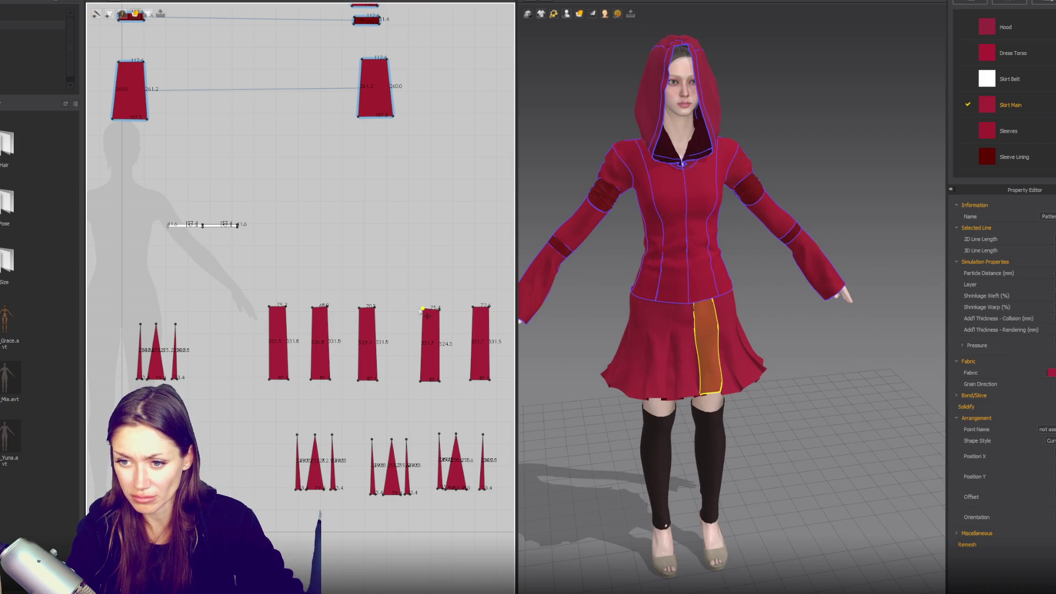
{"action": "mouse_move", "coordinate": [426, 315]}
{"action": "left_mouse_down"}
{"action": "mouse_move", "coordinate": [310, 307]}
{"action": "mouse_move", "coordinate": [295, 316]}
{"action": "left_mouse_up"}
{"action": "left_click", "coordinate": [287, 306]}
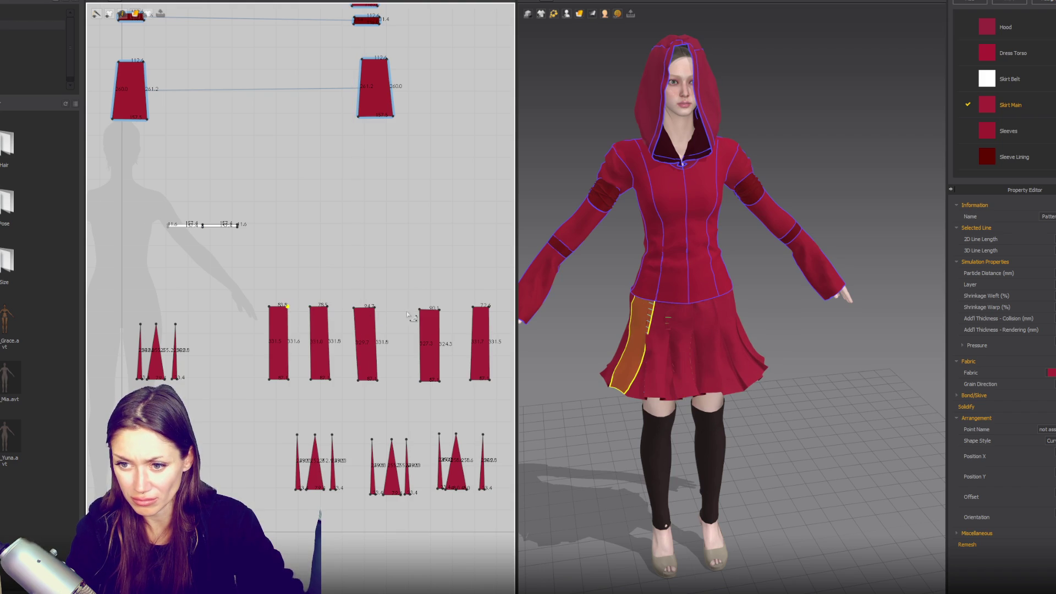
{"action": "left_click_drag", "start_coordinate": [476, 311], "coordinate": [473, 310]}
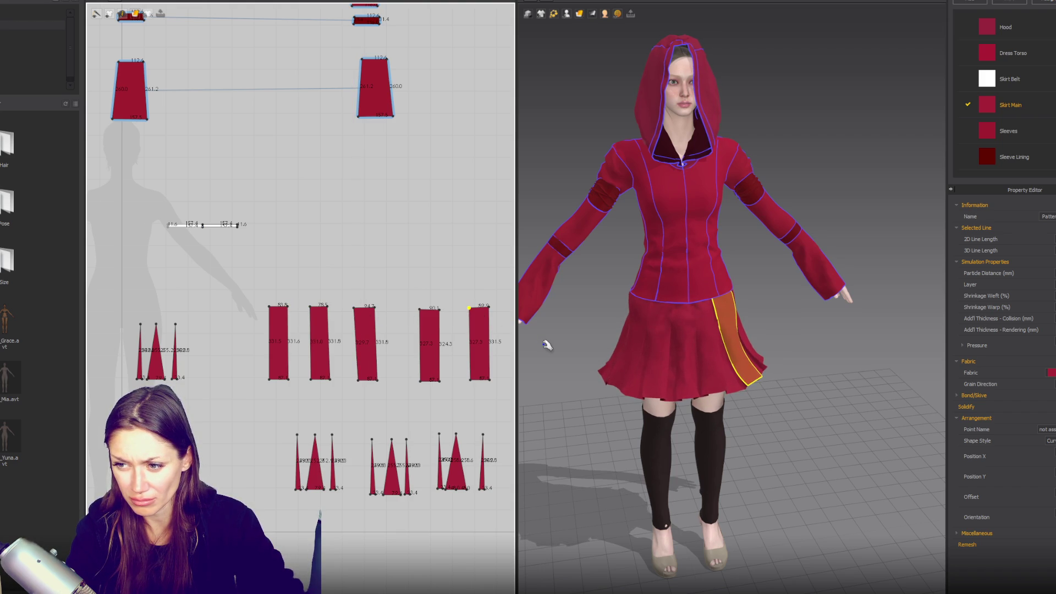
- Check the skirt's left and right edge lines from the back and select a top-left corner
{"action": "mouse_move", "coordinate": [642, 395]}
{"action": "right_mouse_down"}
{"action": "mouse_move", "coordinate": [783, 370]}
{"action": "mouse_move", "coordinate": [785, 351]}
{"action": "right_mouse_up"}
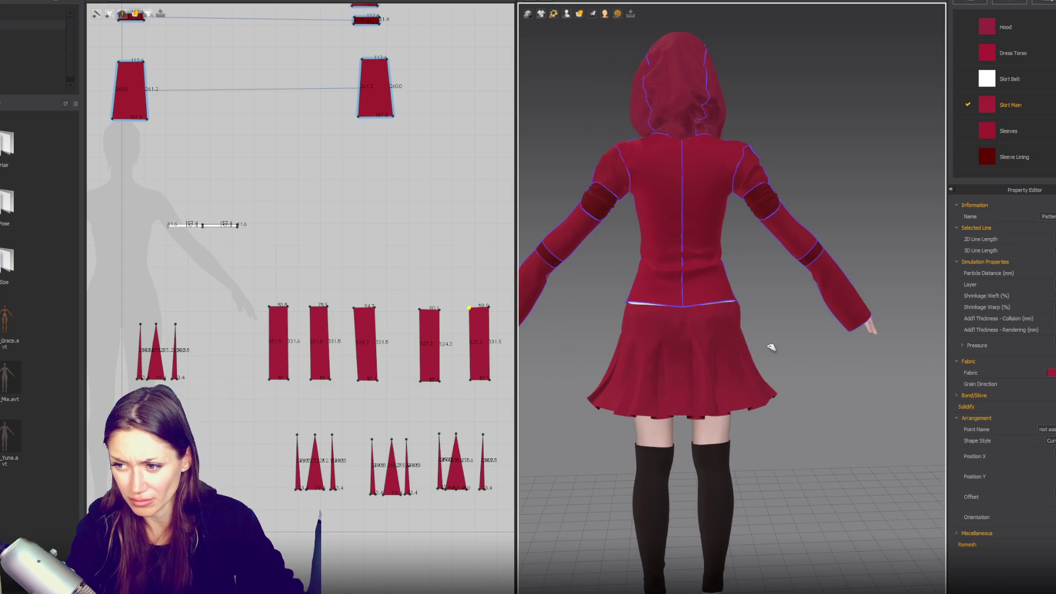
{"action": "left_click", "coordinate": [769, 349]}
{"action": "left_click", "coordinate": [592, 350]}
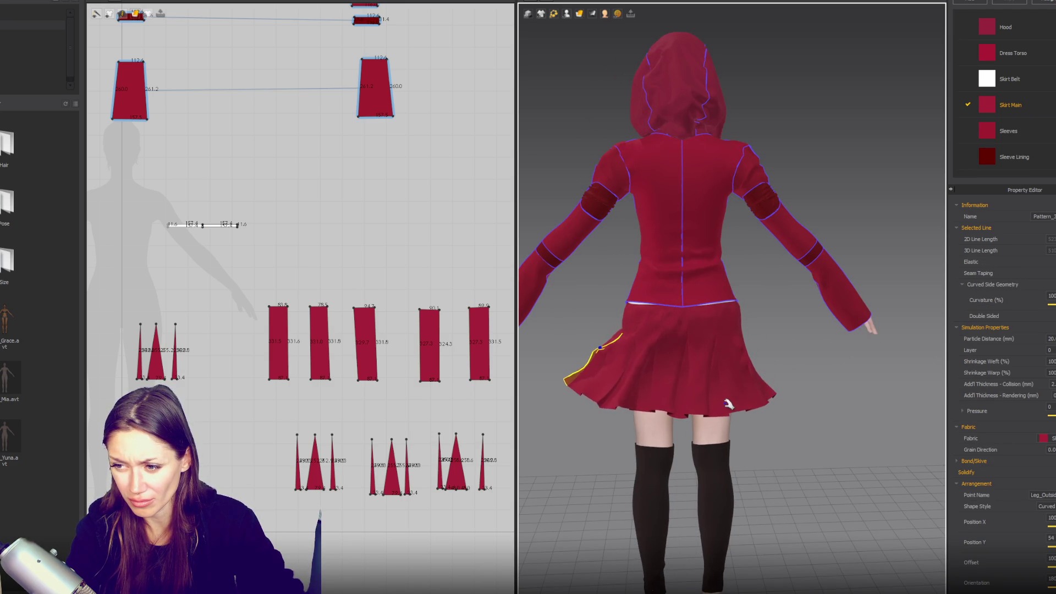
{"action": "left_click", "coordinate": [355, 308]}
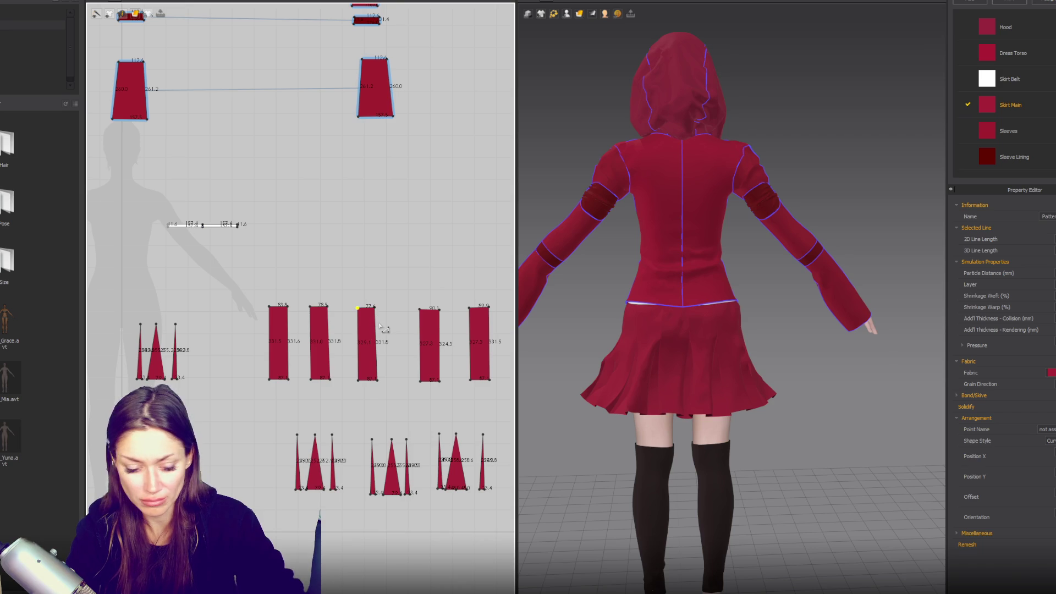
- Sew the third skirt panel's right edge to its triangular pleat insert
{"action": "scroll", "coordinate": [381, 328], "scroll_direction": "up", "scroll_amount": 5}
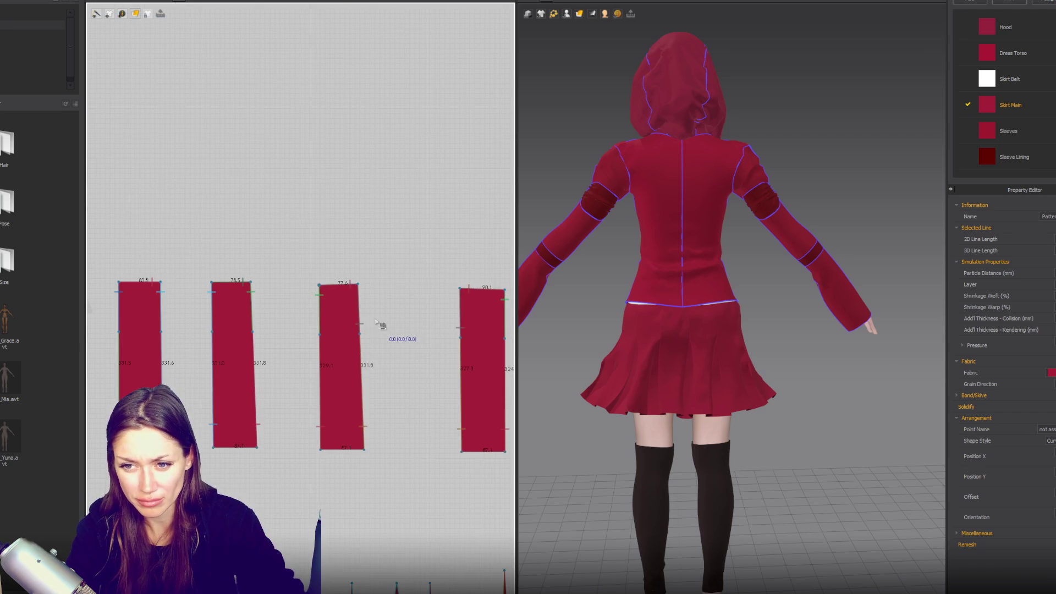
{"action": "left_click", "coordinate": [363, 328]}
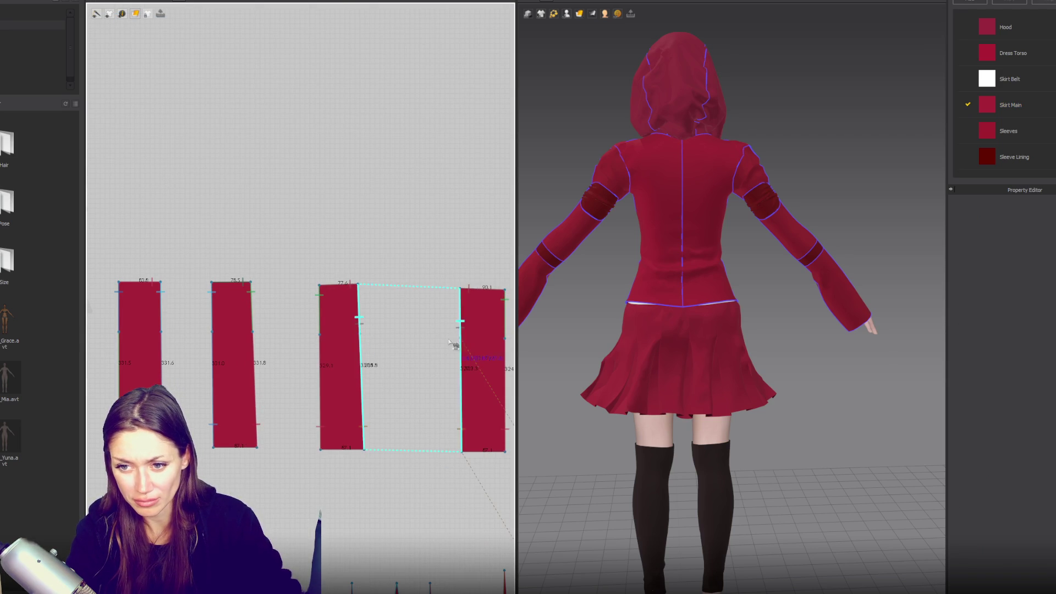
{"action": "left_click", "coordinate": [363, 312]}
{"action": "left_click", "coordinate": [481, 302]}
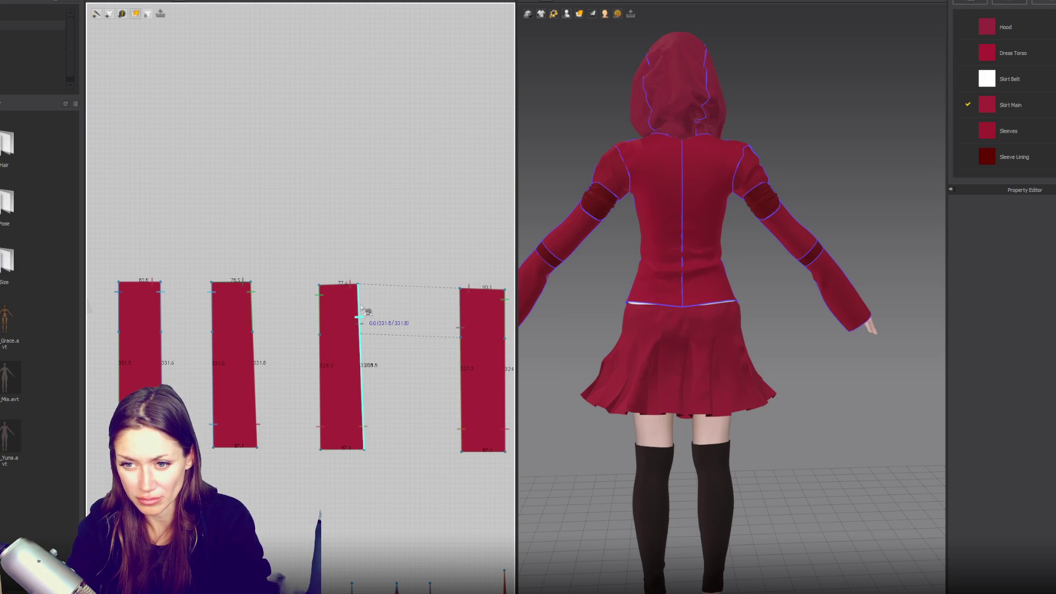
{"action": "left_click", "coordinate": [361, 319]}
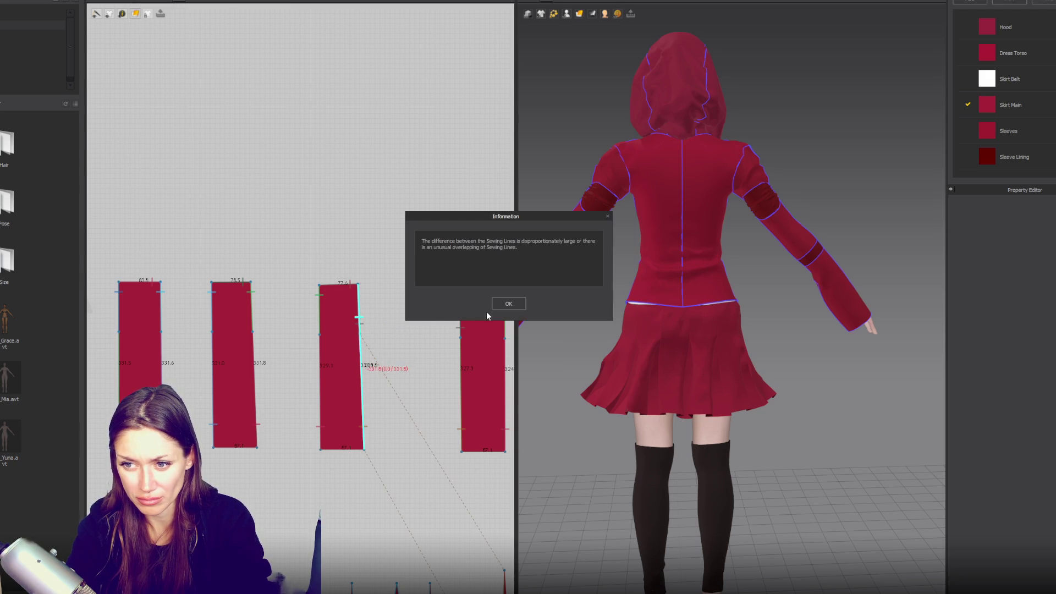
{"action": "left_click", "coordinate": [509, 304]}
{"action": "scroll", "coordinate": [409, 440], "scroll_direction": "down", "scroll_amount": 3}
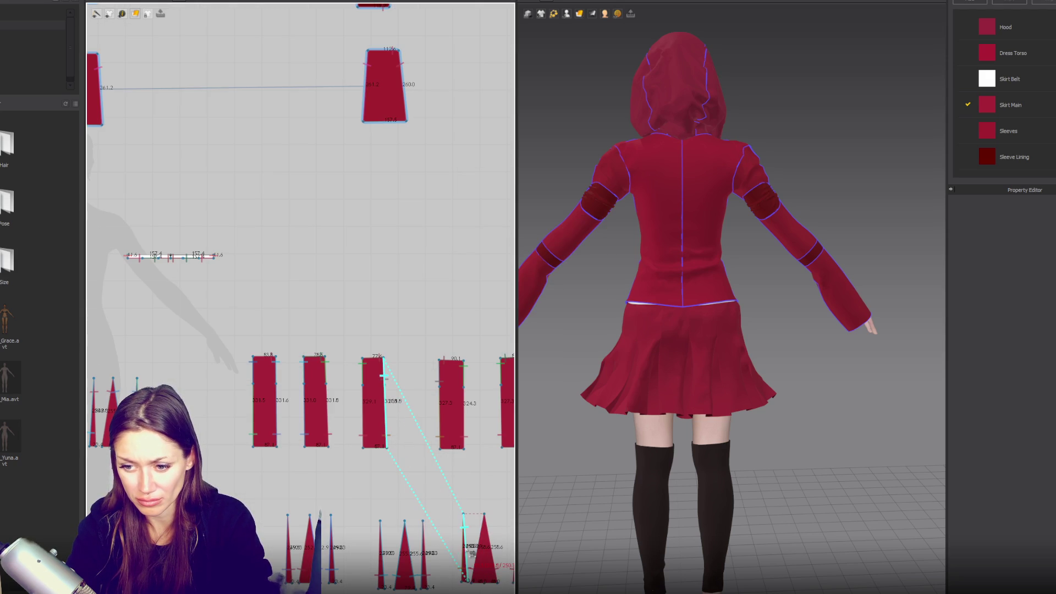
{"action": "left_click", "coordinate": [470, 552]}
- Sew the triangle's left edge and join neighbouring panels' upper side edges
{"action": "left_click", "coordinate": [469, 554]}
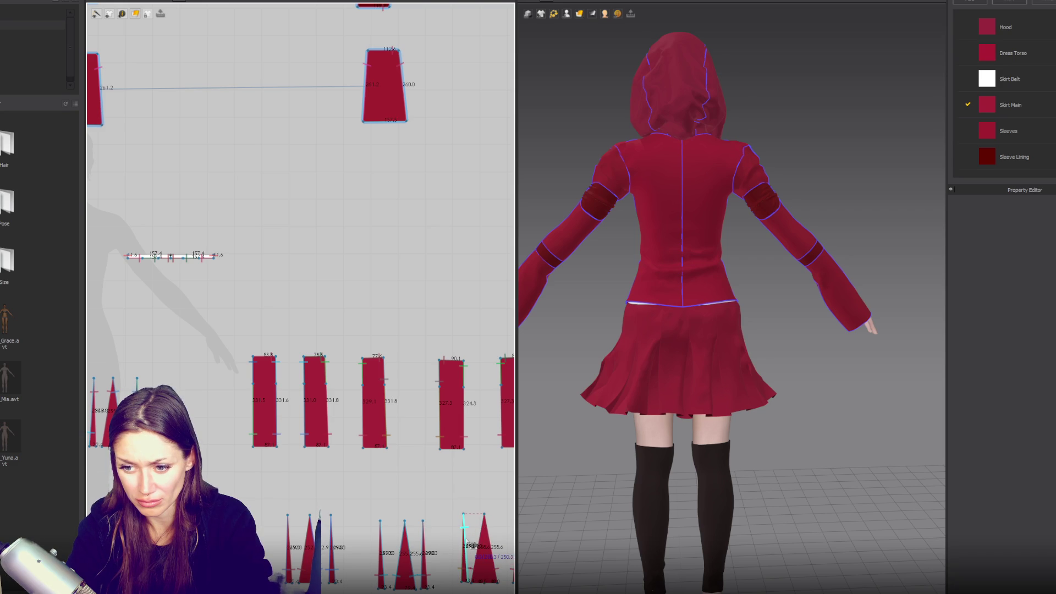
{"action": "left_click", "coordinate": [485, 546]}
{"action": "left_click", "coordinate": [505, 302]}
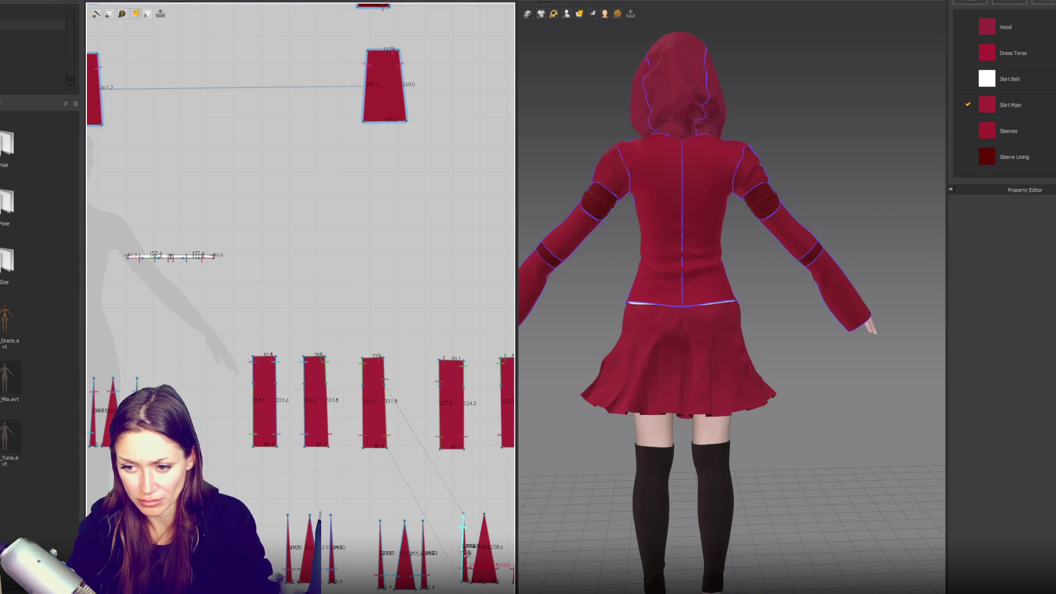
{"action": "scroll", "coordinate": [464, 552], "scroll_direction": "up", "scroll_amount": 3}
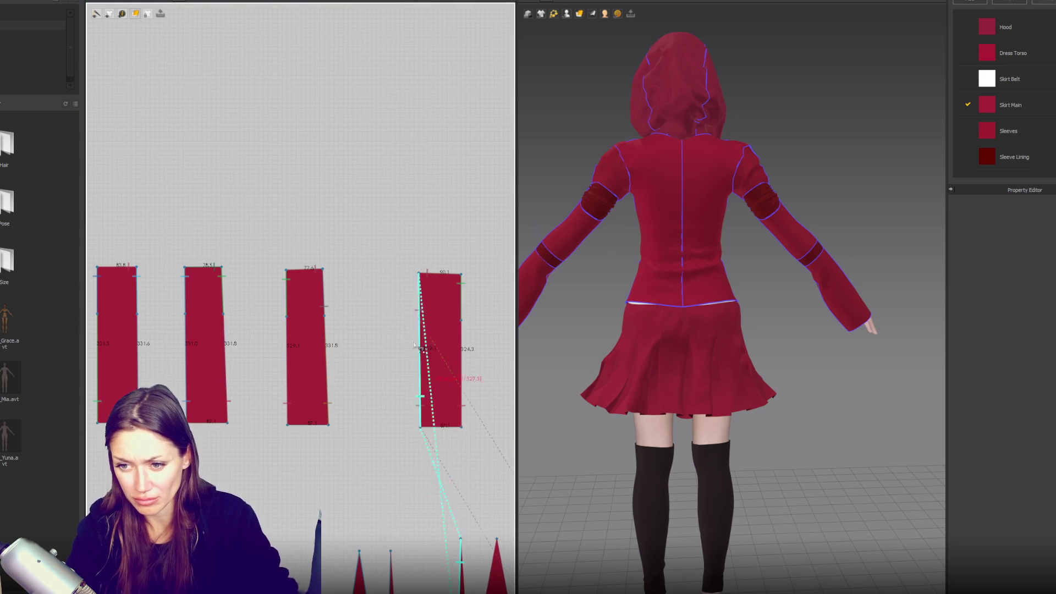
{"action": "left_click", "coordinate": [324, 294]}
{"action": "left_click", "coordinate": [508, 305]}
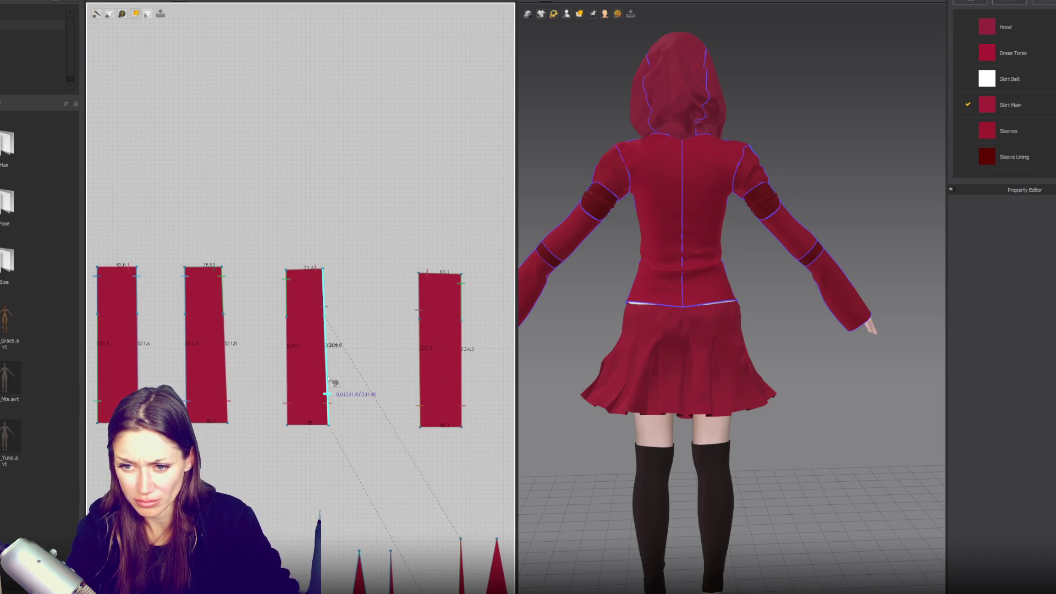
{"action": "left_click", "coordinate": [329, 379]}
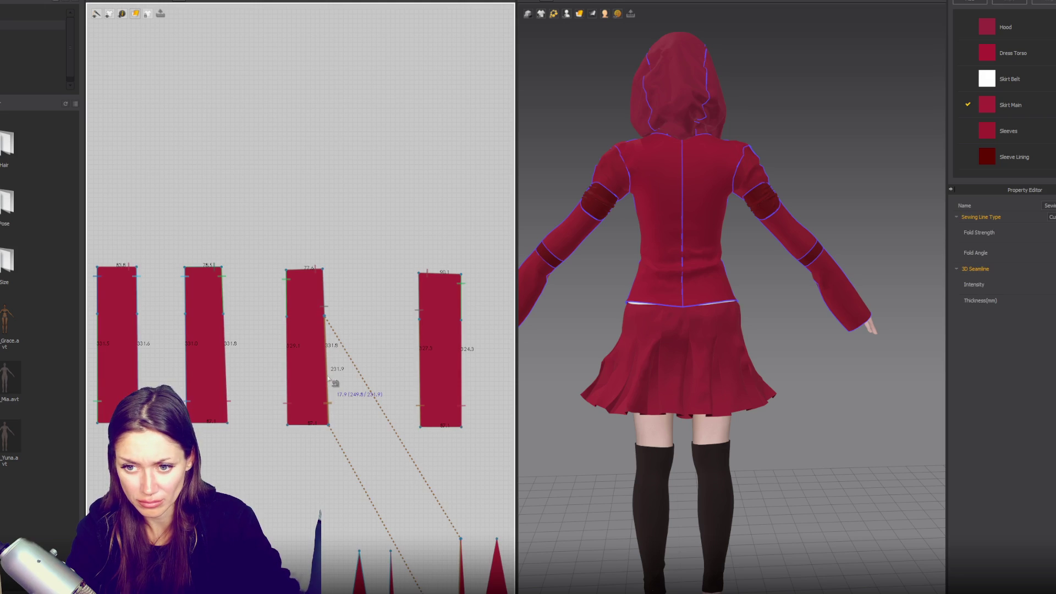
{"action": "left_click", "coordinate": [326, 300]}
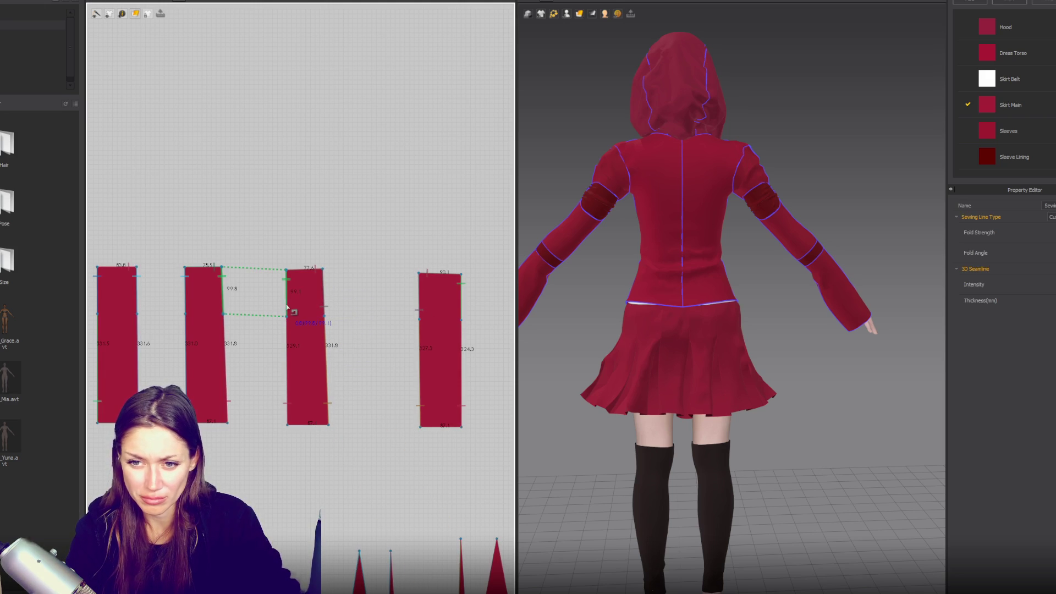
{"action": "scroll", "coordinate": [363, 400], "scroll_direction": "down", "scroll_amount": 5}
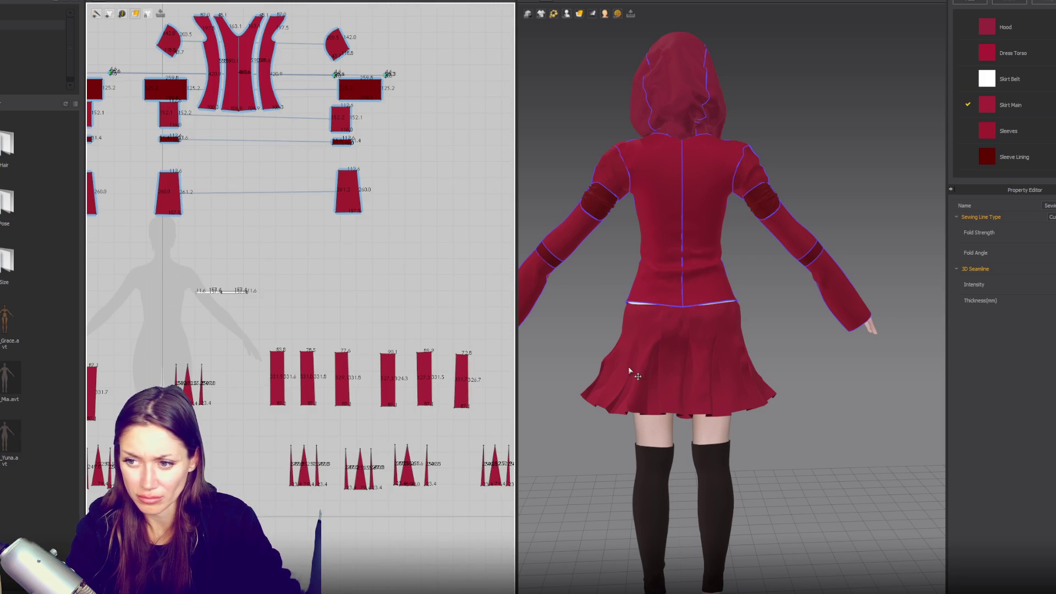
- Pull the skirt to resettle it, then check the front and back torso panels and a skirt edge
{"action": "left_click_drag", "start_coordinate": [632, 330], "coordinate": [732, 285]}
{"action": "right_click_drag", "start_coordinate": [731, 285], "coordinate": [833, 282]}
{"action": "left_click", "coordinate": [834, 281]}
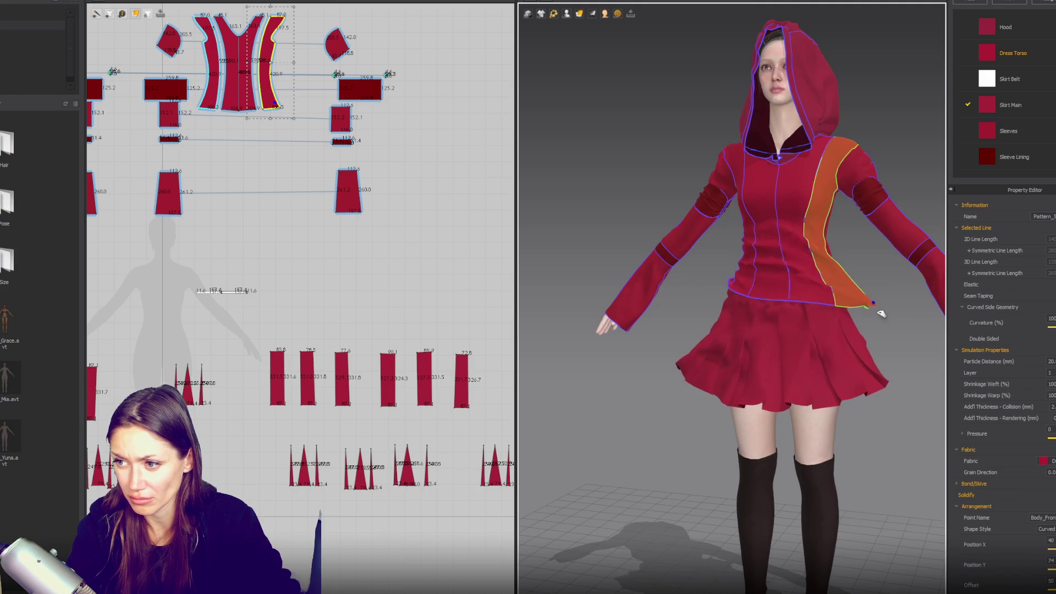
{"action": "left_click", "coordinate": [730, 285]}
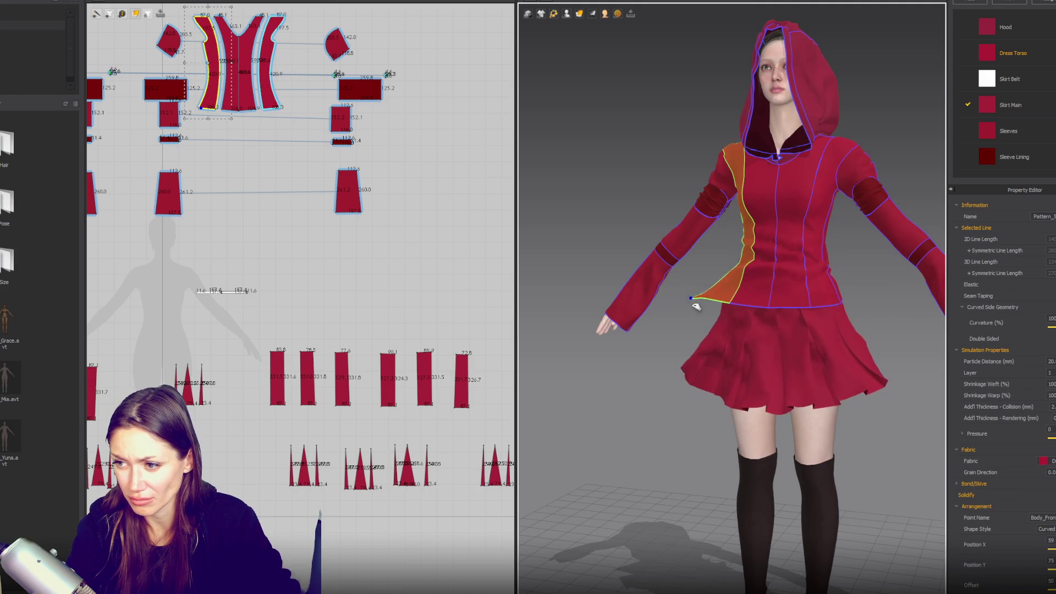
{"action": "right_click_drag", "start_coordinate": [711, 318], "coordinate": [681, 299]}
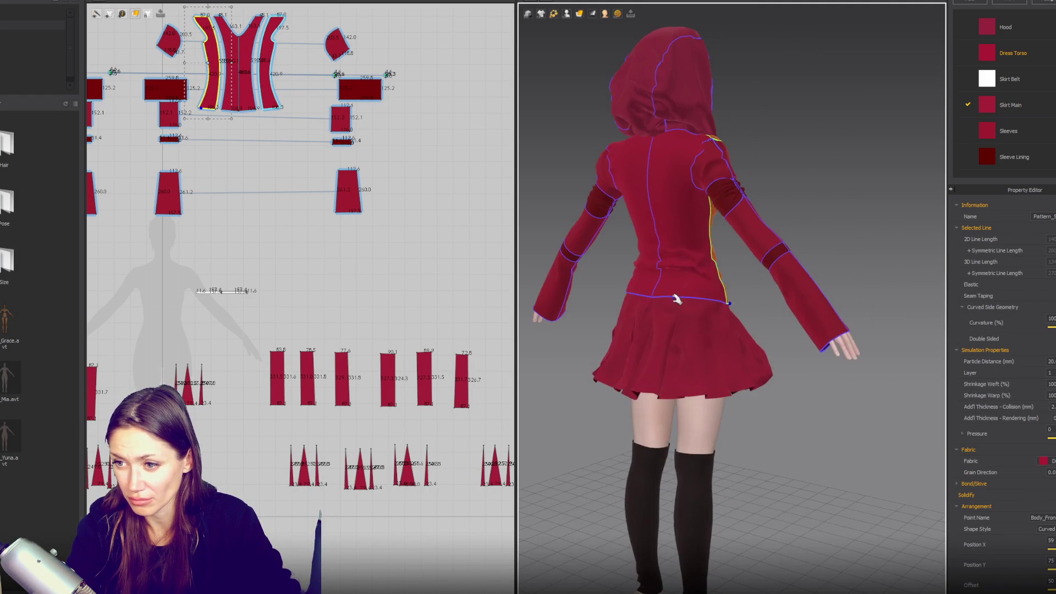
{"action": "left_click", "coordinate": [641, 302]}
{"action": "key", "text": "2"}
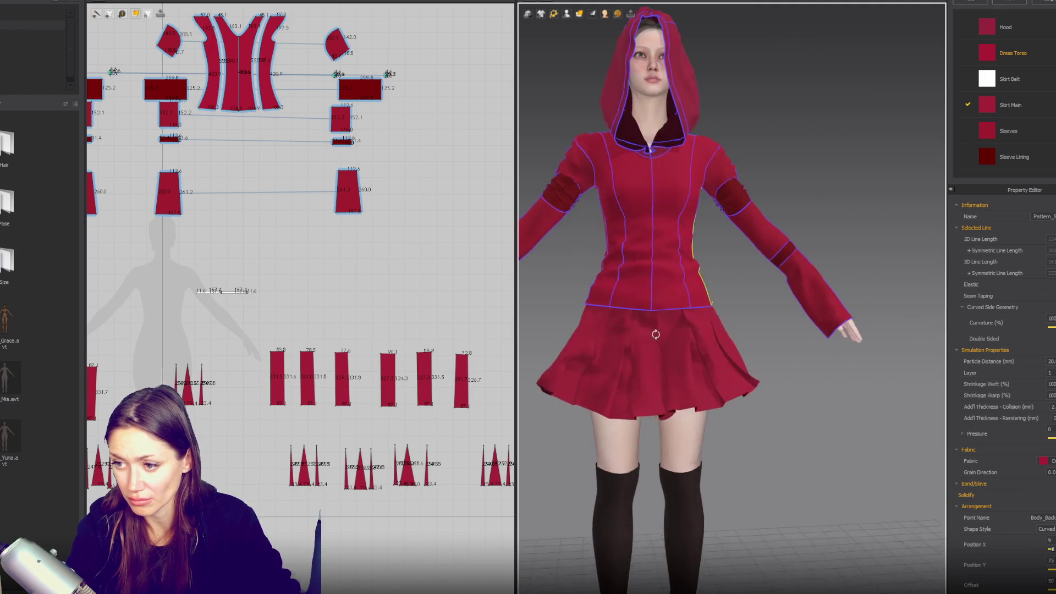
{"action": "left_click", "coordinate": [725, 368]}
{"action": "mouse_move", "coordinate": [740, 382]}
{"action": "right_mouse_down"}
{"action": "mouse_move", "coordinate": [750, 377]}
{"action": "mouse_move", "coordinate": [762, 440]}
{"action": "right_mouse_up"}
- Sew rectangle 1 to rectangle 2 and rectangle 2 to rectangle 3
{"action": "key", "text": "2"}
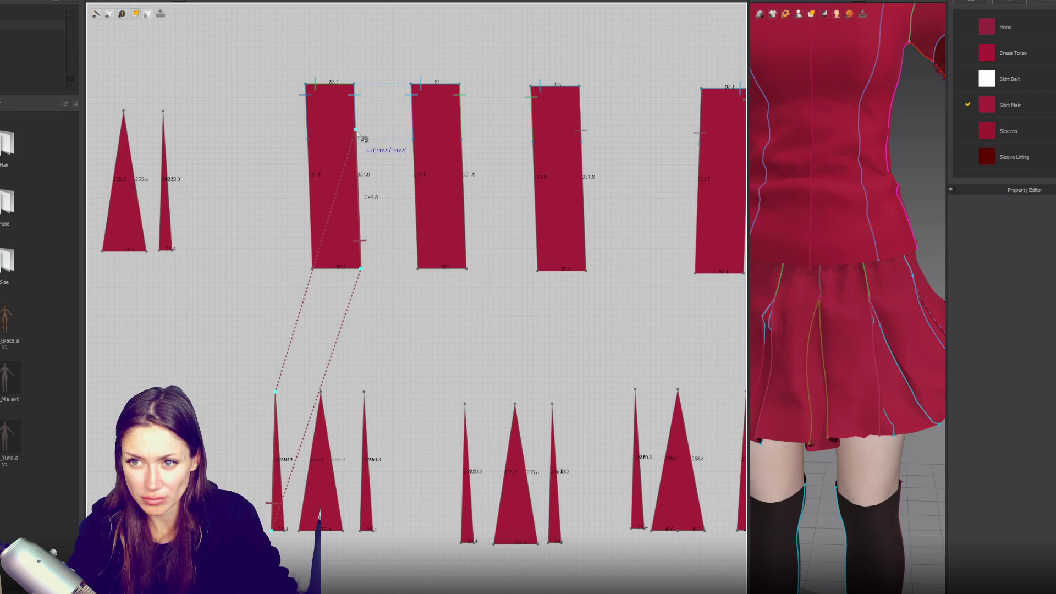
{"action": "left_click", "coordinate": [358, 134]}
{"action": "left_click", "coordinate": [532, 137]}
{"action": "left_click", "coordinate": [464, 136]}
{"action": "left_click", "coordinate": [582, 132]}
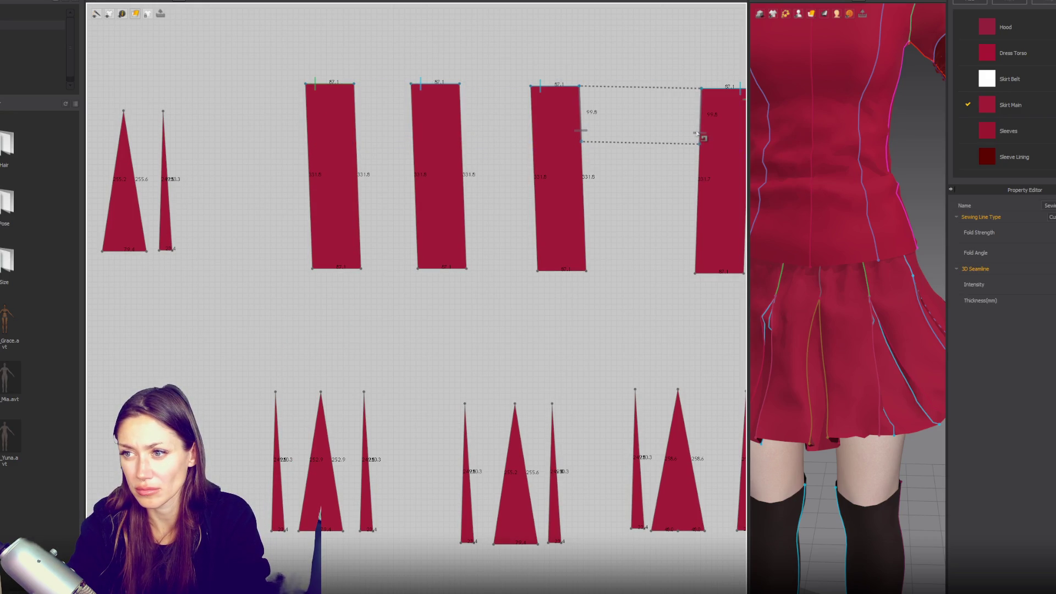
- Sew the first two triangle pleat inserts together
{"action": "scroll", "coordinate": [693, 165], "scroll_direction": "down", "scroll_amount": 2}
{"action": "right_click_drag", "start_coordinate": [670, 193], "coordinate": [553, 237]}
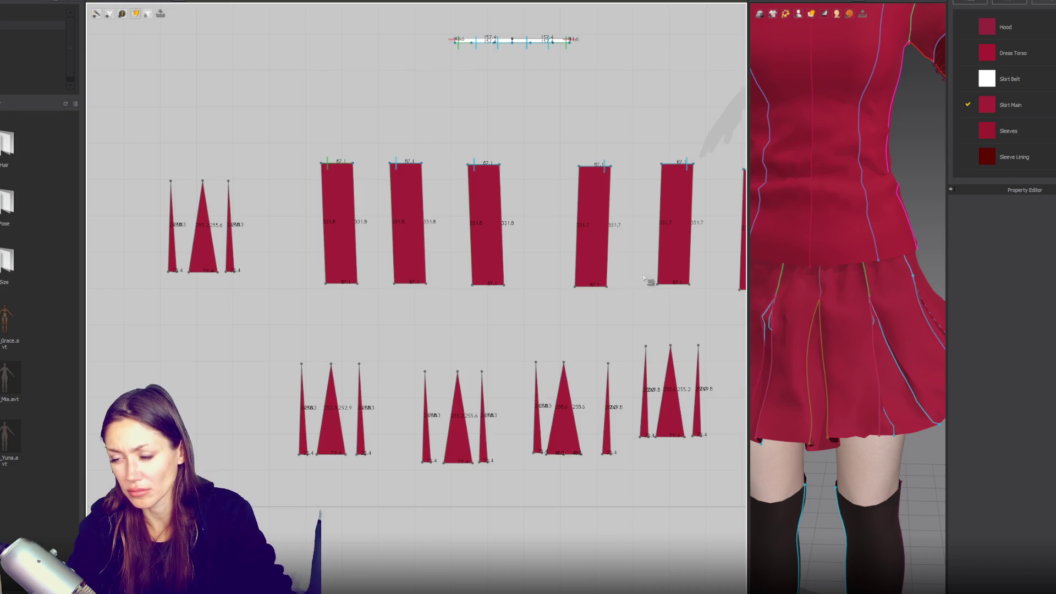
{"action": "right_click_drag", "start_coordinate": [667, 267], "coordinate": [544, 275]}
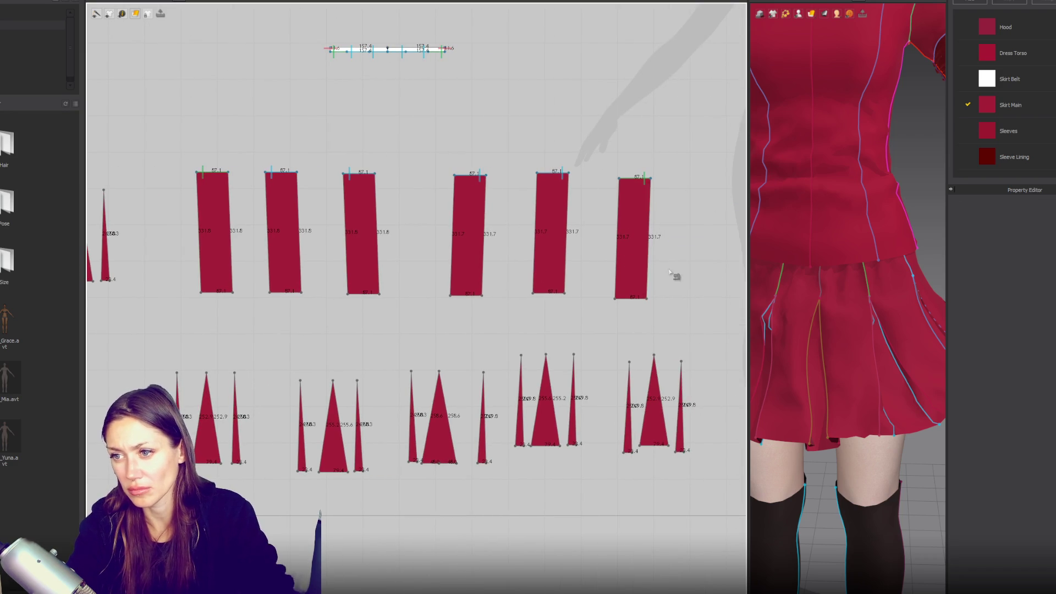
{"action": "right_click_drag", "start_coordinate": [677, 275], "coordinate": [379, 275]}
{"action": "left_click", "coordinate": [488, 214]}
{"action": "left_click", "coordinate": [468, 226]}
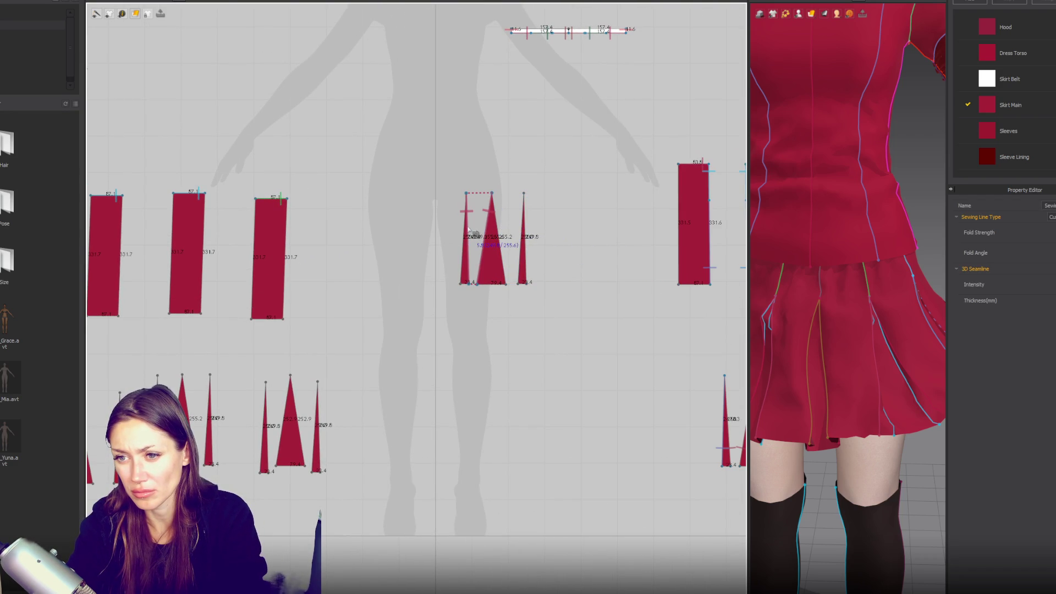
- Sew a rectangle's right edge to the next panel and clear the pending seam preview
{"action": "right_click_drag", "start_coordinate": [633, 294], "coordinate": [357, 314]}
{"action": "left_click", "coordinate": [434, 183]}
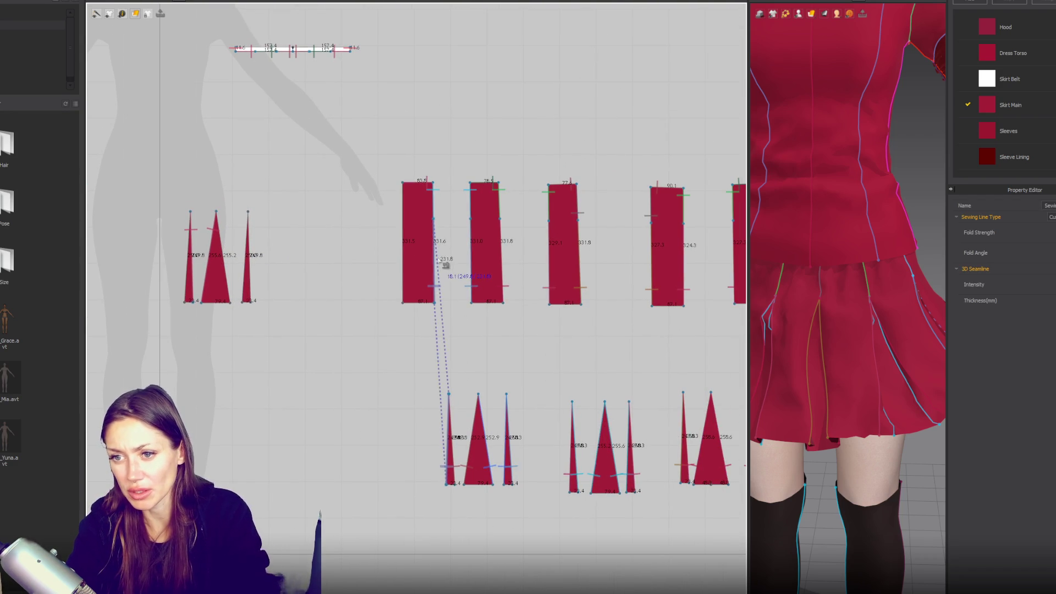
{"action": "left_click", "coordinate": [434, 218]}
{"action": "left_click", "coordinate": [470, 215]}
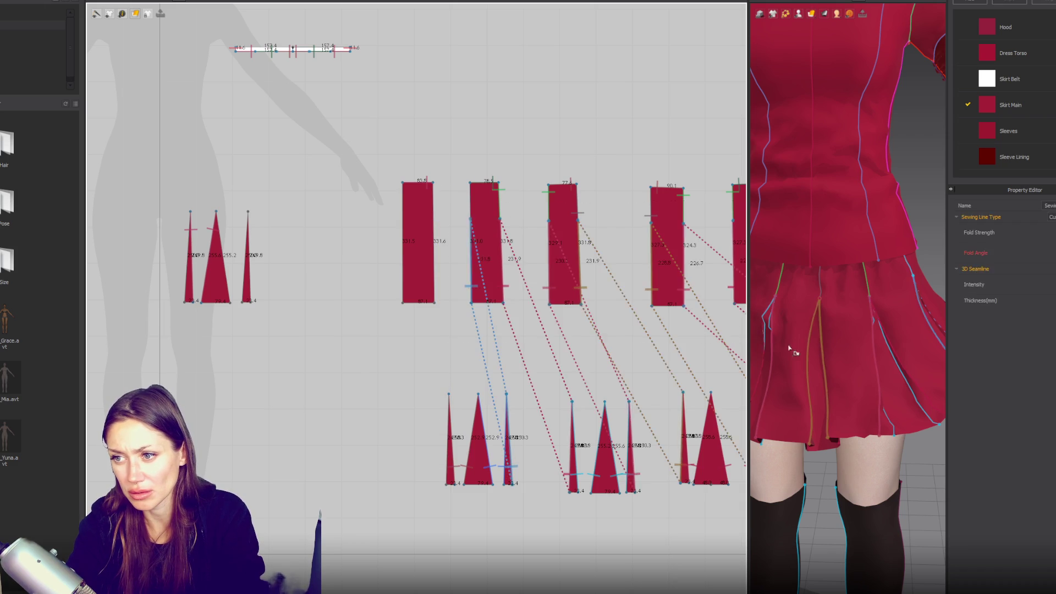
{"action": "scroll", "coordinate": [656, 296], "scroll_direction": "down", "scroll_amount": 2}
{"action": "scroll", "coordinate": [658, 243], "scroll_direction": "up", "scroll_amount": 1}
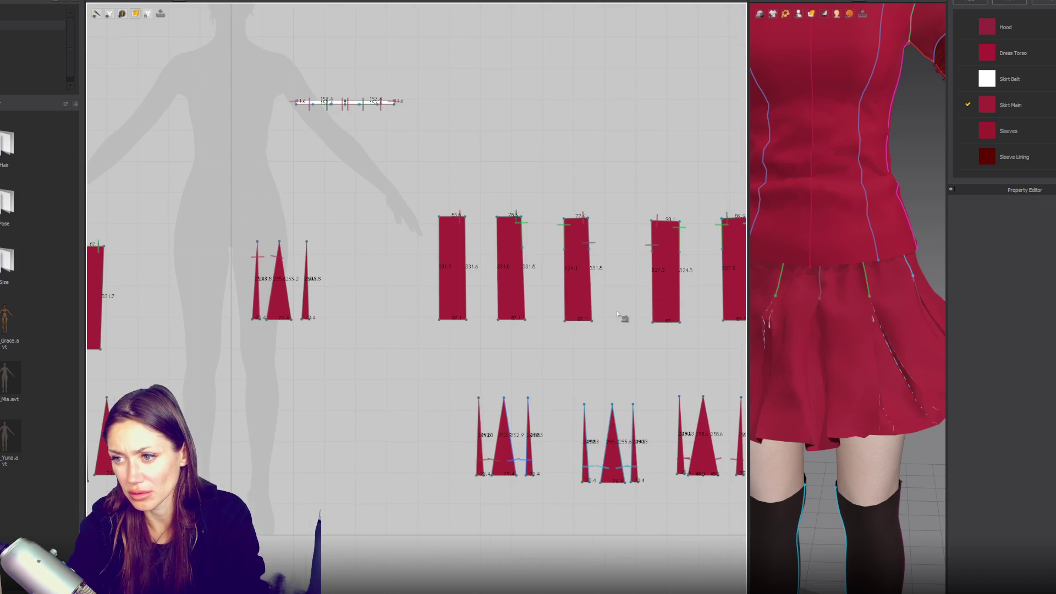
{"action": "scroll", "coordinate": [625, 319], "scroll_direction": "down", "scroll_amount": 2}
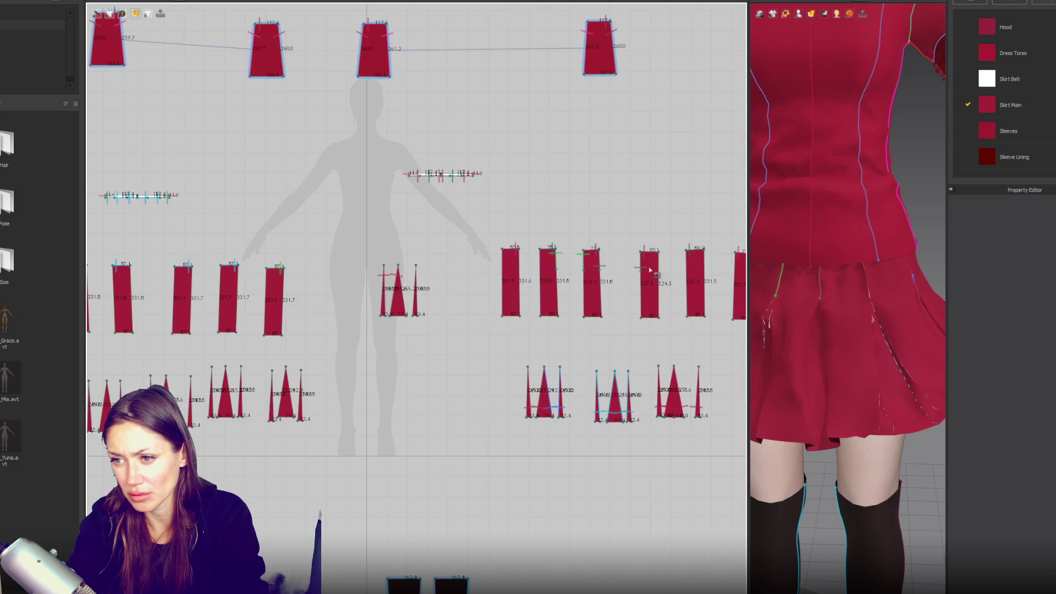
{"action": "left_click", "coordinate": [638, 341]}
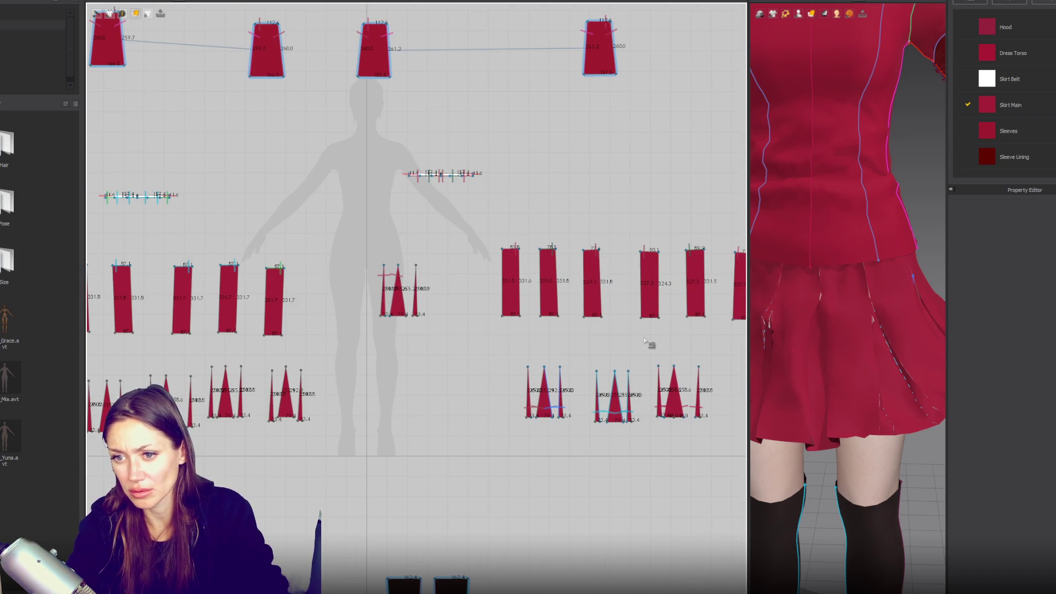
{"action": "scroll", "coordinate": [580, 344], "scroll_direction": "up", "scroll_amount": 1}
{"action": "scroll", "coordinate": [590, 350], "scroll_direction": "down", "scroll_amount": 2}
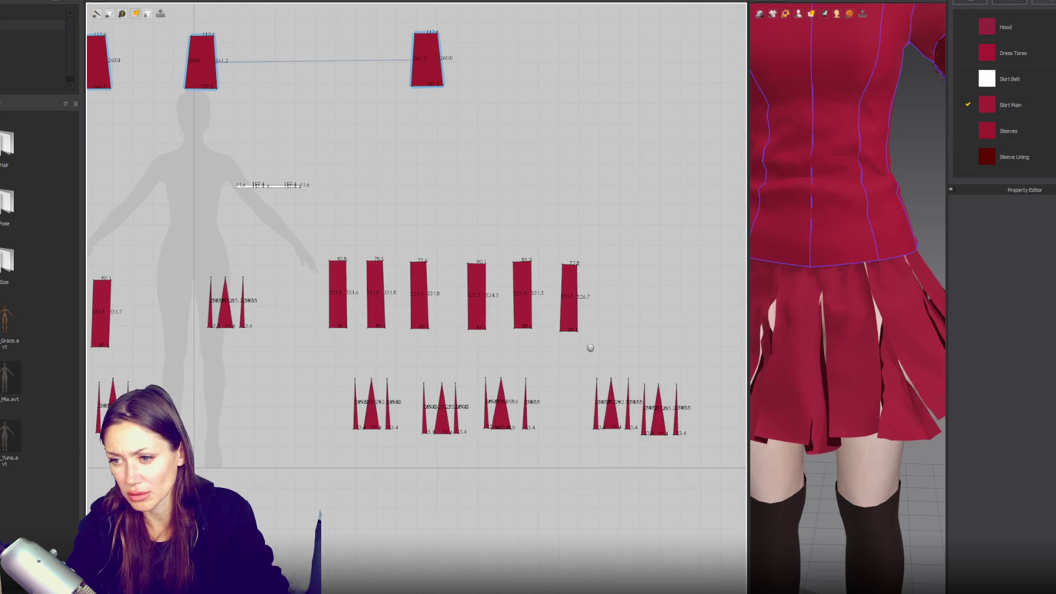
- Show the sewing points, then sew the first dart's right edge to the centre triangle's left edge
{"action": "key", "text": "b"}
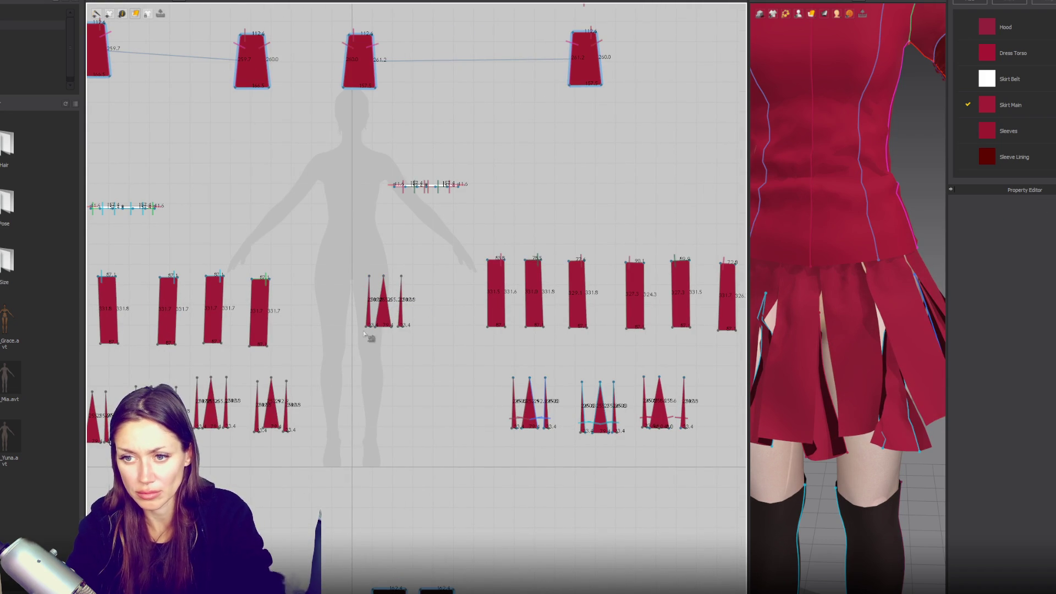
{"action": "middle_click_drag", "start_coordinate": [346, 348], "coordinate": [664, 309]}
{"action": "scroll", "coordinate": [288, 308], "scroll_direction": "up", "scroll_amount": 5}
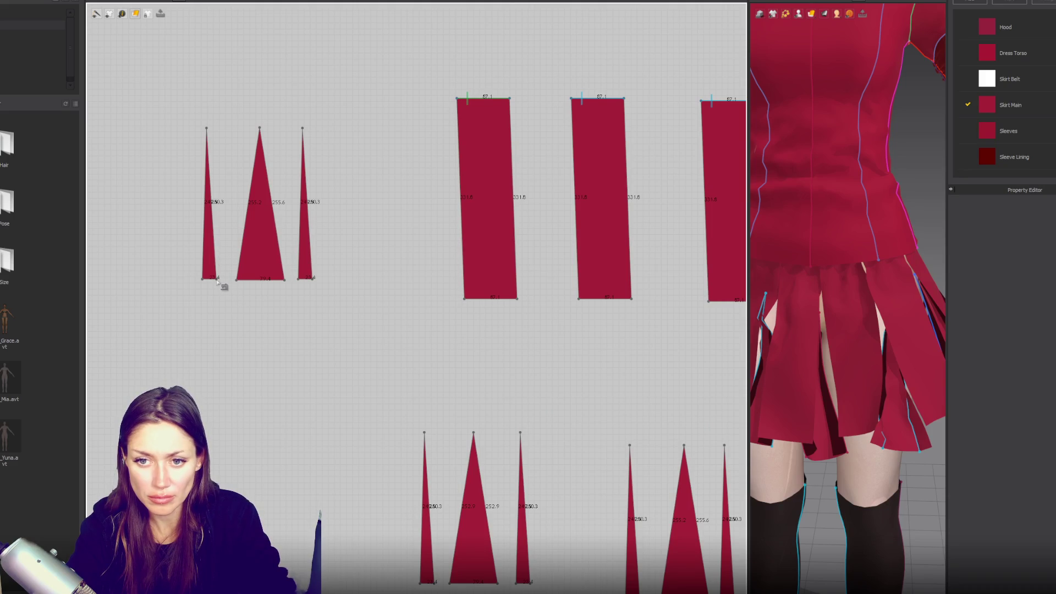
{"action": "left_click", "coordinate": [217, 279]}
{"action": "left_click", "coordinate": [207, 128]}
{"action": "left_click", "coordinate": [237, 280]}
{"action": "left_click", "coordinate": [260, 128]}
- Sew the centre triangle's right edge to the third dart, and that dart to the rectangle's left edge
{"action": "left_click", "coordinate": [285, 280]}
{"action": "left_click", "coordinate": [260, 128]}
{"action": "left_click", "coordinate": [298, 280]}
{"action": "right_click_drag", "start_coordinate": [310, 132], "coordinate": [204, 70]}
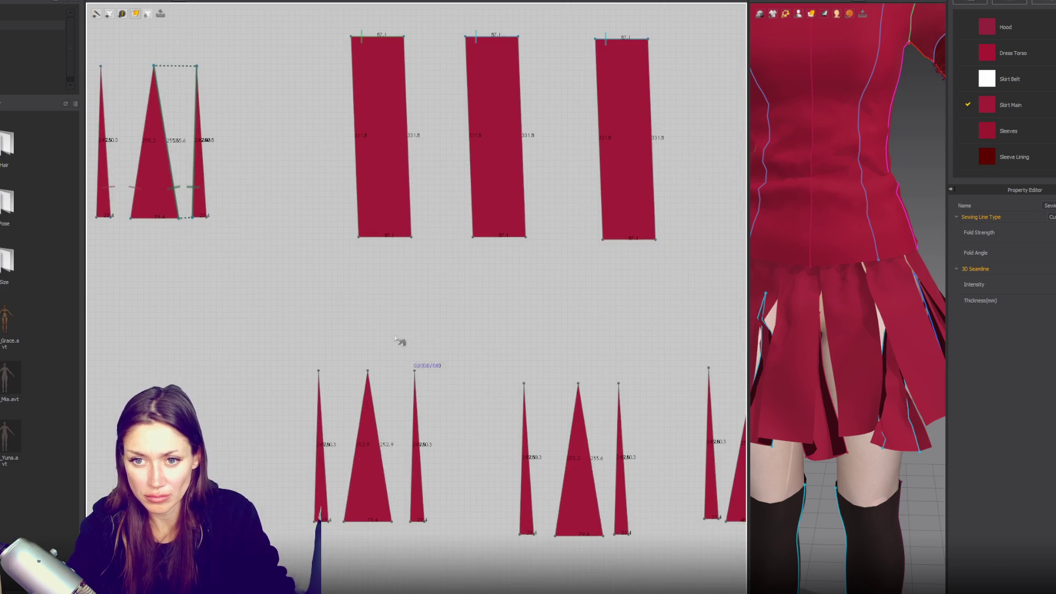
{"action": "left_click", "coordinate": [197, 66]}
{"action": "left_click", "coordinate": [358, 237]}
{"action": "left_click", "coordinate": [352, 87]}
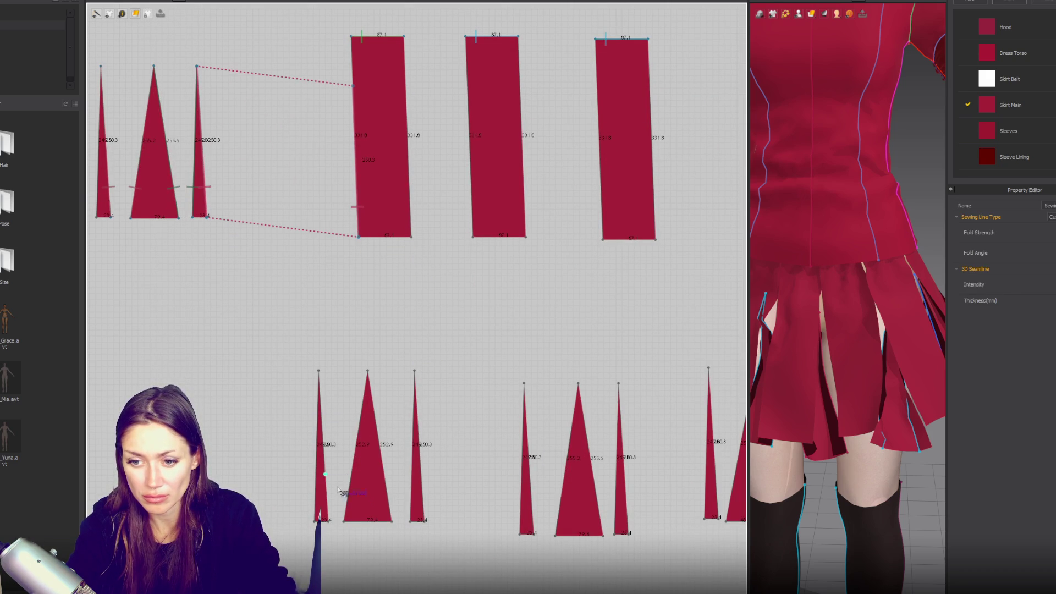
- Attempt dart-to-rectangle right-edge seams, undoing the mistaken ones
{"action": "left_click", "coordinate": [317, 521]}
{"action": "left_click", "coordinate": [412, 237]}
{"action": "left_click", "coordinate": [406, 82]}
{"action": "key", "text": "ctrl+z"}
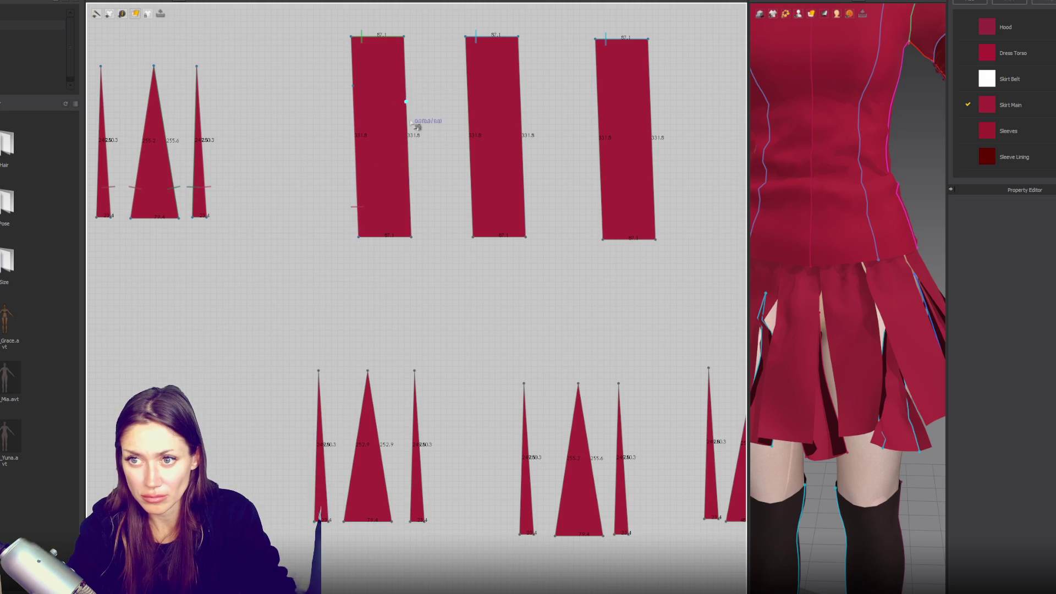
{"action": "left_click", "coordinate": [318, 370]}
{"action": "left_click", "coordinate": [412, 237]}
{"action": "left_click", "coordinate": [401, 135]}
{"action": "key", "text": "ctrl+z"}
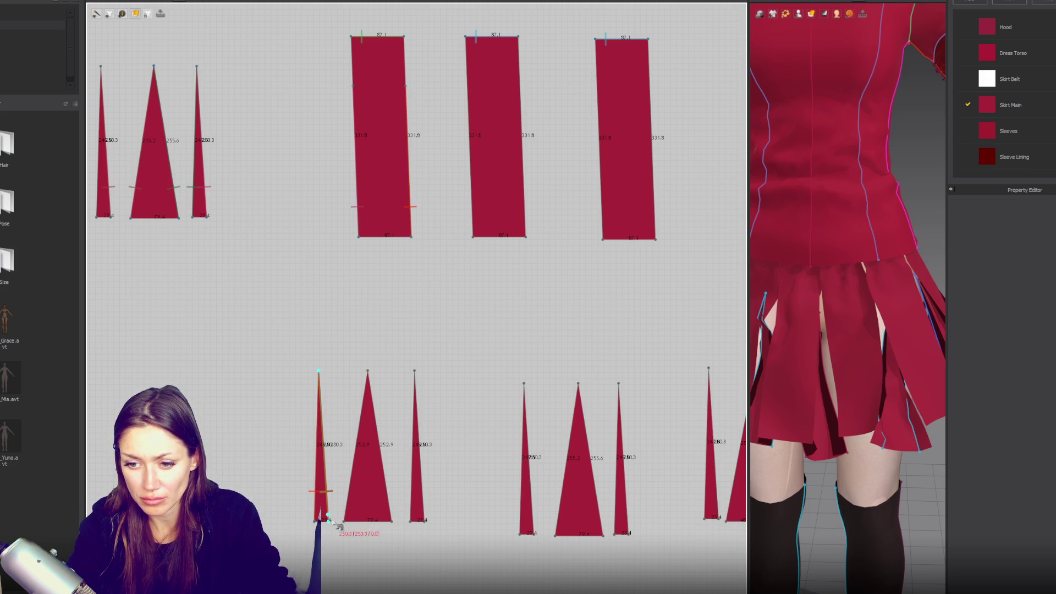
{"action": "left_click", "coordinate": [368, 372]}
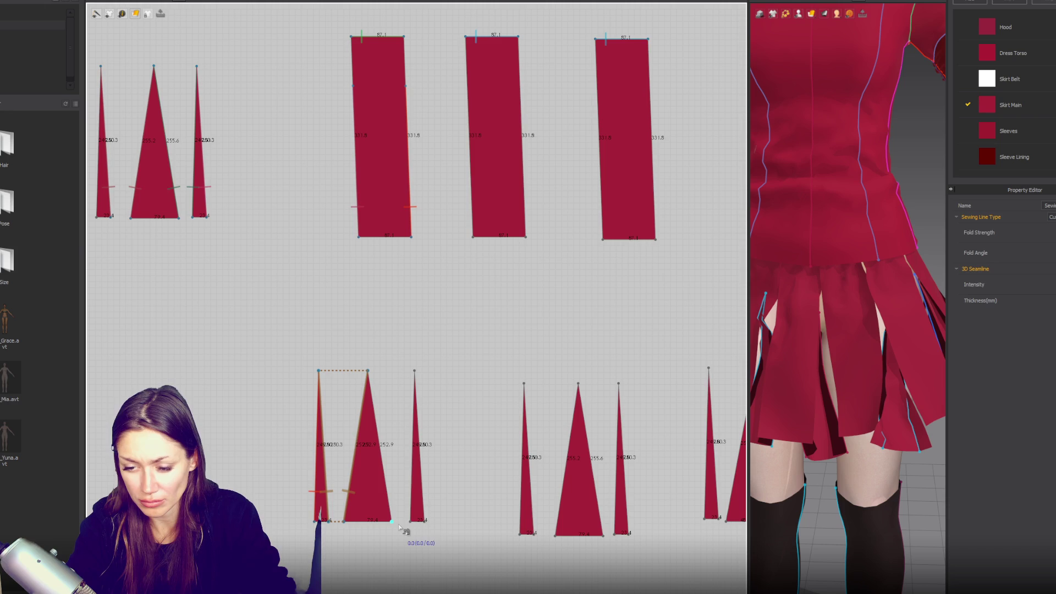
- Inspect the triangle piece and its left edge through their right-click options
{"action": "key", "text": "a"}
{"action": "left_click", "coordinate": [353, 463]}
{"action": "right_click", "coordinate": [353, 462]}
{"action": "key", "text": "Escape"}
{"action": "left_click", "coordinate": [352, 474]}
{"action": "right_click", "coordinate": [354, 476]}
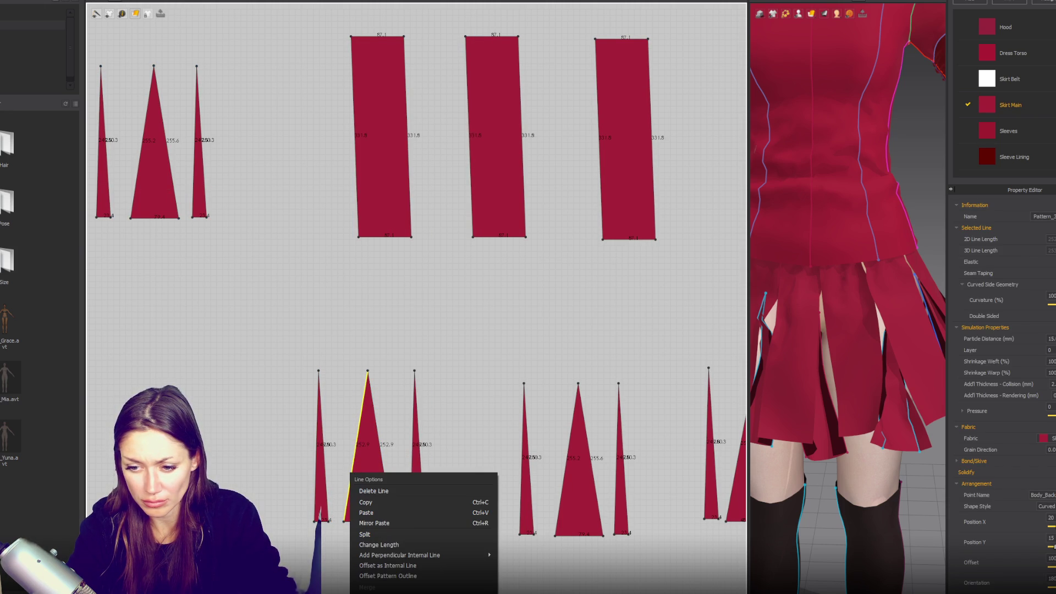
{"action": "left_click", "coordinate": [388, 397]}
- Back in Segment Sewing, sew the narrow triangle's right edge to the large triangle's left edge
{"action": "key", "text": "n"}
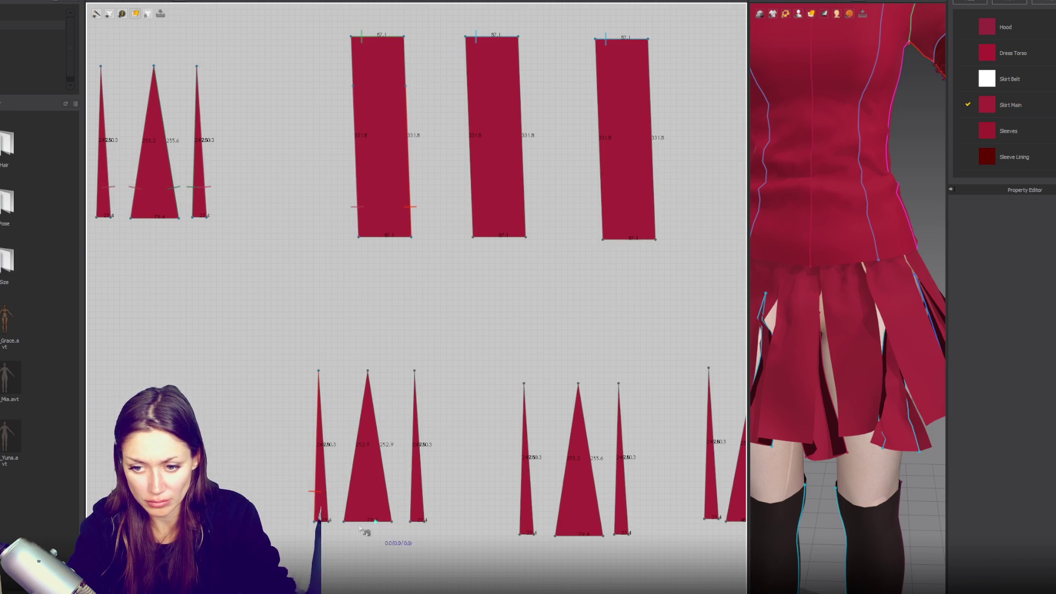
{"action": "left_click", "coordinate": [328, 521]}
{"action": "left_click", "coordinate": [319, 372]}
{"action": "left_click", "coordinate": [344, 521]}
{"action": "left_click", "coordinate": [368, 372]}
- Sew the large triangle to the small right triangle, and that triangle to the middle rectangle
{"action": "left_click", "coordinate": [392, 520]}
{"action": "left_click", "coordinate": [418, 517]}
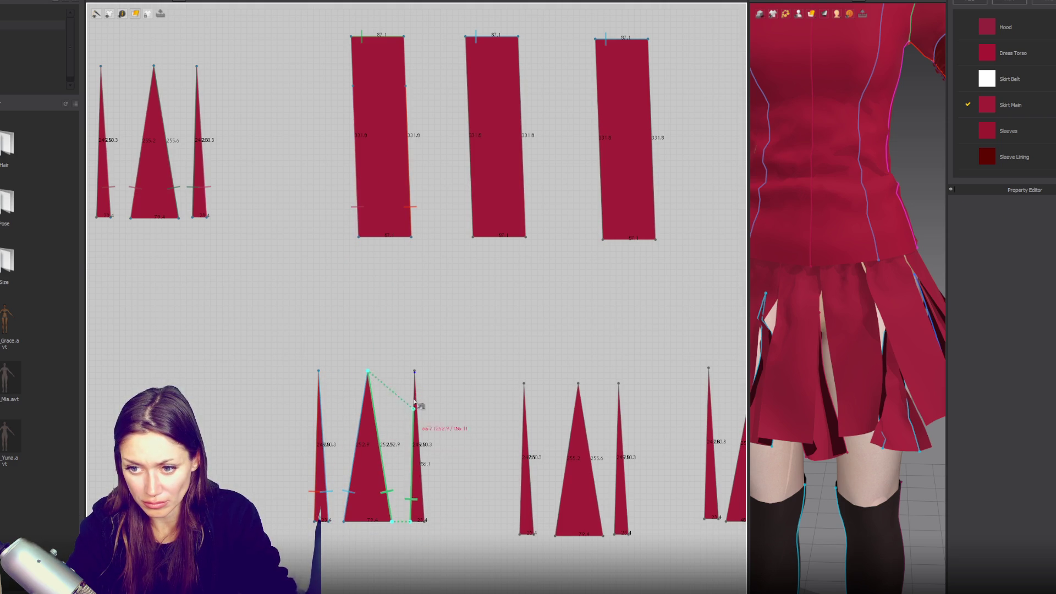
{"action": "left_click", "coordinate": [414, 372]}
{"action": "left_click", "coordinate": [423, 520]}
{"action": "left_click", "coordinate": [414, 372]}
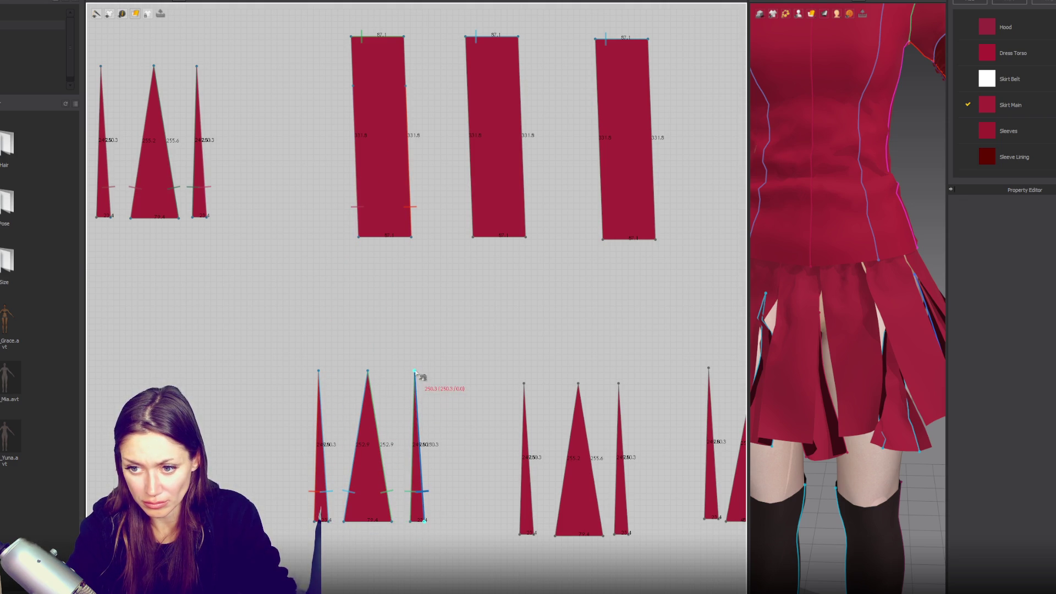
{"action": "left_click", "coordinate": [467, 85]}
{"action": "right_click_drag", "start_coordinate": [516, 517], "coordinate": [301, 506]}
- Sew the next small triangle to the rectangle's right edge and to the medium triangle
{"action": "left_click", "coordinate": [305, 523]}
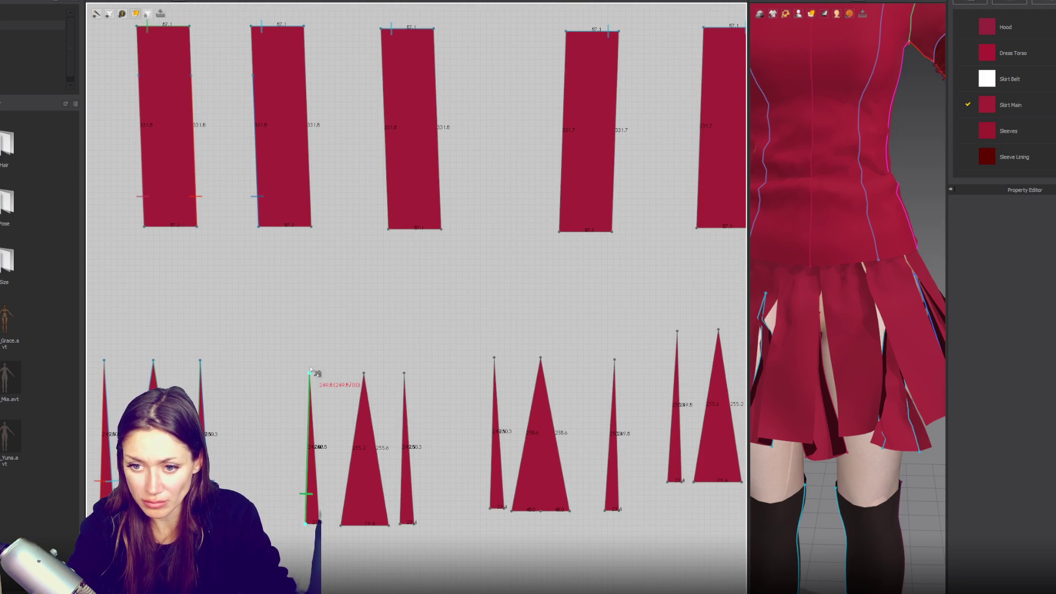
{"action": "left_click", "coordinate": [310, 373]}
{"action": "left_click", "coordinate": [311, 226]}
{"action": "left_click", "coordinate": [306, 77]}
{"action": "left_click", "coordinate": [320, 522]}
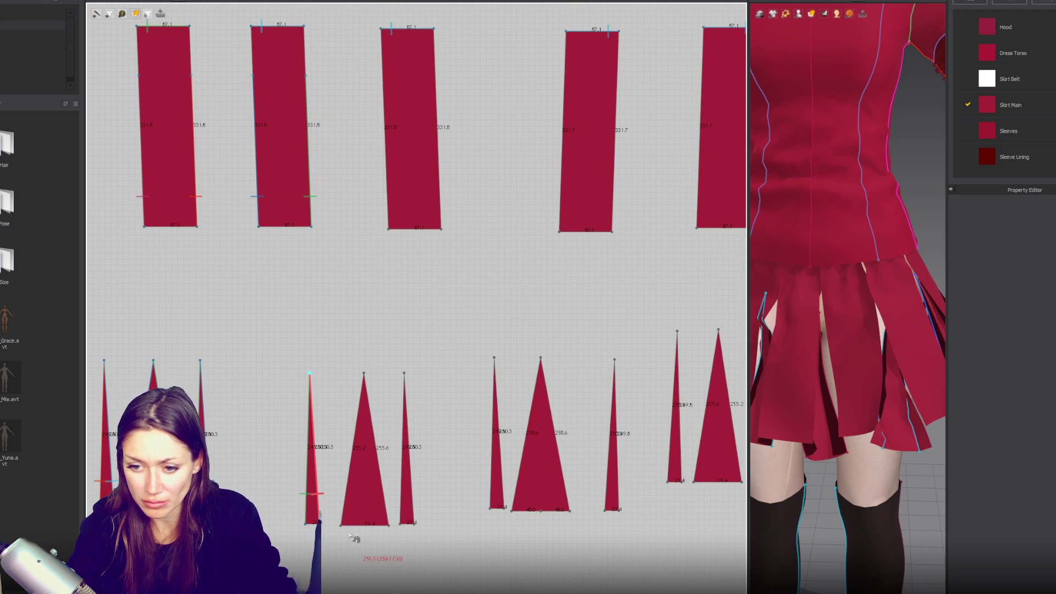
{"action": "left_click", "coordinate": [341, 526]}
- Join the medium triangle to the thin triangle, and the thin triangle to the rectangle's left edge
{"action": "left_click", "coordinate": [389, 525]}
{"action": "left_click", "coordinate": [365, 373]}
{"action": "left_click", "coordinate": [401, 524]}
{"action": "left_click", "coordinate": [405, 373]}
{"action": "left_click", "coordinate": [414, 524]}
{"action": "left_click", "coordinate": [404, 373]}
{"action": "left_click", "coordinate": [389, 229]}
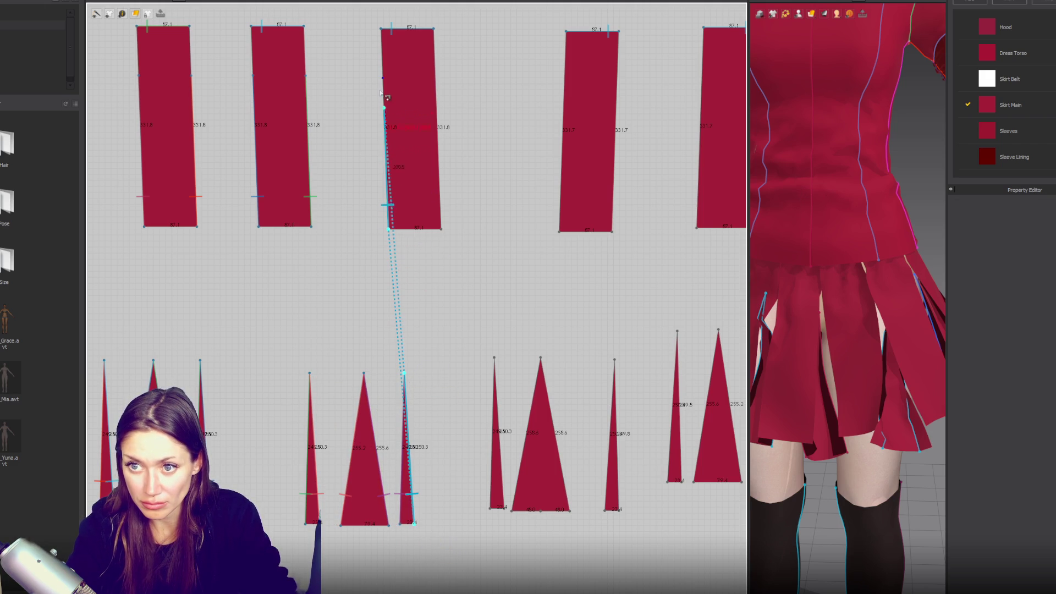
{"action": "left_click", "coordinate": [383, 79]}
- Sew the next thin triangle's left edge to the rectangle's right edge and seam its right edge
{"action": "left_click", "coordinate": [490, 509]}
{"action": "left_click", "coordinate": [495, 359]}
{"action": "left_click", "coordinate": [441, 229]}
{"action": "left_click", "coordinate": [436, 78]}
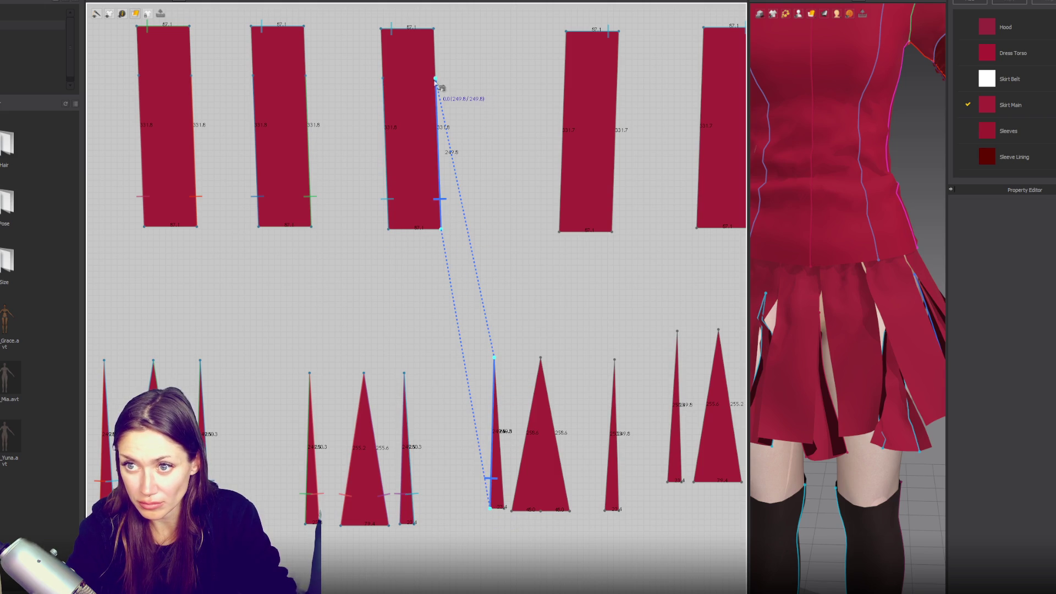
{"action": "left_click", "coordinate": [504, 508]}
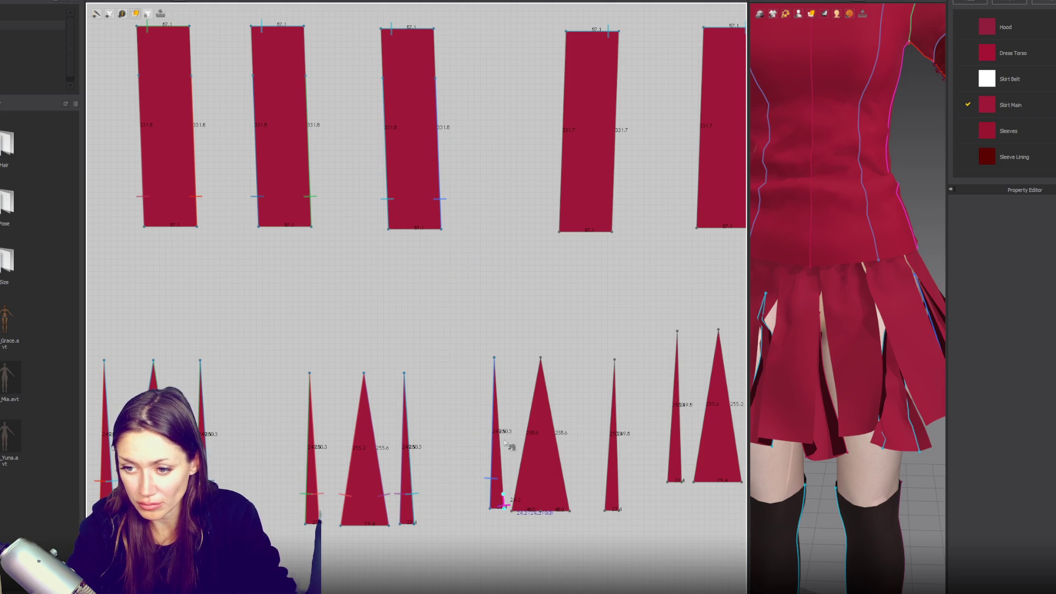
{"action": "left_click", "coordinate": [513, 507]}
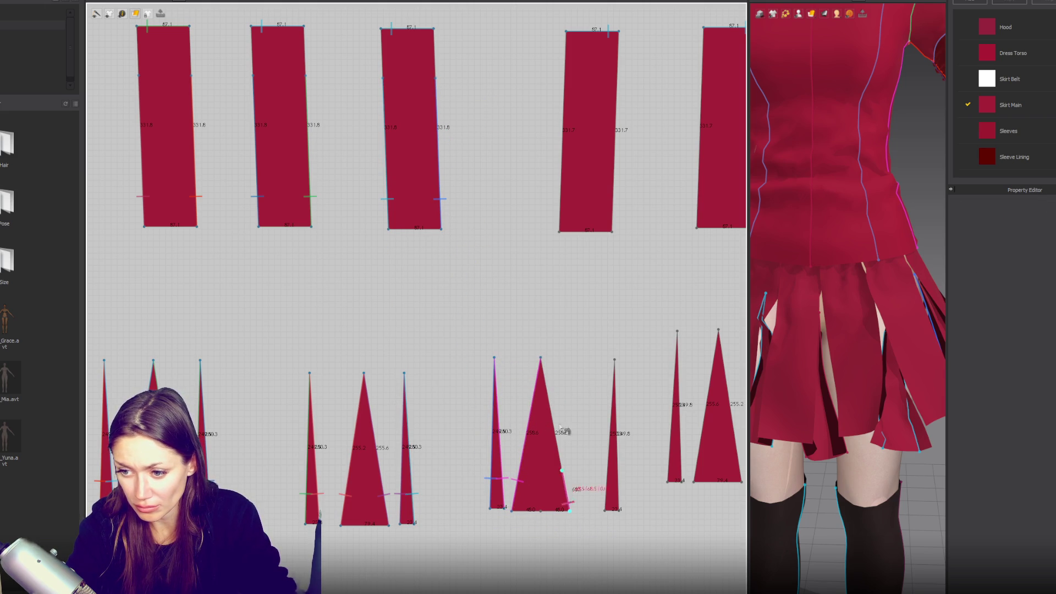
- Sew the following thin triangle to the rectangle's left edge and start the next triangle-to-rectangle seam
{"action": "left_click", "coordinate": [613, 511]}
{"action": "left_click", "coordinate": [614, 360]}
{"action": "left_click", "coordinate": [619, 507]}
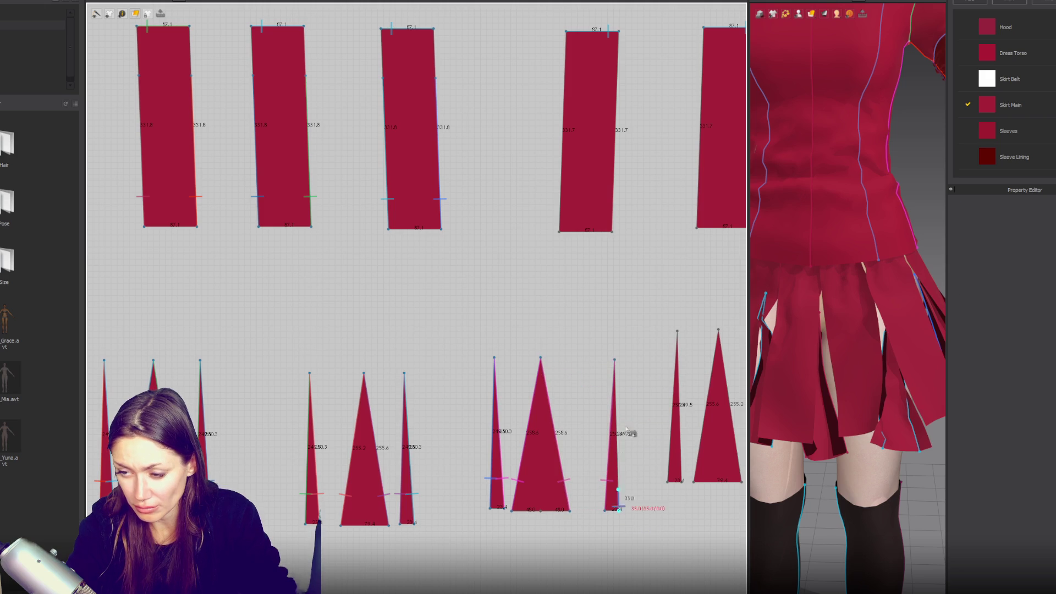
{"action": "left_click", "coordinate": [614, 361]}
{"action": "left_click", "coordinate": [560, 232]}
{"action": "left_click", "coordinate": [564, 81]}
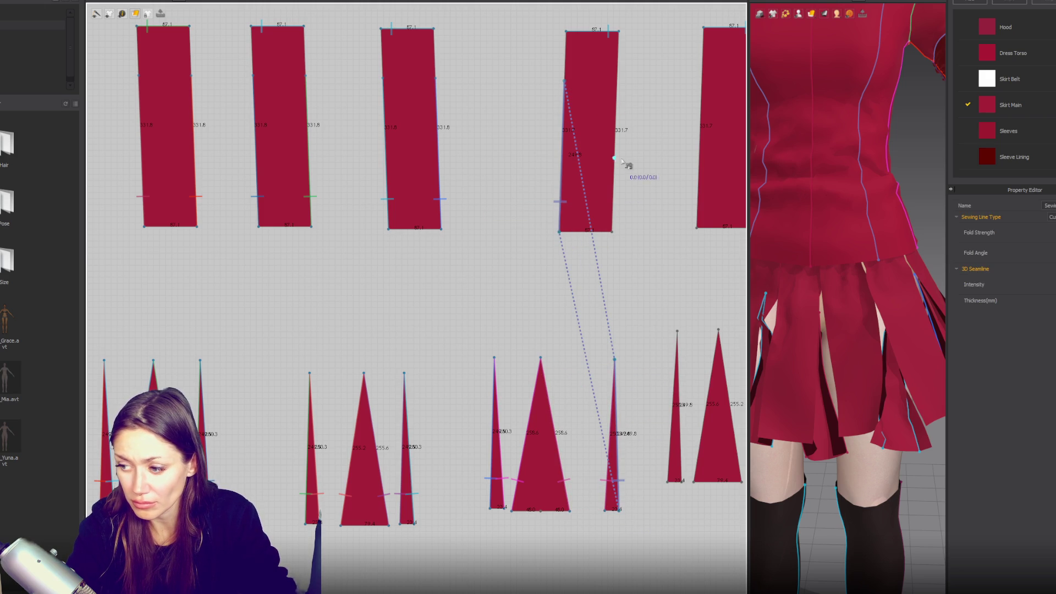
{"action": "left_click", "coordinate": [668, 481]}
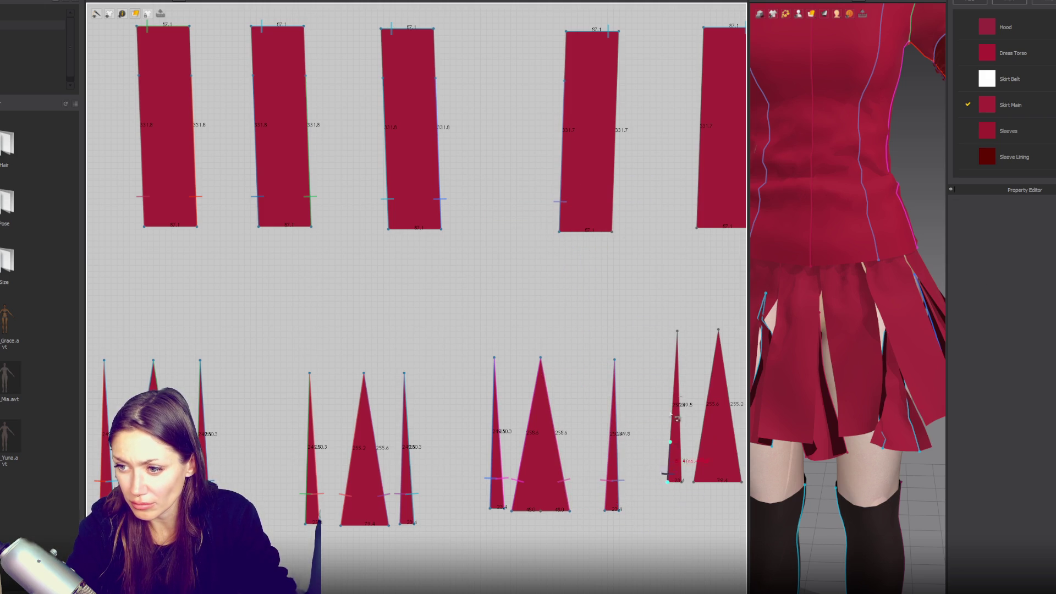
{"action": "left_click", "coordinate": [683, 480]}
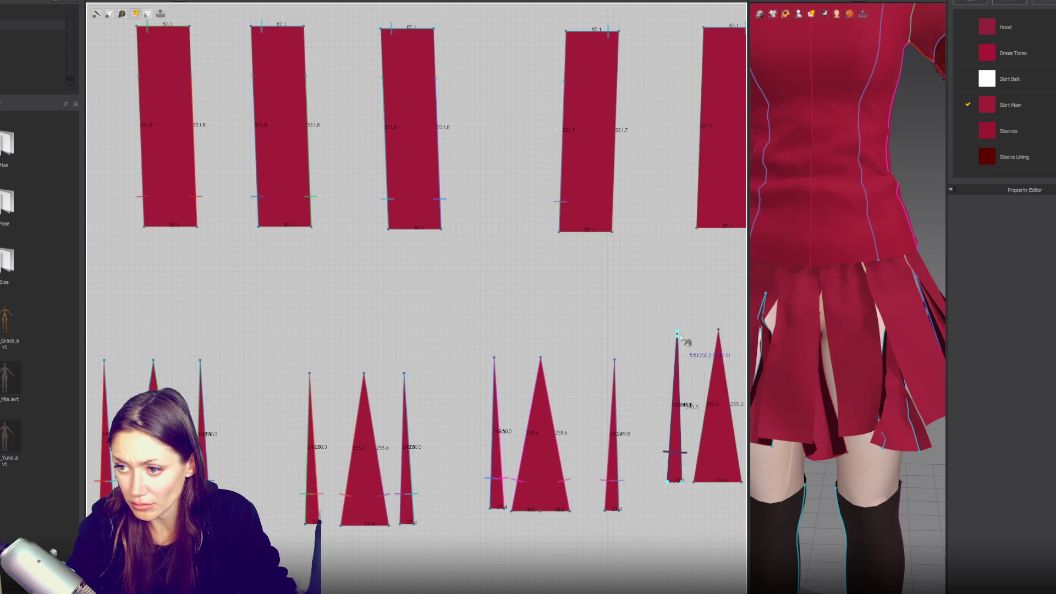
{"action": "left_click", "coordinate": [612, 231]}
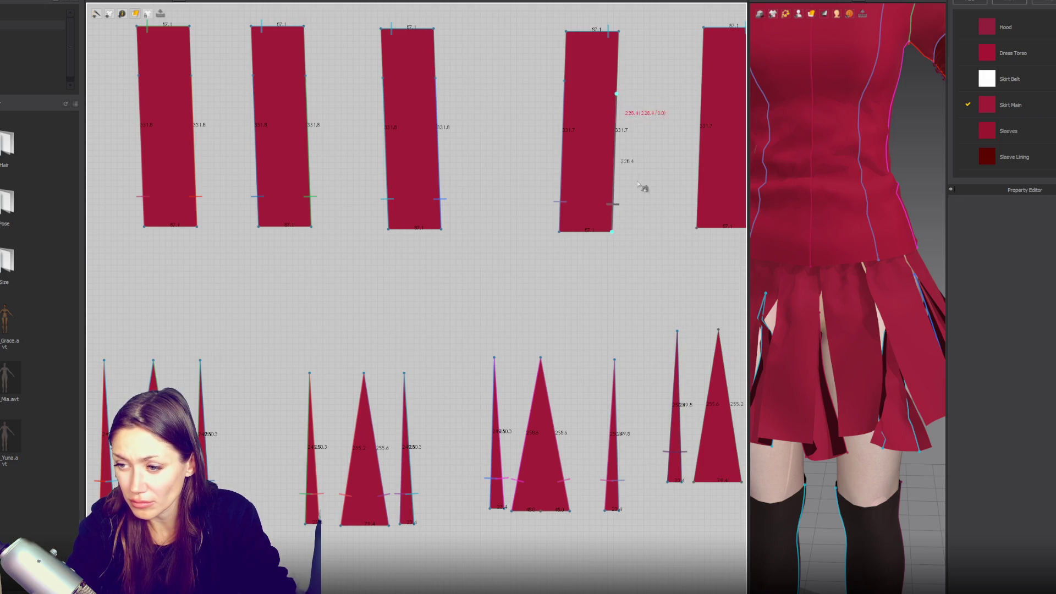
{"action": "middle_click_drag", "start_coordinate": [710, 386], "coordinate": [524, 435]}
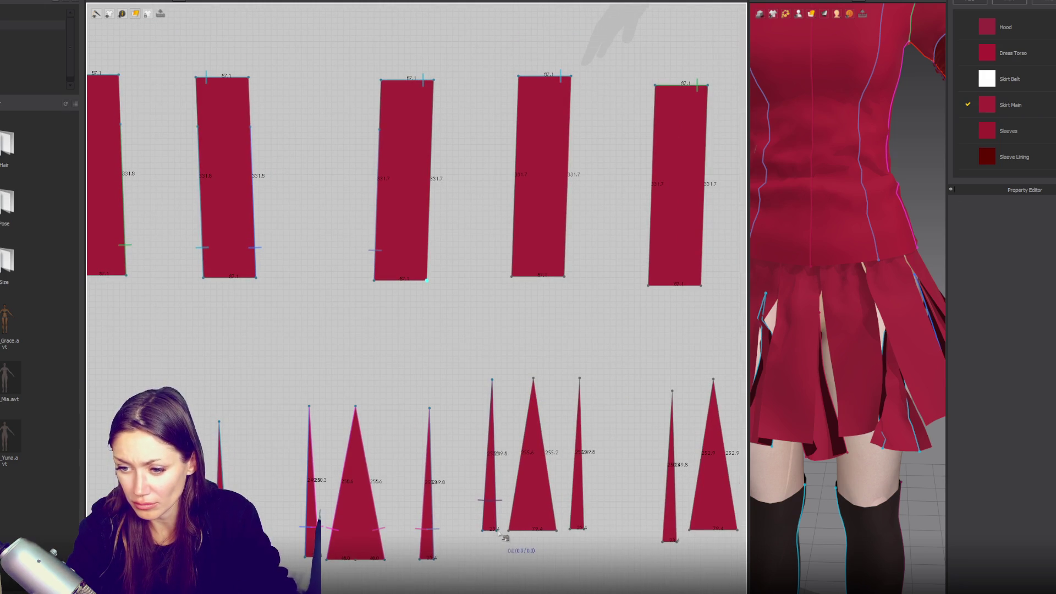
- Cancel the unfinished seam and sew the triangle's left edge to the rectangle
{"action": "left_click", "coordinate": [493, 499]}
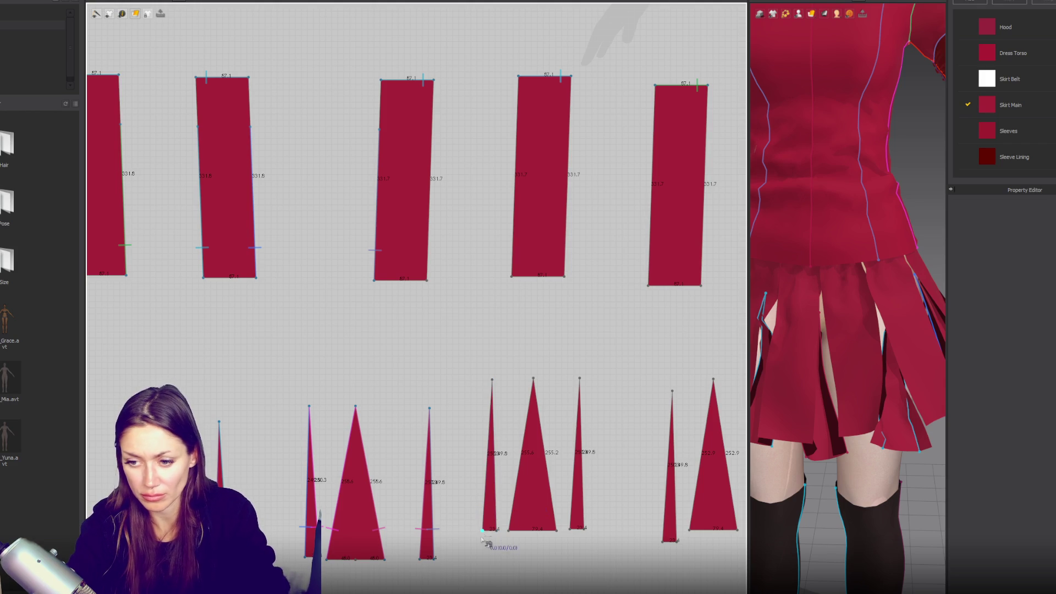
{"action": "left_click", "coordinate": [492, 381]}
{"action": "left_click", "coordinate": [427, 281]}
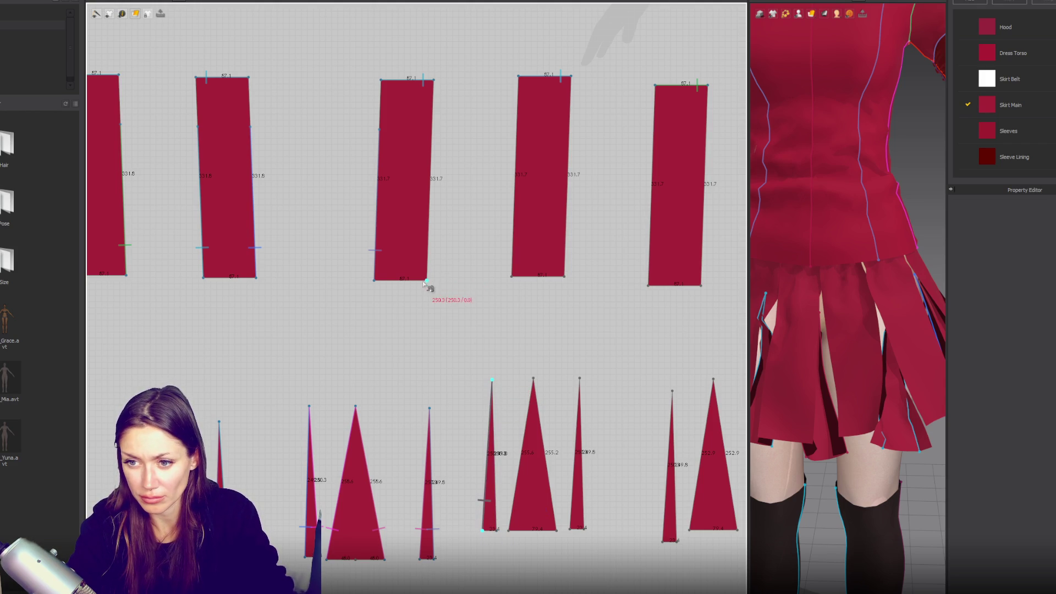
{"action": "left_click", "coordinate": [432, 130]}
- Join the thin triangle to the middle triangle's left edge and seam the middle triangle's right edge
{"action": "left_click", "coordinate": [497, 530]}
{"action": "left_click", "coordinate": [523, 533]}
{"action": "left_click", "coordinate": [533, 379]}
{"action": "left_click", "coordinate": [555, 530]}
{"action": "left_click", "coordinate": [533, 381]}
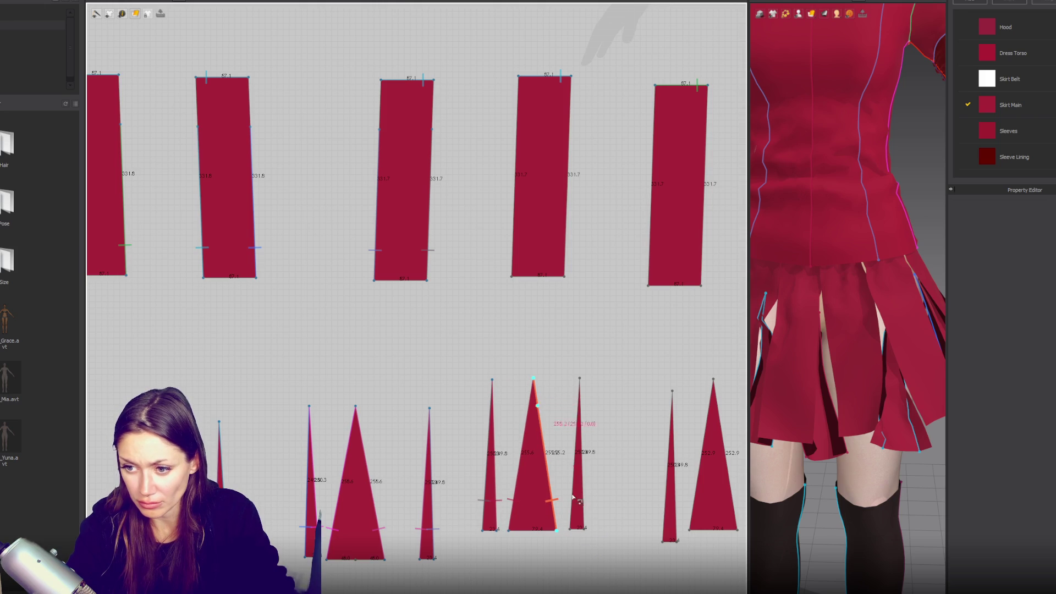
- Link the third triangle to the rectangle, then sew the next triangle's left edge to a rectangle's right edge
{"action": "left_click", "coordinate": [571, 530]}
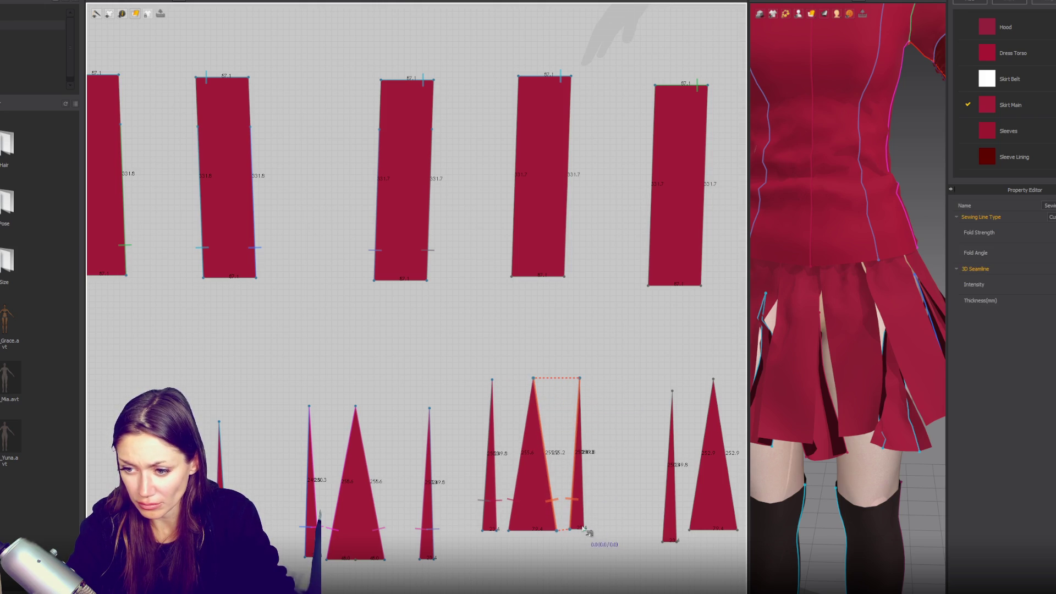
{"action": "left_click", "coordinate": [579, 379]}
{"action": "left_click", "coordinate": [512, 276]}
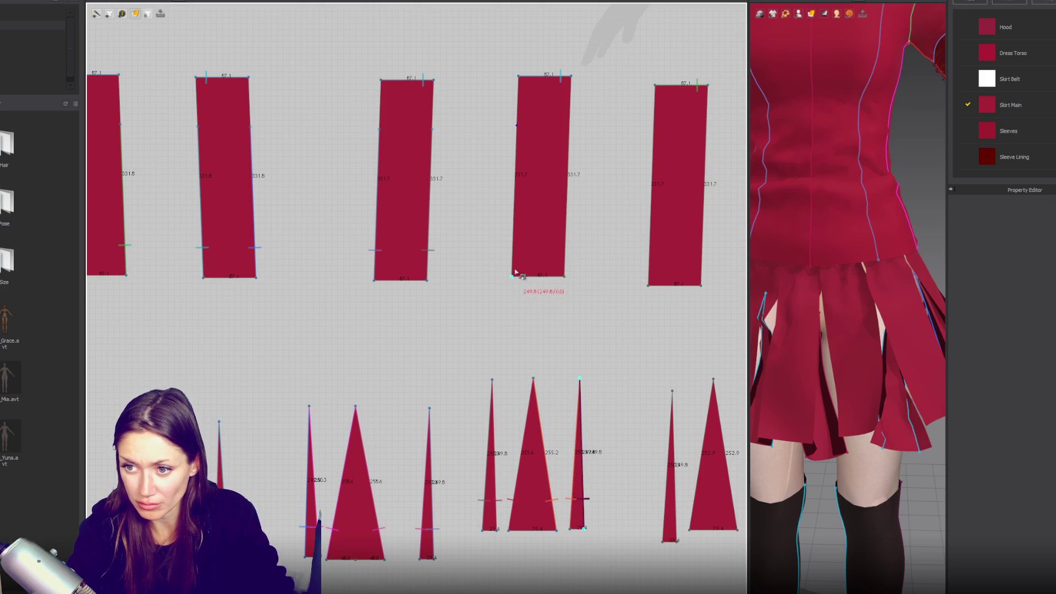
{"action": "key", "text": "Escape"}
{"action": "left_click", "coordinate": [564, 277]}
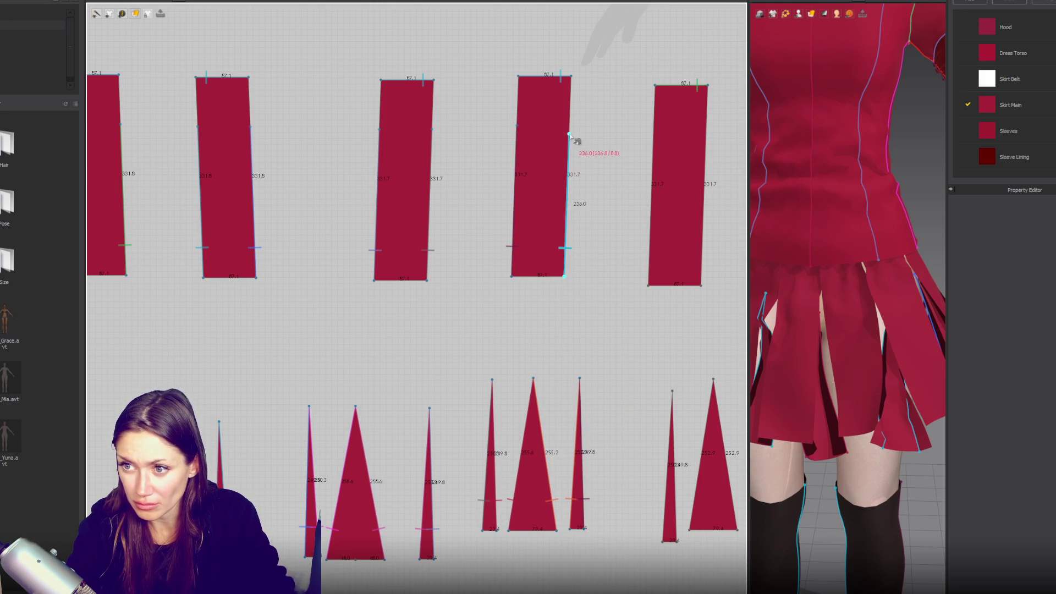
{"action": "middle_click_drag", "start_coordinate": [693, 412], "coordinate": [494, 501]}
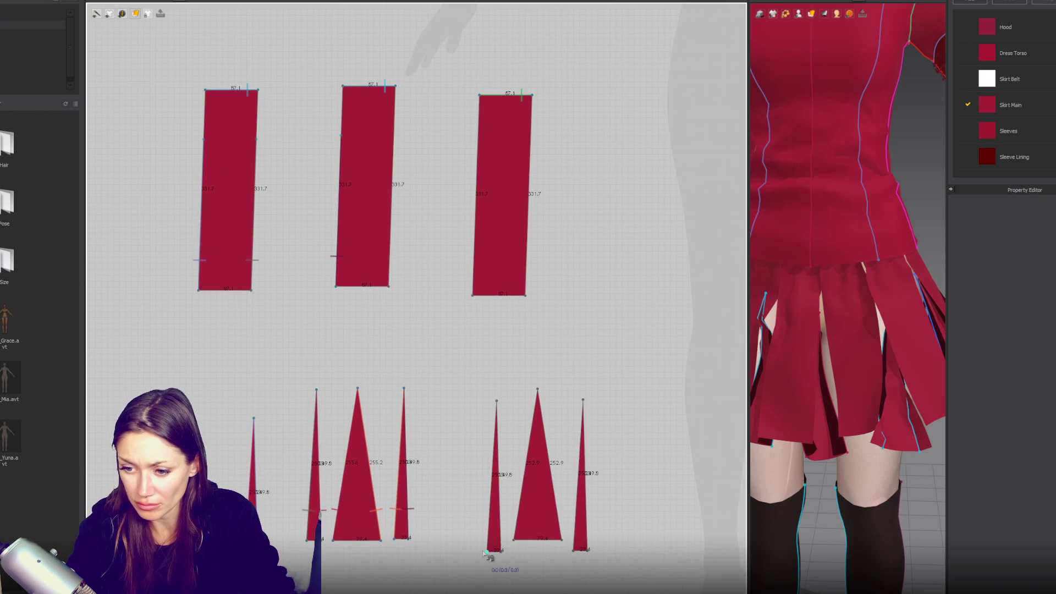
{"action": "left_click", "coordinate": [497, 400]}
{"action": "left_click", "coordinate": [389, 286]}
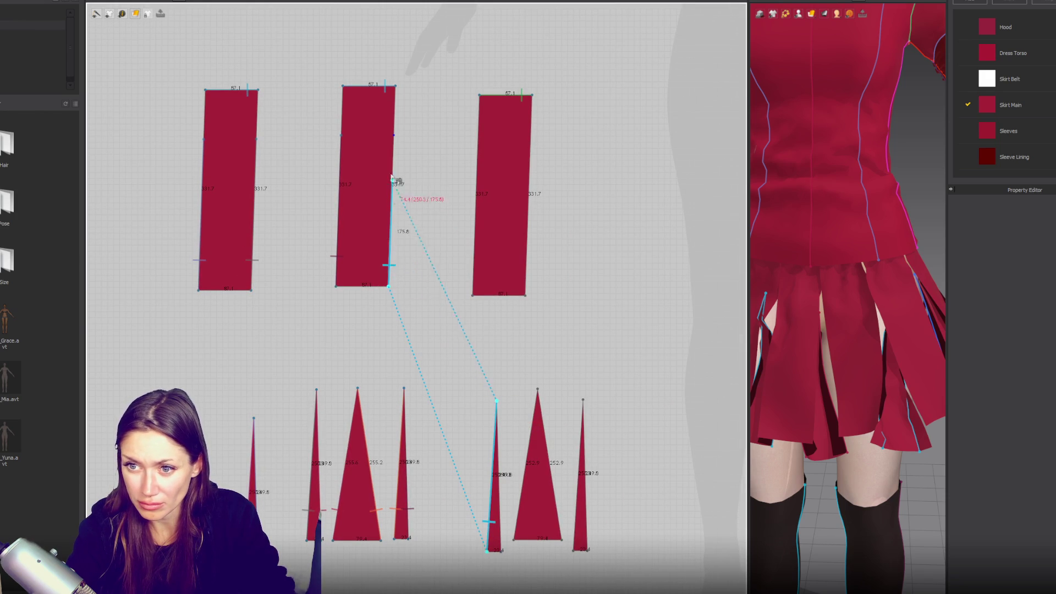
{"action": "left_click", "coordinate": [394, 135]}
- Join the left triangle to the middle triangle, and the right triangle to the rectangle's left edge
{"action": "left_click", "coordinate": [502, 550]}
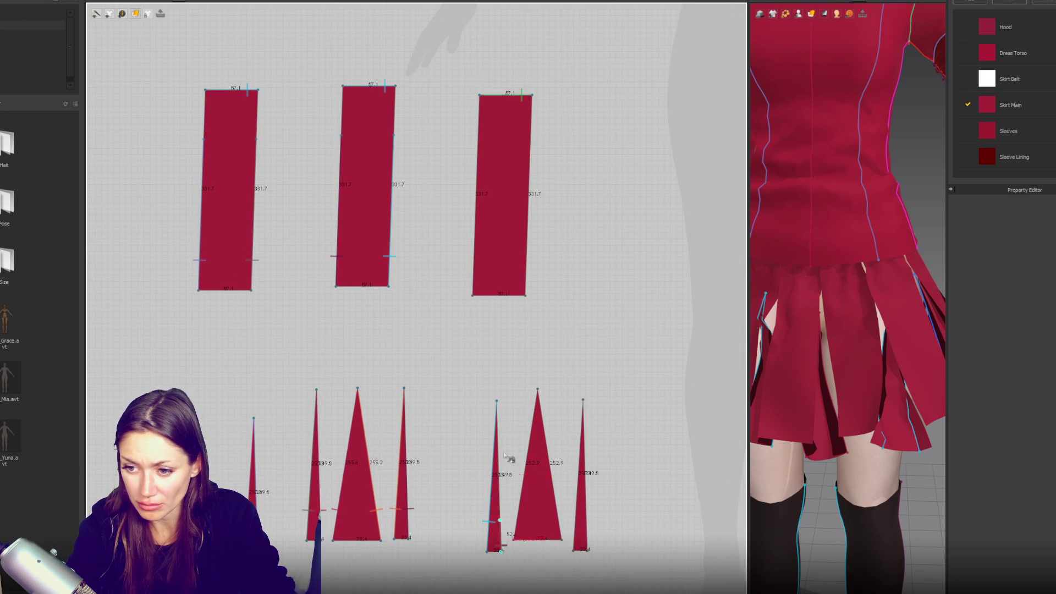
{"action": "left_click", "coordinate": [514, 540]}
{"action": "left_click", "coordinate": [537, 390]}
{"action": "left_click", "coordinate": [538, 390]}
{"action": "left_click", "coordinate": [570, 551]}
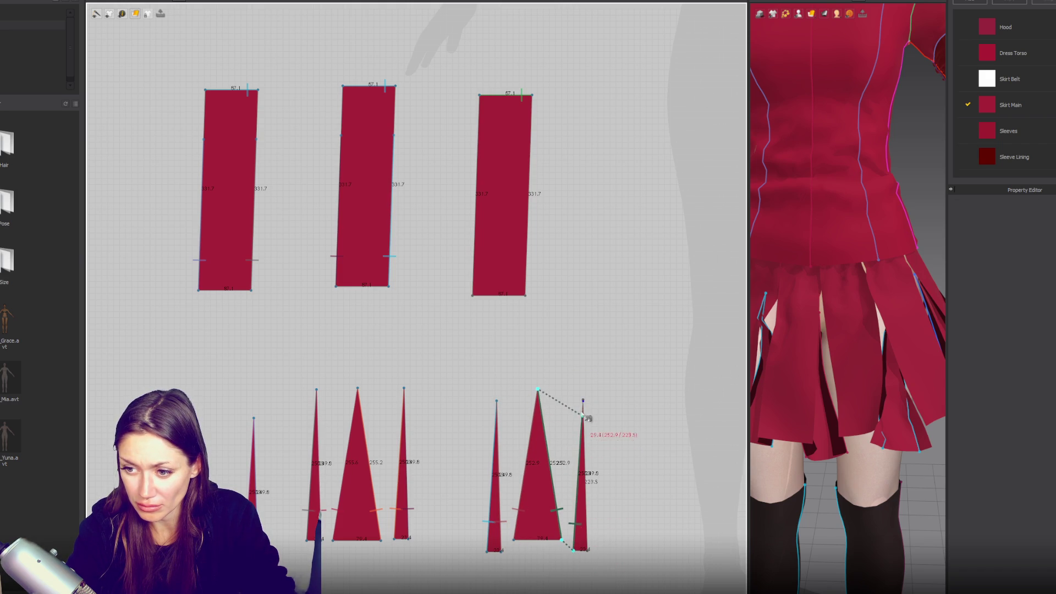
{"action": "left_click", "coordinate": [588, 550]}
{"action": "left_click", "coordinate": [583, 400]}
{"action": "left_click", "coordinate": [472, 296]}
{"action": "left_click", "coordinate": [477, 144]}
{"action": "scroll", "coordinate": [544, 263], "scroll_direction": "down", "scroll_amount": 3}
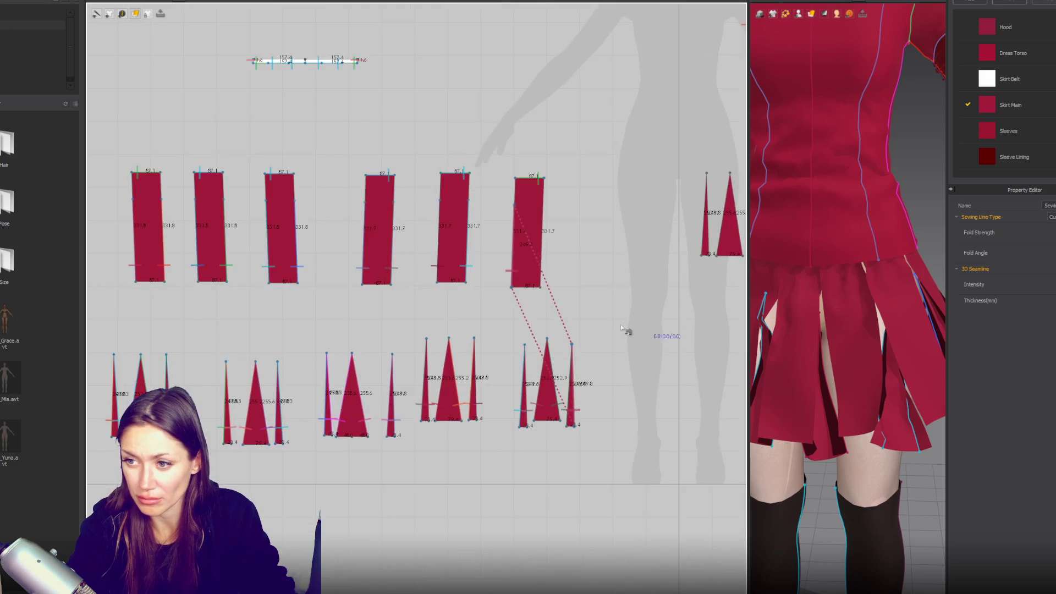
- In the next group, join the left triangle to the middle triangle, and the middle triangle to the right one
{"action": "middle_click_drag", "start_coordinate": [651, 325], "coordinate": [424, 401]}
{"action": "scroll", "coordinate": [554, 346], "scroll_direction": "up", "scroll_amount": 3}
{"action": "left_click", "coordinate": [578, 314]}
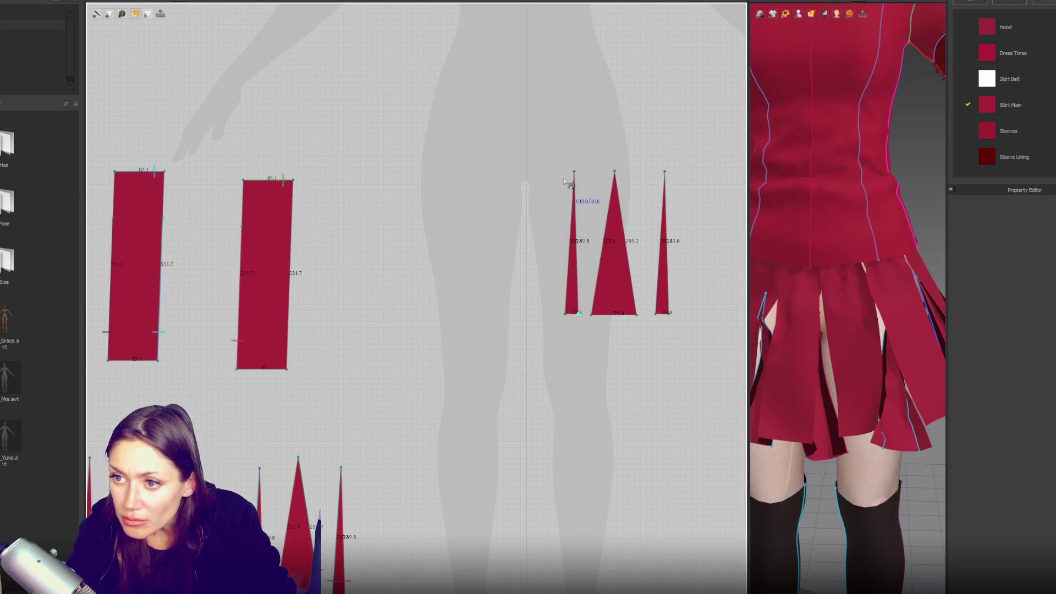
{"action": "left_click", "coordinate": [592, 315]}
{"action": "left_click", "coordinate": [615, 172]}
{"action": "left_click", "coordinate": [637, 315]}
{"action": "left_click", "coordinate": [615, 172]}
{"action": "left_click", "coordinate": [655, 315]}
{"action": "left_click", "coordinate": [664, 171]}
- Sew the left triangle to the rectangle's right edge and the right triangle to the next rectangle's left edge
{"action": "left_click", "coordinate": [565, 313]}
{"action": "left_click", "coordinate": [574, 172]}
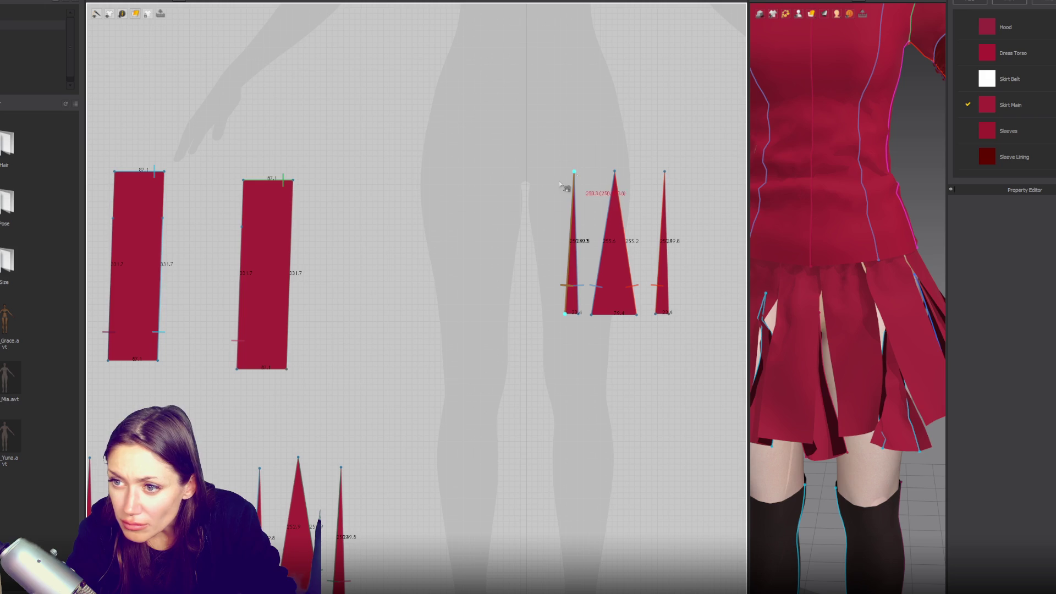
{"action": "left_click", "coordinate": [286, 368]}
{"action": "left_click", "coordinate": [303, 230]}
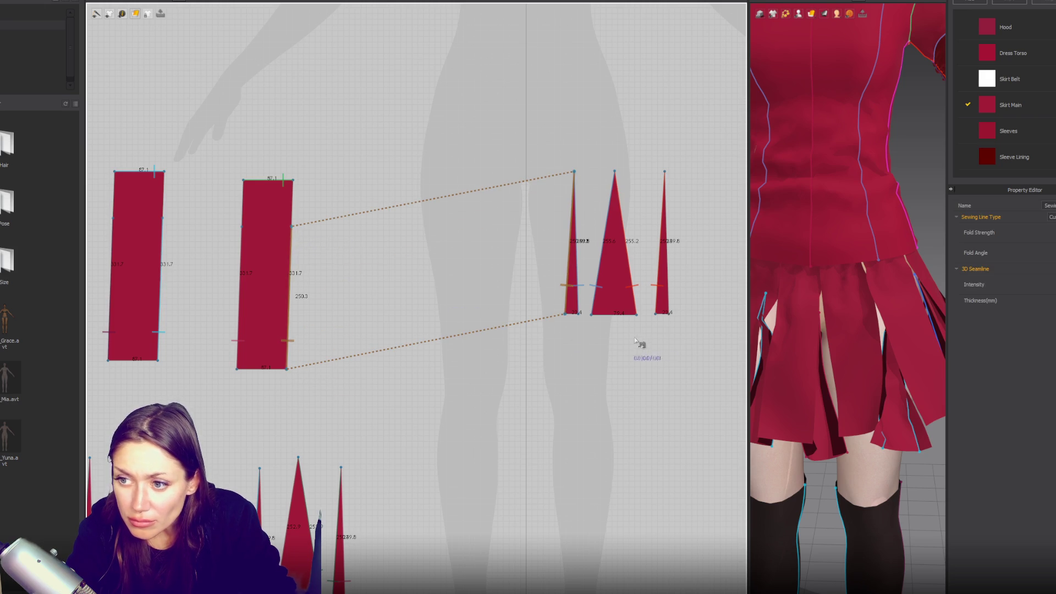
{"action": "right_click_drag", "start_coordinate": [631, 336], "coordinate": [238, 380]}
{"action": "left_click", "coordinate": [276, 359]}
{"action": "left_click", "coordinate": [272, 217]}
{"action": "left_click", "coordinate": [515, 360]}
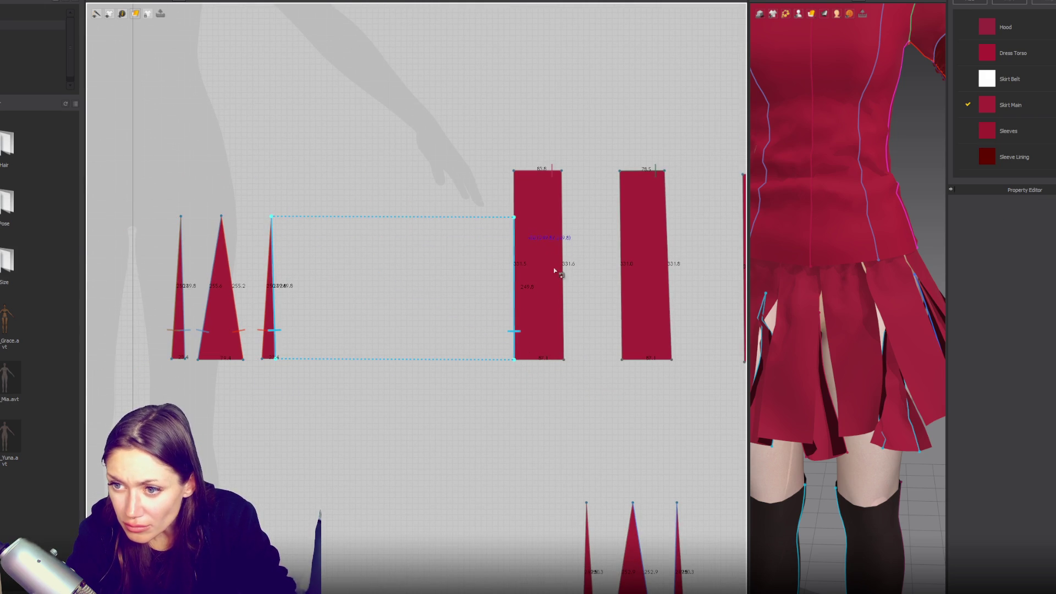
{"action": "left_click", "coordinate": [523, 227]}
- Sew the next left triangle to a rectangle's right edge and the second rectangle's left edge to the third triangle
{"action": "right_click_drag", "start_coordinate": [523, 226], "coordinate": [461, 190]}
{"action": "right_click_drag", "start_coordinate": [519, 429], "coordinate": [378, 319]}
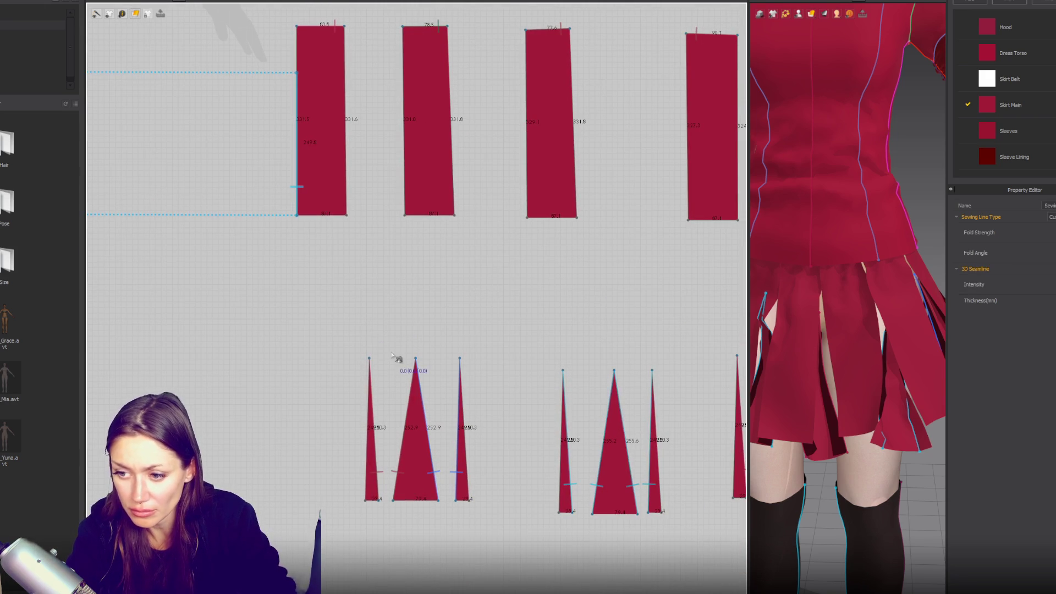
{"action": "left_click", "coordinate": [365, 501]}
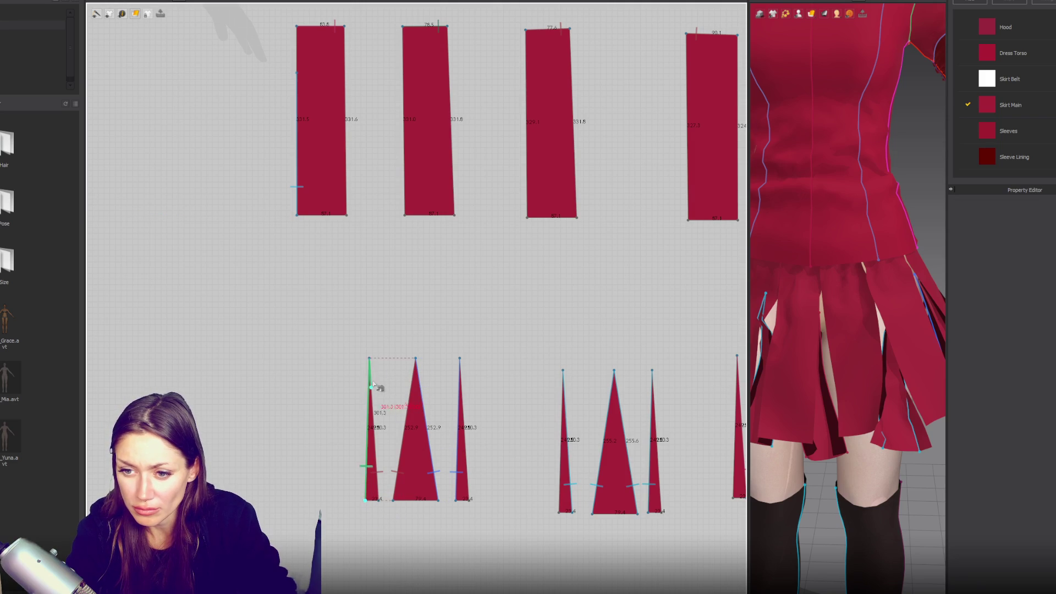
{"action": "left_click", "coordinate": [369, 359]}
{"action": "left_click", "coordinate": [345, 214]}
{"action": "left_click", "coordinate": [345, 73]}
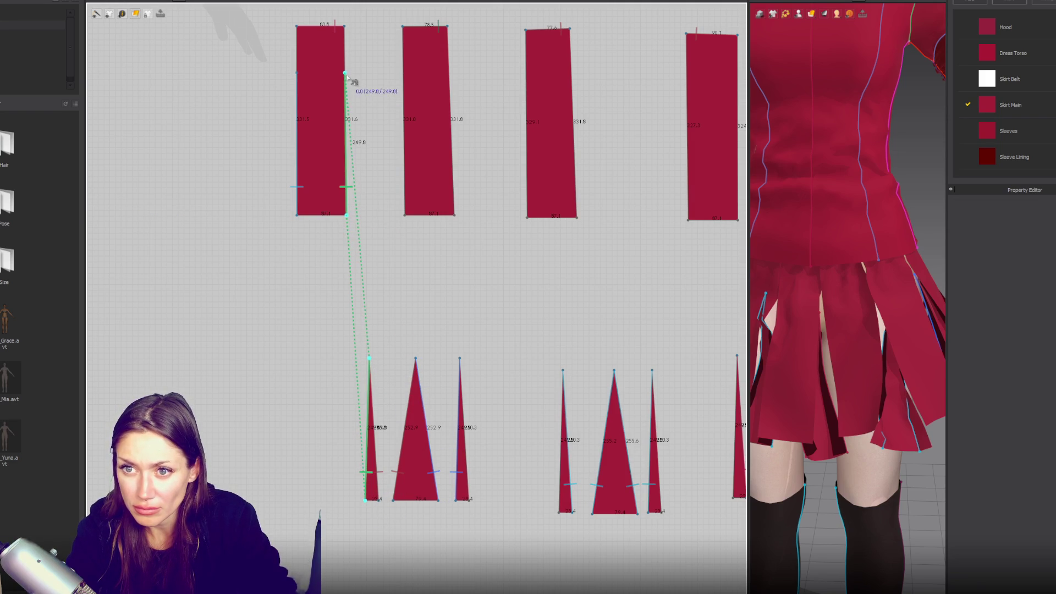
{"action": "left_click", "coordinate": [460, 359]}
{"action": "left_click", "coordinate": [405, 216]}
{"action": "left_click", "coordinate": [403, 73]}
- Sew a triangle's left edge to the rectangle's right edge and the third triangle's right edge to the third rectangle
{"action": "left_click", "coordinate": [559, 511]}
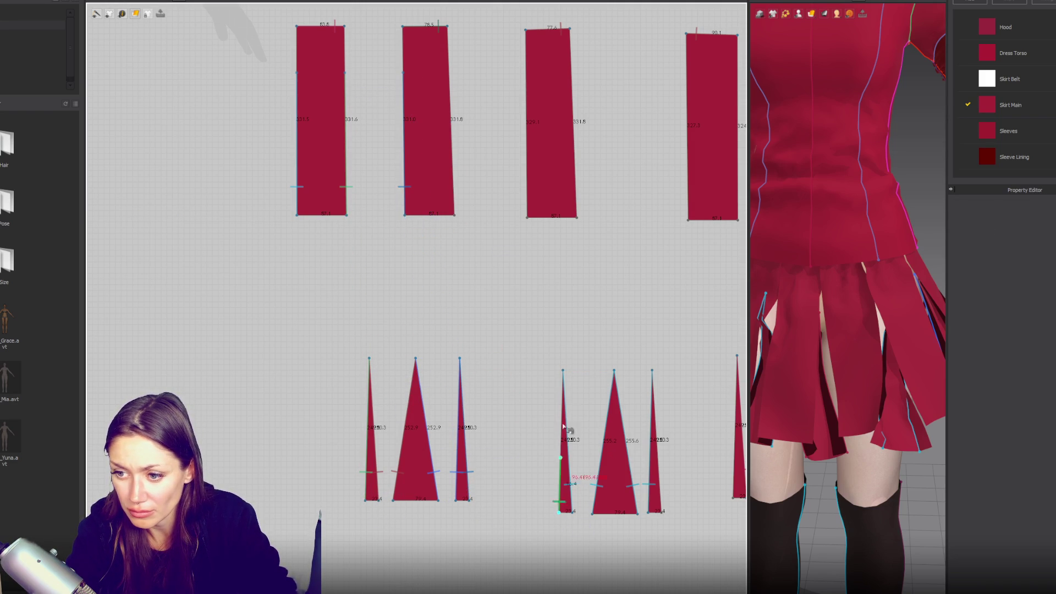
{"action": "left_click", "coordinate": [563, 370]}
{"action": "left_click", "coordinate": [454, 210]}
{"action": "left_click", "coordinate": [450, 69]}
{"action": "left_click", "coordinate": [661, 512]}
{"action": "left_click", "coordinate": [652, 370]}
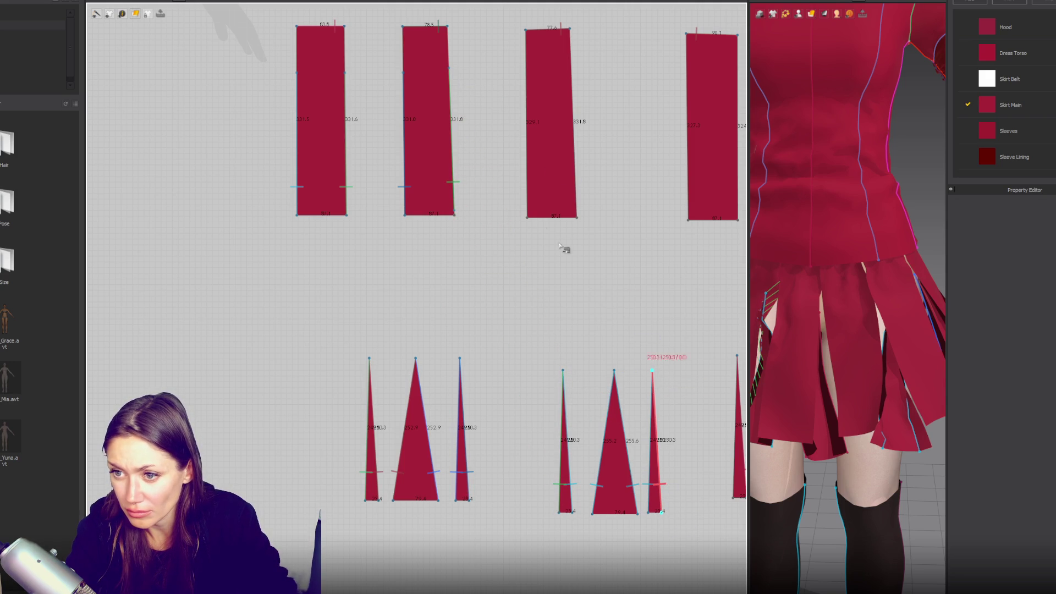
{"action": "left_click", "coordinate": [527, 218]}
{"action": "left_click", "coordinate": [525, 76]}
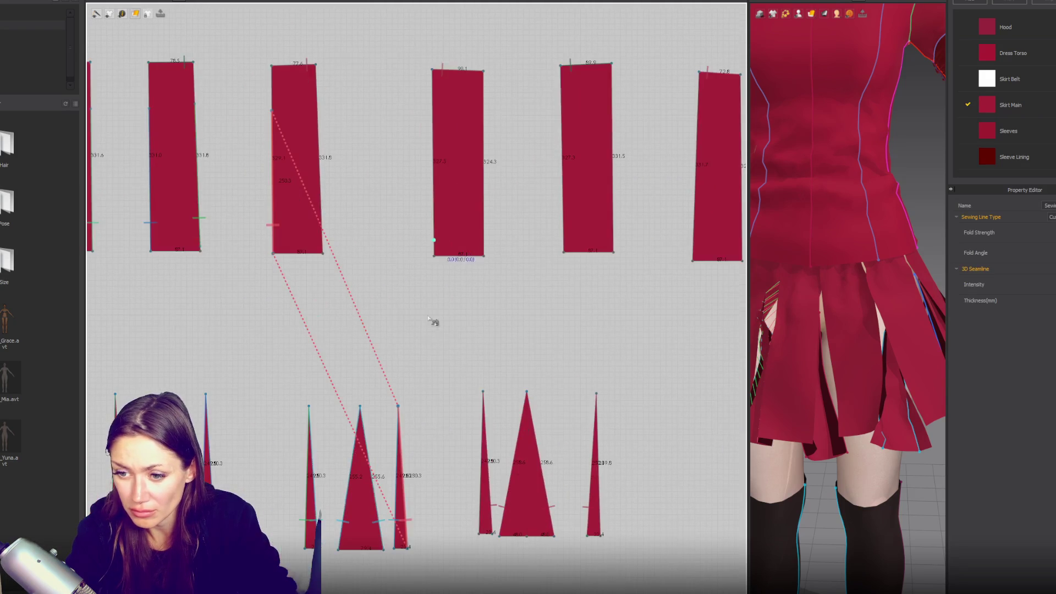
- Sew the first triangle insert's left edge to the adjacent rectangle, cancelling one unfinished seam
{"action": "left_click", "coordinate": [478, 536]}
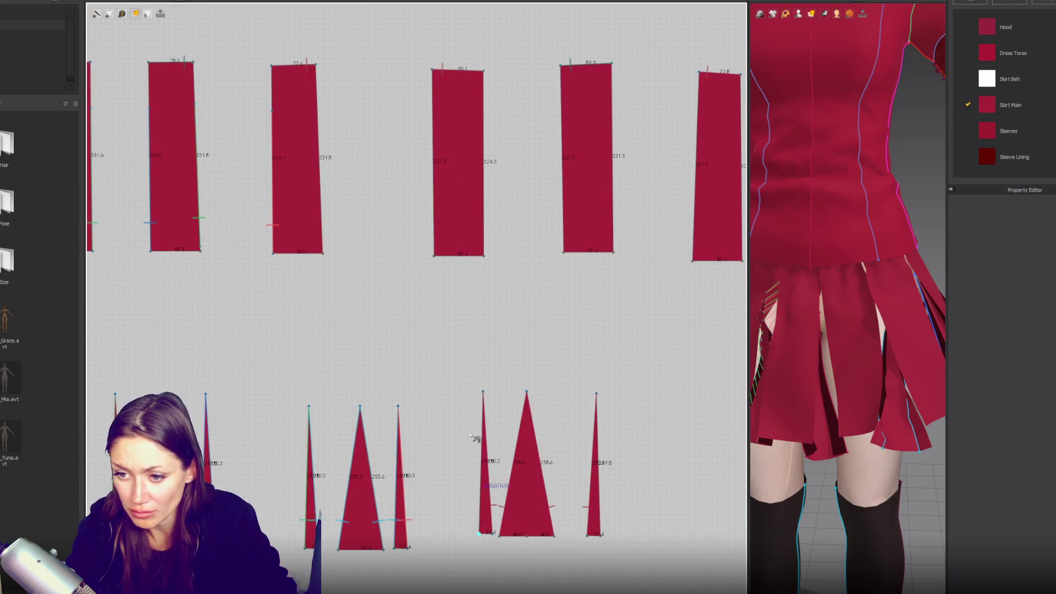
{"action": "left_click", "coordinate": [434, 257]}
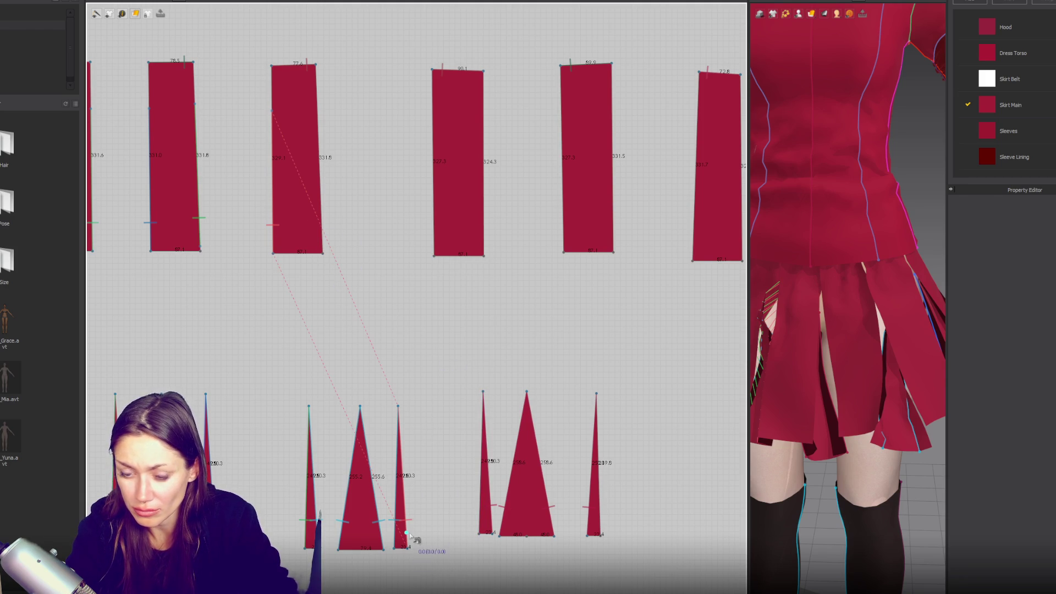
{"action": "left_click", "coordinate": [410, 535]}
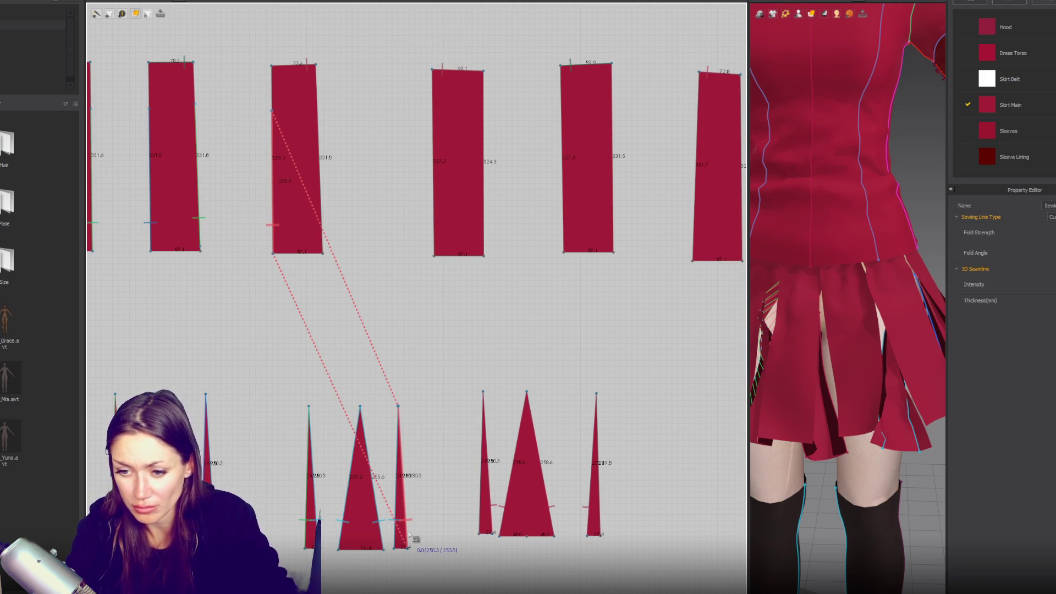
{"action": "left_click", "coordinate": [311, 532]}
{"action": "left_click", "coordinate": [404, 528]}
{"action": "left_click", "coordinate": [483, 391]}
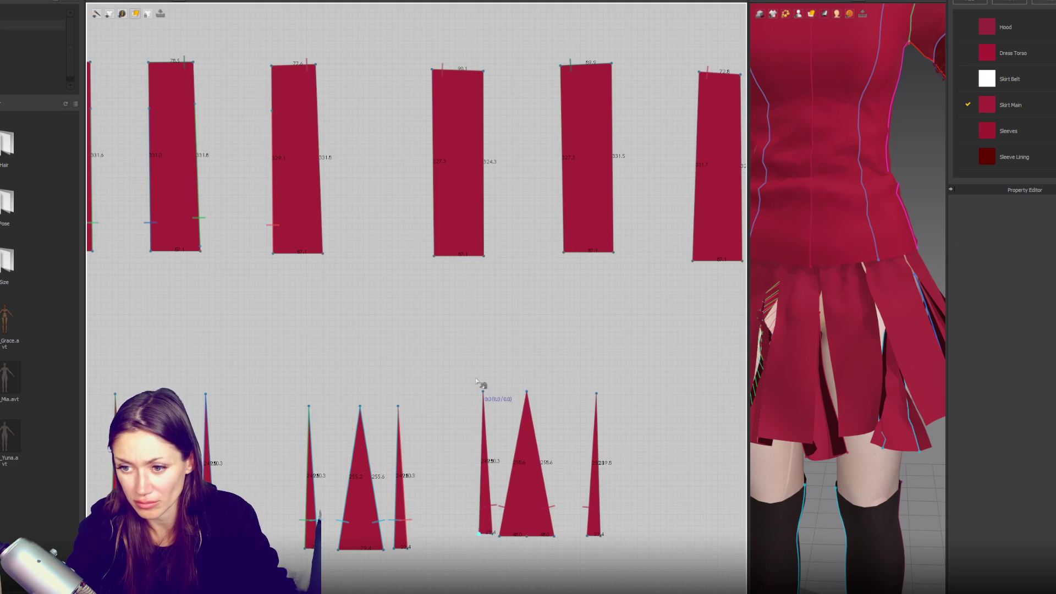
{"action": "left_click", "coordinate": [323, 251]}
{"action": "left_click", "coordinate": [324, 173]}
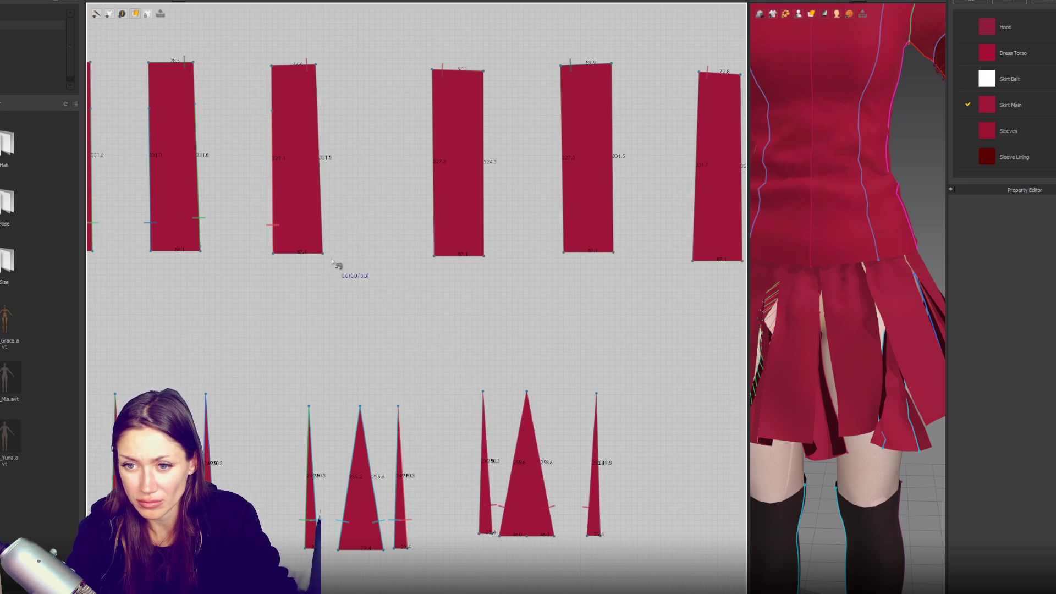
- Sew the small triangle's left edge to the third panel and its right edge to the next rectangle
{"action": "left_click", "coordinate": [480, 534]}
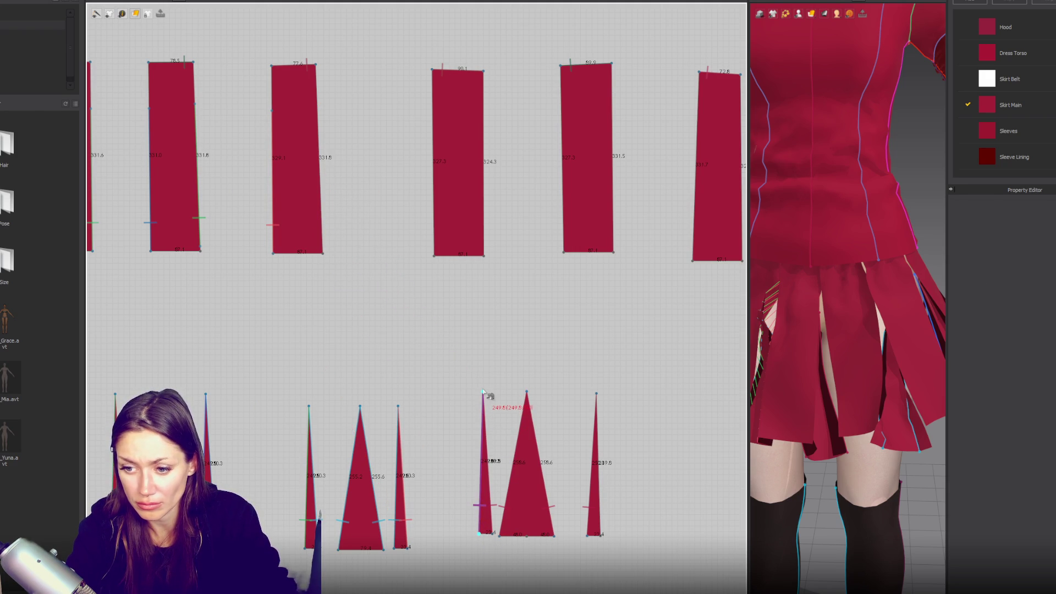
{"action": "left_click", "coordinate": [323, 253]}
{"action": "left_click", "coordinate": [319, 113]}
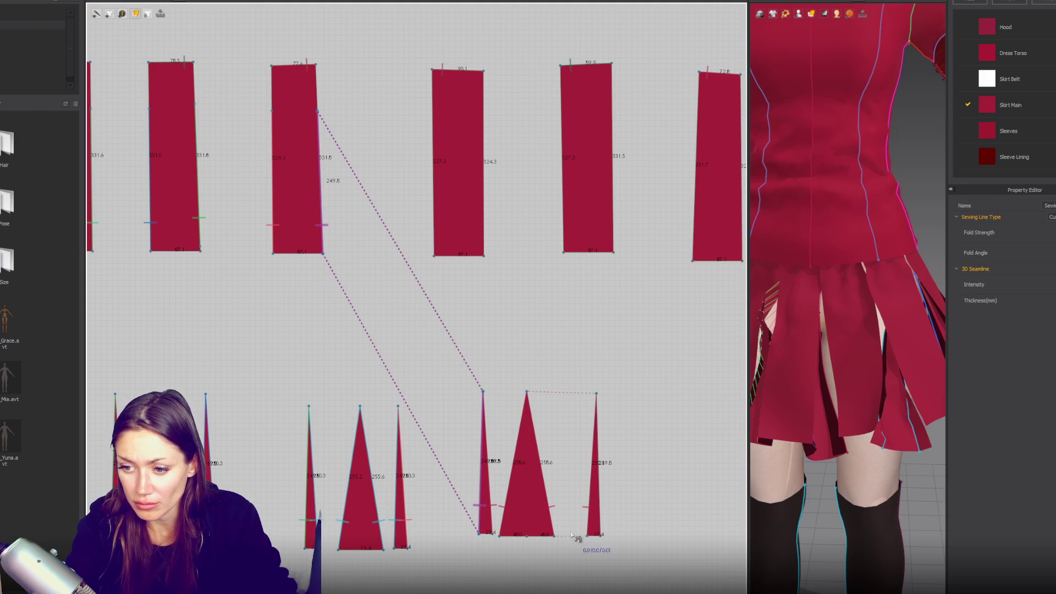
{"action": "left_click", "coordinate": [600, 534]}
{"action": "left_click", "coordinate": [597, 394]}
{"action": "left_click", "coordinate": [435, 255]}
{"action": "left_click", "coordinate": [434, 114]}
- Seam another triangle's left edge to the neighbouring rectangle's right edge
{"action": "scroll", "coordinate": [679, 306], "scroll_direction": "down", "scroll_amount": 4}
{"action": "right_click_drag", "start_coordinate": [679, 306], "coordinate": [431, 332]}
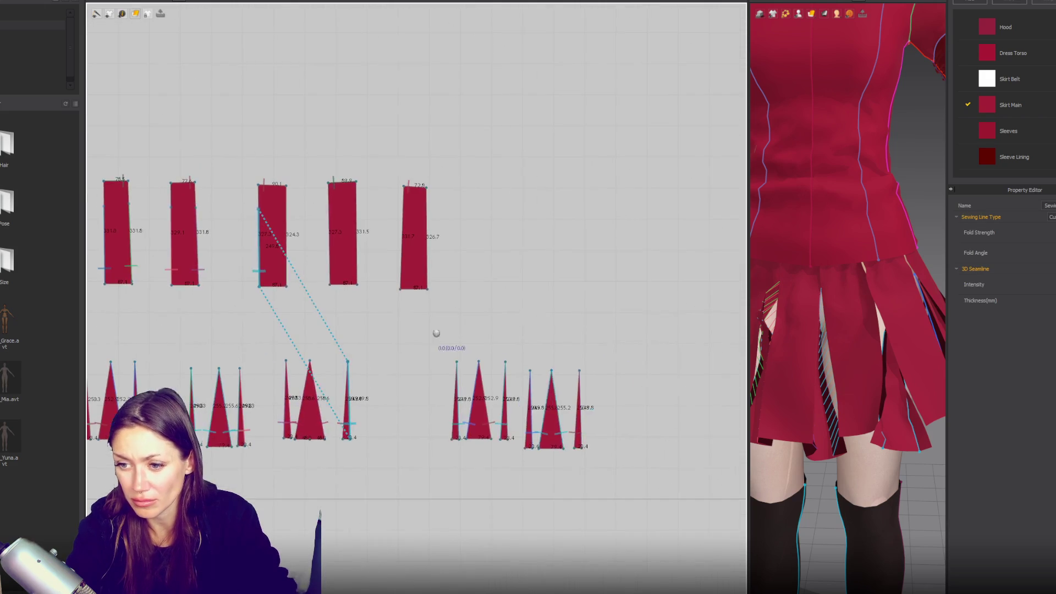
{"action": "scroll", "coordinate": [456, 369], "scroll_direction": "up", "scroll_amount": 3}
{"action": "left_click", "coordinate": [452, 464]}
{"action": "left_click", "coordinate": [458, 364]}
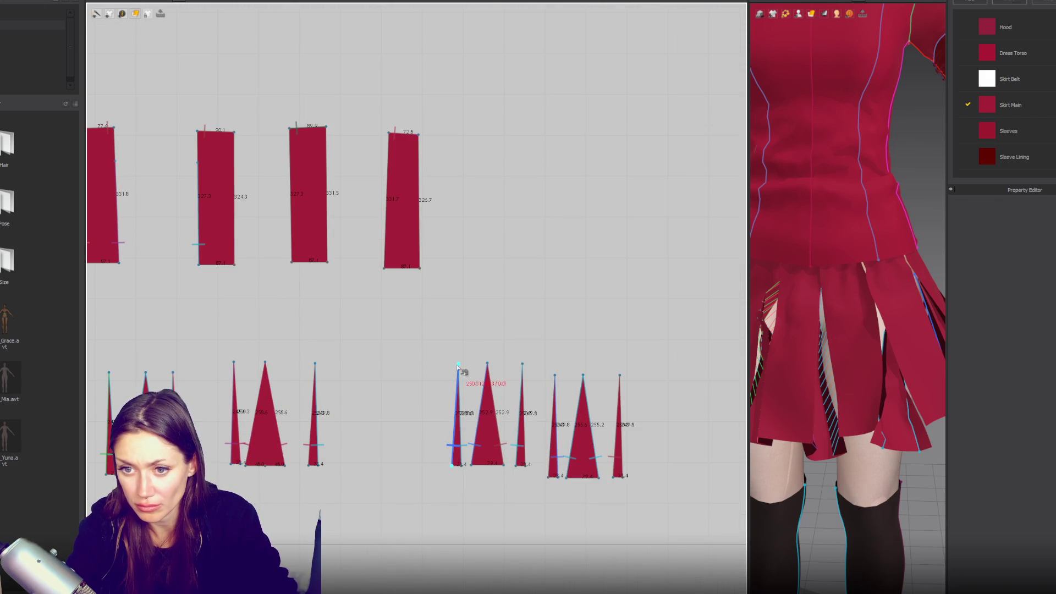
{"action": "left_click", "coordinate": [234, 265]}
{"action": "left_click", "coordinate": [234, 164]}
- Sew the next triangles' edges to the side edges of the third and fourth rectangles
{"action": "left_click", "coordinate": [520, 465]}
{"action": "left_click", "coordinate": [522, 365]}
{"action": "left_click", "coordinate": [291, 263]}
{"action": "left_click", "coordinate": [291, 161]}
{"action": "left_click", "coordinate": [550, 478]}
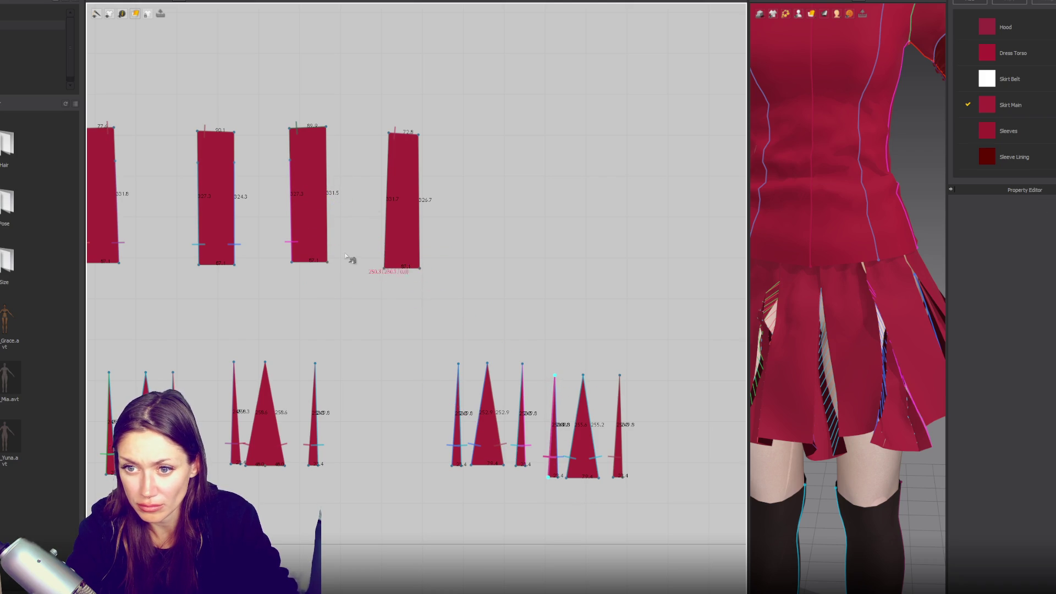
{"action": "left_click", "coordinate": [329, 263]}
{"action": "left_click", "coordinate": [334, 164]}
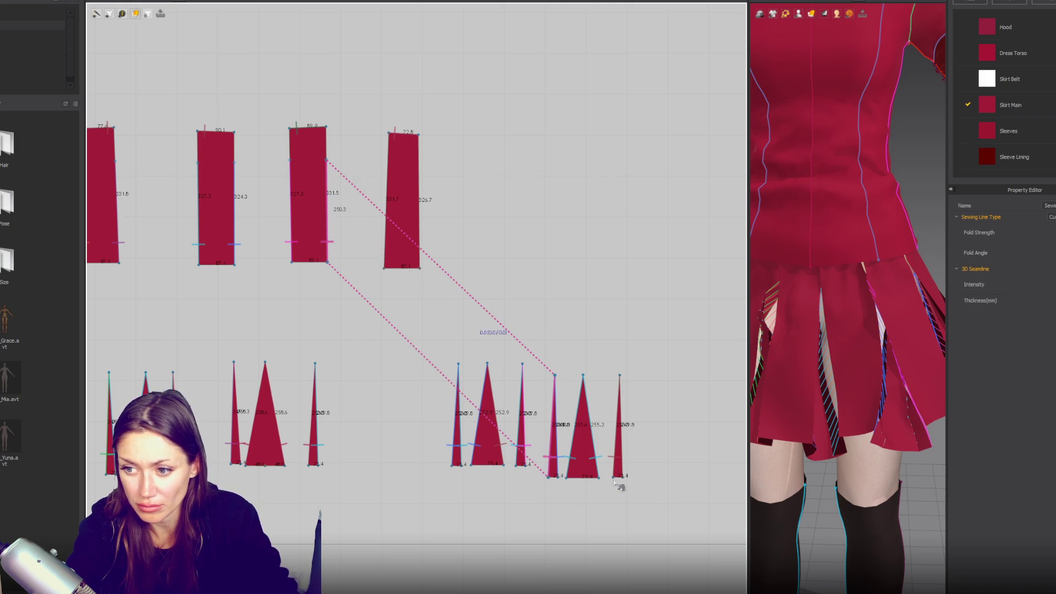
{"action": "left_click", "coordinate": [619, 376]}
{"action": "left_click", "coordinate": [384, 268]}
- Sew the left triangle insert's edge to the last rectangle's corner edge
{"action": "scroll", "coordinate": [616, 330], "scroll_direction": "down", "scroll_amount": 3}
{"action": "mouse_move", "coordinate": [99, 358]}
{"action": "middle_mouse_down"}
{"action": "mouse_move", "coordinate": [358, 344]}
{"action": "mouse_move", "coordinate": [732, 347]}
{"action": "middle_mouse_up"}
{"action": "middle_click_drag", "start_coordinate": [416, 307], "coordinate": [615, 345]}
{"action": "scroll", "coordinate": [270, 353], "scroll_direction": "up", "scroll_amount": 2}
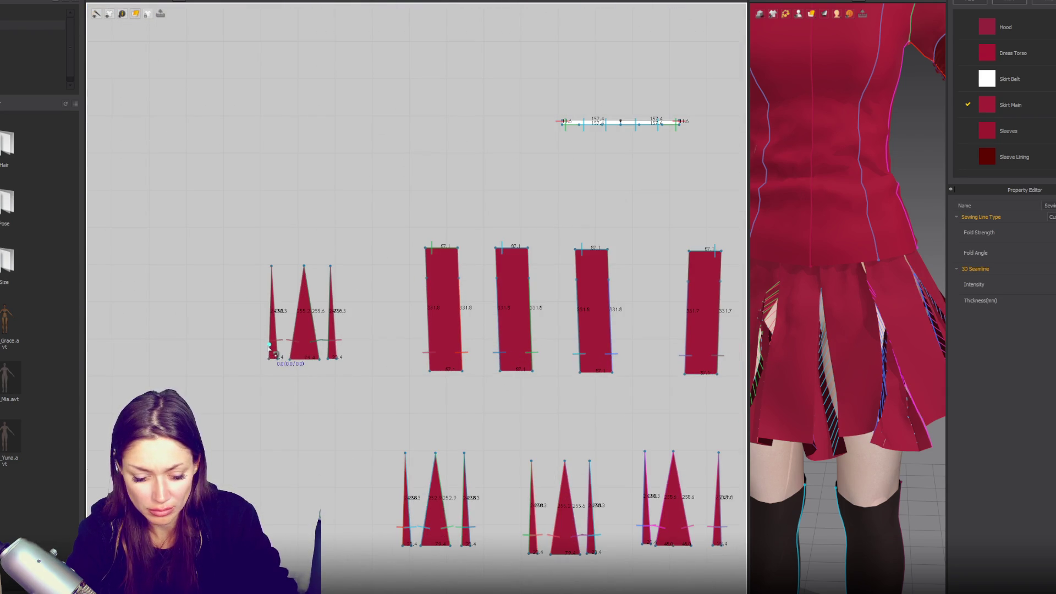
{"action": "left_click", "coordinate": [270, 361]}
{"action": "left_click", "coordinate": [272, 268]}
{"action": "mouse_move", "coordinate": [271, 268]}
{"action": "middle_mouse_down"}
{"action": "mouse_move", "coordinate": [291, 347]}
{"action": "mouse_move", "coordinate": [162, 352]}
{"action": "middle_mouse_up"}
{"action": "left_click", "coordinate": [436, 356]}
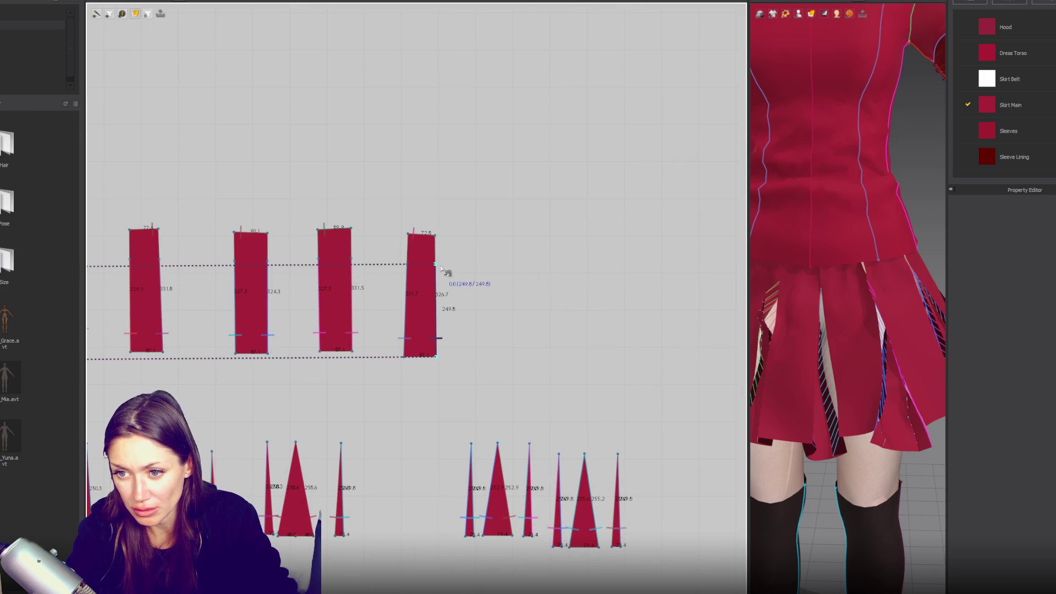
{"action": "scroll", "coordinate": [440, 247], "scroll_direction": "up", "scroll_amount": 3}
- Join the upper sides of the 72.8 panel and its neighbour, and of the 90.1 and 77.6 panels
{"action": "left_click", "coordinate": [345, 361]}
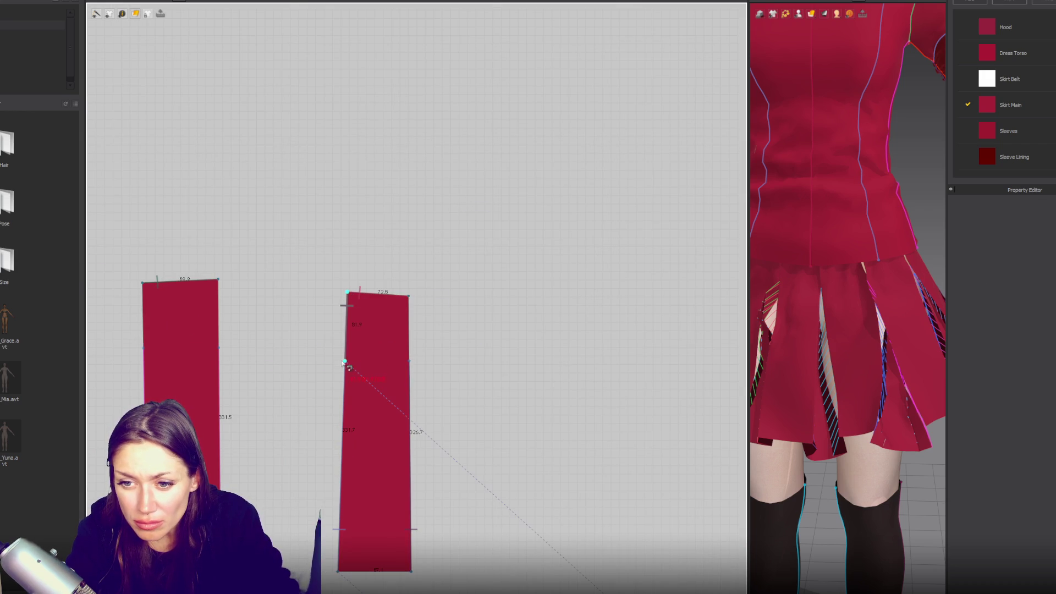
{"action": "middle_click_drag", "start_coordinate": [264, 271], "coordinate": [435, 243]}
{"action": "left_click", "coordinate": [410, 243]}
{"action": "left_click", "coordinate": [411, 312]}
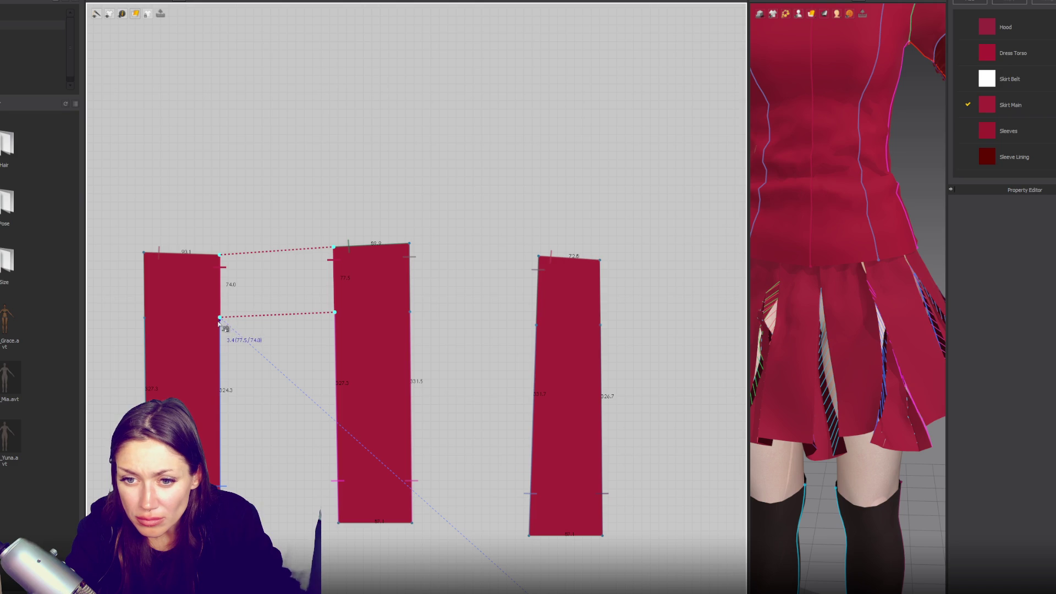
{"action": "left_click", "coordinate": [249, 311]}
{"action": "middle_click_drag", "start_coordinate": [248, 312], "coordinate": [430, 270]}
{"action": "left_click", "coordinate": [341, 249]}
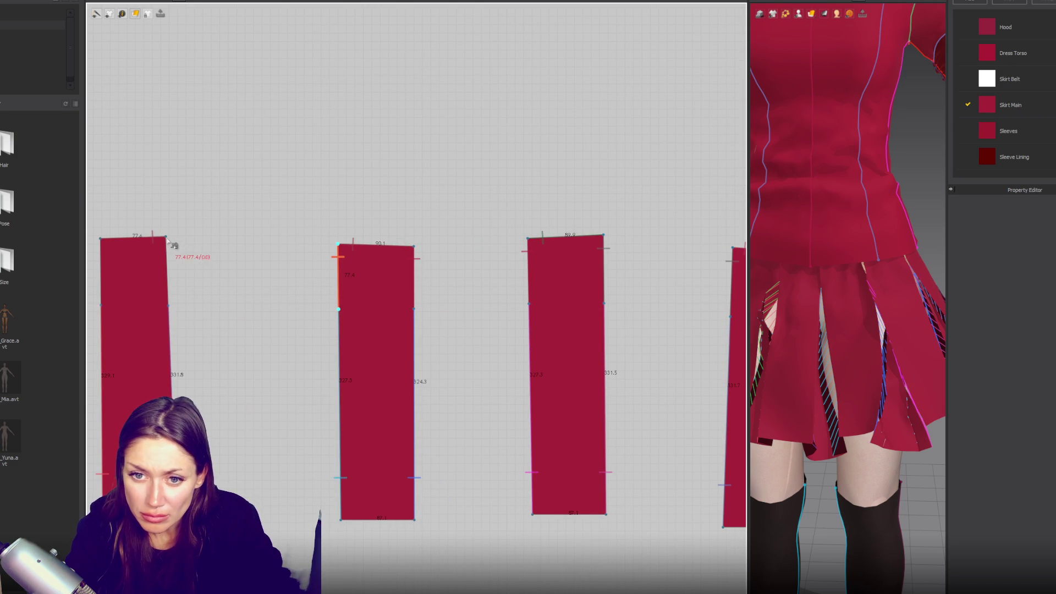
{"action": "middle_click_drag", "start_coordinate": [185, 255], "coordinate": [302, 235]}
{"action": "left_click", "coordinate": [304, 231]}
{"action": "left_click", "coordinate": [307, 299]}
- Seam the 77.6 panel and the middle panel to their left neighbours along the upper sides
{"action": "left_click", "coordinate": [237, 263]}
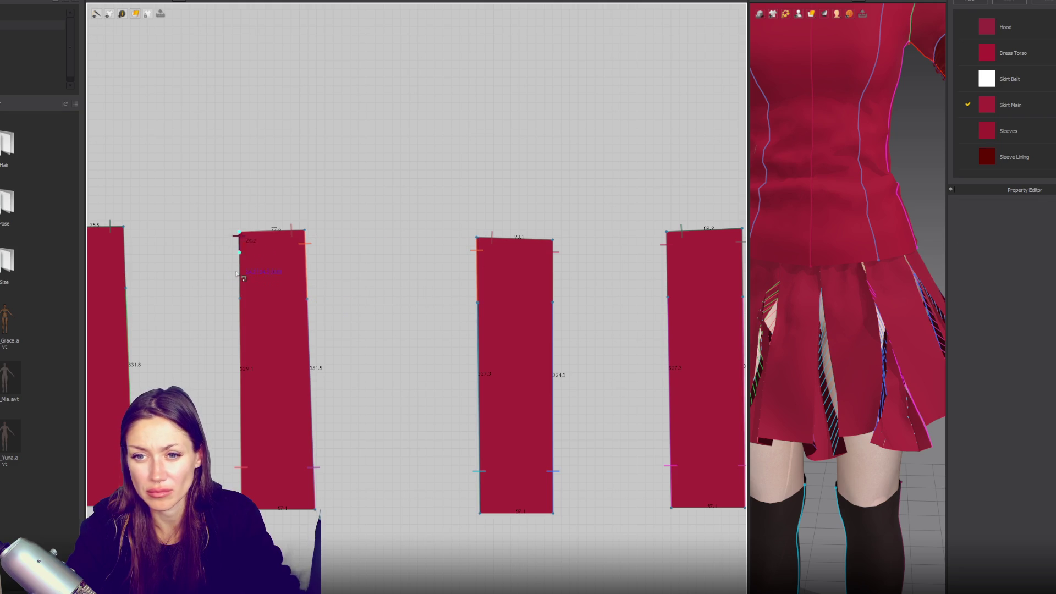
{"action": "left_click", "coordinate": [125, 227]}
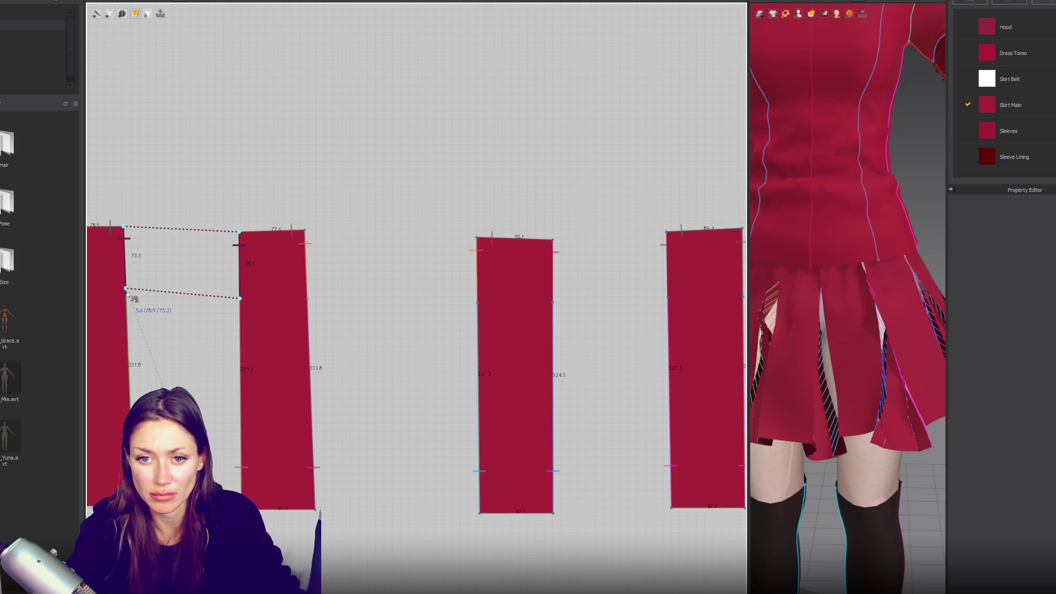
{"action": "left_click", "coordinate": [126, 289]}
{"action": "middle_click_drag", "start_coordinate": [171, 273], "coordinate": [555, 271]}
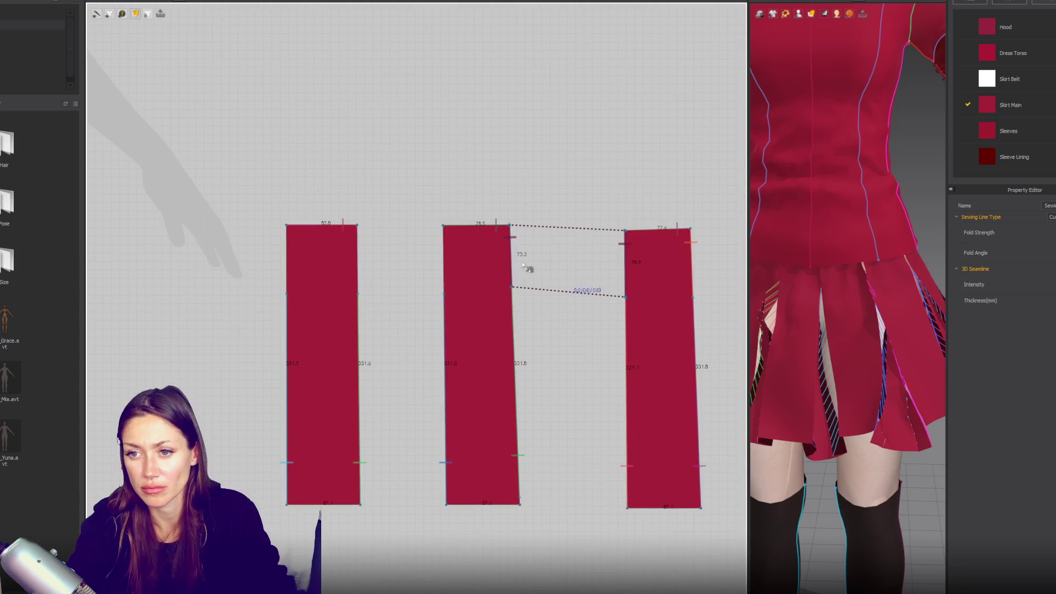
{"action": "left_click", "coordinate": [448, 230]}
{"action": "left_click", "coordinate": [443, 296]}
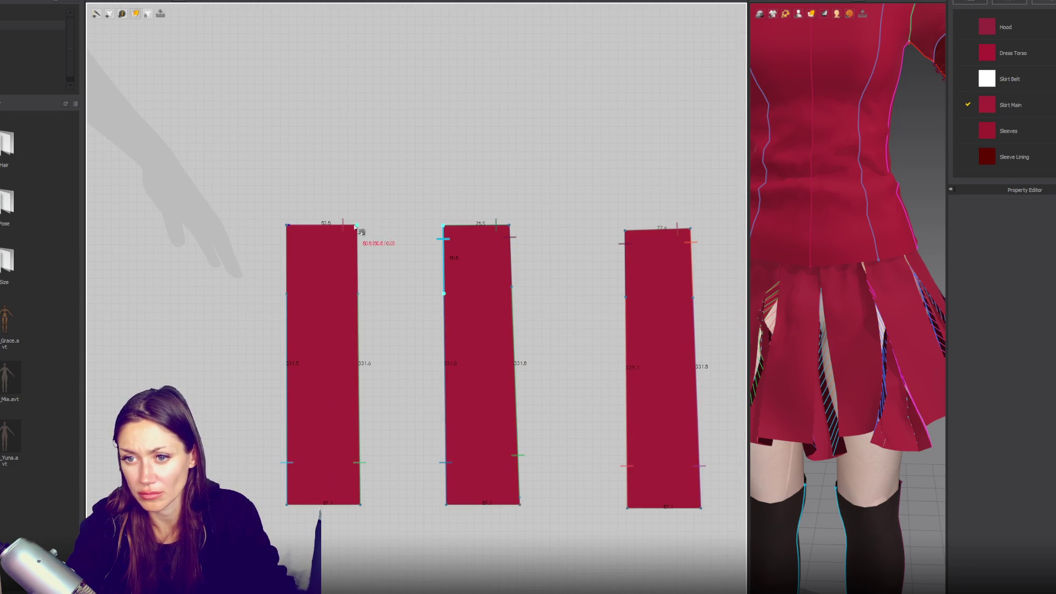
{"action": "left_click", "coordinate": [286, 225]}
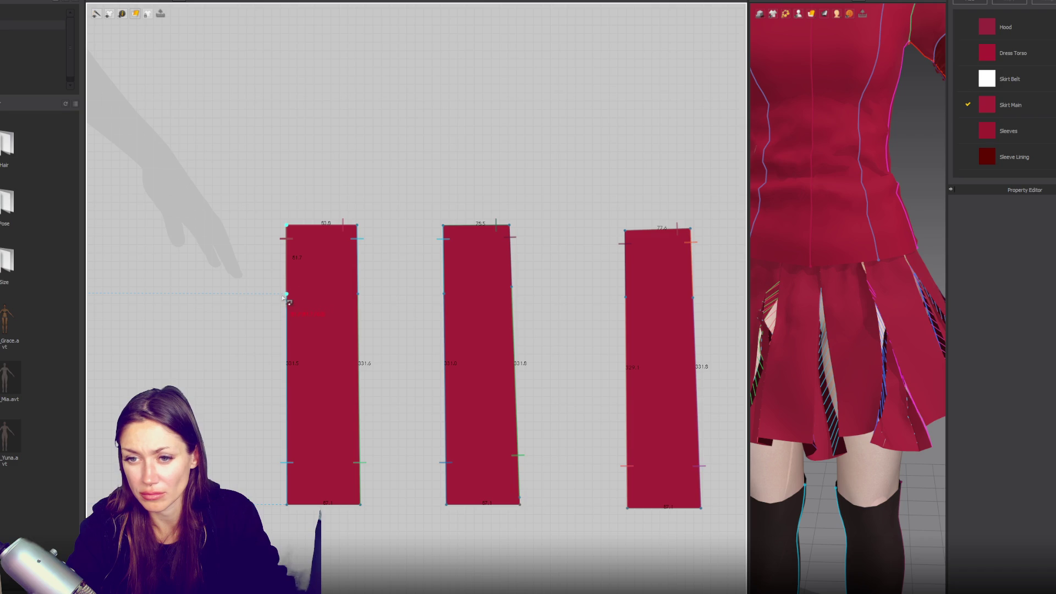
{"action": "left_click", "coordinate": [287, 296]}
- Add the last upper-edge seam between the remaining adjacent panels
{"action": "scroll", "coordinate": [287, 296], "scroll_direction": "down", "scroll_amount": 5}
{"action": "middle_click_drag", "start_coordinate": [519, 300], "coordinate": [315, 300]}
{"action": "mouse_move", "coordinate": [330, 264]}
{"action": "middle_mouse_down"}
{"action": "mouse_move", "coordinate": [638, 264]}
{"action": "mouse_move", "coordinate": [89, 271]}
{"action": "middle_mouse_up"}
{"action": "left_click", "coordinate": [329, 286]}
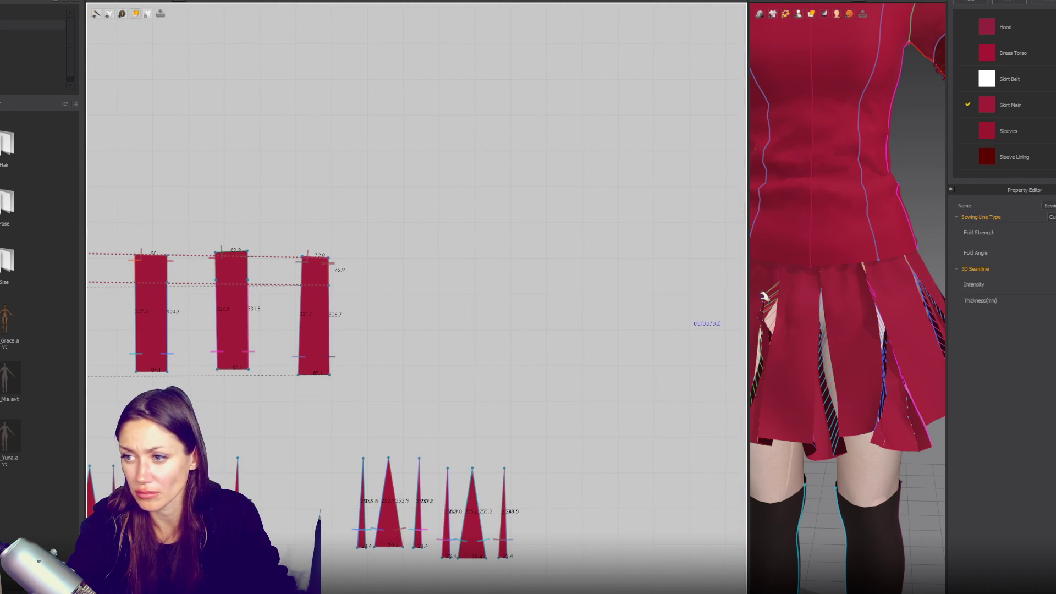
- Run and stop the simulation so the sewn skirt drapes on the avatar
{"action": "key", "text": "space"}
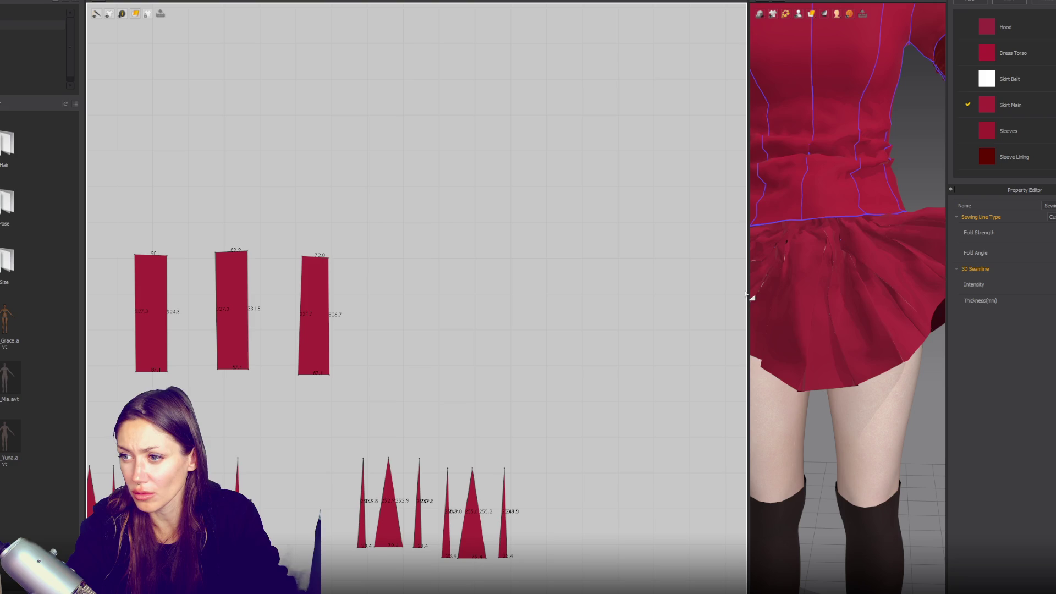
{"action": "scroll", "coordinate": [783, 303], "scroll_direction": "down", "scroll_amount": 5}
{"action": "key", "text": "space"}
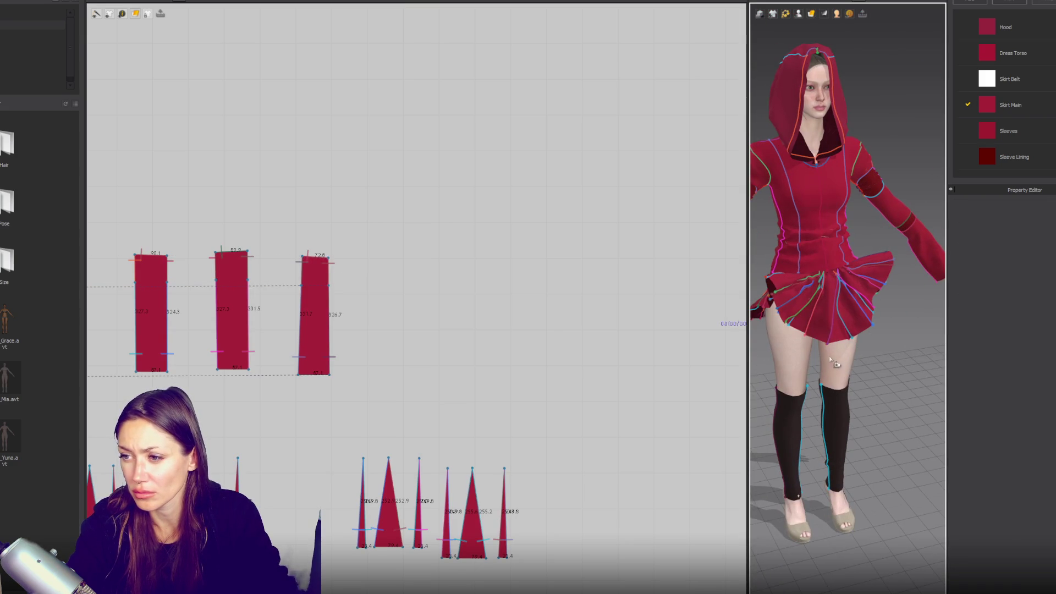
{"action": "scroll", "coordinate": [305, 285], "scroll_direction": "down", "scroll_amount": 5}
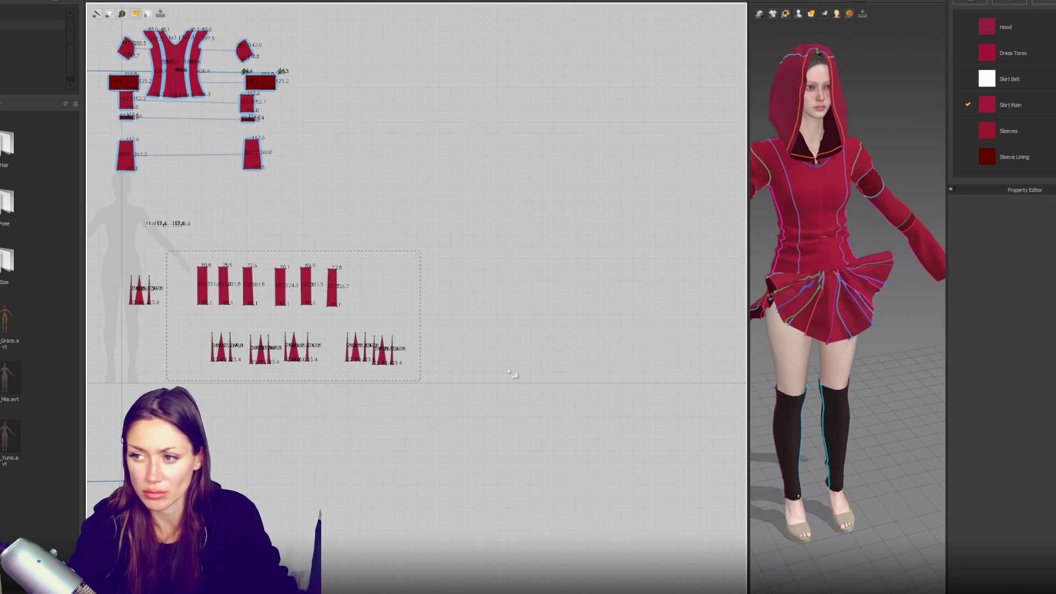
- Select all the skirt pieces, pull a panel away from the avatar, and return to the front view
{"action": "left_click_drag", "start_coordinate": [433, 381], "coordinate": [434, 381]}
{"action": "right_click_drag", "start_coordinate": [815, 307], "coordinate": [873, 306]}
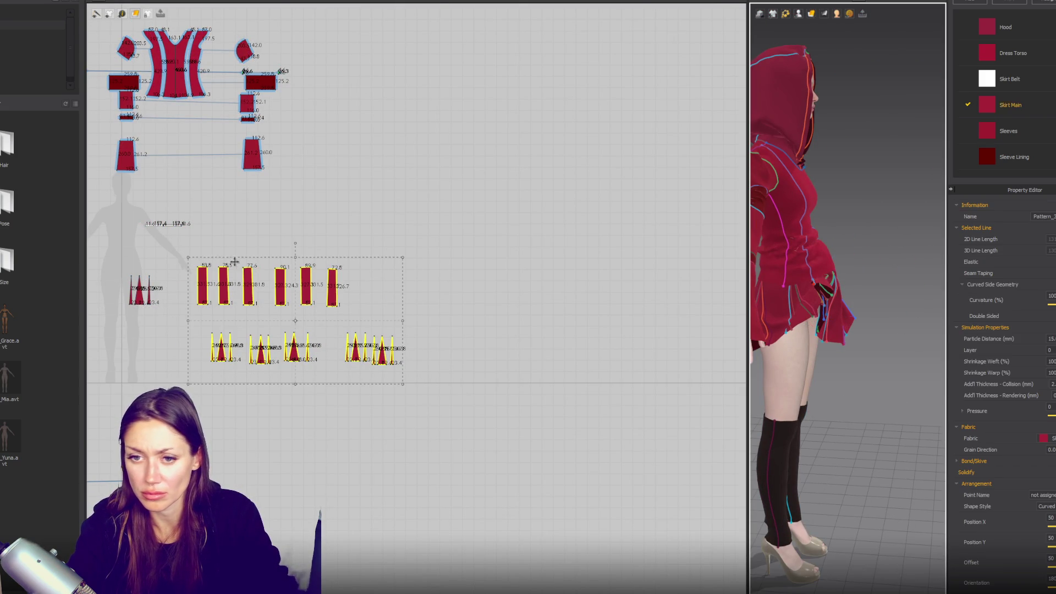
{"action": "left_click_drag", "start_coordinate": [826, 321], "coordinate": [918, 342]}
{"action": "key", "text": "2"}
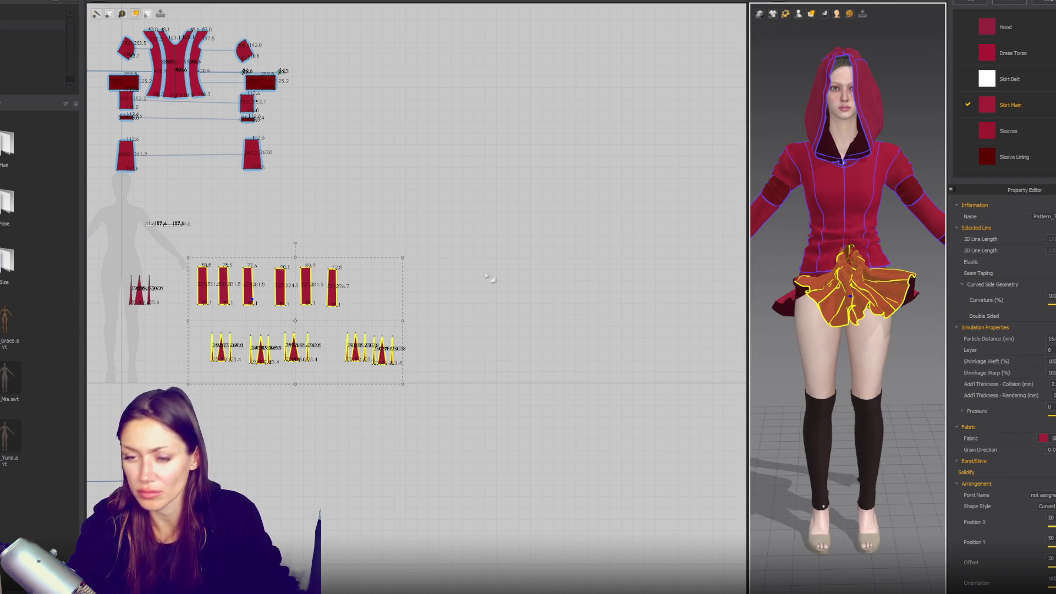
- Clear the selection, switch to sewing edge mode and select the dress torso piece
{"action": "left_click", "coordinate": [479, 366]}
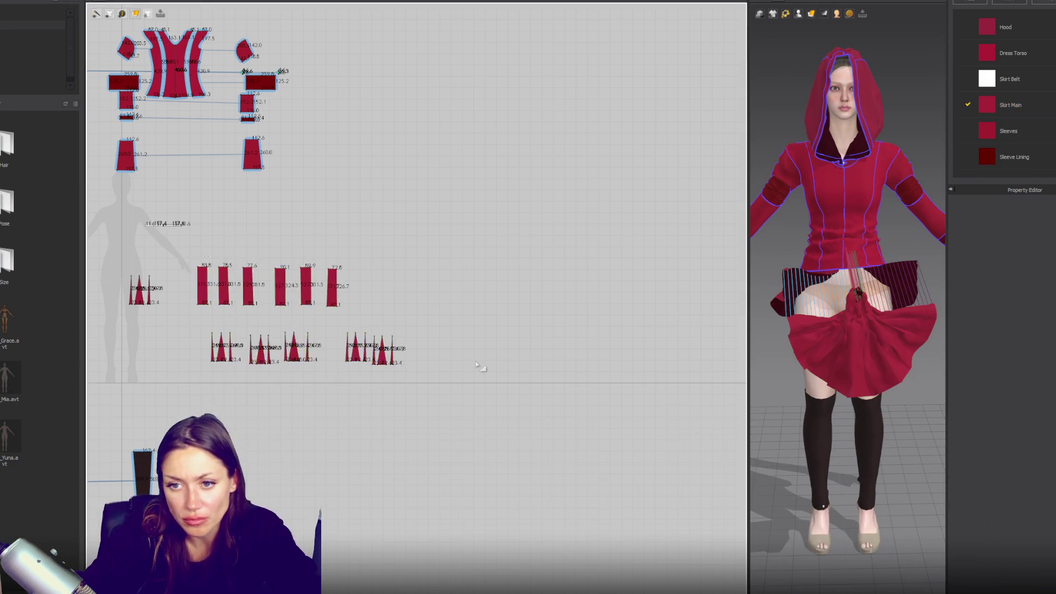
{"action": "scroll", "coordinate": [479, 360], "scroll_direction": "up", "scroll_amount": 5}
{"action": "scroll", "coordinate": [479, 360], "scroll_direction": "down", "scroll_amount": 5}
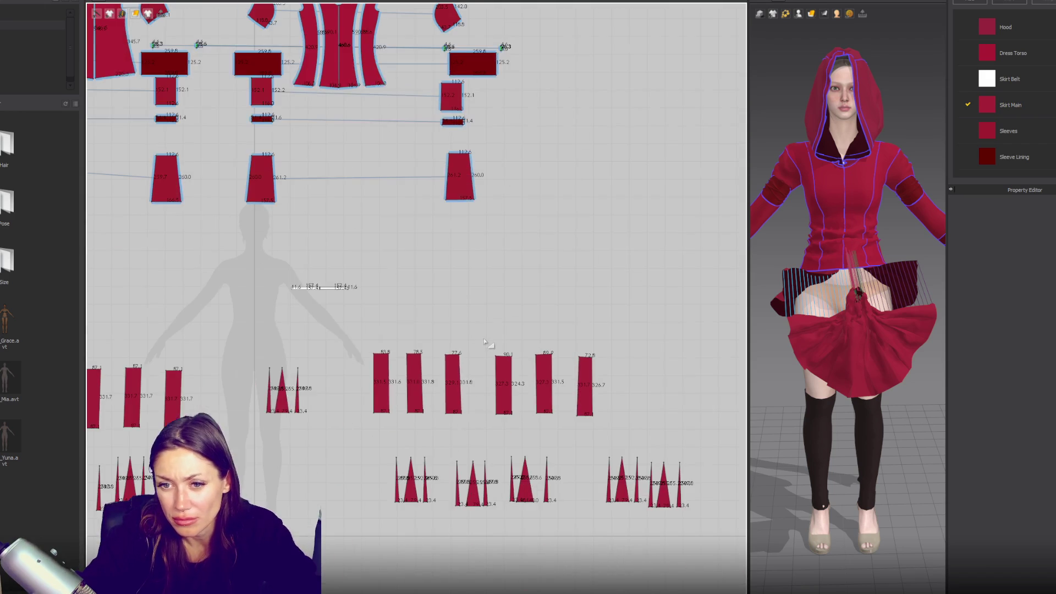
{"action": "key", "text": "z"}
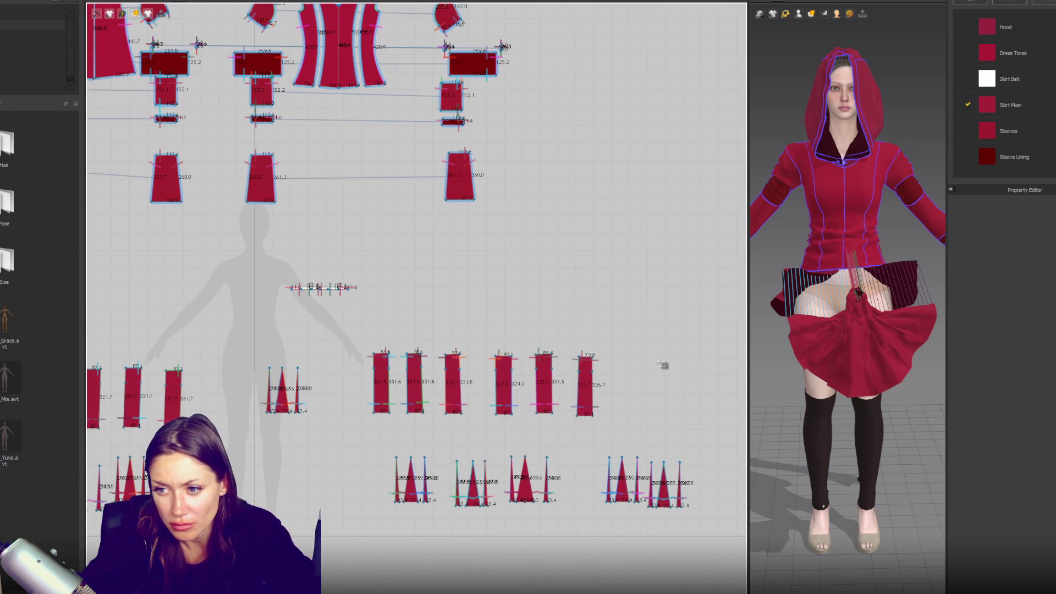
{"action": "scroll", "coordinate": [578, 357], "scroll_direction": "up", "scroll_amount": 3}
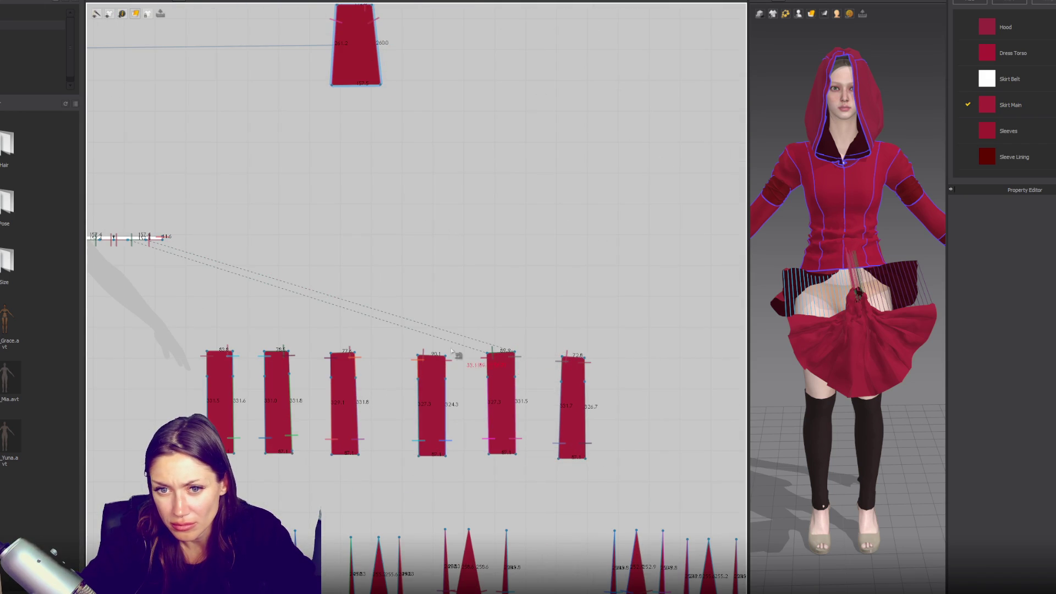
{"action": "right_click_drag", "start_coordinate": [339, 353], "coordinate": [559, 367]}
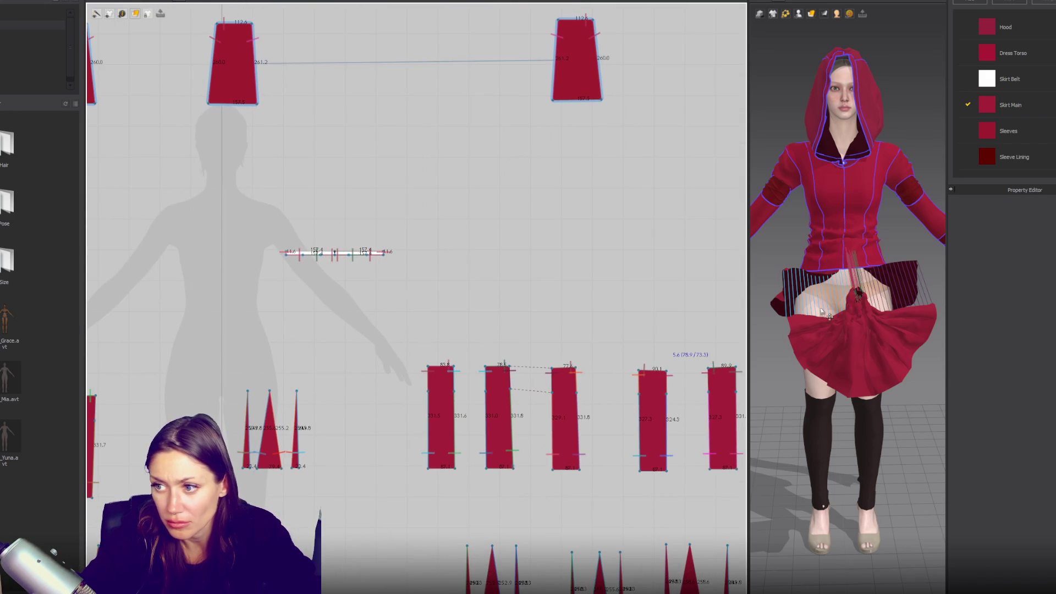
{"action": "left_click", "coordinate": [797, 259]}
{"action": "scroll", "coordinate": [796, 266], "scroll_direction": "down", "scroll_amount": 3}
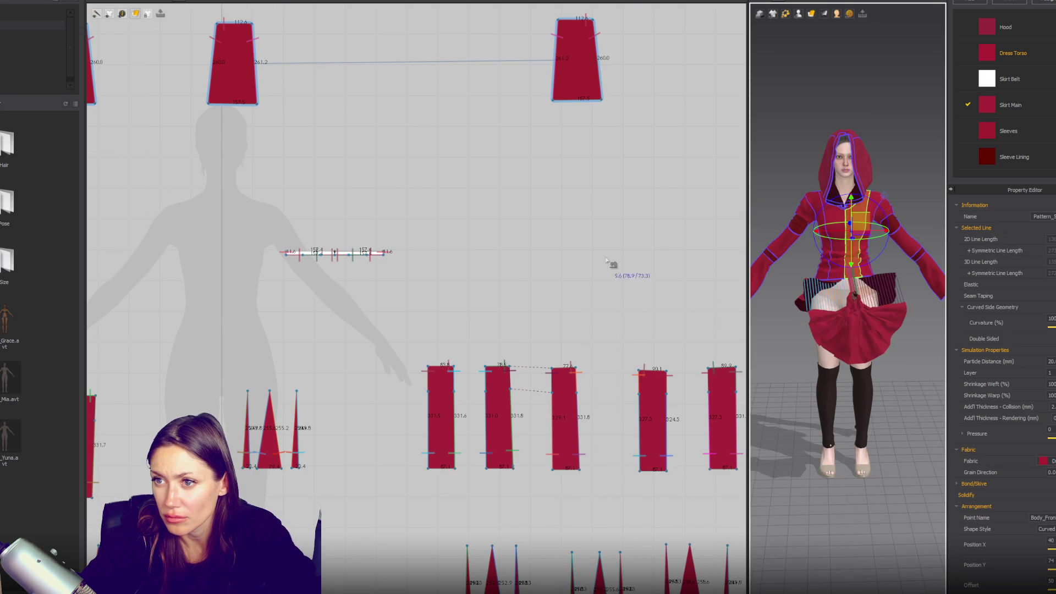
- Box-select the pattern pieces and freeze the dress torso piece
{"action": "scroll", "coordinate": [609, 263], "scroll_direction": "down", "scroll_amount": 5}
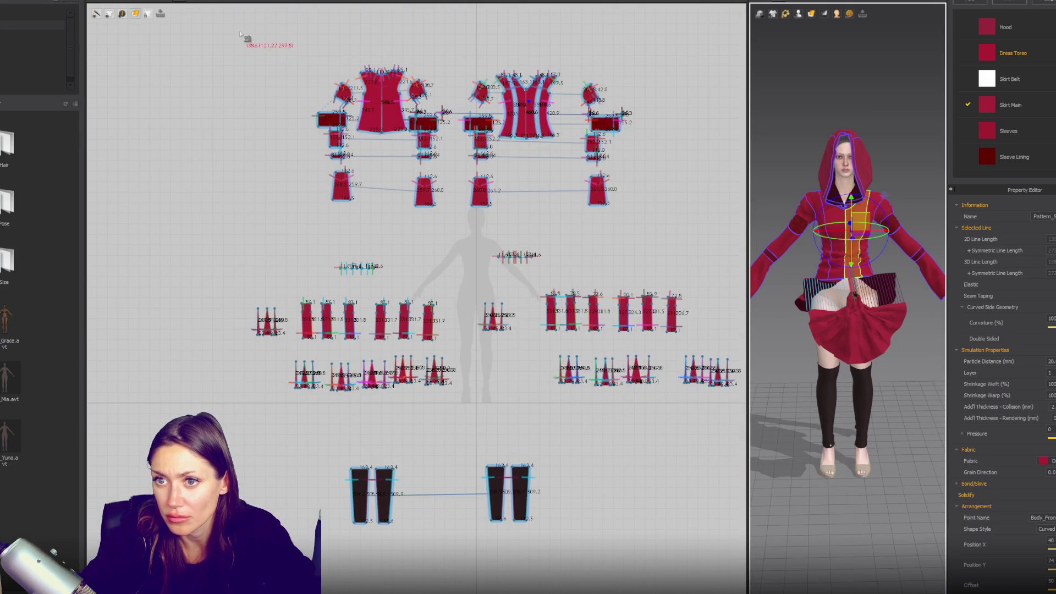
{"action": "left_click_drag", "start_coordinate": [250, 39], "coordinate": [661, 269]}
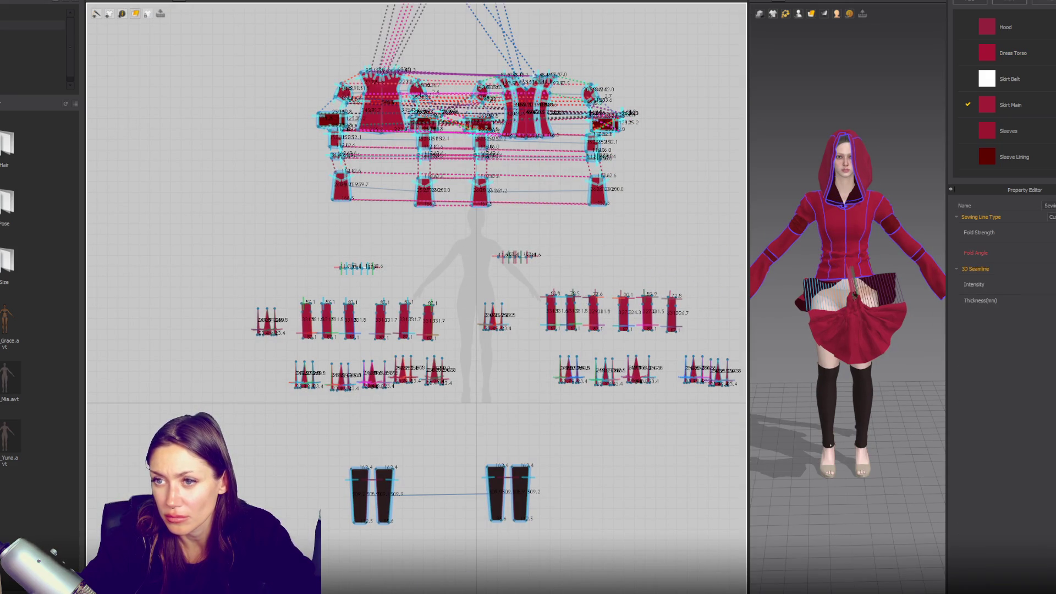
{"action": "scroll", "coordinate": [589, 319], "scroll_direction": "down", "scroll_amount": 3}
{"action": "left_click_drag", "start_coordinate": [589, 318], "coordinate": [589, 318]}
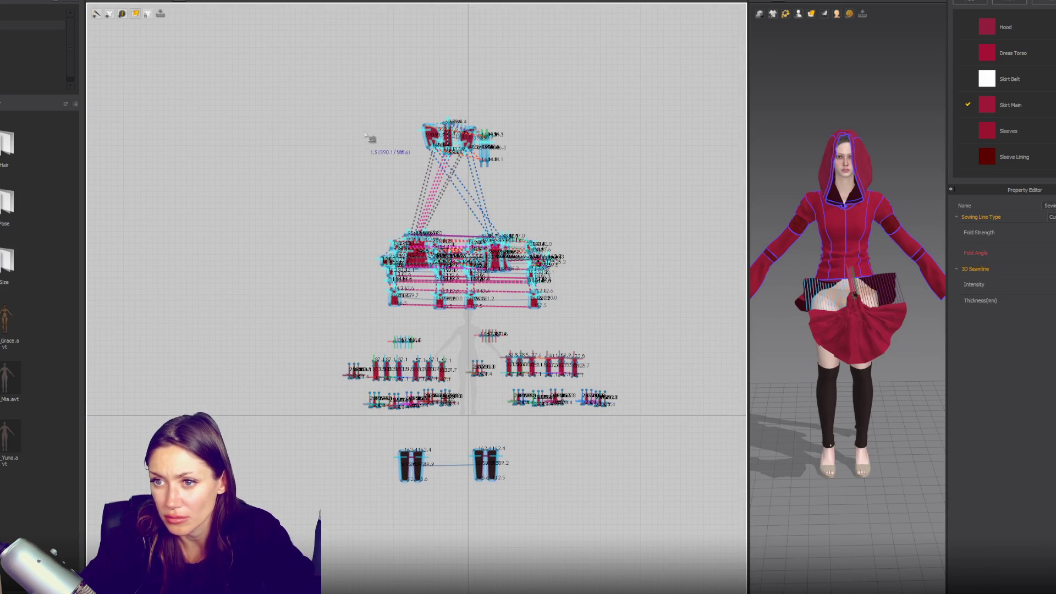
{"action": "right_click", "coordinate": [853, 221]}
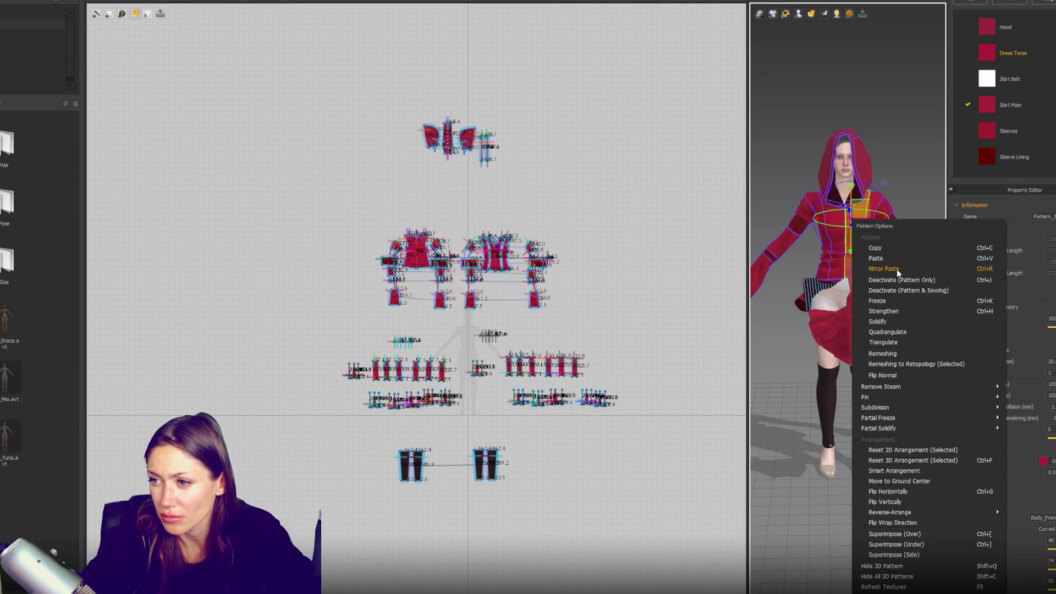
{"action": "left_click", "coordinate": [892, 307]}
- Select the upper garment pattern pieces and try options in their right-click menus
{"action": "left_click_drag", "start_coordinate": [332, 64], "coordinate": [572, 324]}
{"action": "right_click", "coordinate": [795, 124]}
{"action": "left_click_drag", "start_coordinate": [308, 83], "coordinate": [557, 296]}
{"action": "right_click", "coordinate": [497, 262]}
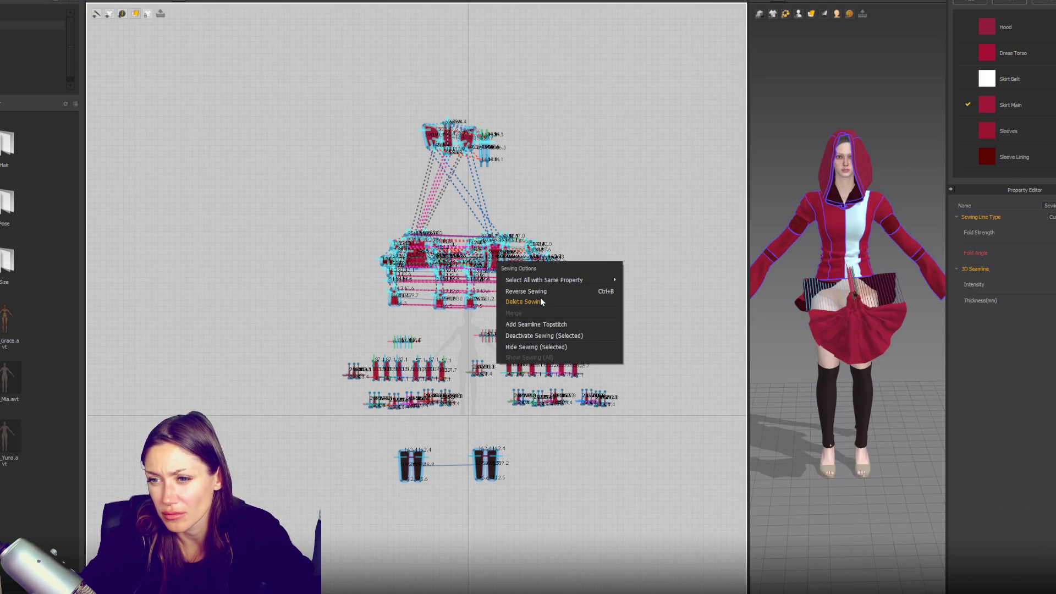
{"action": "left_click", "coordinate": [806, 318]}
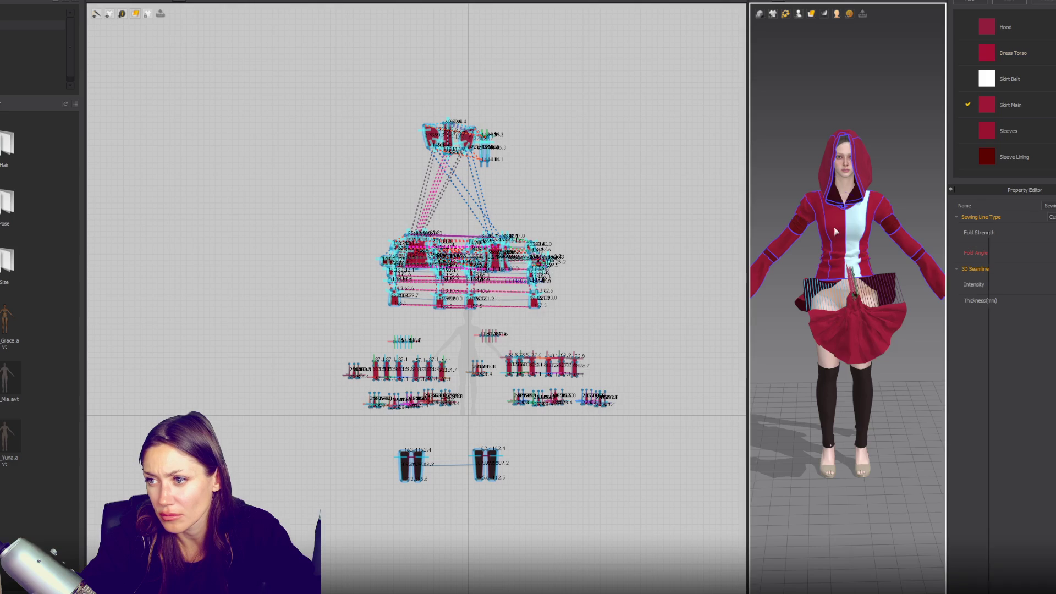
{"action": "right_click", "coordinate": [828, 231]}
{"action": "left_click", "coordinate": [360, 106]}
{"action": "left_click_drag", "start_coordinate": [313, 81], "coordinate": [627, 314]}
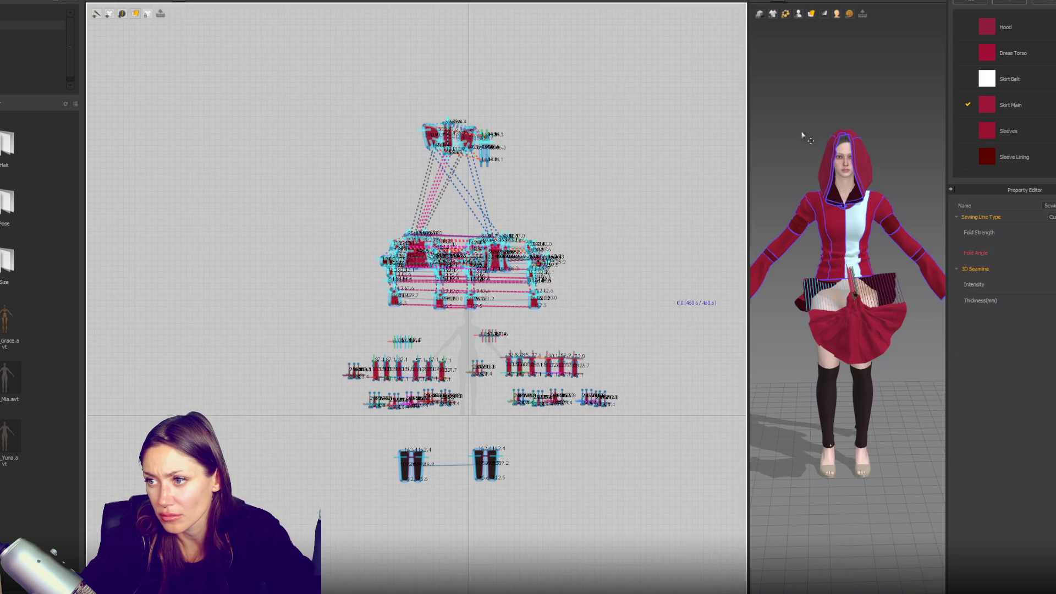
{"action": "right_click", "coordinate": [794, 89]}
{"action": "left_click", "coordinate": [777, 57]}
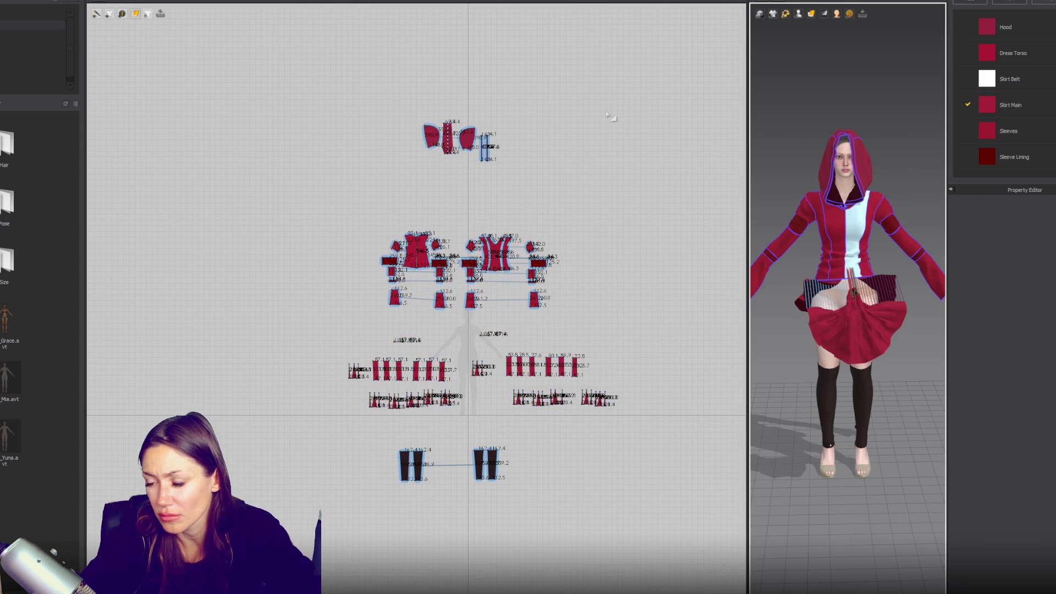
{"action": "left_click_drag", "start_coordinate": [330, 308], "coordinate": [329, 312]}
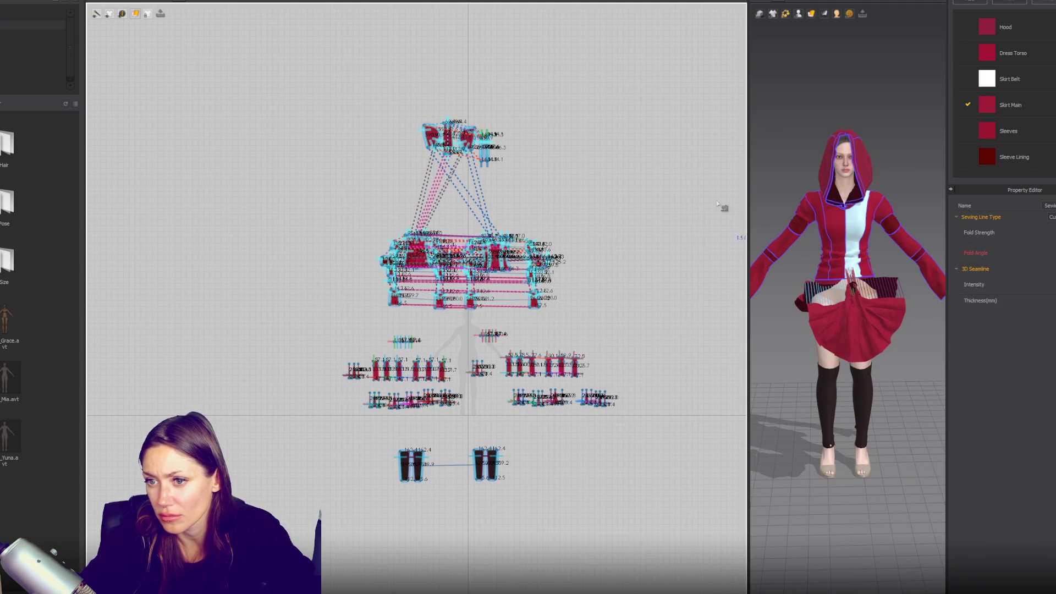
{"action": "right_click", "coordinate": [822, 213]}
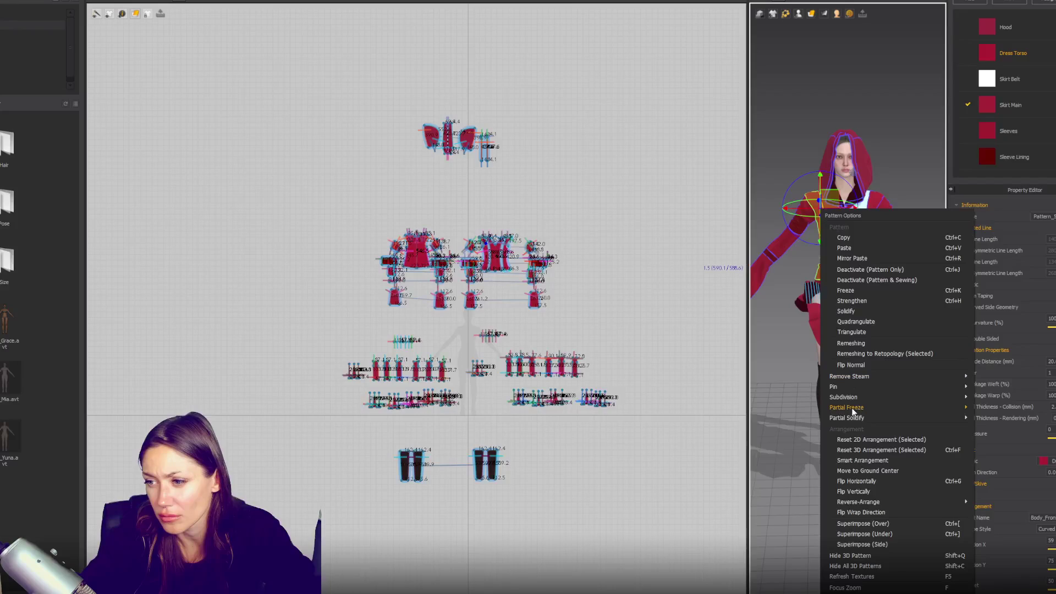
{"action": "left_click", "coordinate": [864, 301]}
- Freeze all the hoodie pieces and lift the frozen hoodie up off the avatar
{"action": "left_click_drag", "start_coordinate": [295, 68], "coordinate": [618, 365]}
{"action": "left_click_drag", "start_coordinate": [297, 69], "coordinate": [542, 291]}
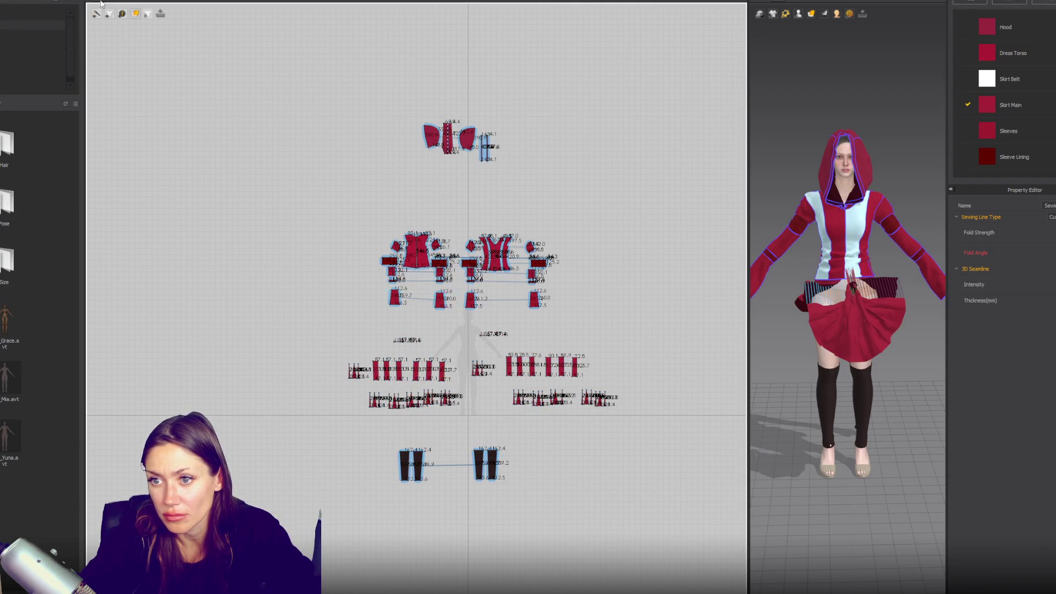
{"action": "left_click_drag", "start_coordinate": [765, 252], "coordinate": [765, 251]}
{"action": "right_click", "coordinate": [887, 316]}
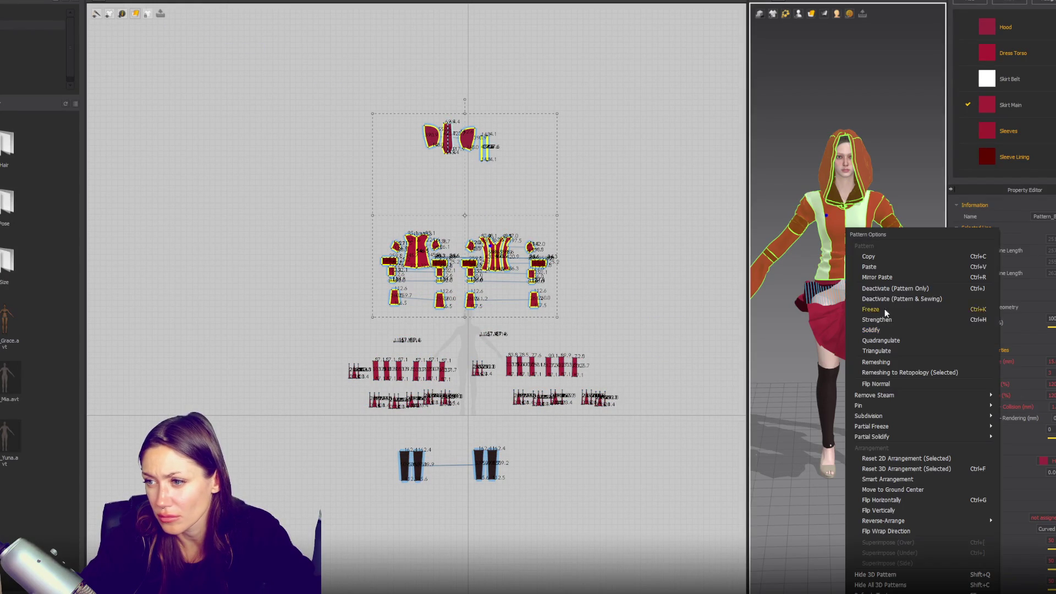
{"action": "left_click", "coordinate": [878, 310]}
{"action": "left_click_drag", "start_coordinate": [852, 251], "coordinate": [856, 104]}
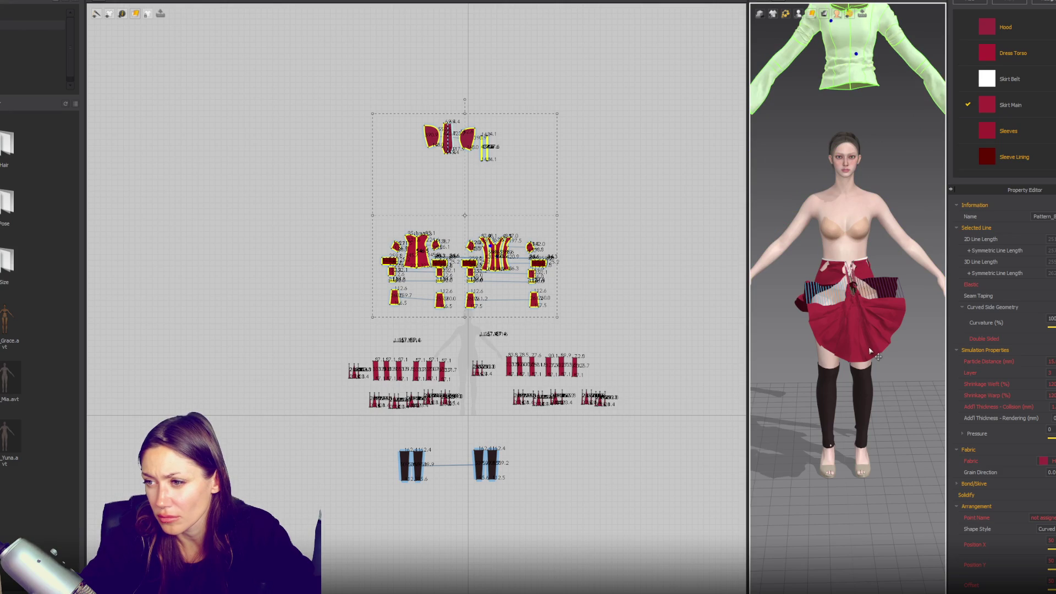
- Place the Skirt Belt piece on the avatar's waist arrangement point
{"action": "left_click", "coordinate": [807, 301]}
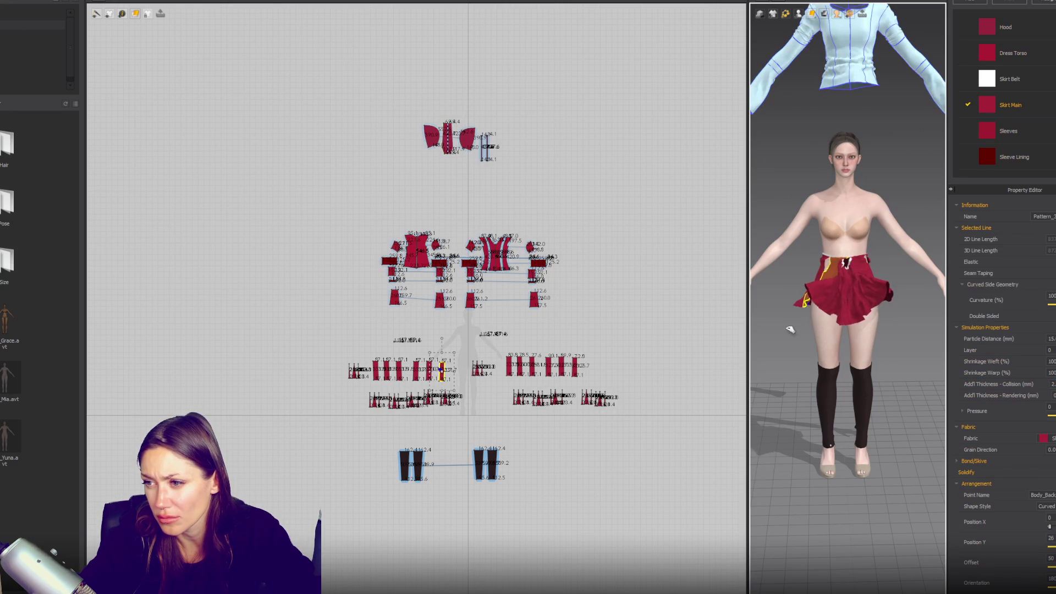
{"action": "scroll", "coordinate": [589, 362], "scroll_direction": "up", "scroll_amount": 5}
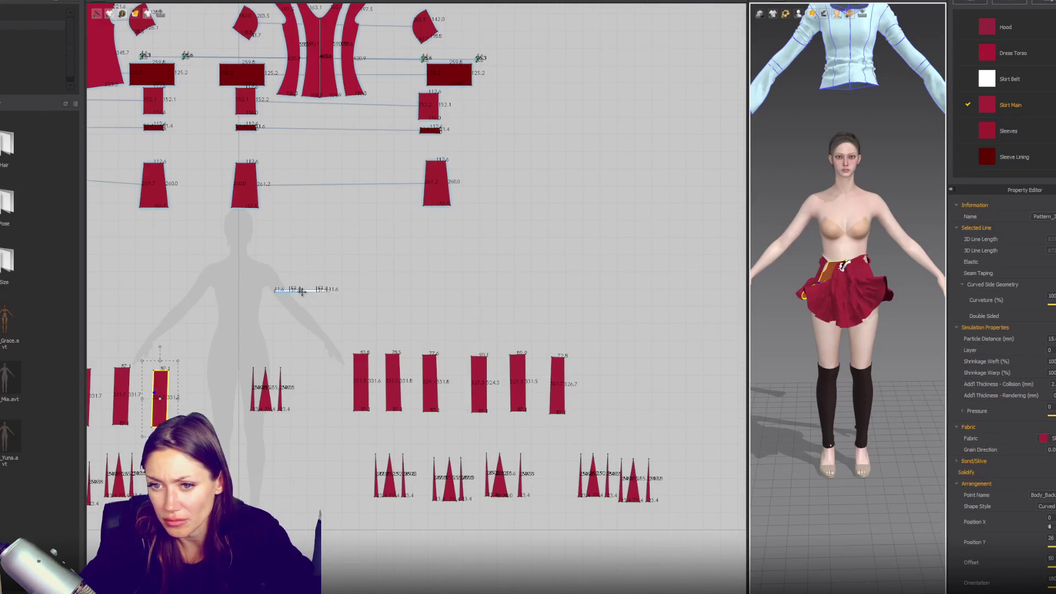
{"action": "middle_click_drag", "start_coordinate": [387, 325], "coordinate": [491, 342]}
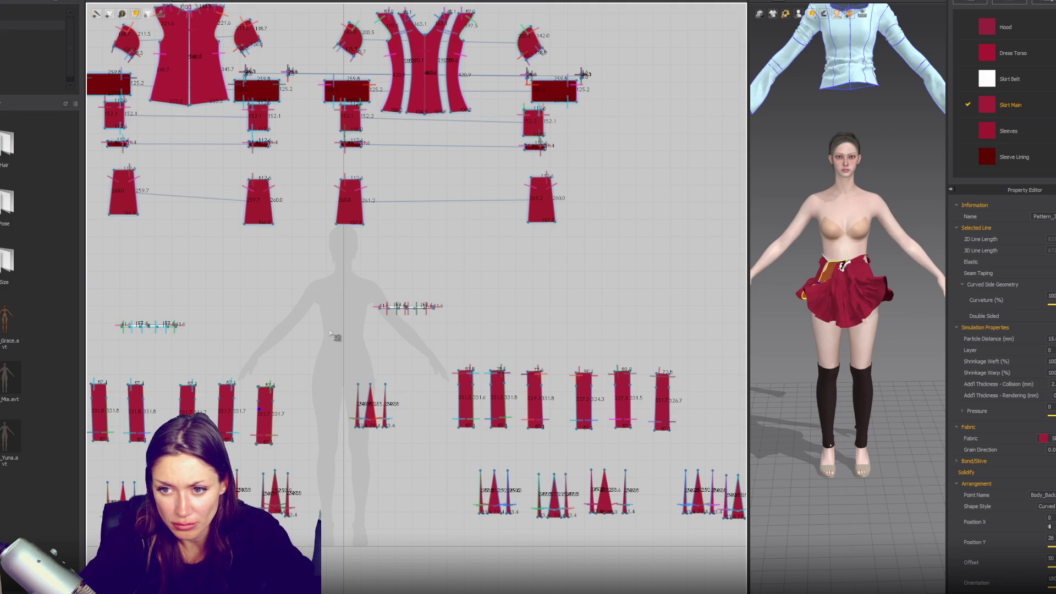
{"action": "left_click", "coordinate": [434, 309]}
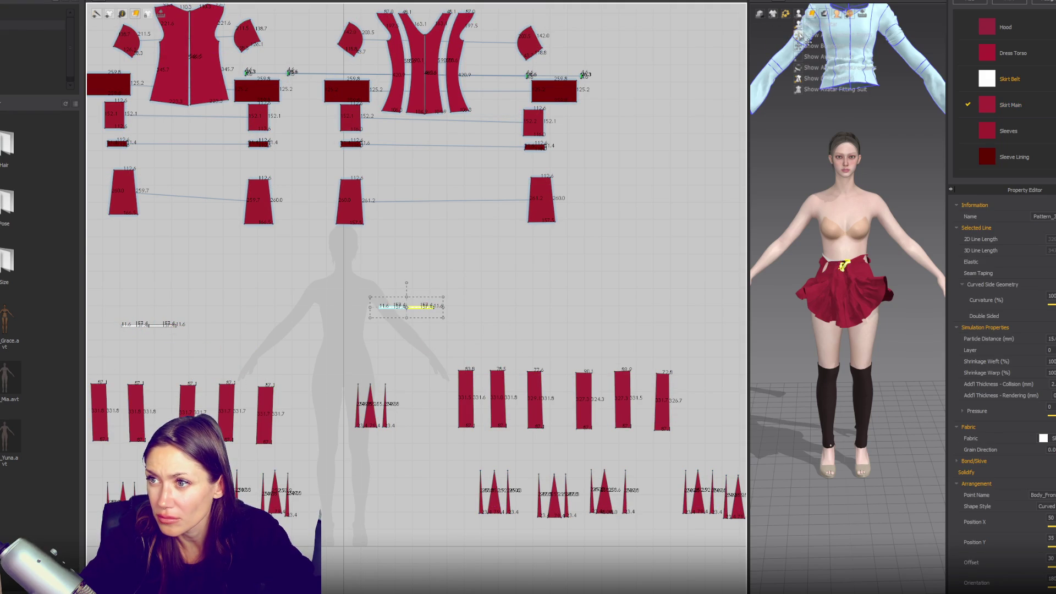
{"action": "left_click", "coordinate": [773, 14]}
{"action": "scroll", "coordinate": [848, 282], "scroll_direction": "up", "scroll_amount": 5}
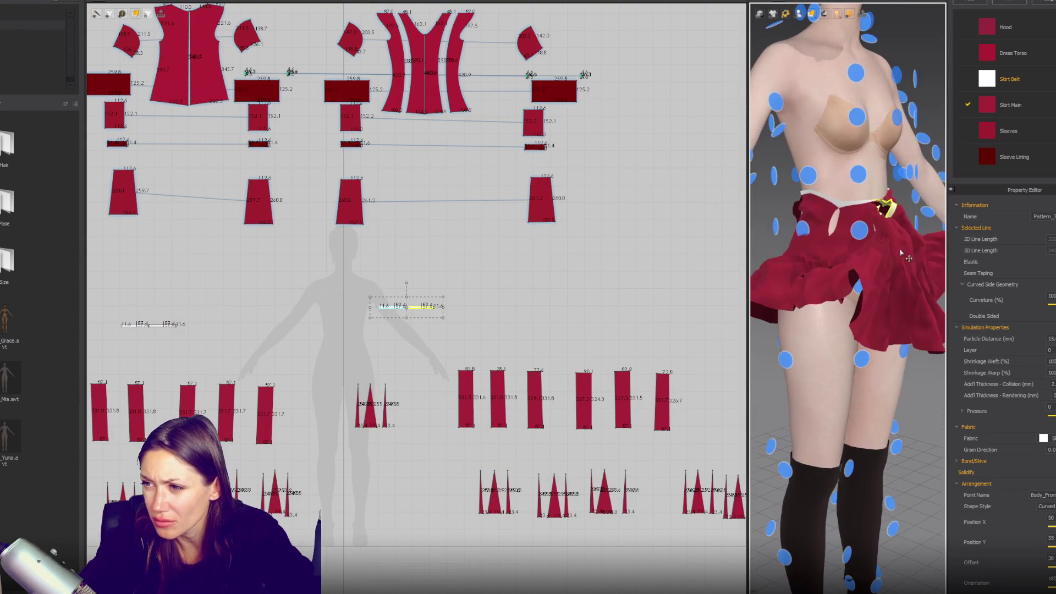
{"action": "left_click", "coordinate": [877, 177]}
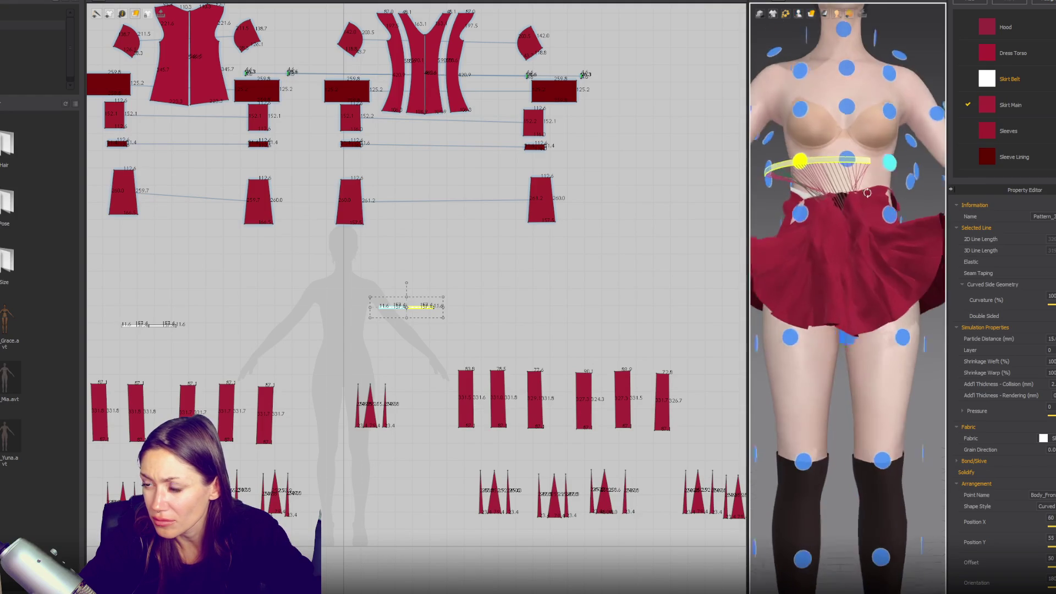
- Select the right-hand skirt pieces and place them on the avatar's front body
{"action": "scroll", "coordinate": [845, 337], "scroll_direction": "down", "scroll_amount": 10}
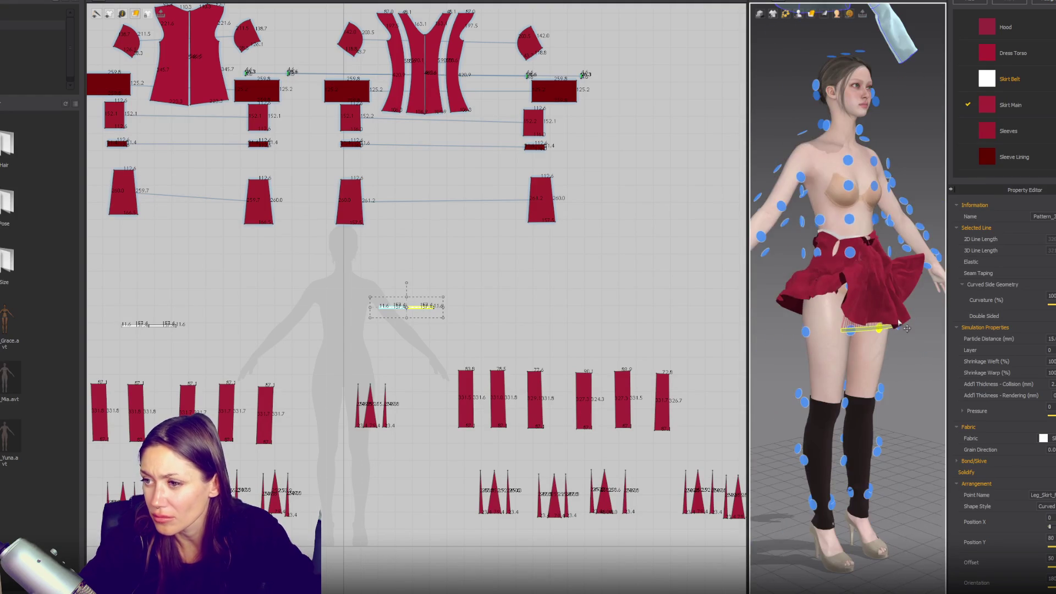
{"action": "scroll", "coordinate": [504, 373], "scroll_direction": "down", "scroll_amount": 5}
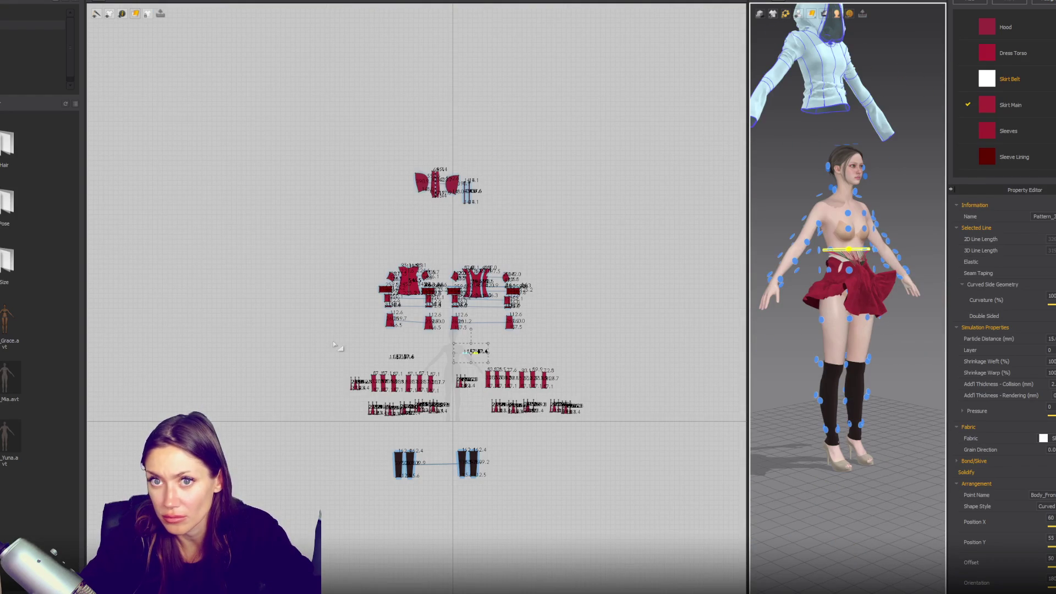
{"action": "left_click_drag", "start_coordinate": [325, 345], "coordinate": [580, 459]}
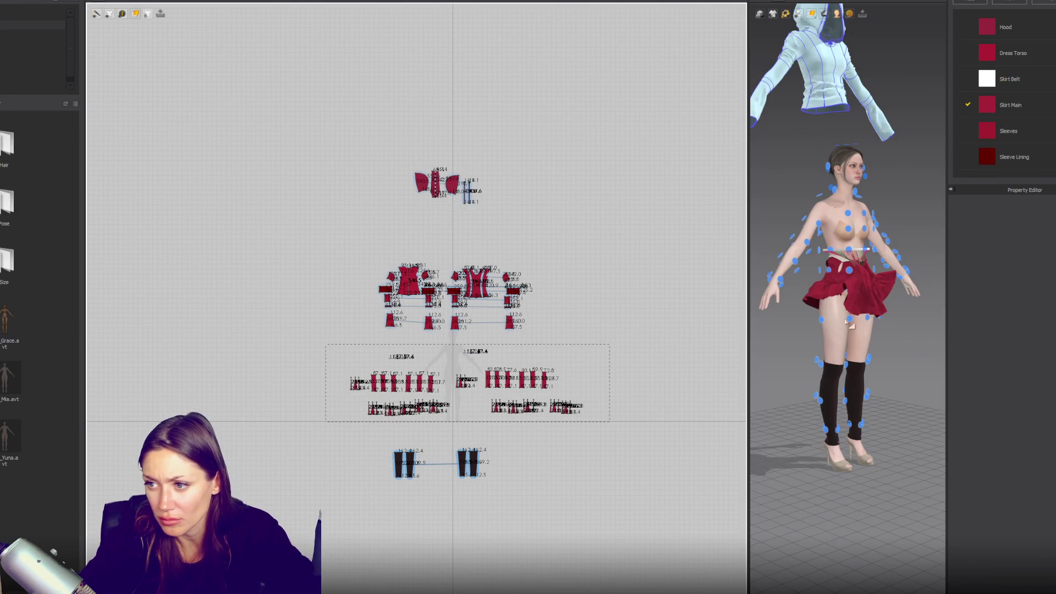
{"action": "scroll", "coordinate": [843, 334], "scroll_direction": "up", "scroll_amount": 4}
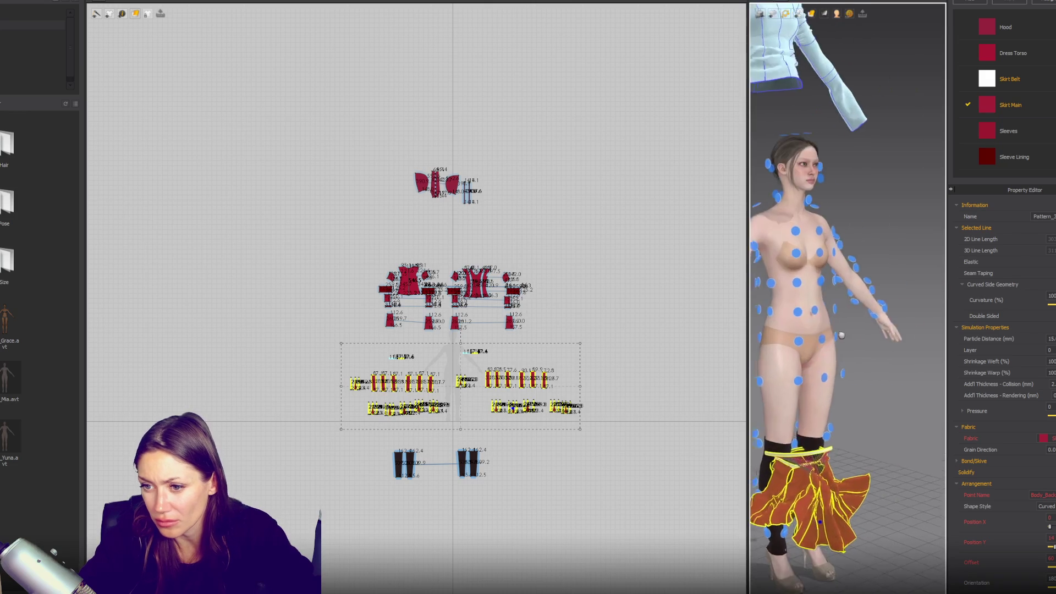
{"action": "scroll", "coordinate": [811, 341], "scroll_direction": "up", "scroll_amount": 3}
{"action": "left_click", "coordinate": [472, 352]}
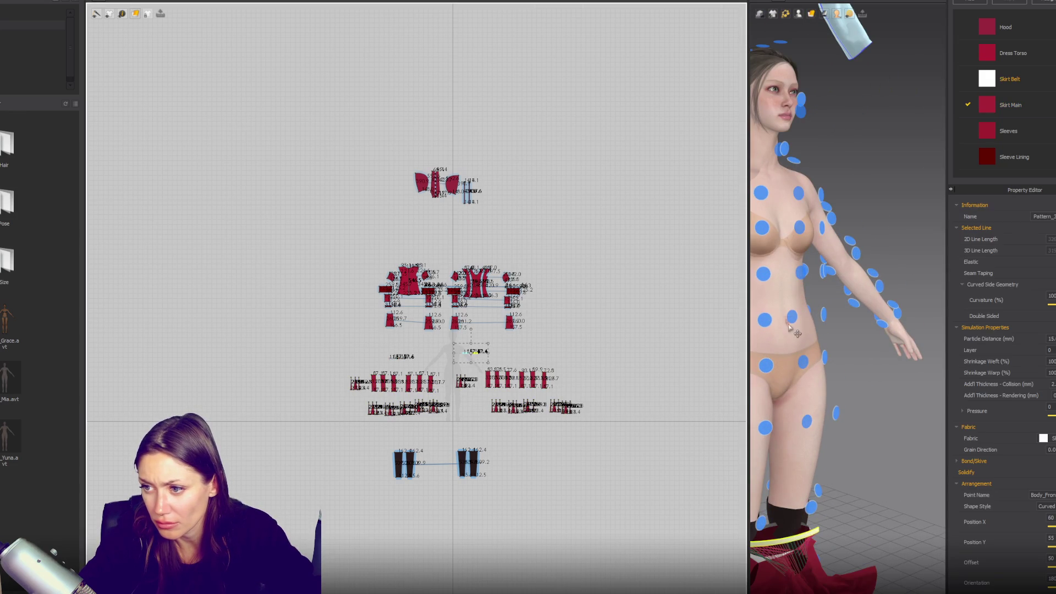
{"action": "mouse_move", "coordinate": [847, 374]}
{"action": "right_mouse_down"}
{"action": "mouse_move", "coordinate": [901, 374]}
{"action": "mouse_move", "coordinate": [817, 364]}
{"action": "right_mouse_up"}
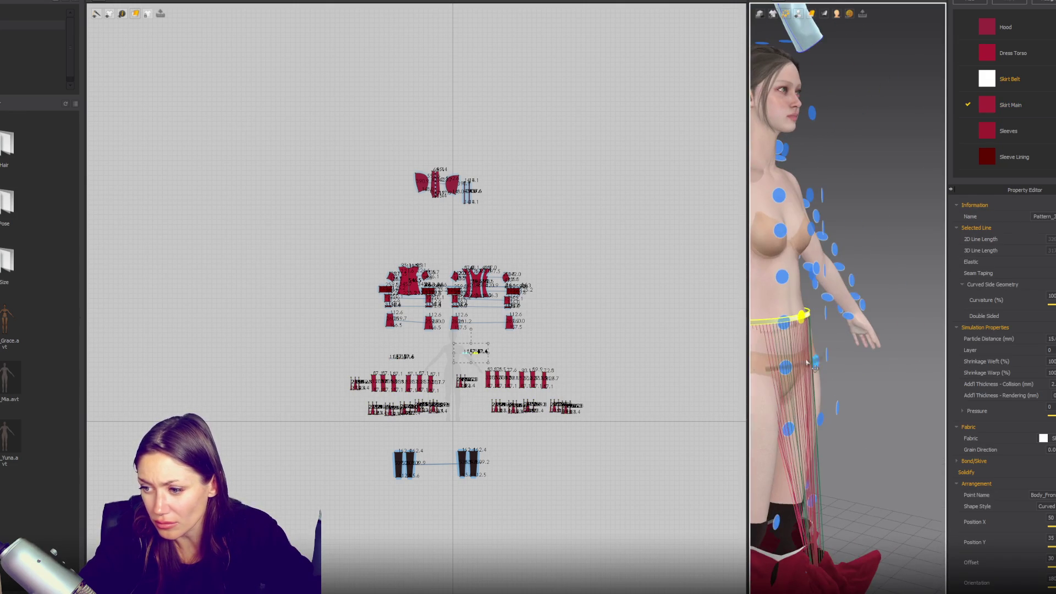
{"action": "left_click_drag", "start_coordinate": [482, 425], "coordinate": [649, 363]}
{"action": "mouse_move", "coordinate": [832, 346]}
{"action": "right_mouse_down"}
{"action": "mouse_move", "coordinate": [807, 373]}
{"action": "mouse_move", "coordinate": [918, 387]}
{"action": "mouse_move", "coordinate": [725, 383]}
{"action": "right_mouse_up"}
{"action": "left_click", "coordinate": [805, 372]}
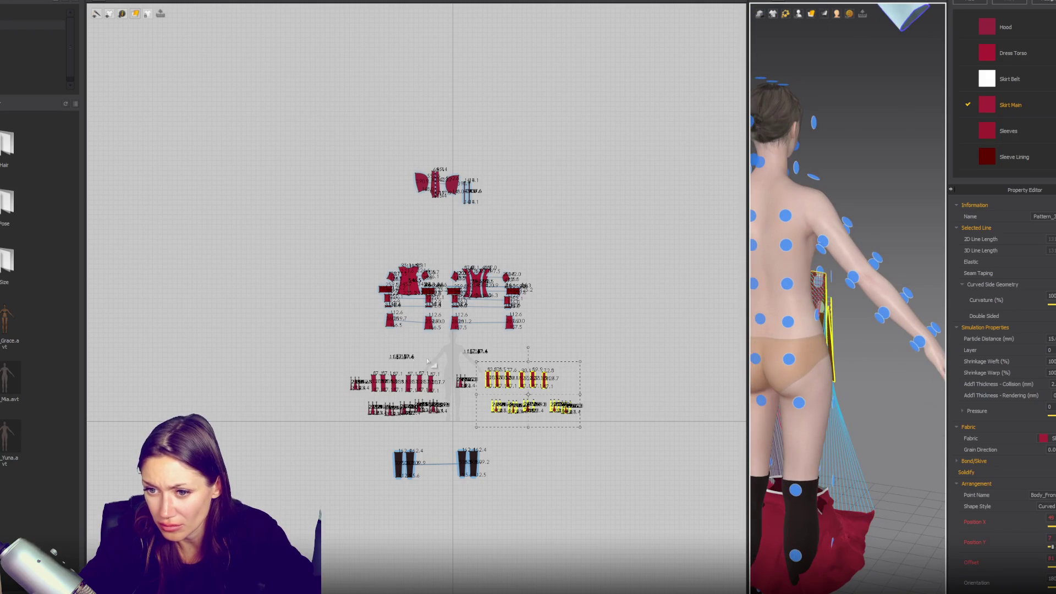
- Put the Skirt Belt at the back waist and the left-hand skirt pieces around the hips
{"action": "left_click", "coordinate": [409, 359]}
{"action": "left_click", "coordinate": [791, 374]}
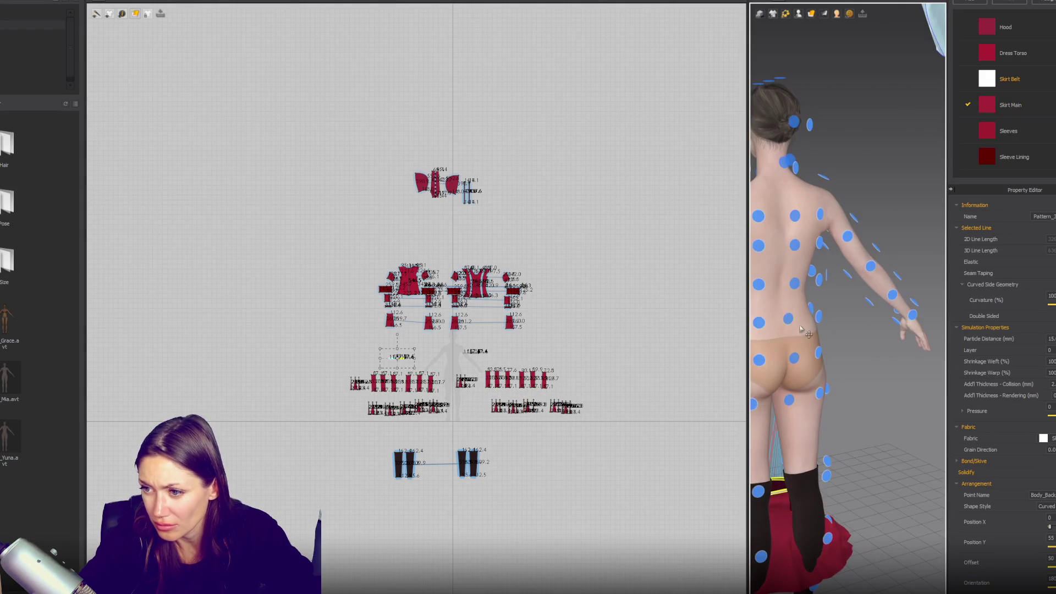
{"action": "left_click_drag", "start_coordinate": [300, 422], "coordinate": [444, 373]}
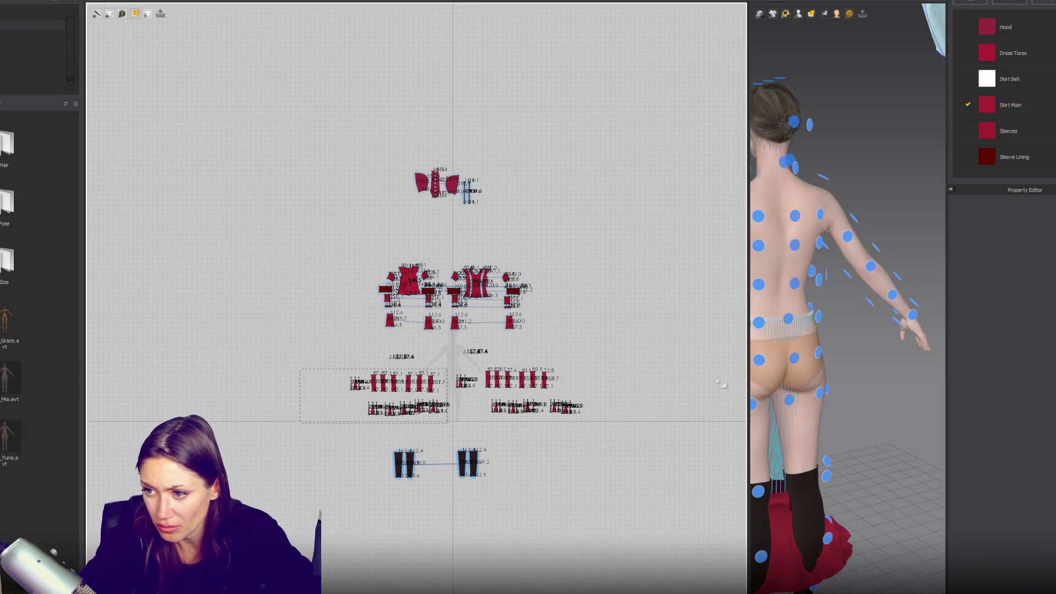
{"action": "left_click", "coordinate": [796, 360]}
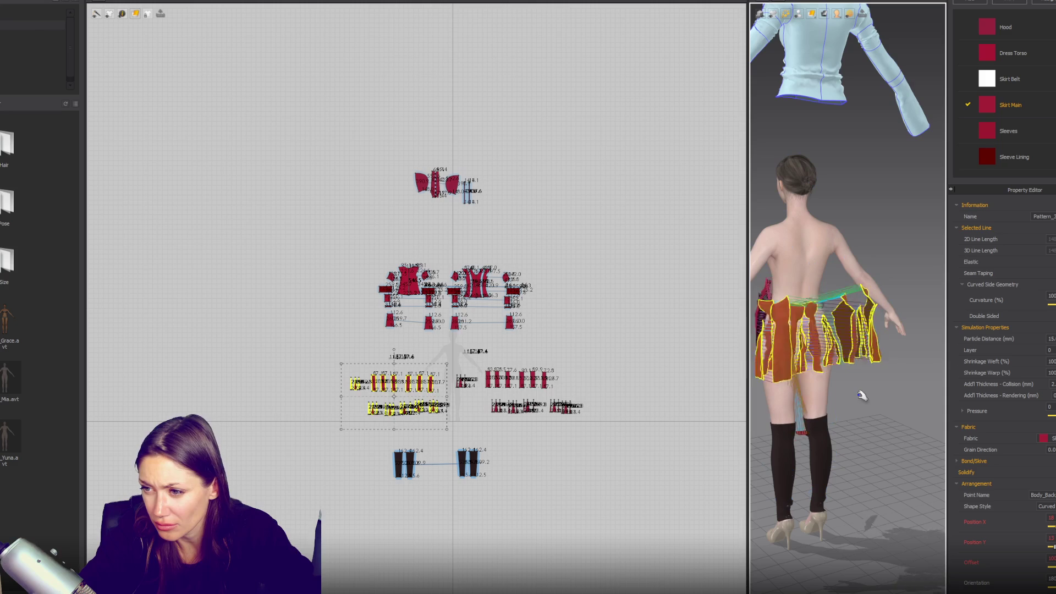
- Simulate, then drag skirt panels onto the front hip and right waist
{"action": "key", "text": "space"}
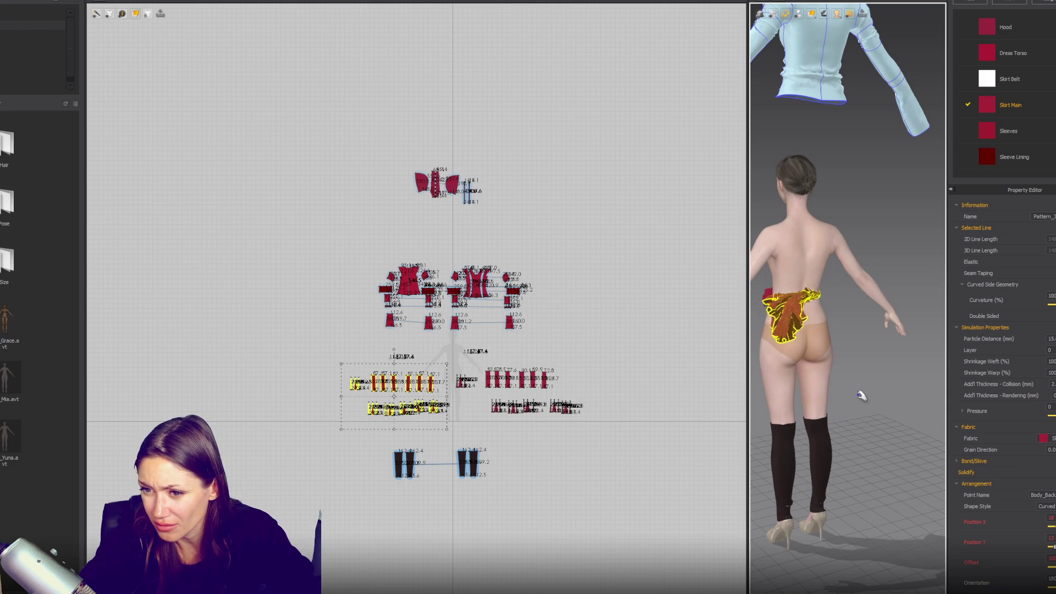
{"action": "scroll", "coordinate": [861, 396], "scroll_direction": "up", "scroll_amount": 5}
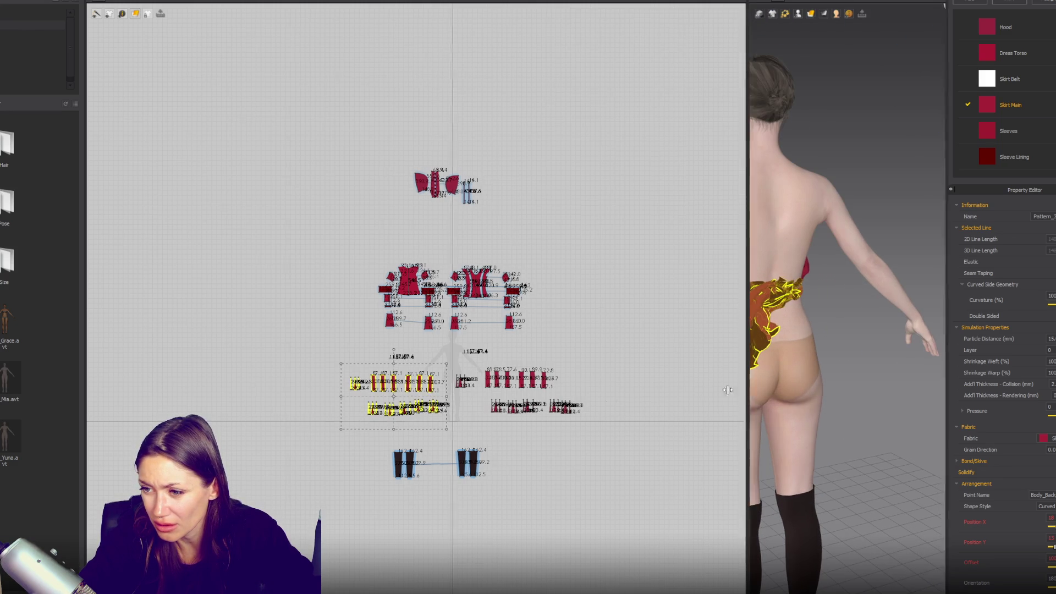
{"action": "left_click_drag", "start_coordinate": [745, 384], "coordinate": [497, 408]}
{"action": "right_click_drag", "start_coordinate": [664, 411], "coordinate": [831, 404]}
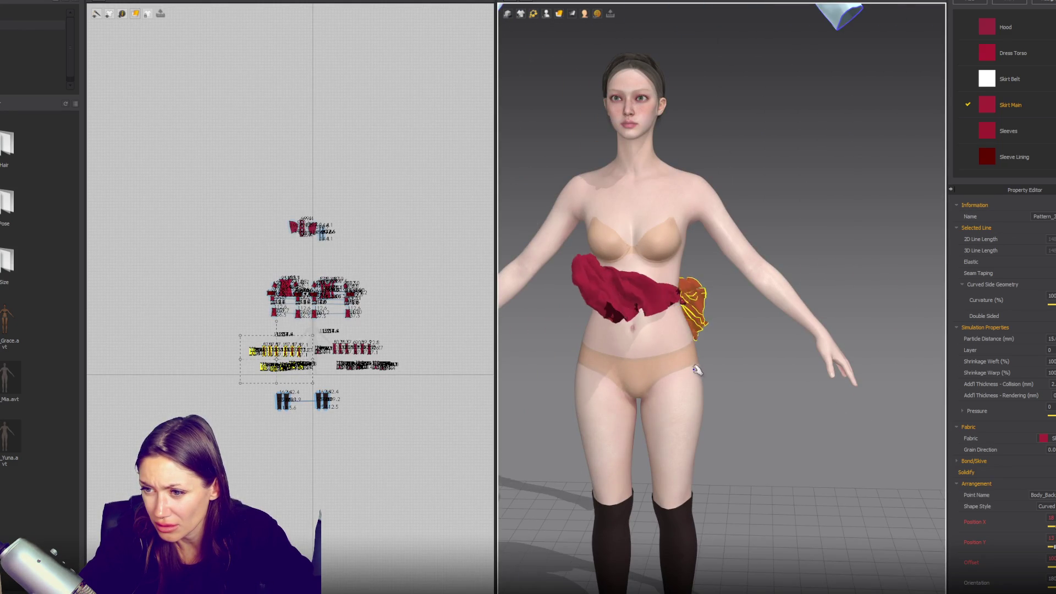
{"action": "left_click_drag", "start_coordinate": [698, 370], "coordinate": [681, 416]}
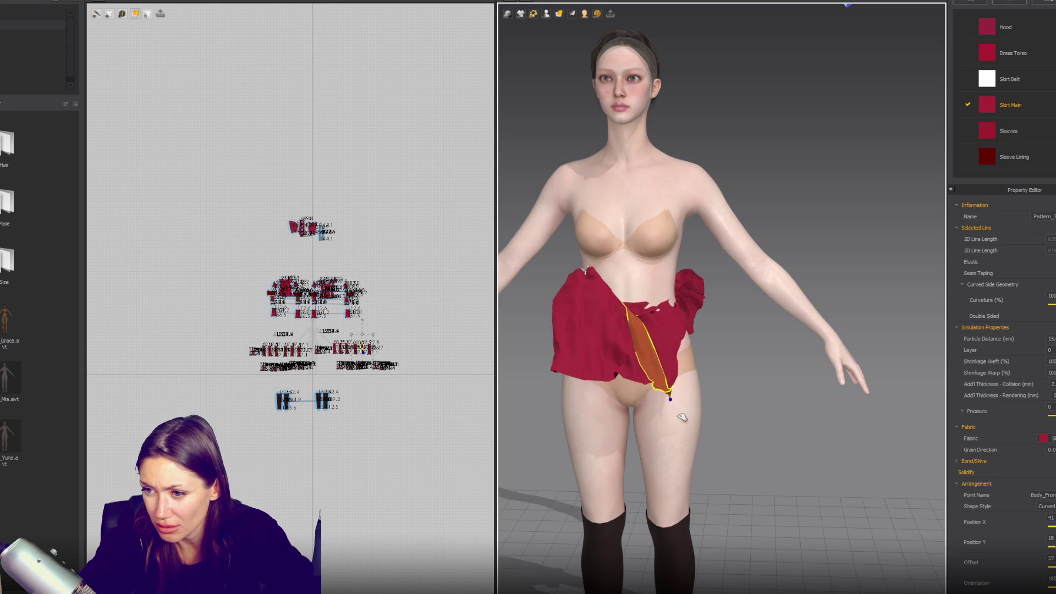
{"action": "mouse_move", "coordinate": [655, 315]}
{"action": "left_mouse_down"}
{"action": "mouse_move", "coordinate": [825, 453]}
{"action": "mouse_move", "coordinate": [842, 412]}
{"action": "mouse_move", "coordinate": [731, 401]}
{"action": "mouse_move", "coordinate": [664, 353]}
{"action": "left_mouse_up"}
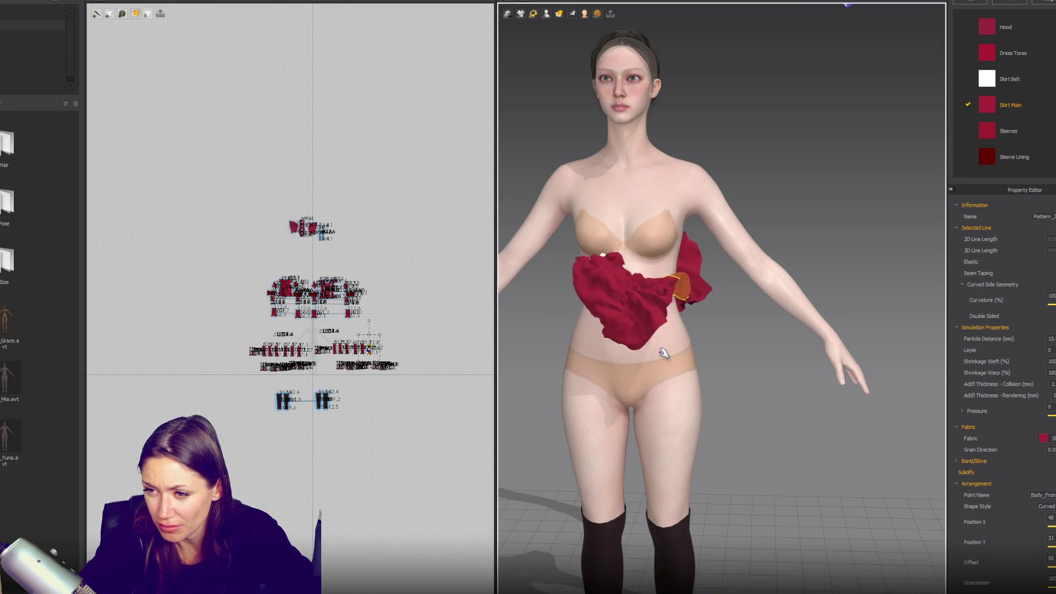
{"action": "key", "text": "Escape"}
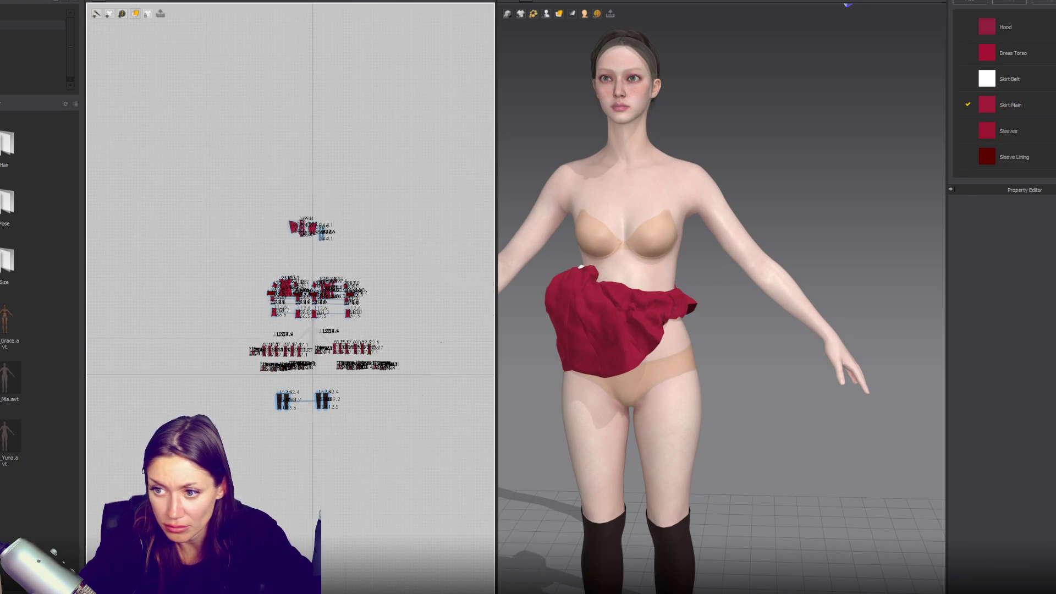
- Select all the skirt pieces and apply Strengthen to them
{"action": "scroll", "coordinate": [386, 421], "scroll_direction": "up", "scroll_amount": 3}
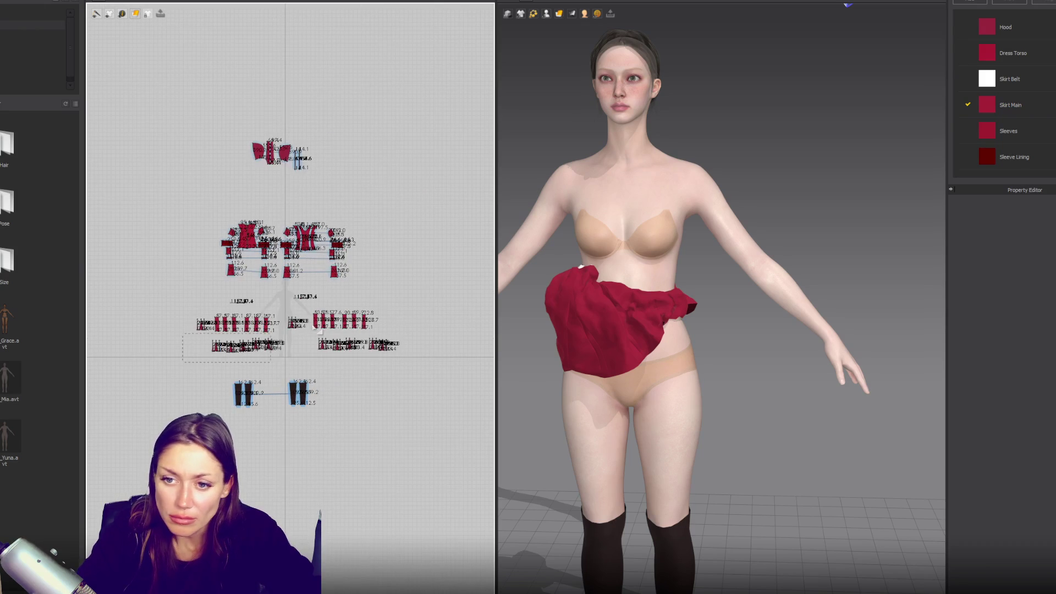
{"action": "left_click_drag", "start_coordinate": [414, 312], "coordinate": [414, 313]}
{"action": "scroll", "coordinate": [622, 300], "scroll_direction": "down", "scroll_amount": 3}
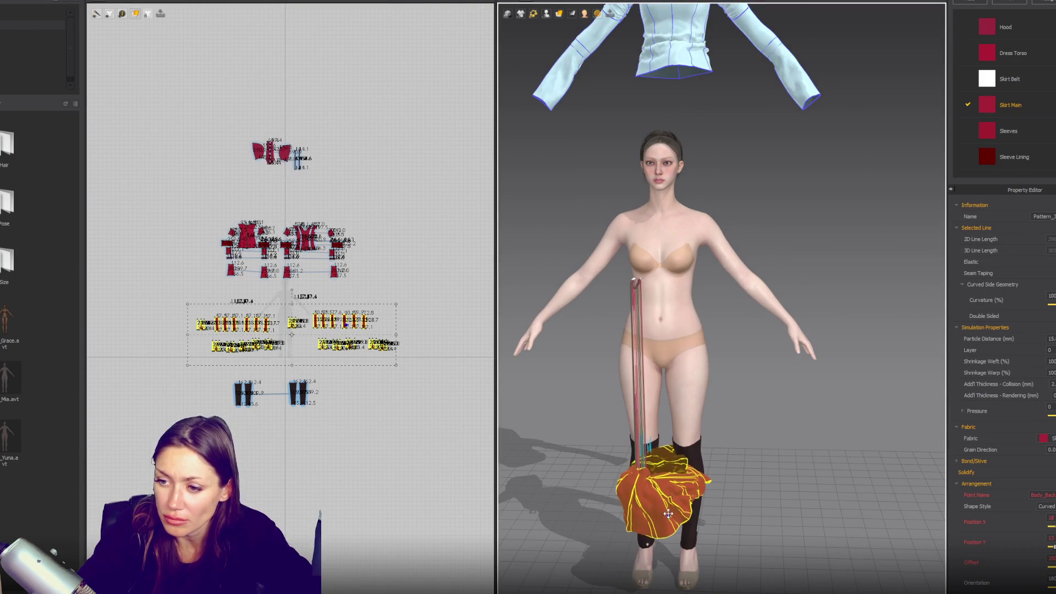
{"action": "right_click", "coordinate": [685, 473]}
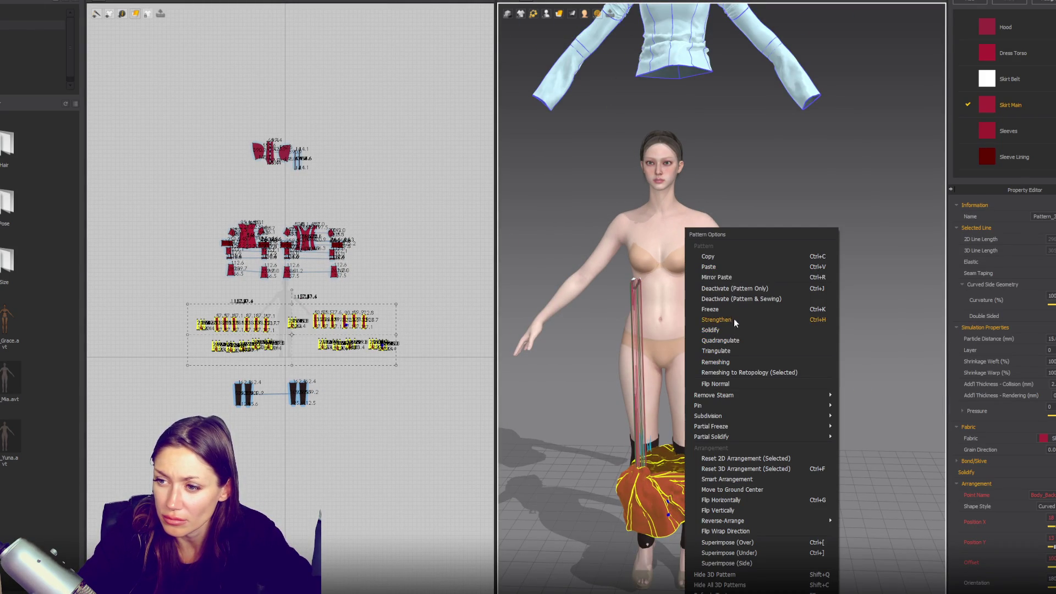
{"action": "left_click", "coordinate": [734, 320]}
- Select the belt pattern and change the 3D surface display mode
{"action": "scroll", "coordinate": [211, 248], "scroll_direction": "up", "scroll_amount": 4}
{"action": "left_click_drag", "start_coordinate": [211, 247], "coordinate": [214, 250]}
{"action": "left_click", "coordinate": [560, 13]}
{"action": "left_click", "coordinate": [567, 41]}
{"action": "left_click", "coordinate": [547, 14]}
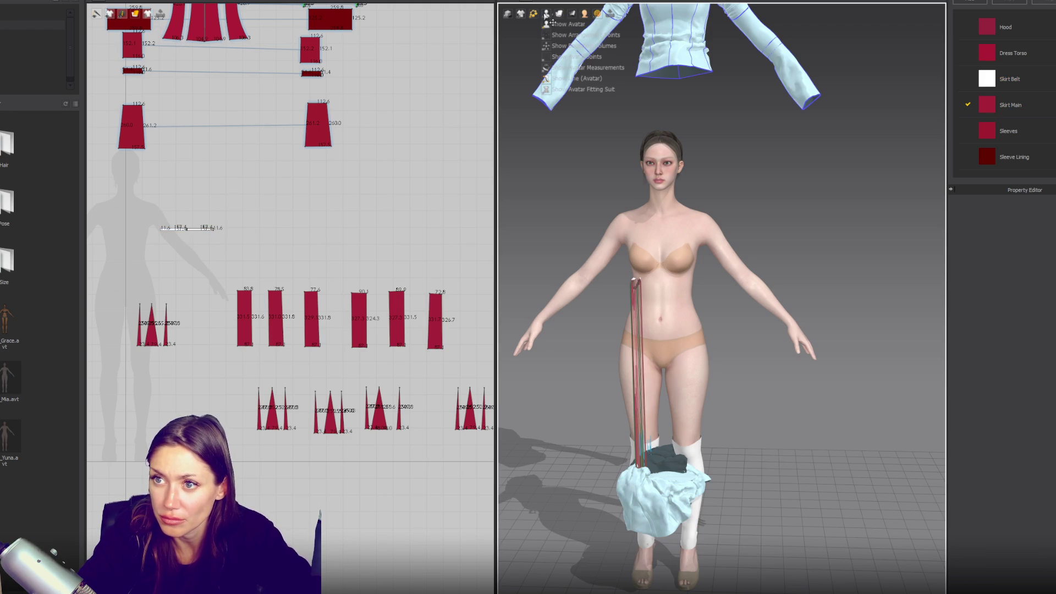
- Show arrangement points, select the belt pieces and keep the normal simulation mode
{"action": "left_click", "coordinate": [557, 37]}
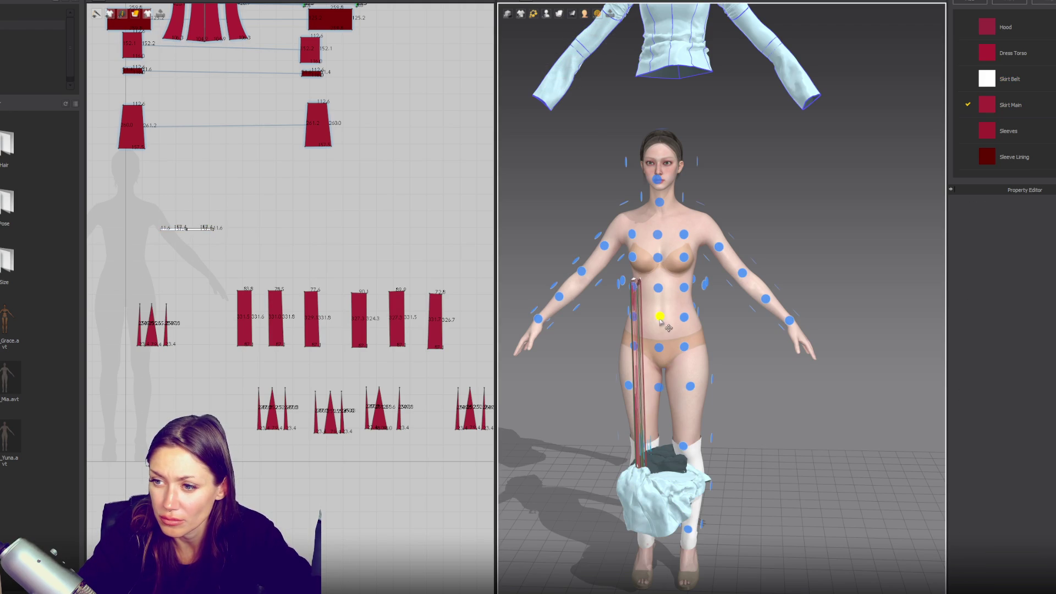
{"action": "scroll", "coordinate": [210, 253], "scroll_direction": "down", "scroll_amount": 3}
{"action": "scroll", "coordinate": [360, 267], "scroll_direction": "down", "scroll_amount": 2}
{"action": "left_click_drag", "start_coordinate": [162, 301], "coordinate": [159, 298]}
{"action": "left_click", "coordinate": [507, 13]}
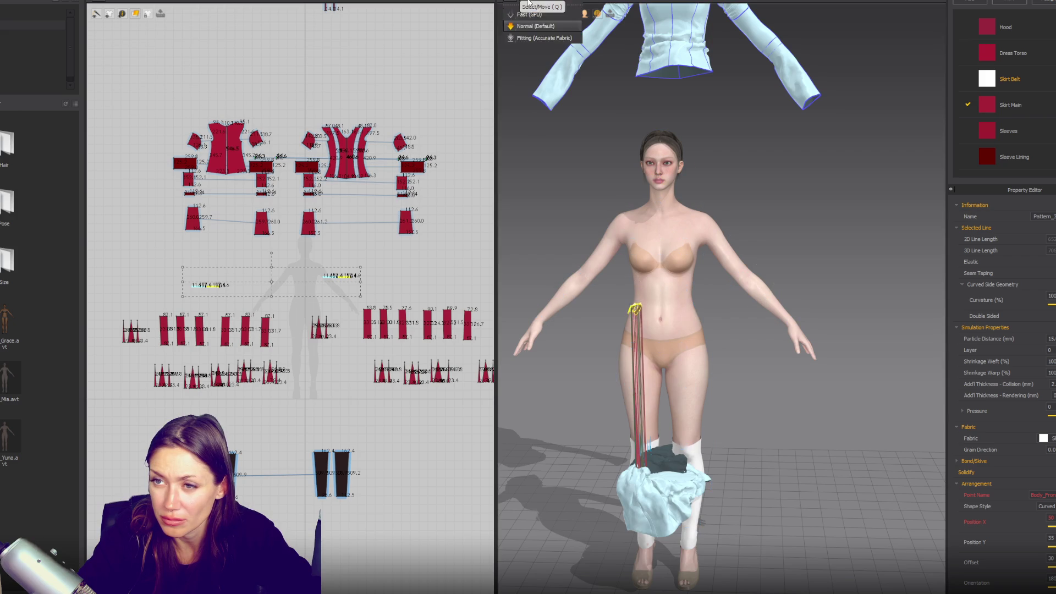
{"action": "left_click", "coordinate": [570, 182]}
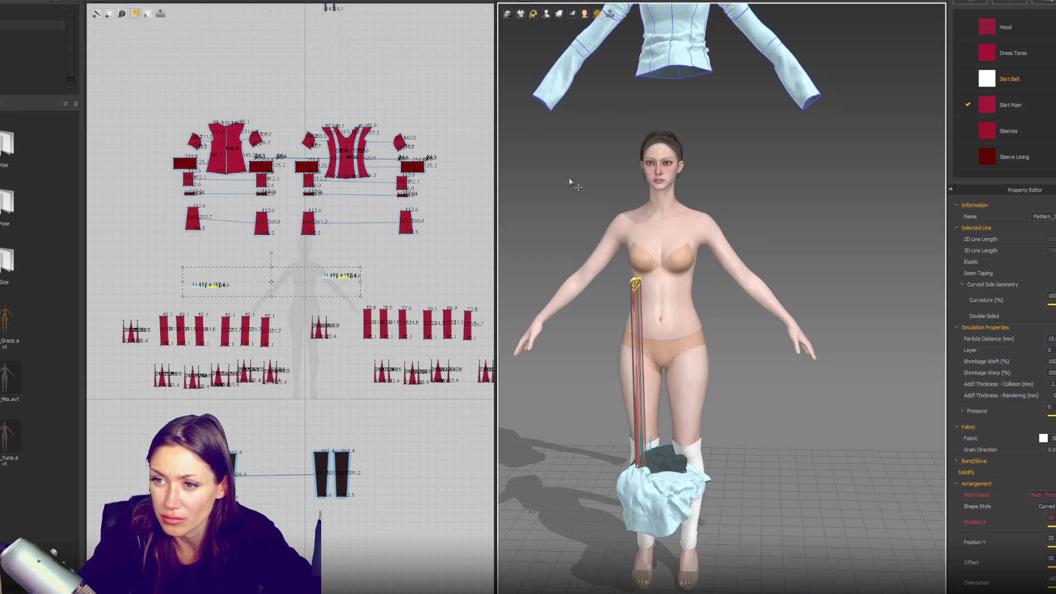
{"action": "right_click", "coordinate": [570, 183]}
{"action": "left_click", "coordinate": [152, 269]}
- Place the white belt pieces on the front and back waist arrangement points
{"action": "left_click_drag", "start_coordinate": [152, 269], "coordinate": [374, 300]}
{"action": "right_click", "coordinate": [599, 207]}
{"action": "left_click", "coordinate": [592, 209]}
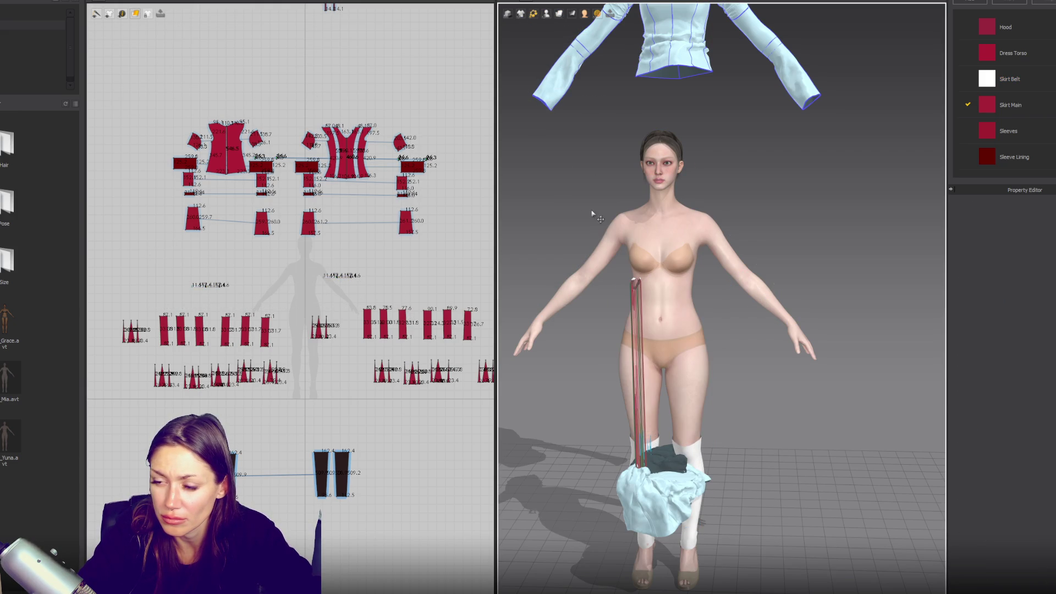
{"action": "left_click", "coordinate": [341, 276]}
{"action": "left_click_drag", "start_coordinate": [546, 13], "coordinate": [557, 37]}
{"action": "left_click", "coordinate": [641, 318]}
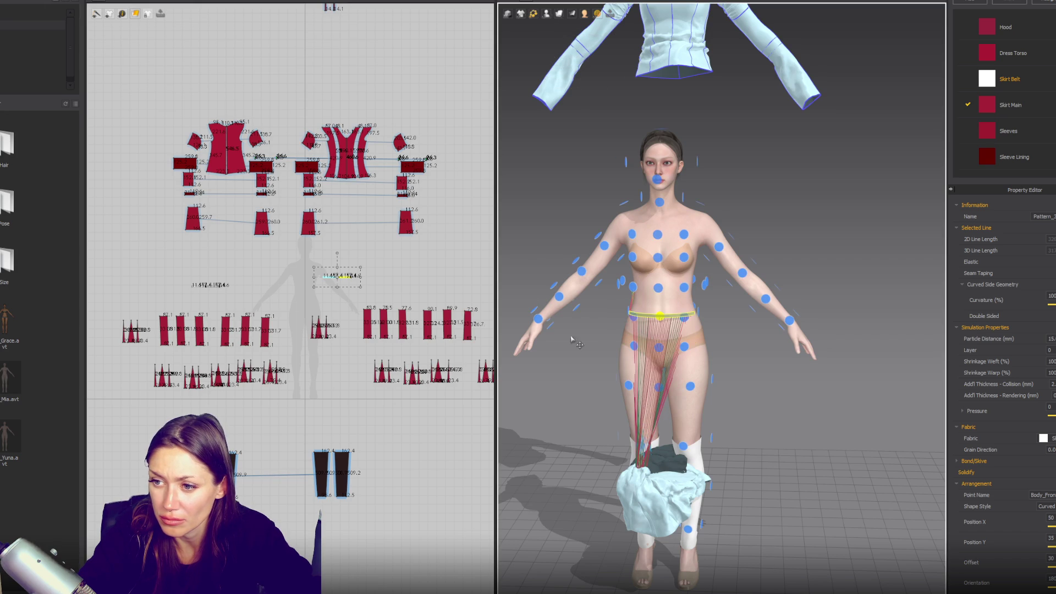
{"action": "key", "text": "8"}
{"action": "left_click", "coordinate": [642, 317]}
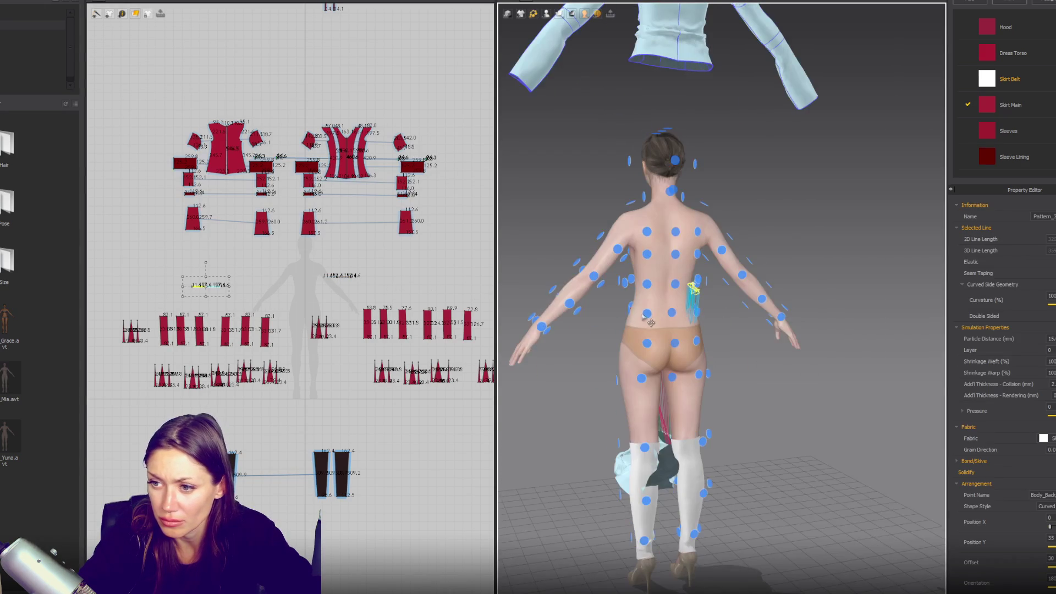
{"action": "left_click", "coordinate": [669, 313]}
- Simulate to drape the white belt around the avatar's hips
{"action": "key", "text": "space"}
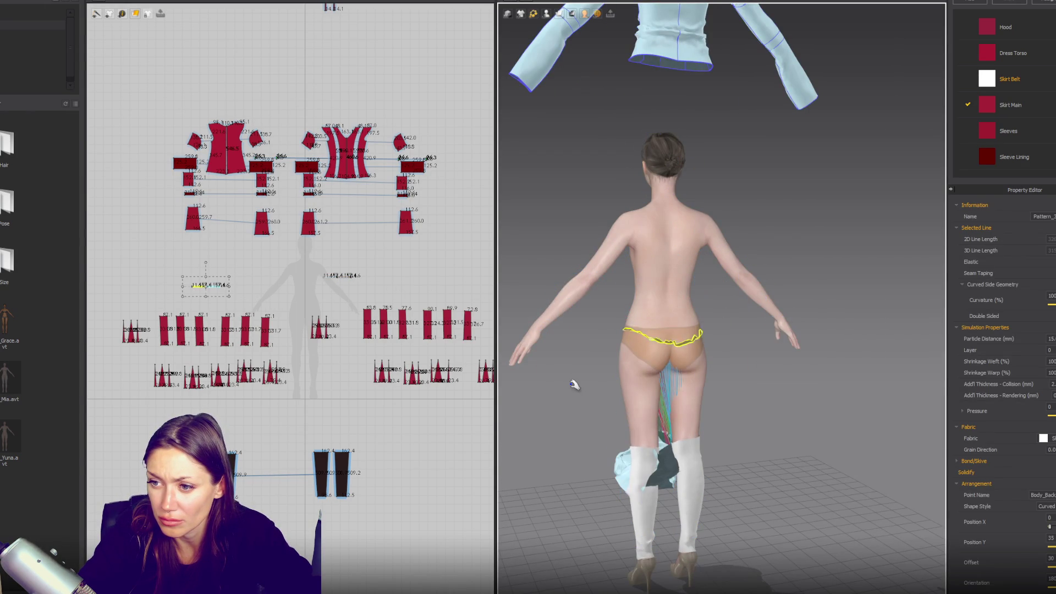
{"action": "mouse_move", "coordinate": [572, 384]}
{"action": "right_mouse_down"}
{"action": "mouse_move", "coordinate": [688, 412]}
{"action": "mouse_move", "coordinate": [809, 354]}
{"action": "mouse_move", "coordinate": [858, 354]}
{"action": "mouse_move", "coordinate": [655, 362]}
{"action": "right_mouse_up"}
{"action": "scroll", "coordinate": [695, 361], "scroll_direction": "up", "scroll_amount": 2}
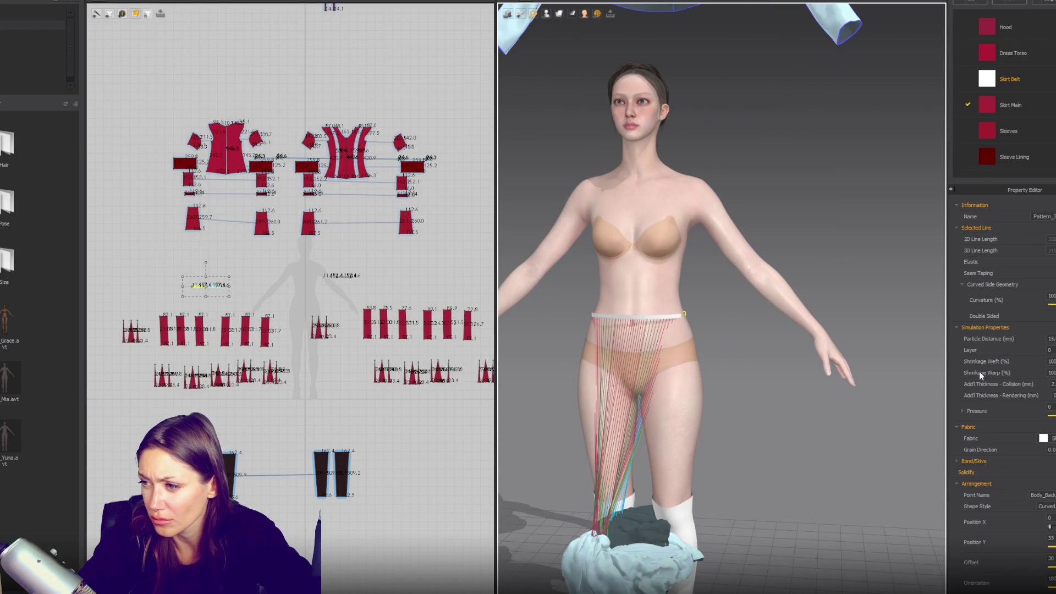
{"action": "left_click", "coordinate": [638, 315], "text": "shift"}
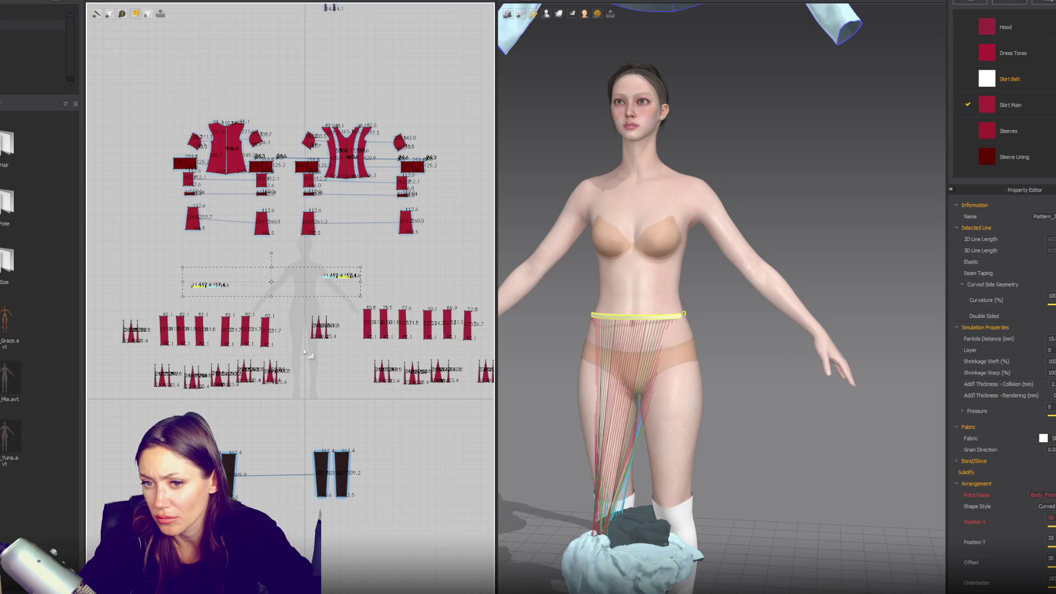
{"action": "scroll", "coordinate": [586, 467], "scroll_direction": "down", "scroll_amount": 1}
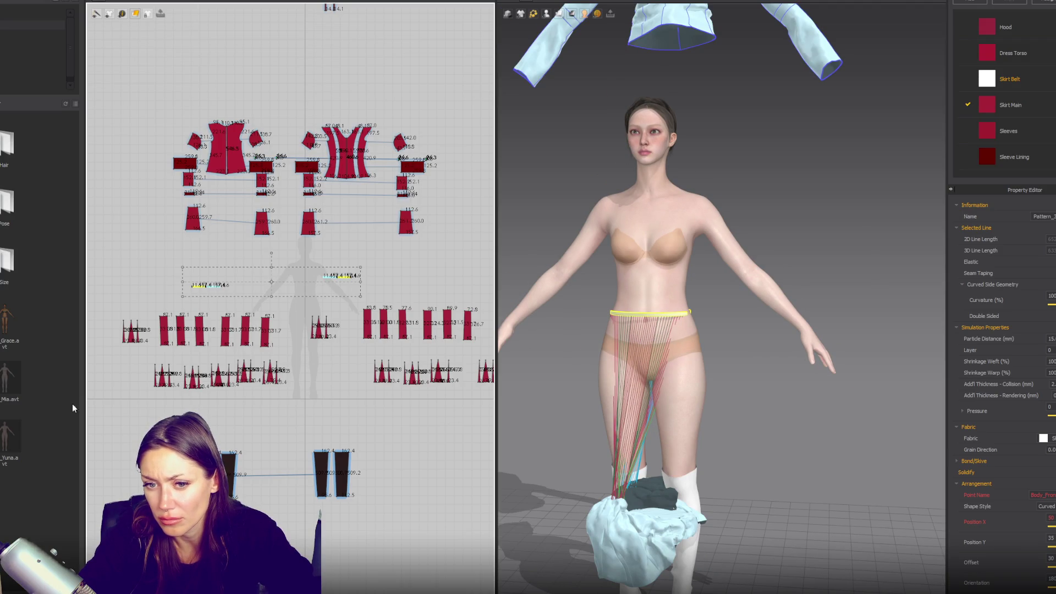
{"action": "scroll", "coordinate": [133, 422], "scroll_direction": "down", "scroll_amount": 2}
- Select all the skirt panels and pleat inserts and Unfreeze them
{"action": "mouse_move", "coordinate": [106, 401]}
{"action": "left_mouse_down"}
{"action": "mouse_move", "coordinate": [452, 358]}
{"action": "mouse_move", "coordinate": [473, 337]}
{"action": "left_mouse_up"}
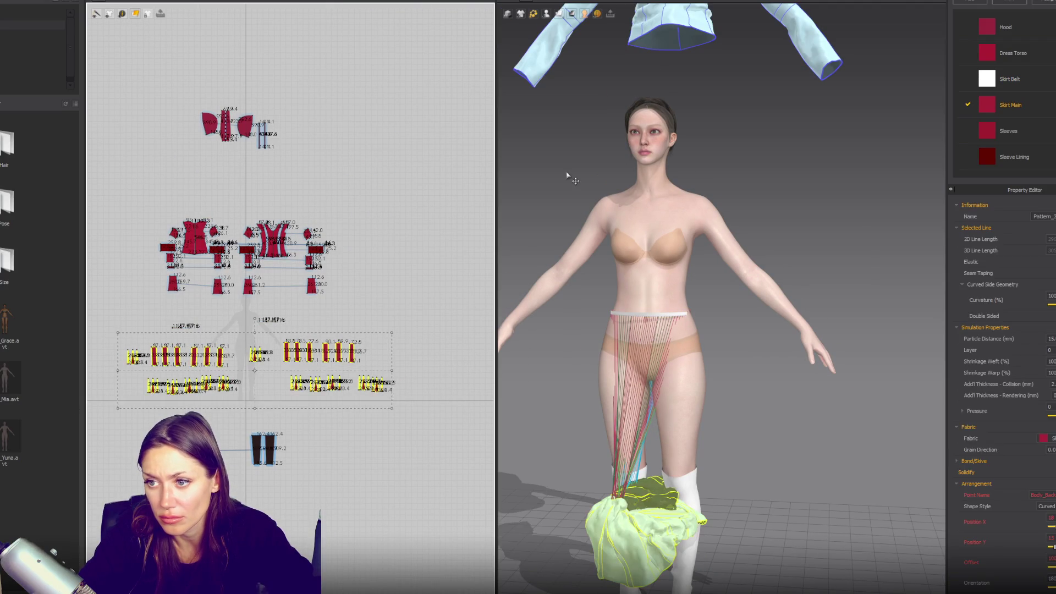
{"action": "right_click", "coordinate": [567, 173]}
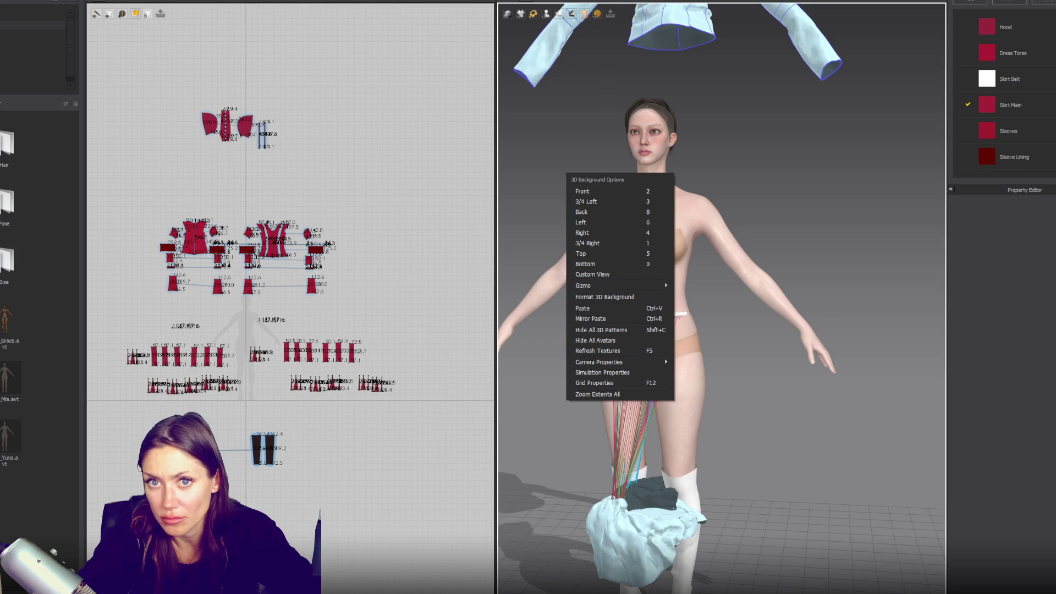
{"action": "left_click", "coordinate": [137, 48]}
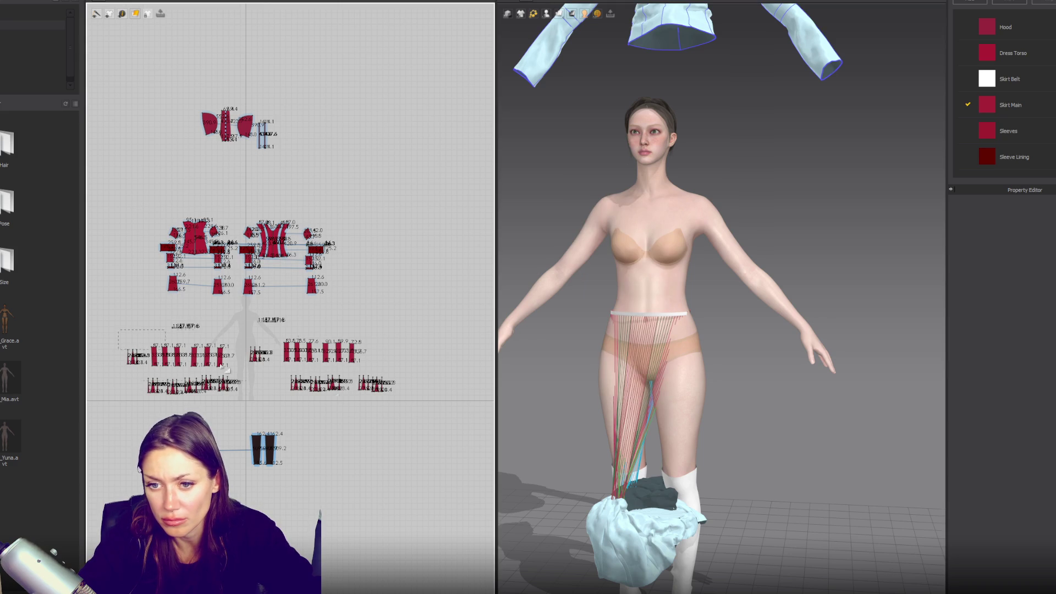
{"action": "left_click_drag", "start_coordinate": [406, 410], "coordinate": [406, 411]}
{"action": "right_click", "coordinate": [620, 527]}
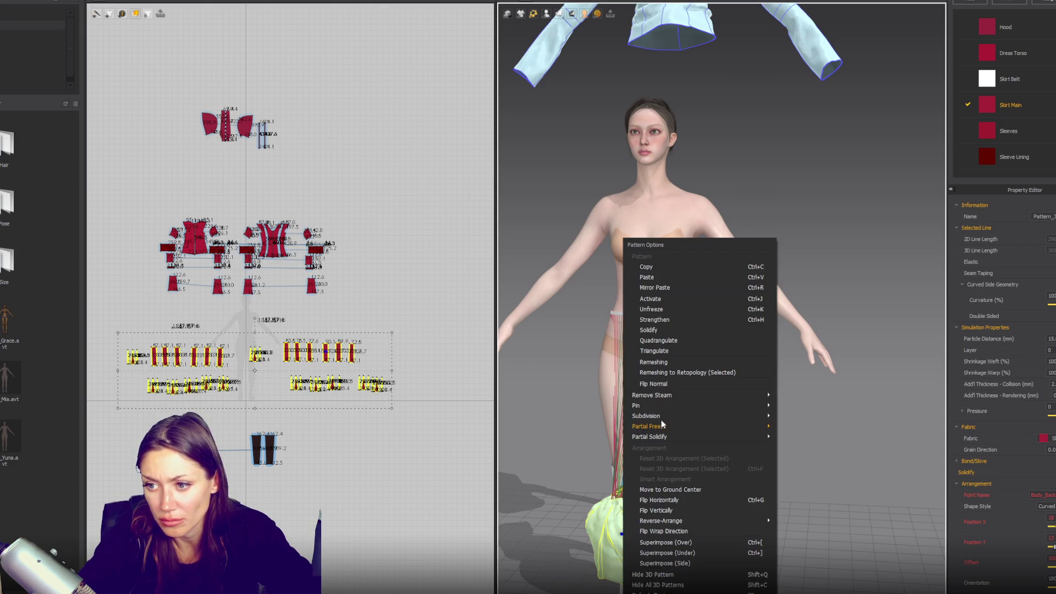
{"action": "left_click", "coordinate": [647, 312]}
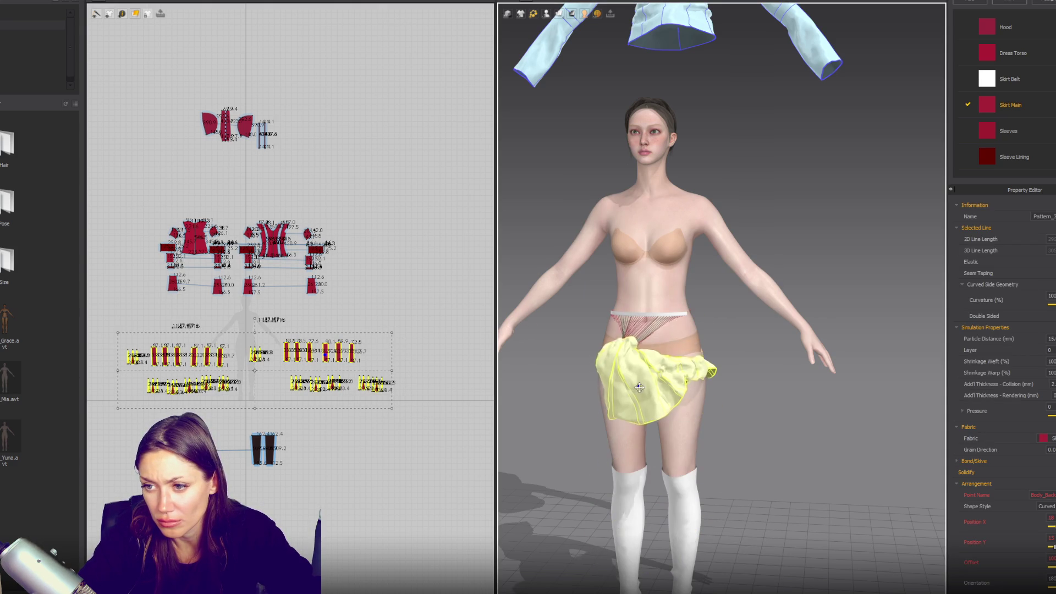
{"action": "left_click", "coordinate": [307, 334]}
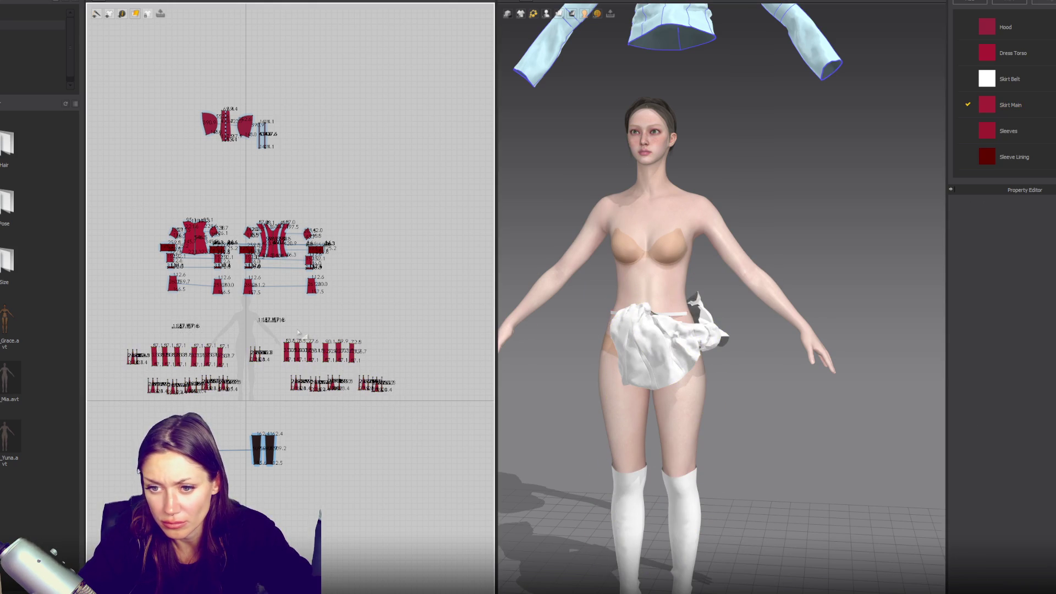
- Pull the skirt up from the feet and snap it onto a front arrangement point
{"action": "left_click", "coordinate": [632, 374]}
{"action": "right_click_drag", "start_coordinate": [600, 370], "coordinate": [627, 369]}
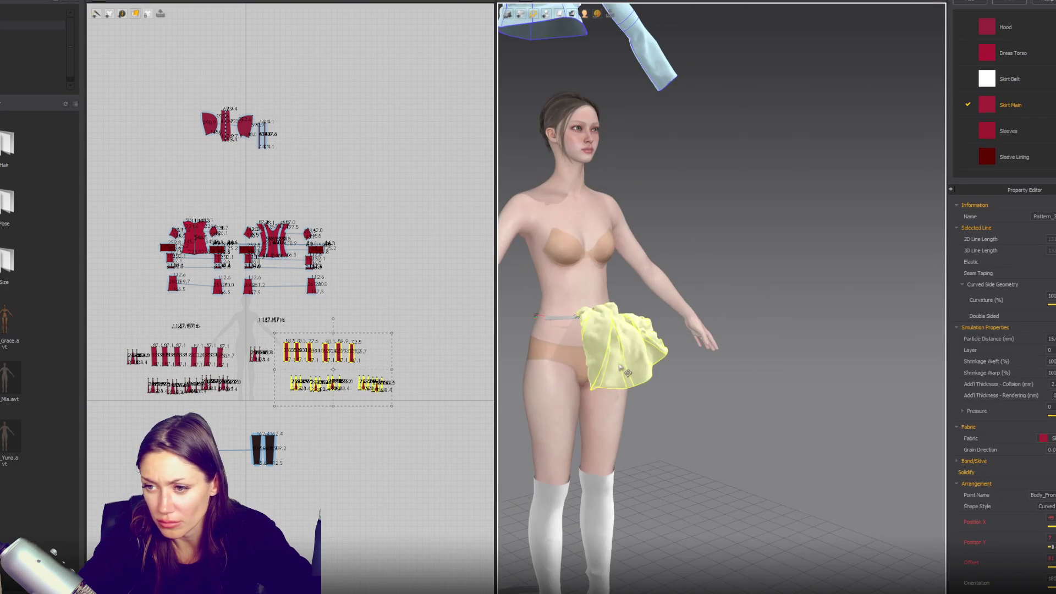
{"action": "left_click_drag", "start_coordinate": [628, 369], "coordinate": [863, 353]}
{"action": "right_click_drag", "start_coordinate": [604, 357], "coordinate": [587, 389]}
{"action": "left_click", "coordinate": [559, 14]}
{"action": "left_click", "coordinate": [556, 40]}
{"action": "left_click", "coordinate": [608, 357]}
- Check the skirt from front and side views, then select a single panel
{"action": "mouse_move", "coordinate": [671, 351]}
{"action": "right_mouse_down"}
{"action": "mouse_move", "coordinate": [618, 320]}
{"action": "mouse_move", "coordinate": [601, 288]}
{"action": "right_mouse_up"}
{"action": "scroll", "coordinate": [622, 349], "scroll_direction": "up", "scroll_amount": 5}
{"action": "mouse_move", "coordinate": [622, 349]}
{"action": "right_mouse_down"}
{"action": "mouse_move", "coordinate": [843, 360]}
{"action": "mouse_move", "coordinate": [790, 323]}
{"action": "right_mouse_up"}
{"action": "mouse_move", "coordinate": [650, 332]}
{"action": "right_mouse_down"}
{"action": "mouse_move", "coordinate": [778, 378]}
{"action": "mouse_move", "coordinate": [696, 234]}
{"action": "right_mouse_up"}
{"action": "left_click", "coordinate": [778, 377]}
{"action": "scroll", "coordinate": [353, 369], "scroll_direction": "up", "scroll_amount": 2}
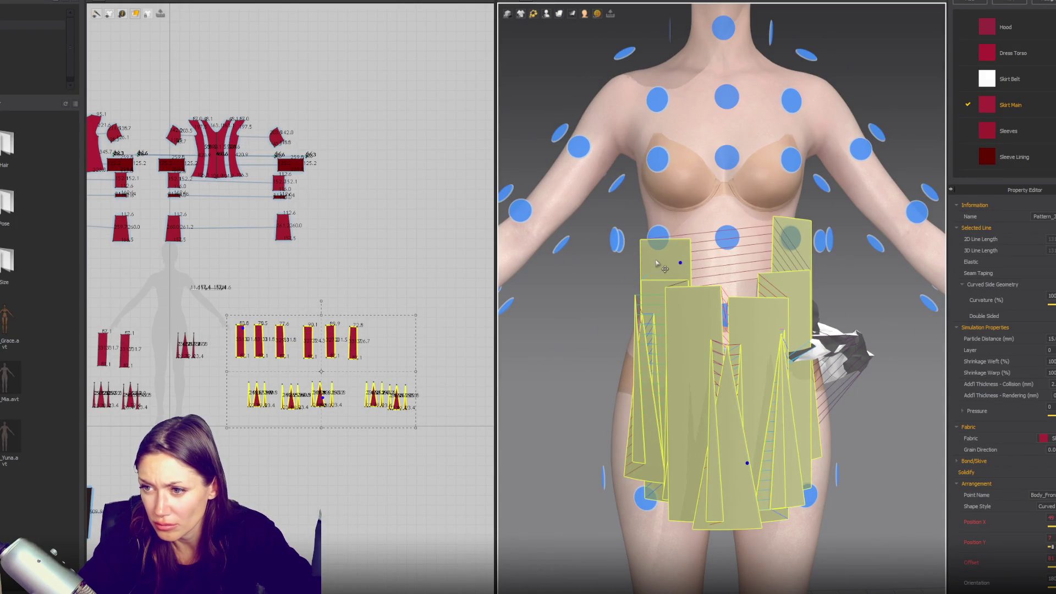
- Move a skirt panel from the avatar's left onto a side arrangement point
{"action": "left_click", "coordinate": [622, 329]}
{"action": "mouse_move", "coordinate": [622, 329]}
{"action": "left_mouse_down"}
{"action": "mouse_move", "coordinate": [759, 330]}
{"action": "mouse_move", "coordinate": [861, 358]}
{"action": "mouse_move", "coordinate": [639, 324]}
{"action": "mouse_move", "coordinate": [558, 325]}
{"action": "left_mouse_up"}
{"action": "right_click_drag", "start_coordinate": [558, 325], "coordinate": [727, 448]}
{"action": "left_click_drag", "start_coordinate": [755, 471], "coordinate": [781, 453]}
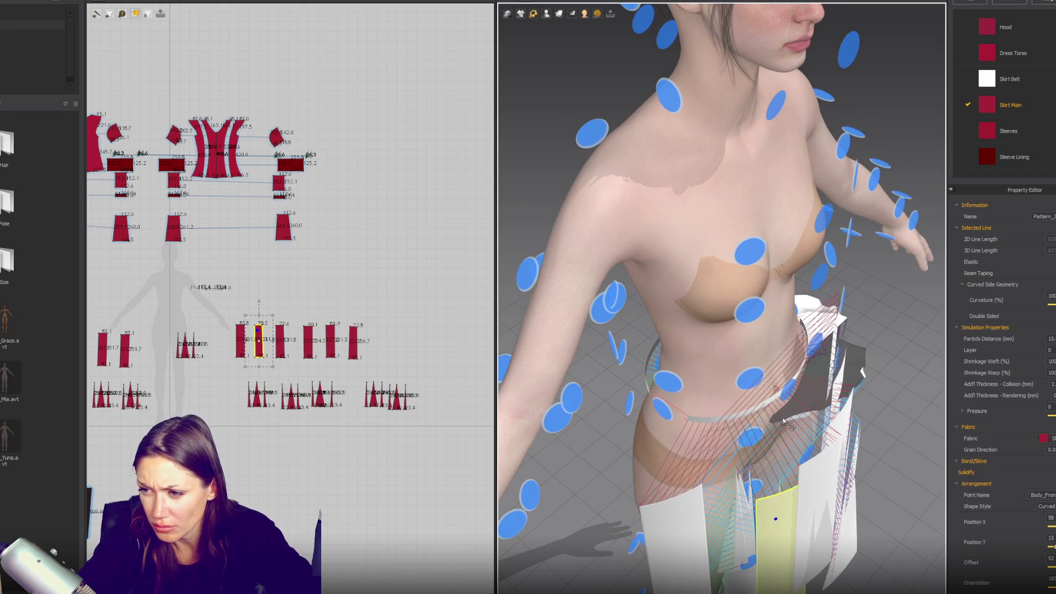
{"action": "left_click", "coordinate": [825, 336]}
- Slide the panel to the front-left hip and start Segment Sewing across the rectangular panels
{"action": "key", "text": "2"}
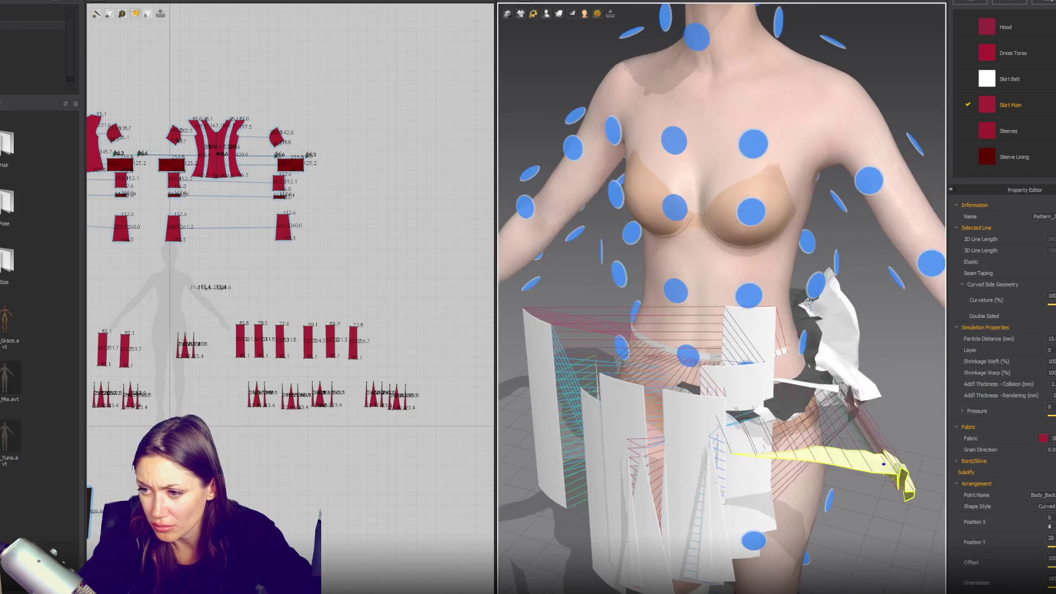
{"action": "mouse_move", "coordinate": [770, 357]}
{"action": "left_mouse_down"}
{"action": "mouse_move", "coordinate": [792, 484]}
{"action": "mouse_move", "coordinate": [550, 495]}
{"action": "mouse_move", "coordinate": [554, 456]}
{"action": "mouse_move", "coordinate": [527, 458]}
{"action": "mouse_move", "coordinate": [575, 483]}
{"action": "mouse_move", "coordinate": [556, 513]}
{"action": "mouse_move", "coordinate": [633, 451]}
{"action": "left_mouse_up"}
{"action": "scroll", "coordinate": [358, 341], "scroll_direction": "up", "scroll_amount": 4}
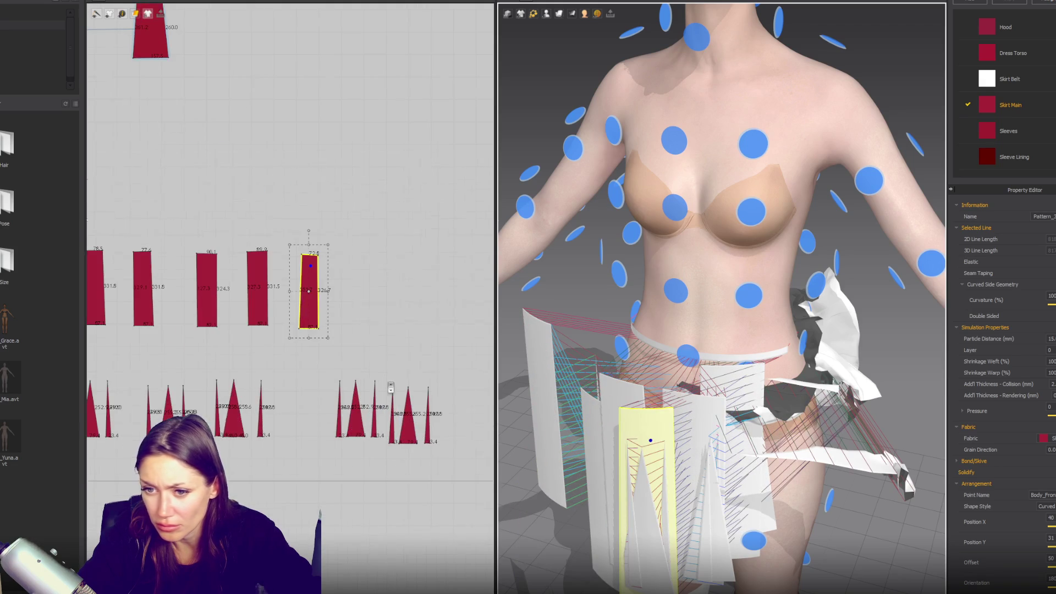
{"action": "left_click", "coordinate": [320, 305]}
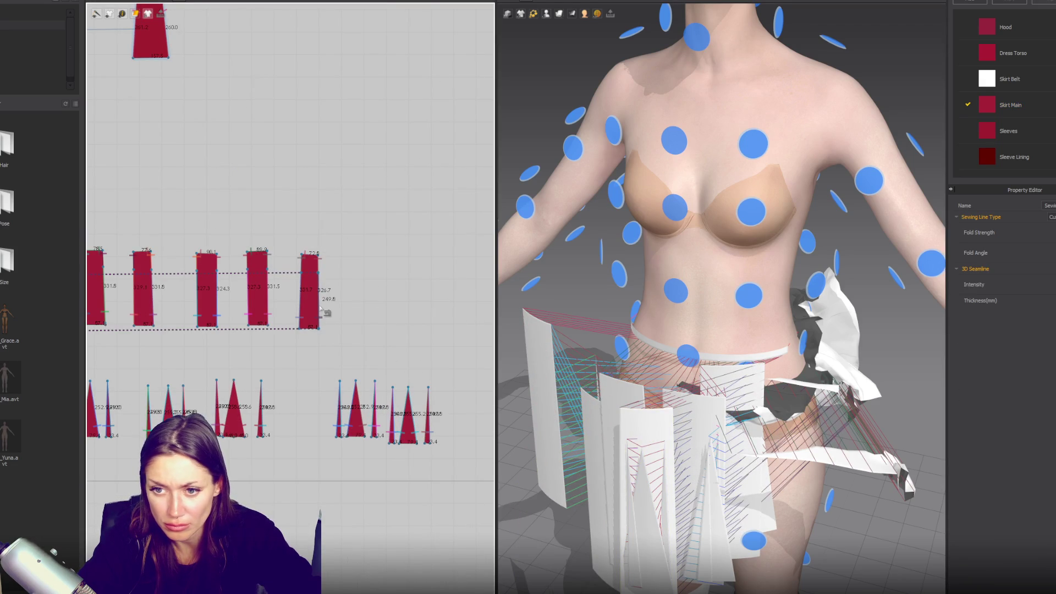
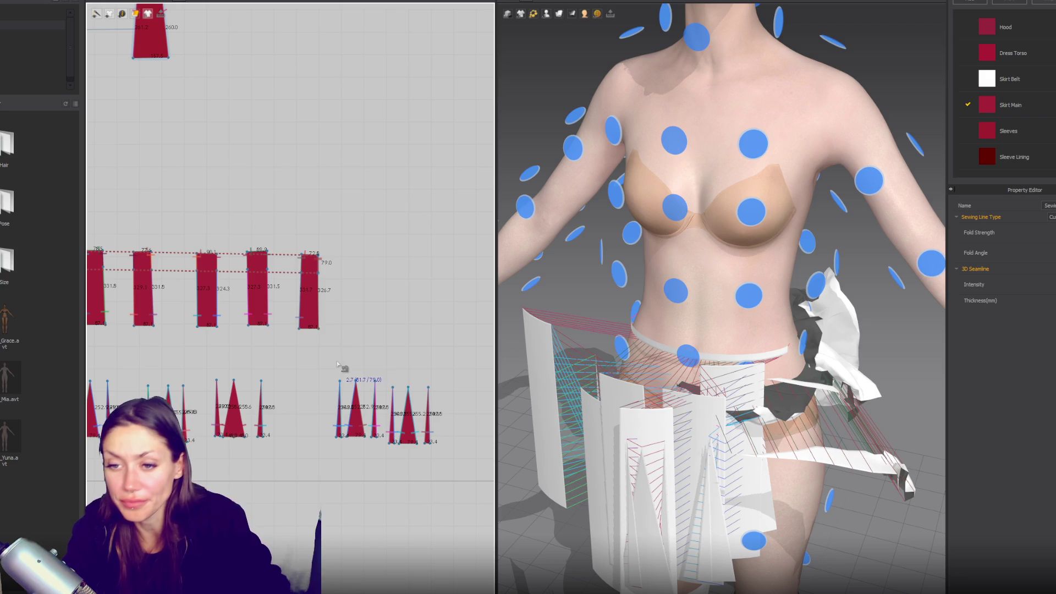
- Sew the skirt panel edges to each other with Segment Sewing in the 2D layout
{"action": "left_click", "coordinate": [317, 303]}
{"action": "right_click_drag", "start_coordinate": [160, 407], "coordinate": [385, 390]}
{"action": "right_click_drag", "start_coordinate": [264, 374], "coordinate": [367, 389]}
{"action": "left_click", "coordinate": [376, 307]}
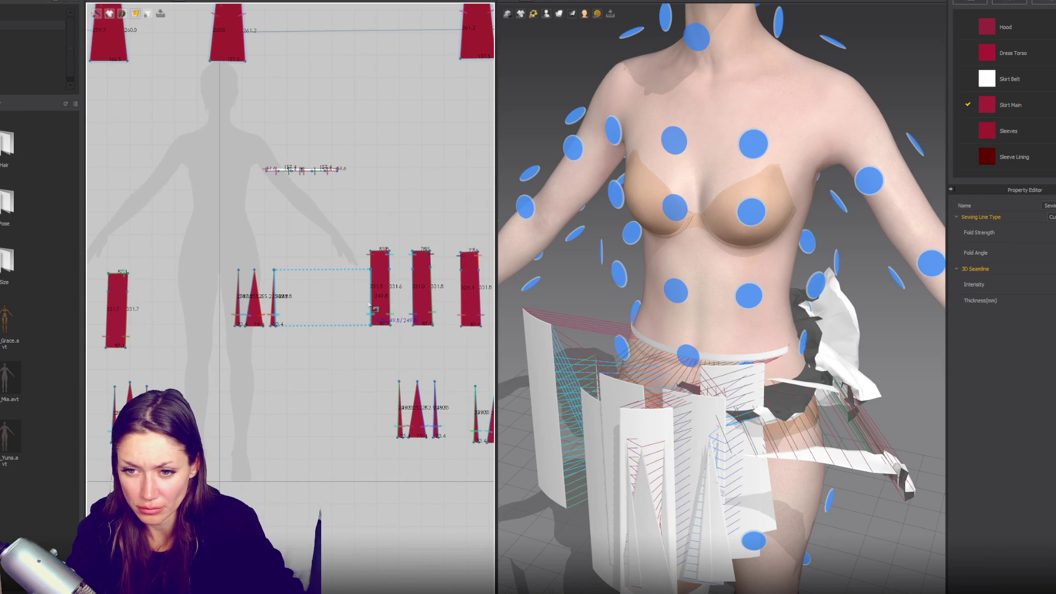
{"action": "right_click_drag", "start_coordinate": [376, 307], "coordinate": [373, 370]}
{"action": "left_click", "coordinate": [278, 357]}
{"action": "left_click", "coordinate": [383, 395]}
{"action": "mouse_move", "coordinate": [278, 358]}
{"action": "right_mouse_down"}
{"action": "mouse_move", "coordinate": [360, 363]}
{"action": "mouse_move", "coordinate": [447, 397]}
{"action": "right_mouse_up"}
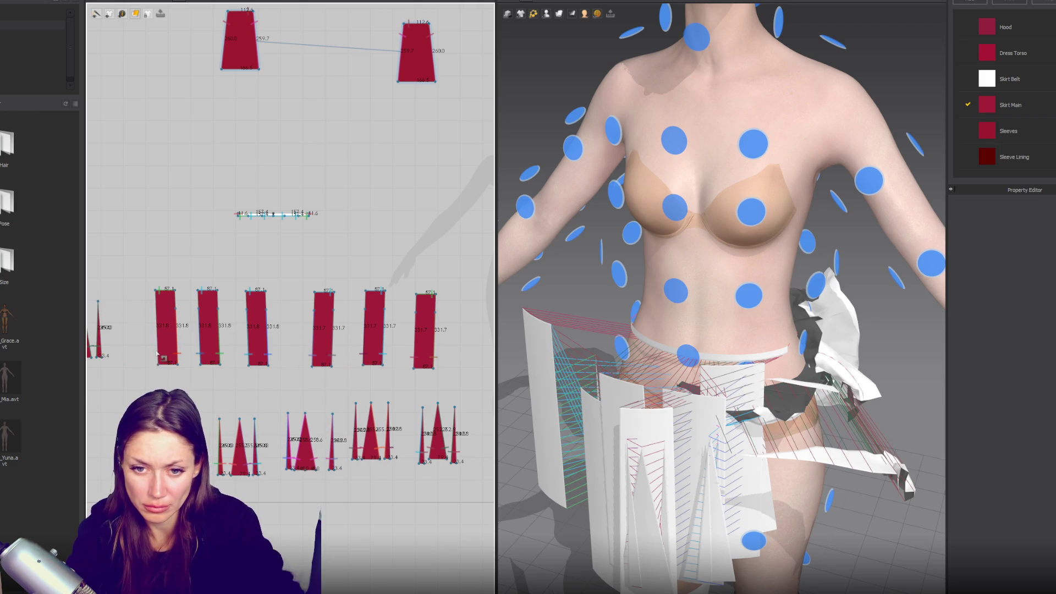
- Run the simulation so the sewn skirt drapes around the avatar's waist
{"action": "right_click_drag", "start_coordinate": [142, 329], "coordinate": [207, 344]}
{"action": "right_click_drag", "start_coordinate": [303, 387], "coordinate": [170, 360]}
{"action": "key", "text": "space"}
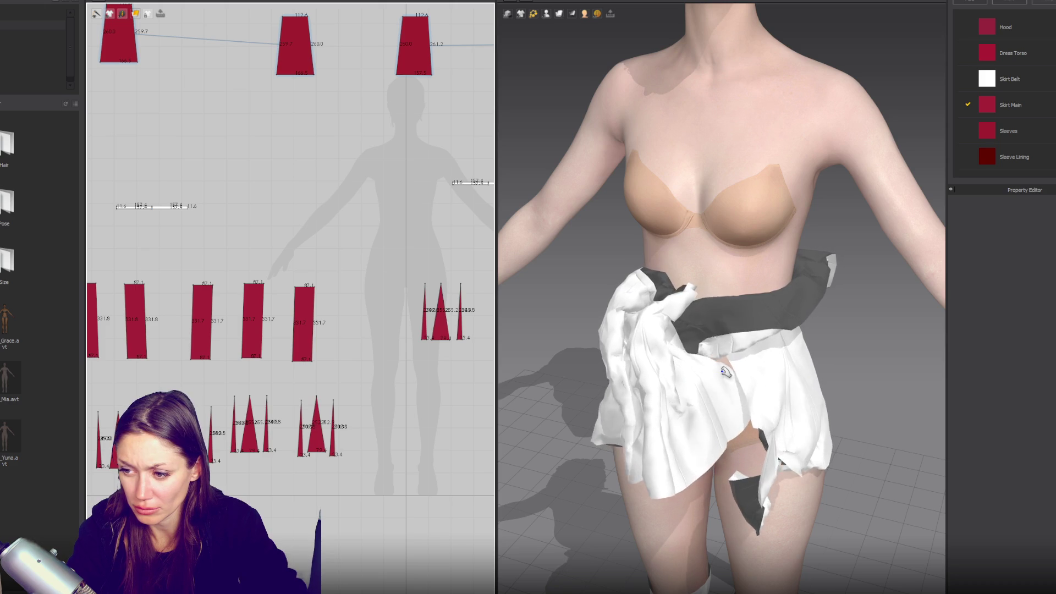
- Undo the crumpled drape and box-select the flat skirt pattern pieces
{"action": "key", "text": "ctrl+z"}
{"action": "scroll", "coordinate": [355, 393], "scroll_direction": "down", "scroll_amount": 3}
{"action": "scroll", "coordinate": [385, 309], "scroll_direction": "up", "scroll_amount": 1}
{"action": "scroll", "coordinate": [241, 275], "scroll_direction": "up", "scroll_amount": 4}
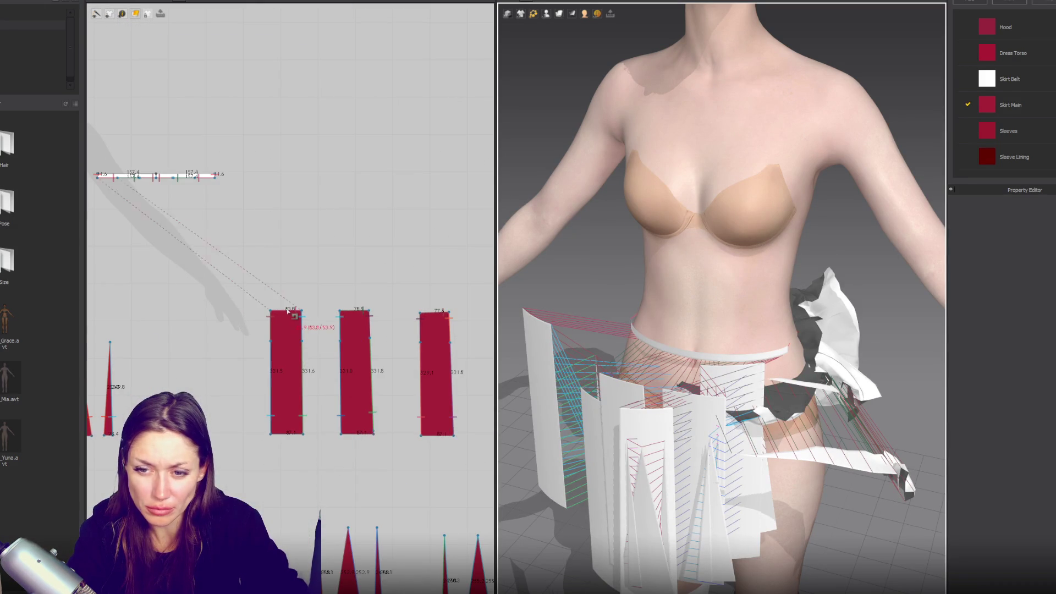
{"action": "scroll", "coordinate": [286, 312], "scroll_direction": "down", "scroll_amount": 5}
{"action": "left_click_drag", "start_coordinate": [407, 346], "coordinate": [406, 345]}
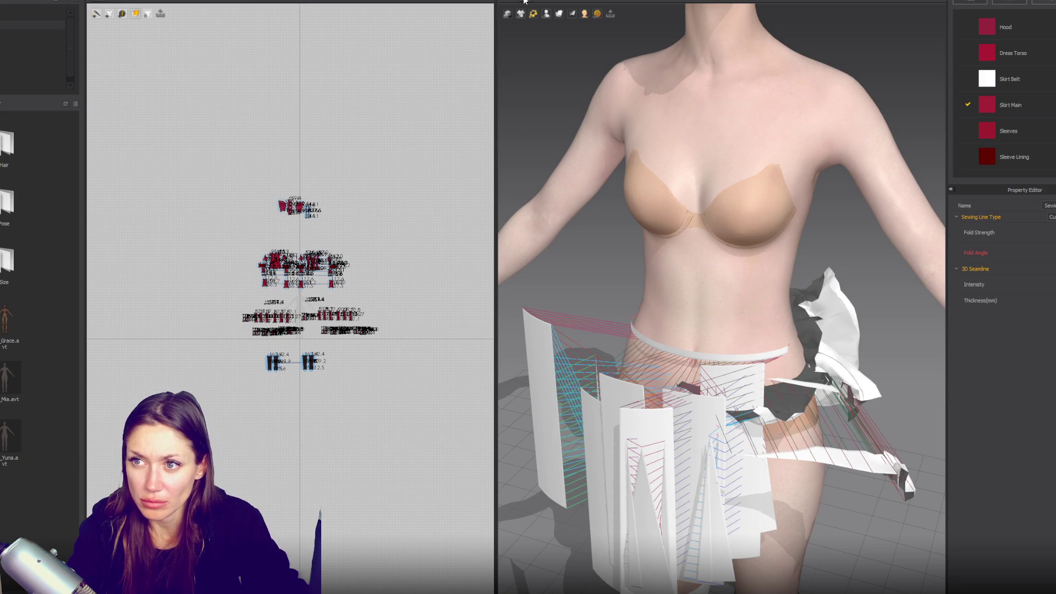
{"action": "mouse_move", "coordinate": [226, 294]}
{"action": "left_mouse_down"}
{"action": "mouse_move", "coordinate": [386, 327]}
{"action": "mouse_move", "coordinate": [368, 330]}
{"action": "left_mouse_up"}
- Freeze the skirt patterns, move them to the 2D top-left, and hide them in 3D
{"action": "right_click", "coordinate": [695, 227]}
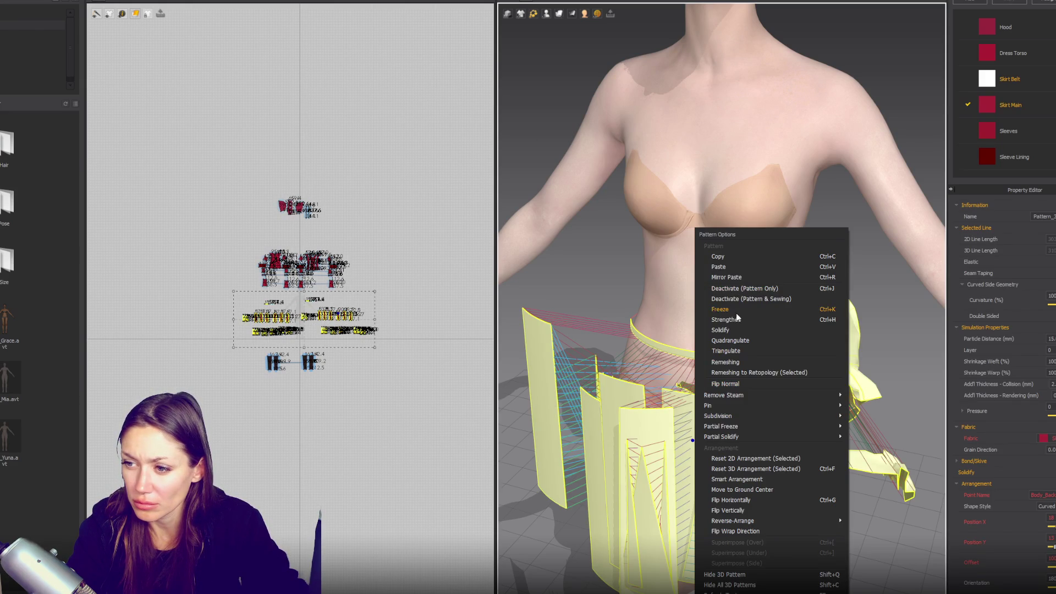
{"action": "left_click", "coordinate": [738, 318]}
{"action": "scroll", "coordinate": [737, 318], "scroll_direction": "down", "scroll_amount": 3}
{"action": "mouse_move", "coordinate": [278, 286]}
{"action": "left_mouse_down"}
{"action": "mouse_move", "coordinate": [133, 66]}
{"action": "mouse_move", "coordinate": [128, 14]}
{"action": "left_mouse_up"}
{"action": "scroll", "coordinate": [713, 367], "scroll_direction": "down", "scroll_amount": 3}
{"action": "key", "text": "shift+q"}
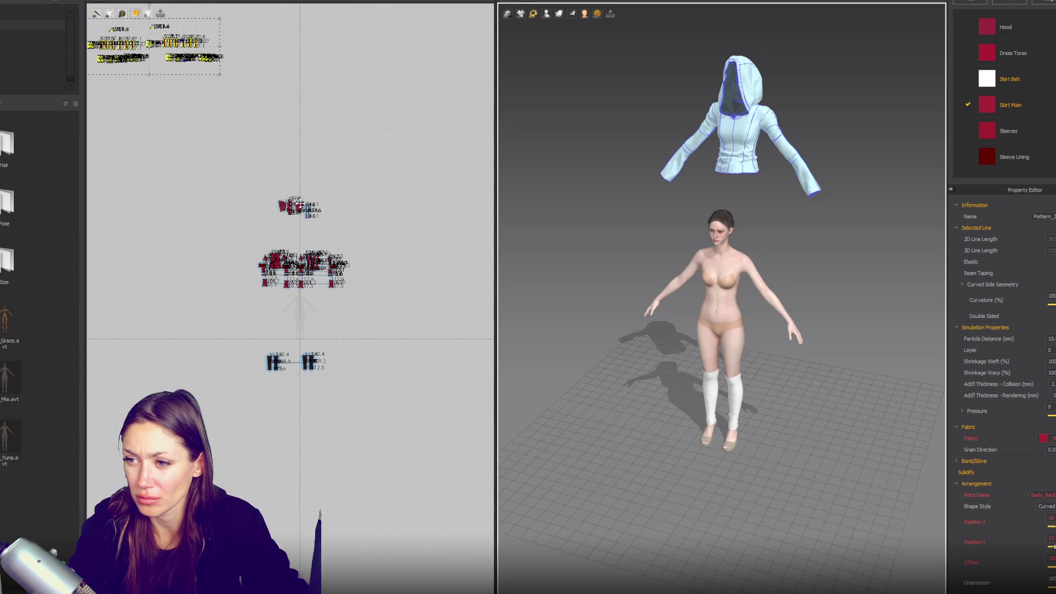
- Try pulling the hoodie pieces onto the avatar, undo it, and return to front view
{"action": "left_click_drag", "start_coordinate": [177, 160], "coordinate": [412, 298]}
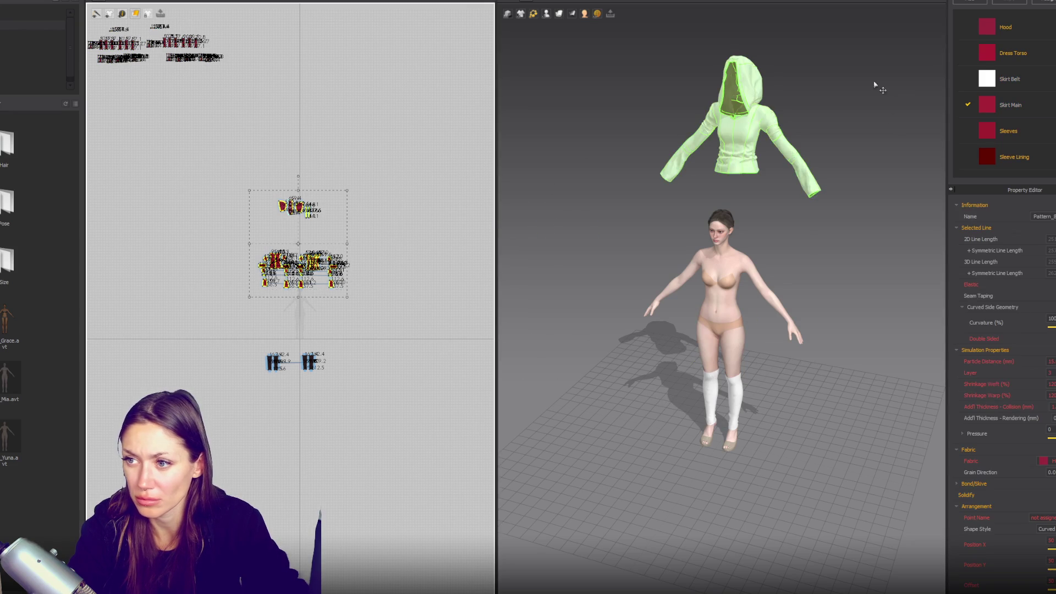
{"action": "left_click_drag", "start_coordinate": [745, 135], "coordinate": [726, 255]}
{"action": "mouse_move", "coordinate": [727, 255]}
{"action": "right_mouse_down"}
{"action": "mouse_move", "coordinate": [848, 287]}
{"action": "mouse_move", "coordinate": [724, 127]}
{"action": "mouse_move", "coordinate": [637, 165]}
{"action": "right_mouse_up"}
{"action": "key", "text": "ctrl+z"}
{"action": "scroll", "coordinate": [676, 325], "scroll_direction": "up", "scroll_amount": 5}
{"action": "left_click", "coordinate": [675, 326]}
{"action": "key", "text": "2"}
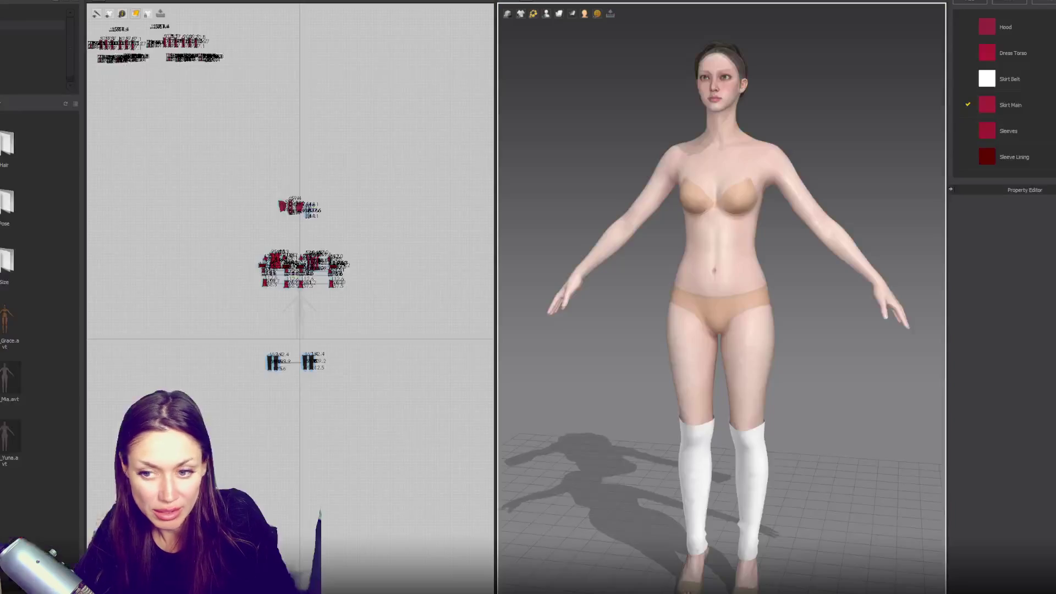
- Draw a thin rectangle panel over the avatar's left thigh
{"action": "scroll", "coordinate": [785, 229], "scroll_direction": "down", "scroll_amount": 5}
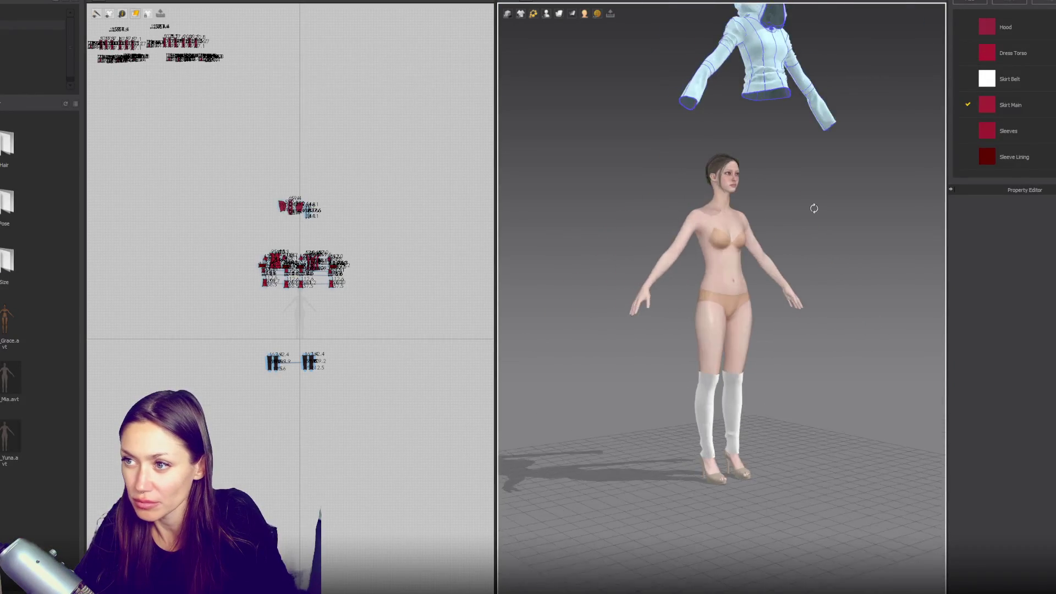
{"action": "scroll", "coordinate": [769, 214], "scroll_direction": "up", "scroll_amount": 6}
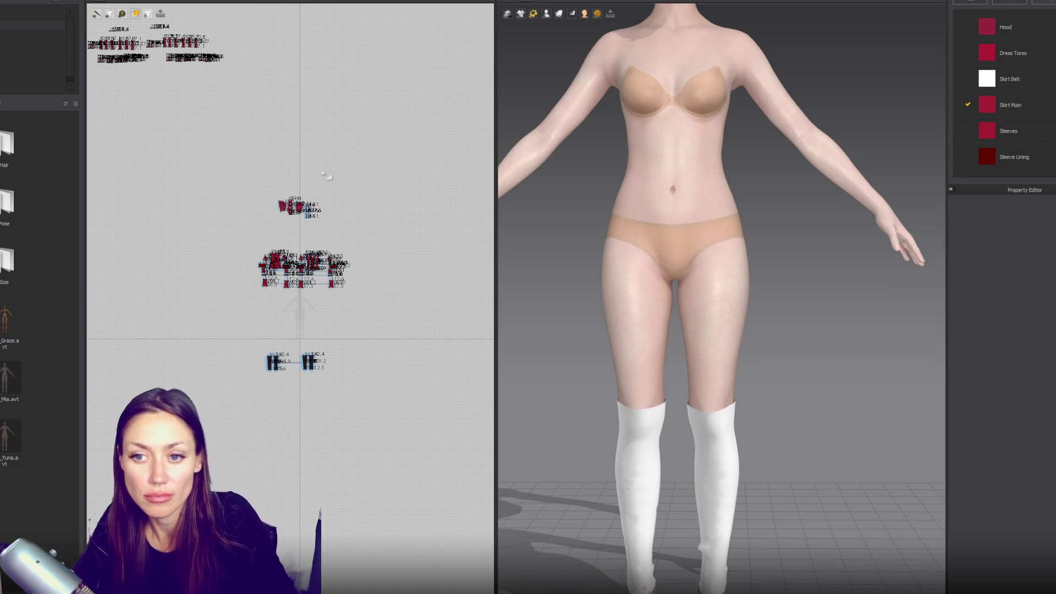
{"action": "scroll", "coordinate": [308, 259], "scroll_direction": "up", "scroll_amount": 4}
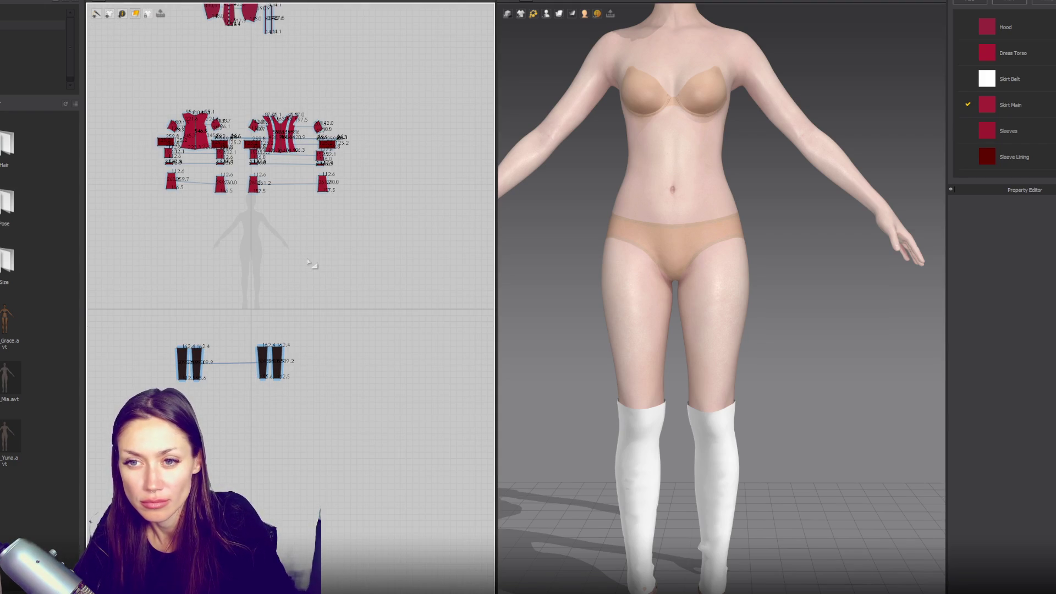
{"action": "left_click", "coordinate": [135, 14]}
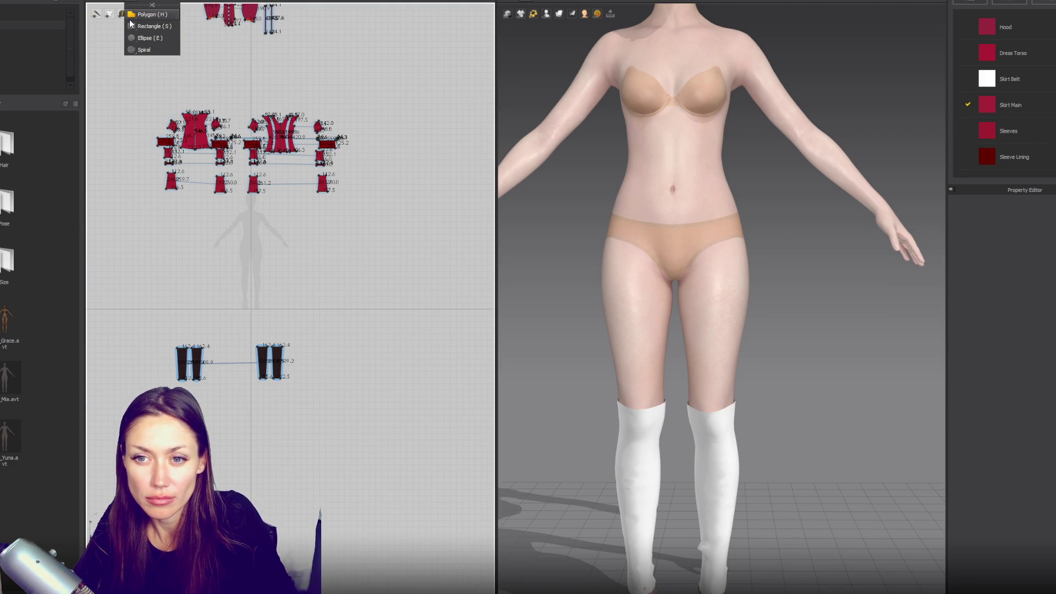
{"action": "left_click", "coordinate": [144, 26]}
{"action": "scroll", "coordinate": [238, 249], "scroll_direction": "up", "scroll_amount": 5}
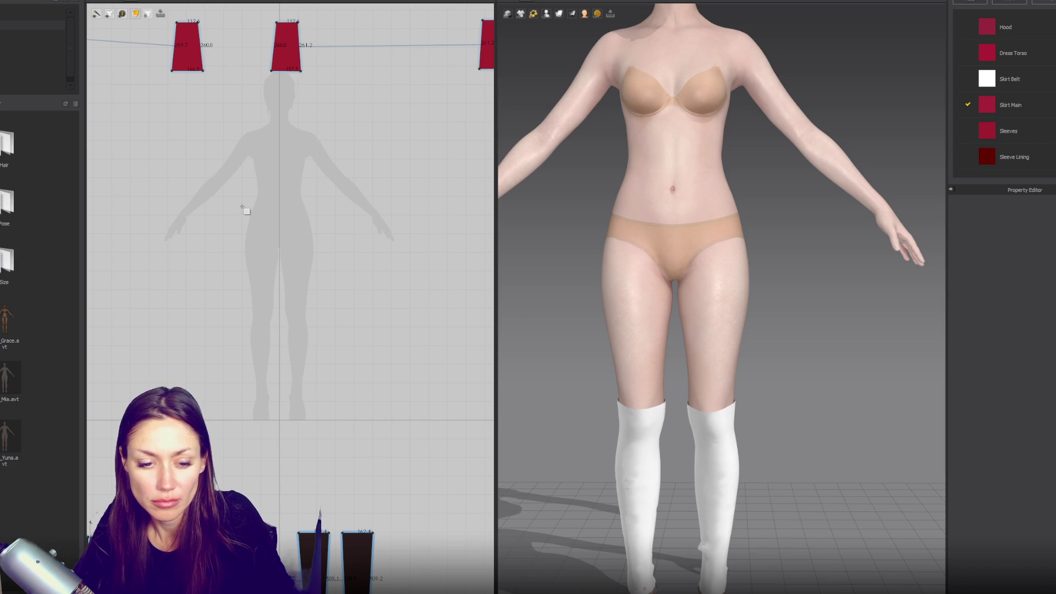
{"action": "left_click_drag", "start_coordinate": [268, 212], "coordinate": [279, 264]}
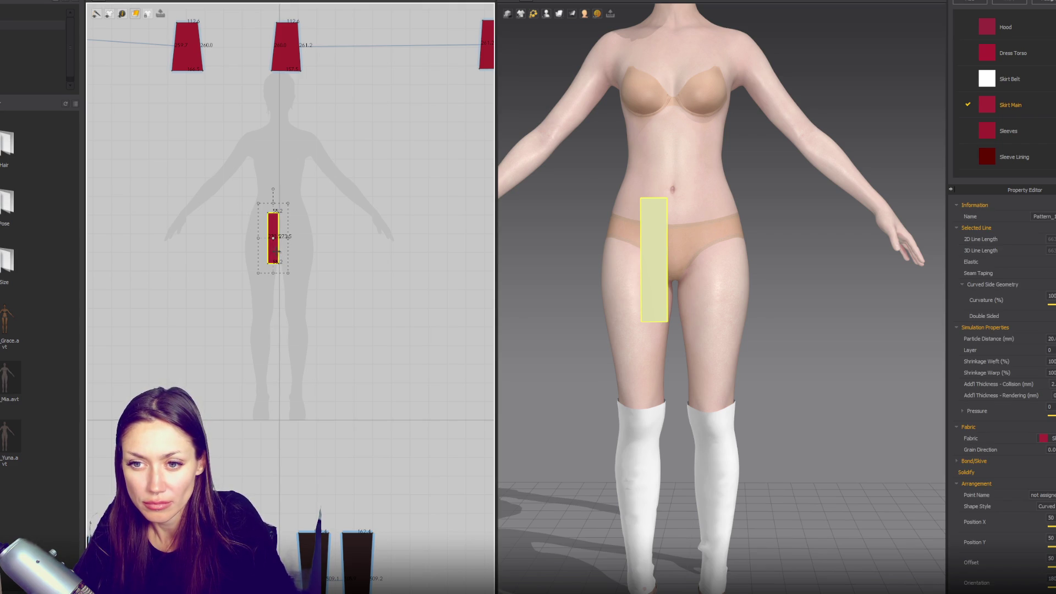
- Paste a copy beside the rectangle and merge both into one wide centre panel
{"action": "scroll", "coordinate": [277, 250], "scroll_direction": "up", "scroll_amount": 4}
{"action": "key", "text": "ctrl+c"}
{"action": "key", "text": "ctrl+v"}
{"action": "left_click", "coordinate": [307, 218]}
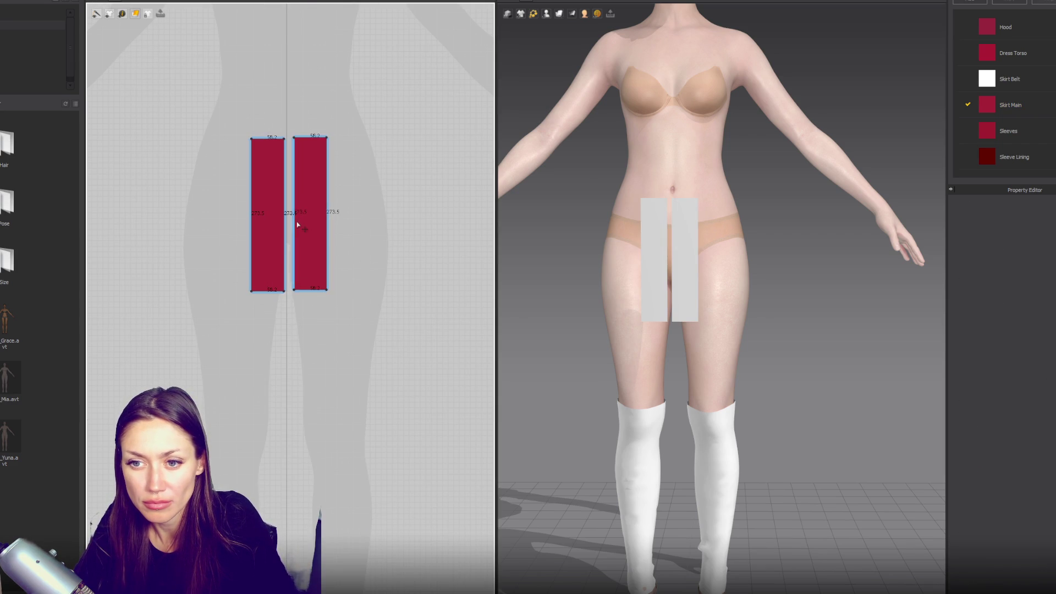
{"action": "right_click", "coordinate": [296, 222]}
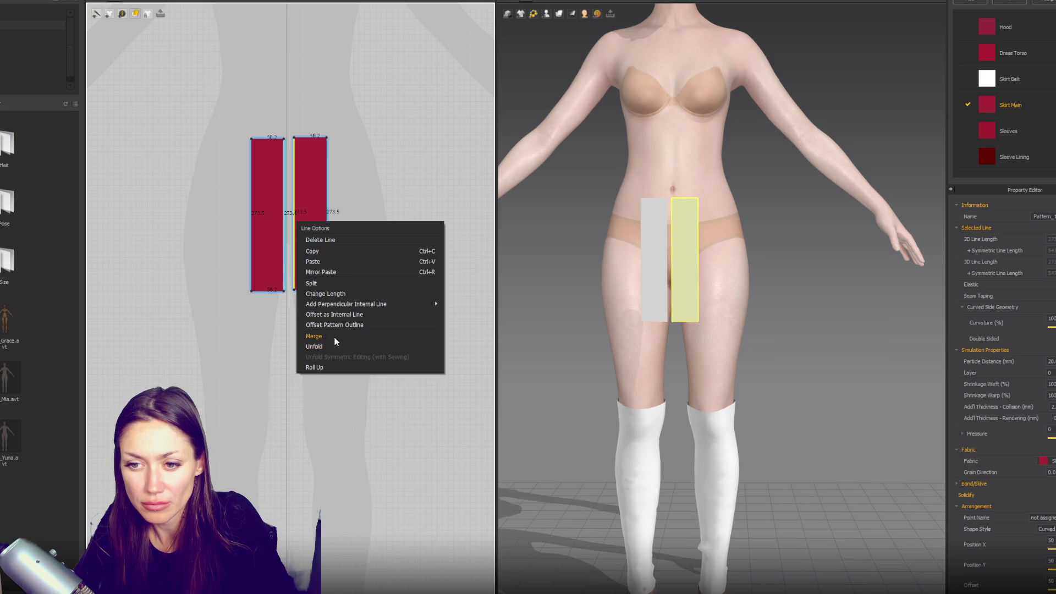
{"action": "left_click", "coordinate": [335, 338]}
{"action": "left_click", "coordinate": [285, 244]}
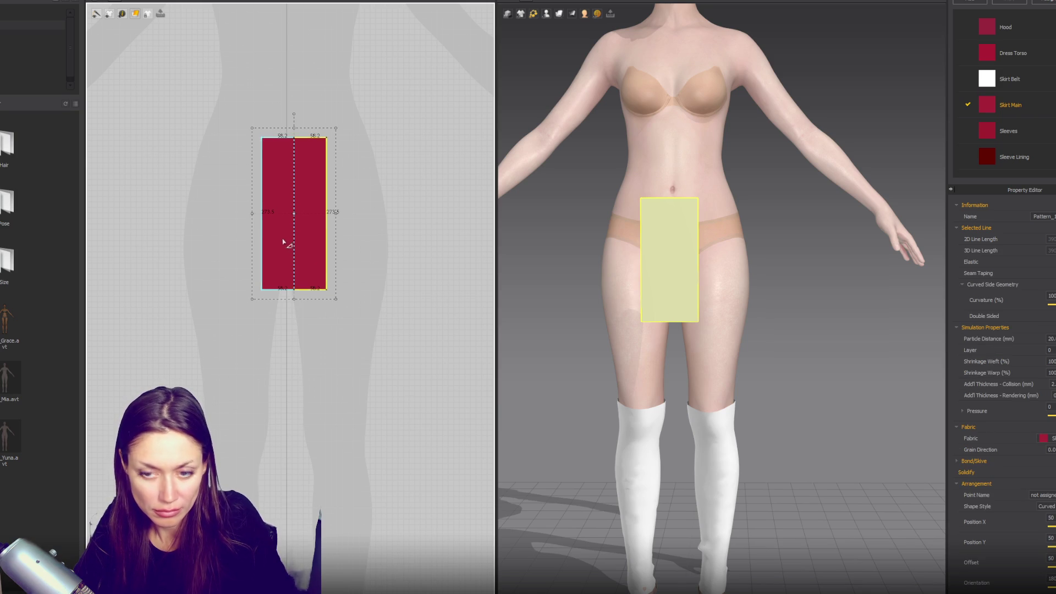
{"action": "left_click", "coordinate": [283, 240]}
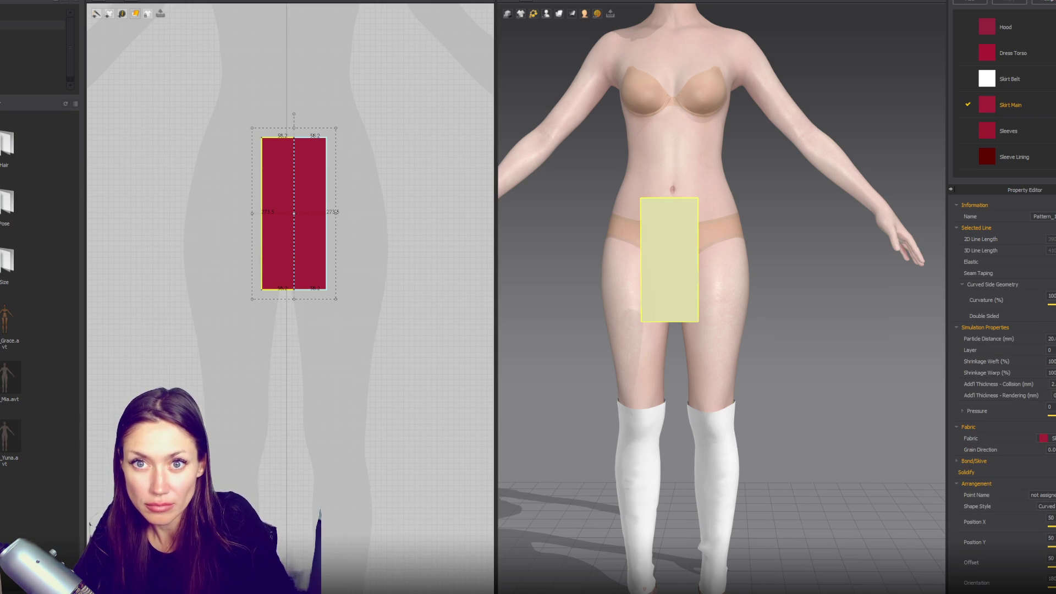
- Duplicate the centre panel, unlink it, cut it in half, and place the halves as side panels
{"action": "key", "text": "ctrl+v"}
{"action": "left_click", "coordinate": [215, 222]}
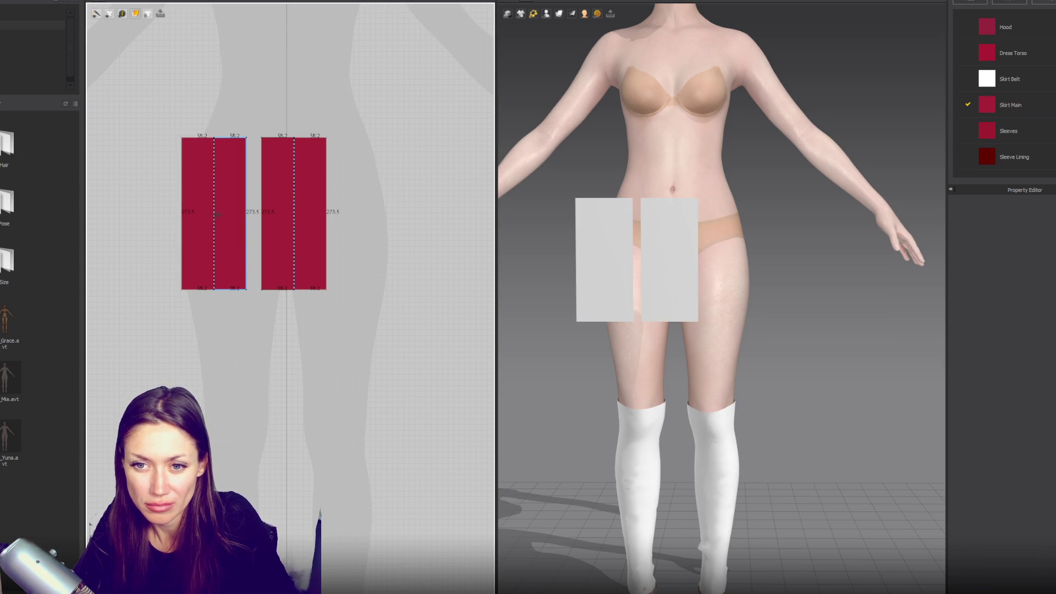
{"action": "right_click", "coordinate": [214, 223]}
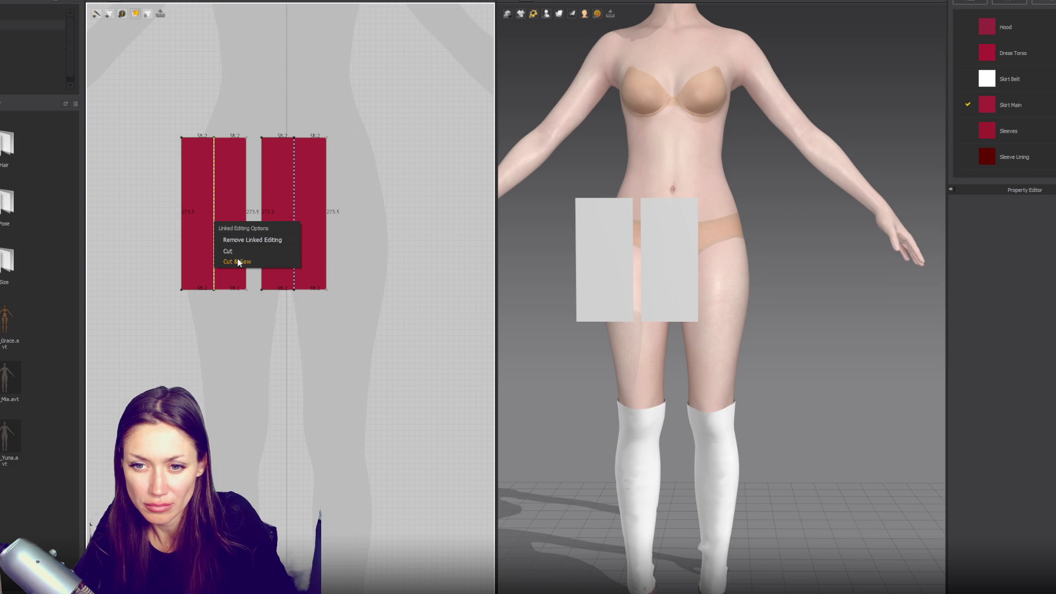
{"action": "left_click", "coordinate": [246, 241]}
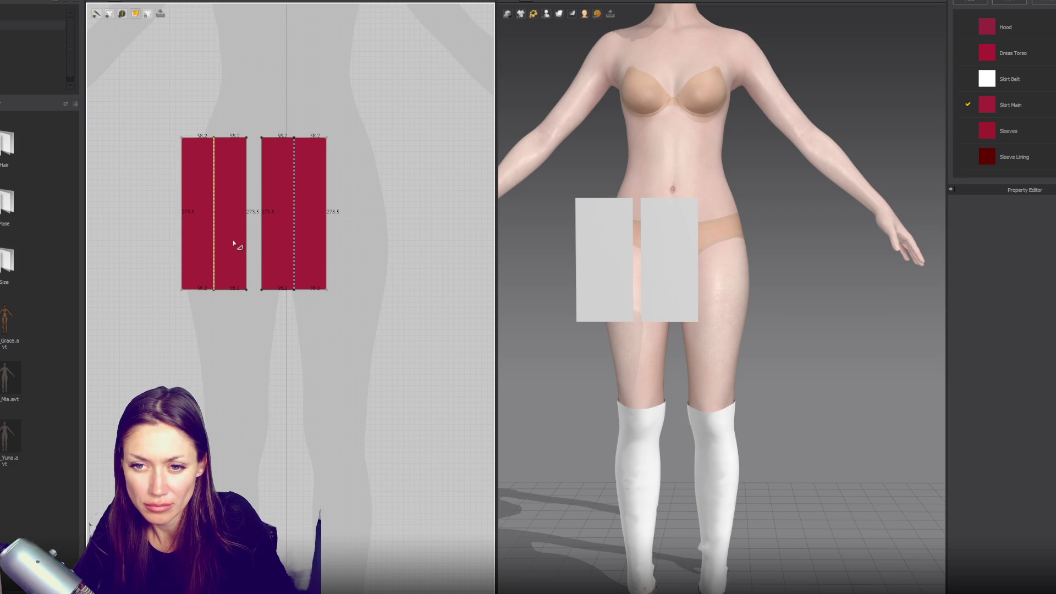
{"action": "right_click", "coordinate": [233, 240]}
{"action": "right_click", "coordinate": [215, 242]}
{"action": "left_click", "coordinate": [228, 269]}
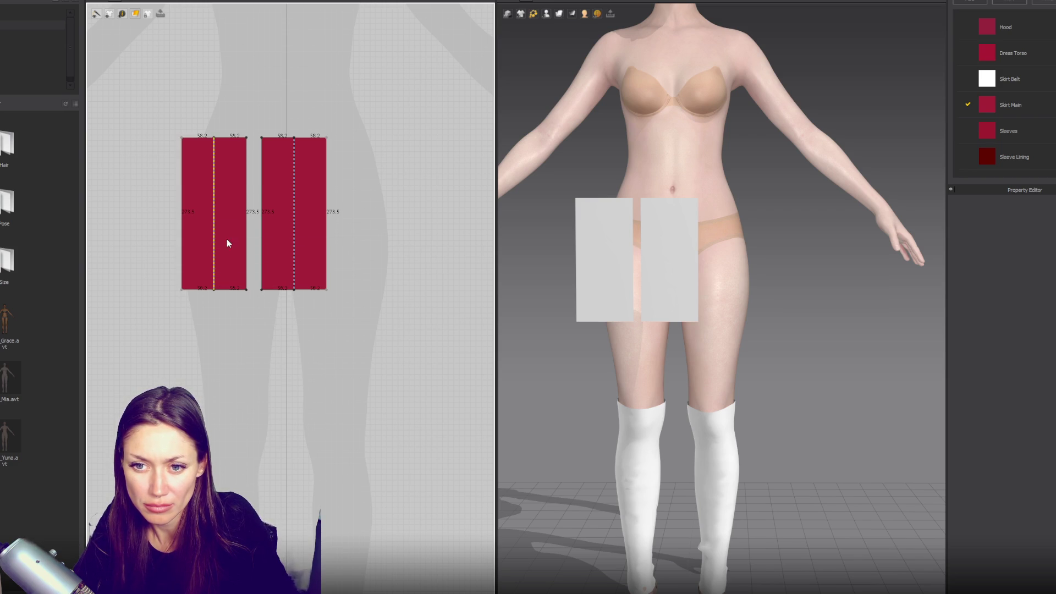
{"action": "left_click_drag", "start_coordinate": [232, 242], "coordinate": [374, 244]}
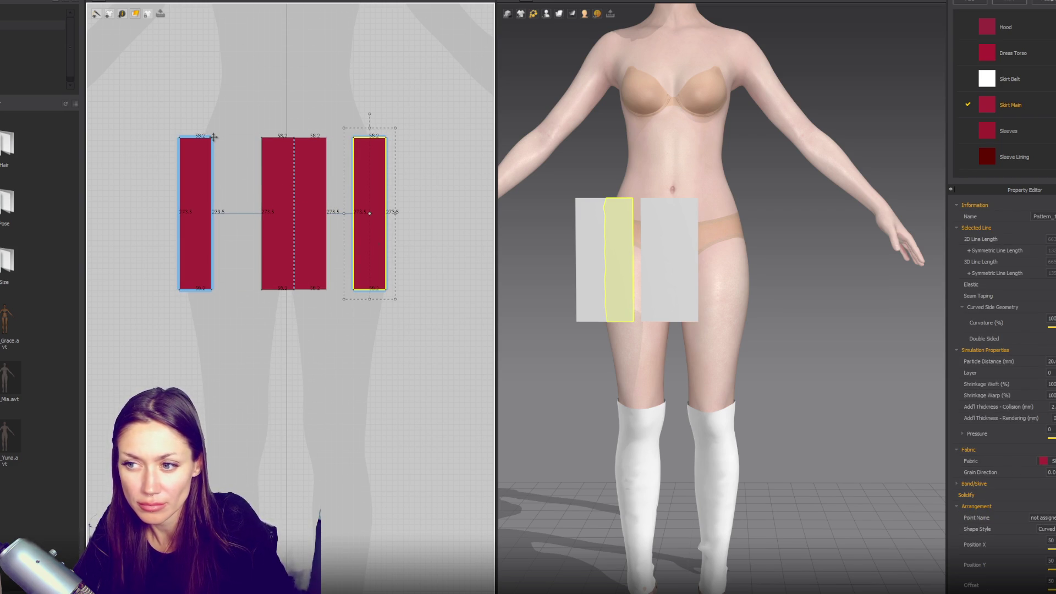
- Start sewing the left panel's edge, then mirror-paste the centre panel over the torso
{"action": "key", "text": "x"}
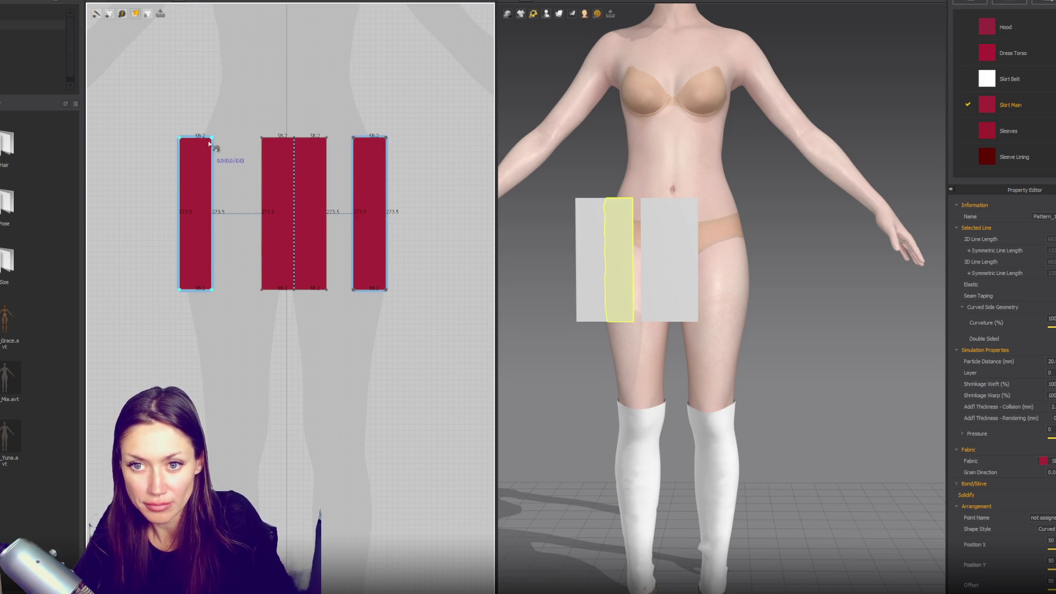
{"action": "left_click", "coordinate": [213, 226]}
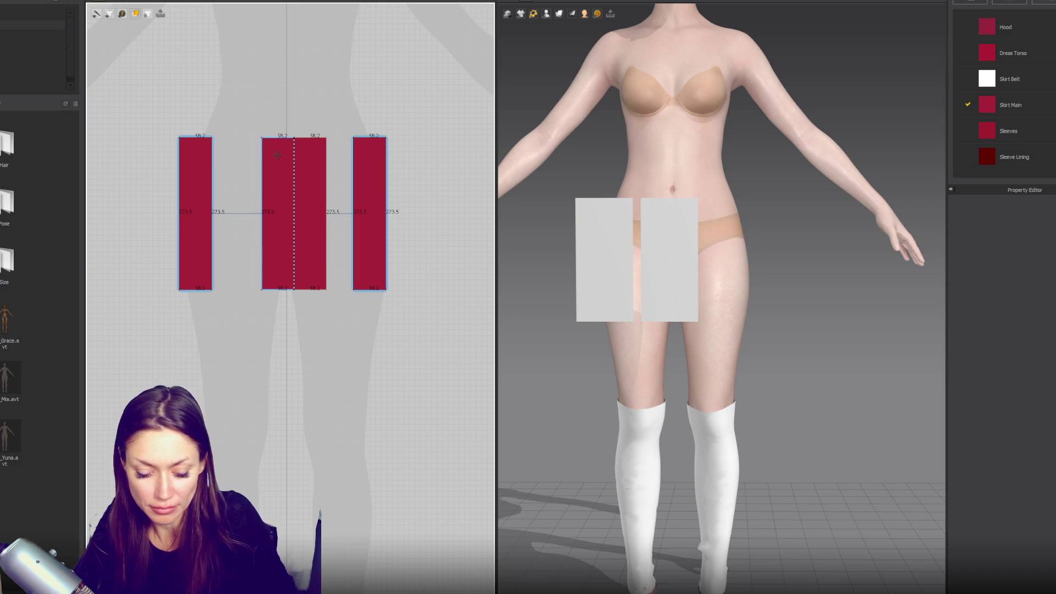
{"action": "left_click", "coordinate": [294, 211]}
{"action": "left_click", "coordinate": [249, 51]}
{"action": "right_click_drag", "start_coordinate": [249, 51], "coordinate": [241, 169]}
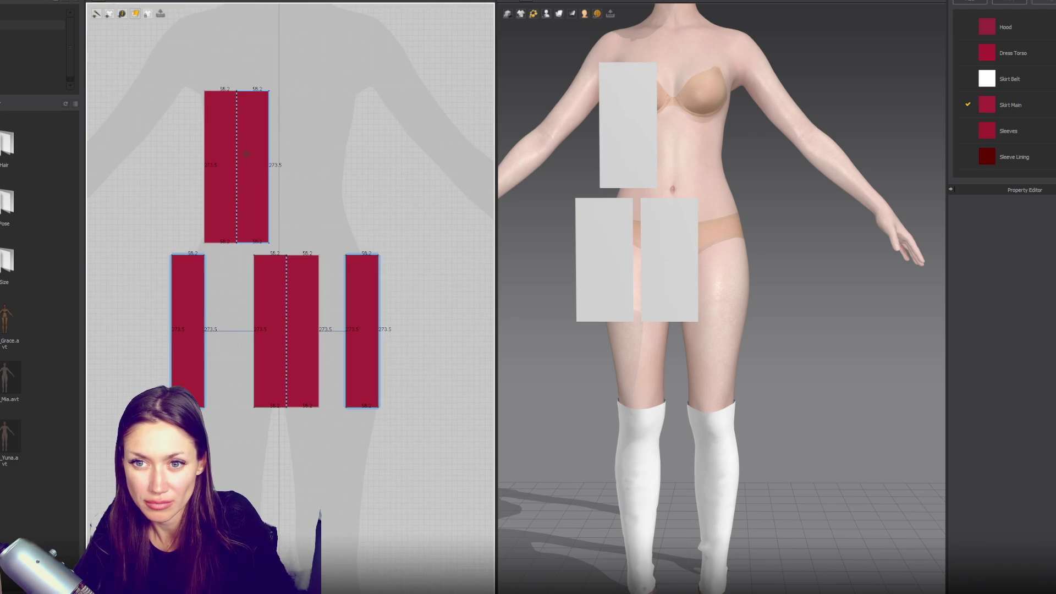
- Shrink the top copy into a 20.8 waistband strip, add a second strip, and sew it to the centre panel's top
{"action": "mouse_move", "coordinate": [240, 206]}
{"action": "left_mouse_down"}
{"action": "mouse_move", "coordinate": [240, 231]}
{"action": "mouse_move", "coordinate": [254, 200]}
{"action": "mouse_move", "coordinate": [494, 200]}
{"action": "mouse_move", "coordinate": [382, 200]}
{"action": "mouse_move", "coordinate": [442, 202]}
{"action": "left_mouse_up"}
{"action": "left_click_drag", "start_coordinate": [377, 202], "coordinate": [412, 201]}
{"action": "middle_click_drag", "start_coordinate": [255, 232], "coordinate": [366, 229]}
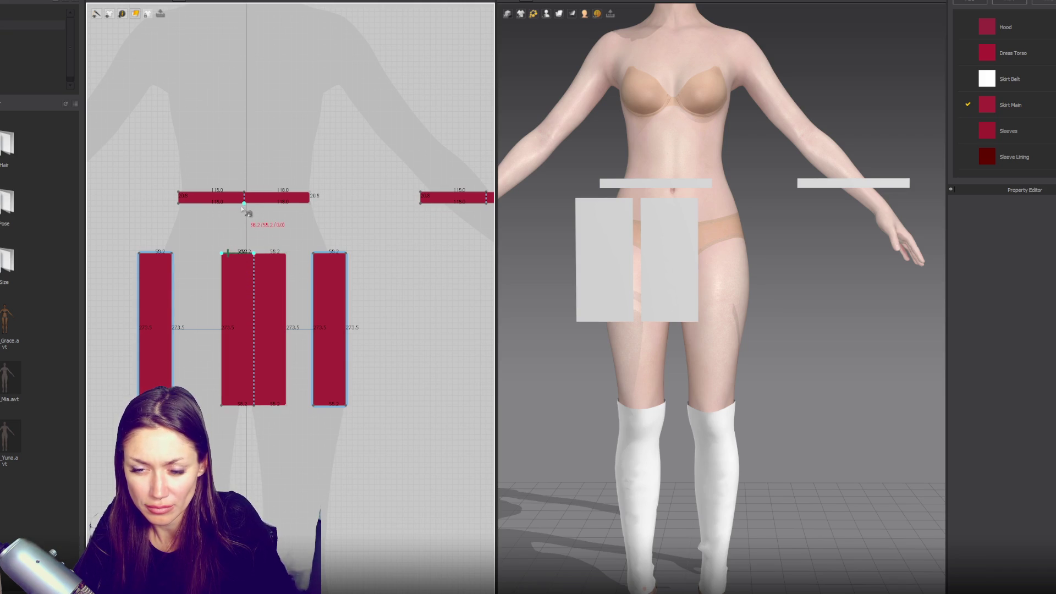
{"action": "left_click", "coordinate": [234, 253]}
{"action": "left_click", "coordinate": [245, 203]}
{"action": "left_click", "coordinate": [144, 252]}
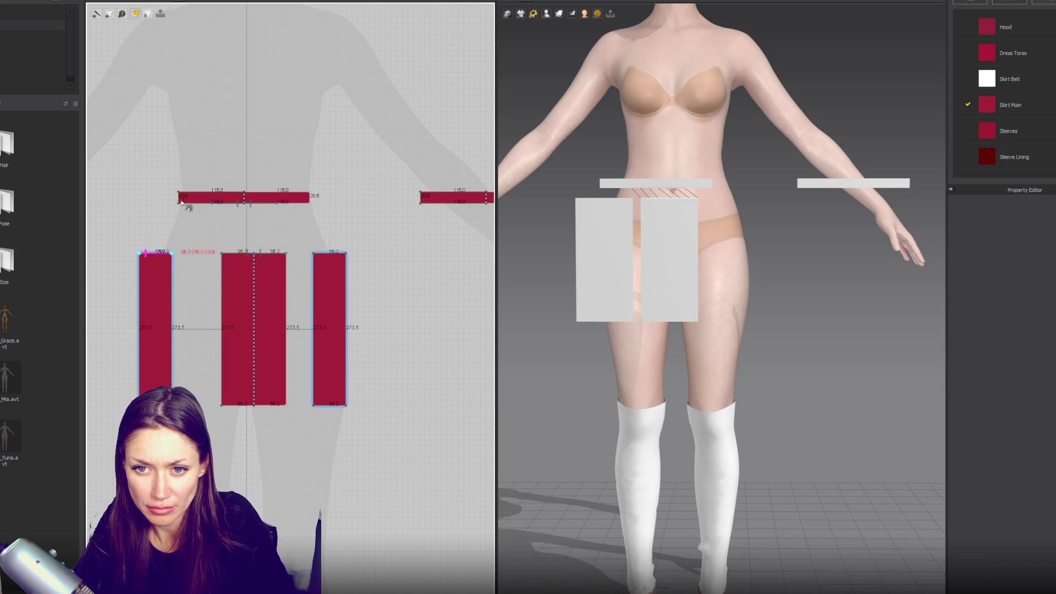
- Finish the left panel seam, then copy and paste the three skirt panels beside the originals
{"action": "left_click", "coordinate": [212, 203]}
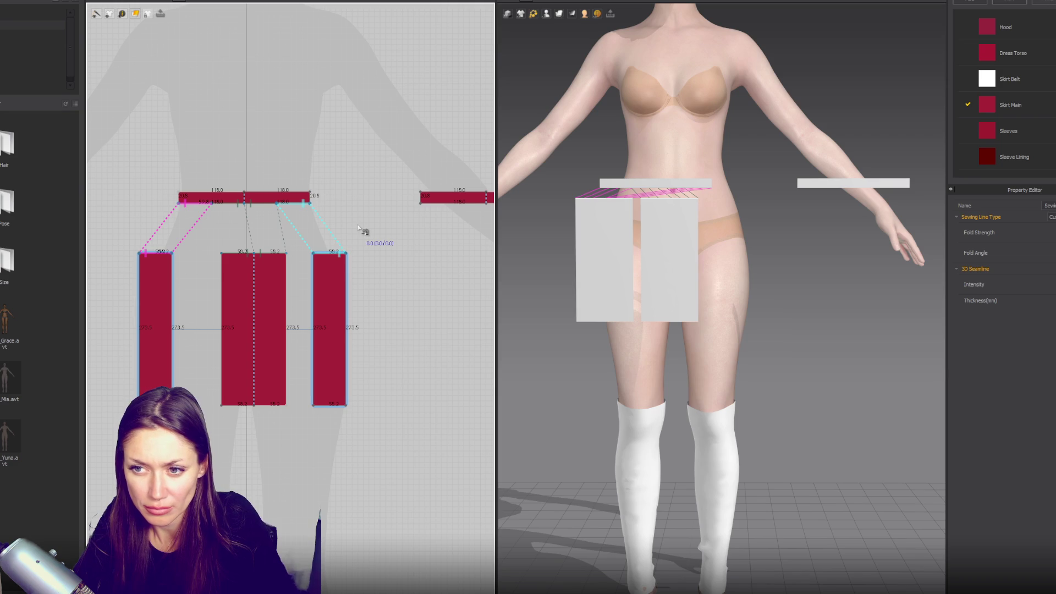
{"action": "middle_click_drag", "start_coordinate": [437, 229], "coordinate": [369, 213]}
{"action": "left_click_drag", "start_coordinate": [306, 225], "coordinate": [90, 434]}
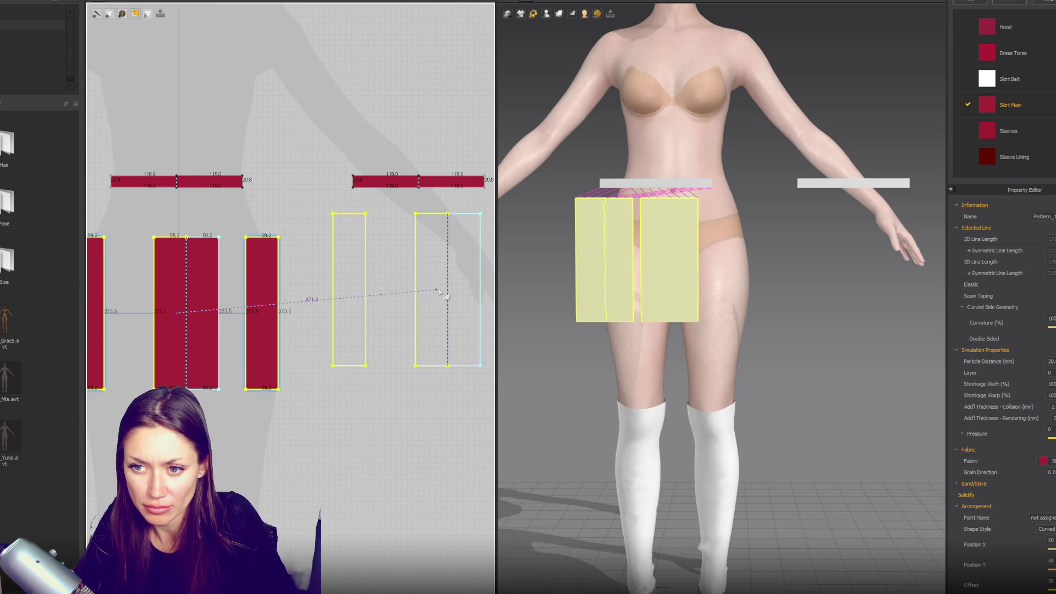
{"action": "key", "text": "ctrl+c"}
{"action": "key", "text": "ctrl+v"}
{"action": "left_click", "coordinate": [416, 294]}
{"action": "middle_click_drag", "start_coordinate": [415, 293], "coordinate": [321, 344]}
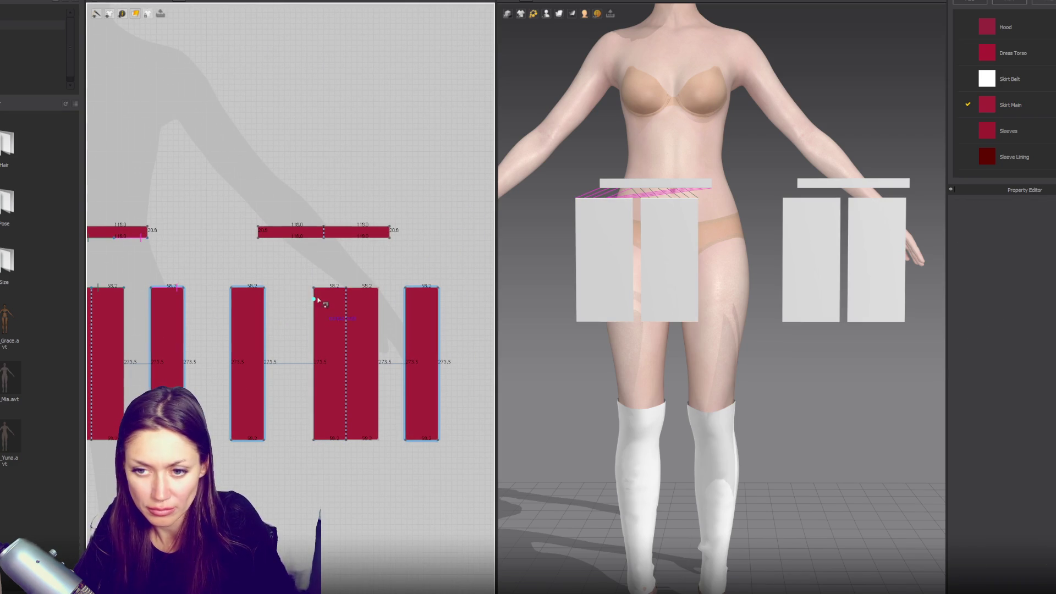
- Sew the three copied panels to the second belt, test-simulate, and undo
{"action": "left_click", "coordinate": [321, 288]}
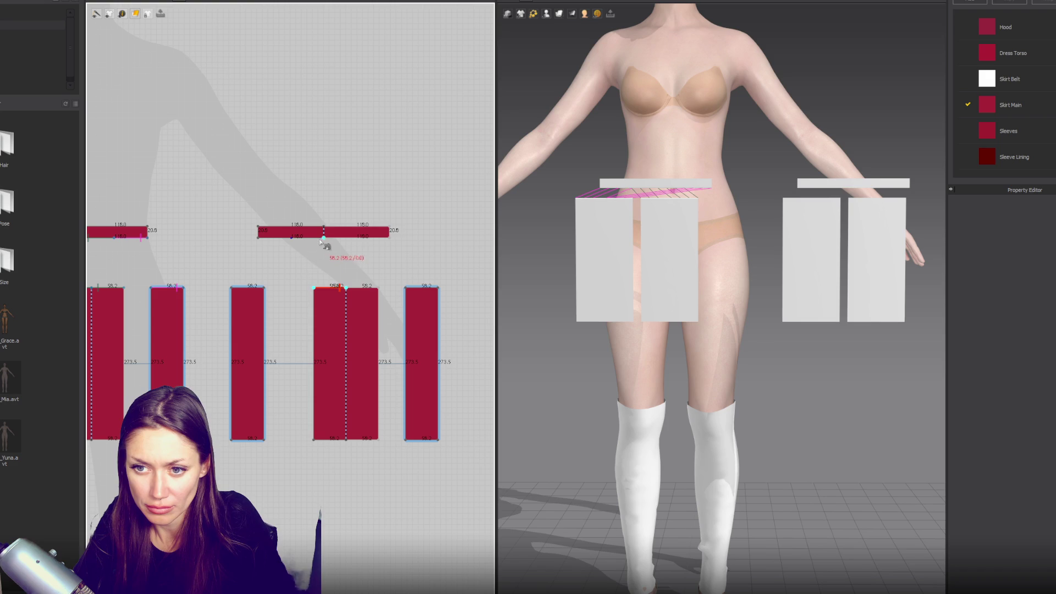
{"action": "left_click", "coordinate": [295, 237]}
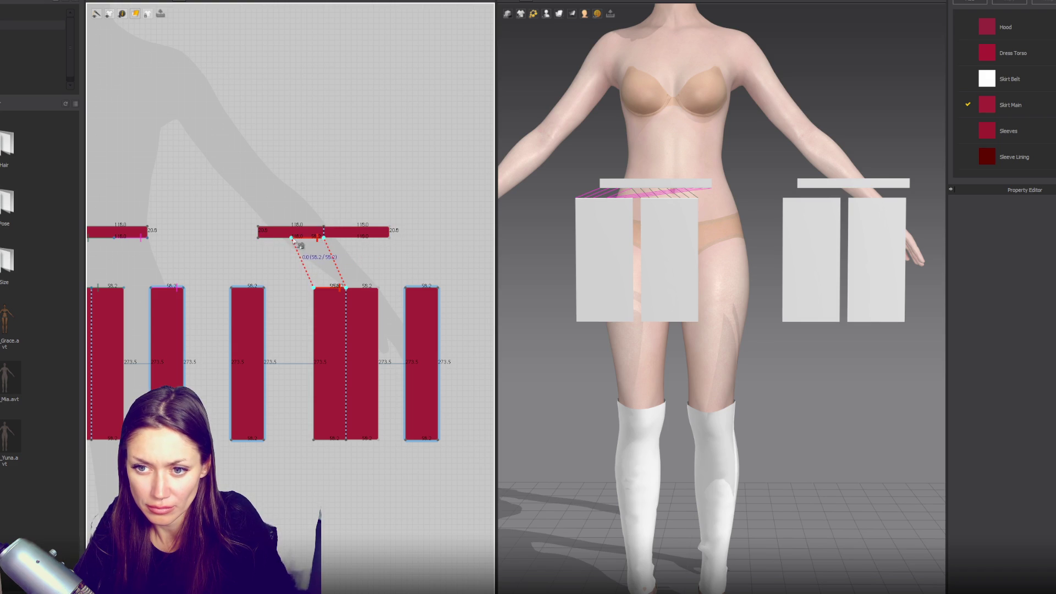
{"action": "left_click", "coordinate": [232, 287]}
{"action": "left_click", "coordinate": [278, 238]}
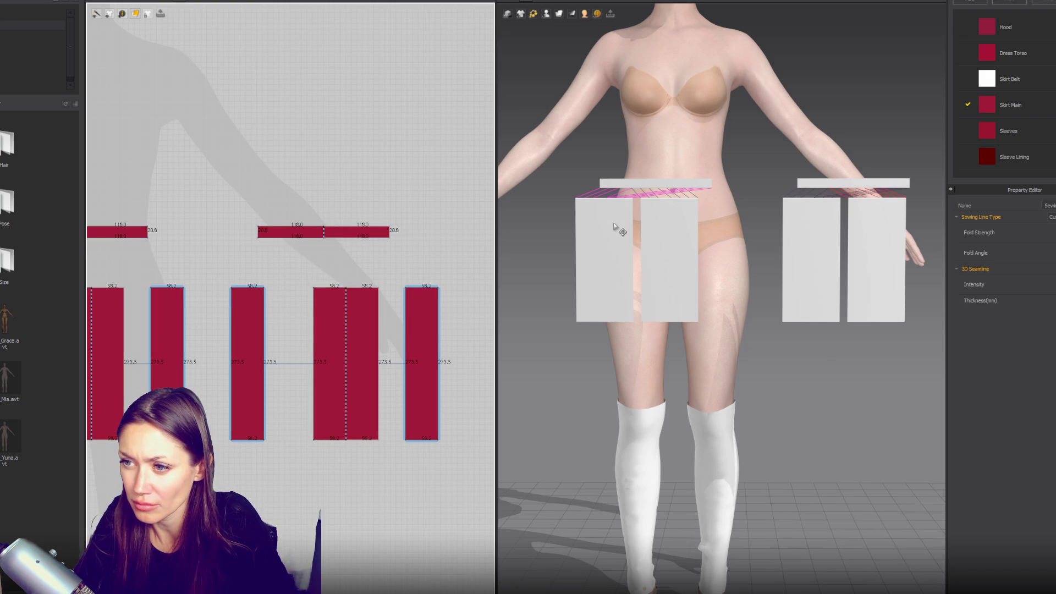
{"action": "key", "text": "space"}
{"action": "key", "text": "ctrl+z"}
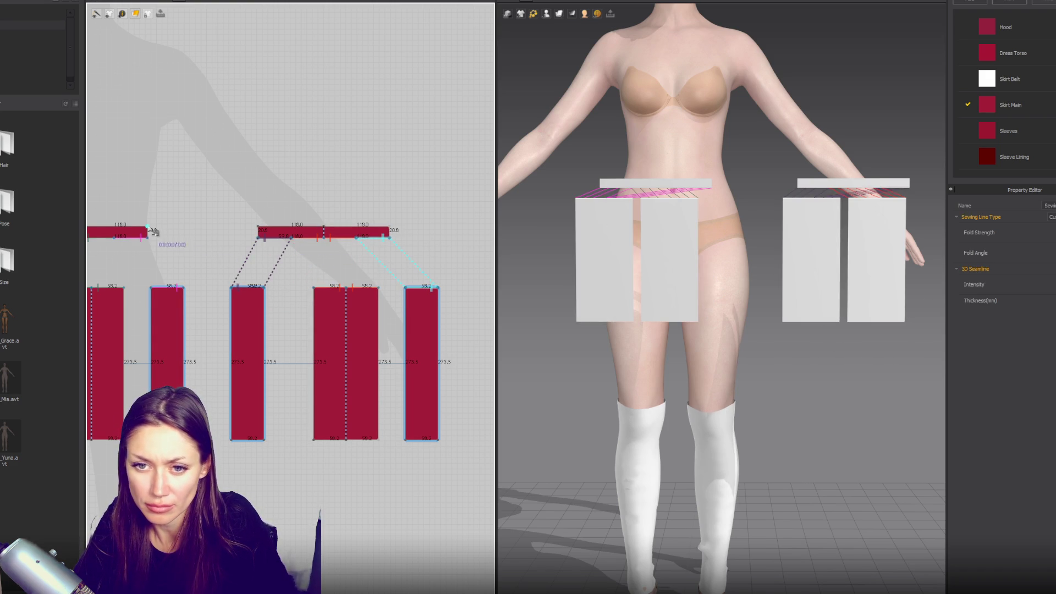
- Sew the two belt strips together end to end
{"action": "left_click", "coordinate": [147, 233]}
{"action": "left_click", "coordinate": [258, 231]}
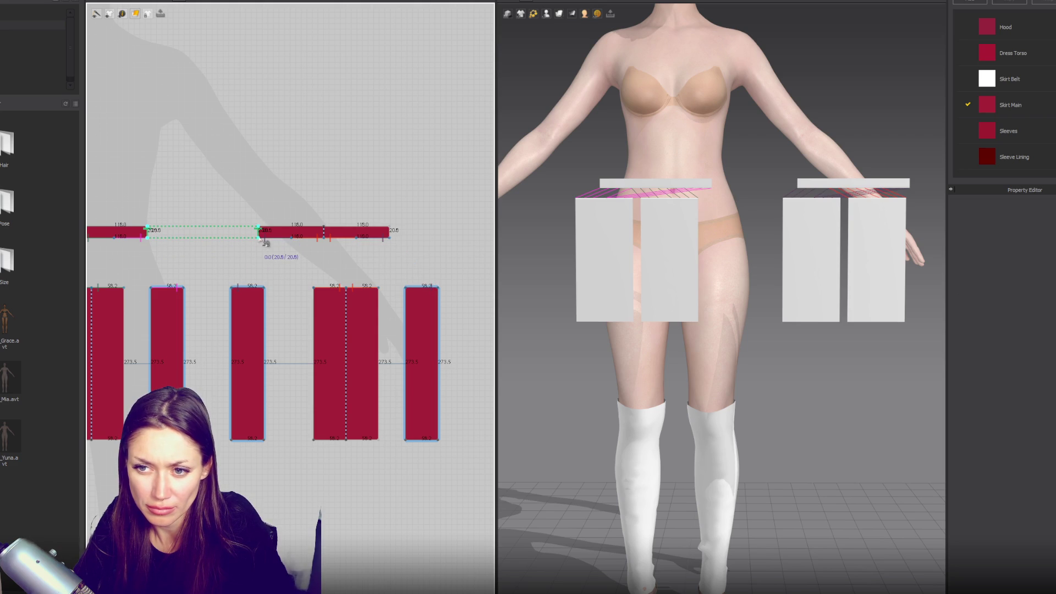
{"action": "left_click", "coordinate": [339, 231]}
{"action": "left_click", "coordinate": [119, 231]}
{"action": "scroll", "coordinate": [118, 231], "scroll_direction": "down", "scroll_amount": 3}
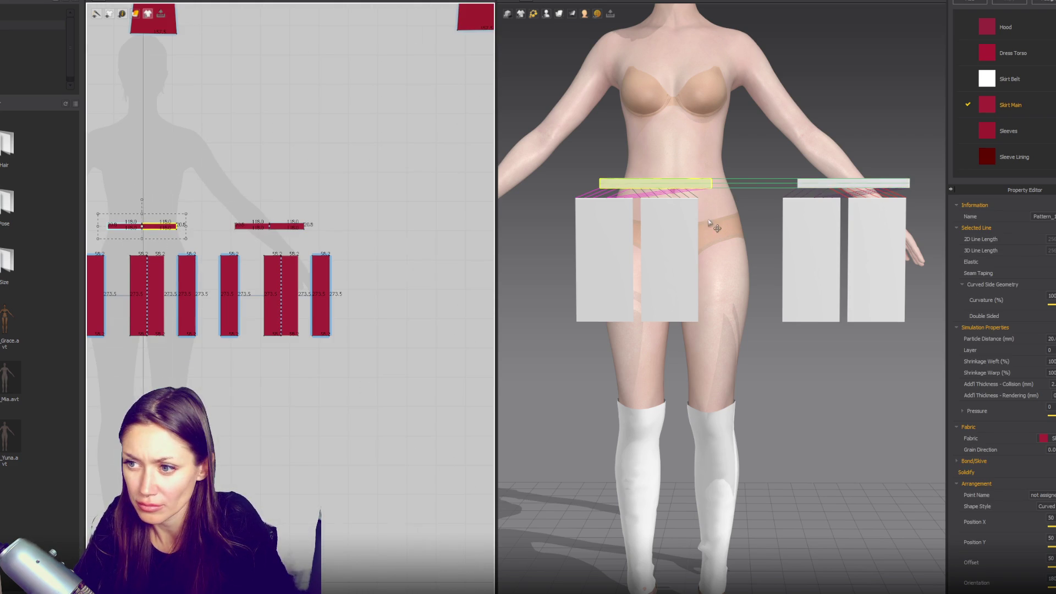
- Show arrangement points and wrap the belts around the front and back waist
{"action": "scroll", "coordinate": [696, 177], "scroll_direction": "up", "scroll_amount": 3}
{"action": "left_click", "coordinate": [560, 13]}
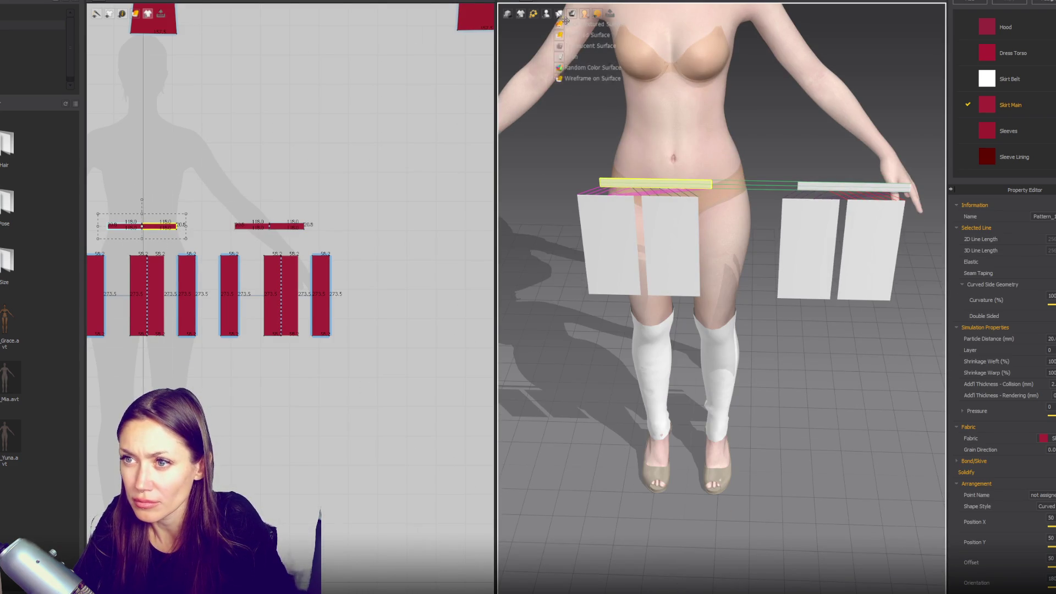
{"action": "key", "text": "shift+f"}
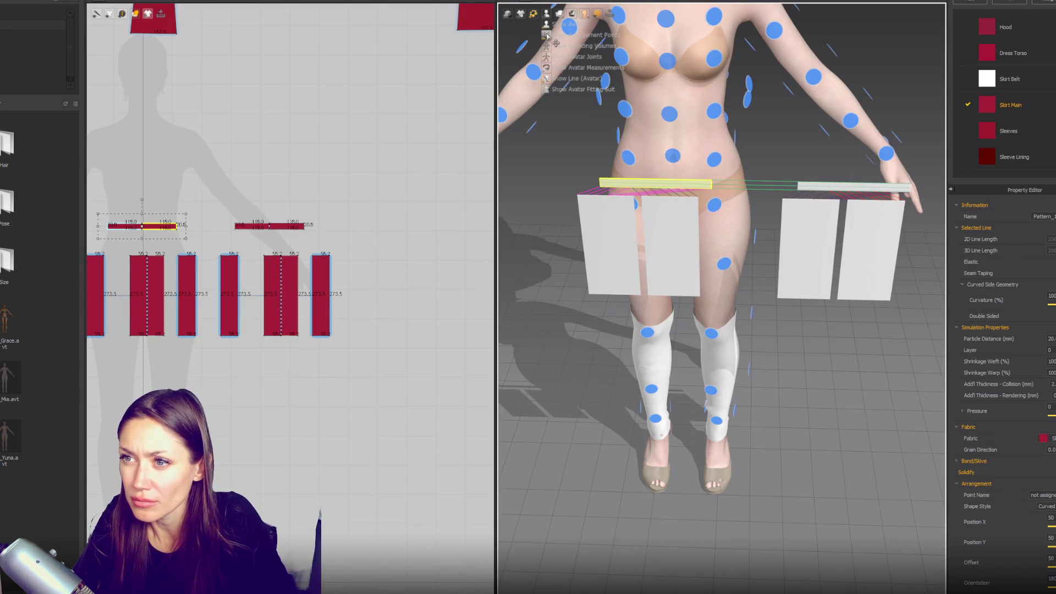
{"action": "left_click", "coordinate": [682, 162]}
{"action": "mouse_move", "coordinate": [682, 162]}
{"action": "right_mouse_down"}
{"action": "mouse_move", "coordinate": [654, 184]}
{"action": "mouse_move", "coordinate": [320, 221]}
{"action": "right_mouse_up"}
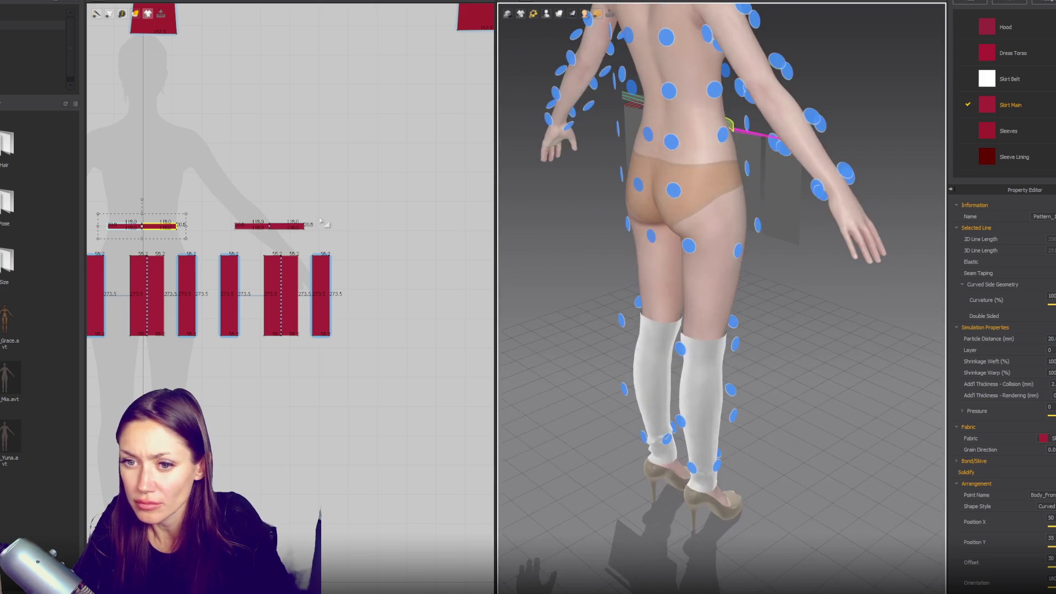
{"action": "left_click", "coordinate": [270, 226]}
{"action": "left_click", "coordinate": [638, 132]}
{"action": "right_click_drag", "start_coordinate": [638, 132], "coordinate": [552, 216]}
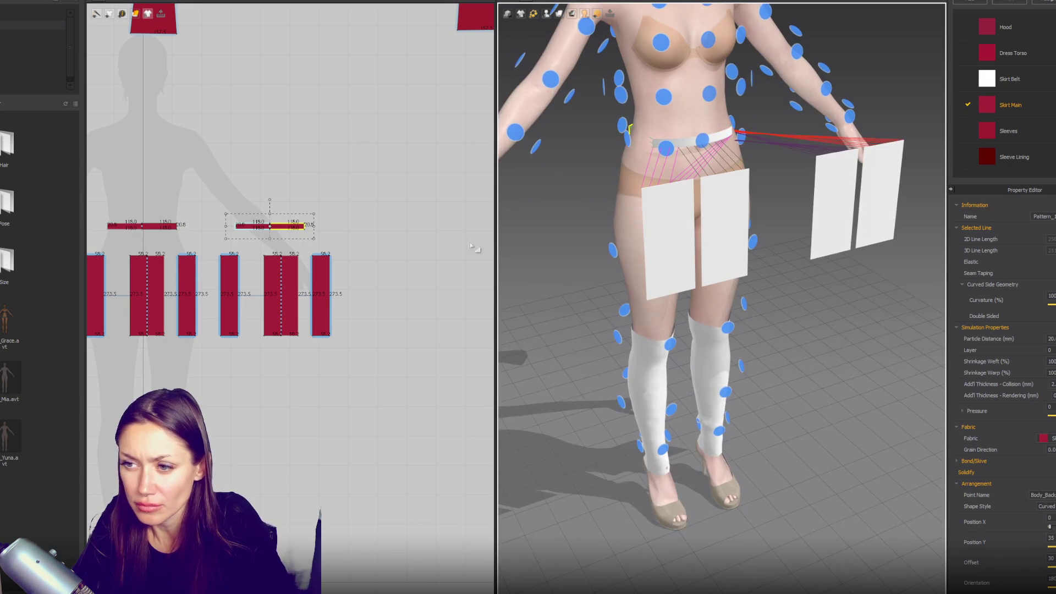
- Place the three copied panels on the back hip and simulate the skirt drape
{"action": "left_click_drag", "start_coordinate": [215, 245], "coordinate": [374, 357]}
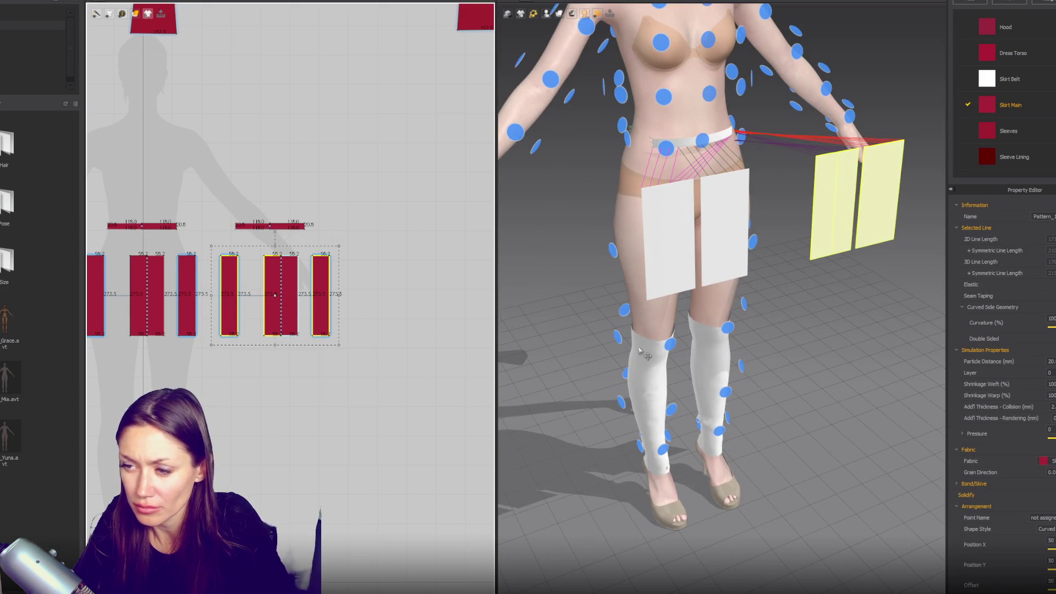
{"action": "right_click_drag", "start_coordinate": [639, 351], "coordinate": [664, 200]}
{"action": "left_click", "coordinate": [664, 199]}
{"action": "key", "text": "space"}
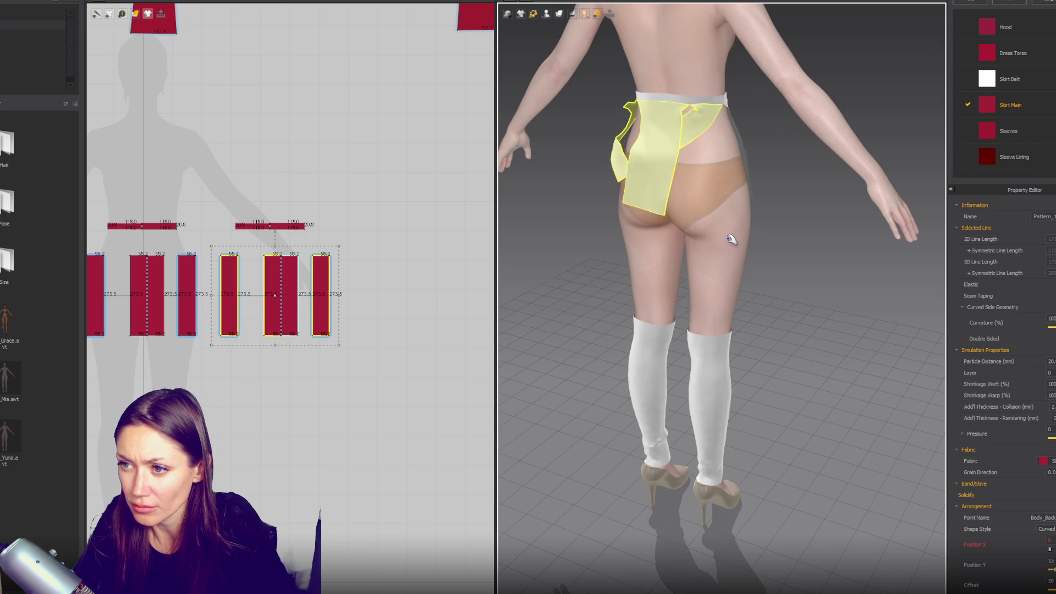
{"action": "mouse_move", "coordinate": [732, 240]}
{"action": "right_mouse_down"}
{"action": "mouse_move", "coordinate": [745, 245]}
{"action": "mouse_move", "coordinate": [605, 238]}
{"action": "right_mouse_up"}
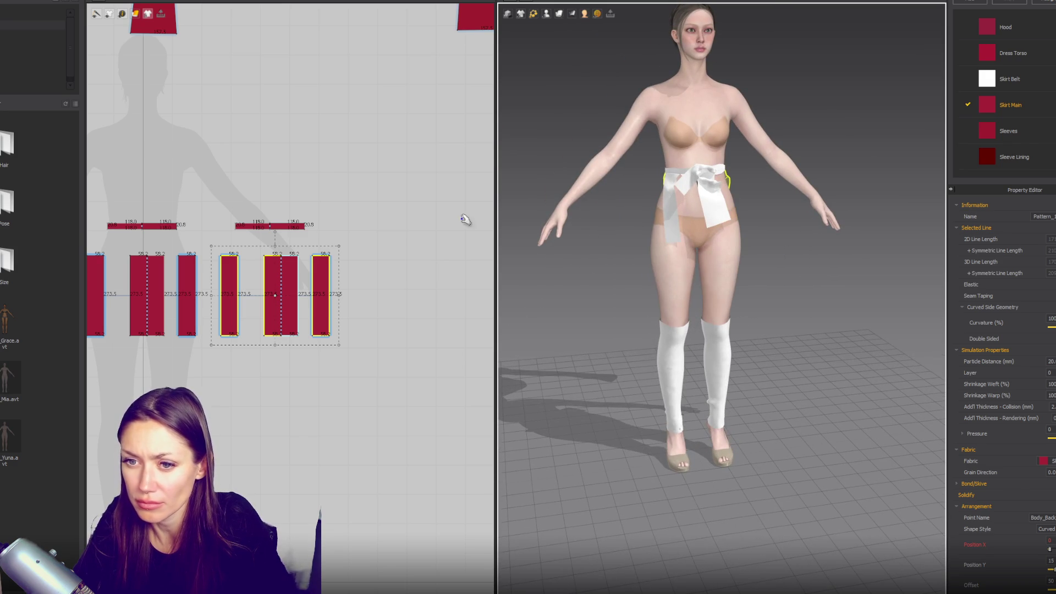
- Adjust the front and back skirt panel positions around the hips, then select all pieces
{"action": "mouse_move", "coordinate": [97, 202]}
{"action": "left_mouse_down"}
{"action": "mouse_move", "coordinate": [354, 247]}
{"action": "mouse_move", "coordinate": [316, 232]}
{"action": "mouse_move", "coordinate": [346, 226]}
{"action": "left_mouse_up"}
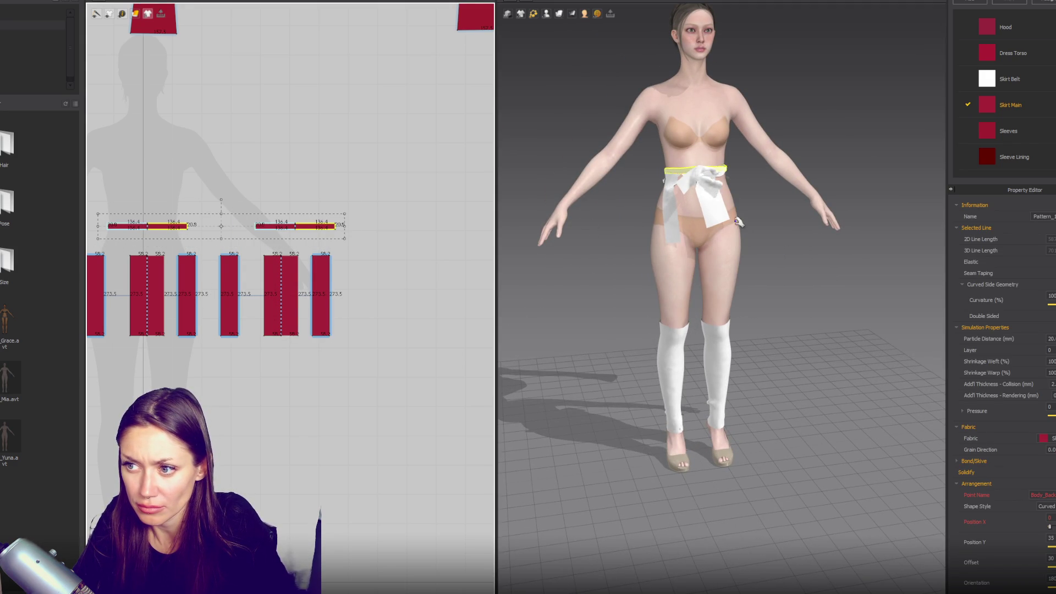
{"action": "left_click_drag", "start_coordinate": [735, 247], "coordinate": [710, 188]}
{"action": "left_click", "coordinate": [721, 184]}
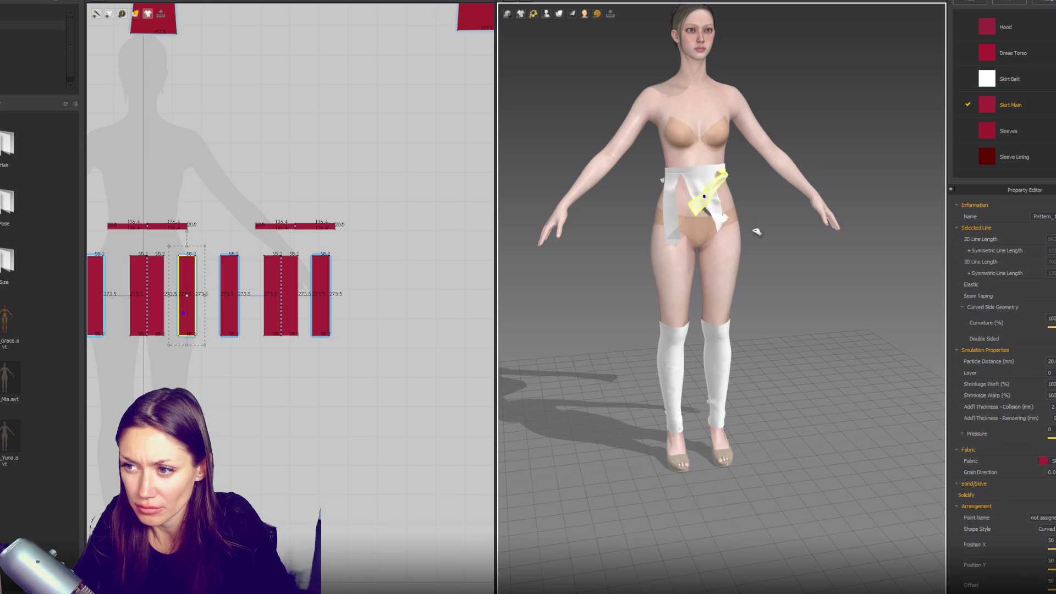
{"action": "left_click", "coordinate": [157, 281]}
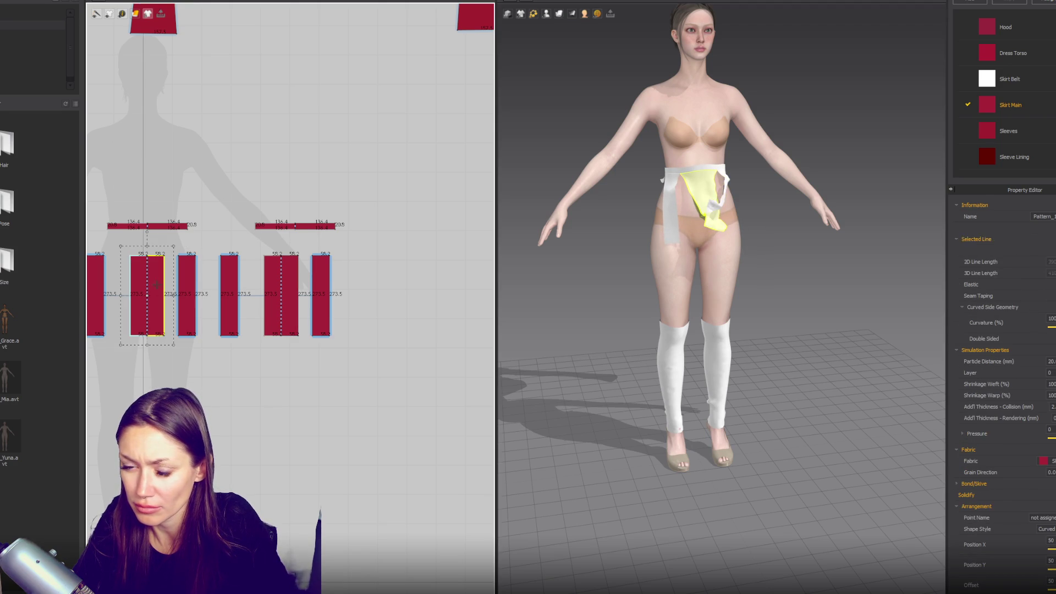
{"action": "left_click", "coordinate": [194, 277]}
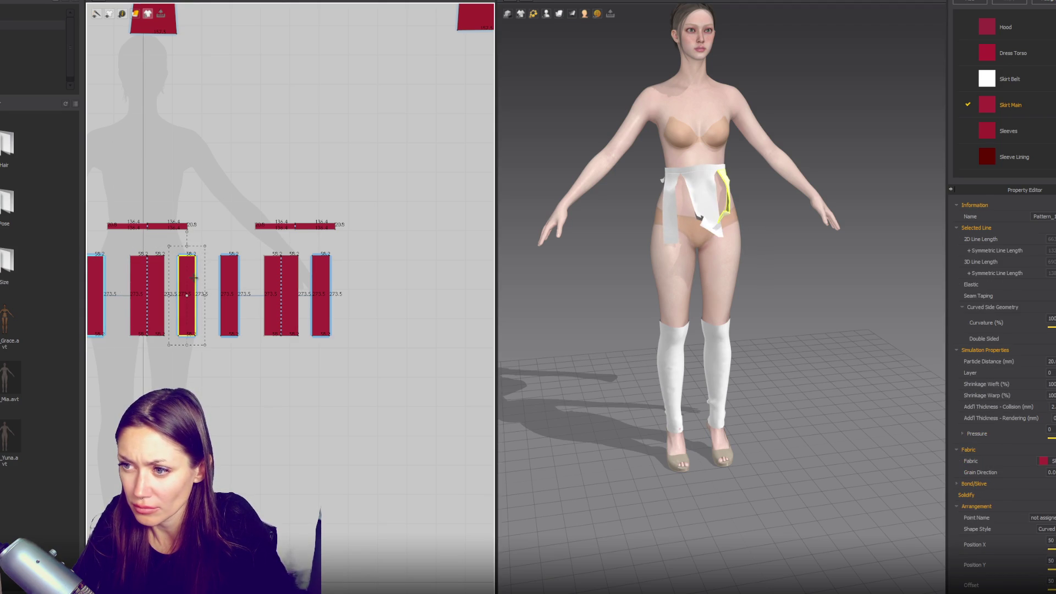
{"action": "left_click", "coordinate": [102, 282]}
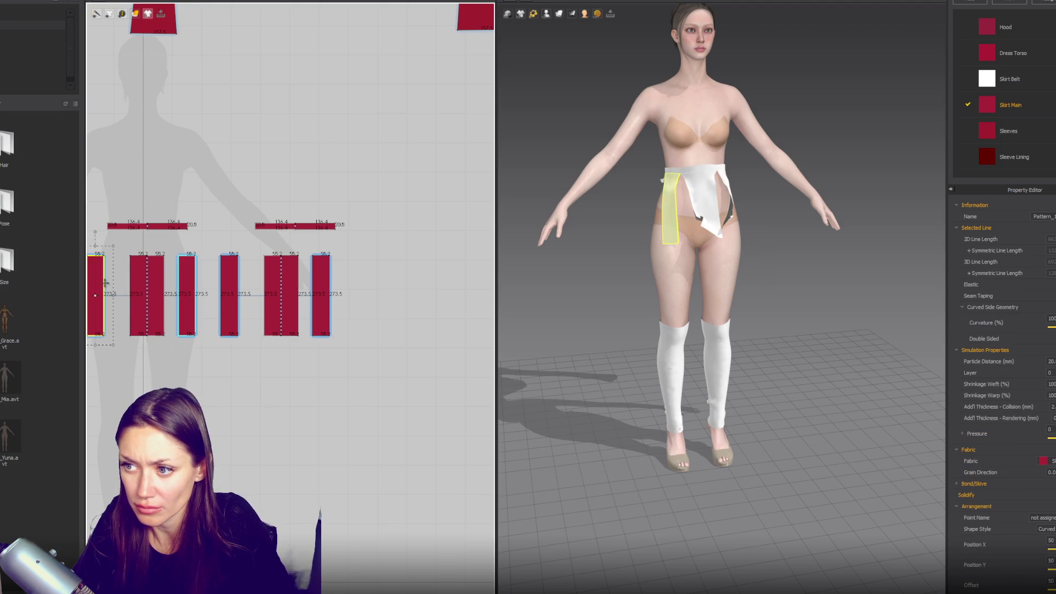
{"action": "left_click", "coordinate": [371, 291]}
{"action": "left_click_drag", "start_coordinate": [334, 338], "coordinate": [356, 320]}
{"action": "mouse_move", "coordinate": [627, 290]}
{"action": "right_mouse_down"}
{"action": "mouse_move", "coordinate": [773, 269]}
{"action": "mouse_move", "coordinate": [731, 224]}
{"action": "right_mouse_up"}
{"action": "left_click", "coordinate": [730, 214]}
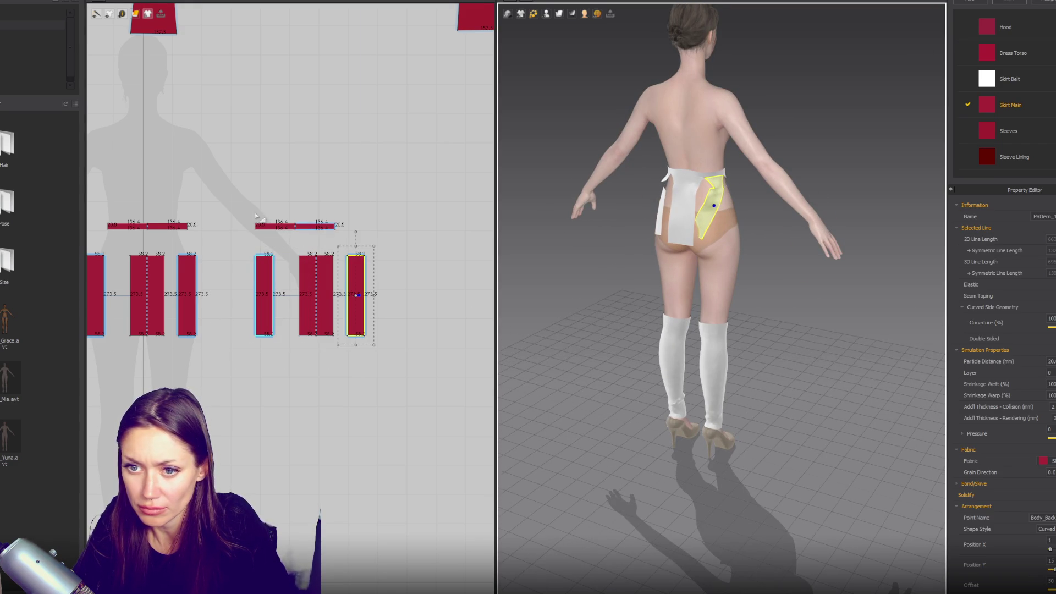
{"action": "key", "text": "ctrl+a"}
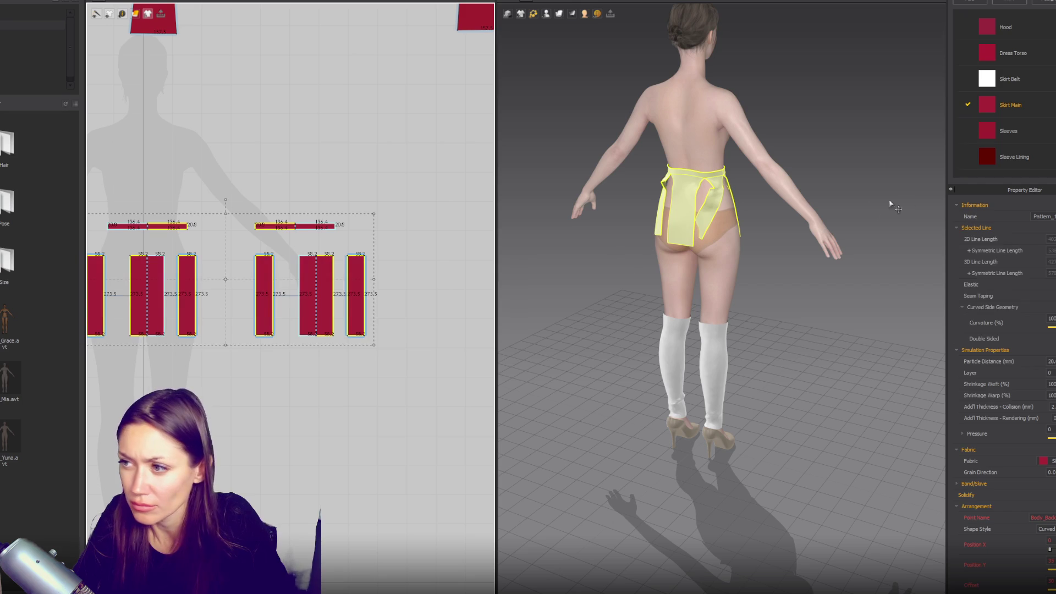
{"action": "left_click", "coordinate": [1045, 461]}
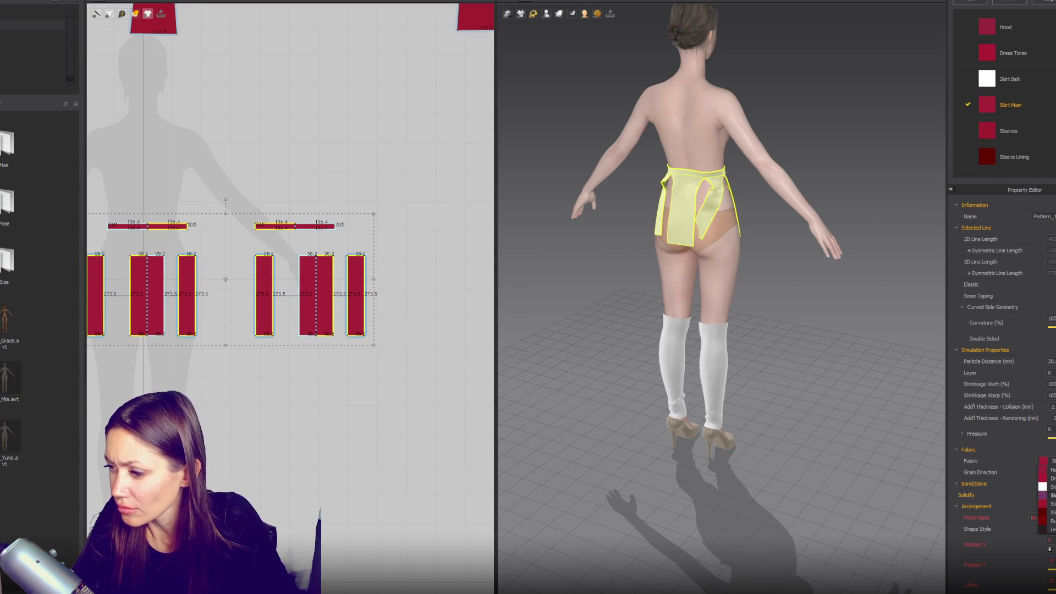
- Assign Skirt Belt fabric to both waistband strips, keeping Skirt Main on the six panels
{"action": "left_click", "coordinate": [1045, 487]}
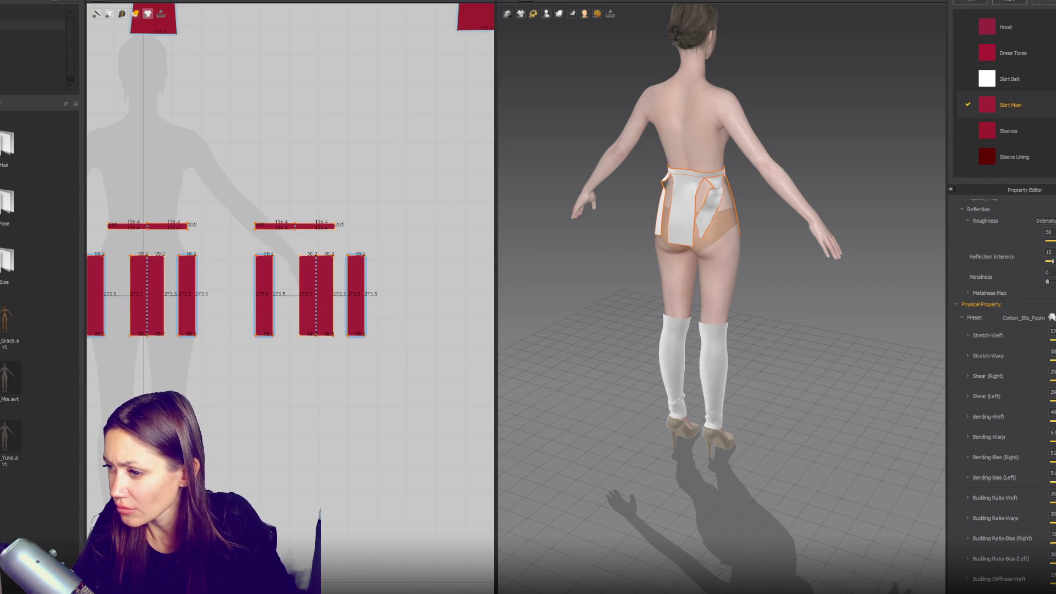
{"action": "left_click", "coordinate": [1052, 318]}
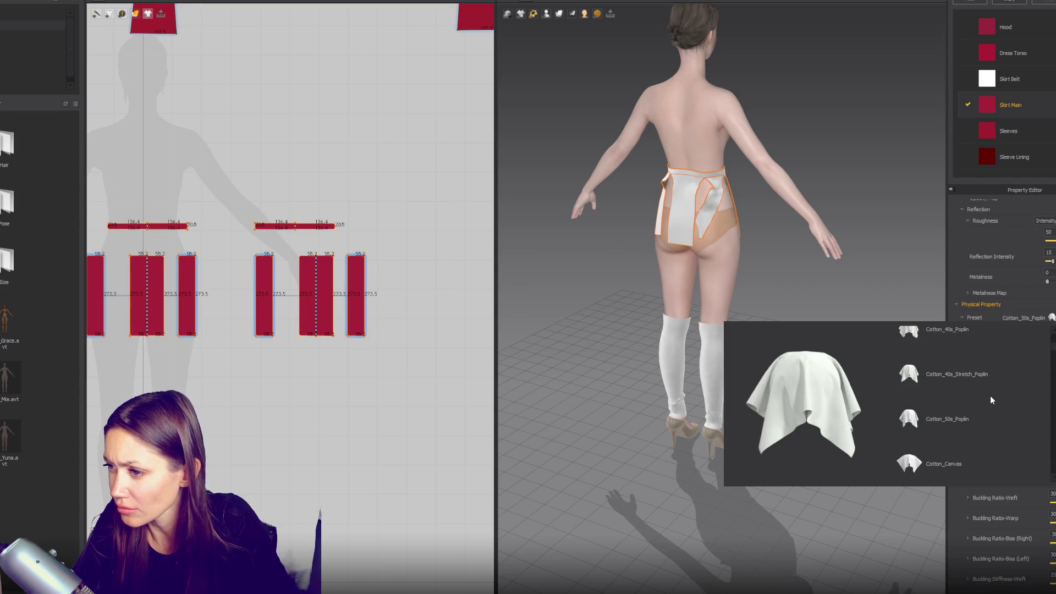
{"action": "left_click", "coordinate": [264, 243]}
{"action": "left_click", "coordinate": [268, 226]}
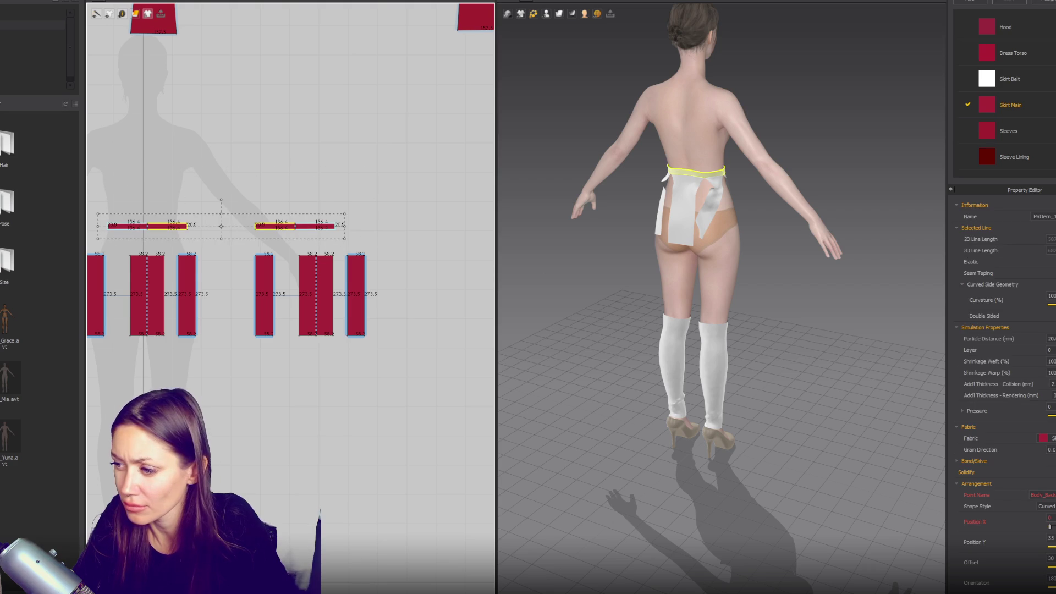
{"action": "left_click", "coordinate": [1046, 439]}
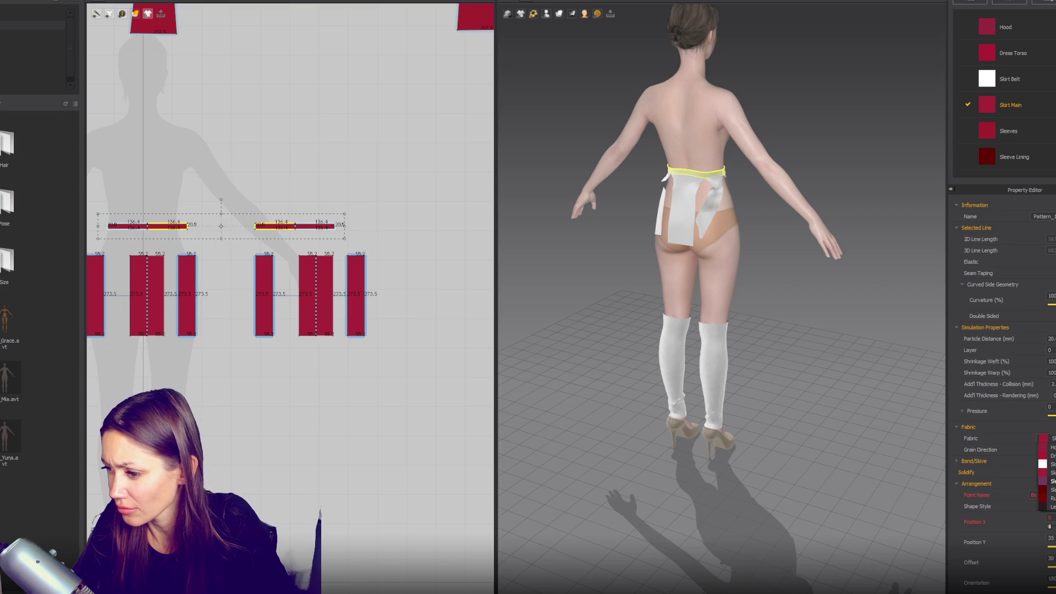
{"action": "left_click", "coordinate": [1048, 464]}
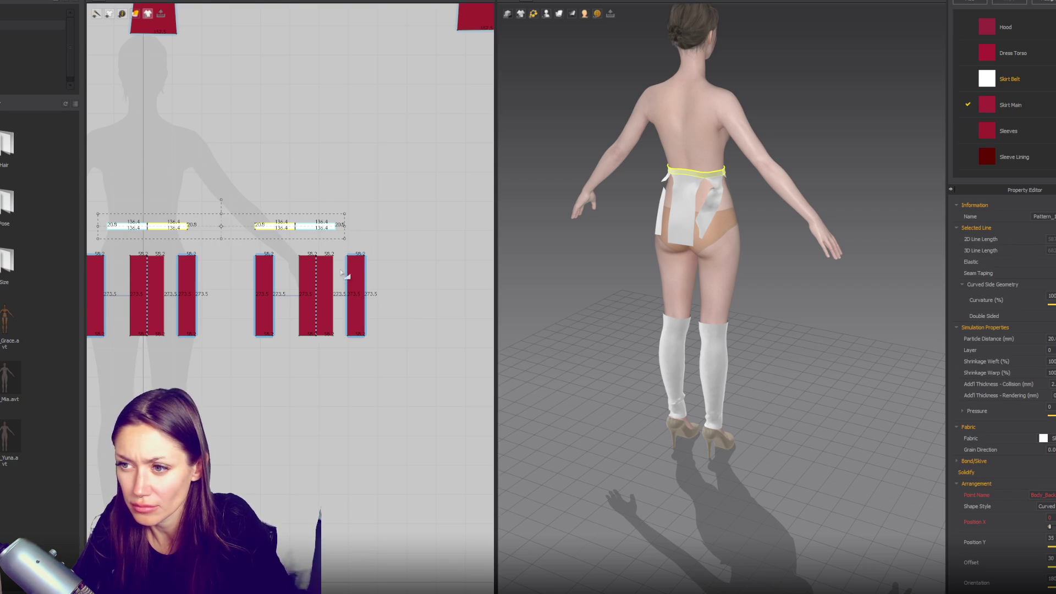
{"action": "scroll", "coordinate": [410, 310], "scroll_direction": "down", "scroll_amount": 3}
{"action": "left_click", "coordinate": [358, 300]}
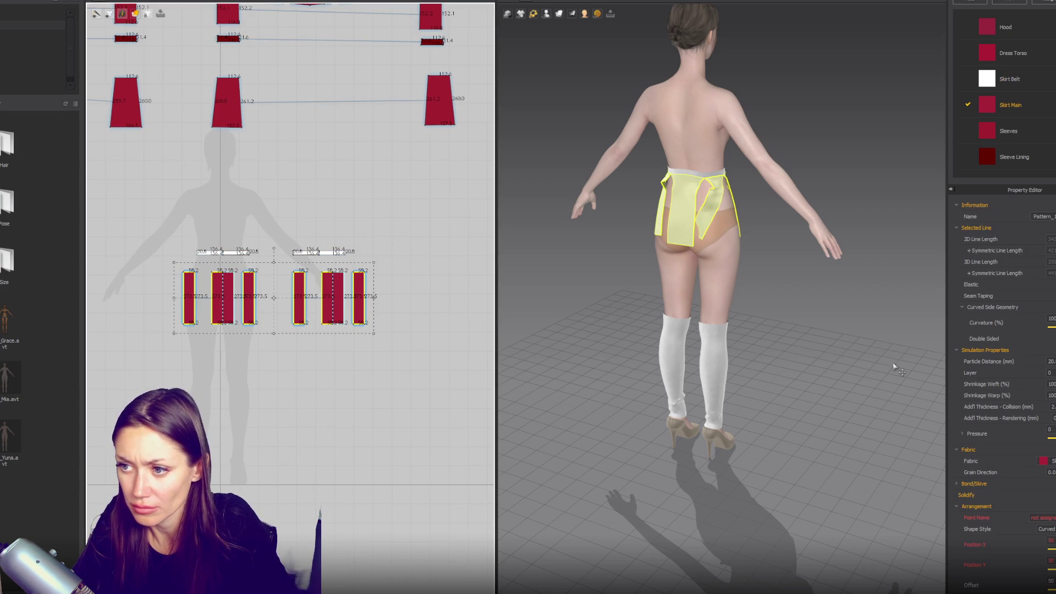
{"action": "left_click", "coordinate": [873, 335]}
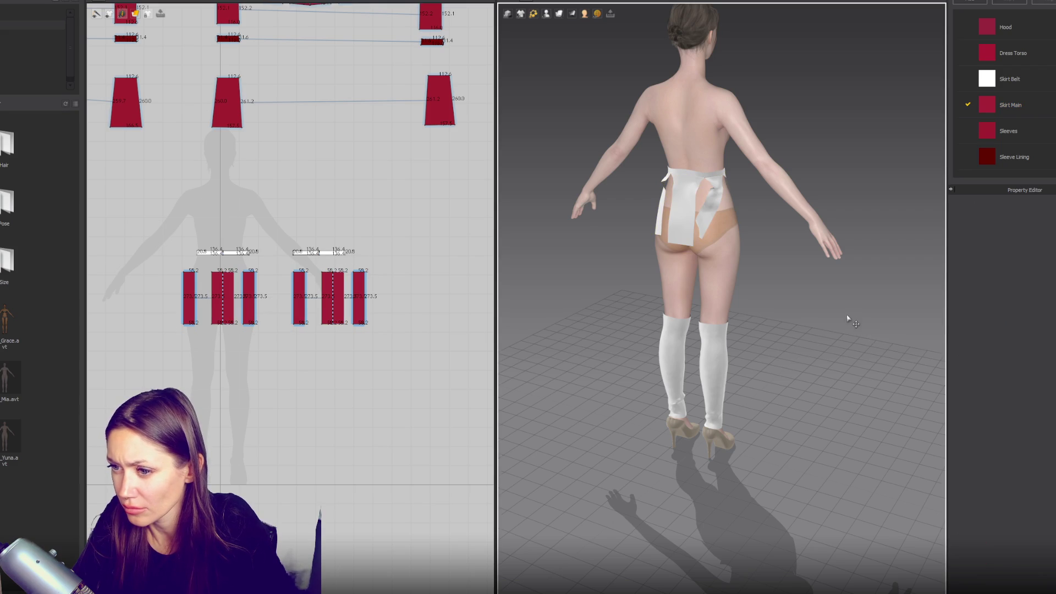
- Inspect the skirt from the front and tug the front panel to test its drape
{"action": "key", "text": "2"}
{"action": "left_click", "coordinate": [693, 251]}
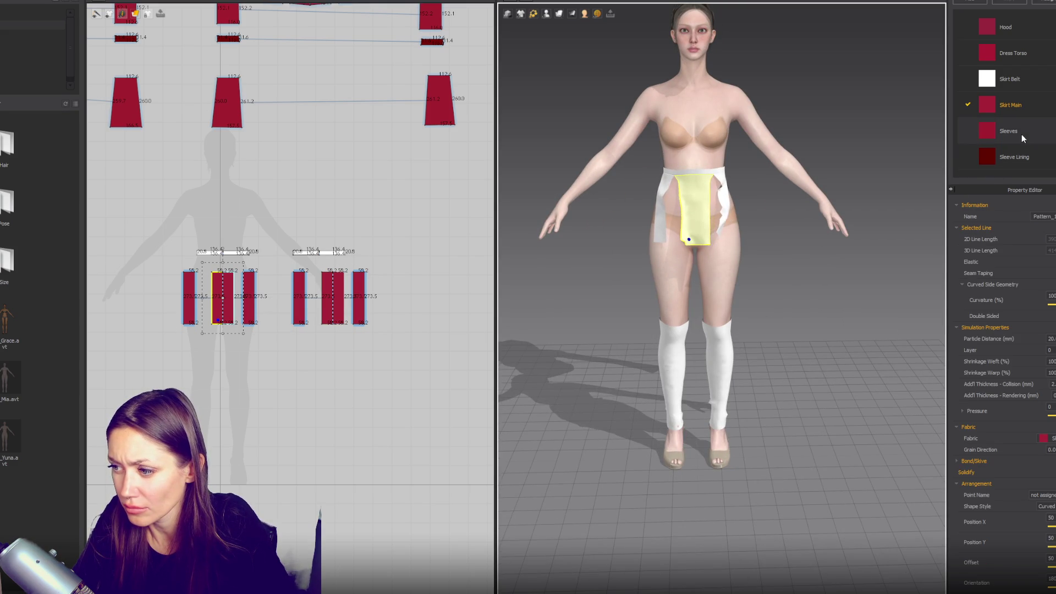
{"action": "left_click", "coordinate": [402, 297]}
{"action": "left_click", "coordinate": [359, 302]}
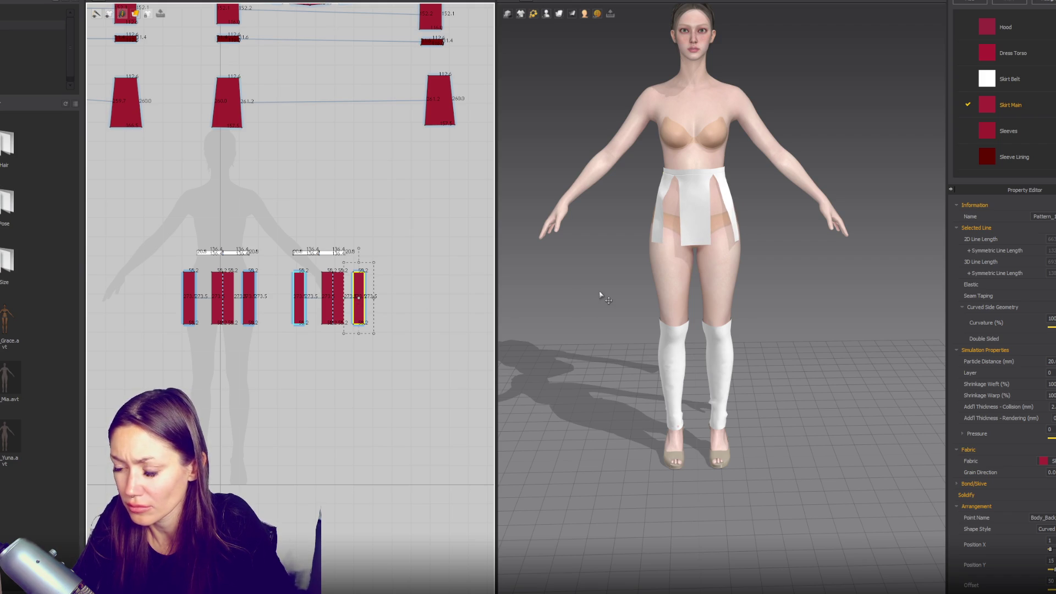
{"action": "scroll", "coordinate": [652, 284], "scroll_direction": "up", "scroll_amount": 3}
{"action": "mouse_move", "coordinate": [645, 295]}
{"action": "right_mouse_down"}
{"action": "mouse_move", "coordinate": [792, 297]}
{"action": "mouse_move", "coordinate": [655, 300]}
{"action": "right_mouse_up"}
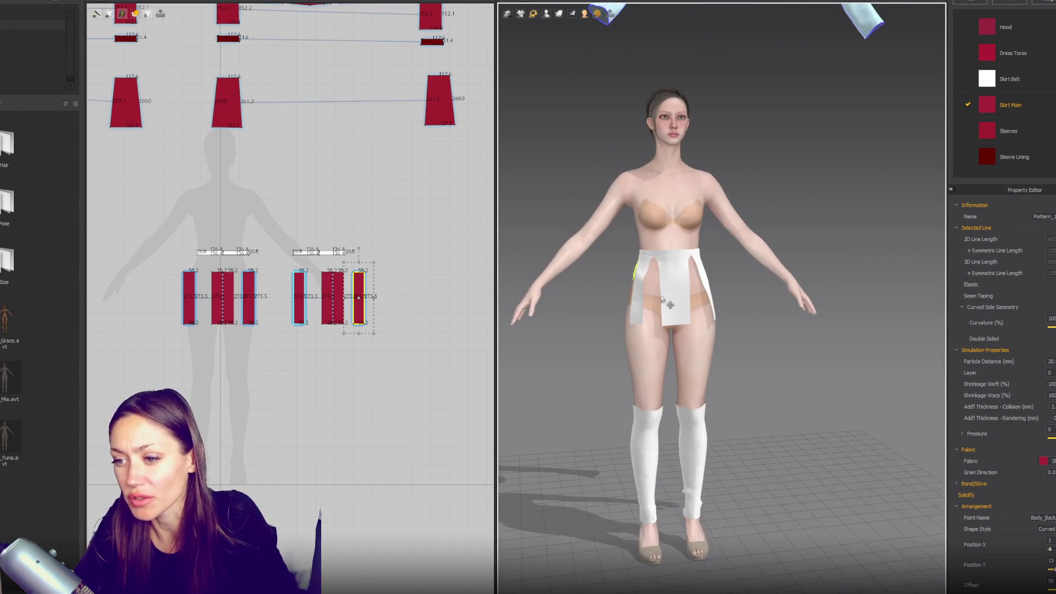
{"action": "scroll", "coordinate": [655, 299], "scroll_direction": "up", "scroll_amount": 5}
{"action": "left_click", "coordinate": [382, 244]}
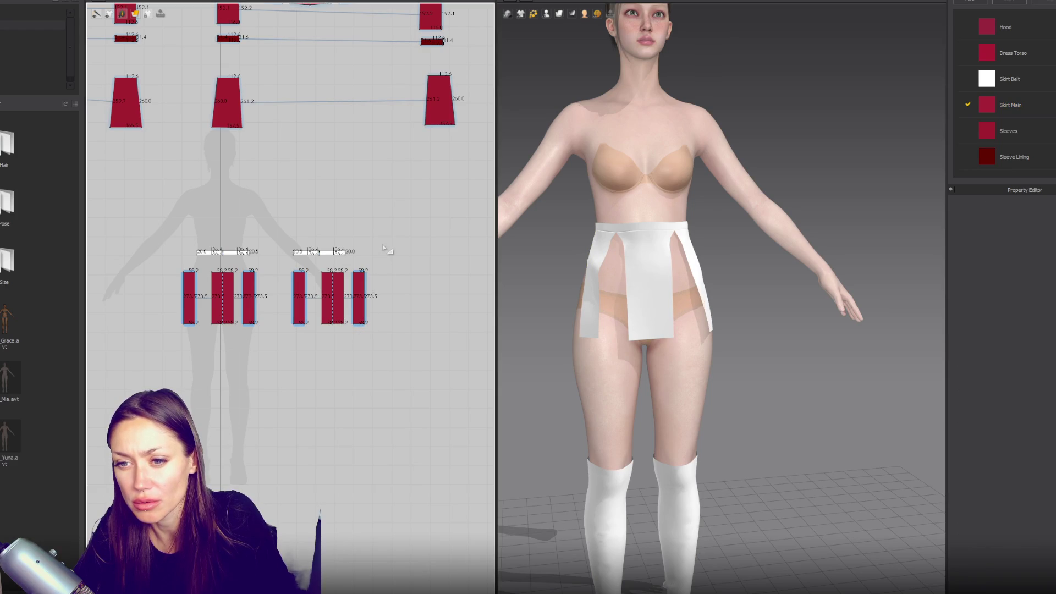
{"action": "scroll", "coordinate": [335, 268], "scroll_direction": "up", "scroll_amount": 3}
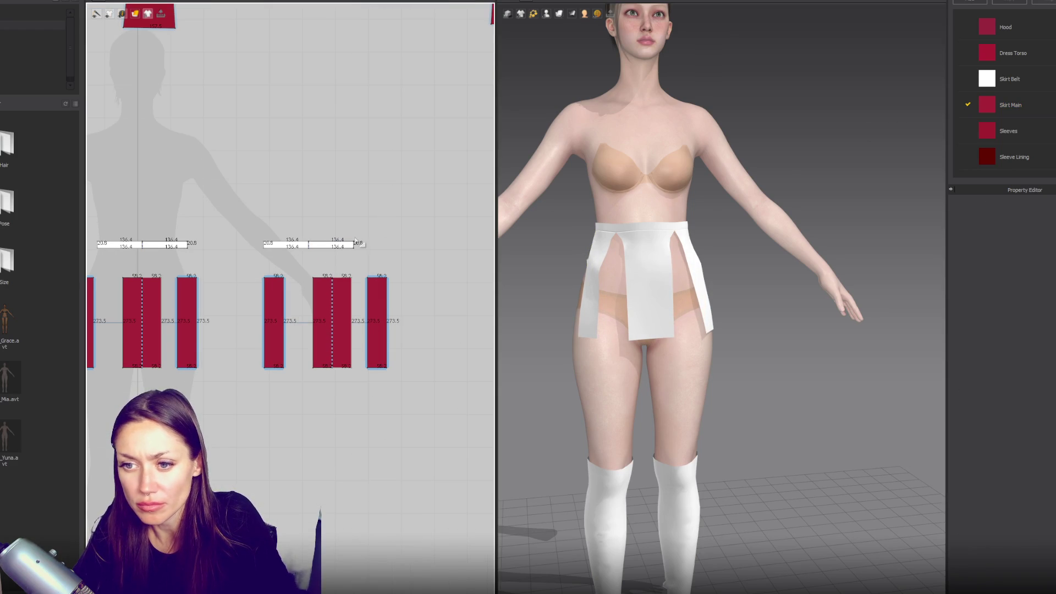
{"action": "mouse_move", "coordinate": [648, 249]}
{"action": "left_mouse_down"}
{"action": "mouse_move", "coordinate": [652, 308]}
{"action": "mouse_move", "coordinate": [674, 314]}
{"action": "mouse_move", "coordinate": [668, 324]}
{"action": "left_mouse_up"}
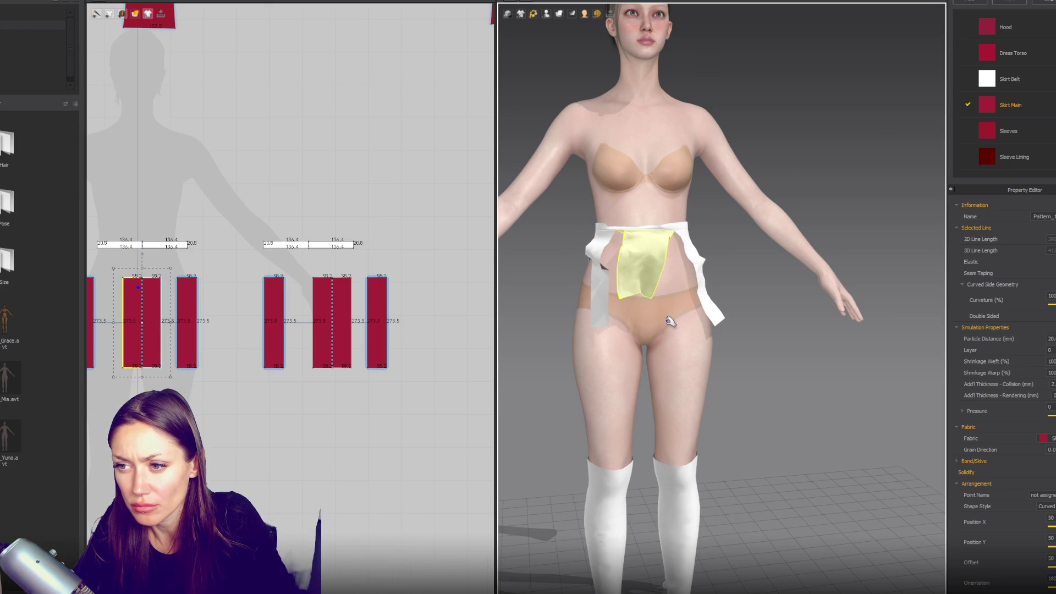
- Make both belt pieces elastic, then tug the front and left side panels downward
{"action": "left_click", "coordinate": [328, 248]}
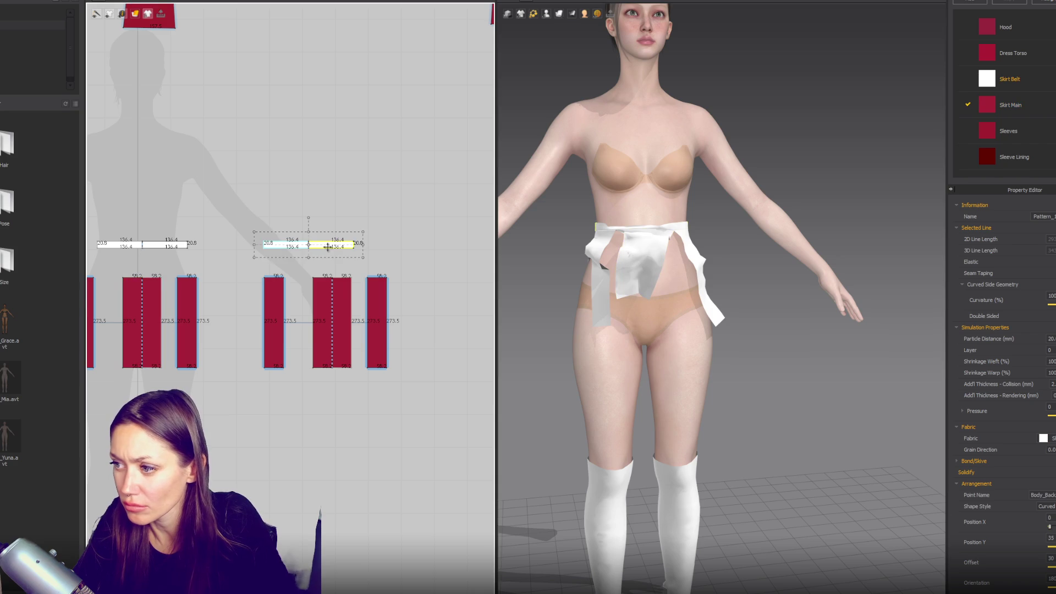
{"action": "left_click", "coordinate": [157, 247], "text": "shift"}
{"action": "left_click", "coordinate": [1052, 262]}
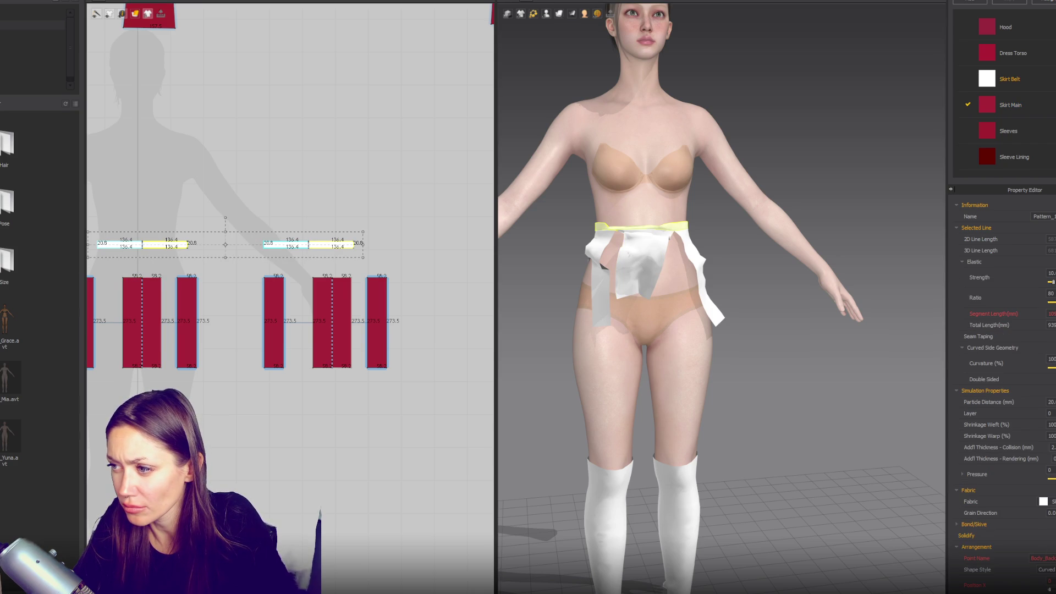
{"action": "mouse_move", "coordinate": [618, 307]}
{"action": "left_mouse_down"}
{"action": "mouse_move", "coordinate": [651, 344]}
{"action": "mouse_move", "coordinate": [651, 385]}
{"action": "left_mouse_up"}
{"action": "left_click_drag", "start_coordinate": [597, 322], "coordinate": [586, 365]}
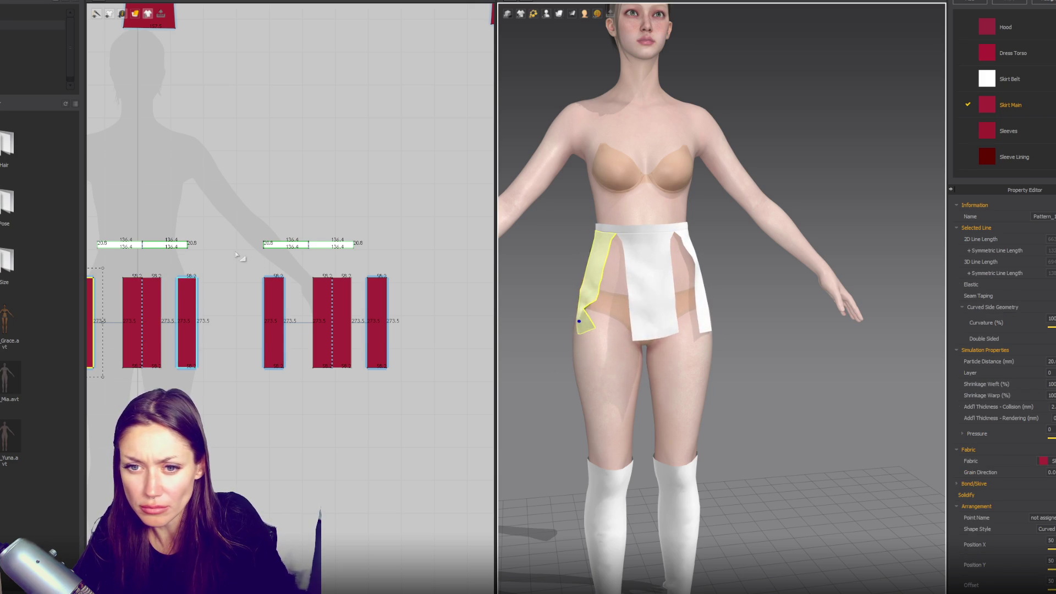
{"action": "middle_click_drag", "start_coordinate": [240, 233], "coordinate": [276, 251]}
{"action": "left_click", "coordinate": [116, 233]}
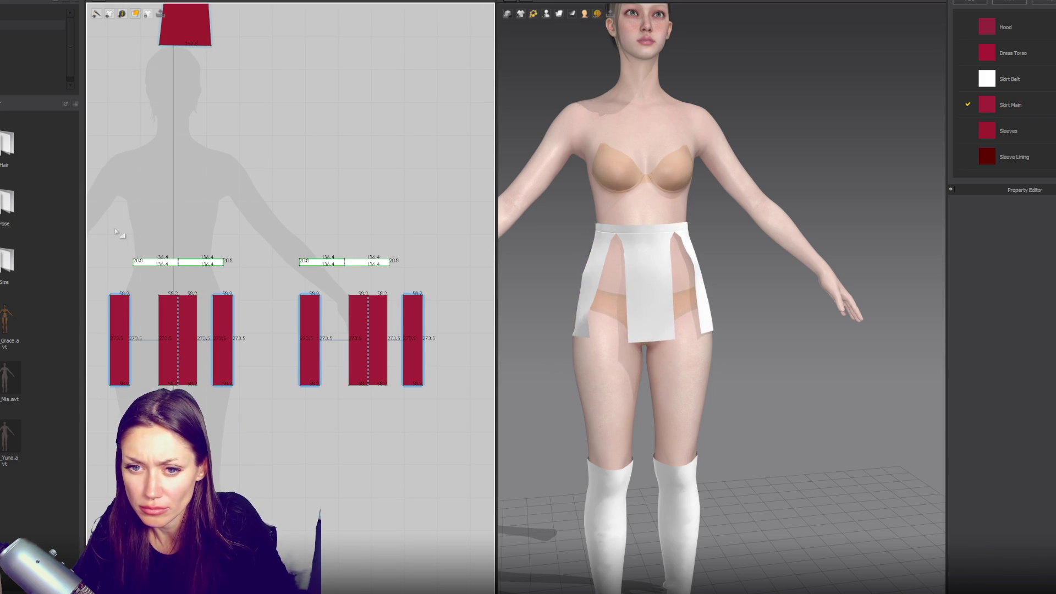
- Widen both belt pieces from 136.4 to 156.5 and check the drape from the back
{"action": "left_click_drag", "start_coordinate": [406, 278], "coordinate": [405, 277]}
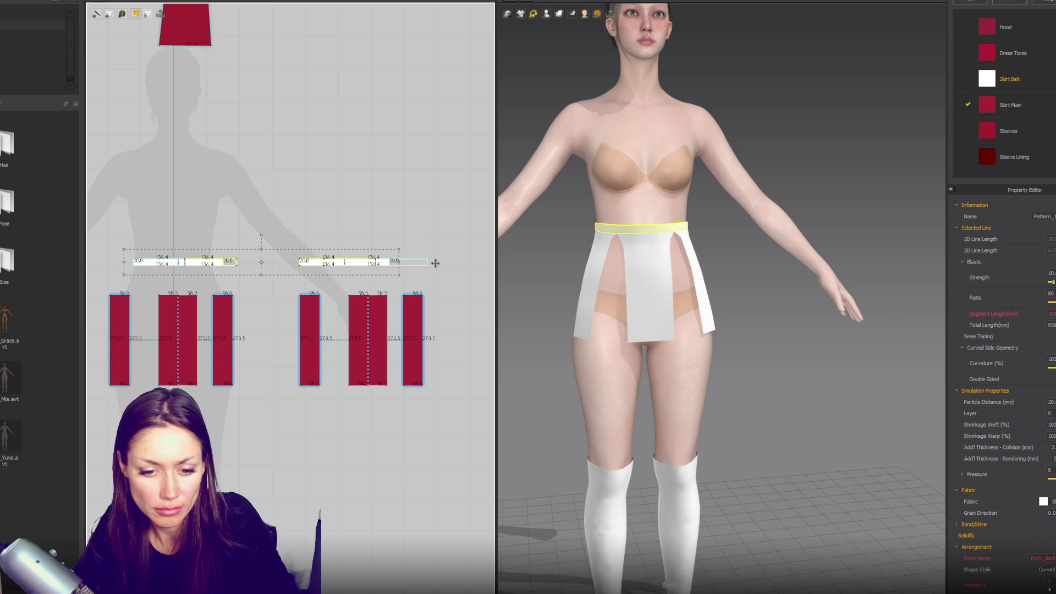
{"action": "left_click_drag", "start_coordinate": [435, 263], "coordinate": [437, 263]}
{"action": "left_click", "coordinate": [467, 186]}
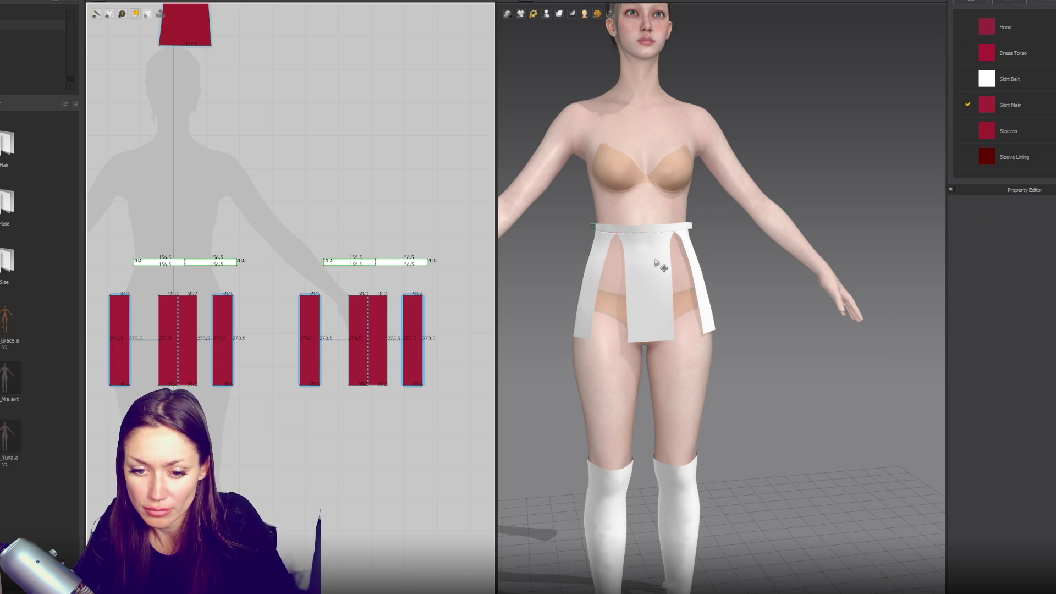
{"action": "left_click_drag", "start_coordinate": [663, 287], "coordinate": [645, 338]}
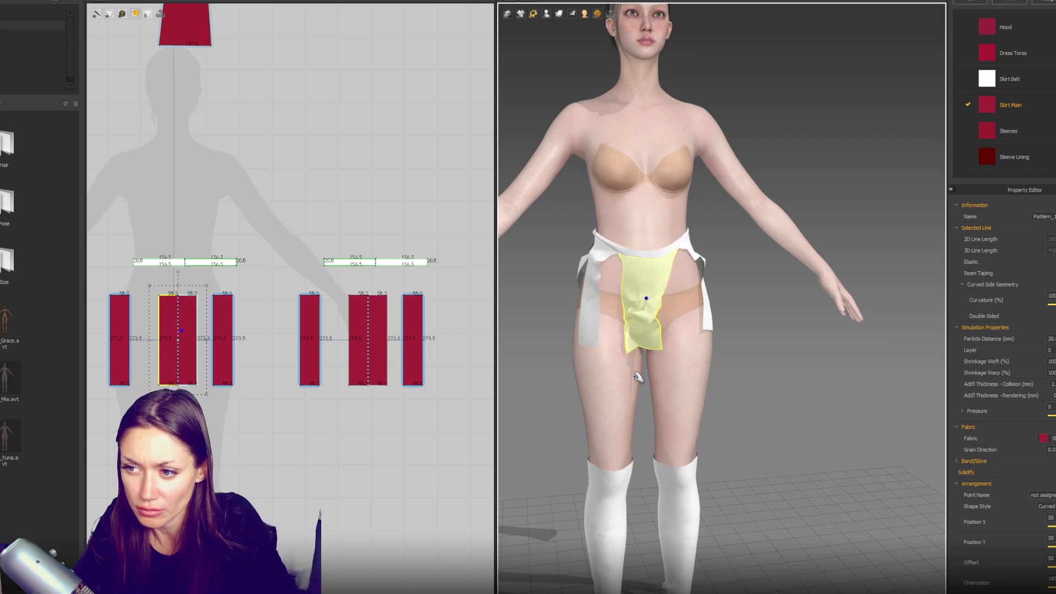
{"action": "mouse_move", "coordinate": [652, 429]}
{"action": "right_mouse_down"}
{"action": "mouse_move", "coordinate": [712, 330]}
{"action": "mouse_move", "coordinate": [803, 333]}
{"action": "mouse_move", "coordinate": [676, 337]}
{"action": "right_mouse_up"}
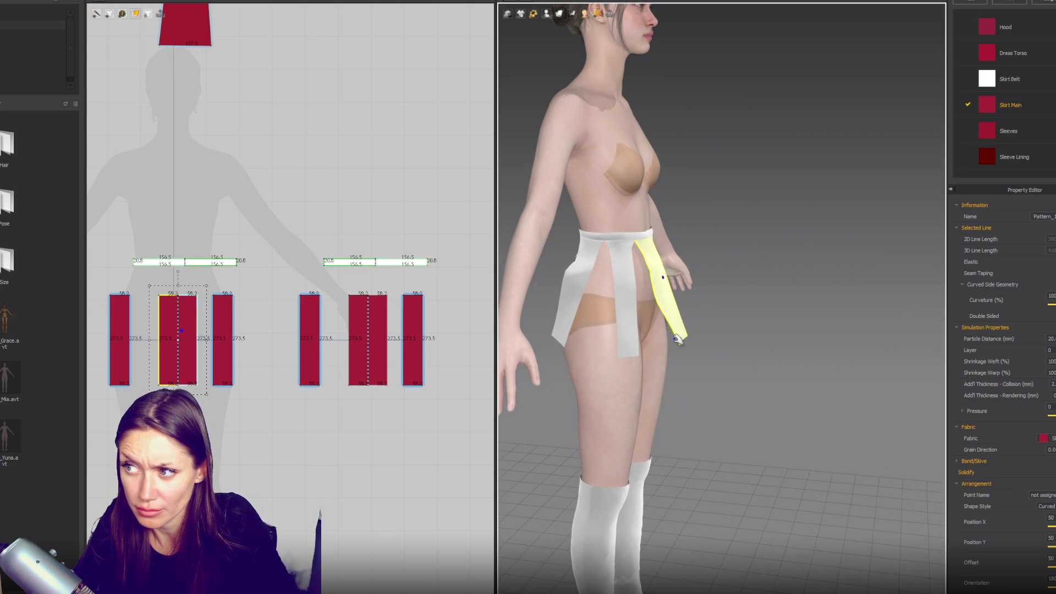
{"action": "left_click", "coordinate": [639, 240]}
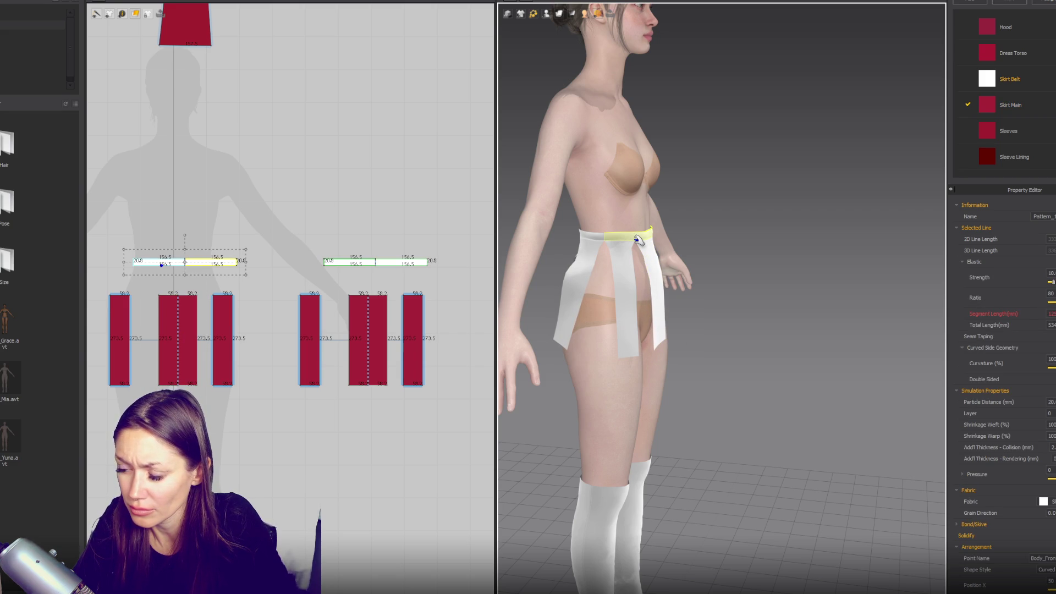
- Apply the Default_for_Simulation physical preset to the Skirt Belt fabric
{"action": "left_click", "coordinate": [1028, 77]}
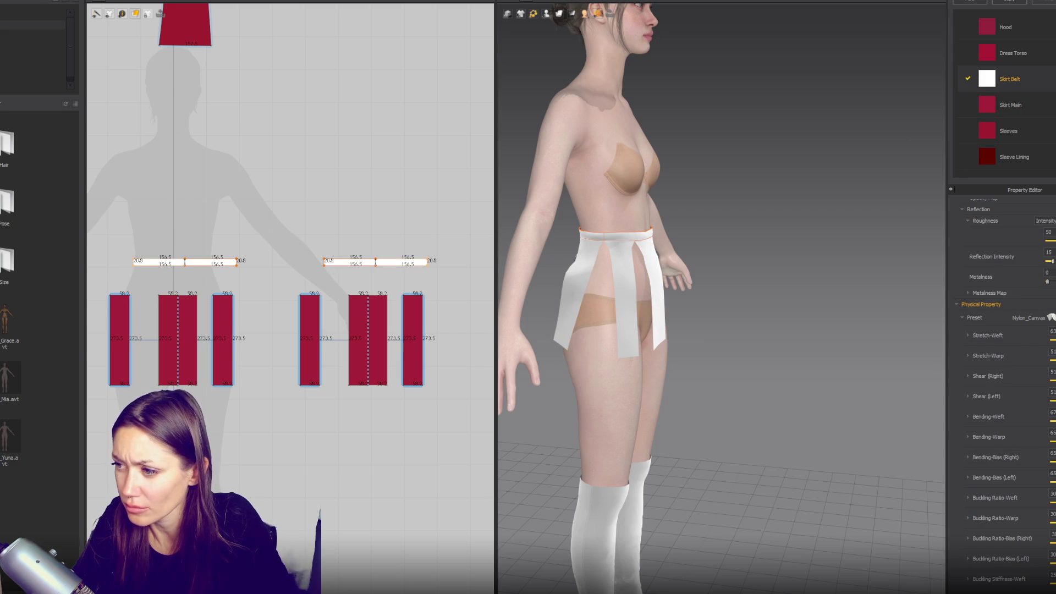
{"action": "left_click", "coordinate": [1029, 318]}
{"action": "scroll", "coordinate": [1031, 348], "scroll_direction": "up", "scroll_amount": 2}
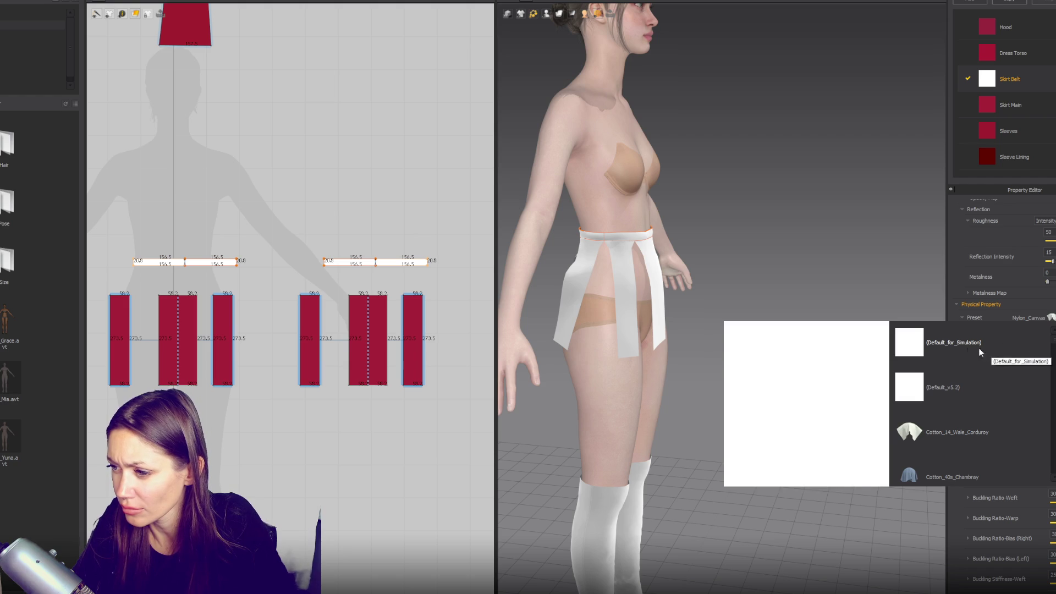
{"action": "left_click", "coordinate": [986, 350]}
- Apply Default_for_Simulation to the Skirt Main fabric, then tug a skirt panel to test it
{"action": "left_click", "coordinate": [1011, 105]}
{"action": "left_click", "coordinate": [1025, 318]}
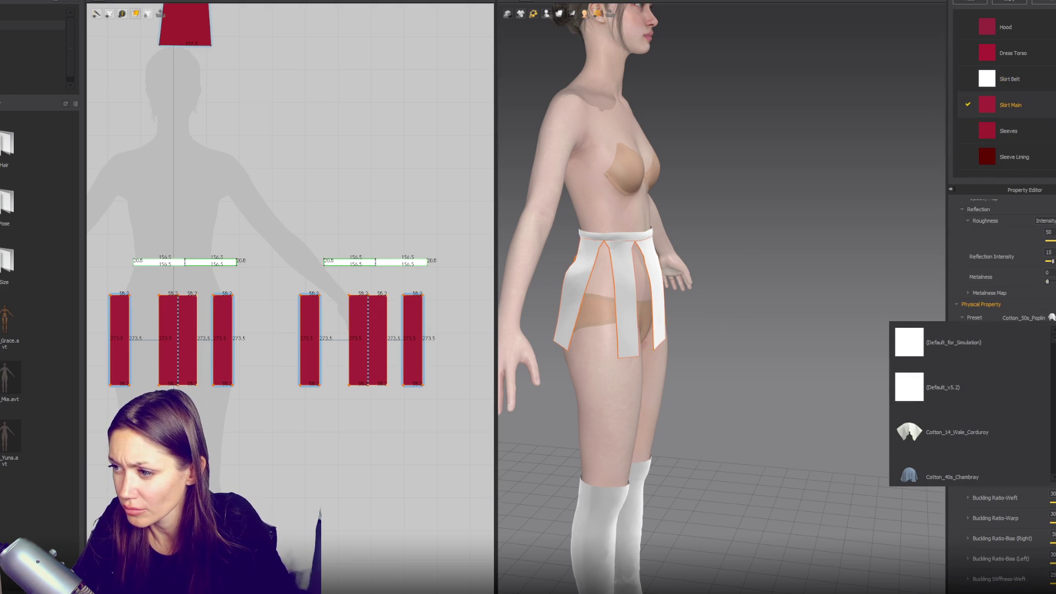
{"action": "left_click", "coordinate": [1003, 352]}
{"action": "mouse_move", "coordinate": [846, 233]}
{"action": "right_mouse_down"}
{"action": "mouse_move", "coordinate": [764, 241]}
{"action": "mouse_move", "coordinate": [759, 232]}
{"action": "mouse_move", "coordinate": [660, 226]}
{"action": "mouse_move", "coordinate": [781, 208]}
{"action": "mouse_move", "coordinate": [687, 220]}
{"action": "right_mouse_up"}
{"action": "left_click_drag", "start_coordinate": [641, 271], "coordinate": [648, 321]}
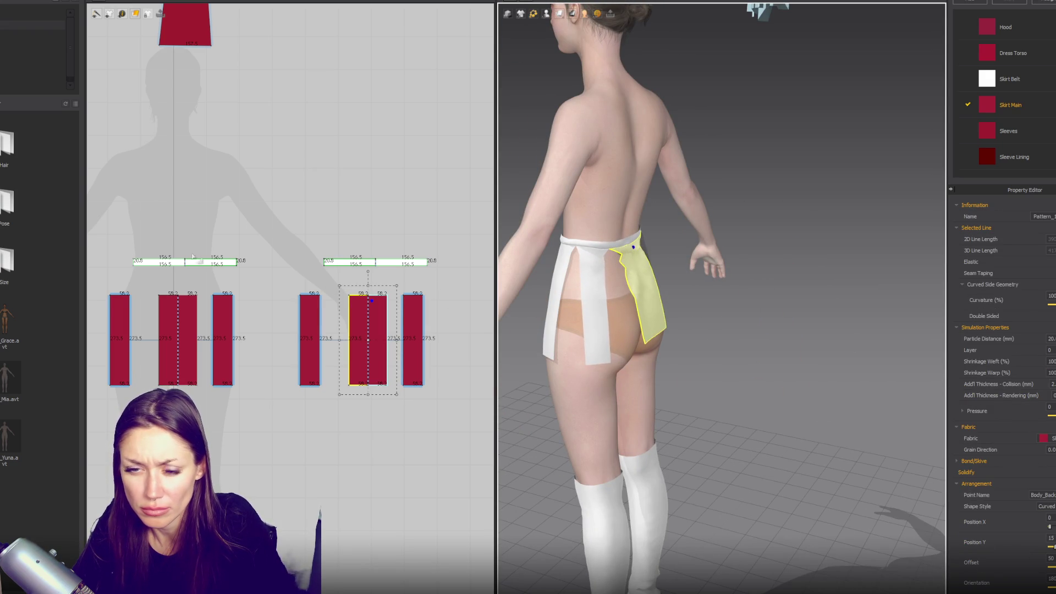
- Turn off Elastic on both belt pieces and lengthen them to 167.3
{"action": "mouse_move", "coordinate": [120, 237]}
{"action": "left_mouse_down"}
{"action": "mouse_move", "coordinate": [417, 271]}
{"action": "mouse_move", "coordinate": [496, 240]}
{"action": "left_mouse_up"}
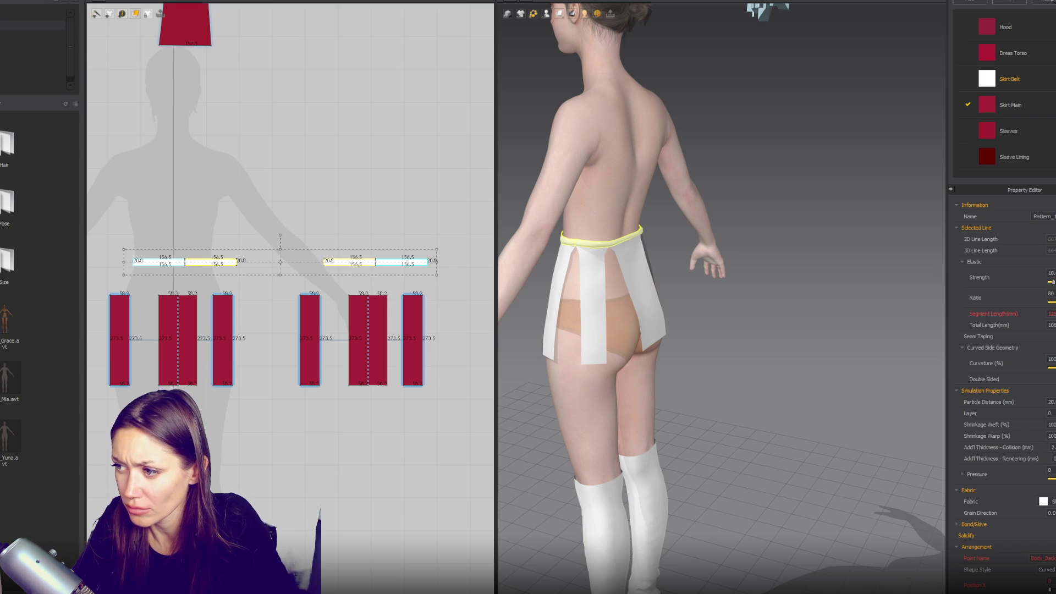
{"action": "left_click", "coordinate": [1051, 262]}
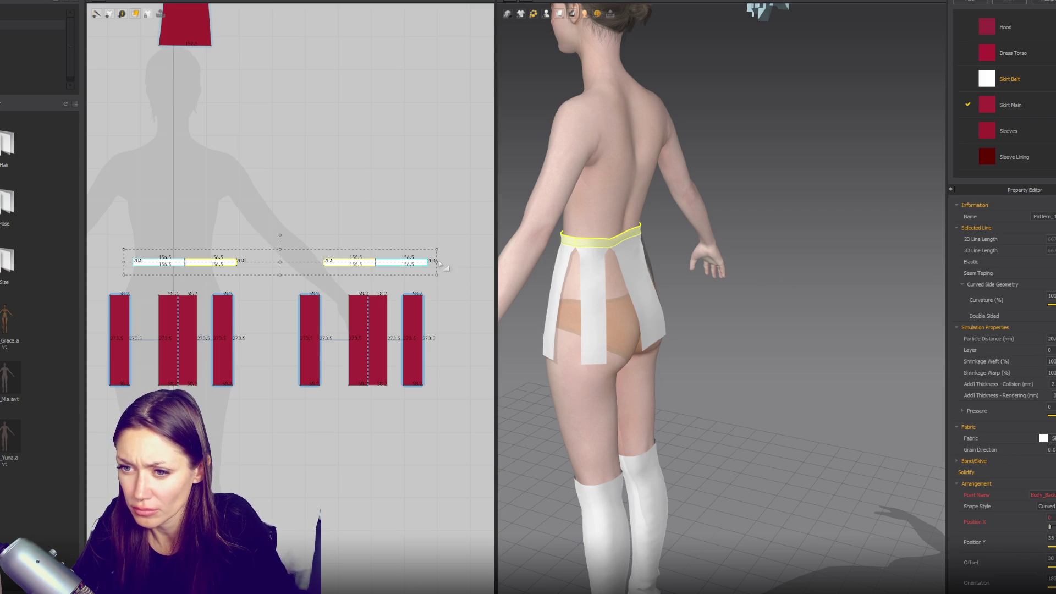
{"action": "left_click_drag", "start_coordinate": [440, 263], "coordinate": [460, 263]}
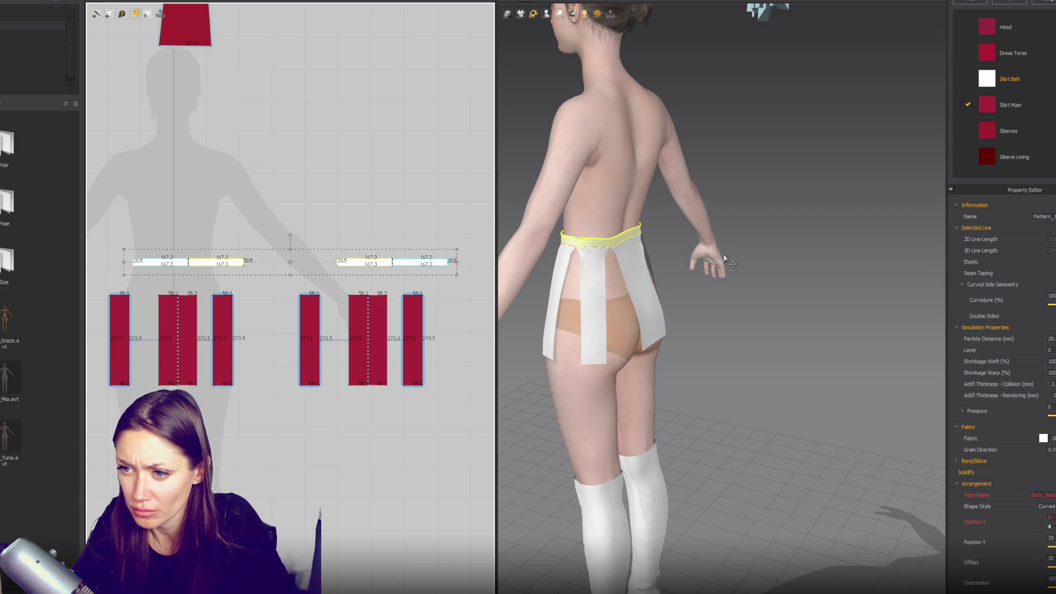
{"action": "left_click", "coordinate": [732, 257]}
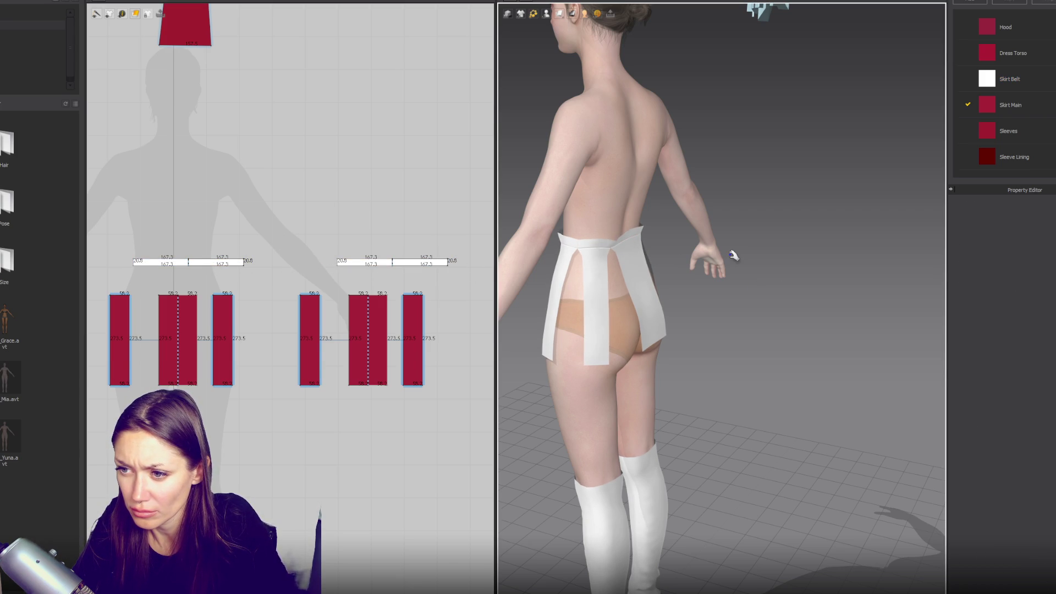
- Tug the side, front and back skirt strips to check that they hang freely
{"action": "left_click", "coordinate": [649, 286]}
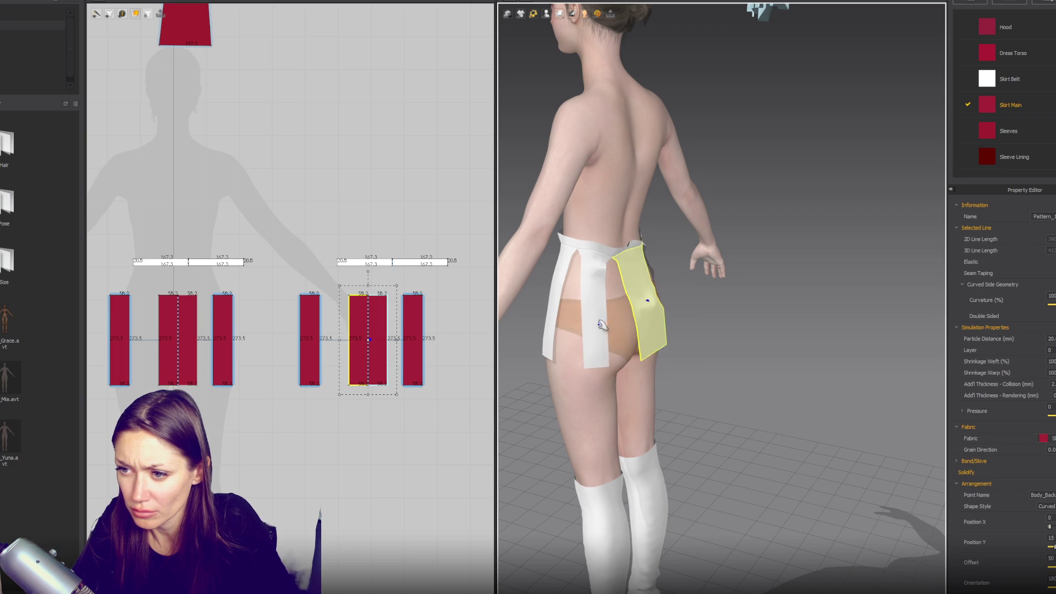
{"action": "mouse_move", "coordinate": [560, 327]}
{"action": "left_mouse_down"}
{"action": "mouse_move", "coordinate": [531, 438]}
{"action": "mouse_move", "coordinate": [538, 421]}
{"action": "left_mouse_up"}
{"action": "right_click_drag", "start_coordinate": [557, 401], "coordinate": [736, 340]}
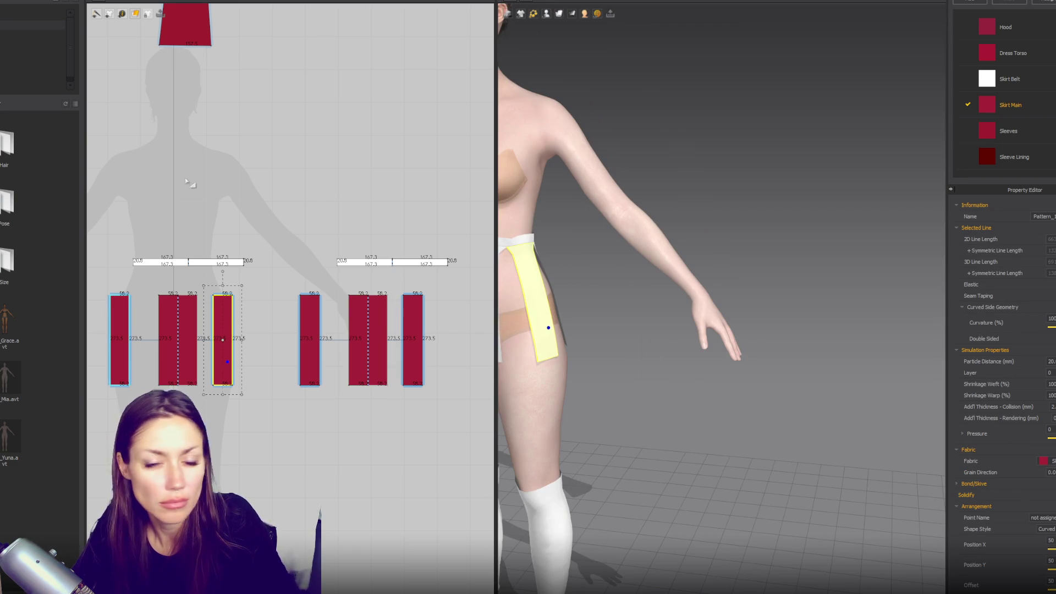
{"action": "mouse_move", "coordinate": [528, 231]}
{"action": "right_mouse_down"}
{"action": "mouse_move", "coordinate": [668, 212]}
{"action": "mouse_move", "coordinate": [647, 244]}
{"action": "right_mouse_up"}
{"action": "mouse_move", "coordinate": [663, 327]}
{"action": "left_mouse_down"}
{"action": "mouse_move", "coordinate": [667, 435]}
{"action": "mouse_move", "coordinate": [671, 418]}
{"action": "left_mouse_up"}
{"action": "mouse_move", "coordinate": [832, 301]}
{"action": "right_mouse_down"}
{"action": "mouse_move", "coordinate": [688, 330]}
{"action": "mouse_move", "coordinate": [709, 374]}
{"action": "right_mouse_up"}
{"action": "left_click_drag", "start_coordinate": [710, 374], "coordinate": [707, 380]}
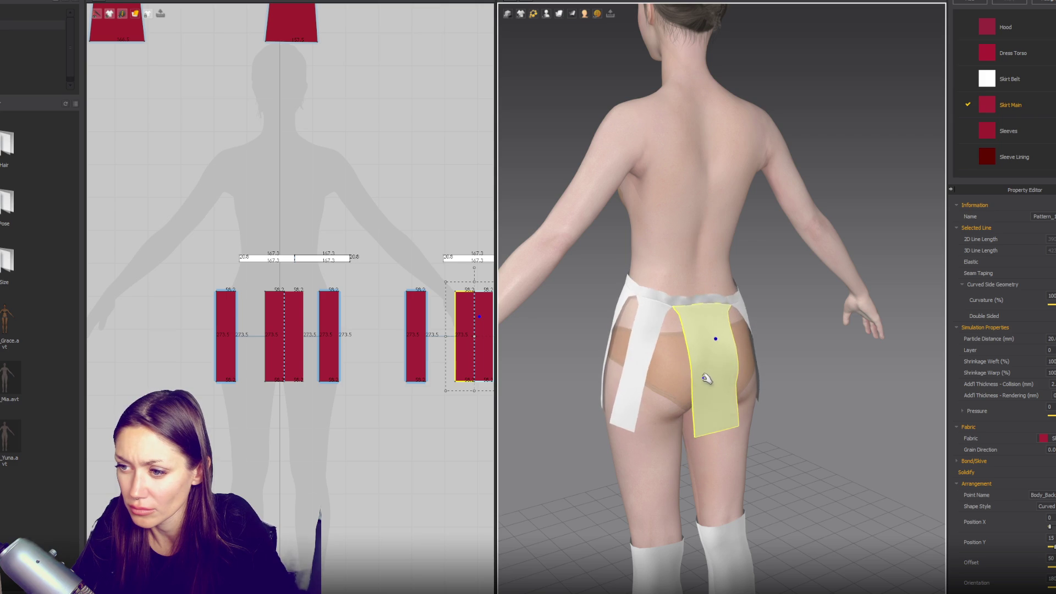
{"action": "right_click_drag", "start_coordinate": [627, 391], "coordinate": [754, 401]}
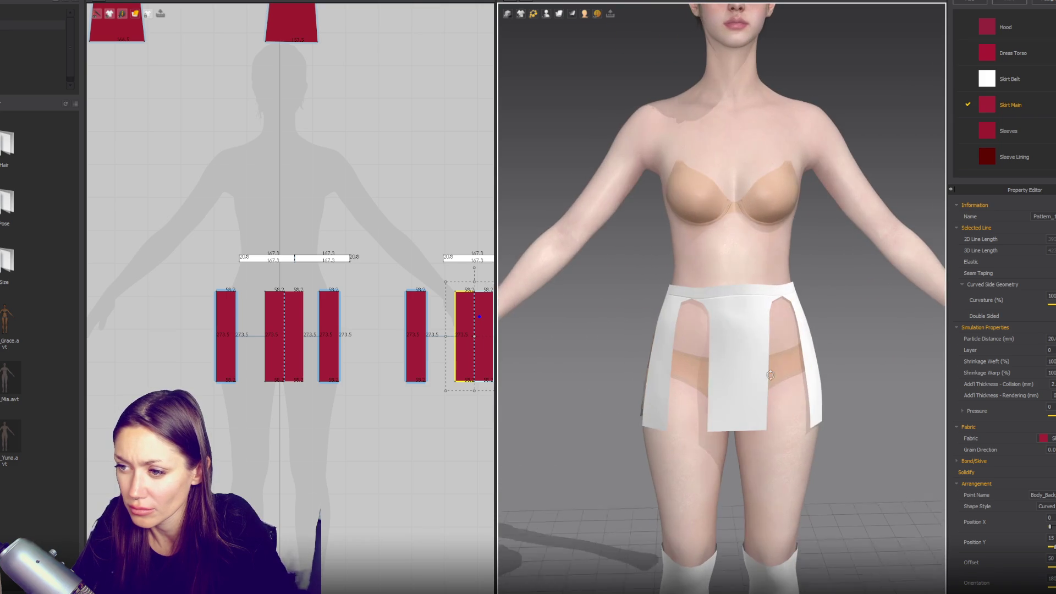
- Tug the front panel, check the skirt from around the avatar, then select and deselect both belt pieces
{"action": "left_click_drag", "start_coordinate": [750, 402], "coordinate": [753, 412]}
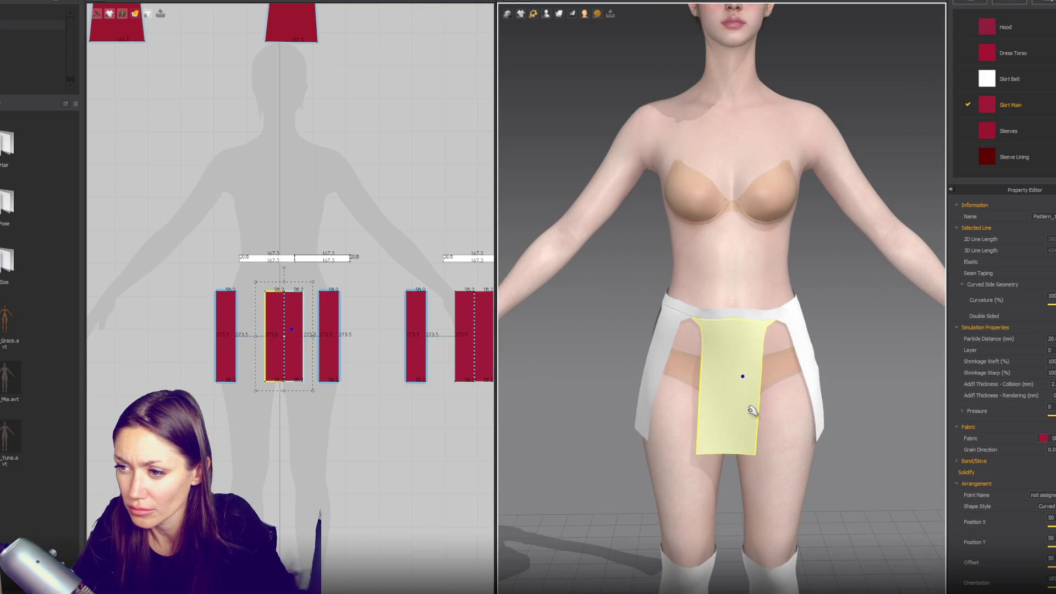
{"action": "scroll", "coordinate": [829, 352], "scroll_direction": "down", "scroll_amount": 2}
{"action": "mouse_move", "coordinate": [829, 352]}
{"action": "right_mouse_down"}
{"action": "mouse_move", "coordinate": [809, 325]}
{"action": "mouse_move", "coordinate": [844, 314]}
{"action": "mouse_move", "coordinate": [667, 325]}
{"action": "mouse_move", "coordinate": [710, 307]}
{"action": "mouse_move", "coordinate": [649, 308]}
{"action": "right_mouse_up"}
{"action": "right_click_drag", "start_coordinate": [371, 203], "coordinate": [267, 211]}
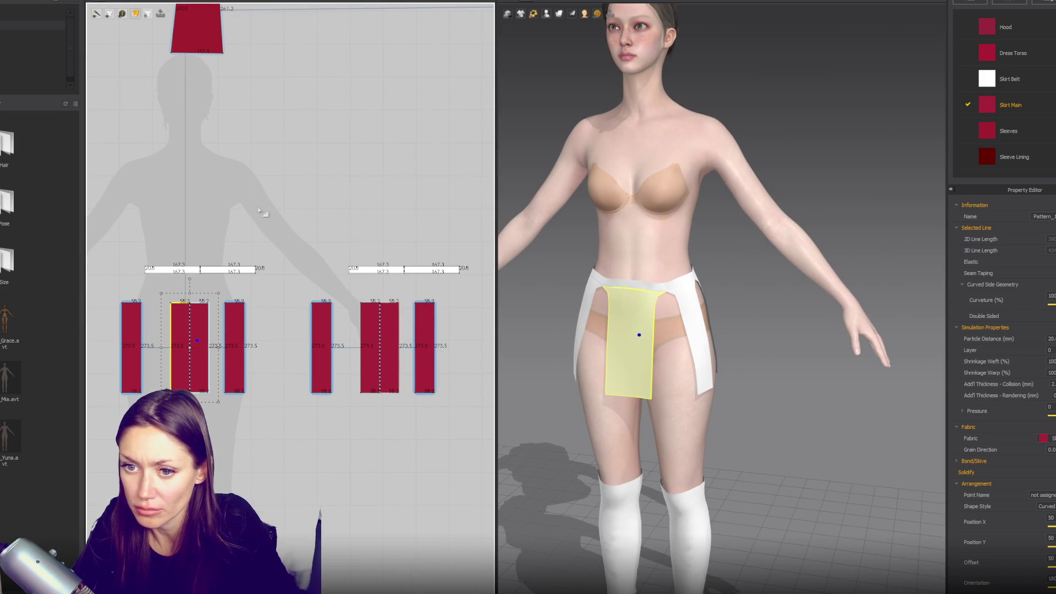
{"action": "mouse_move", "coordinate": [121, 244]}
{"action": "left_mouse_down"}
{"action": "mouse_move", "coordinate": [481, 292]}
{"action": "mouse_move", "coordinate": [480, 271]}
{"action": "left_mouse_up"}
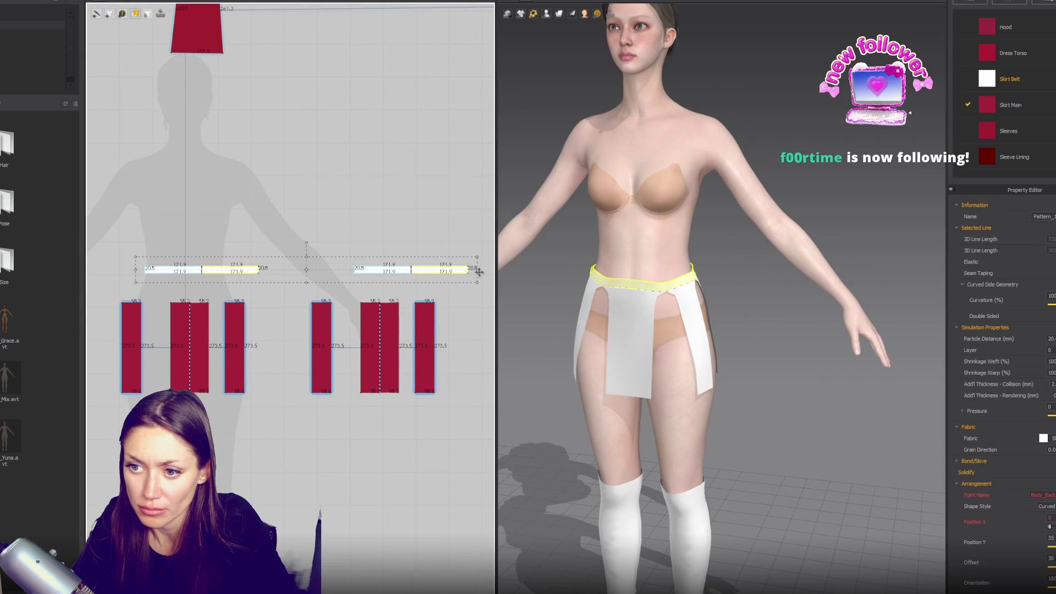
{"action": "left_click", "coordinate": [471, 325]}
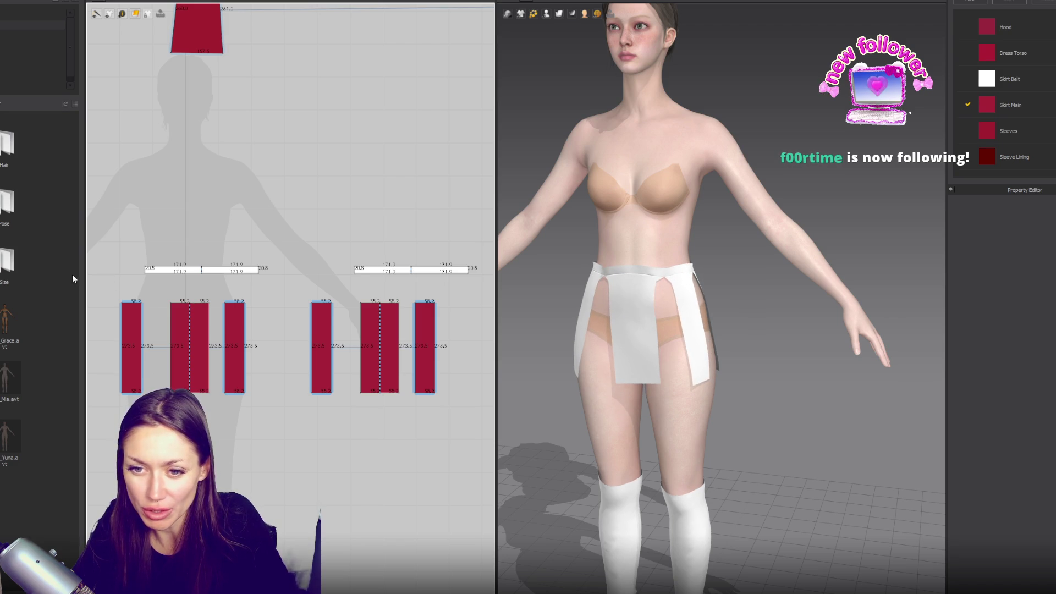
- Check the belt-to-skirt seams and run the simulation to drape the skirt
{"action": "left_click", "coordinate": [131, 301]}
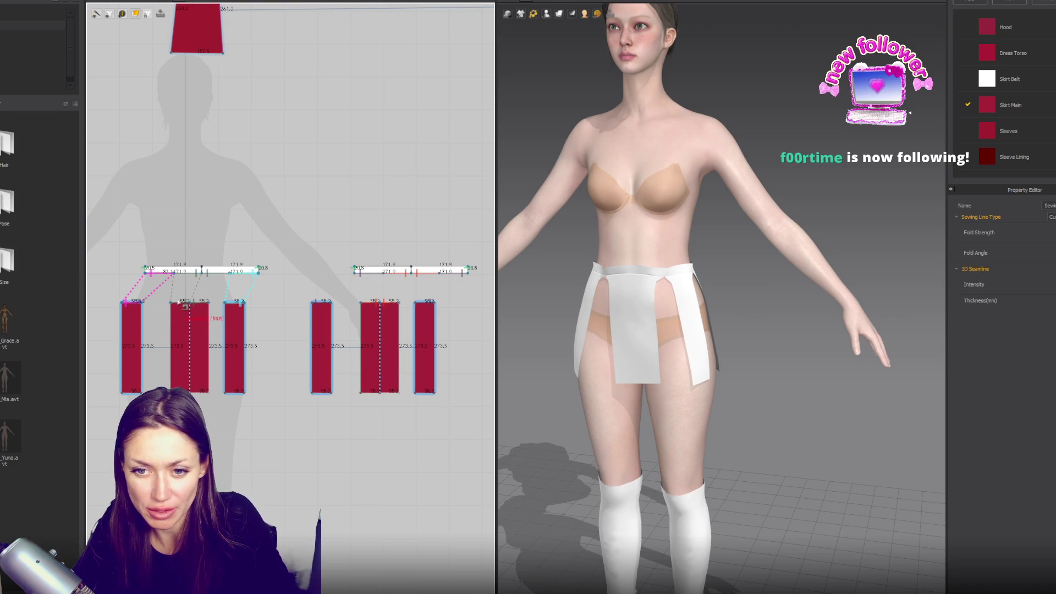
{"action": "key", "text": "Escape"}
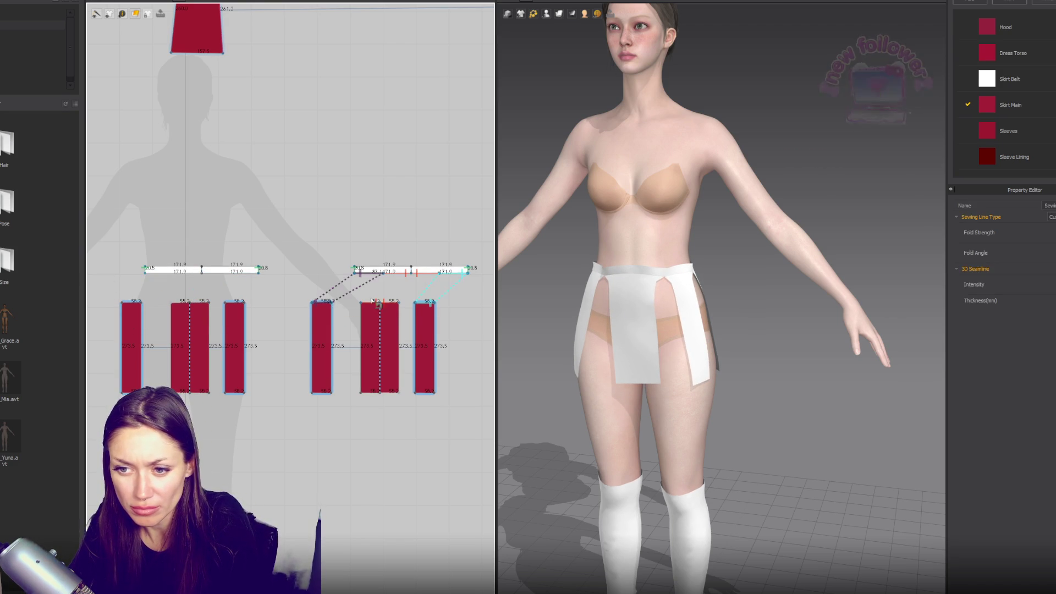
{"action": "key", "text": "space"}
{"action": "mouse_move", "coordinate": [731, 319]}
{"action": "right_mouse_down"}
{"action": "mouse_move", "coordinate": [548, 300]}
{"action": "mouse_move", "coordinate": [502, 370]}
{"action": "mouse_move", "coordinate": [806, 311]}
{"action": "right_mouse_up"}
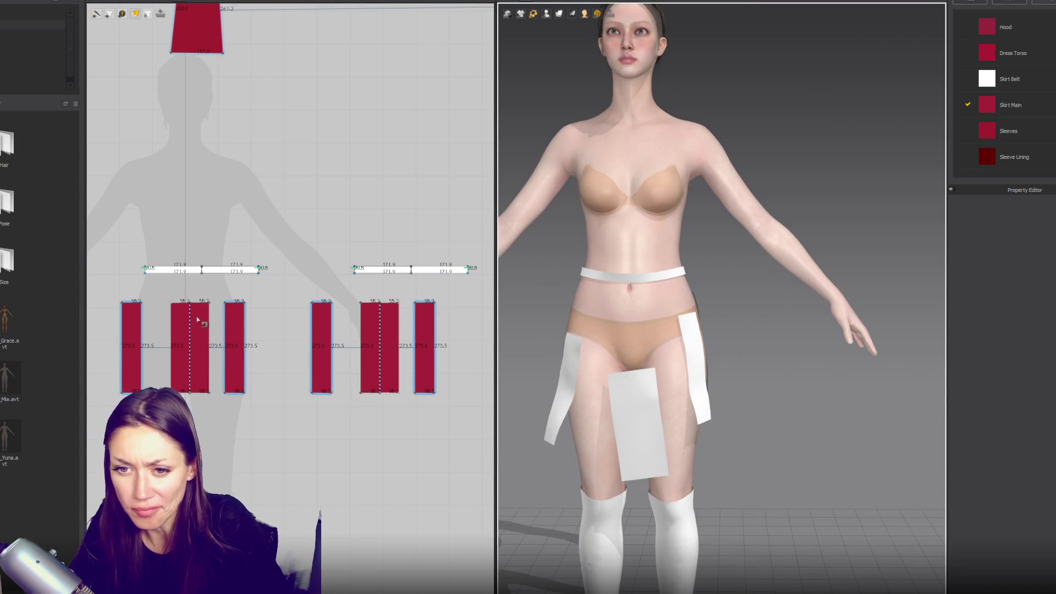
{"action": "scroll", "coordinate": [194, 324], "scroll_direction": "up", "scroll_amount": 3}
- Duplicate the middle skirt panel and arrange the copy beside the other panels
{"action": "left_click", "coordinate": [265, 355]}
{"action": "key", "text": "ctrl+c"}
{"action": "key", "text": "ctrl+v"}
{"action": "left_click", "coordinate": [328, 370]}
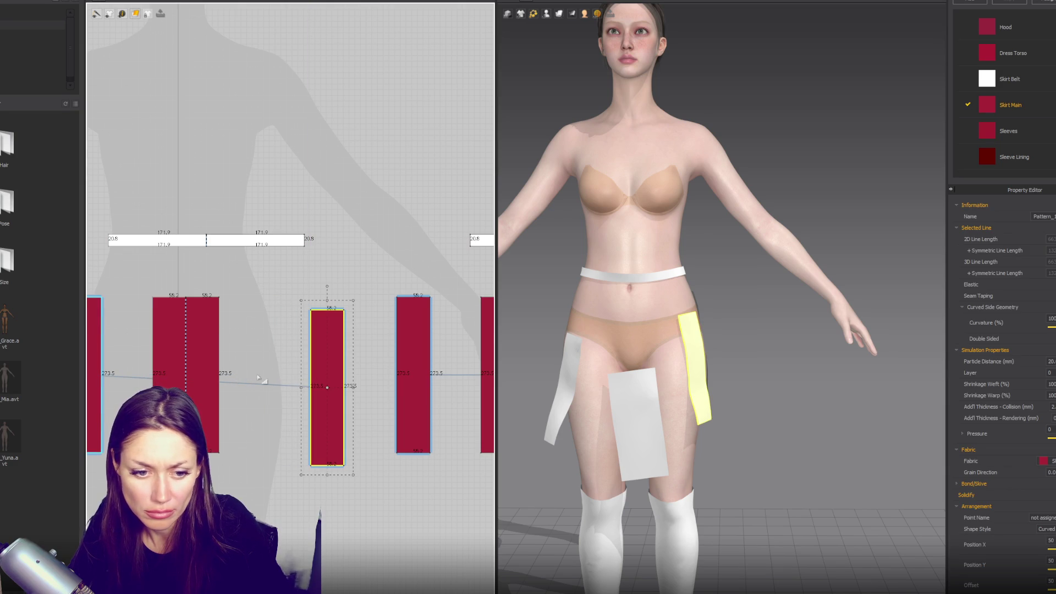
{"action": "left_click_drag", "start_coordinate": [179, 364], "coordinate": [195, 386]}
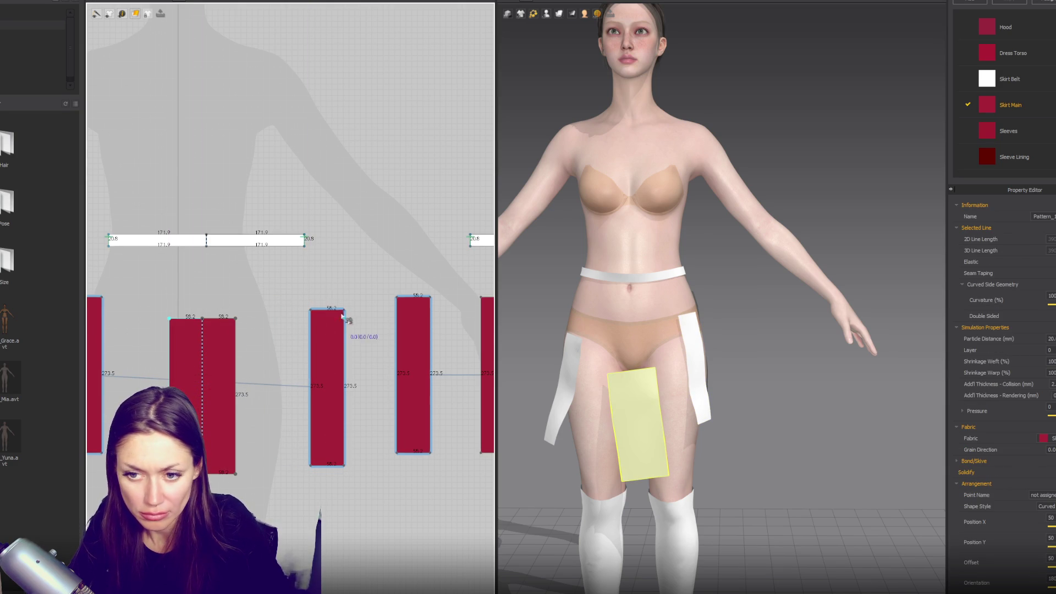
{"action": "left_click", "coordinate": [347, 314]}
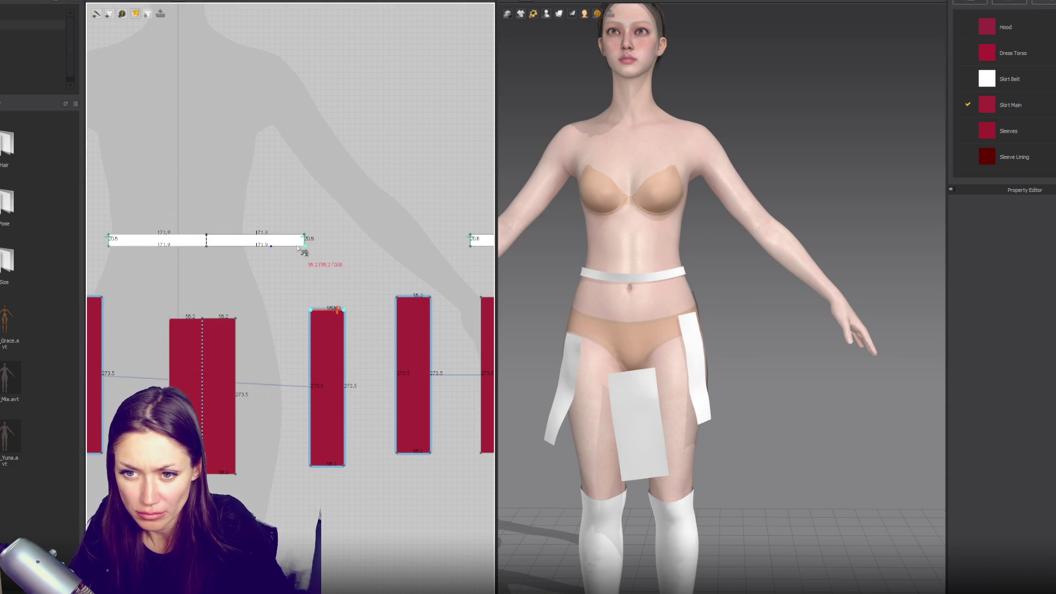
{"action": "left_click", "coordinate": [287, 310]}
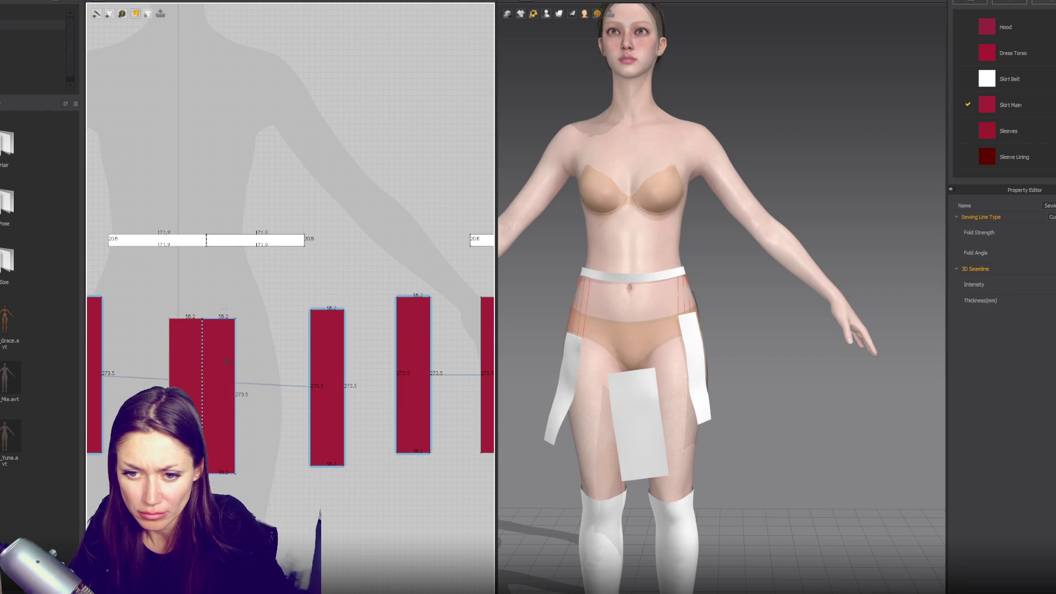
- Widen the front skirt panel to 105.9 and sew its top edge to the belt
{"action": "left_click", "coordinate": [233, 380]}
{"action": "left_click_drag", "start_coordinate": [268, 398], "coordinate": [300, 401]}
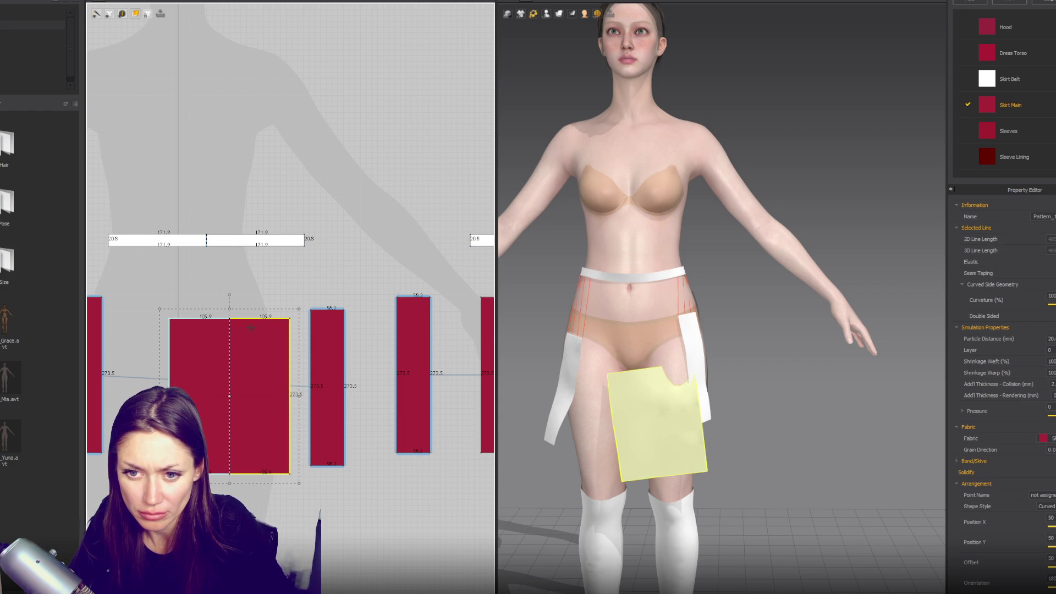
{"action": "key", "text": "n"}
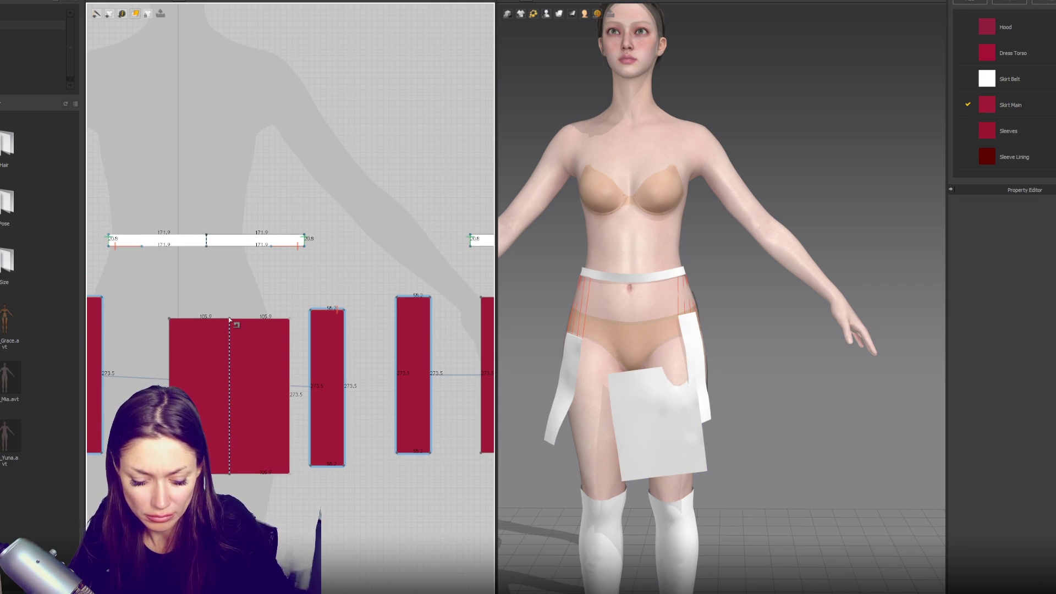
{"action": "left_click", "coordinate": [230, 319]}
{"action": "left_click", "coordinate": [207, 246]}
{"action": "left_click", "coordinate": [271, 247]}
{"action": "key", "text": "a"}
{"action": "left_click", "coordinate": [290, 373]}
{"action": "mouse_move", "coordinate": [290, 373]}
{"action": "left_mouse_down"}
{"action": "mouse_move", "coordinate": [239, 373]}
{"action": "mouse_move", "coordinate": [302, 373]}
{"action": "left_mouse_up"}
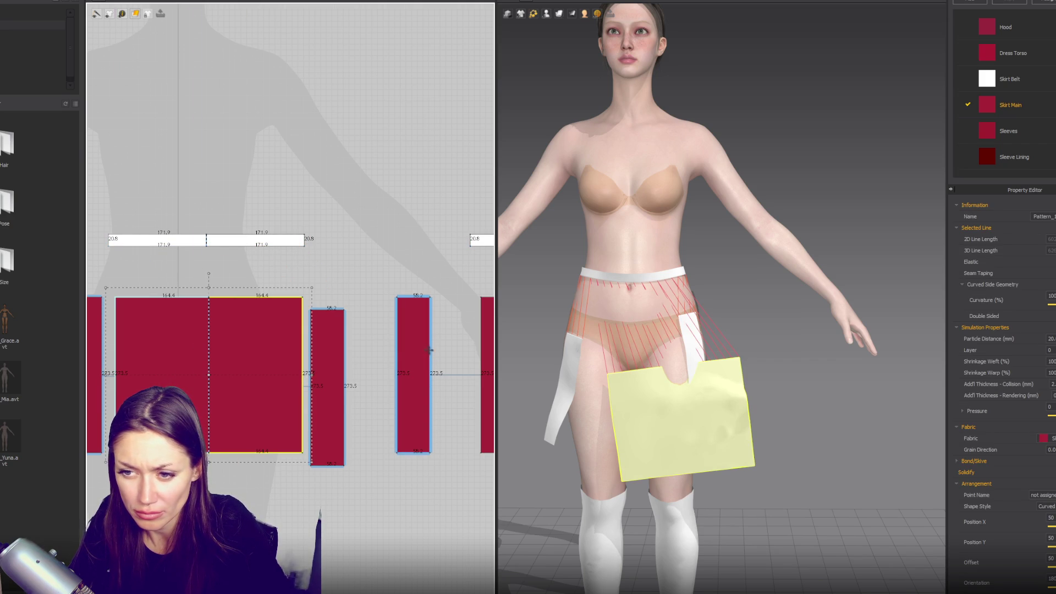
- Delete the three unused skirt panels
{"action": "scroll", "coordinate": [430, 354], "scroll_direction": "down", "scroll_amount": 2}
{"action": "right_click_drag", "start_coordinate": [480, 357], "coordinate": [367, 359]}
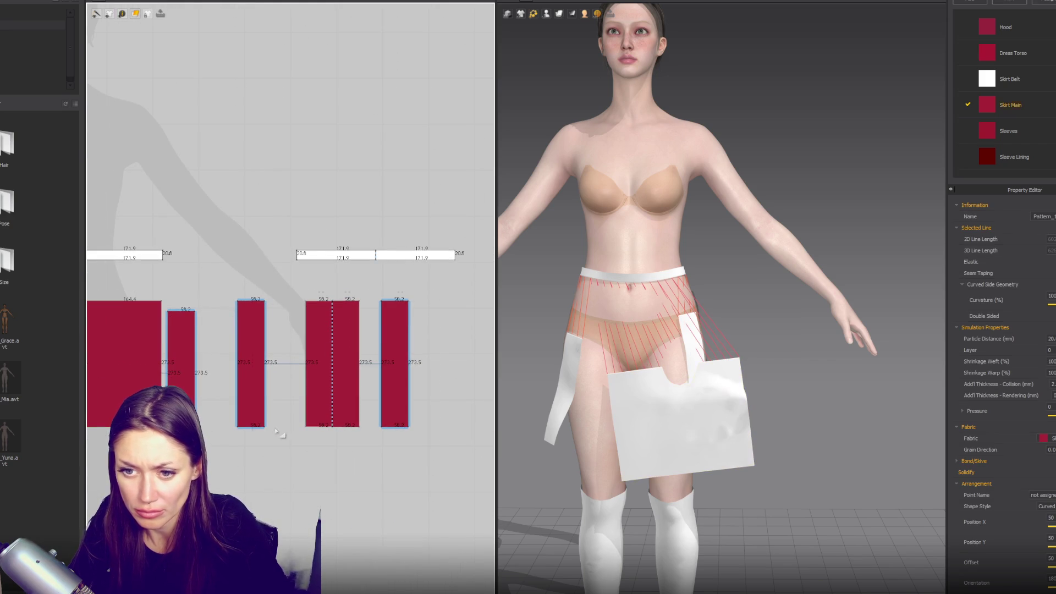
{"action": "left_click_drag", "start_coordinate": [435, 446], "coordinate": [231, 286]}
{"action": "key", "text": "Delete"}
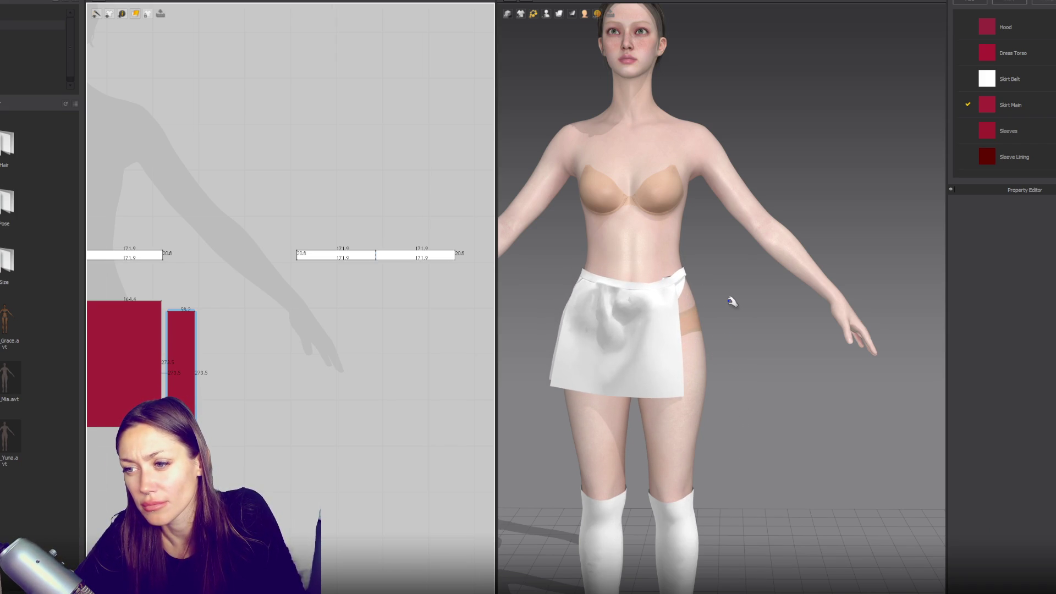
- Pull the skirt's side flap down so it settles against the hip
{"action": "mouse_move", "coordinate": [727, 302]}
{"action": "left_mouse_down"}
{"action": "mouse_move", "coordinate": [776, 300]}
{"action": "mouse_move", "coordinate": [734, 290]}
{"action": "mouse_move", "coordinate": [702, 345]}
{"action": "left_mouse_up"}
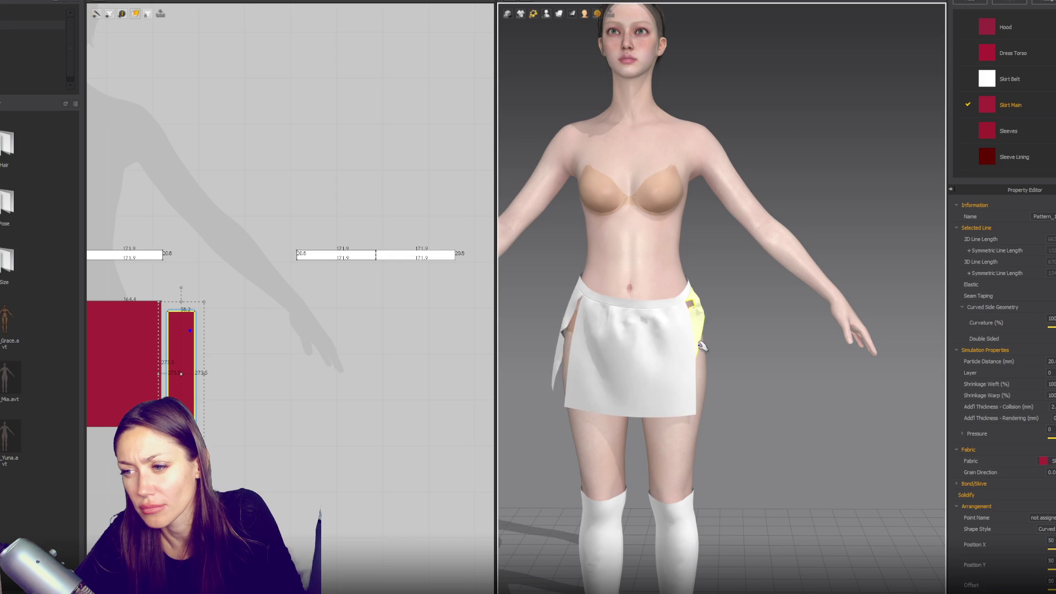
{"action": "mouse_move", "coordinate": [763, 322]}
{"action": "left_mouse_down"}
{"action": "mouse_move", "coordinate": [736, 351]}
{"action": "mouse_move", "coordinate": [754, 374]}
{"action": "left_mouse_up"}
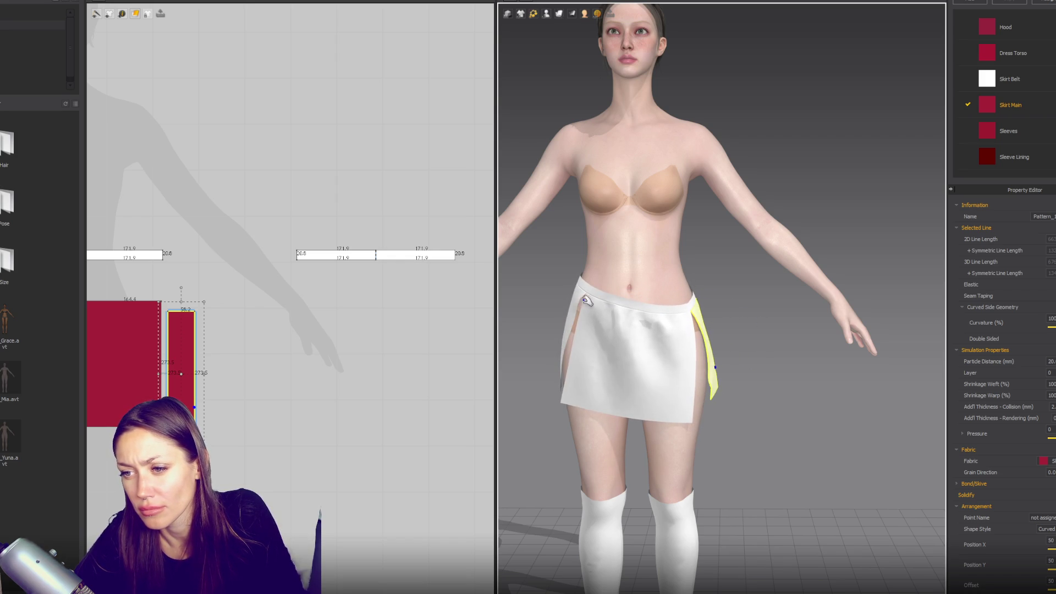
{"action": "left_click_drag", "start_coordinate": [552, 361], "coordinate": [552, 357]}
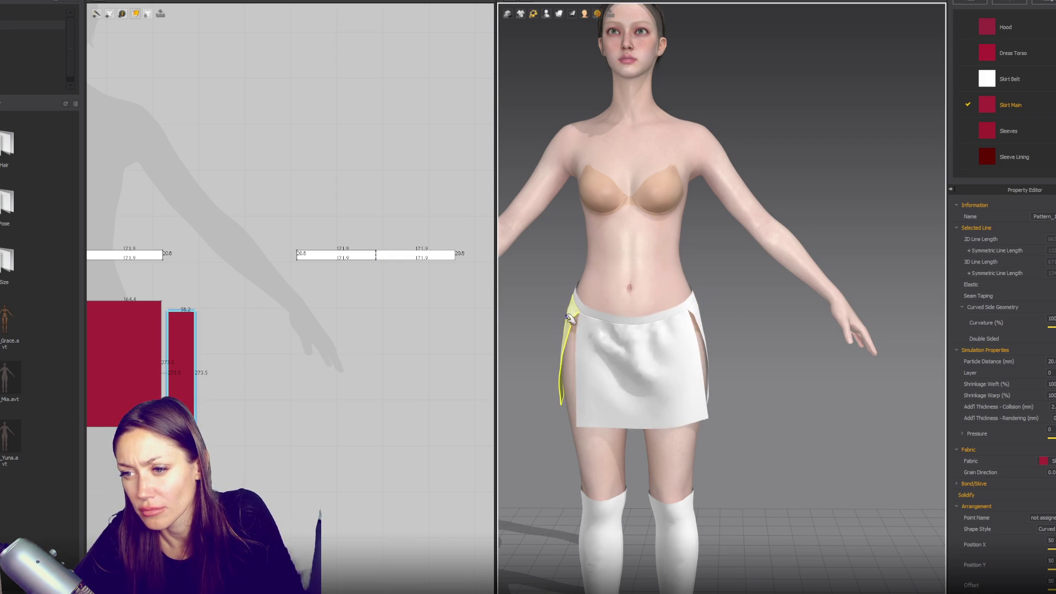
{"action": "mouse_move", "coordinate": [666, 335]}
{"action": "right_mouse_down"}
{"action": "mouse_move", "coordinate": [823, 337]}
{"action": "mouse_move", "coordinate": [837, 353]}
{"action": "right_mouse_up"}
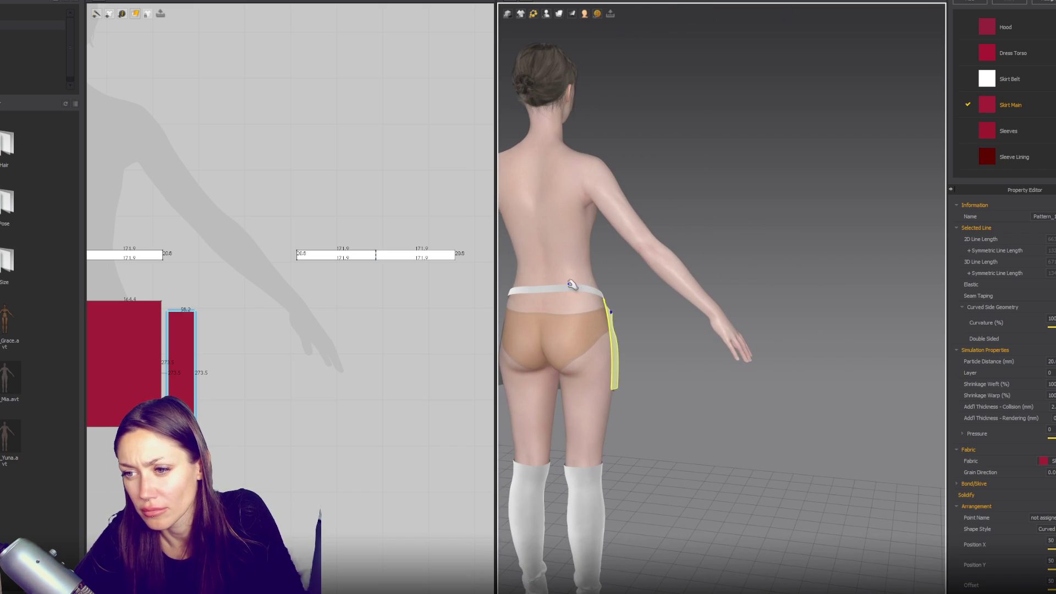
- Select the skirt pieces and belt and paste a duplicate set for the back
{"action": "left_click", "coordinate": [553, 297]}
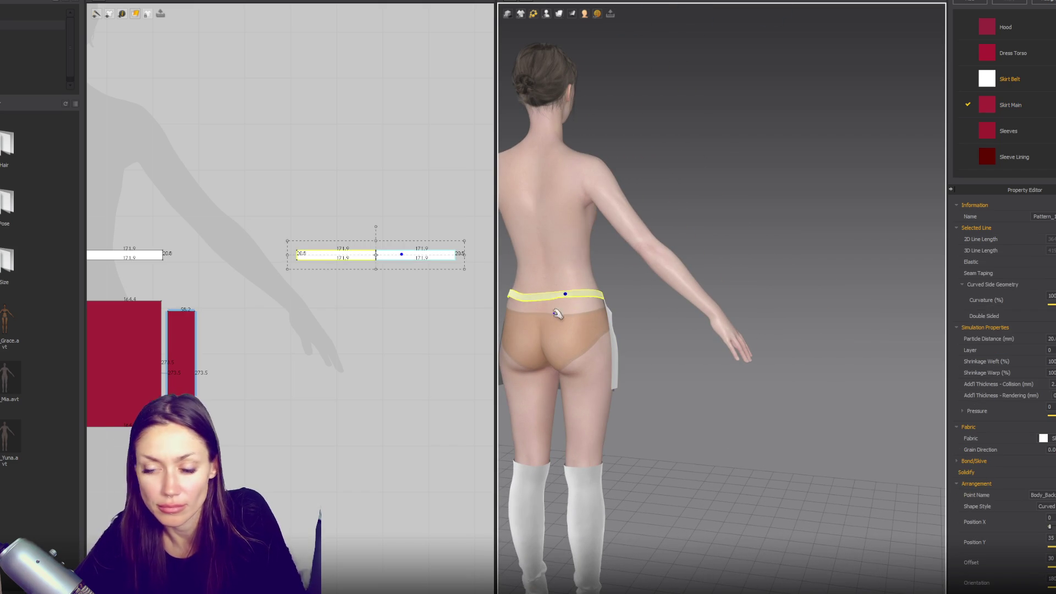
{"action": "scroll", "coordinate": [712, 277], "scroll_direction": "down", "scroll_amount": 3}
{"action": "mouse_move", "coordinate": [737, 248]}
{"action": "right_mouse_down"}
{"action": "mouse_move", "coordinate": [524, 236]}
{"action": "mouse_move", "coordinate": [679, 237]}
{"action": "right_mouse_up"}
{"action": "scroll", "coordinate": [259, 316], "scroll_direction": "down", "scroll_amount": 4}
{"action": "key", "text": "Escape"}
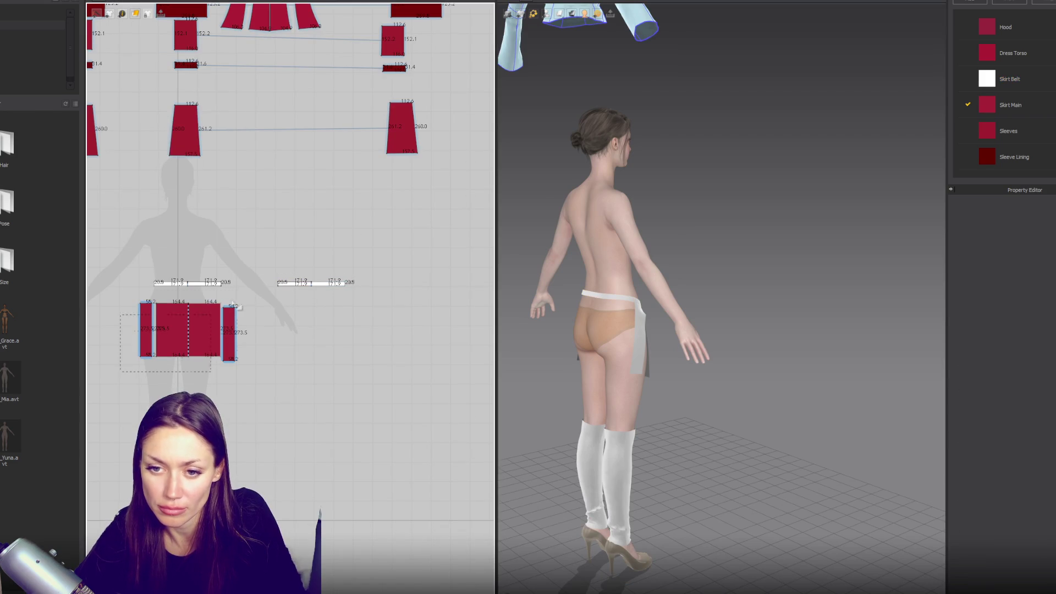
{"action": "left_click_drag", "start_coordinate": [245, 296], "coordinate": [248, 298]}
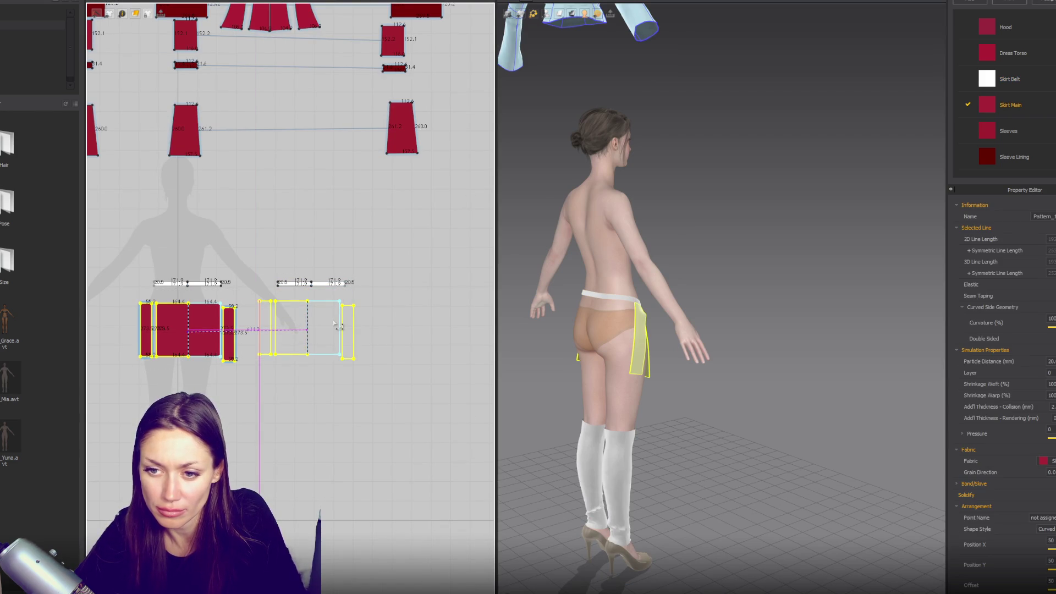
{"action": "scroll", "coordinate": [238, 269], "scroll_direction": "up", "scroll_amount": 4}
{"action": "key", "text": "z"}
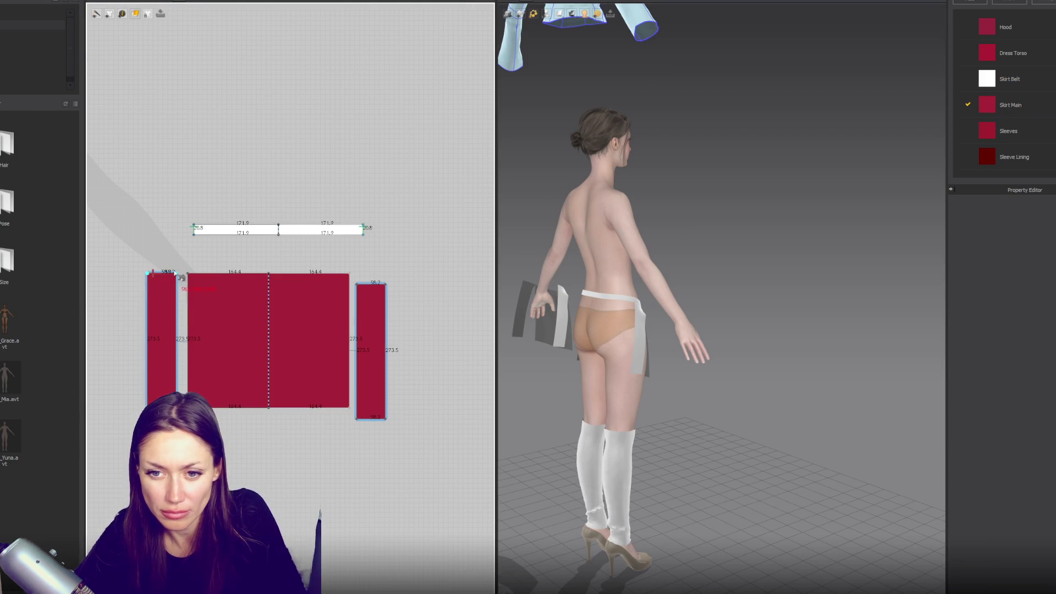
- Sew the new belt's bottom edge to the skirt's top edge and simulate
{"action": "left_click", "coordinate": [200, 233]}
{"action": "left_click", "coordinate": [268, 274]}
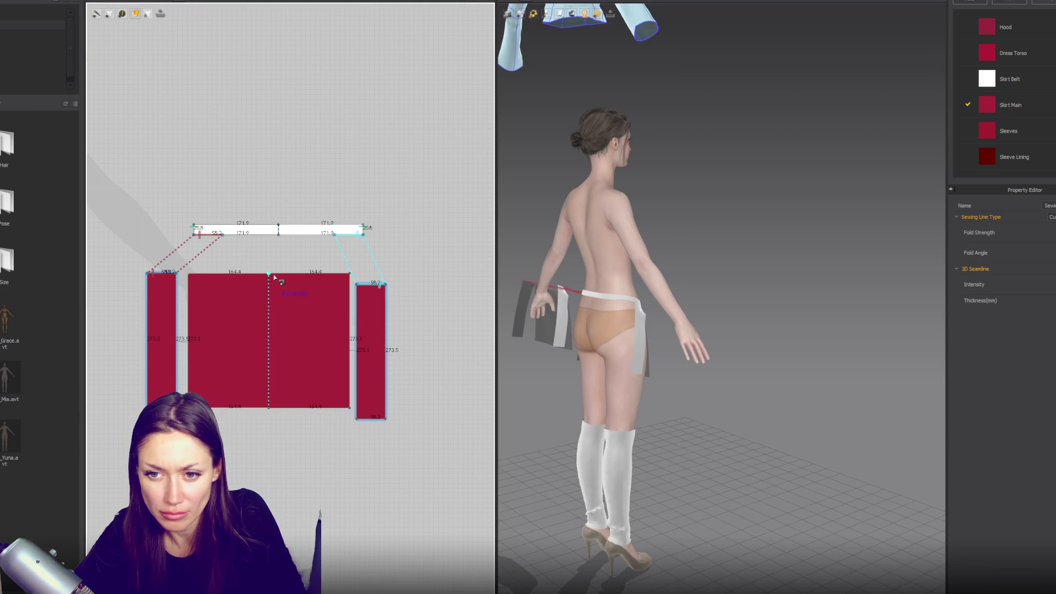
{"action": "left_click", "coordinate": [265, 277]}
{"action": "left_click", "coordinate": [190, 273]}
{"action": "left_click", "coordinate": [279, 235]}
{"action": "left_click", "coordinate": [222, 236]}
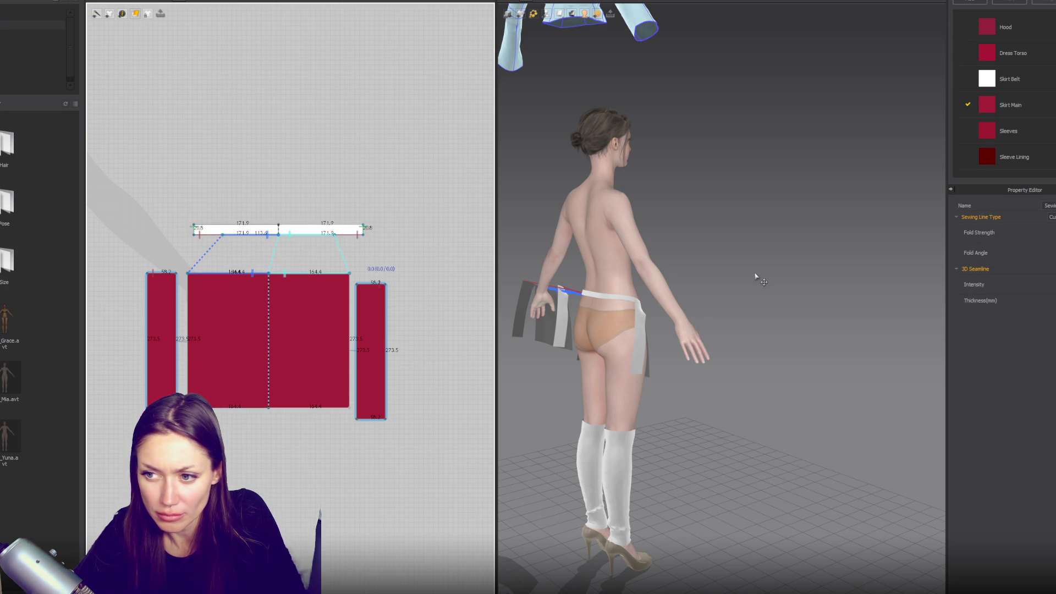
{"action": "key", "text": "space"}
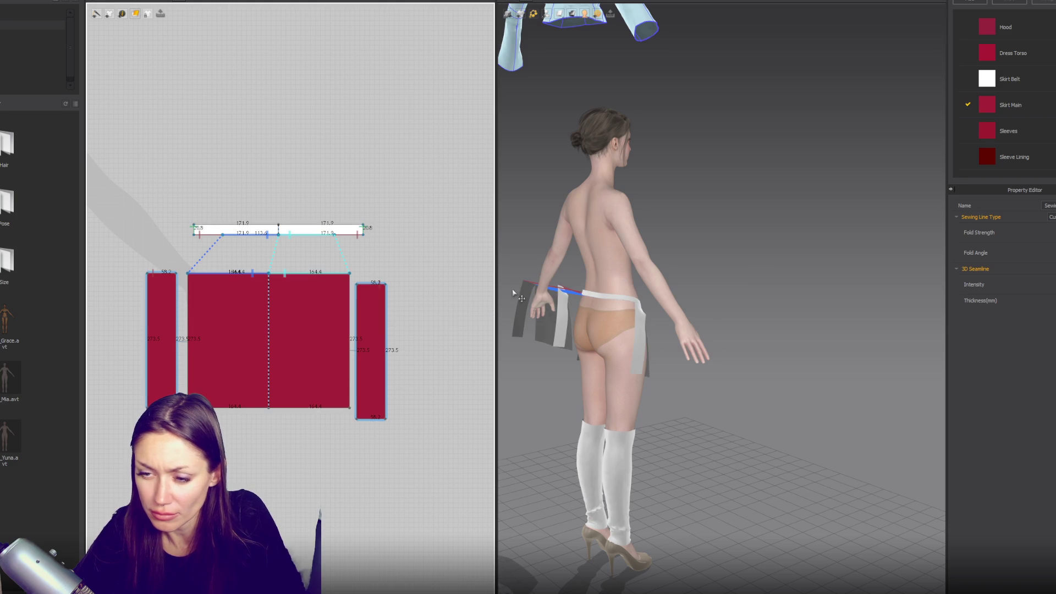
- Place the back skirt on the Body_Back arrangement point and simulate it onto the waist
{"action": "left_click", "coordinate": [214, 395]}
{"action": "left_click", "coordinate": [558, 14]}
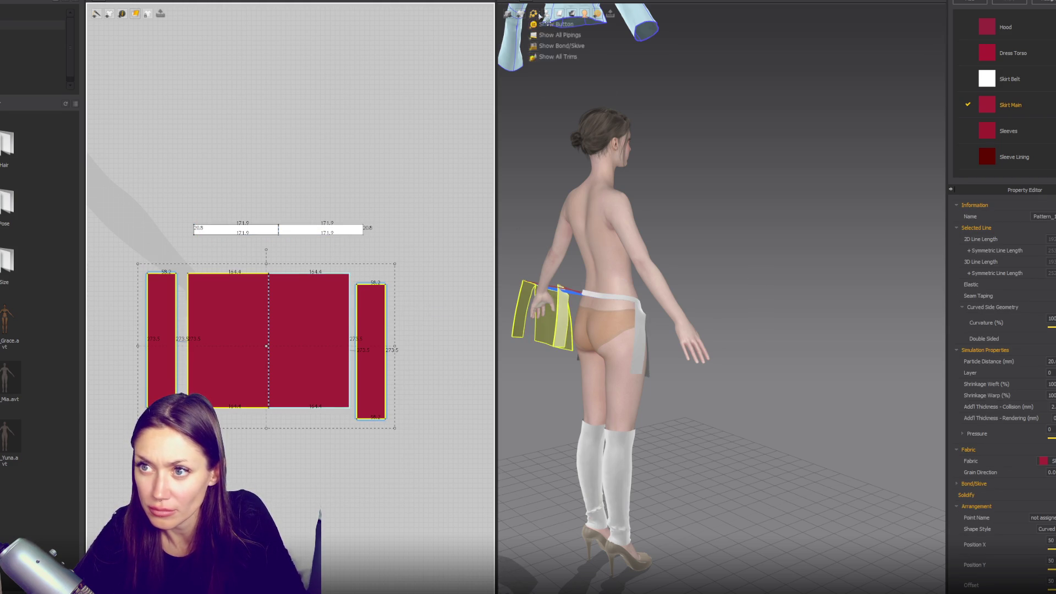
{"action": "left_click", "coordinate": [545, 34]}
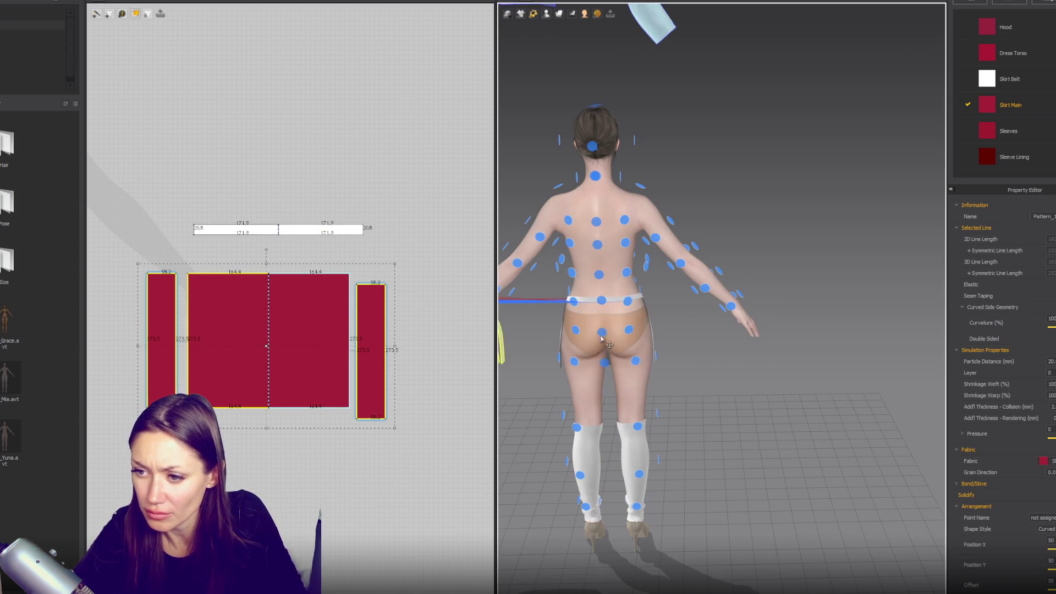
{"action": "left_click", "coordinate": [602, 300]}
{"action": "key", "text": "space"}
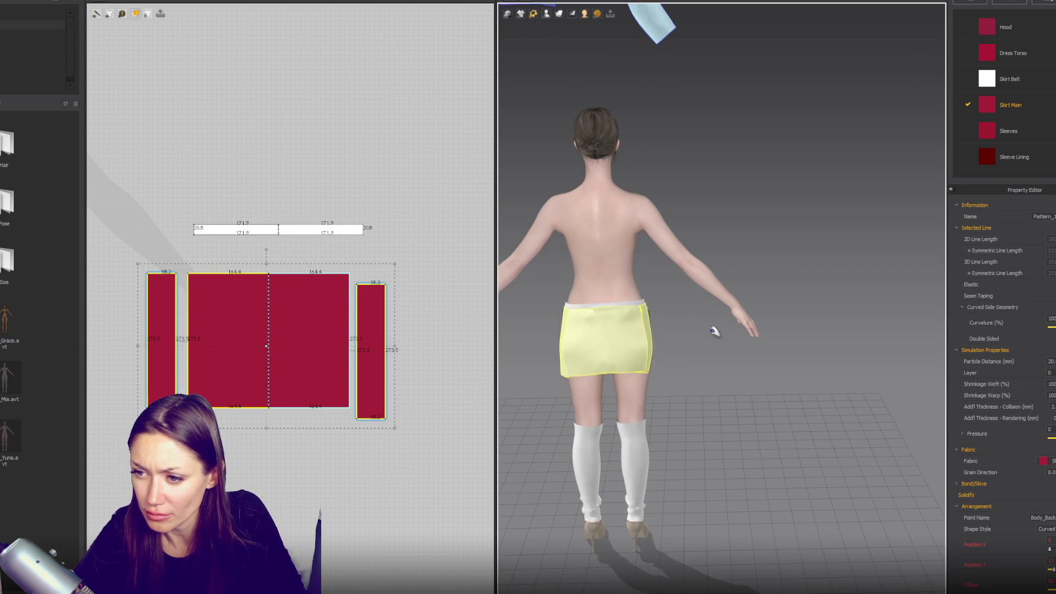
{"action": "key", "text": "2"}
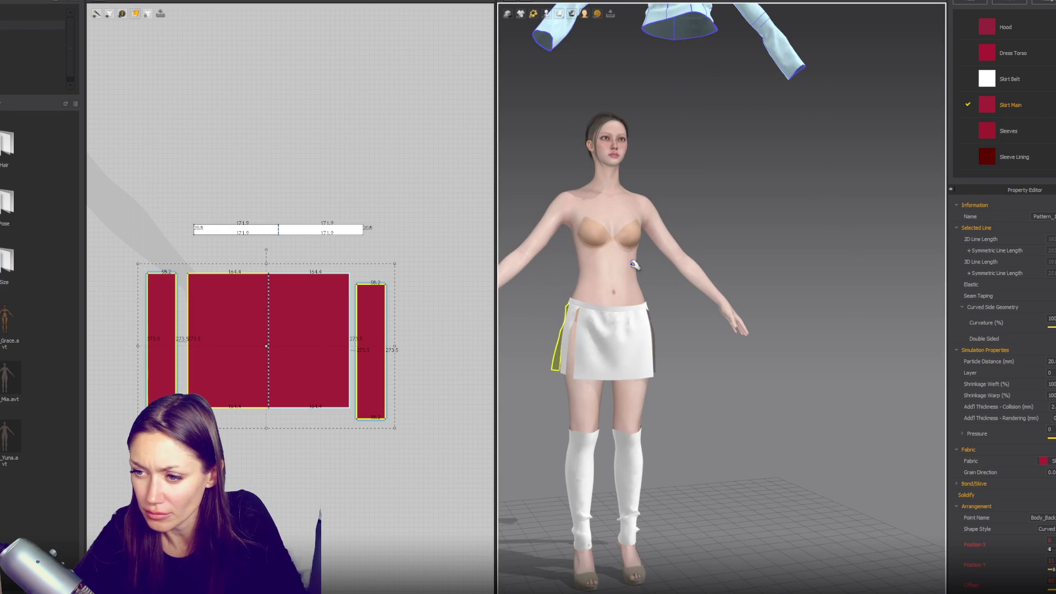
- Select the hoodie pieces and drag them to settle onto the avatar
{"action": "scroll", "coordinate": [637, 264], "scroll_direction": "down", "scroll_amount": 5}
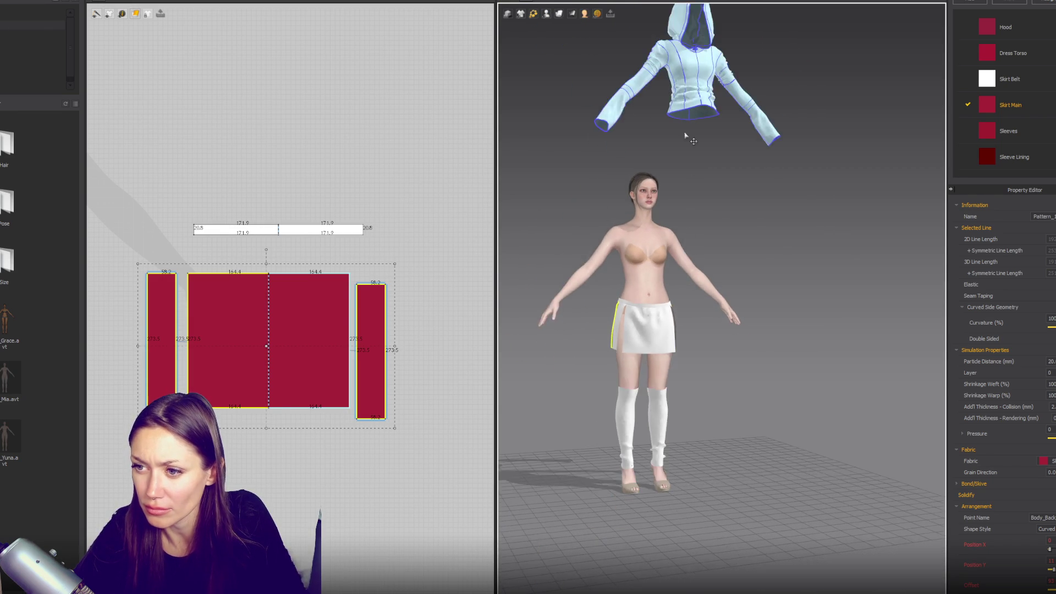
{"action": "scroll", "coordinate": [326, 263], "scroll_direction": "down", "scroll_amount": 6}
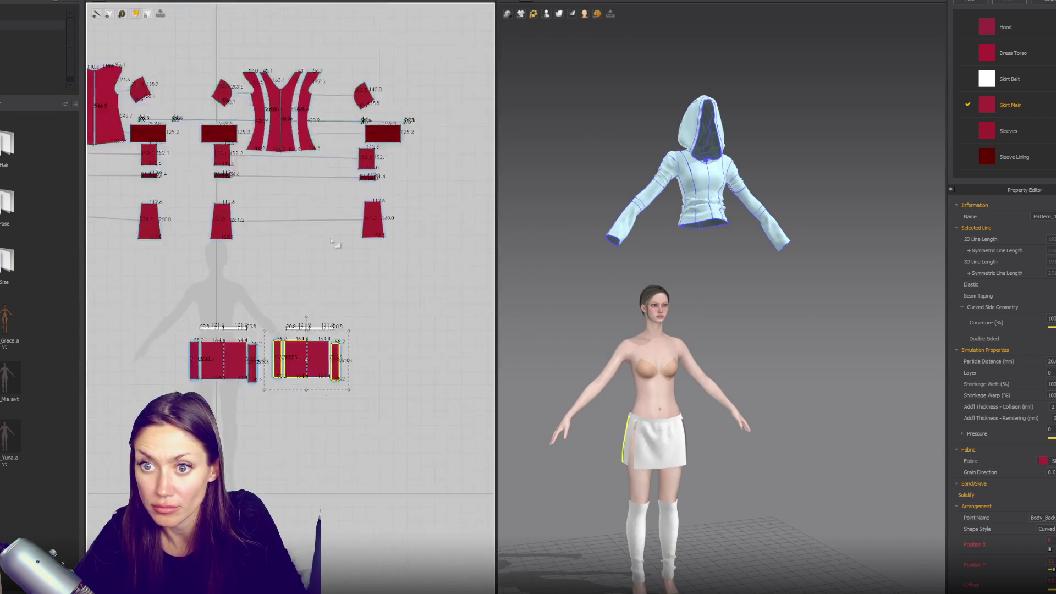
{"action": "left_click_drag", "start_coordinate": [156, 124], "coordinate": [327, 193]}
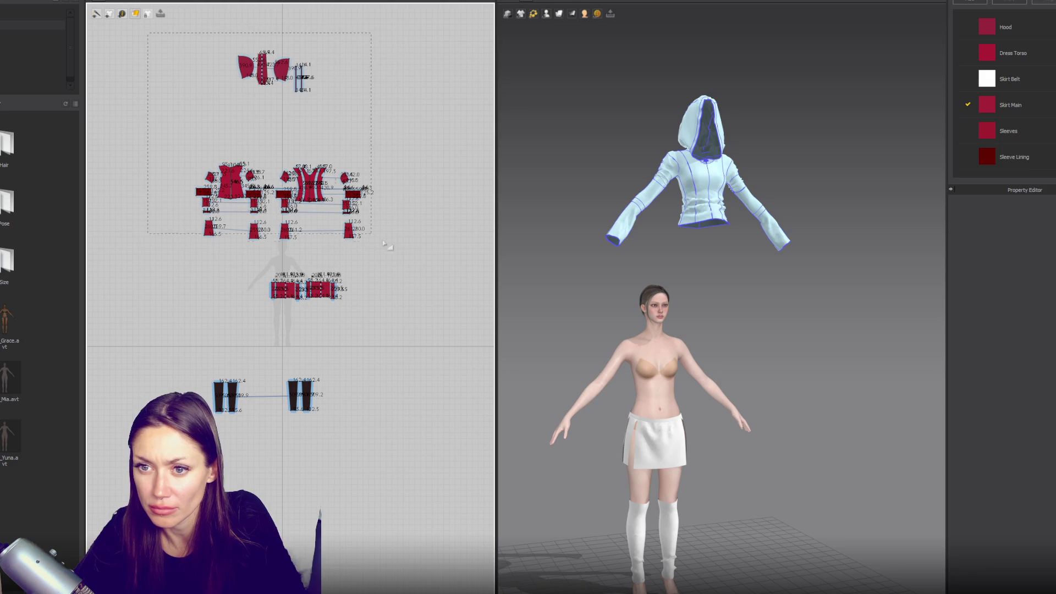
{"action": "left_click", "coordinate": [703, 212]}
{"action": "mouse_move", "coordinate": [650, 364]}
{"action": "right_mouse_down"}
{"action": "mouse_move", "coordinate": [735, 364]}
{"action": "mouse_move", "coordinate": [702, 374]}
{"action": "right_mouse_up"}
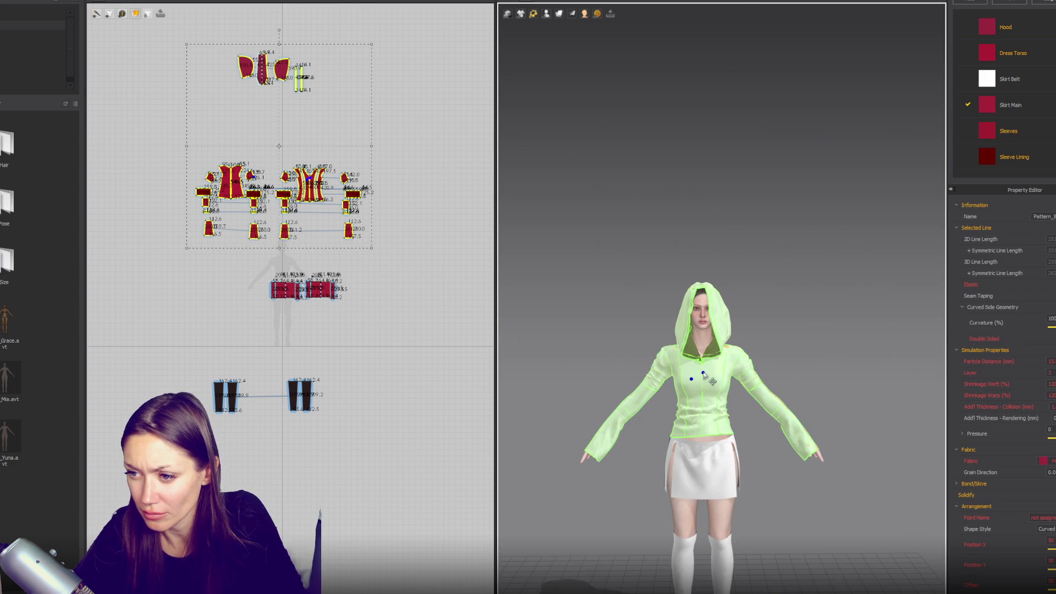
- Solidify the hoodie garment and recentre the avatar in the view
{"action": "right_click", "coordinate": [704, 373]}
{"action": "left_click", "coordinate": [747, 316]}
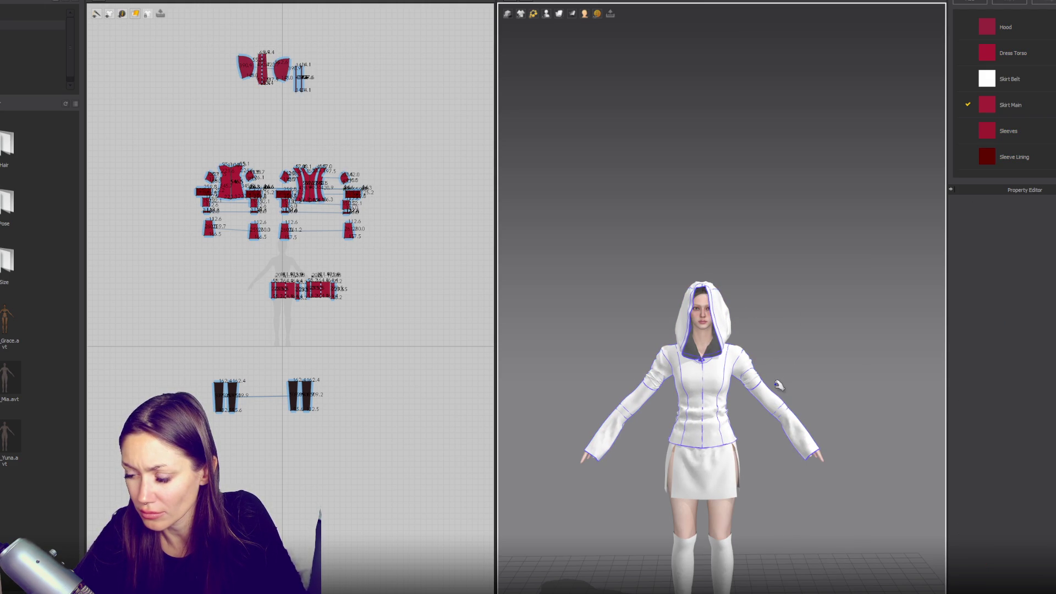
{"action": "middle_click_drag", "start_coordinate": [880, 445], "coordinate": [820, 357]}
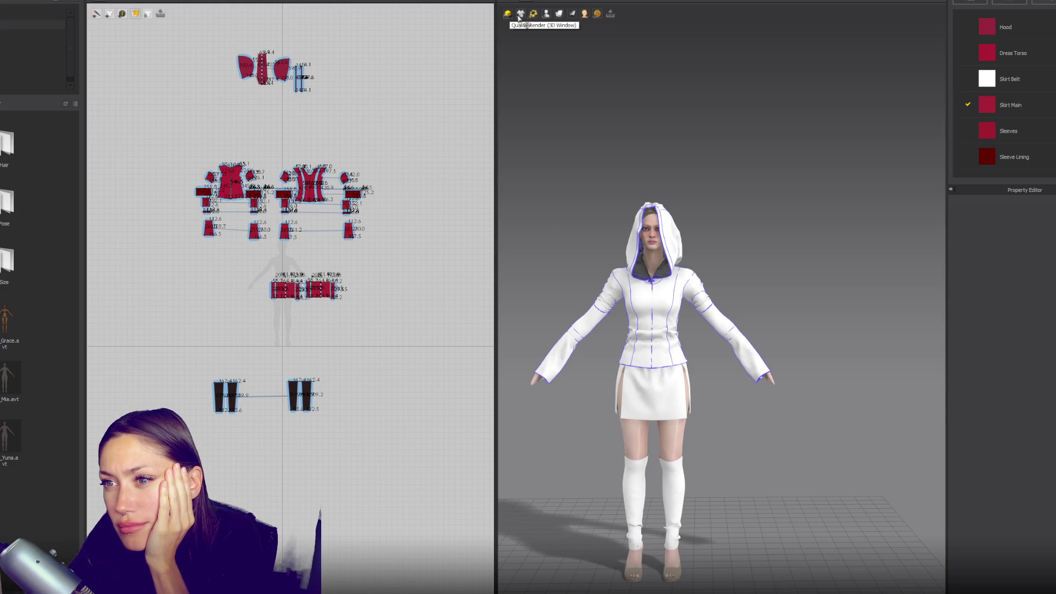
- Turn on Quality Render for the 3D view
{"action": "left_click", "coordinate": [521, 19]}
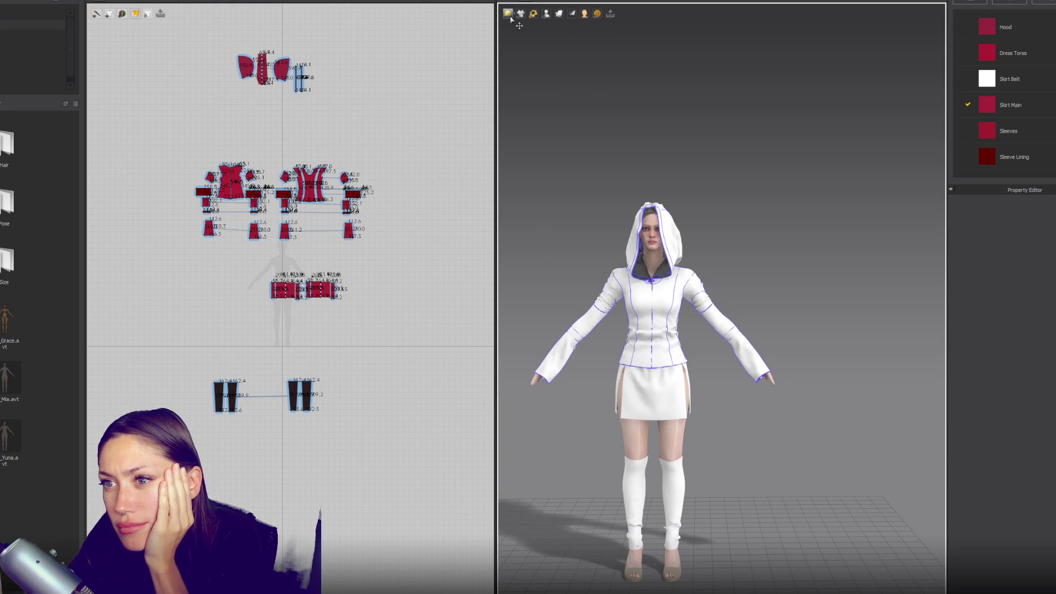
{"action": "left_click", "coordinate": [510, 18]}
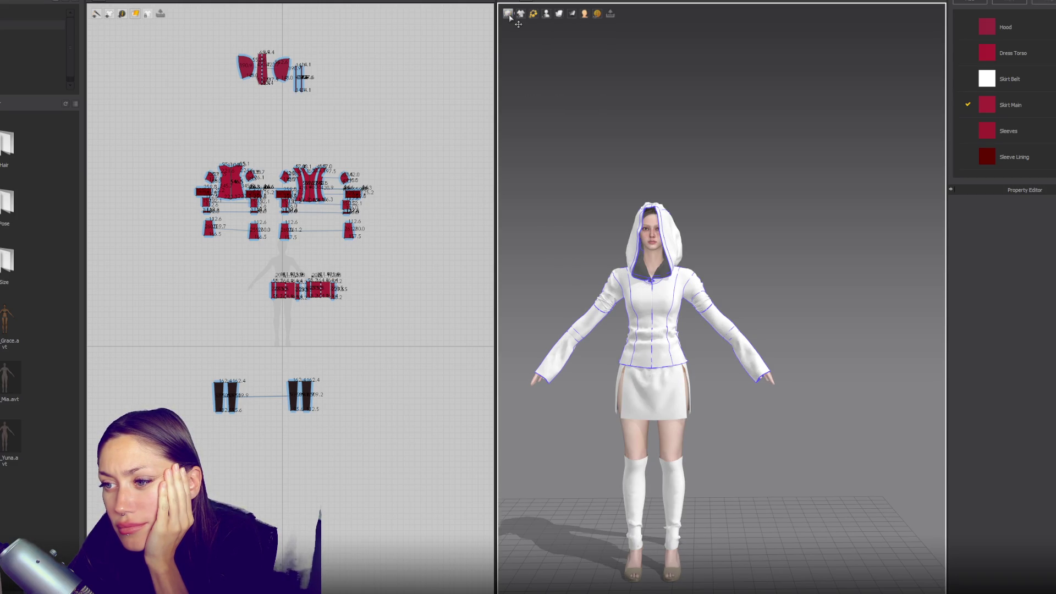
{"action": "left_click", "coordinate": [510, 17]}
{"action": "left_click", "coordinate": [511, 18]}
{"action": "mouse_move", "coordinate": [522, 17]}
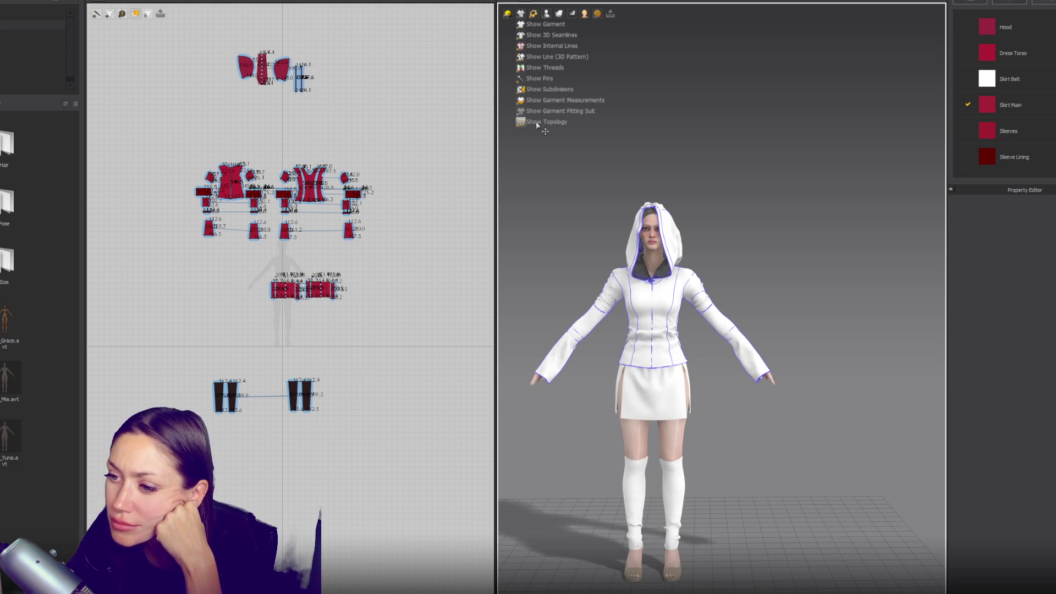
{"action": "scroll", "coordinate": [691, 241], "scroll_direction": "up", "scroll_amount": 5}
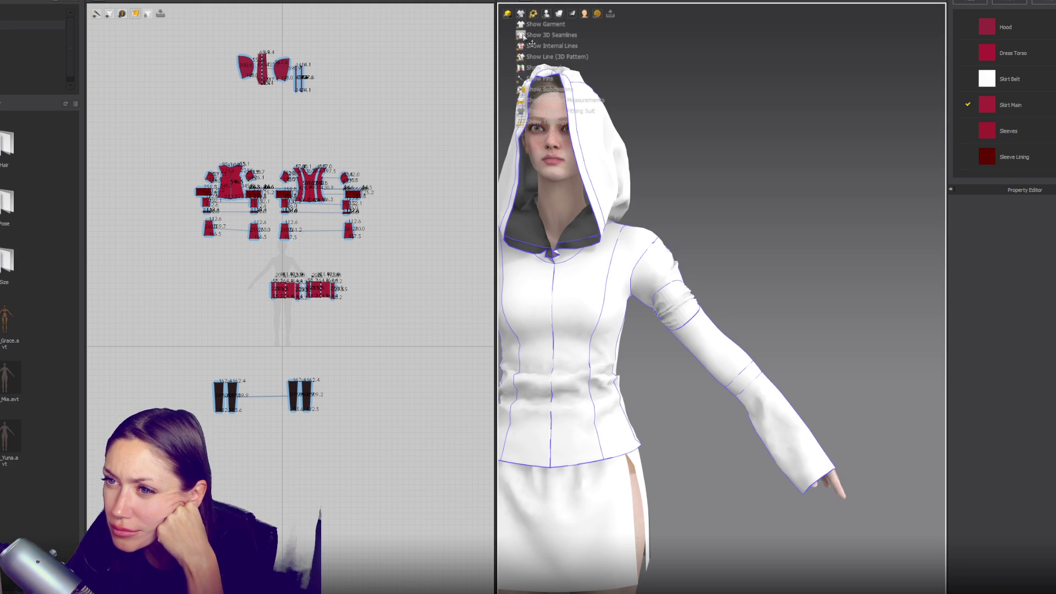
- Show the avatar as a Mesh, then return it to Textured Surface and zoom out
{"action": "mouse_move", "coordinate": [560, 16]}
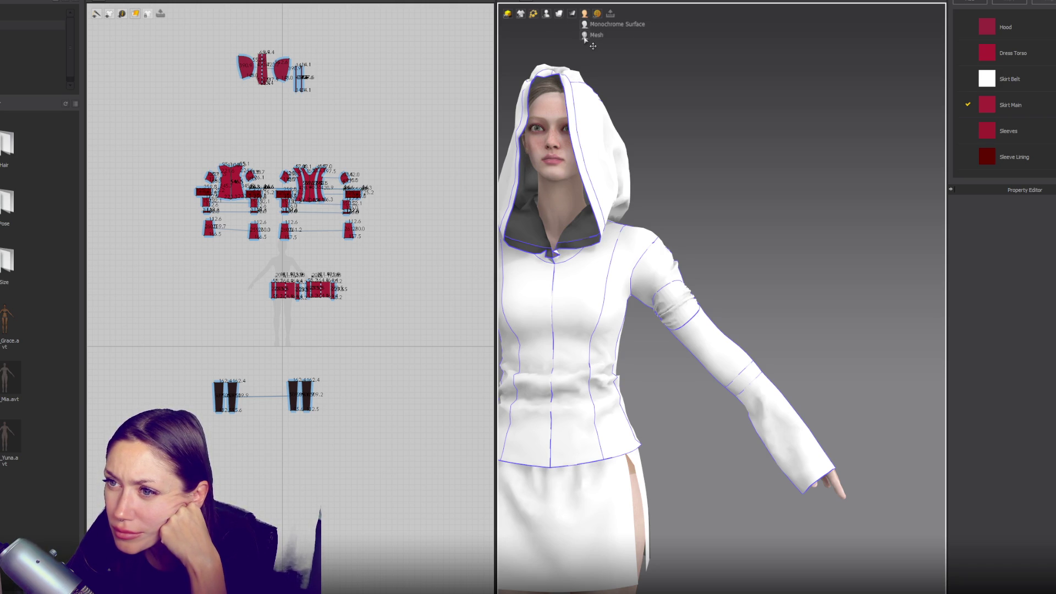
{"action": "left_click", "coordinate": [589, 36]}
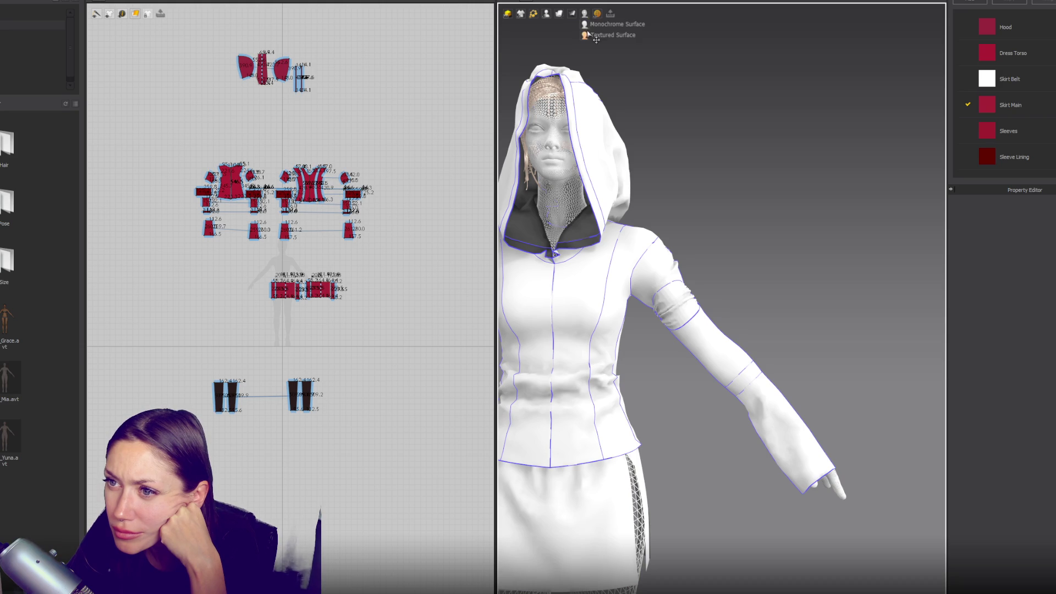
{"action": "left_click", "coordinate": [588, 26]}
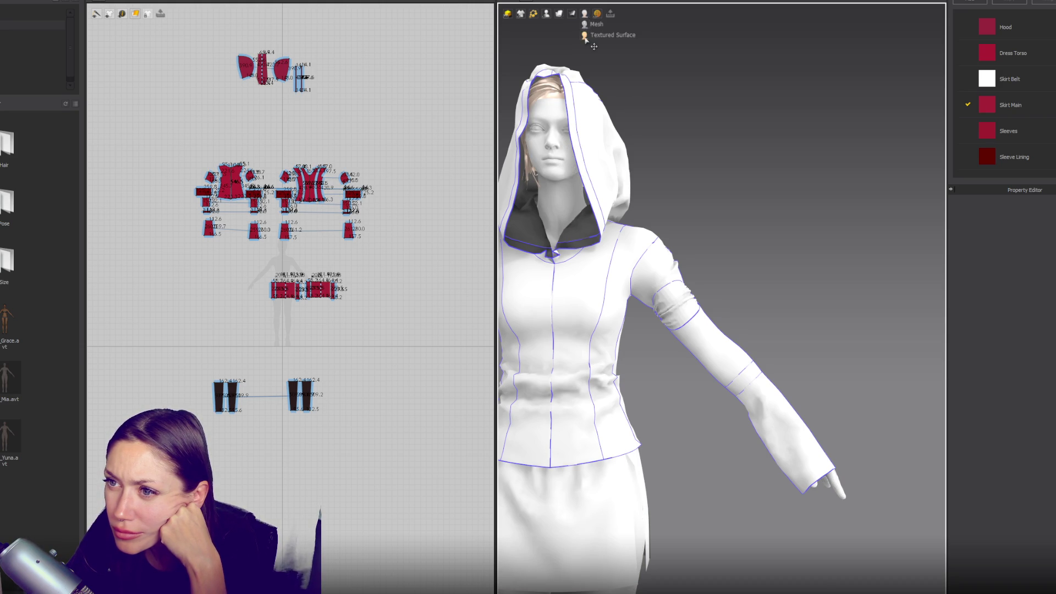
{"action": "left_click", "coordinate": [590, 46]}
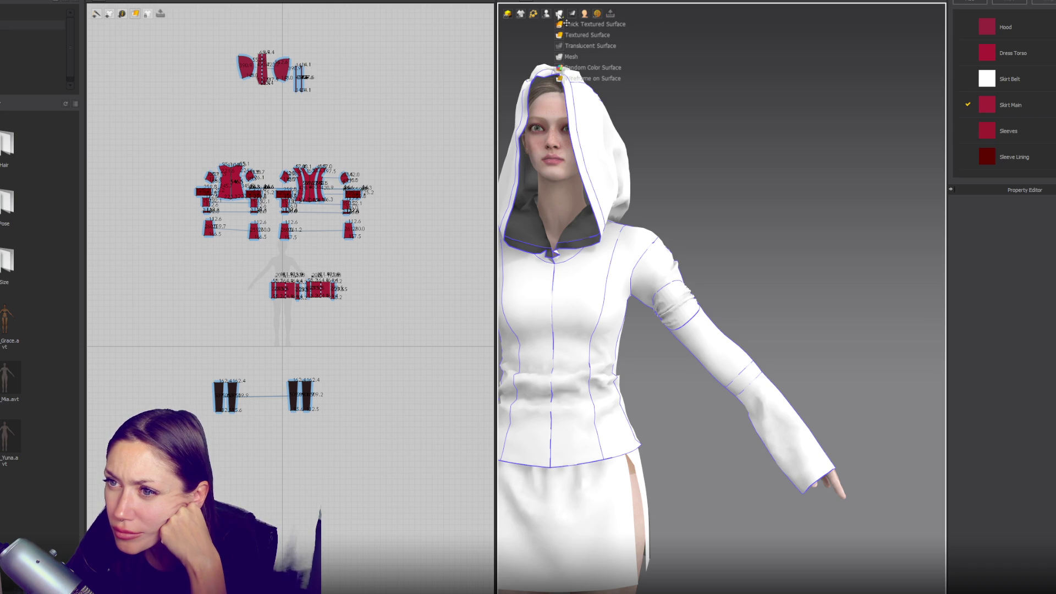
{"action": "scroll", "coordinate": [798, 182], "scroll_direction": "down", "scroll_amount": 3}
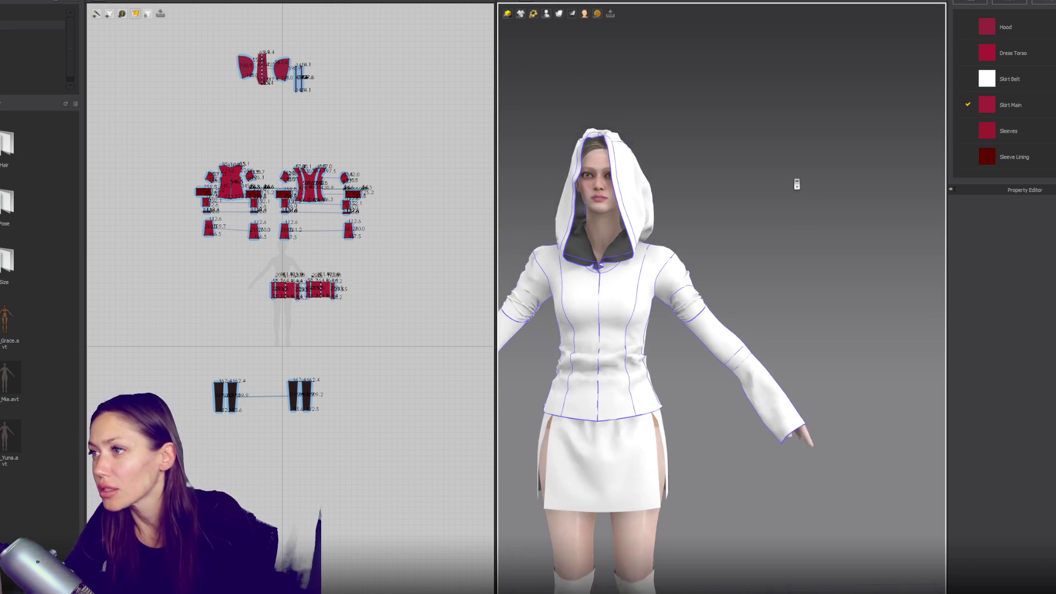
{"action": "scroll", "coordinate": [798, 181], "scroll_direction": "down", "scroll_amount": 3}
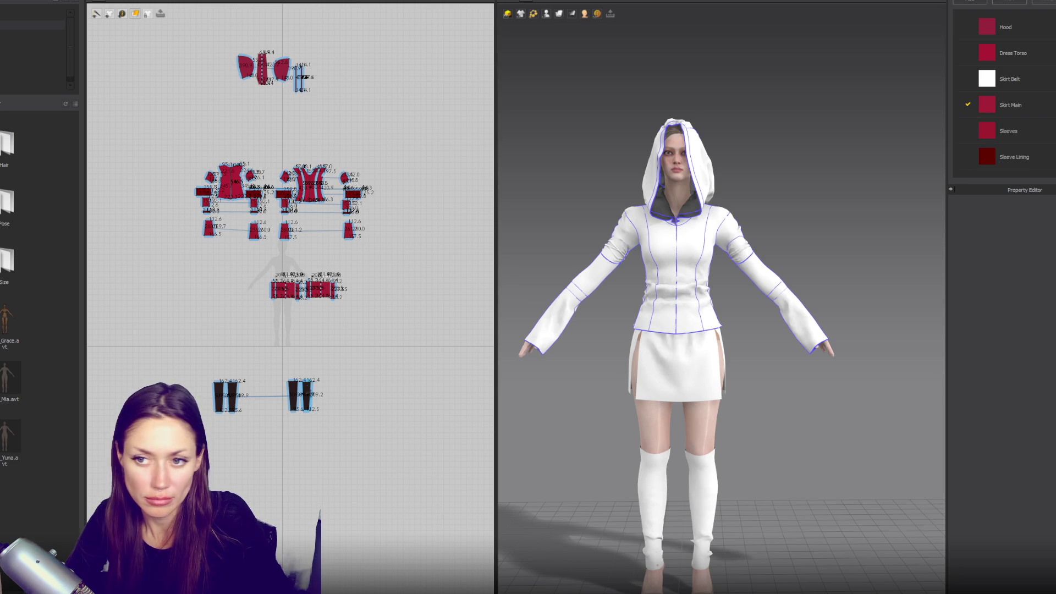
{"action": "left_click", "coordinate": [578, 162]}
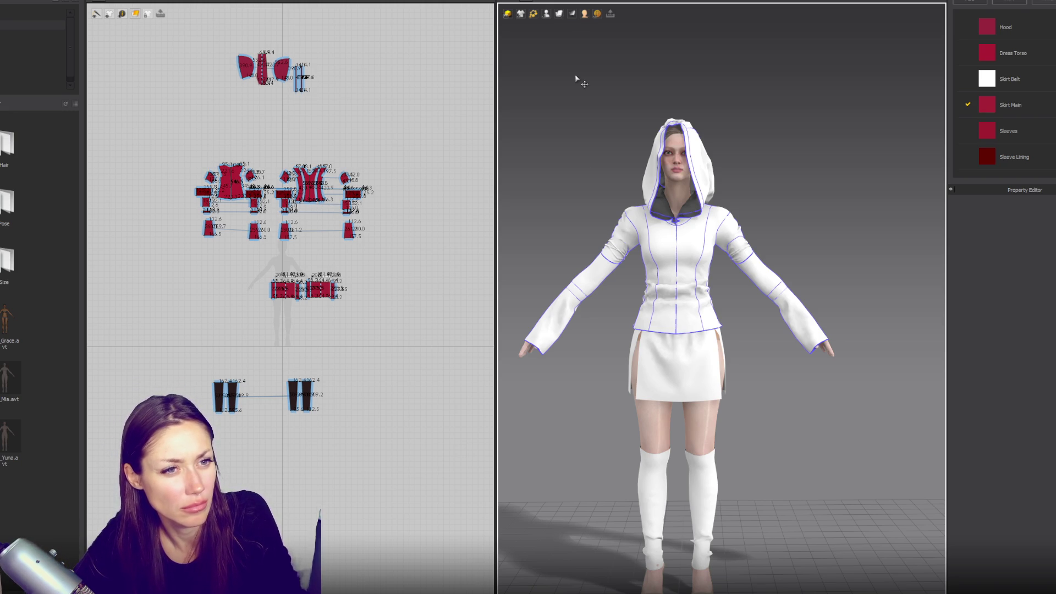
{"action": "left_click", "coordinate": [707, 176]}
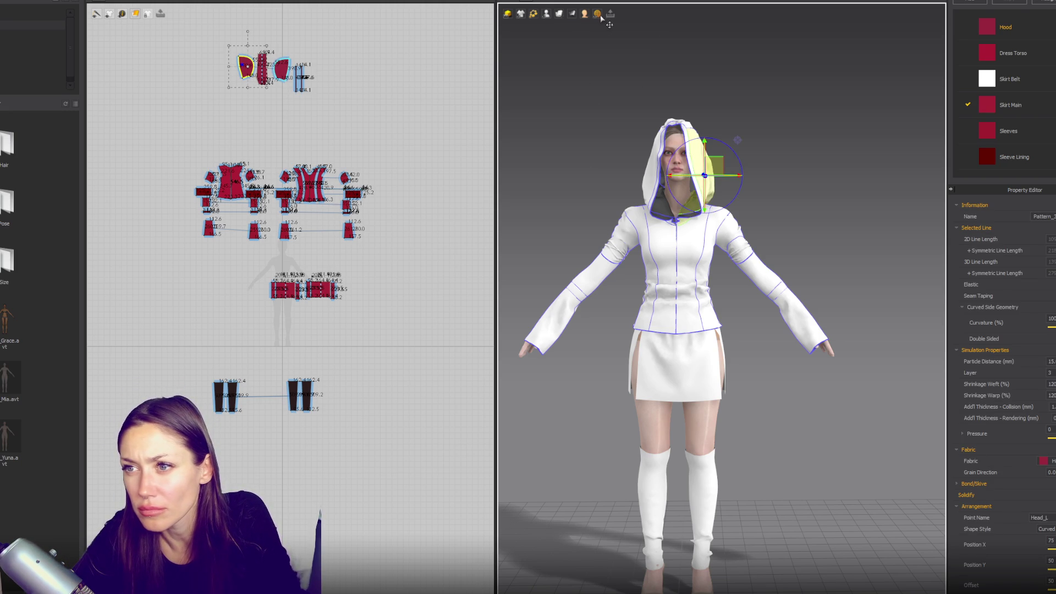
- Deselect the hood and open Preferences from the Settings menu using Alt+F and arrow keys
{"action": "left_click", "coordinate": [585, 15]}
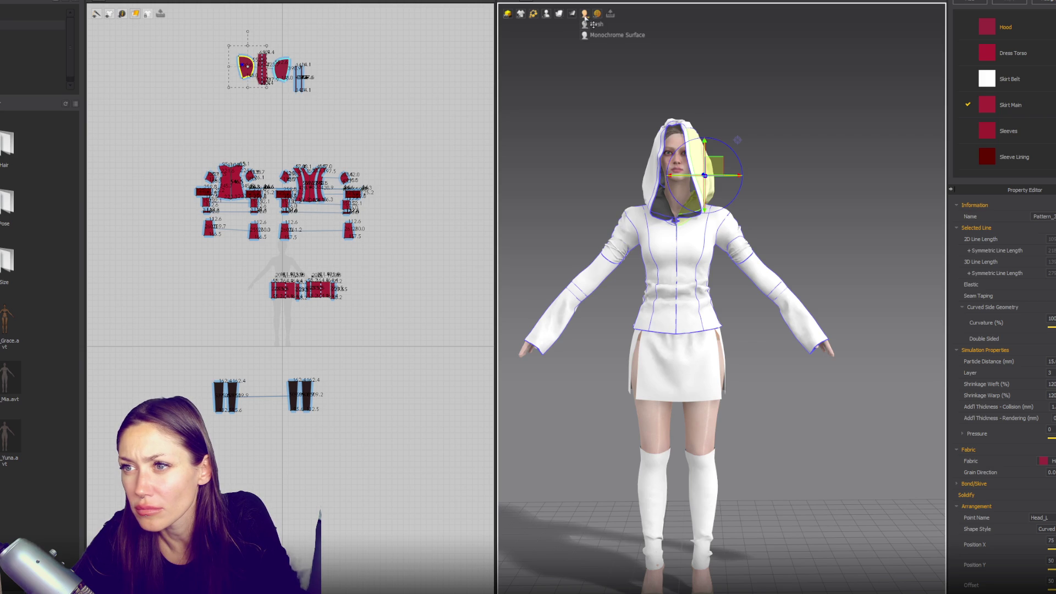
{"action": "left_click", "coordinate": [574, 14]}
{"action": "left_click", "coordinate": [554, 106]}
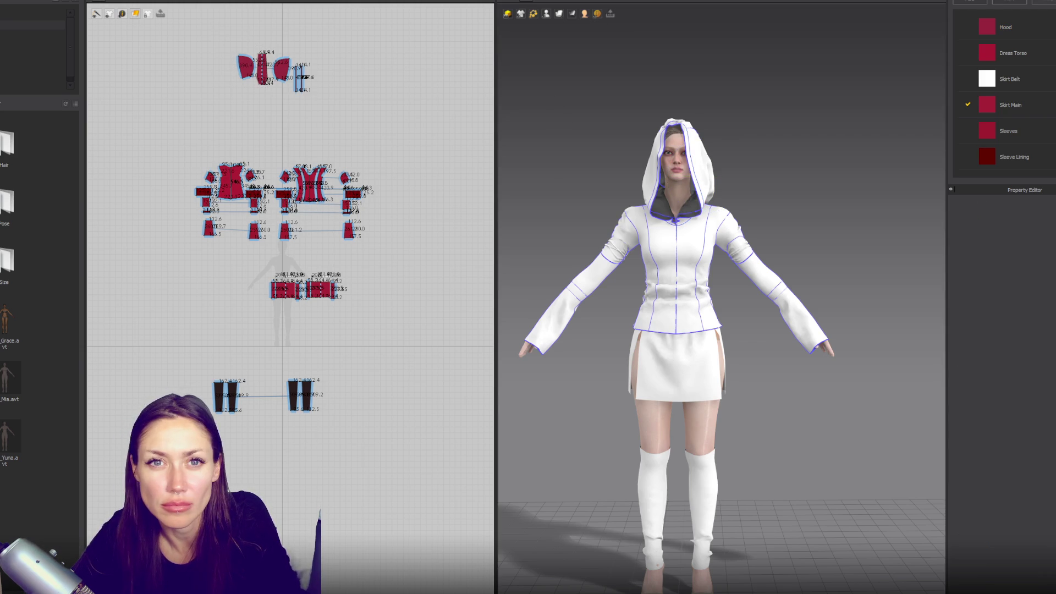
{"action": "key", "text": "alt+f"}
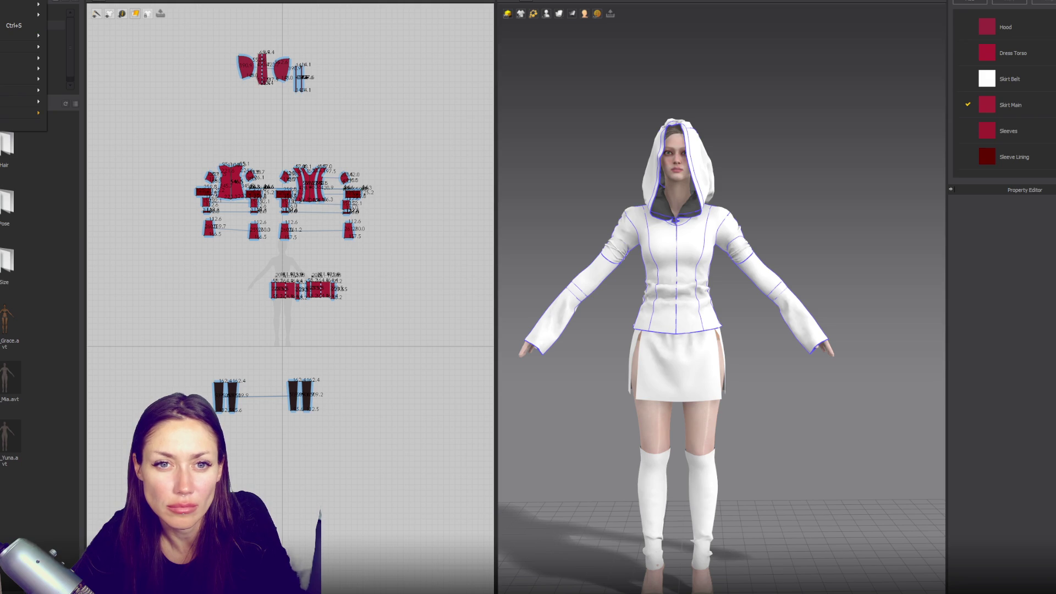
{"action": "key", "text": "Right"}
{"action": "key", "text": "Left"}
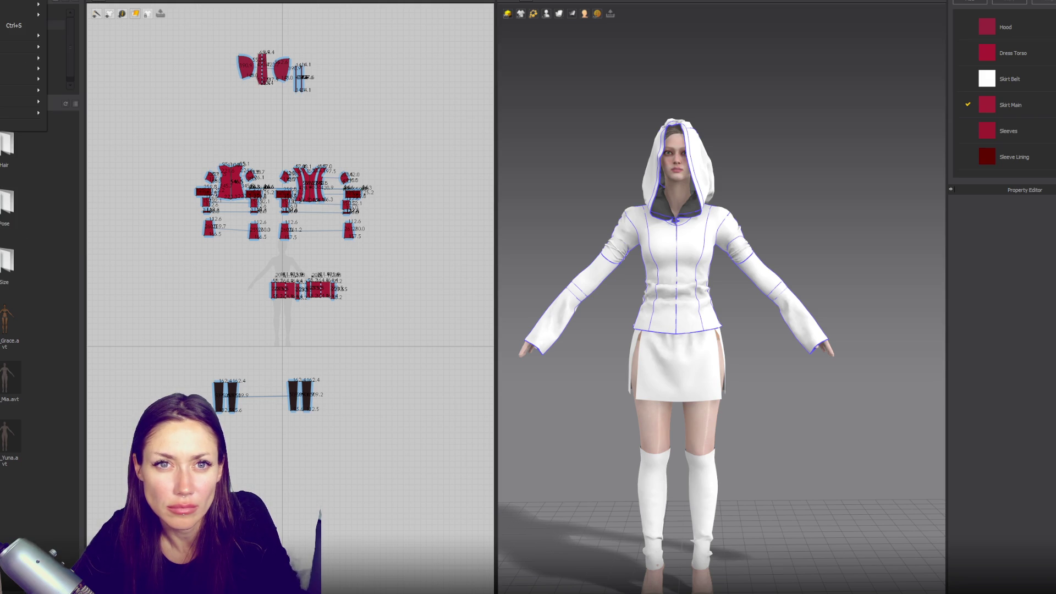
{"action": "key", "text": "Right"}
{"action": "key", "text": "Right"}
{"action": "key", "text": "Right"}
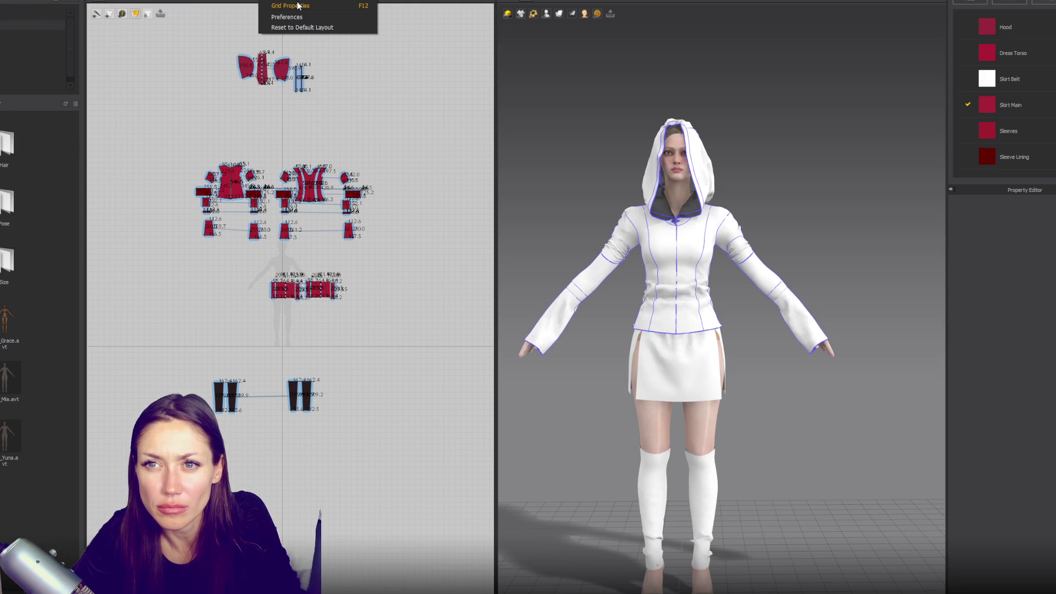
{"action": "left_click", "coordinate": [318, 40]}
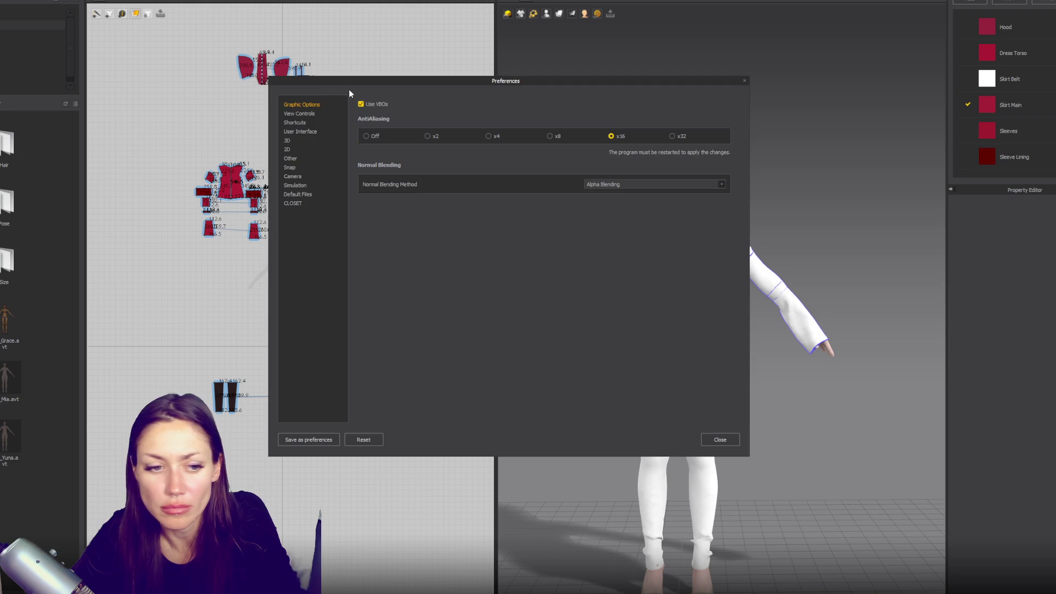
- Browse the navigation, user interface, simulation, 2D pattern and 3D preference pages
{"action": "left_click", "coordinate": [300, 113]}
{"action": "left_click", "coordinate": [312, 123]}
{"action": "left_click", "coordinate": [311, 116]}
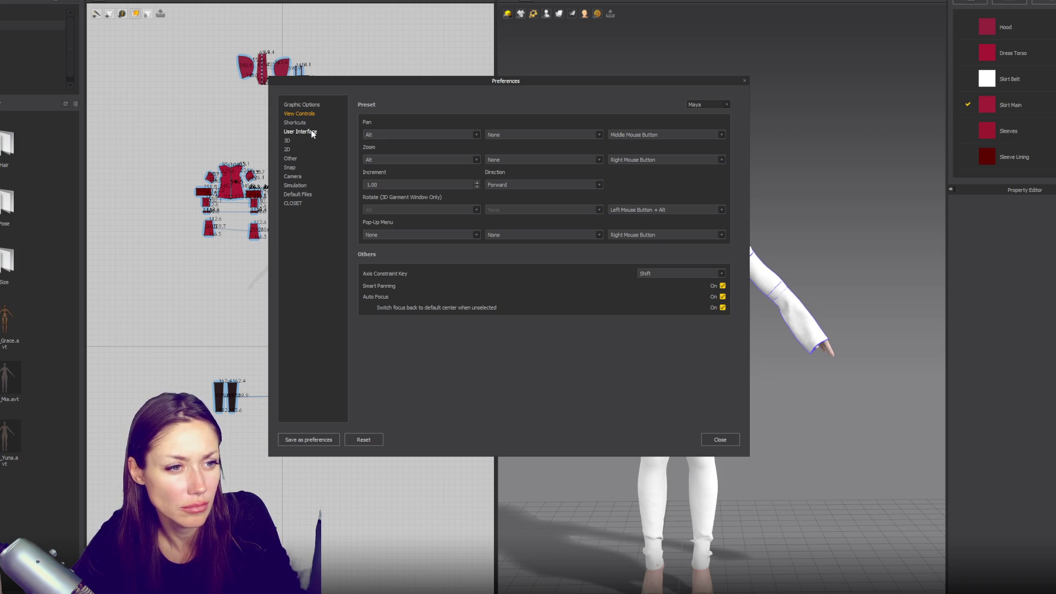
{"action": "left_click", "coordinate": [313, 132]}
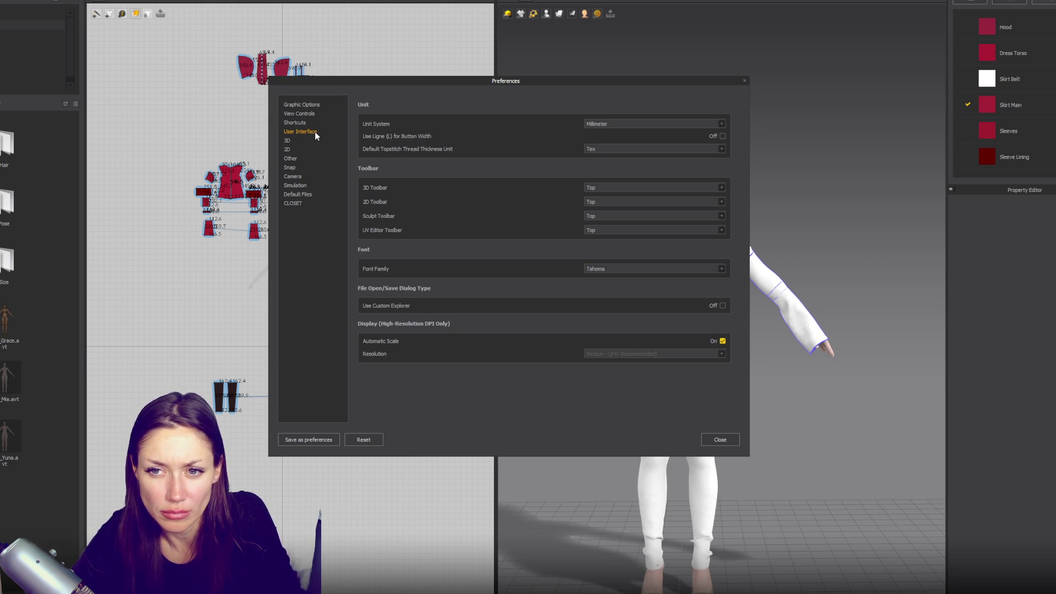
{"action": "left_click", "coordinate": [304, 186]}
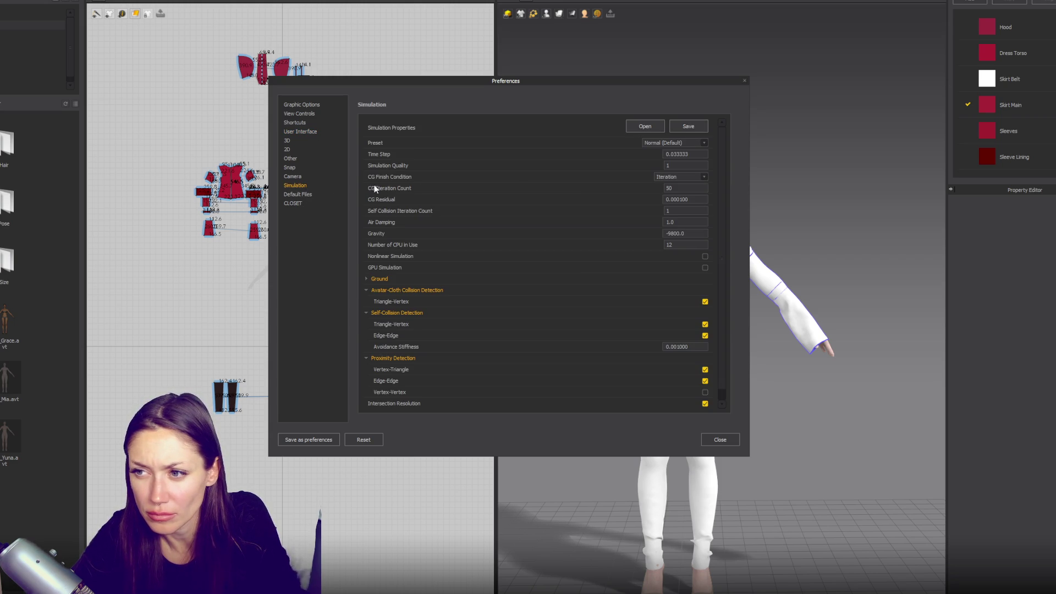
{"action": "left_click", "coordinate": [672, 142]}
{"action": "left_click", "coordinate": [724, 148]}
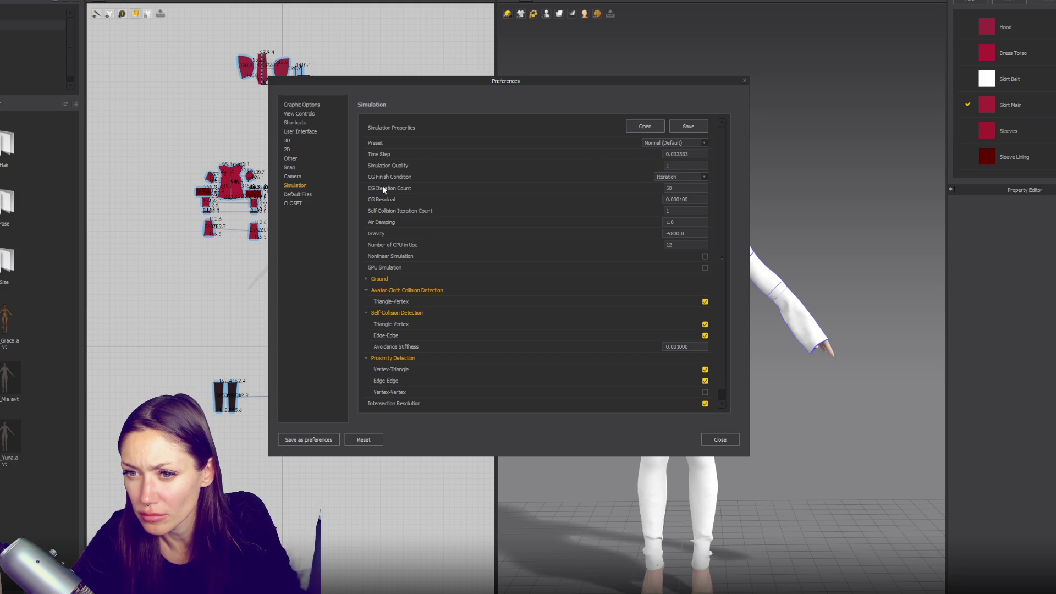
{"action": "scroll", "coordinate": [435, 258], "scroll_direction": "down", "scroll_amount": 1}
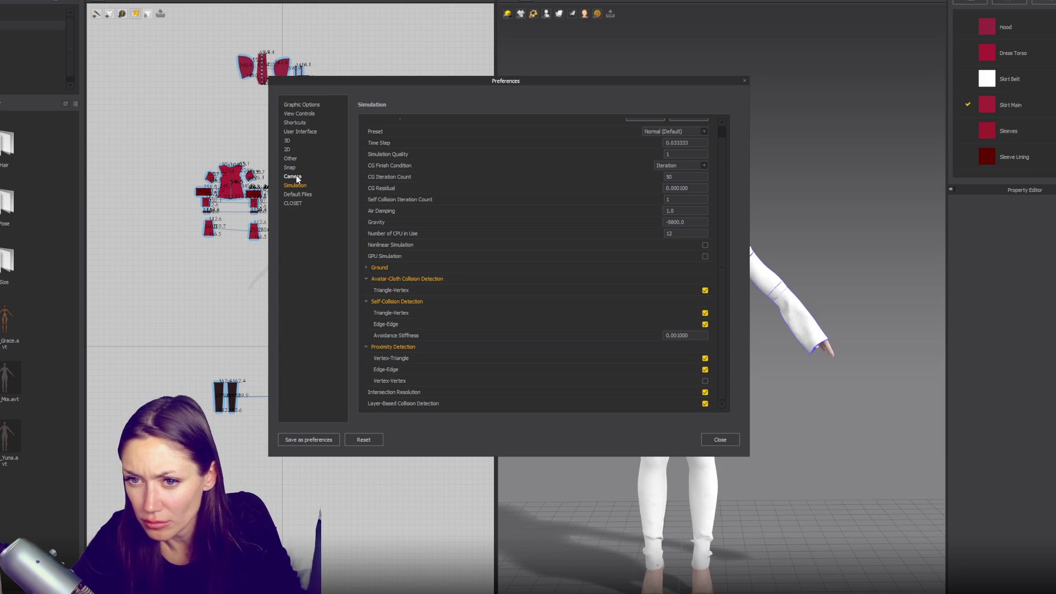
{"action": "left_click", "coordinate": [307, 163]}
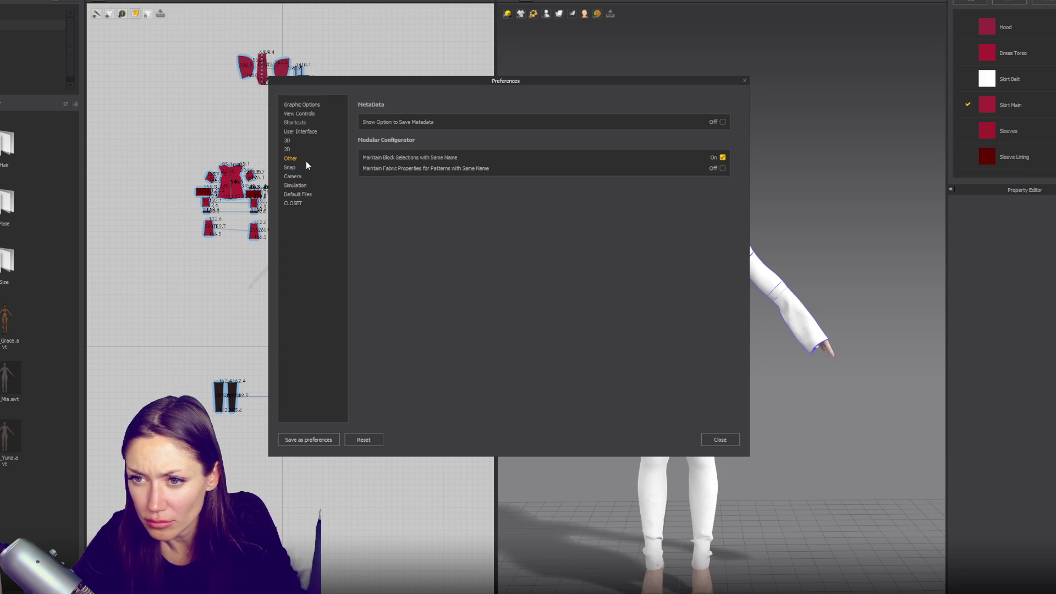
{"action": "left_click", "coordinate": [311, 152]}
{"action": "left_click", "coordinate": [312, 141]}
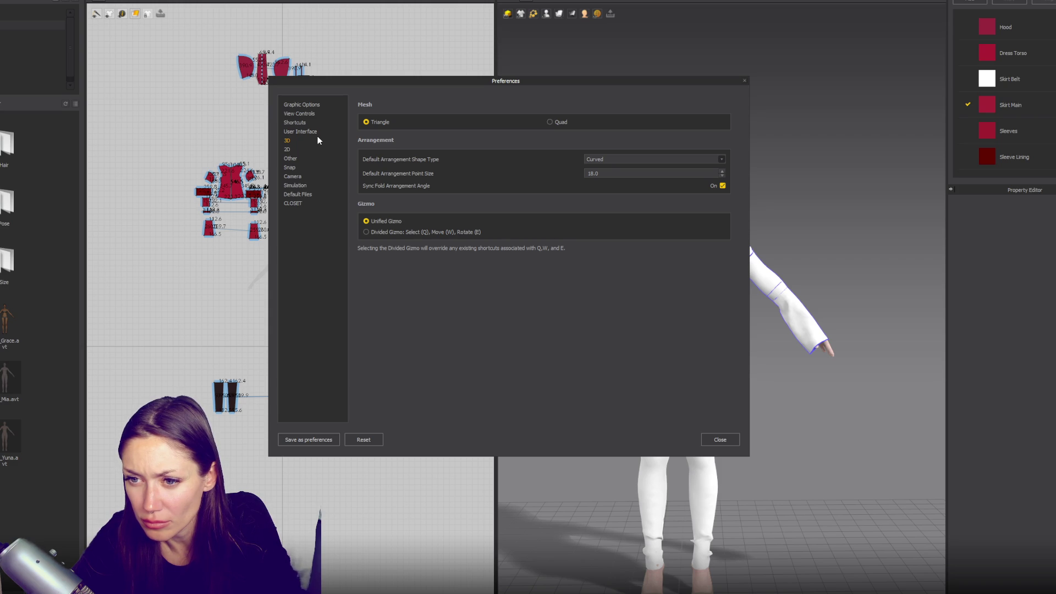
{"action": "left_click", "coordinate": [322, 132]}
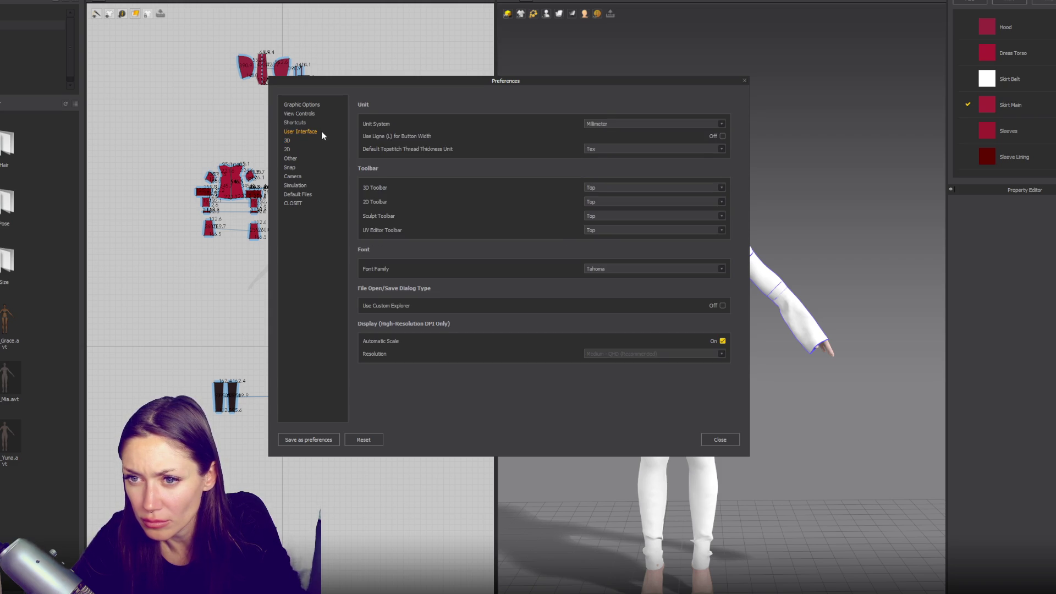
- On the 3D page, try the Quad mesh type, then set it back to Triangle
{"action": "left_click", "coordinate": [314, 140]}
{"action": "left_click", "coordinate": [549, 122]}
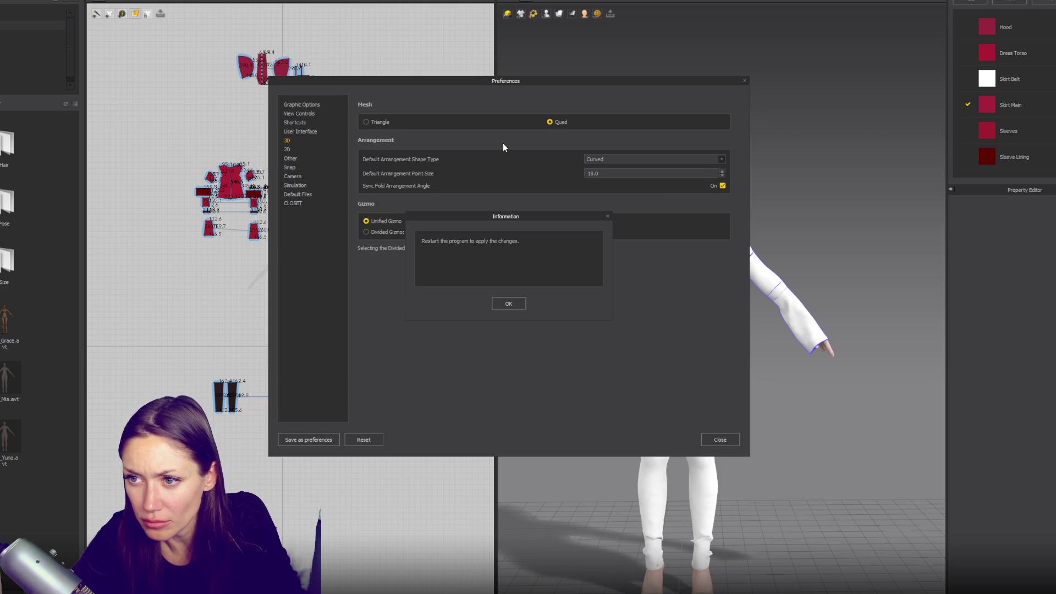
{"action": "left_click", "coordinate": [508, 303]}
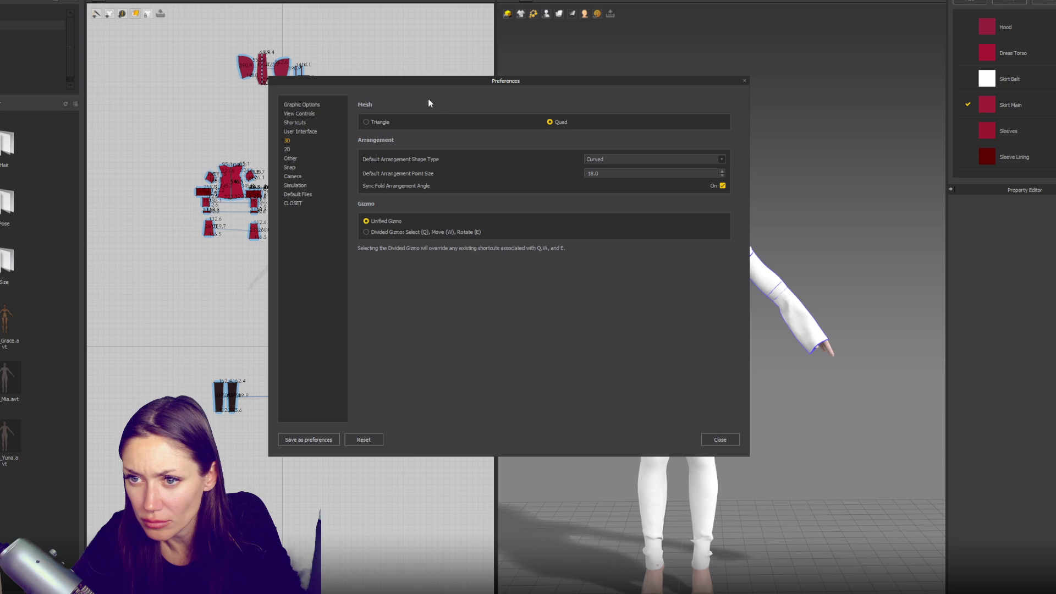
{"action": "left_click", "coordinate": [380, 122]}
{"action": "left_click", "coordinate": [508, 303]}
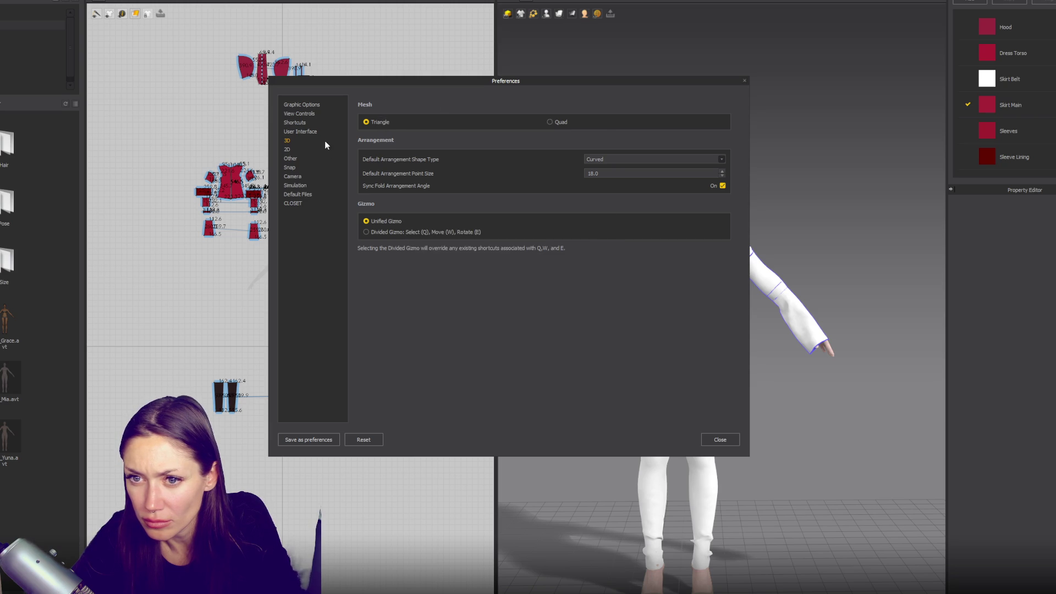
- Look through the shortcuts, view controls and graphic options pages, then close Preferences
{"action": "left_click", "coordinate": [325, 132]}
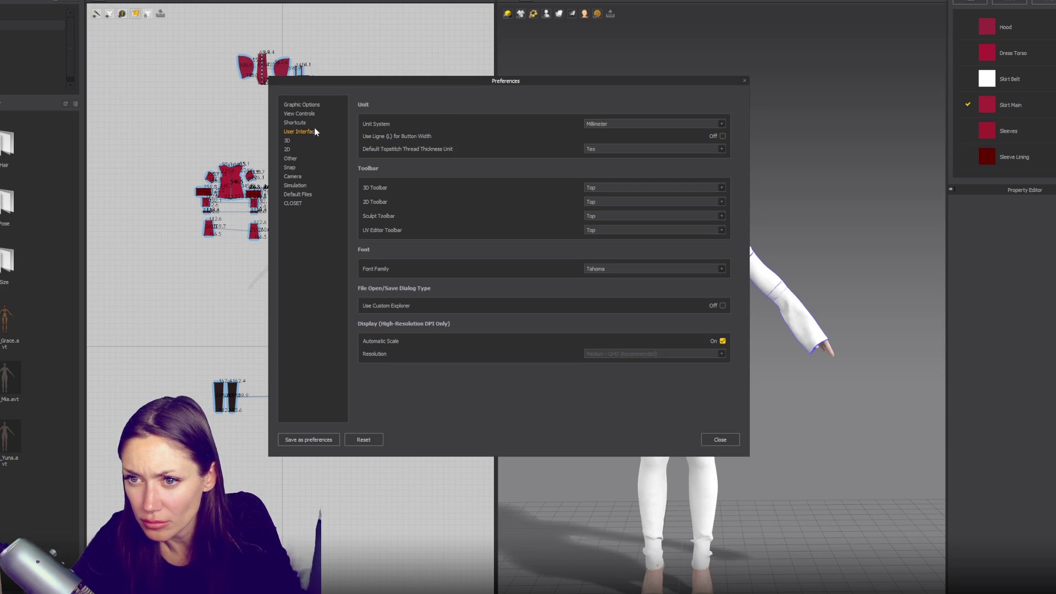
{"action": "left_click", "coordinate": [312, 121]}
{"action": "left_click", "coordinate": [317, 114]}
{"action": "left_click", "coordinate": [316, 104]}
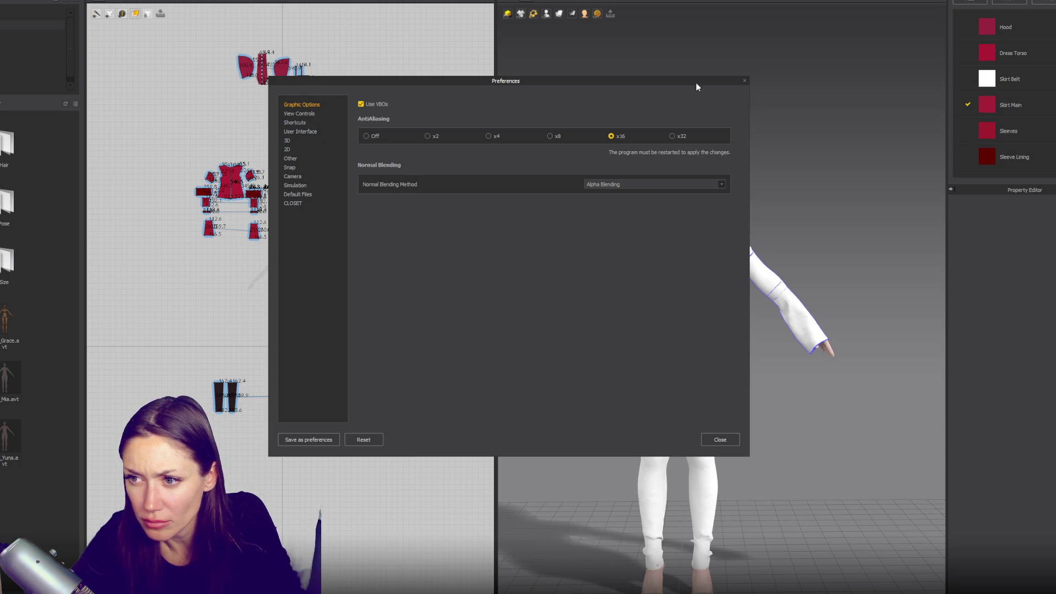
{"action": "left_click_drag", "start_coordinate": [745, 82], "coordinate": [1055, 83]}
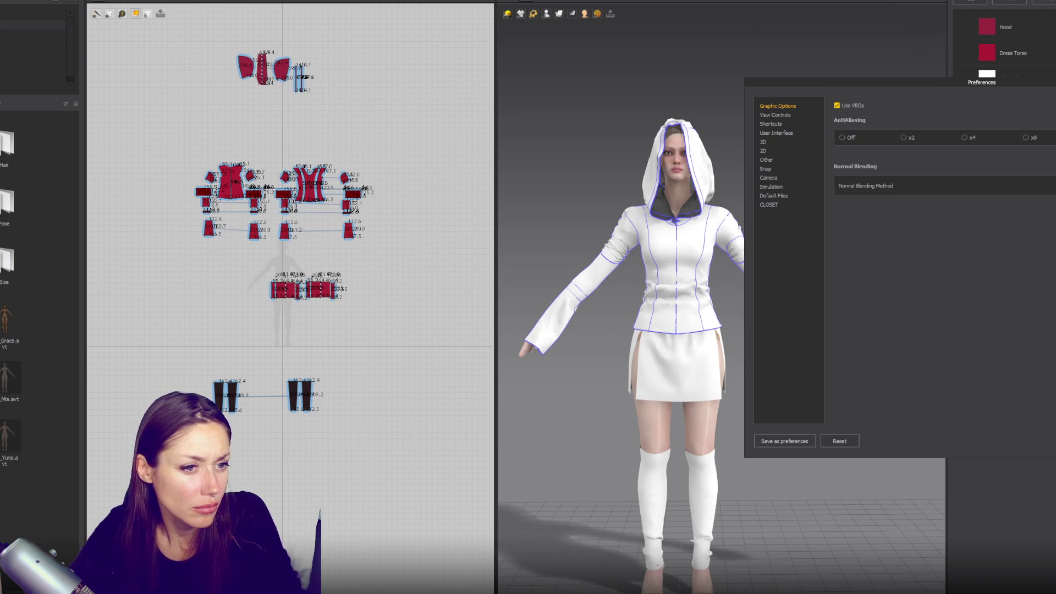
{"action": "left_click_drag", "start_coordinate": [1053, 83], "coordinate": [797, 95]}
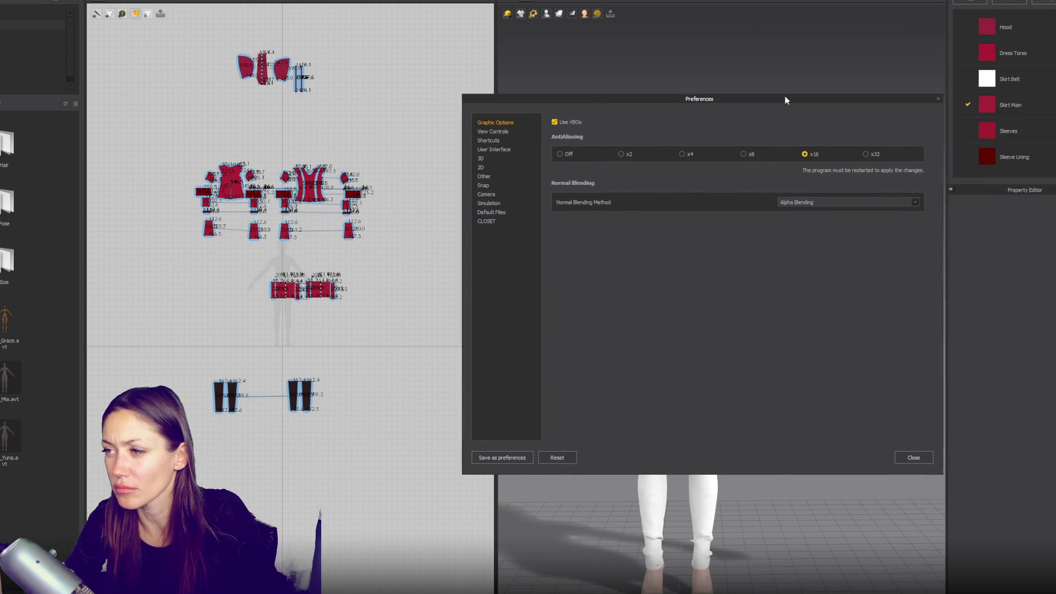
{"action": "left_click", "coordinate": [937, 99]}
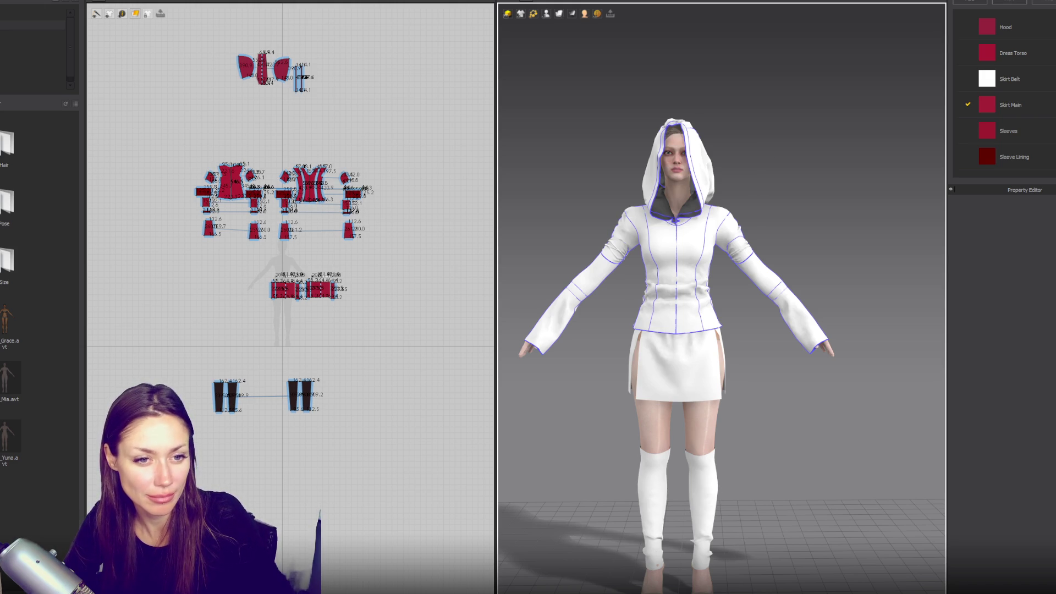
- Zoom out the 3D view of the dressed avatar
{"action": "scroll", "coordinate": [722, 297], "scroll_direction": "down", "scroll_amount": 2}
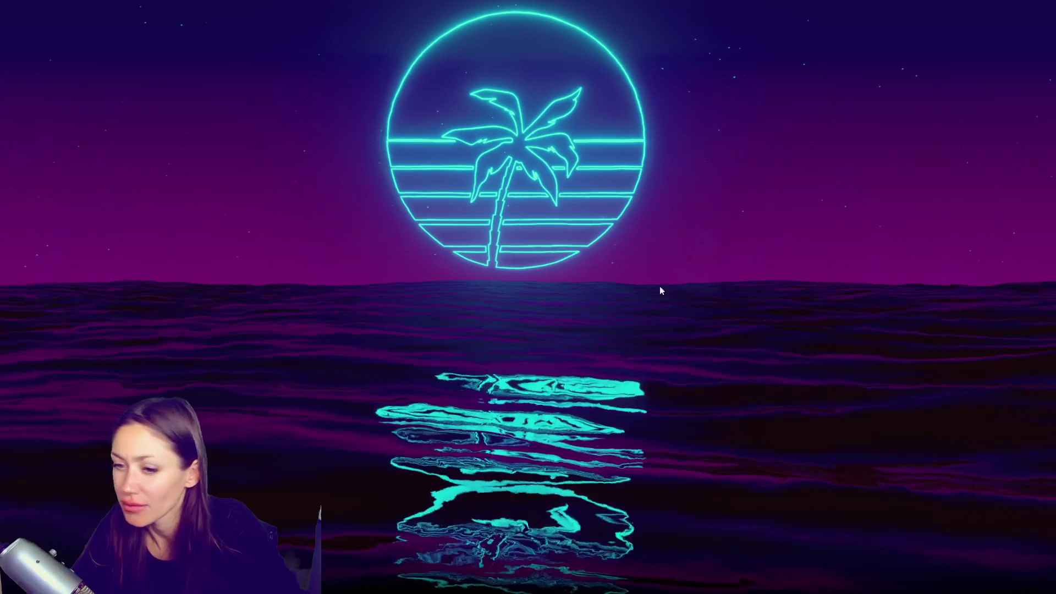
- Relaunch Marvelous Designer from the Windows Start menu and log in to a blank scene
{"action": "key", "text": "super"}
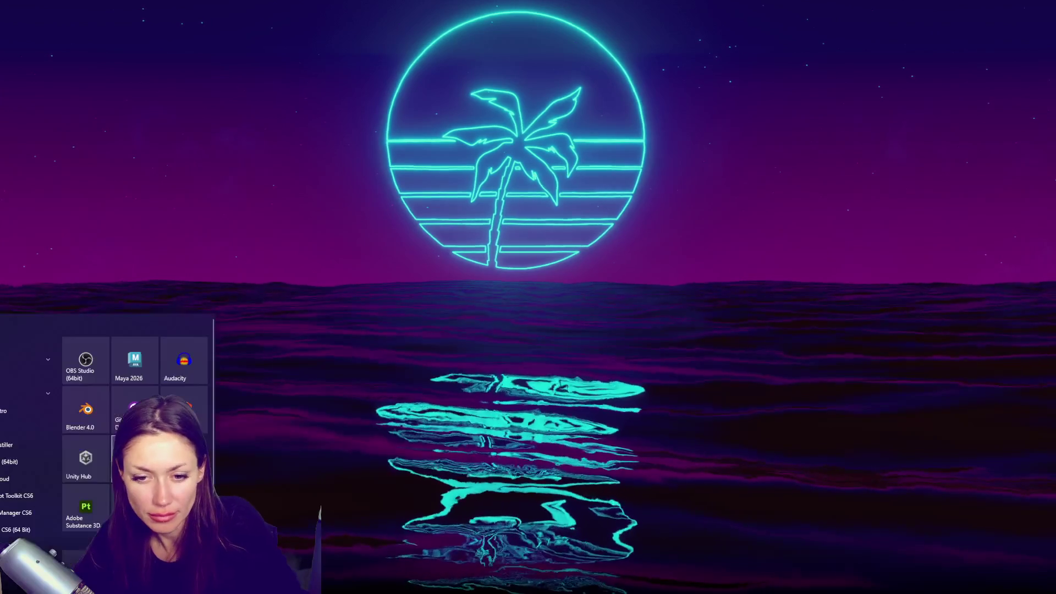
{"action": "left_click", "coordinate": [407, 364]}
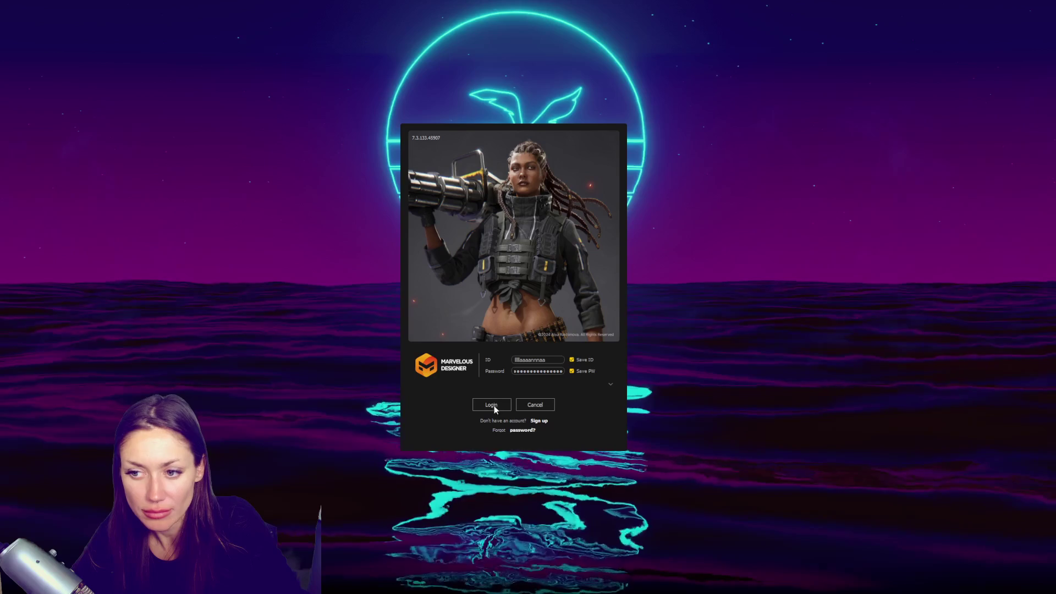
{"action": "key", "text": "Return"}
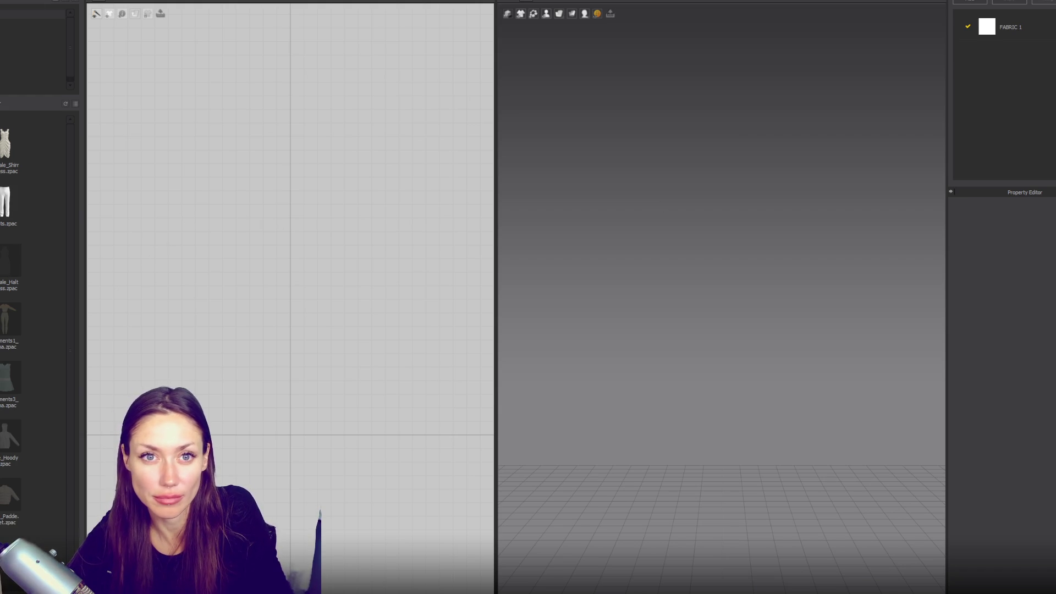
- Open the saved hooded dress project with File > Open > Project
{"action": "left_click", "coordinate": [1, 1]}
{"action": "mouse_move", "coordinate": [22, 5]}
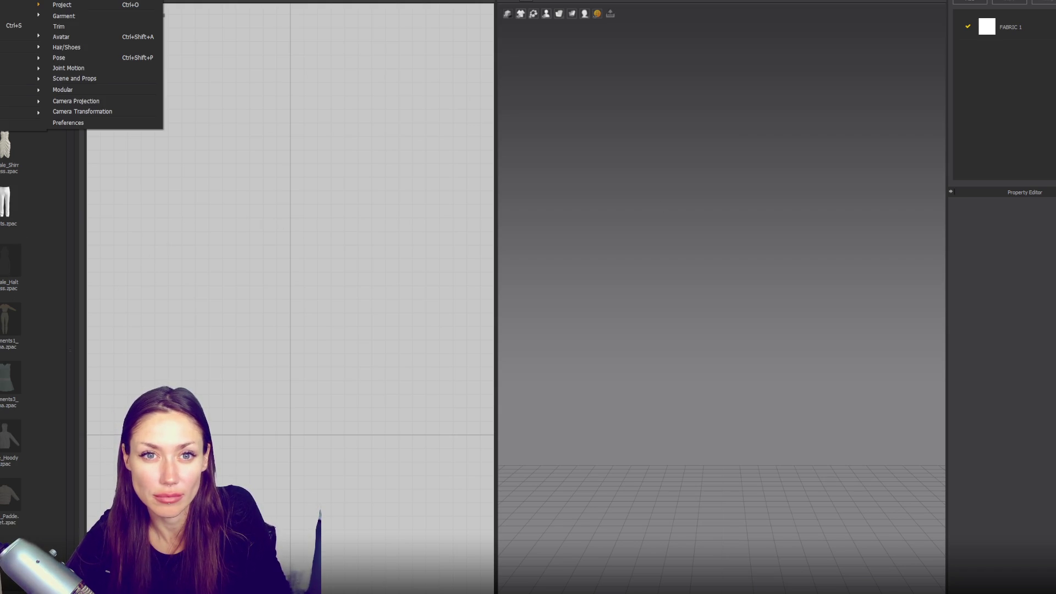
{"action": "left_click", "coordinate": [86, 7]}
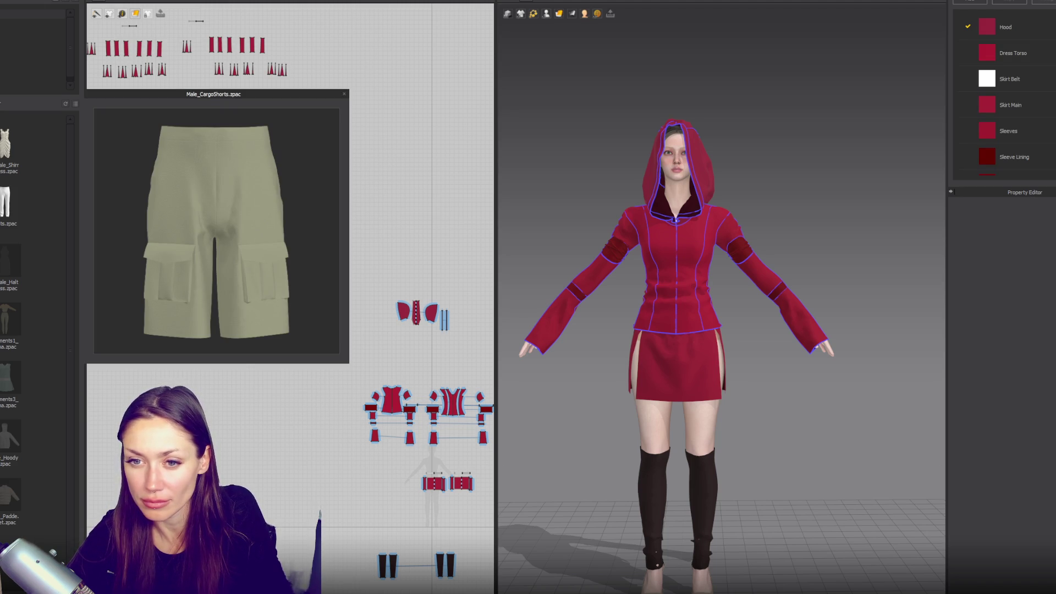
- Select the four armband pattern pieces and shorten them slightly
{"action": "left_click", "coordinate": [615, 256]}
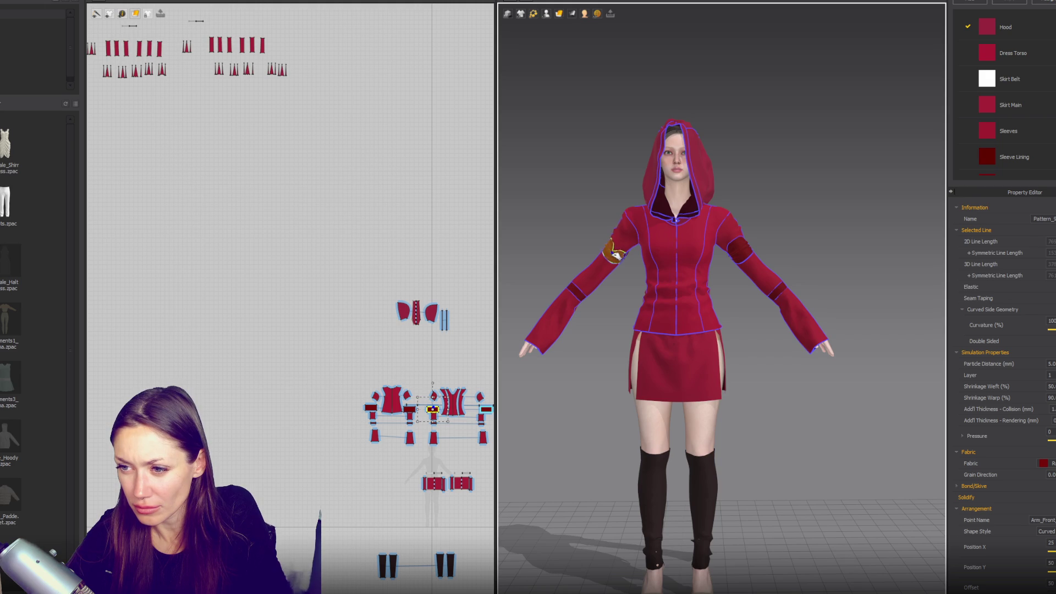
{"action": "left_click", "coordinate": [746, 258]}
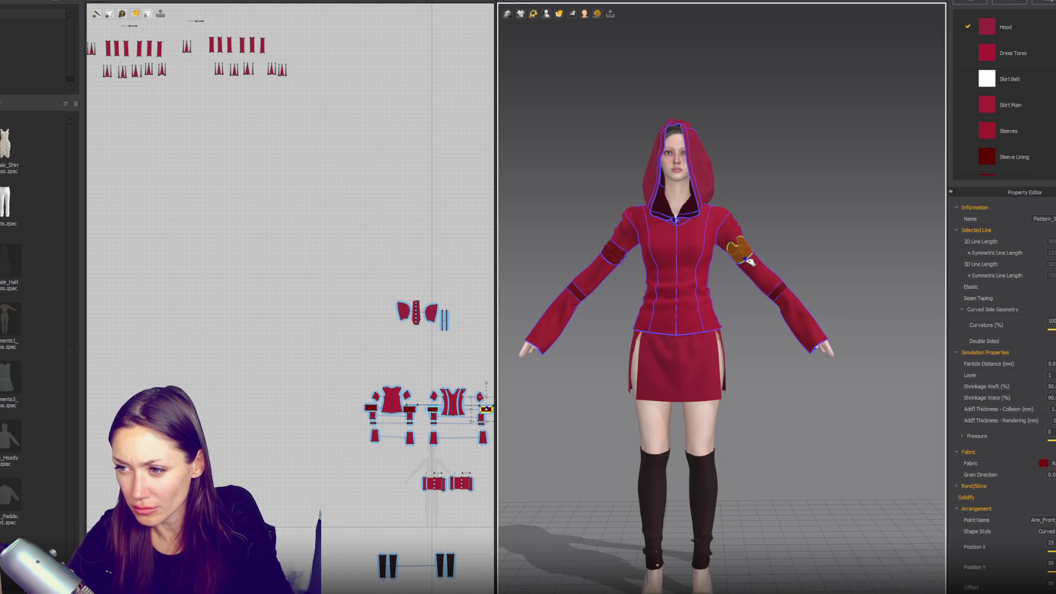
{"action": "left_click", "coordinate": [213, 144]}
{"action": "middle_click_drag", "start_coordinate": [405, 376], "coordinate": [276, 228]}
{"action": "scroll", "coordinate": [278, 231], "scroll_direction": "up", "scroll_amount": 5}
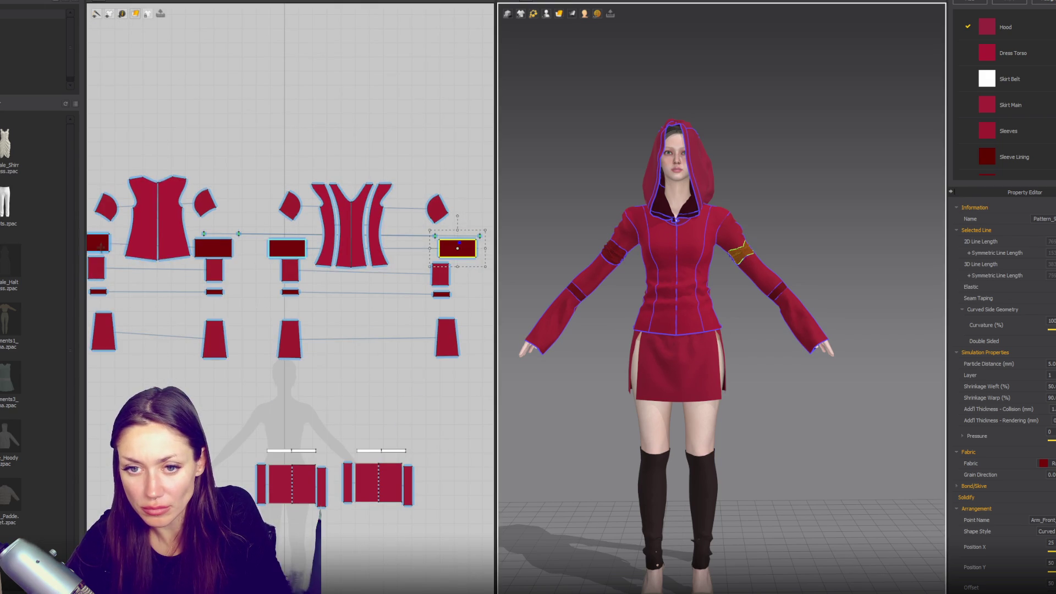
{"action": "left_click", "coordinate": [214, 249]}
{"action": "left_click", "coordinate": [97, 243], "text": "shift"}
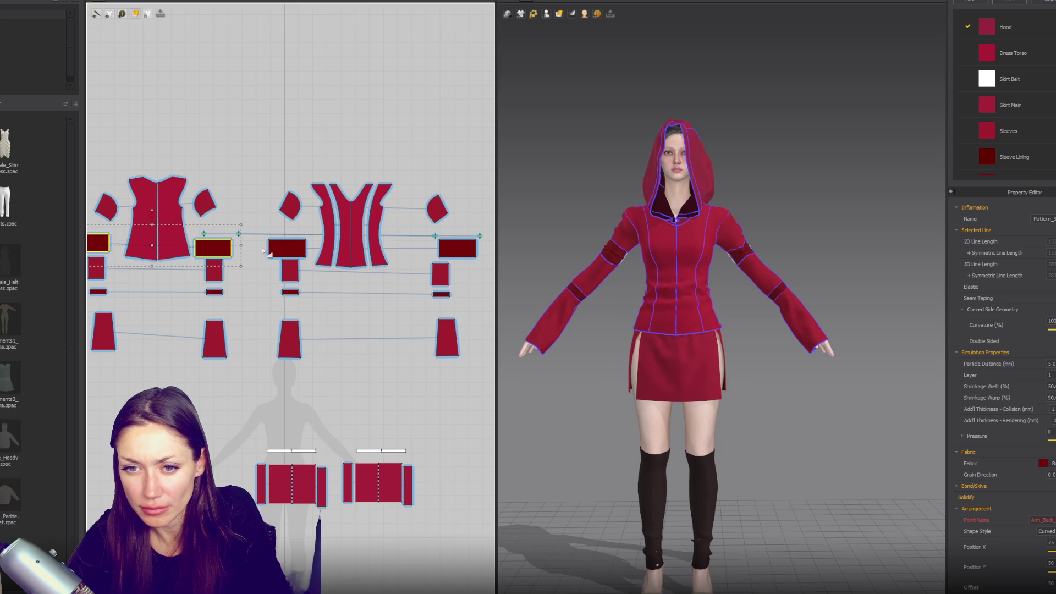
{"action": "left_click", "coordinate": [286, 249], "text": "shift"}
{"action": "left_click", "coordinate": [456, 249], "text": "shift"}
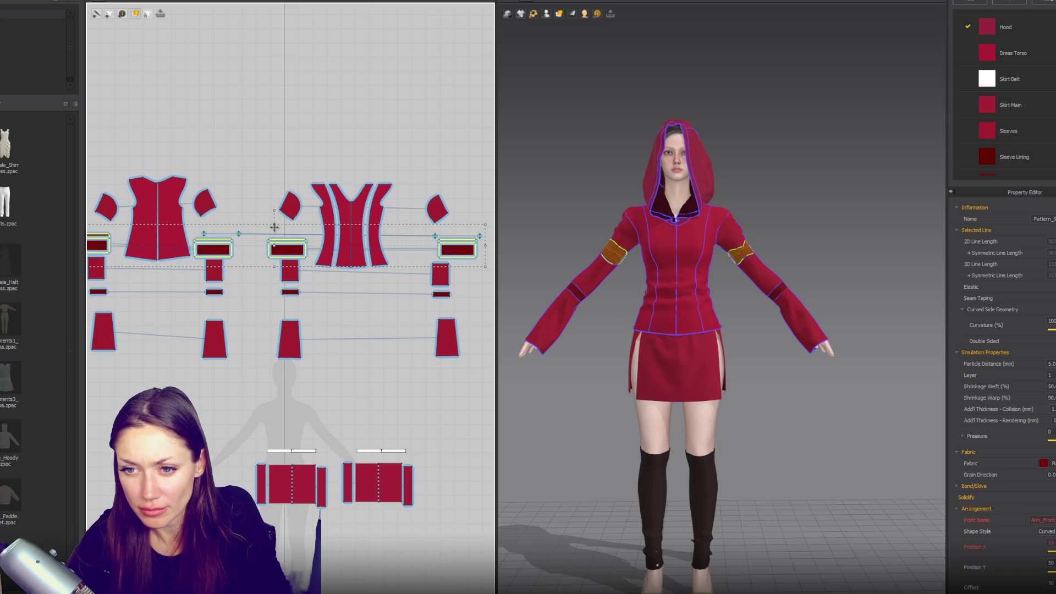
{"action": "left_click_drag", "start_coordinate": [274, 227], "coordinate": [274, 231]}
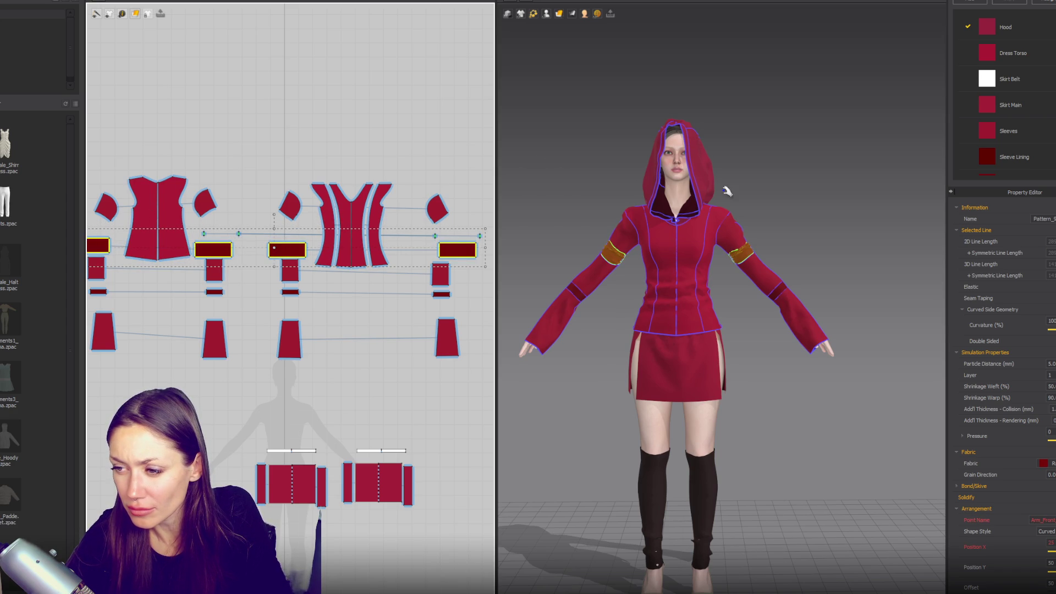
- Reselect all four armband pieces and set their particle distance to 8.0
{"action": "left_click", "coordinate": [733, 248]}
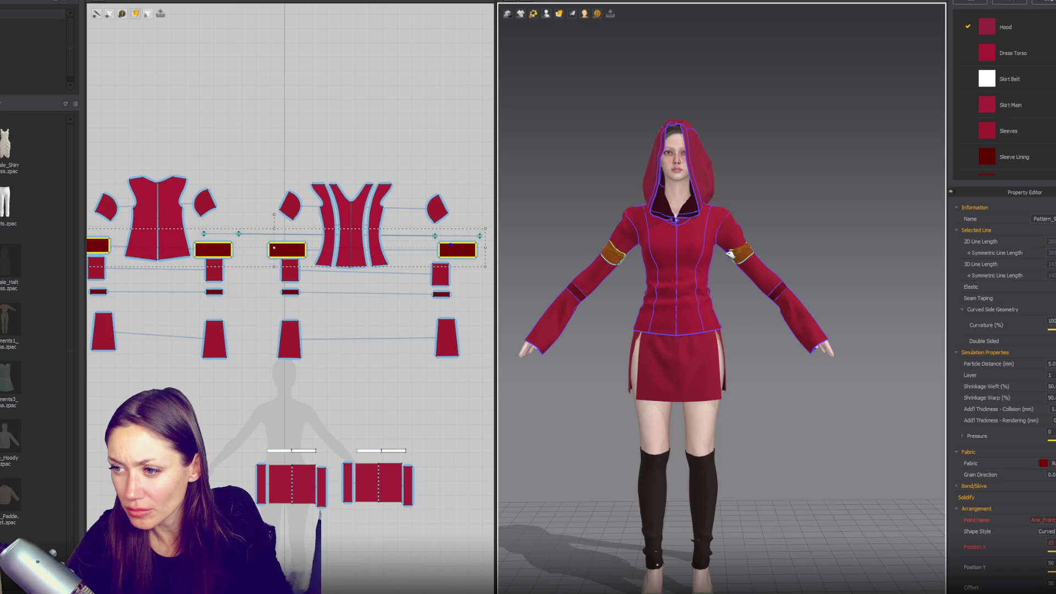
{"action": "left_click", "coordinate": [614, 261]}
{"action": "left_click_drag", "start_coordinate": [484, 237], "coordinate": [88, 263]}
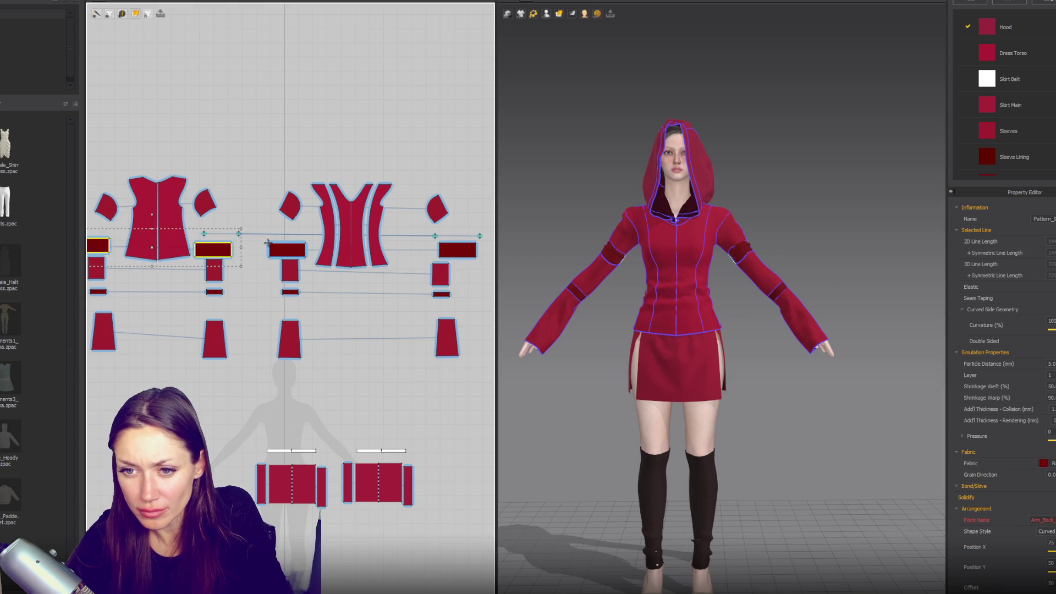
{"action": "double_click", "coordinate": [1051, 364]}
{"action": "type", "text": "8"}
{"action": "key", "text": "Return"}
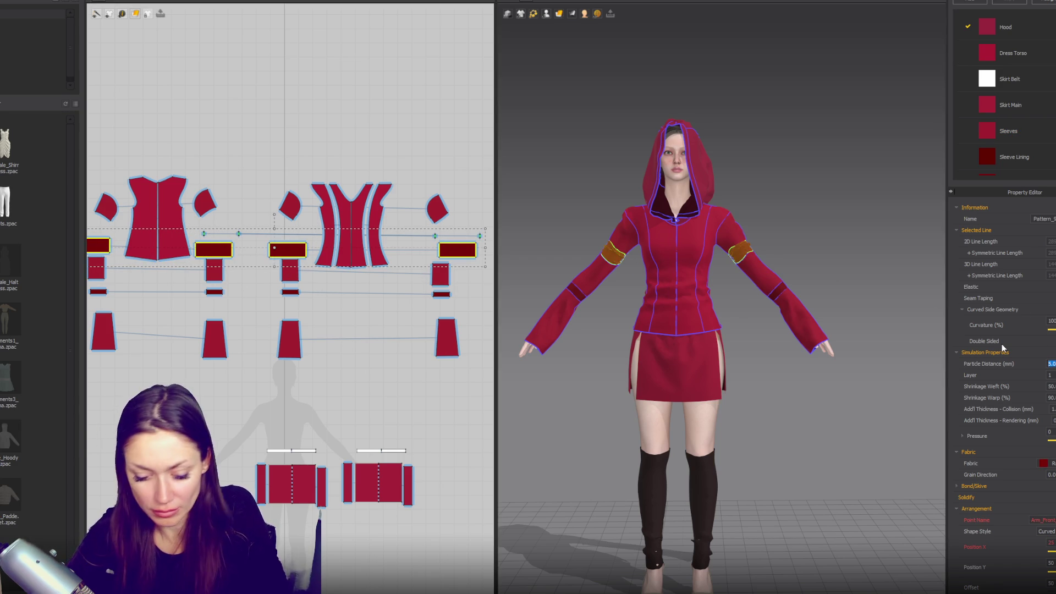
- Check the armbands, then reselect them and lower particle distance to 6.0
{"action": "left_click", "coordinate": [824, 177]}
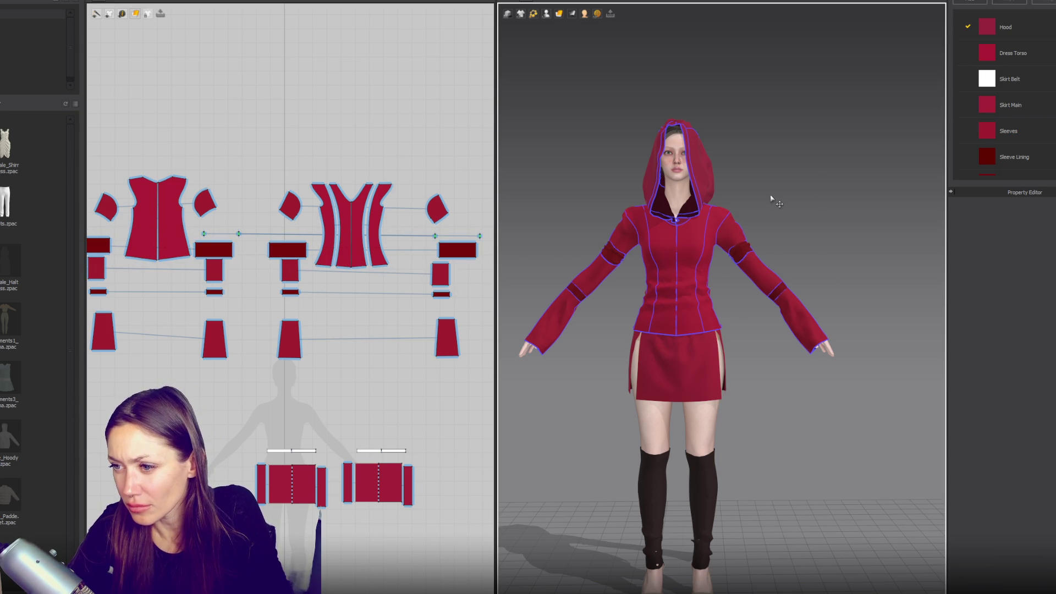
{"action": "scroll", "coordinate": [772, 198], "scroll_direction": "up", "scroll_amount": 2}
{"action": "scroll", "coordinate": [867, 185], "scroll_direction": "up", "scroll_amount": 2}
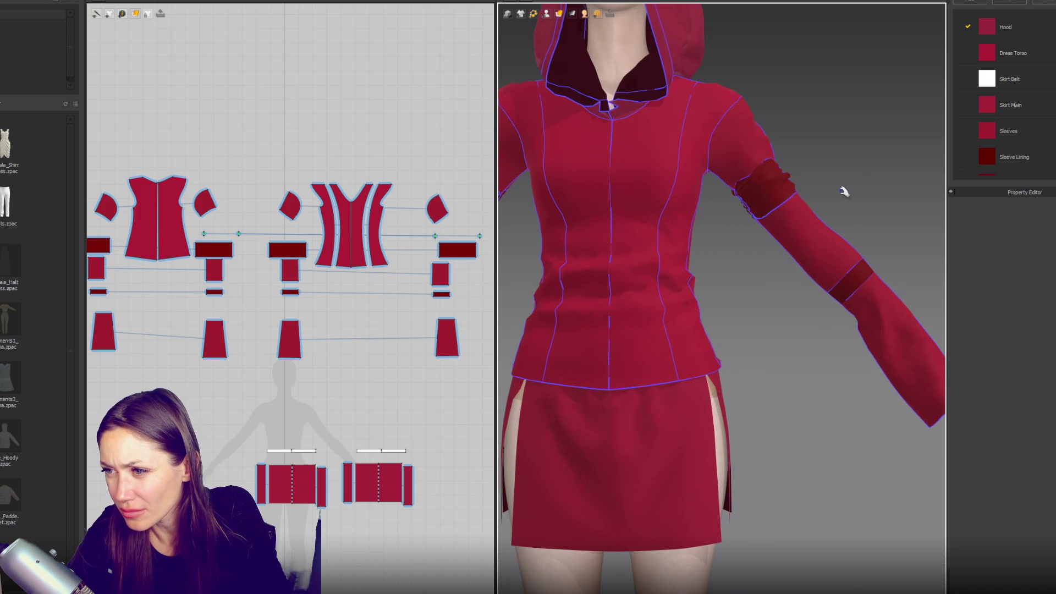
{"action": "scroll", "coordinate": [818, 181], "scroll_direction": "down", "scroll_amount": 4}
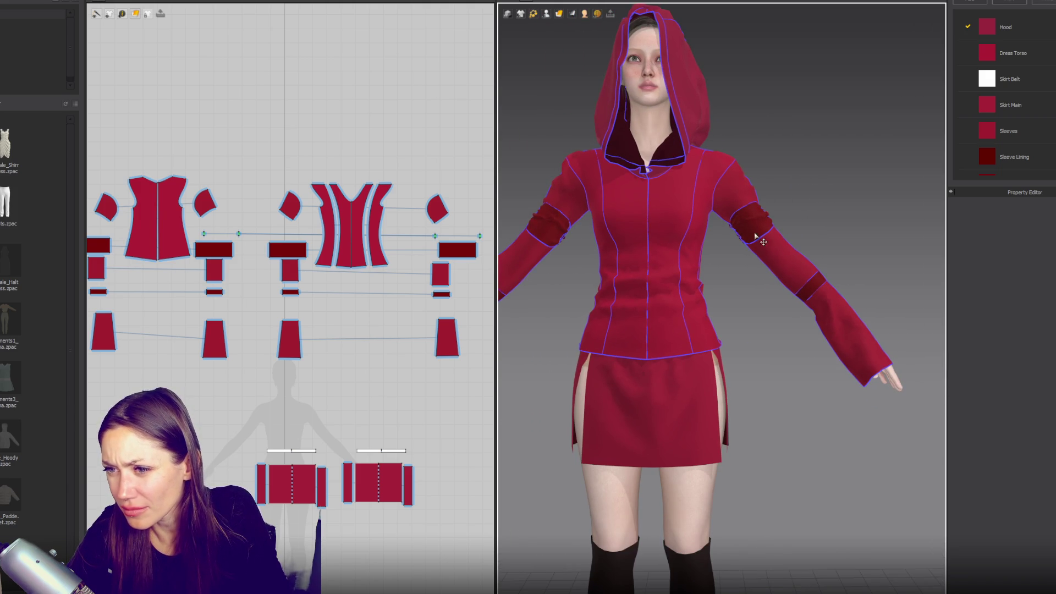
{"action": "left_click", "coordinate": [457, 250]}
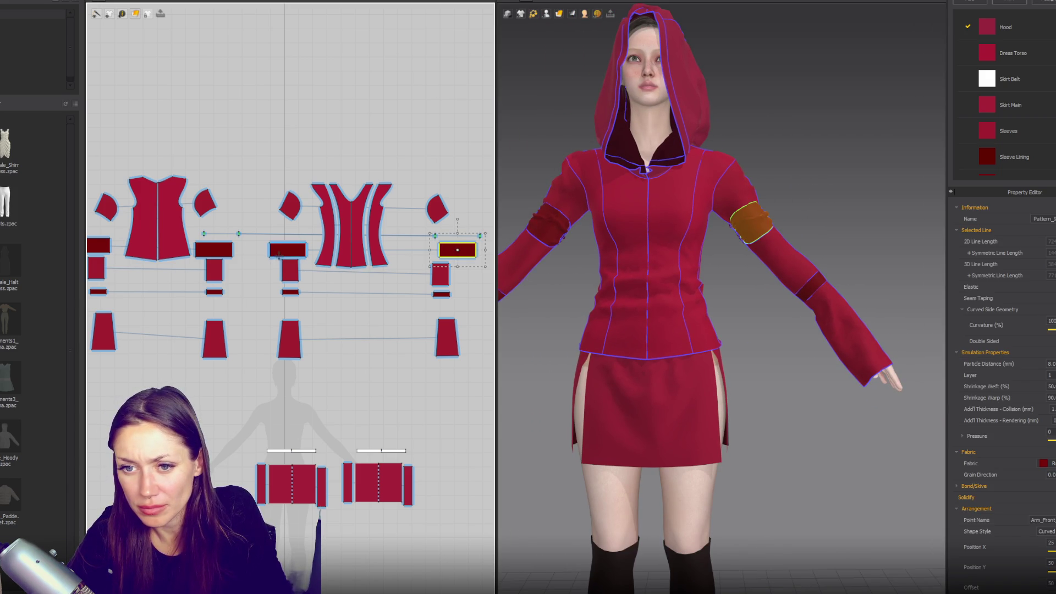
{"action": "left_click", "coordinate": [278, 252], "text": "shift"}
{"action": "double_click", "coordinate": [1050, 363]}
{"action": "type", "text": "6"}
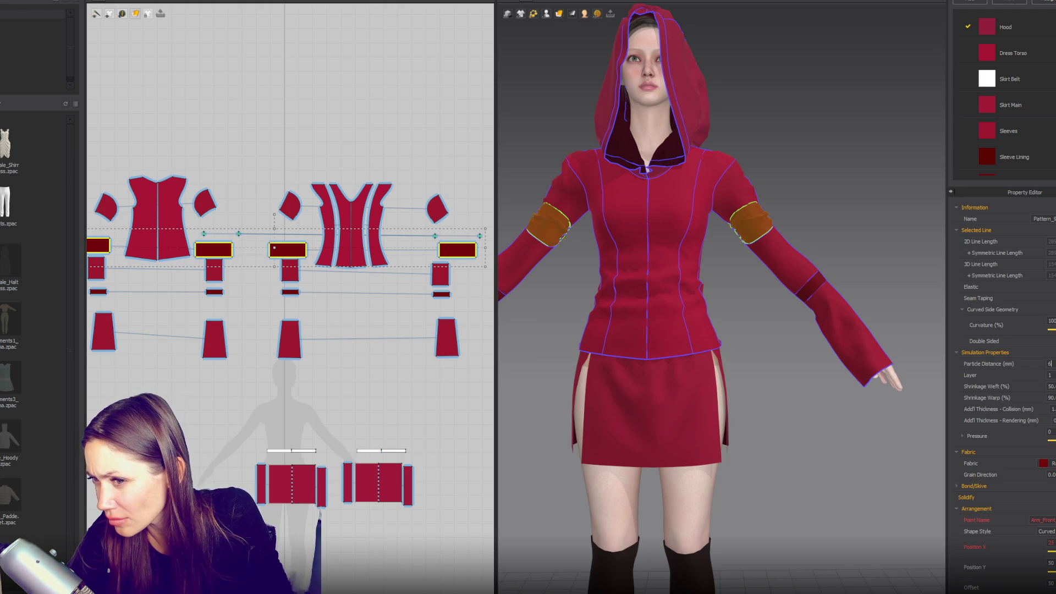
{"action": "key", "text": "Return"}
- Set the armbands' weft shrinkage to 40 and warp shrinkage to 85%
{"action": "double_click", "coordinate": [1051, 386]}
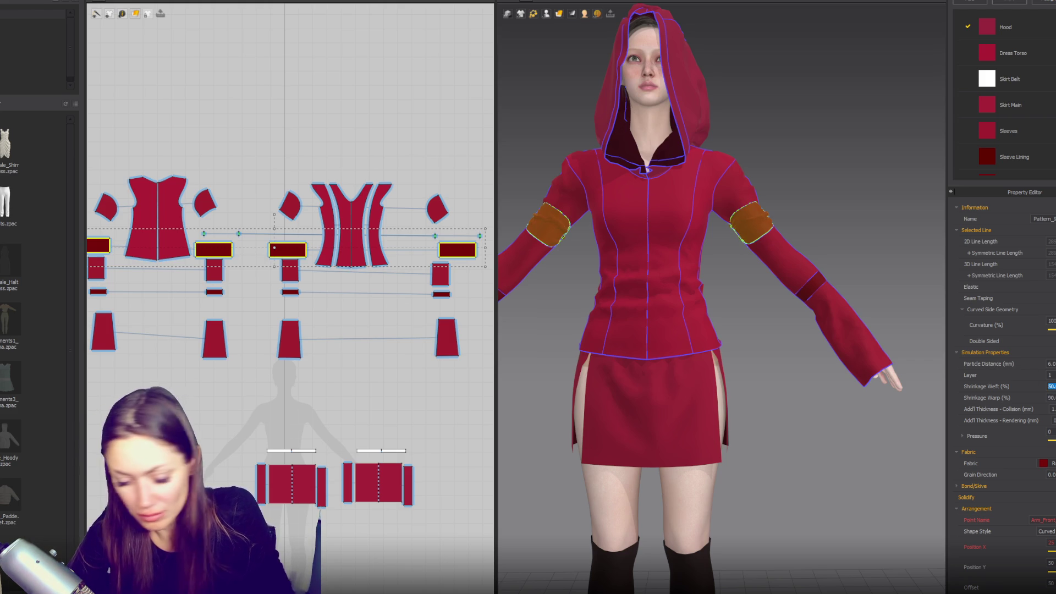
{"action": "type", "text": "40"}
{"action": "key", "text": "Return"}
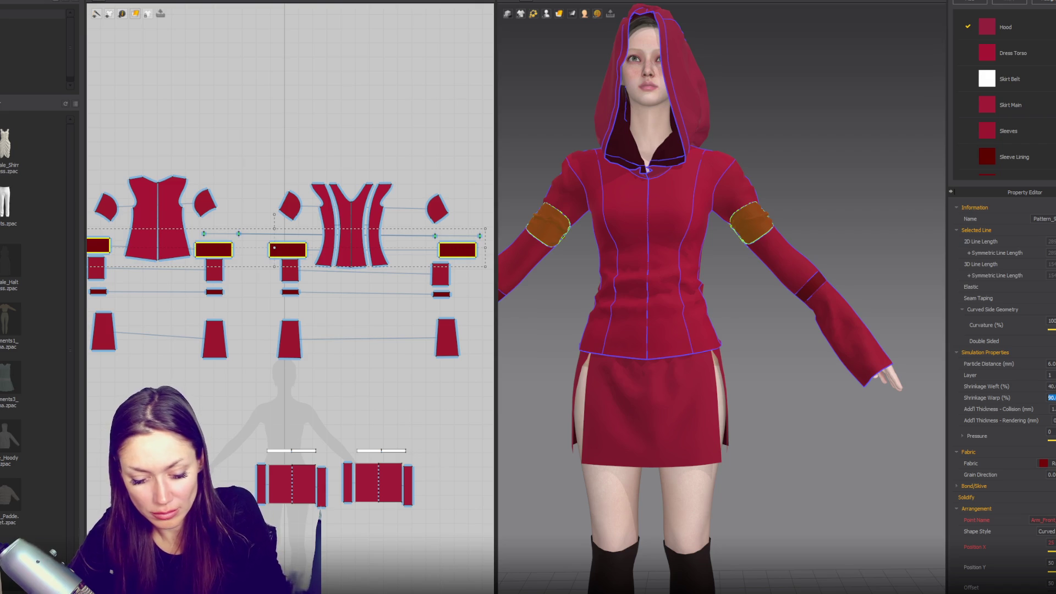
{"action": "type", "text": "85"}
{"action": "key", "text": "Return"}
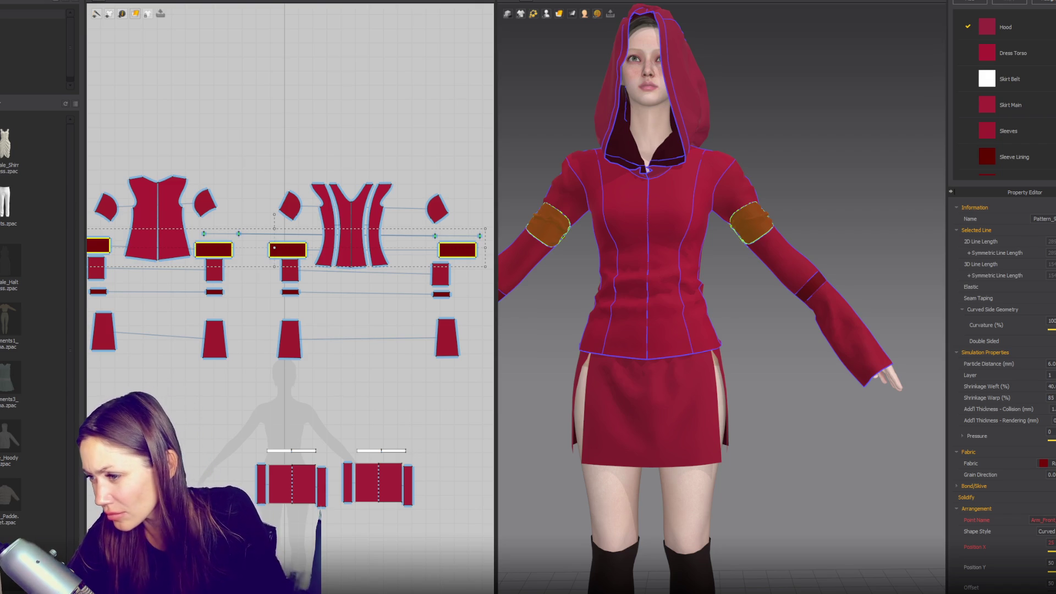
- Reselect the four armband pieces and change their particle distance to 7.0
{"action": "left_click", "coordinate": [864, 216]}
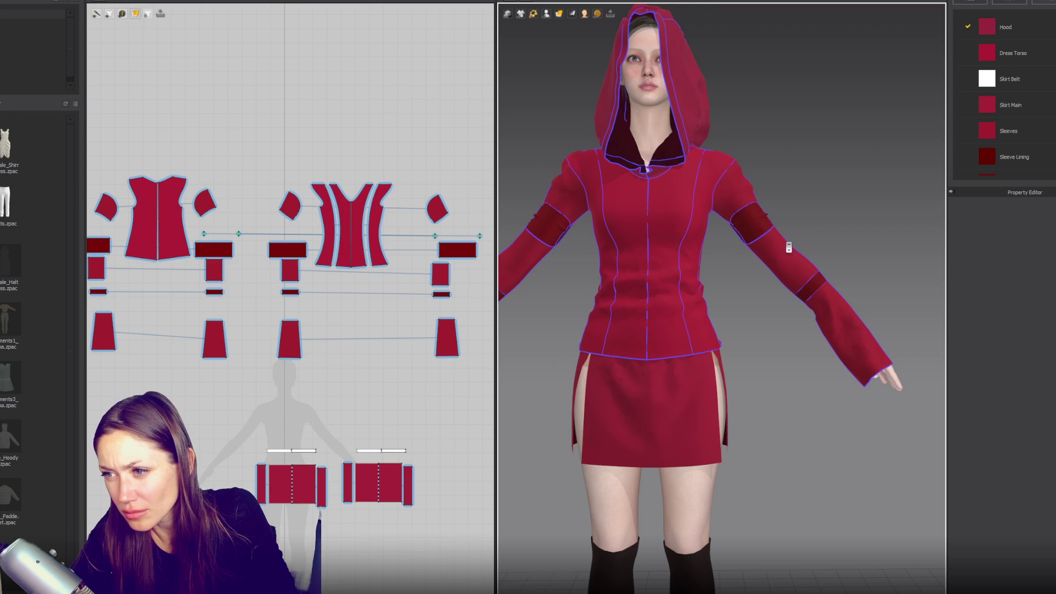
{"action": "scroll", "coordinate": [792, 235], "scroll_direction": "up", "scroll_amount": 5}
{"action": "left_click", "coordinate": [288, 249]}
{"action": "left_click", "coordinate": [214, 249], "text": "shift"}
{"action": "left_click", "coordinate": [100, 243], "text": "shift"}
{"action": "left_click", "coordinate": [458, 251], "text": "shift"}
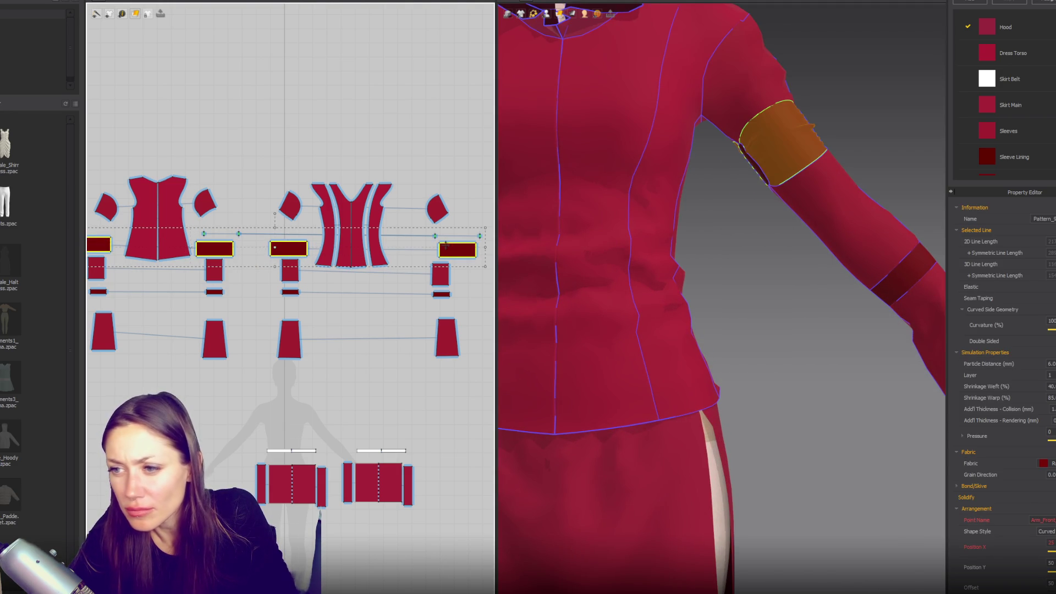
{"action": "left_click", "coordinate": [1051, 363]}
{"action": "type", "text": "7"}
{"action": "key", "text": "Return"}
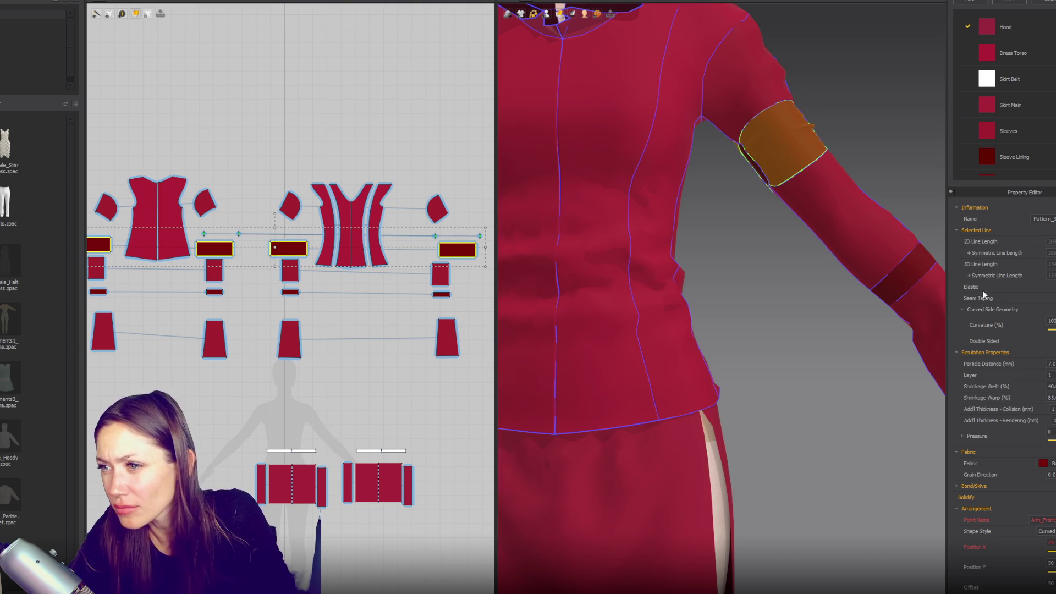
- Select the upper-arm band on the avatar together with its matching pattern pieces
{"action": "left_click", "coordinate": [925, 189]}
{"action": "scroll", "coordinate": [880, 181], "scroll_direction": "down", "scroll_amount": 2}
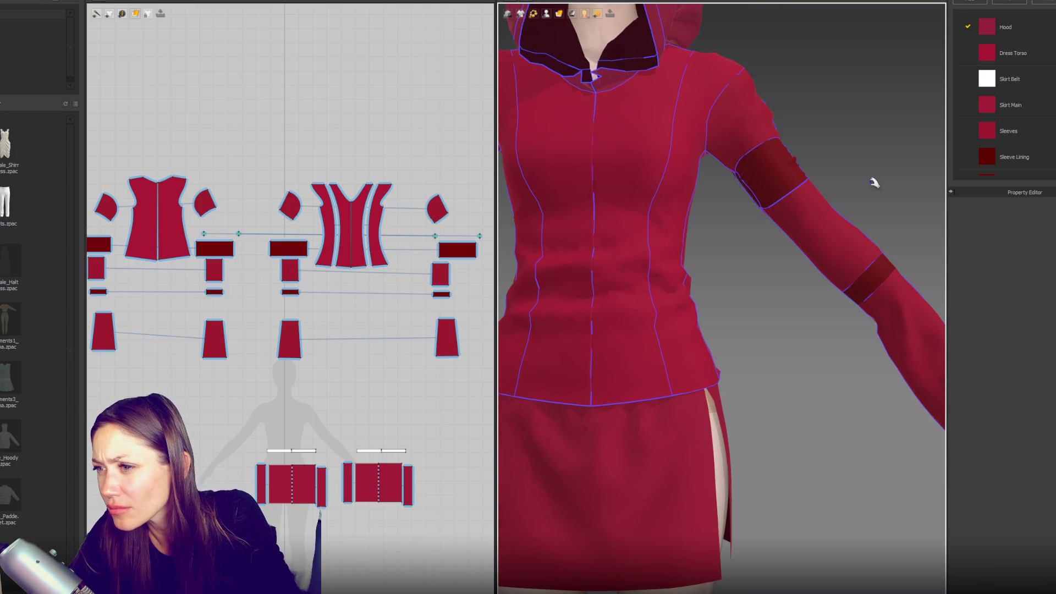
{"action": "left_click", "coordinate": [762, 193]}
{"action": "left_click", "coordinate": [224, 253], "text": "shift"}
- Move the four band pieces above the torso patterns and lengthen the skirt panels downward
{"action": "left_click_drag", "start_coordinate": [227, 259], "coordinate": [232, 142]}
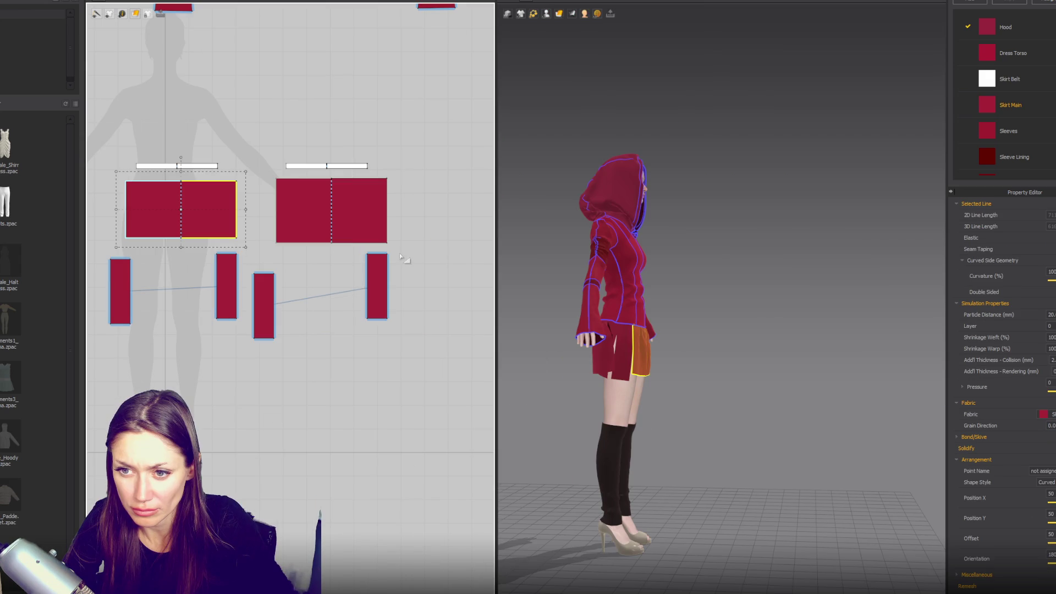
{"action": "left_click", "coordinate": [355, 244]}
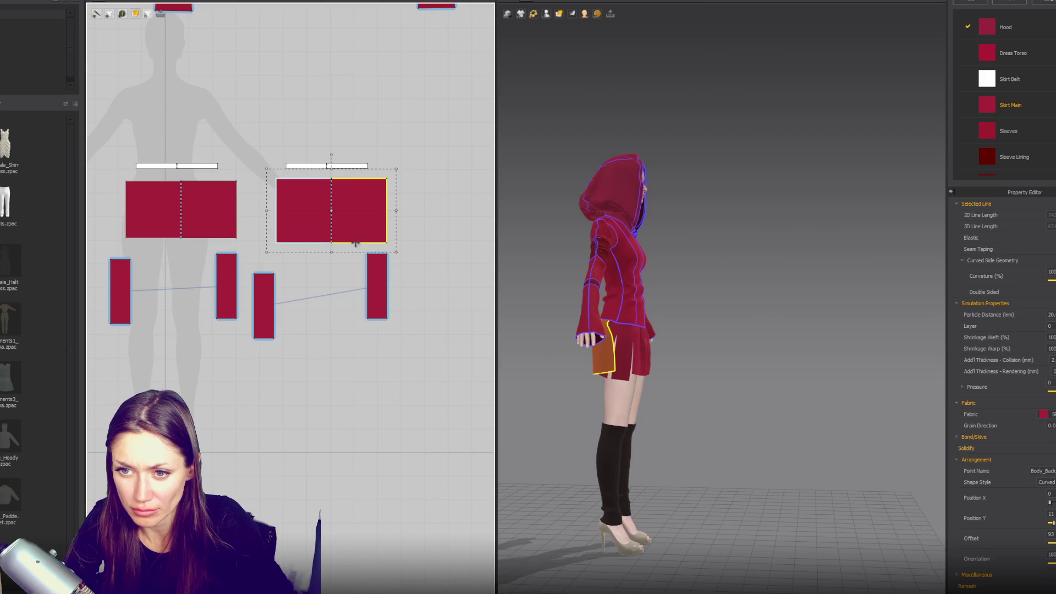
{"action": "left_click", "coordinate": [206, 239]}
{"action": "scroll", "coordinate": [182, 241], "scroll_direction": "down", "scroll_amount": 2}
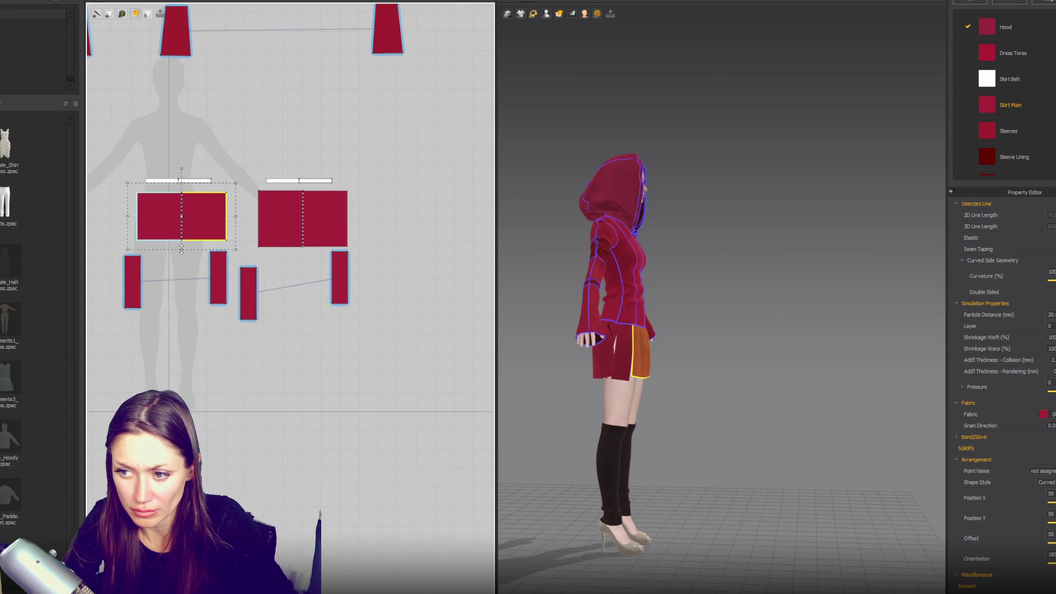
{"action": "left_click_drag", "start_coordinate": [181, 251], "coordinate": [180, 254]}
{"action": "left_click_drag", "start_coordinate": [303, 256], "coordinate": [303, 262]}
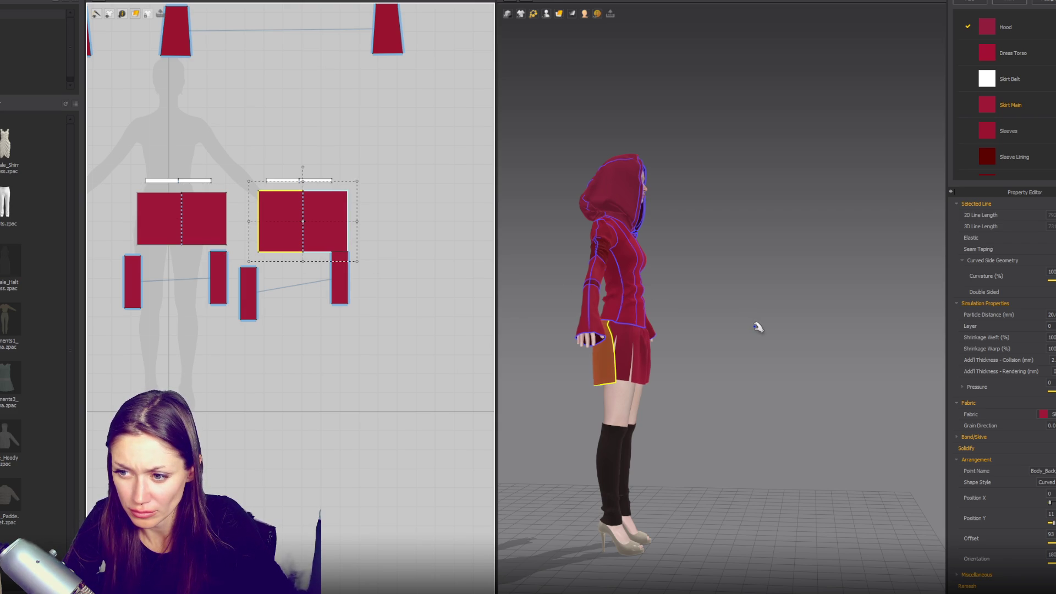
- Widen the small skirt side pieces and their mirrors
{"action": "right_click_drag", "start_coordinate": [750, 321], "coordinate": [626, 336]}
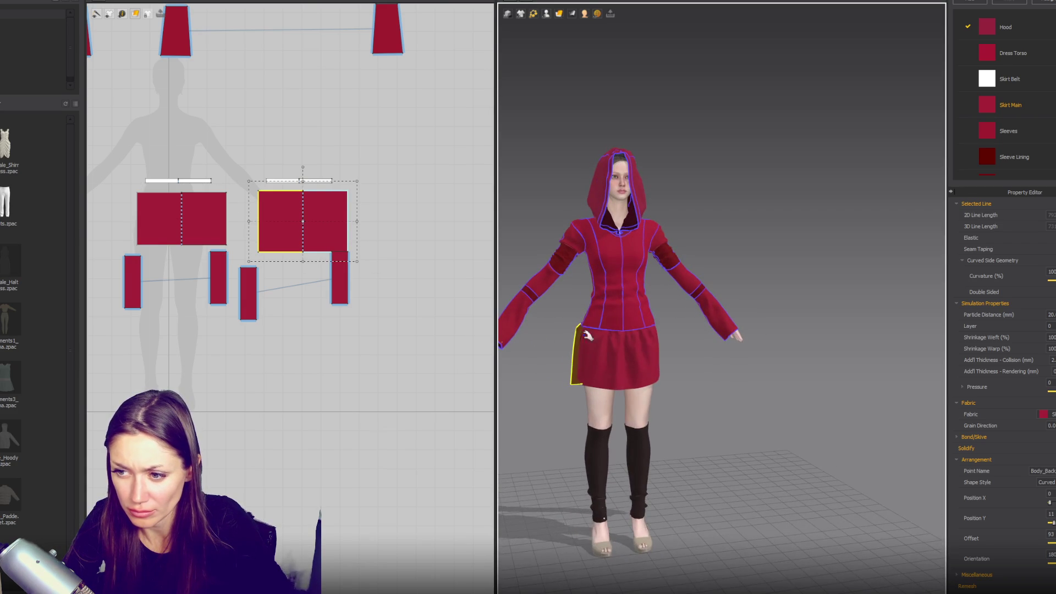
{"action": "left_click", "coordinate": [249, 291]}
{"action": "left_click_drag", "start_coordinate": [267, 293], "coordinate": [279, 293]}
{"action": "left_click", "coordinate": [133, 282]}
{"action": "left_click_drag", "start_coordinate": [150, 281], "coordinate": [160, 282]}
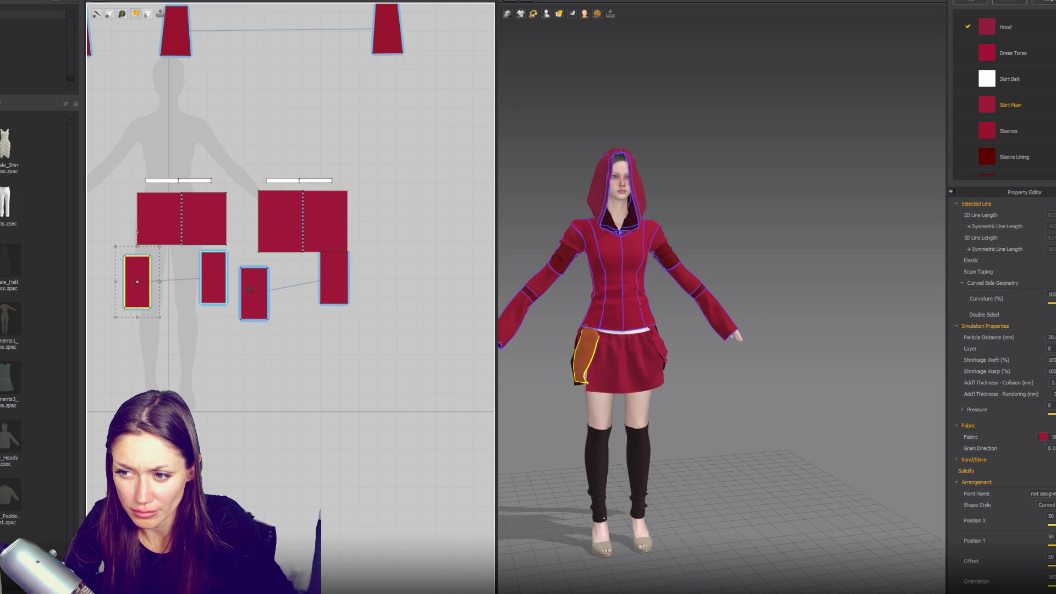
- Select the skirt belt strips, the skirt pieces, then the upper garment pieces in turn
{"action": "left_click_drag", "start_coordinate": [343, 146], "coordinate": [133, 186]}
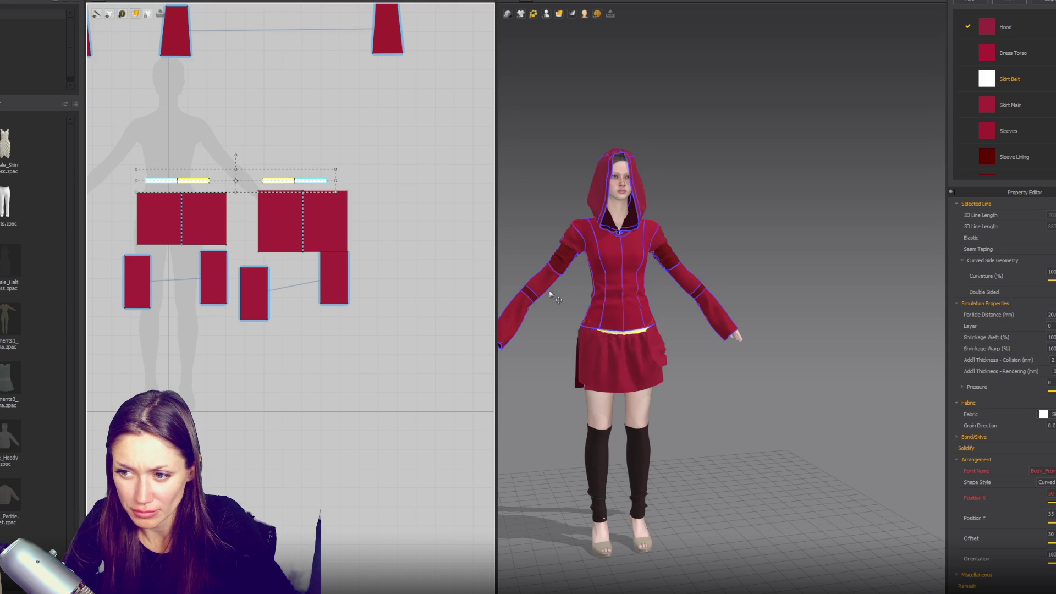
{"action": "left_click", "coordinate": [598, 326]}
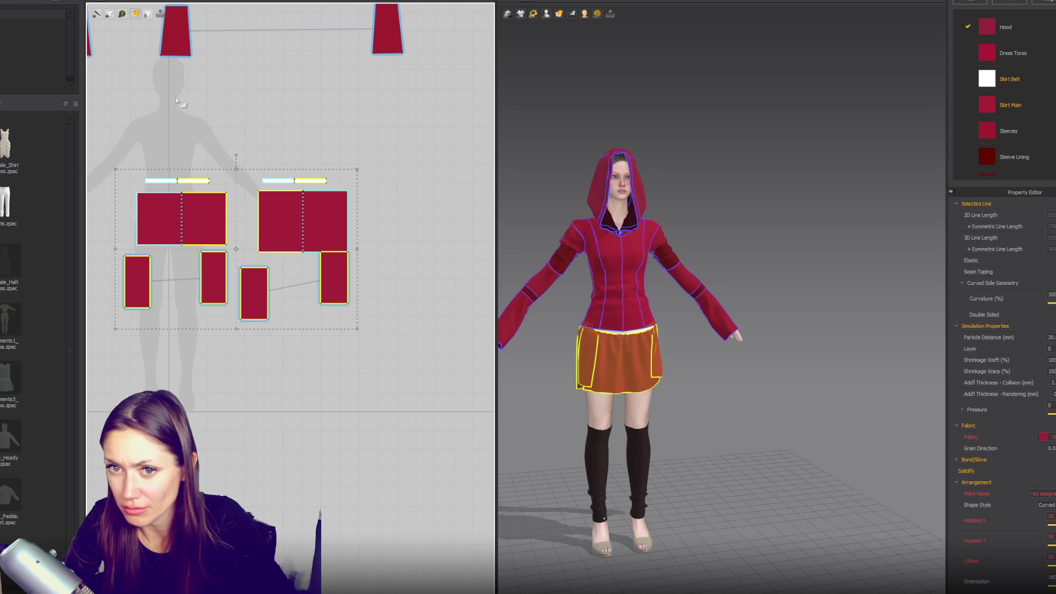
{"action": "scroll", "coordinate": [226, 190], "scroll_direction": "down", "scroll_amount": 3}
{"action": "left_click_drag", "start_coordinate": [101, 88], "coordinate": [393, 268]}
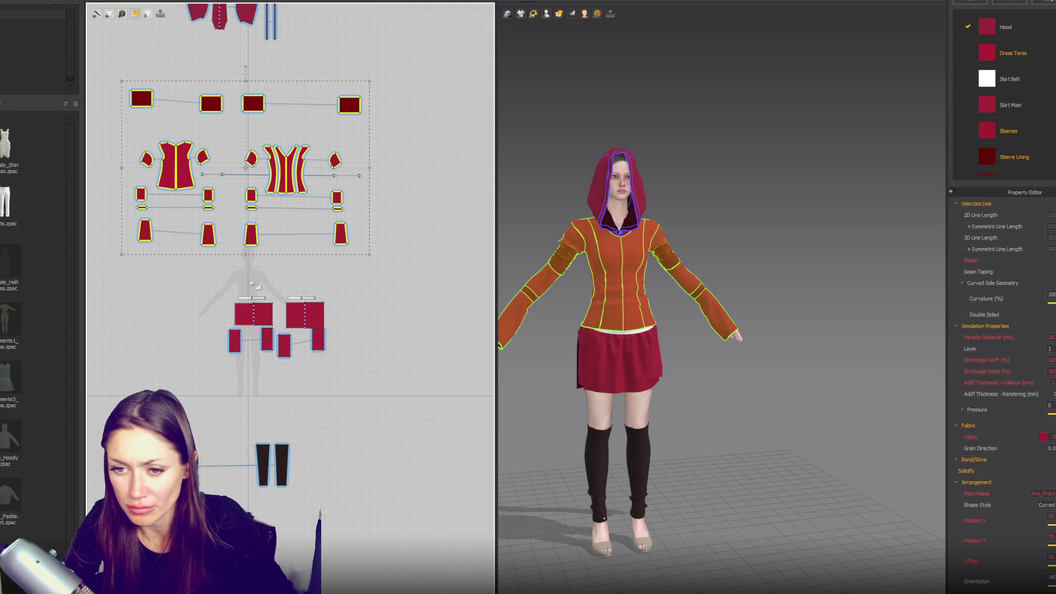
- Select the skirt belt strips on the avatar
{"action": "left_click", "coordinate": [370, 295]}
{"action": "scroll", "coordinate": [370, 295], "scroll_direction": "up", "scroll_amount": 5}
{"action": "middle_click_drag", "start_coordinate": [414, 269], "coordinate": [414, 267]}
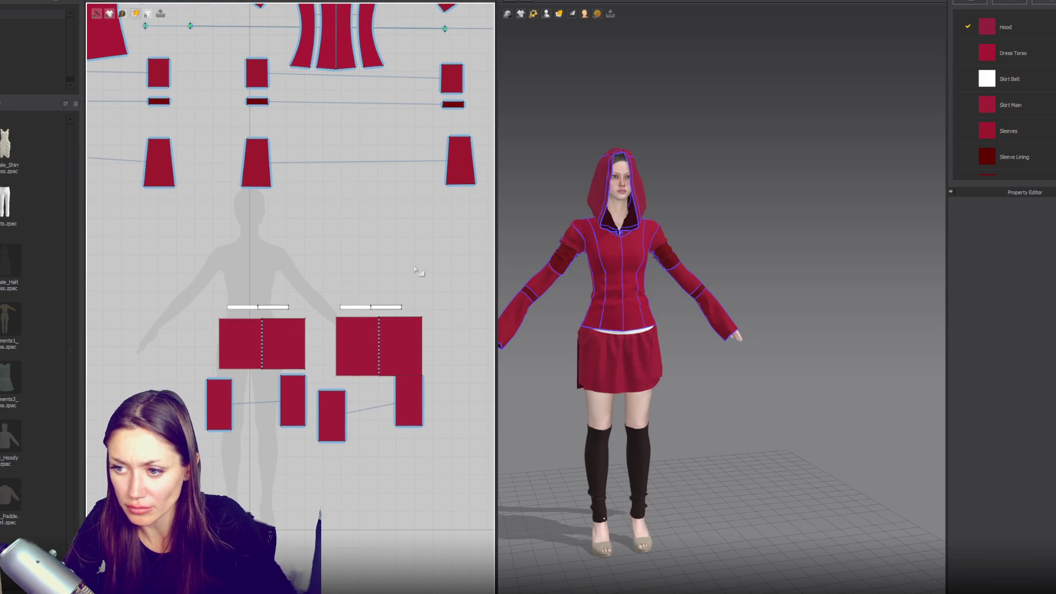
{"action": "left_click", "coordinate": [643, 324]}
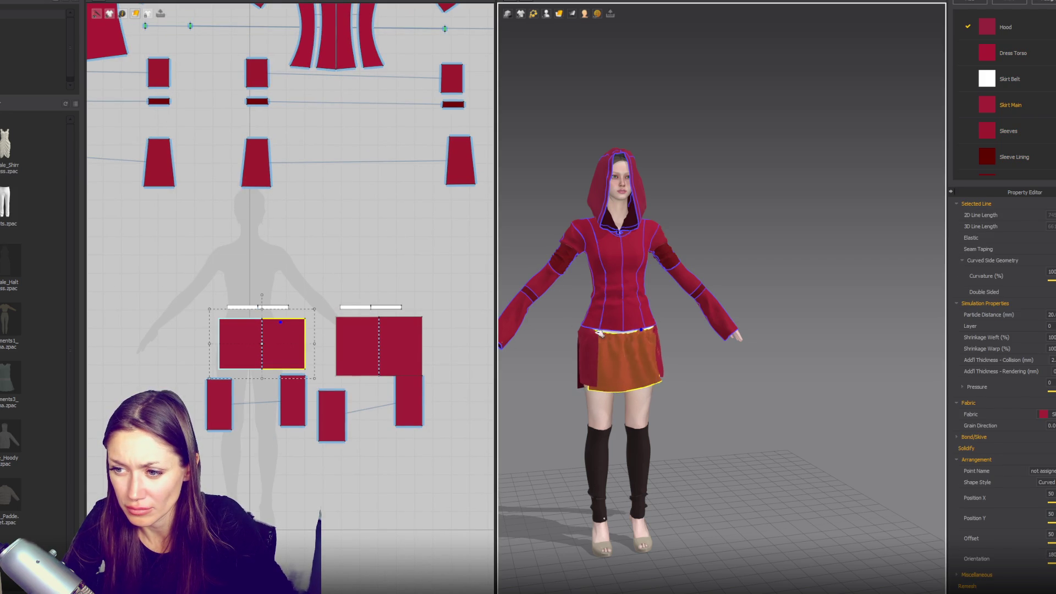
{"action": "left_click", "coordinate": [589, 352]}
{"action": "left_click", "coordinate": [611, 331]}
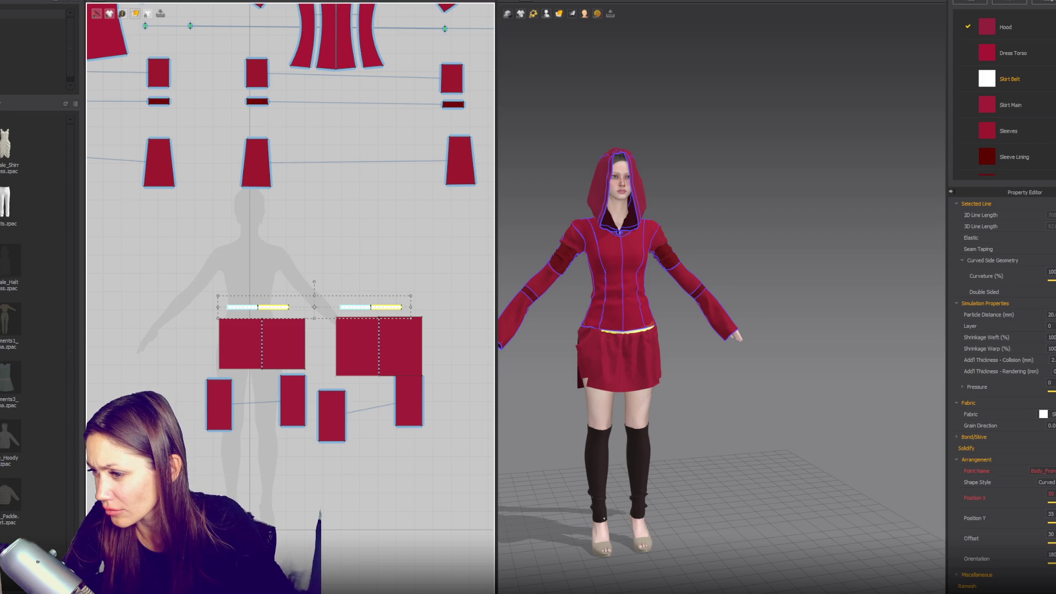
{"action": "scroll", "coordinate": [1027, 159], "scroll_direction": "down", "scroll_amount": 2}
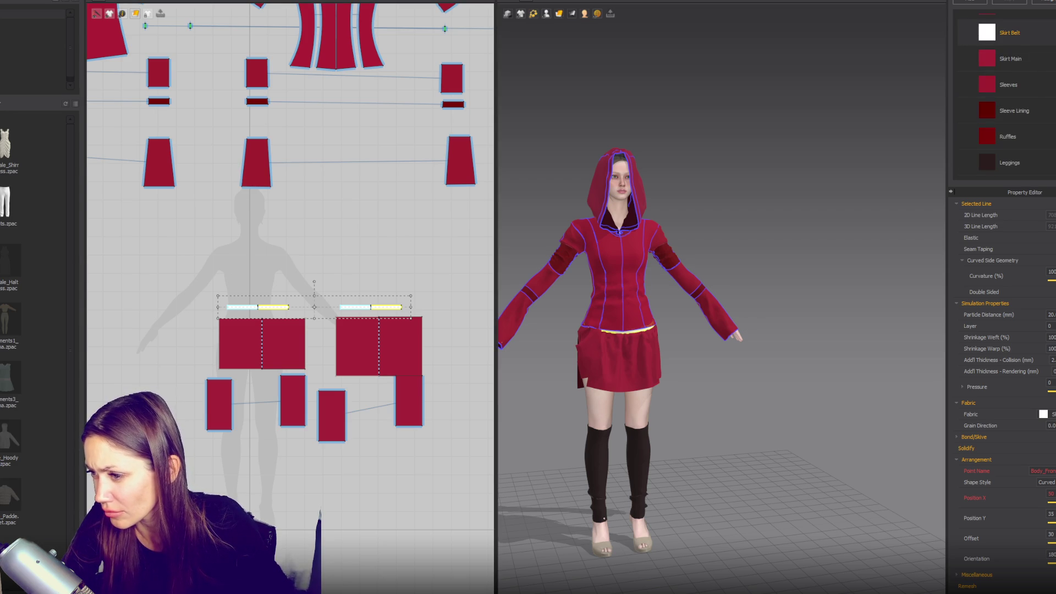
- Apply the Cotton_14_Wale_Corduroy physical preset to the Skirt Belt fabric
{"action": "left_click", "coordinate": [1001, 32]}
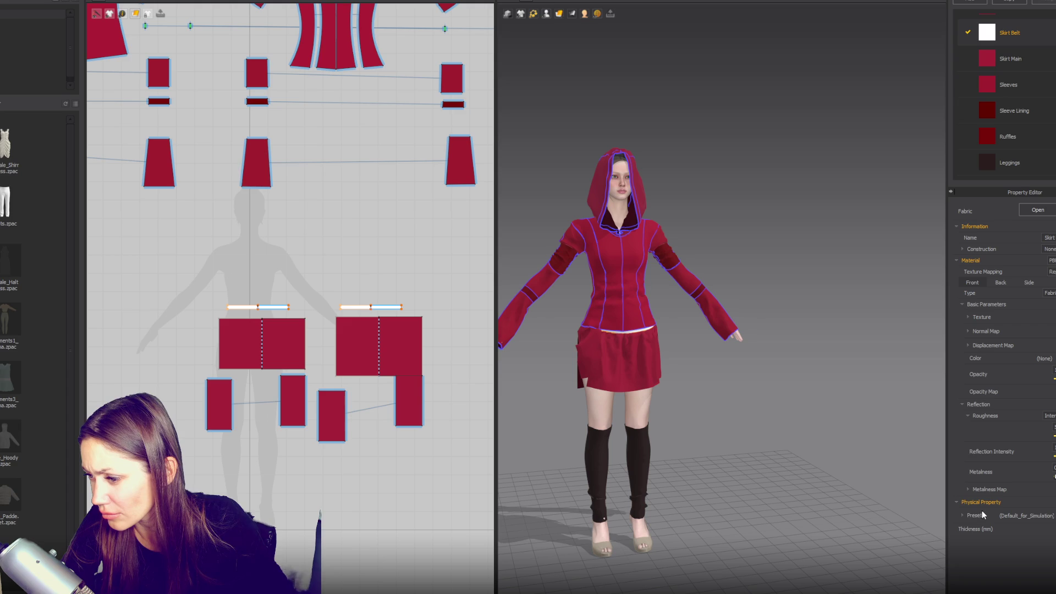
{"action": "left_click", "coordinate": [963, 515]}
{"action": "scroll", "coordinate": [985, 495], "scroll_direction": "down", "scroll_amount": 3}
{"action": "left_click", "coordinate": [1021, 388]}
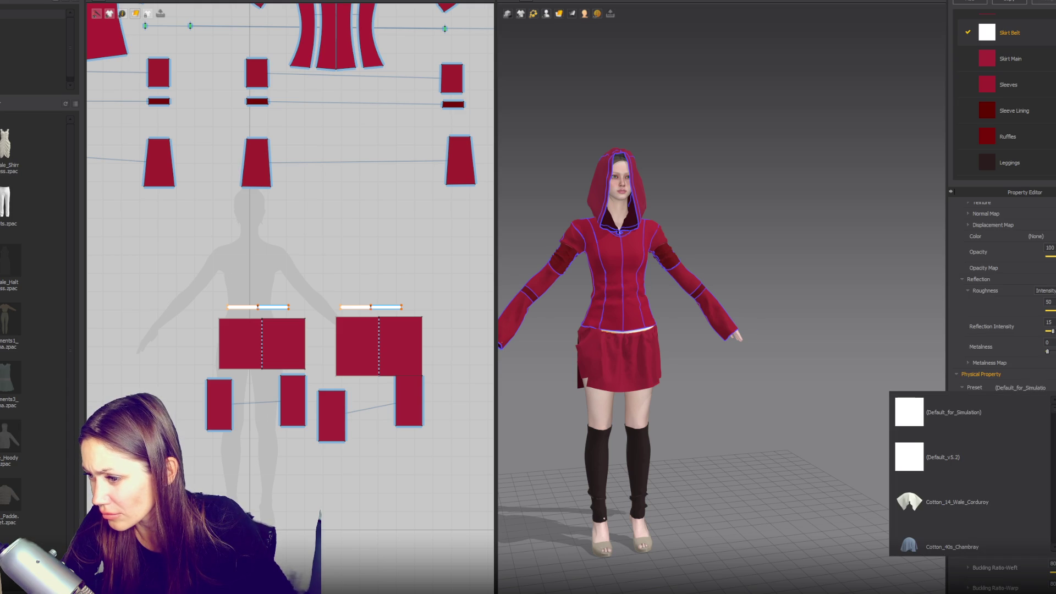
{"action": "left_click", "coordinate": [915, 500]}
{"action": "left_click", "coordinate": [866, 302]}
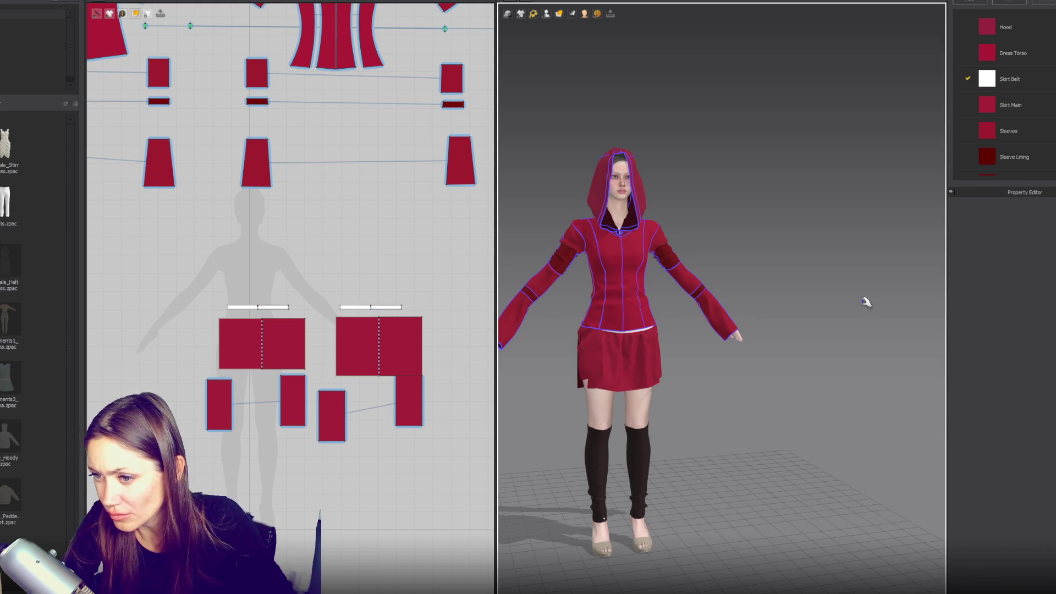
- Select the small skirt pieces and lengthen the left one downward
{"action": "left_click", "coordinate": [594, 371]}
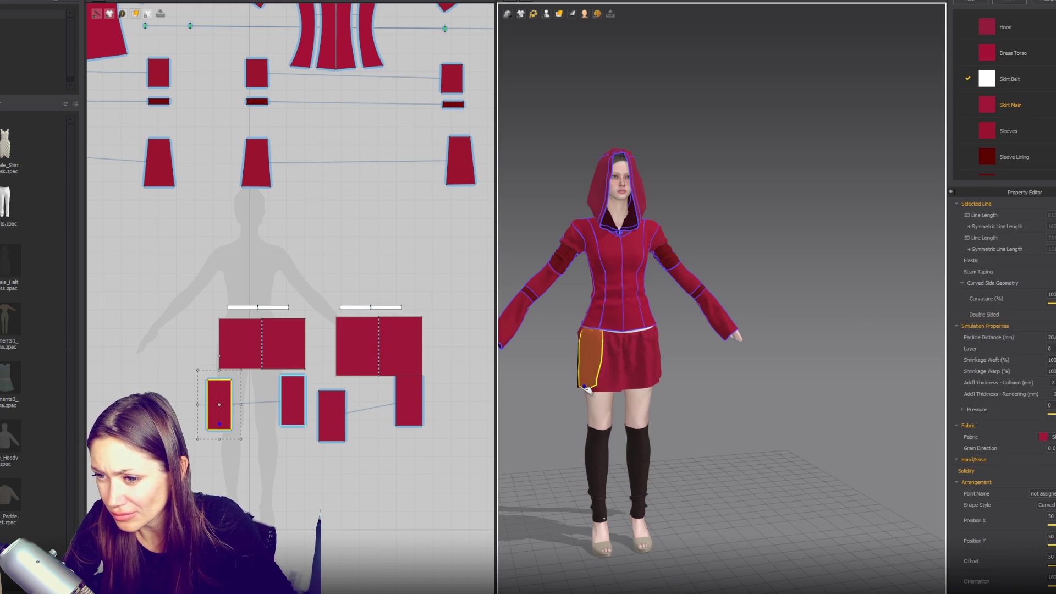
{"action": "left_click", "coordinate": [650, 374]}
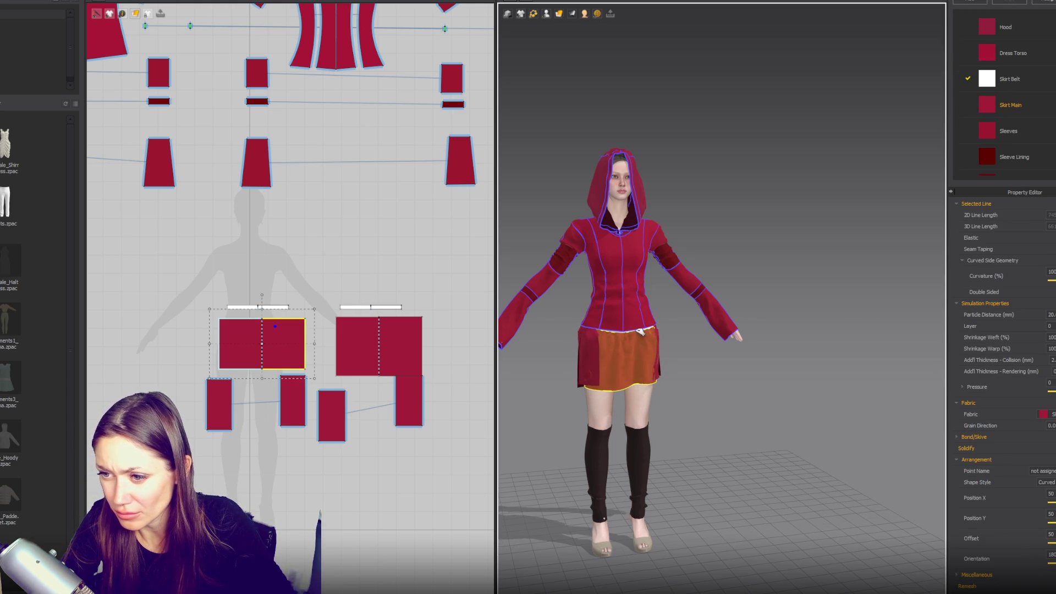
{"action": "mouse_move", "coordinate": [683, 394]}
{"action": "right_mouse_down"}
{"action": "mouse_move", "coordinate": [682, 361]}
{"action": "mouse_move", "coordinate": [769, 358]}
{"action": "mouse_move", "coordinate": [738, 389]}
{"action": "right_mouse_up"}
{"action": "scroll", "coordinate": [743, 263], "scroll_direction": "up", "scroll_amount": 3}
{"action": "right_click_drag", "start_coordinate": [750, 268], "coordinate": [681, 257]}
{"action": "left_click", "coordinate": [332, 418]}
{"action": "left_click", "coordinate": [295, 410]}
{"action": "left_click", "coordinate": [218, 412]}
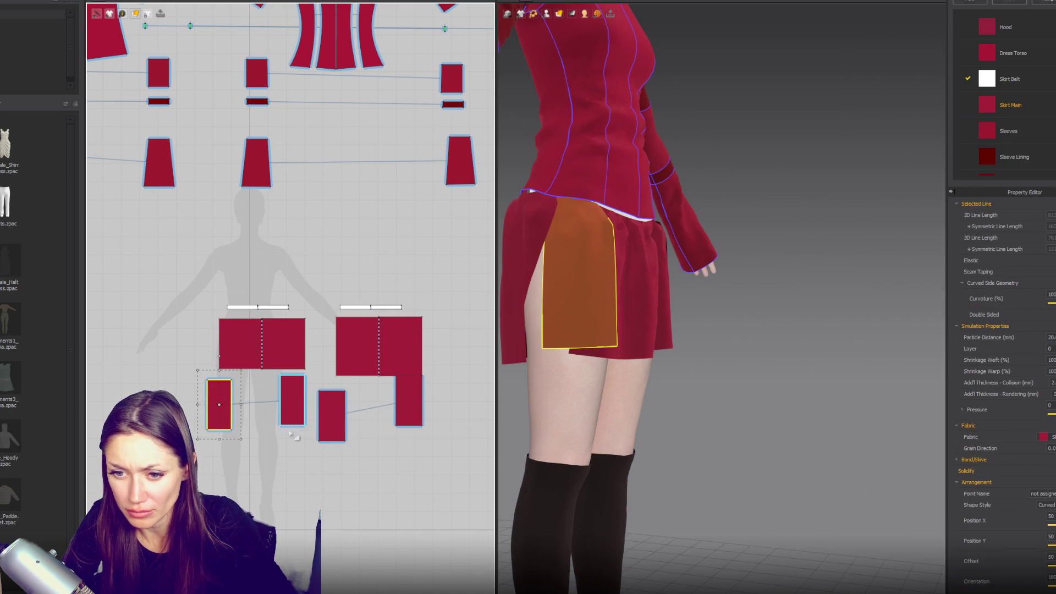
{"action": "left_click_drag", "start_coordinate": [219, 444], "coordinate": [219, 445]}
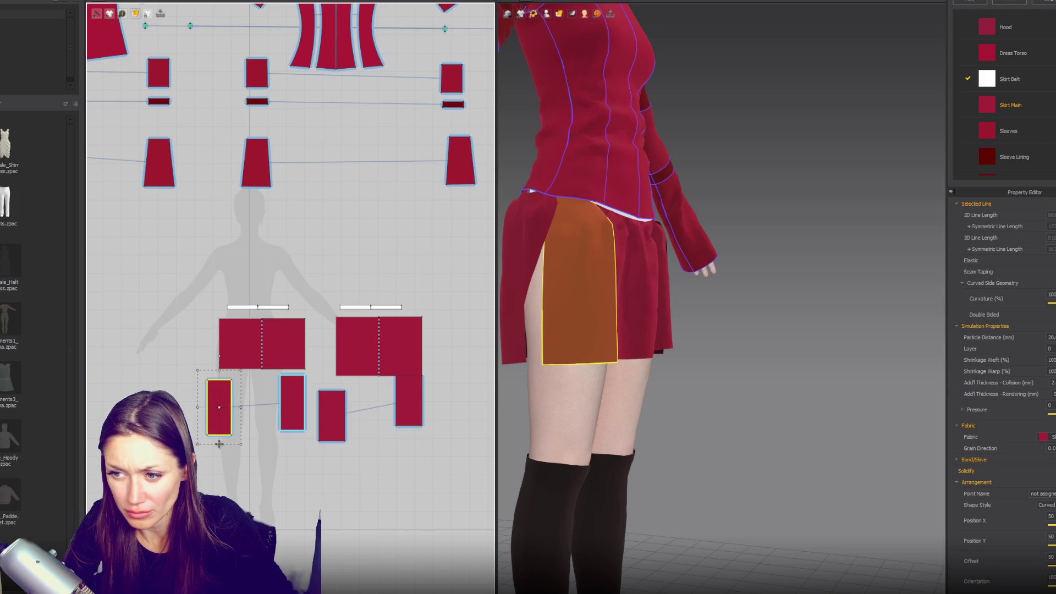
- Sew the small skirt piece's edge to the matching edge on the right piece
{"action": "right_click_drag", "start_coordinate": [649, 341], "coordinate": [566, 352]}
{"action": "scroll", "coordinate": [231, 385], "scroll_direction": "up", "scroll_amount": 5}
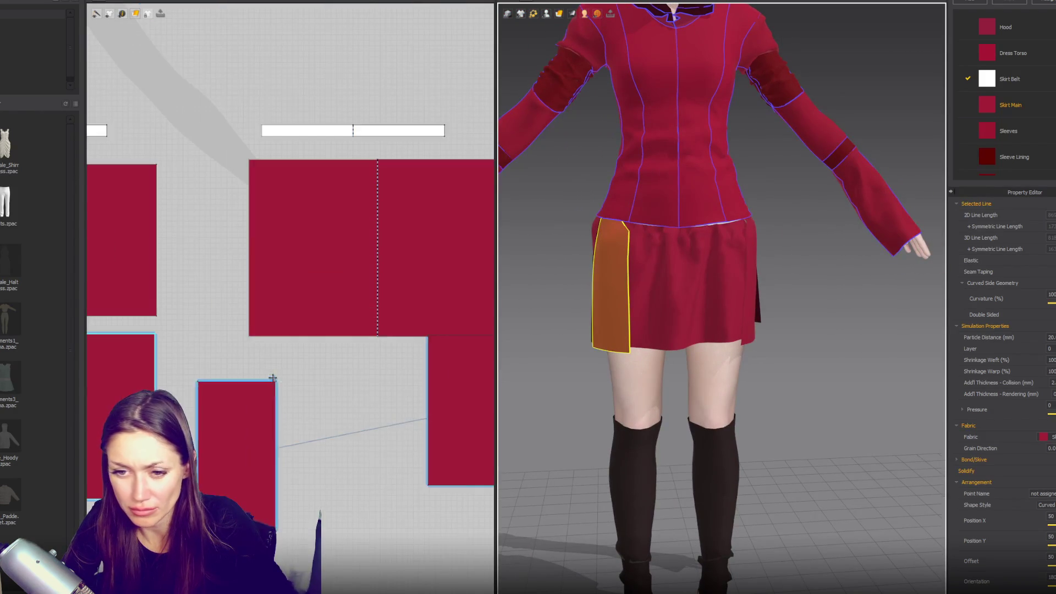
{"action": "key", "text": "z"}
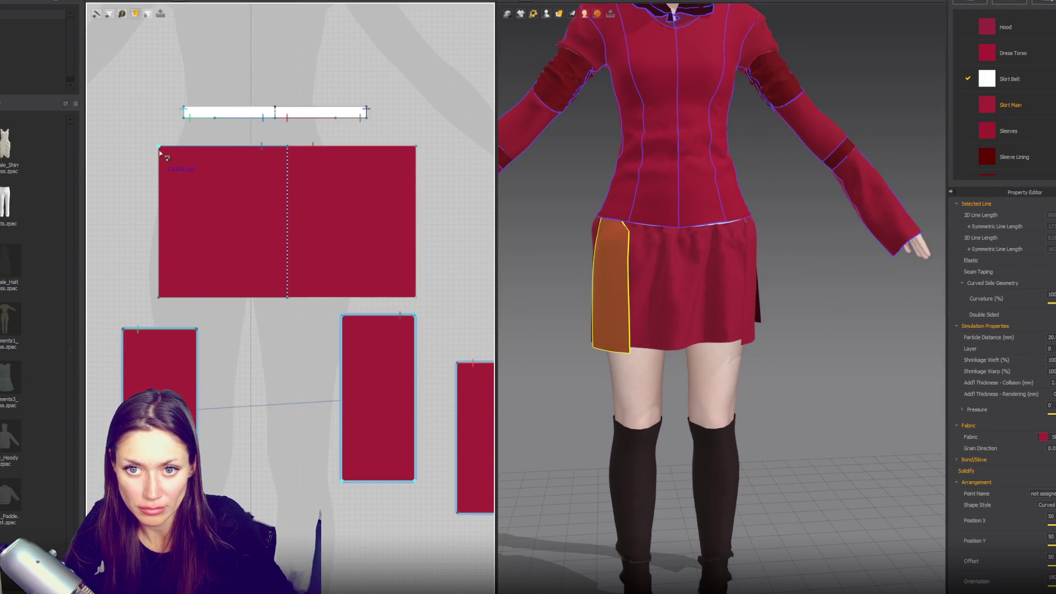
{"action": "left_click", "coordinate": [121, 356]}
{"action": "scroll", "coordinate": [306, 358], "scroll_direction": "down", "scroll_amount": 5}
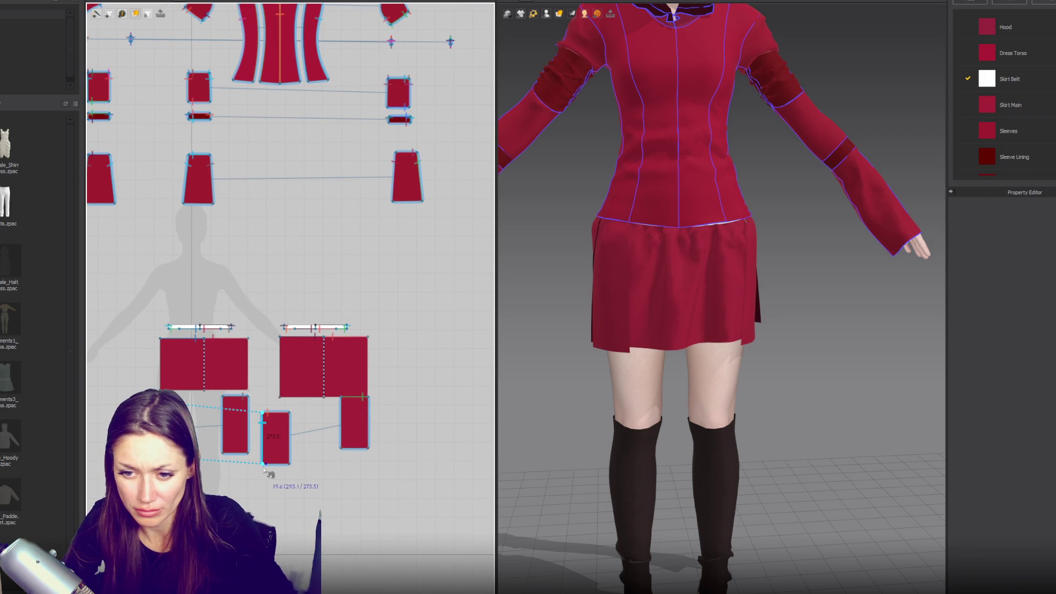
{"action": "left_click", "coordinate": [262, 464]}
{"action": "left_click", "coordinate": [367, 419]}
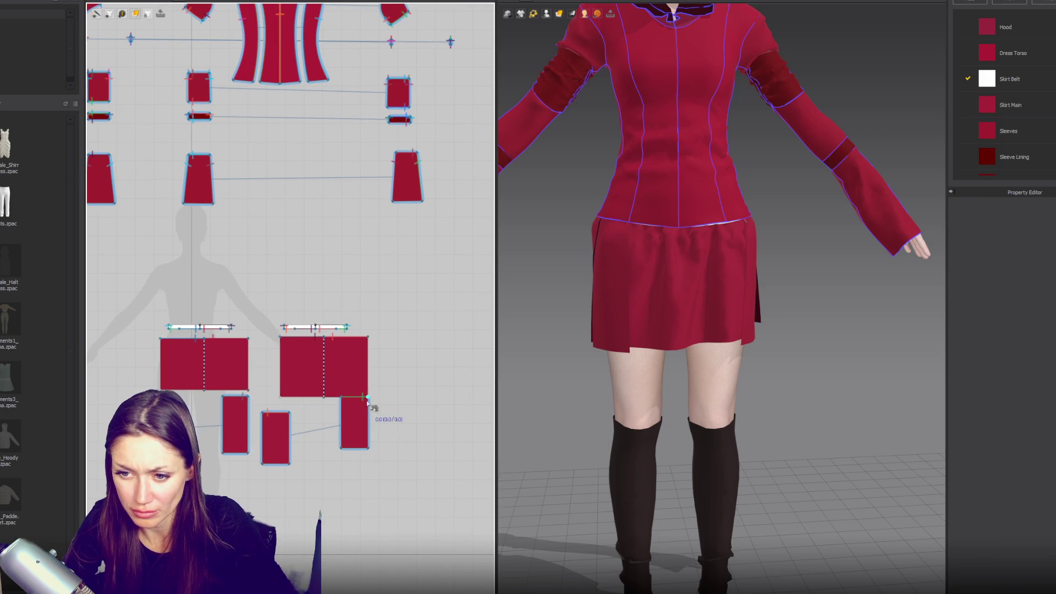
{"action": "left_click", "coordinate": [194, 423]}
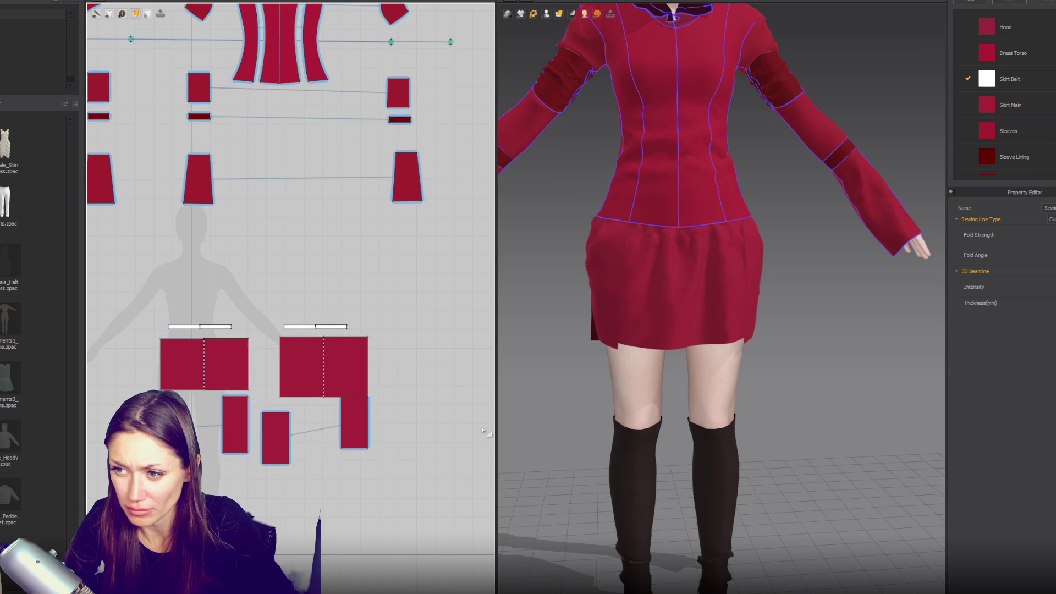
- Lengthen the small back skirt pattern piece downward and check it from behind
{"action": "right_click_drag", "start_coordinate": [790, 365], "coordinate": [807, 374]}
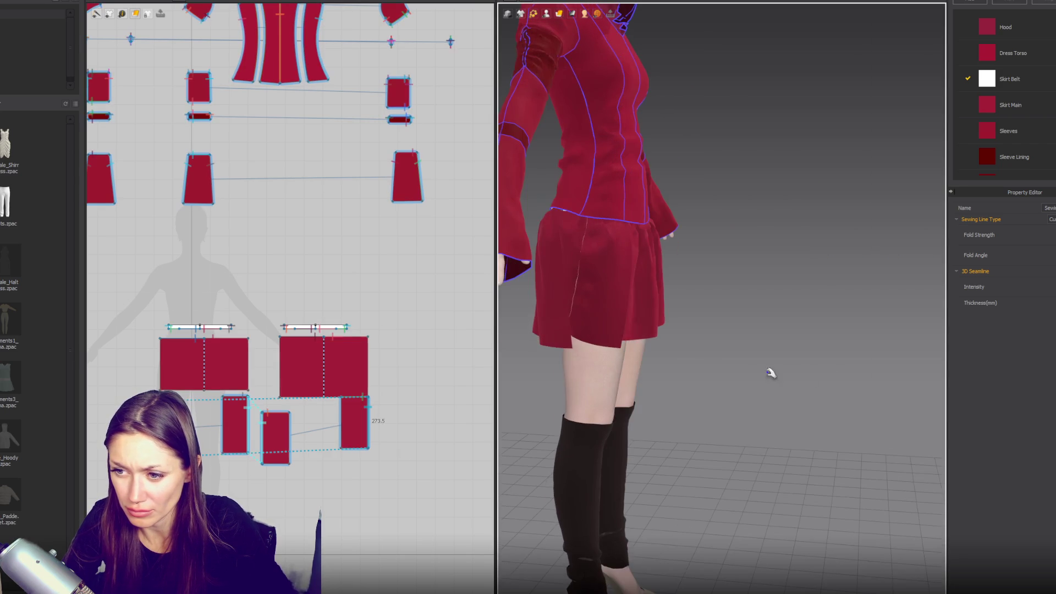
{"action": "left_click", "coordinate": [619, 334]}
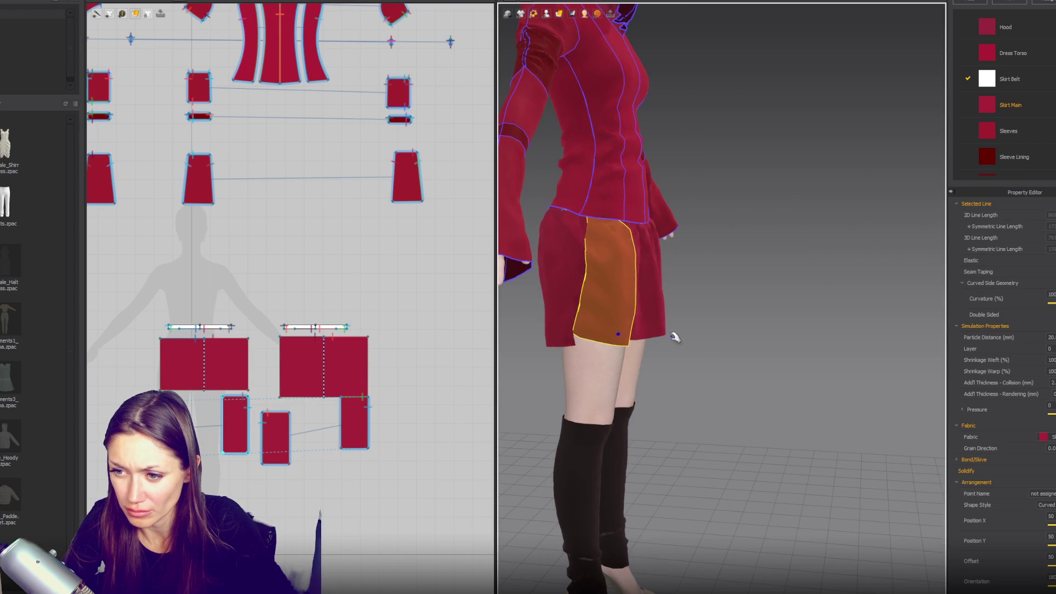
{"action": "left_click", "coordinate": [516, 334]}
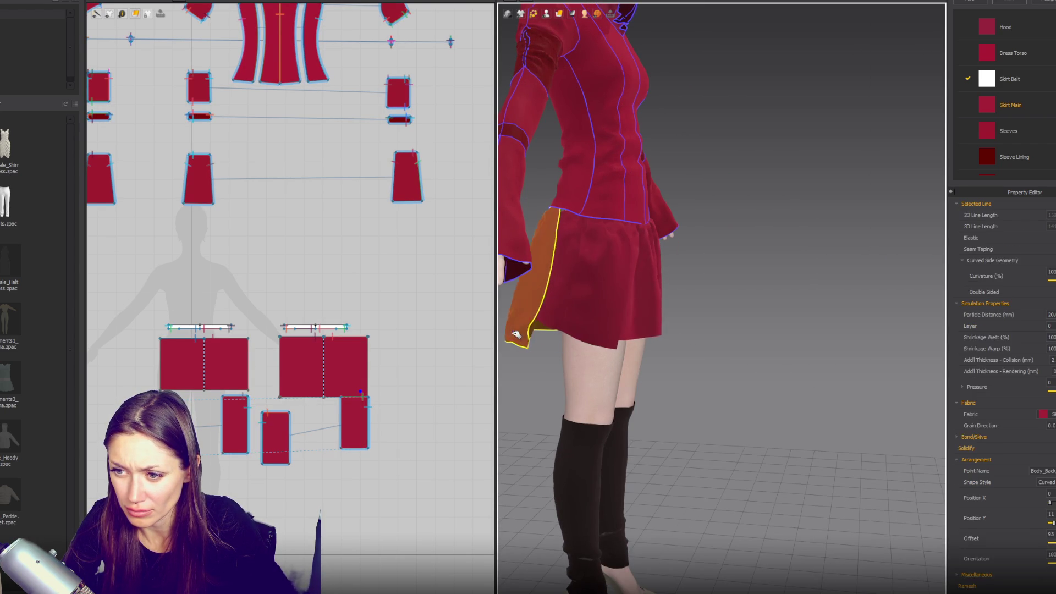
{"action": "left_click", "coordinate": [666, 336]}
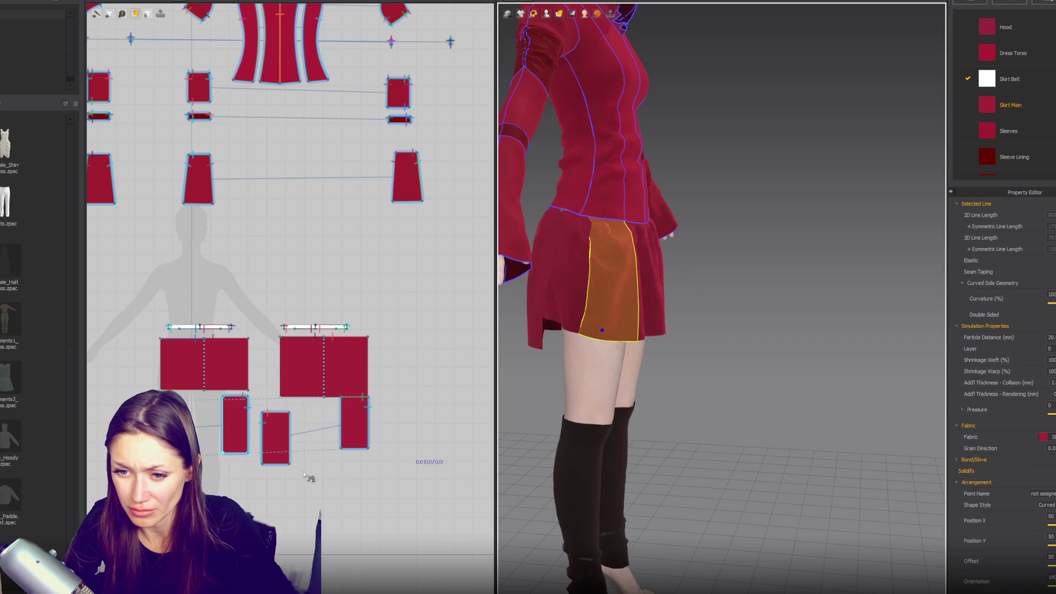
{"action": "left_click", "coordinate": [277, 462]}
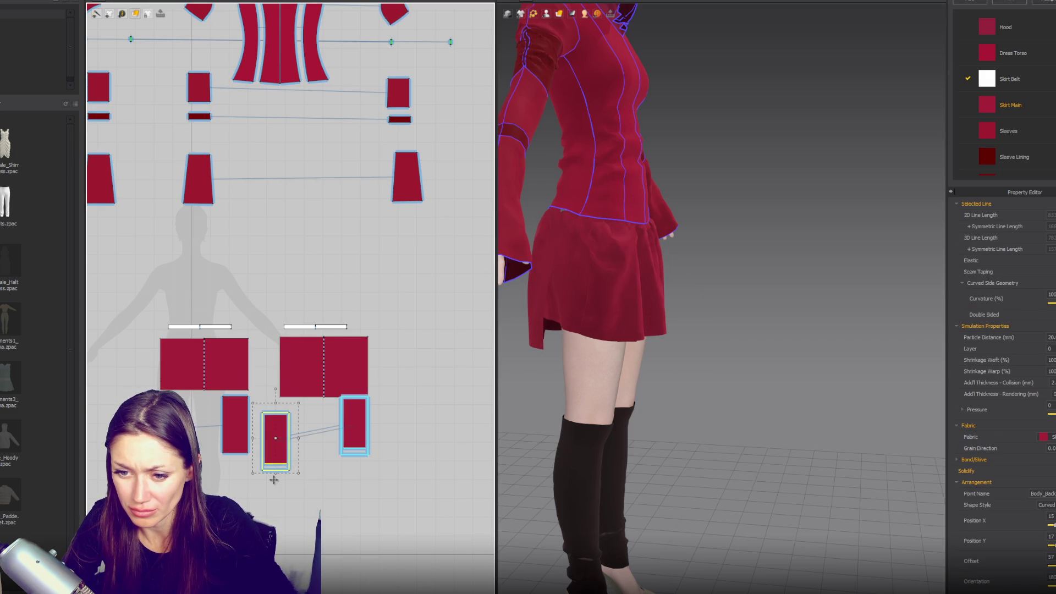
{"action": "left_click_drag", "start_coordinate": [274, 479], "coordinate": [274, 480]}
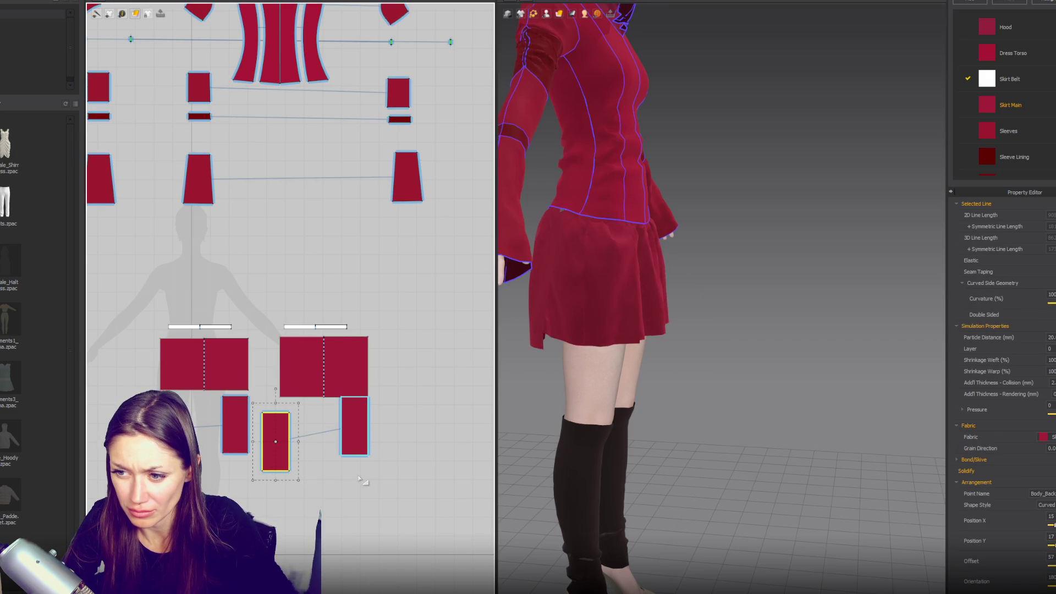
{"action": "right_click_drag", "start_coordinate": [630, 375], "coordinate": [686, 405]}
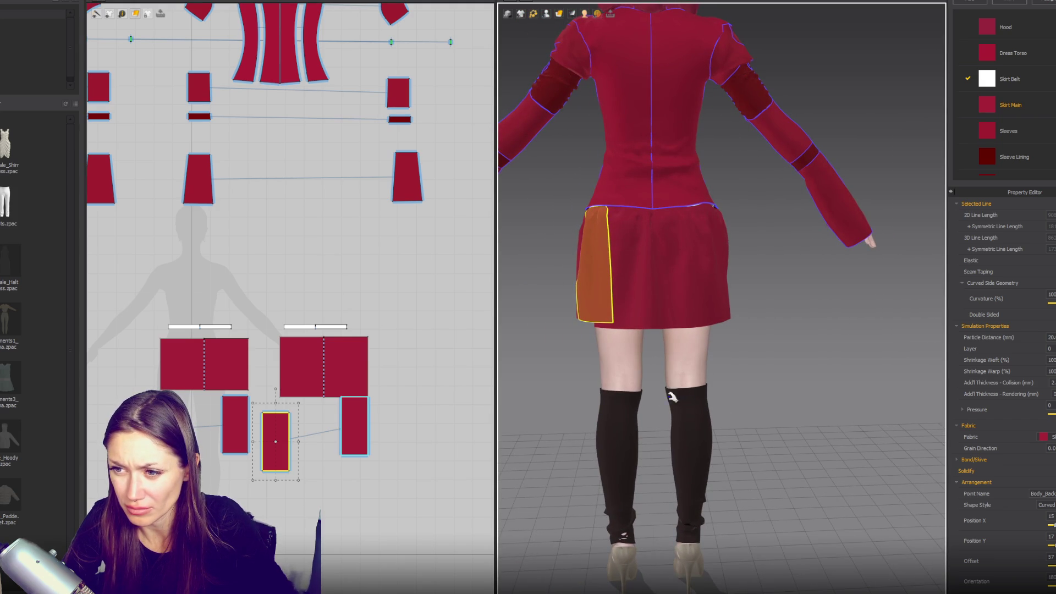
{"action": "left_click", "coordinate": [587, 390]}
{"action": "right_click_drag", "start_coordinate": [577, 394], "coordinate": [754, 399]}
- Set layer values for the skirt and shirt pieces, then simulate to re-drape the skirt
{"action": "left_click", "coordinate": [242, 372]}
{"action": "left_click", "coordinate": [353, 367], "text": "shift"}
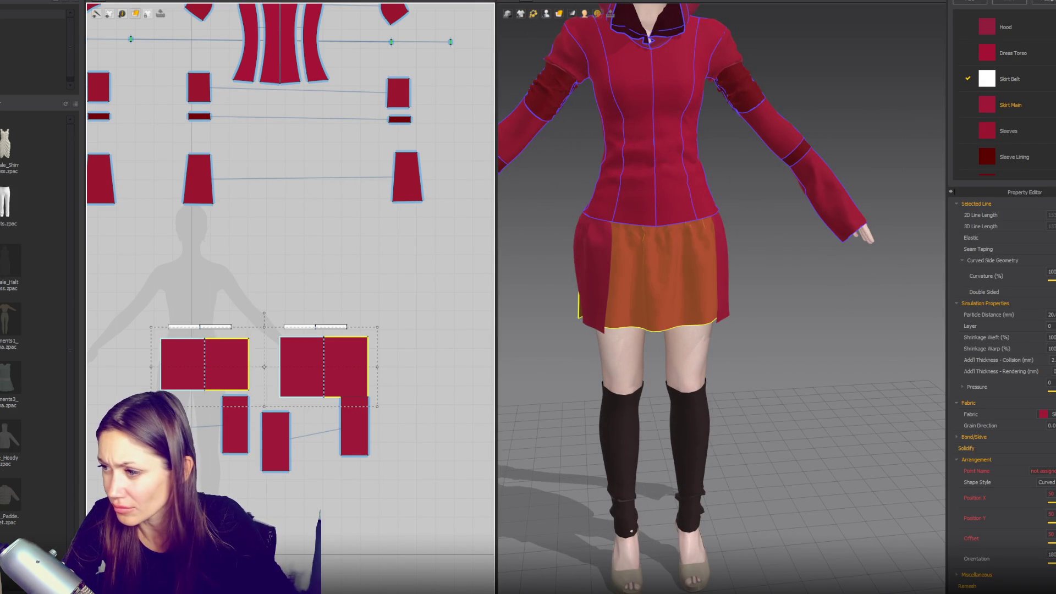
{"action": "left_click", "coordinate": [1050, 326]}
{"action": "scroll", "coordinate": [374, 363], "scroll_direction": "down", "scroll_amount": 5}
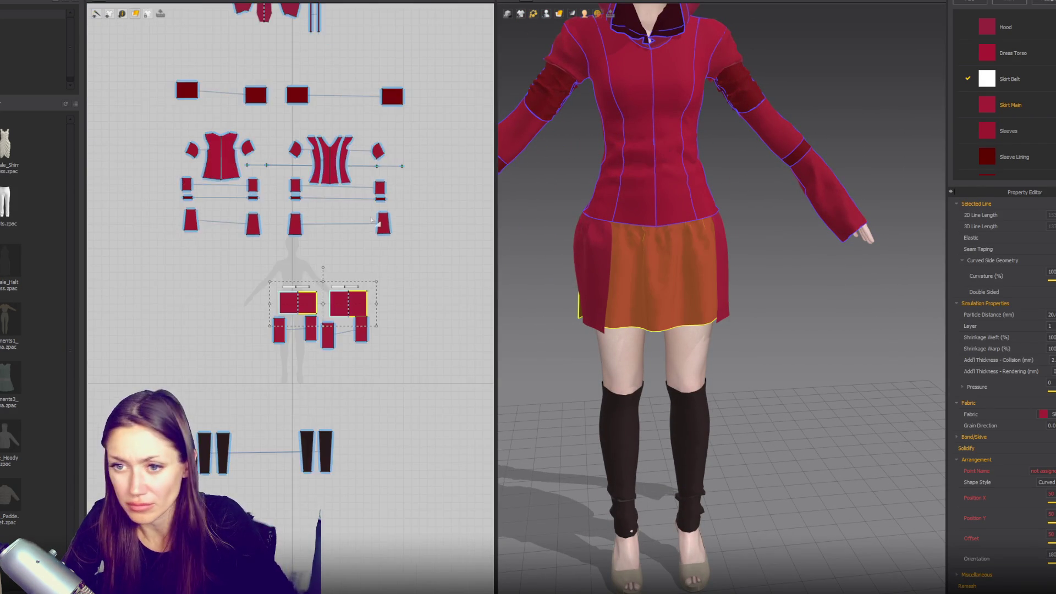
{"action": "left_click_drag", "start_coordinate": [422, 322], "coordinate": [189, 130]}
{"action": "left_click", "coordinate": [1050, 349]}
{"action": "left_click_drag", "start_coordinate": [382, 117], "coordinate": [223, 25]}
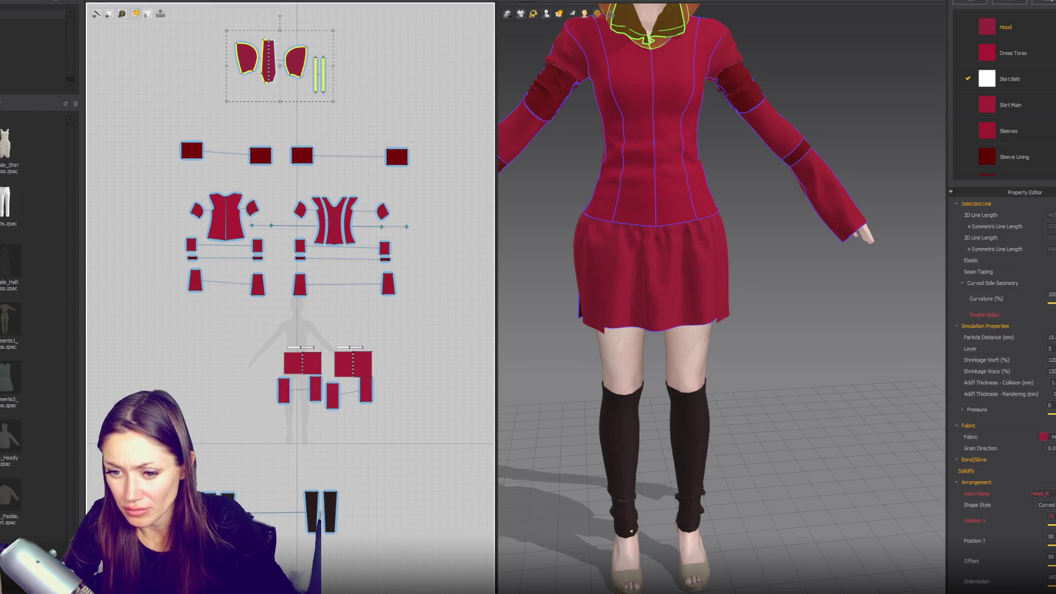
{"action": "left_click", "coordinate": [611, 401]}
{"action": "left_click", "coordinate": [739, 436]}
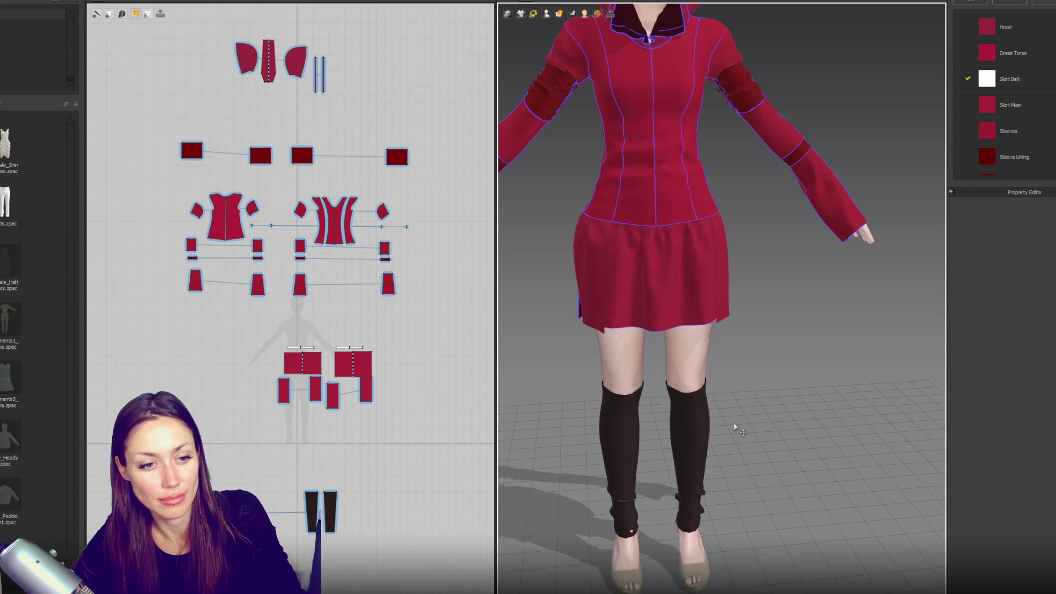
{"action": "key", "text": "space"}
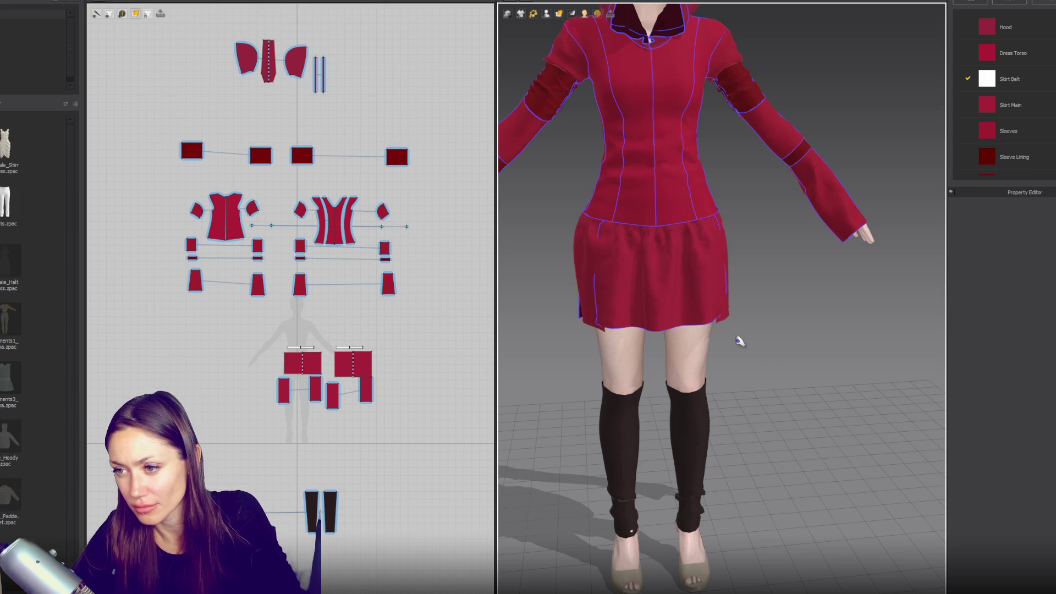
{"action": "scroll", "coordinate": [770, 341], "scroll_direction": "down", "scroll_amount": 5}
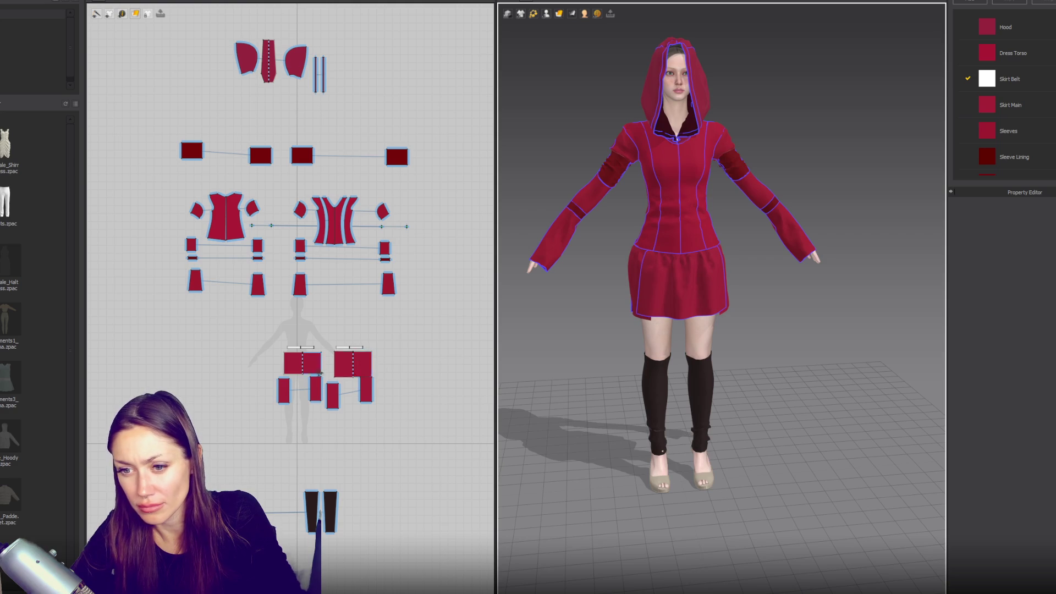
- Rearrange the Skirt Main, Skirt Belt and side skirt pieces, with Skirt Main below the belt
{"action": "scroll", "coordinate": [309, 363], "scroll_direction": "up", "scroll_amount": 2}
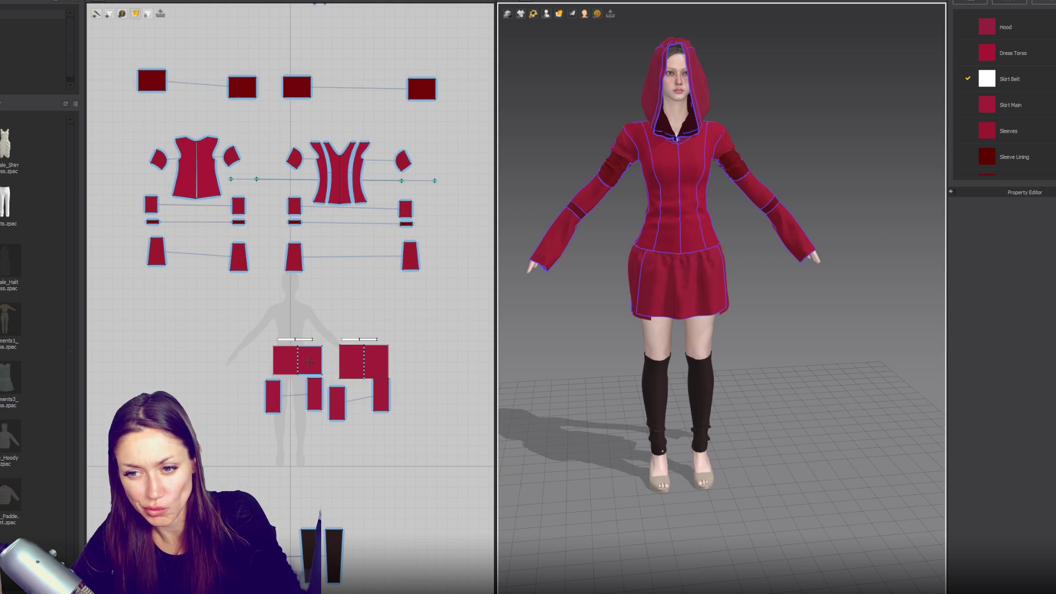
{"action": "scroll", "coordinate": [309, 361], "scroll_direction": "up", "scroll_amount": 3}
{"action": "left_click", "coordinate": [263, 366]}
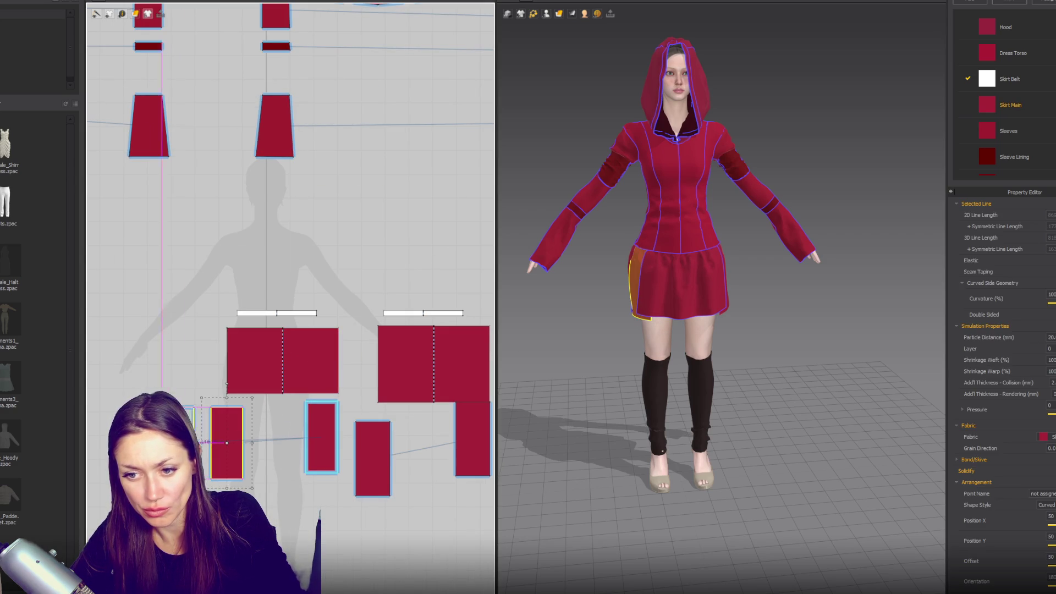
{"action": "left_click_drag", "start_coordinate": [263, 366], "coordinate": [208, 413]}
{"action": "left_click_drag", "start_coordinate": [277, 313], "coordinate": [204, 326]}
{"action": "left_click", "coordinate": [322, 438]}
{"action": "left_click_drag", "start_coordinate": [322, 437], "coordinate": [299, 406]}
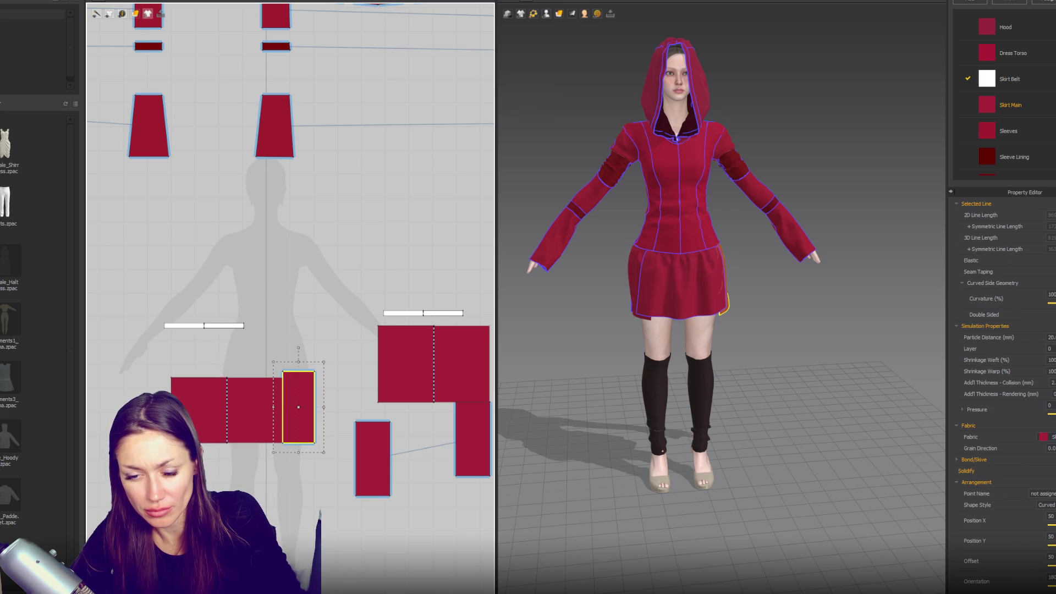
{"action": "left_click_drag", "start_coordinate": [114, 479], "coordinate": [115, 413]}
{"action": "mouse_move", "coordinate": [227, 410]}
{"action": "left_mouse_down"}
{"action": "mouse_move", "coordinate": [200, 407]}
{"action": "mouse_move", "coordinate": [200, 363]}
{"action": "left_mouse_up"}
{"action": "left_click_drag", "start_coordinate": [222, 326], "coordinate": [209, 255]}
{"action": "mouse_move", "coordinate": [224, 379]}
{"action": "left_mouse_down"}
{"action": "mouse_move", "coordinate": [224, 331]}
{"action": "mouse_move", "coordinate": [201, 352]}
{"action": "mouse_move", "coordinate": [201, 314]}
{"action": "left_mouse_up"}
{"action": "left_click", "coordinate": [255, 286]}
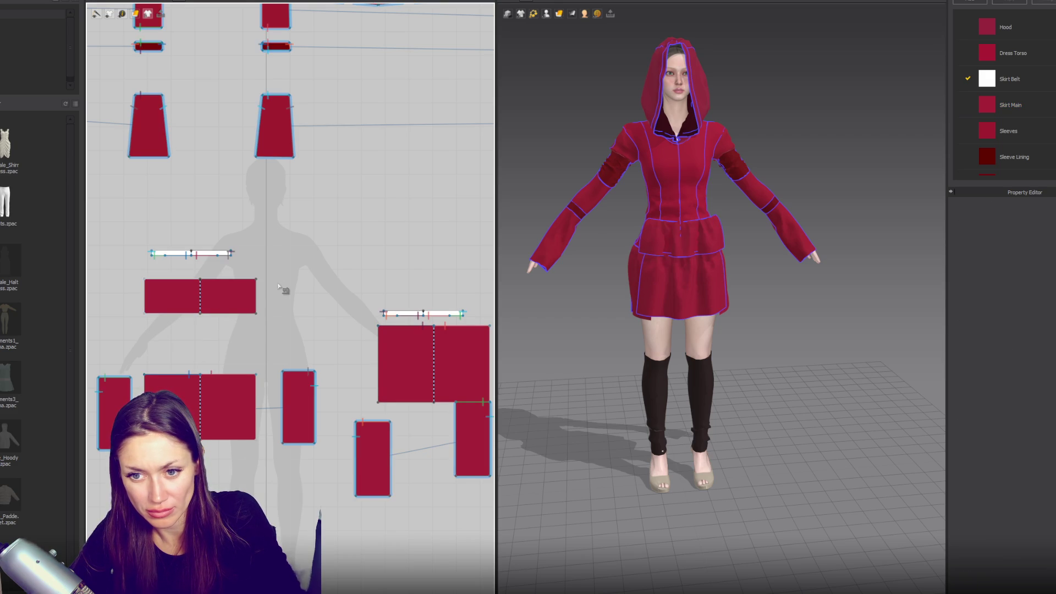
- Sew the upper piece's top edge to the skirt belt and simulate
{"action": "scroll", "coordinate": [226, 285], "scroll_direction": "up", "scroll_amount": 4}
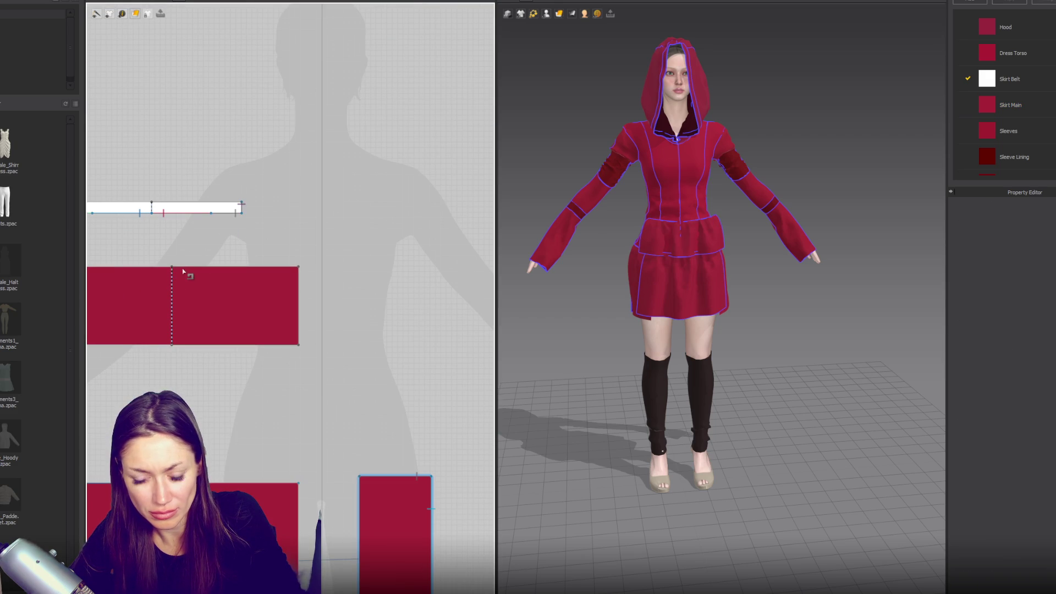
{"action": "left_click", "coordinate": [171, 268]}
{"action": "left_click", "coordinate": [298, 268]}
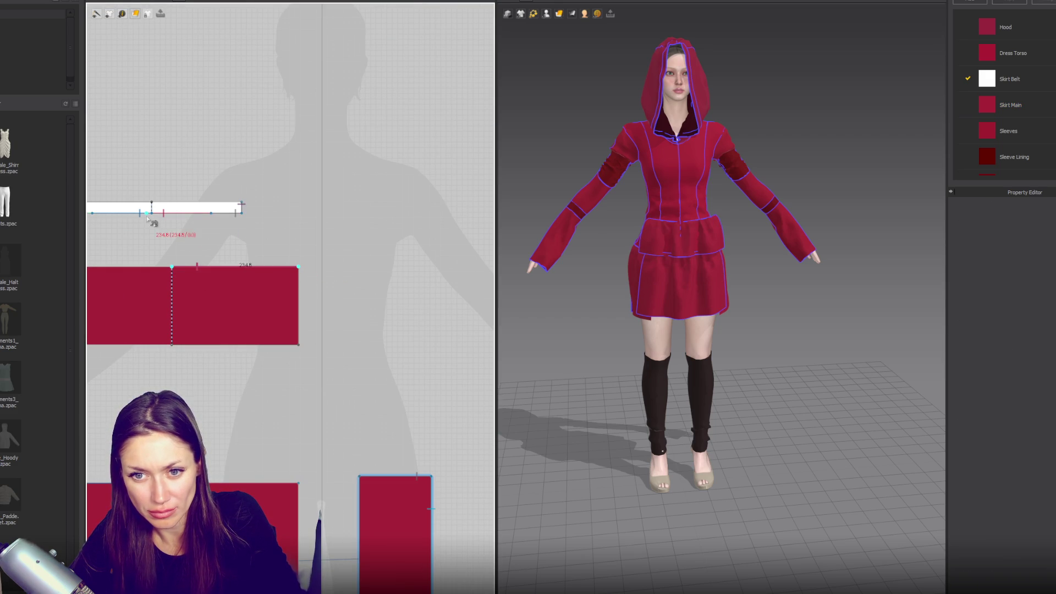
{"action": "left_click", "coordinate": [149, 217]}
{"action": "left_click", "coordinate": [194, 213]}
{"action": "key", "text": "space"}
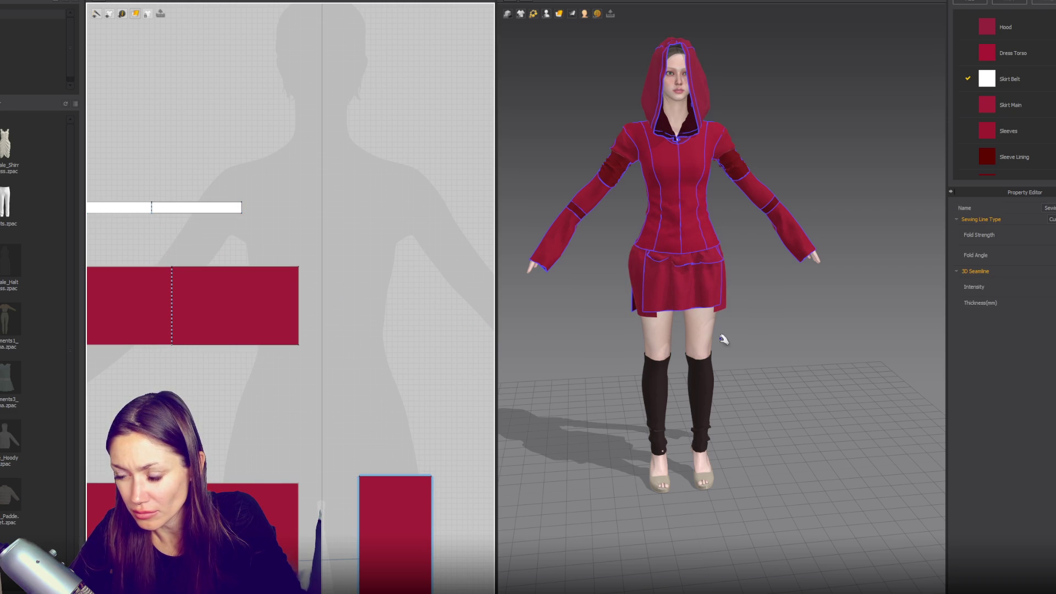
- Select the newly sewn skirt tier on the avatar and in the pattern to check it
{"action": "left_click", "coordinate": [685, 277]}
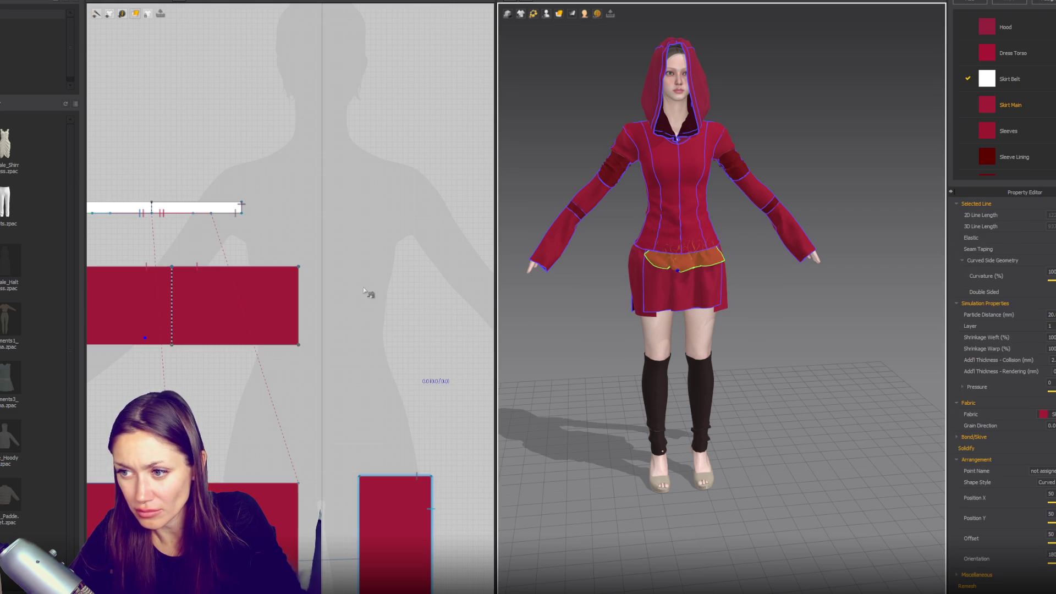
{"action": "scroll", "coordinate": [364, 289], "scroll_direction": "down", "scroll_amount": 3}
{"action": "left_click", "coordinate": [283, 289]}
{"action": "scroll", "coordinate": [313, 287], "scroll_direction": "down", "scroll_amount": 3}
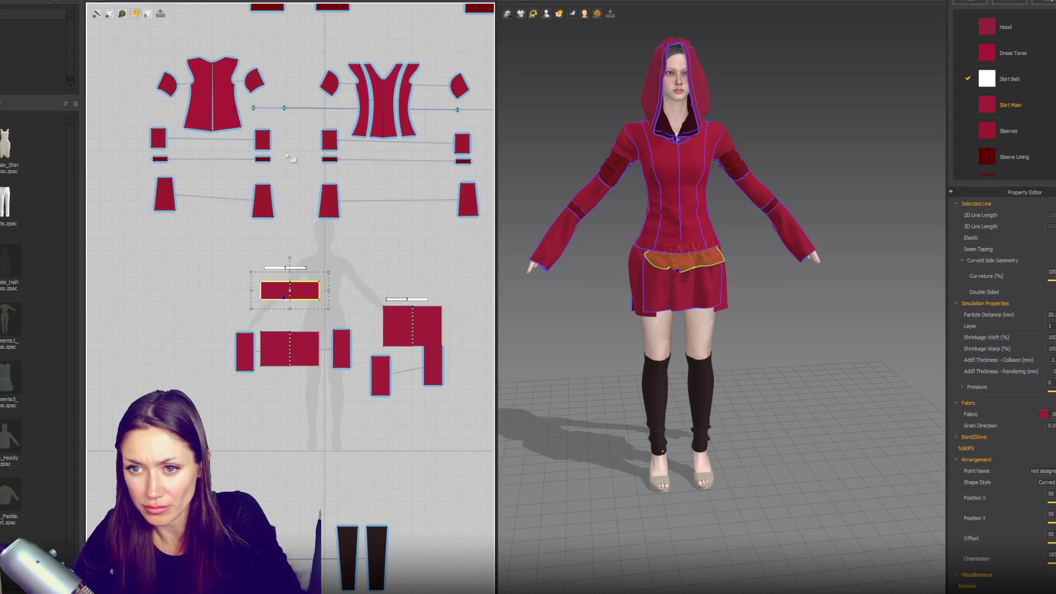
{"action": "scroll", "coordinate": [288, 157], "scroll_direction": "down", "scroll_amount": 3}
{"action": "left_click", "coordinate": [450, 81]}
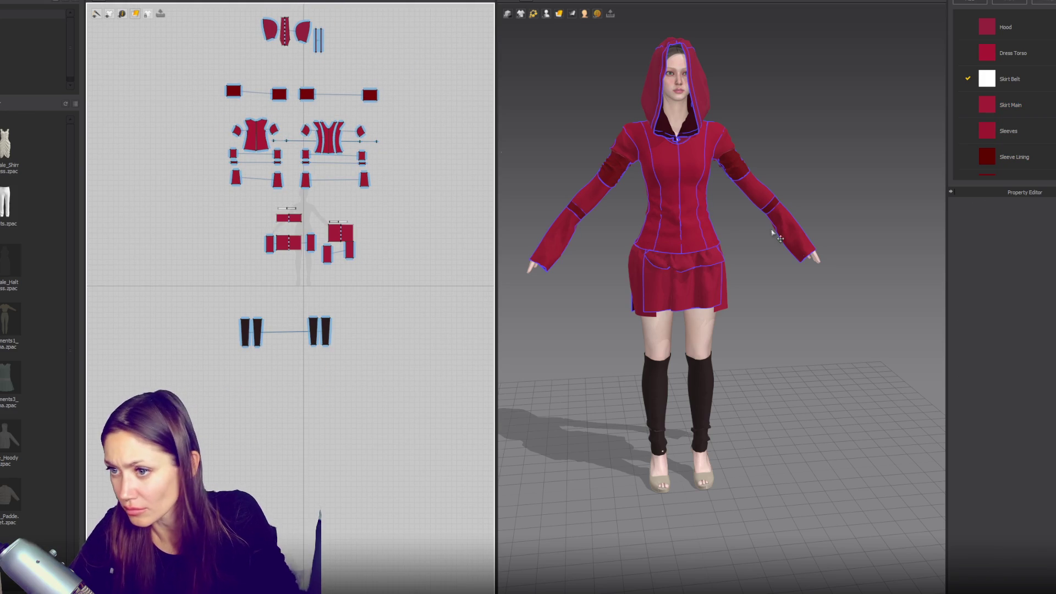
- Give the dress torso, sleeve, belt and hood pieces a layer value of 5
{"action": "left_click_drag", "start_coordinate": [168, 187], "coordinate": [200, 201]}
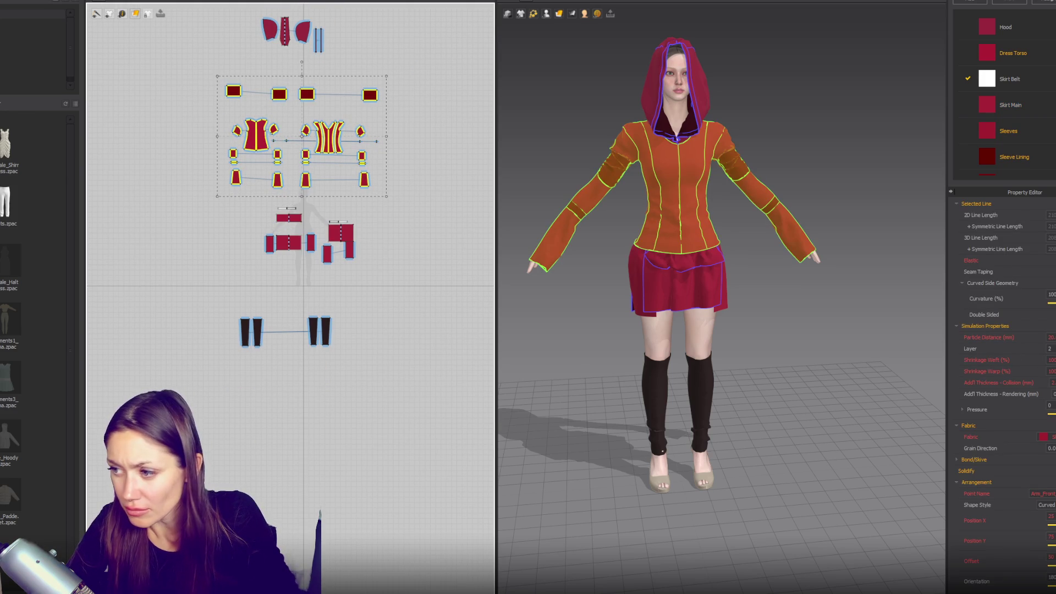
{"action": "type", "text": "5"}
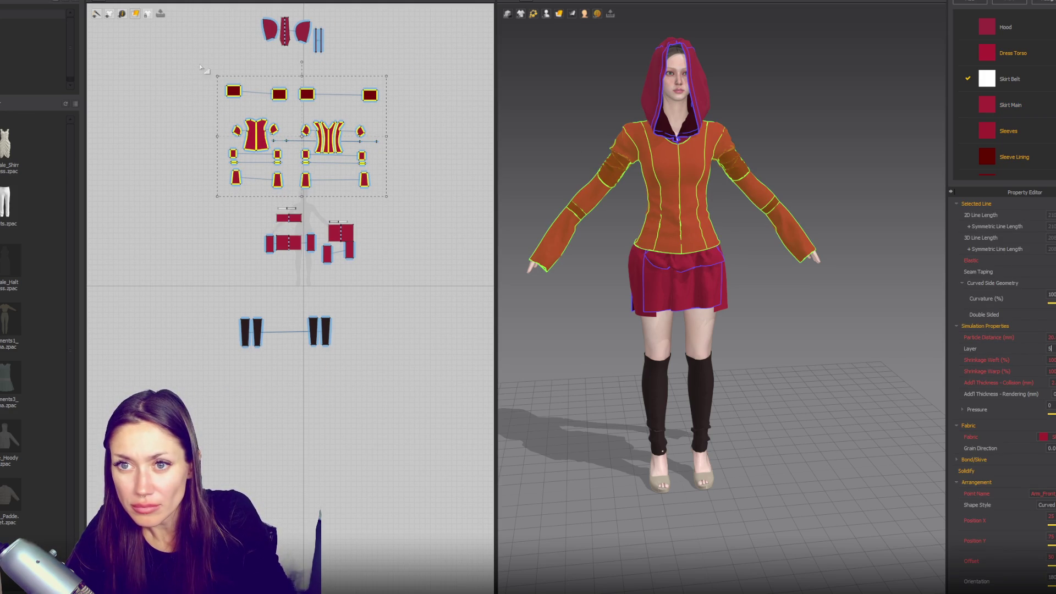
{"action": "left_click", "coordinate": [578, 113]}
{"action": "left_click", "coordinate": [675, 66]}
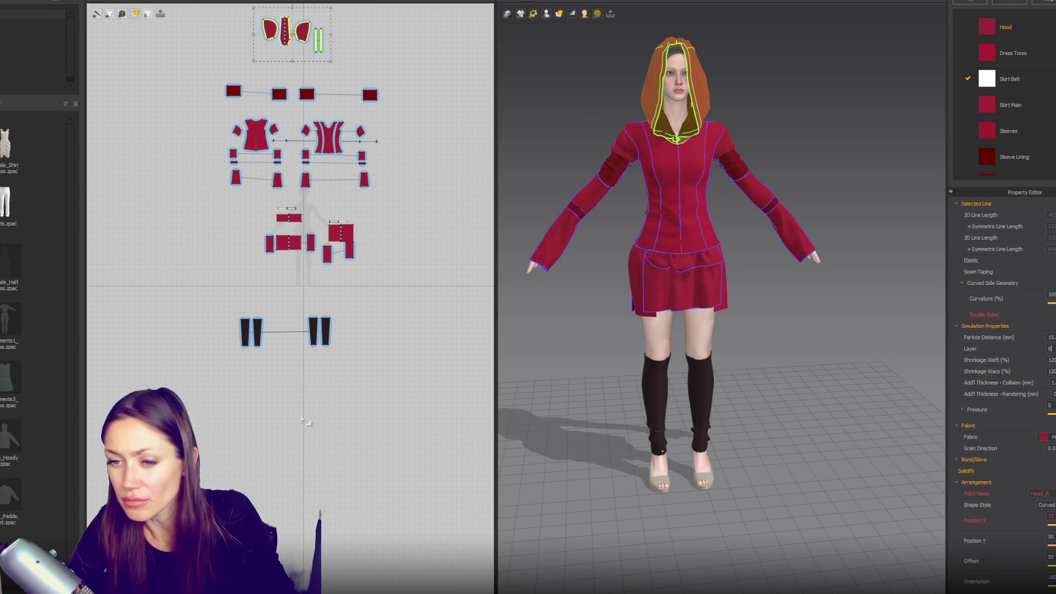
- Zoom and pan the 2D pattern view onto the small rectangle pieces above the skirt
{"action": "left_click_drag", "start_coordinate": [216, 277], "coordinate": [403, 210]}
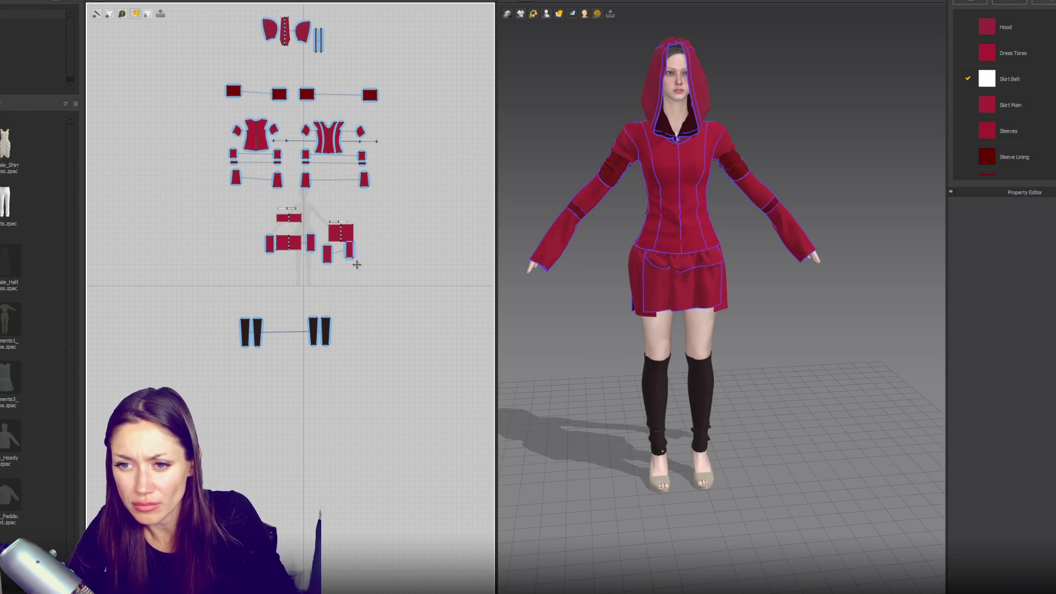
{"action": "scroll", "coordinate": [360, 274], "scroll_direction": "up", "scroll_amount": 3}
{"action": "left_click", "coordinate": [199, 147]}
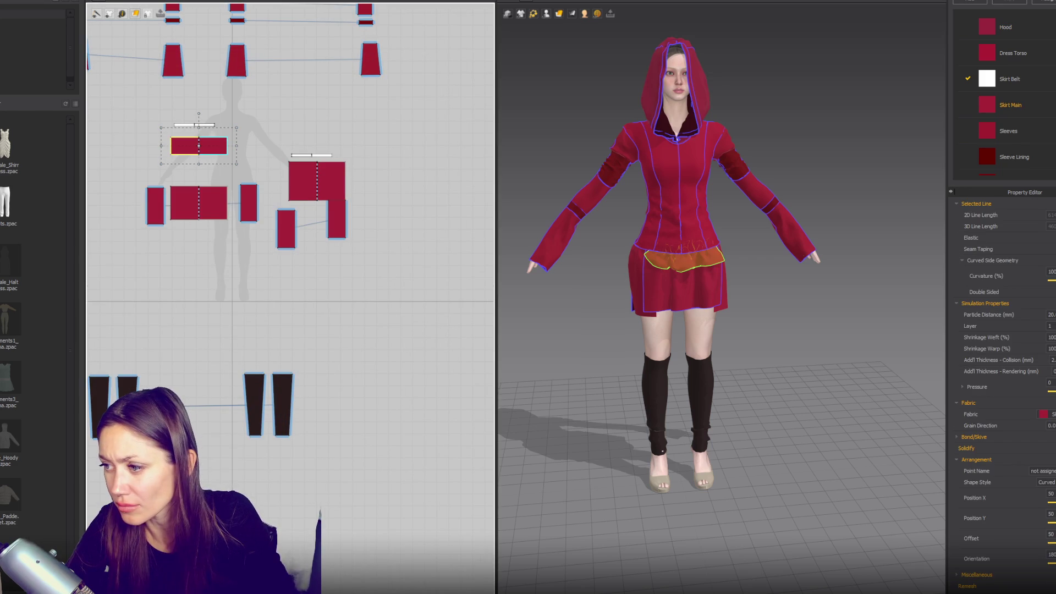
{"action": "left_click", "coordinate": [388, 303]}
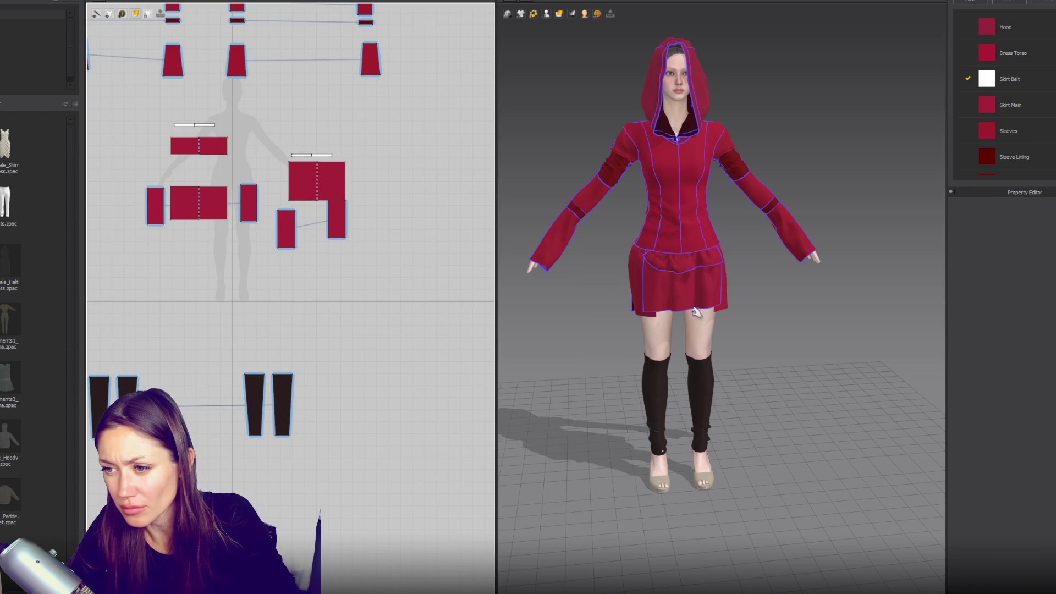
{"action": "right_click_drag", "start_coordinate": [243, 147], "coordinate": [332, 221]}
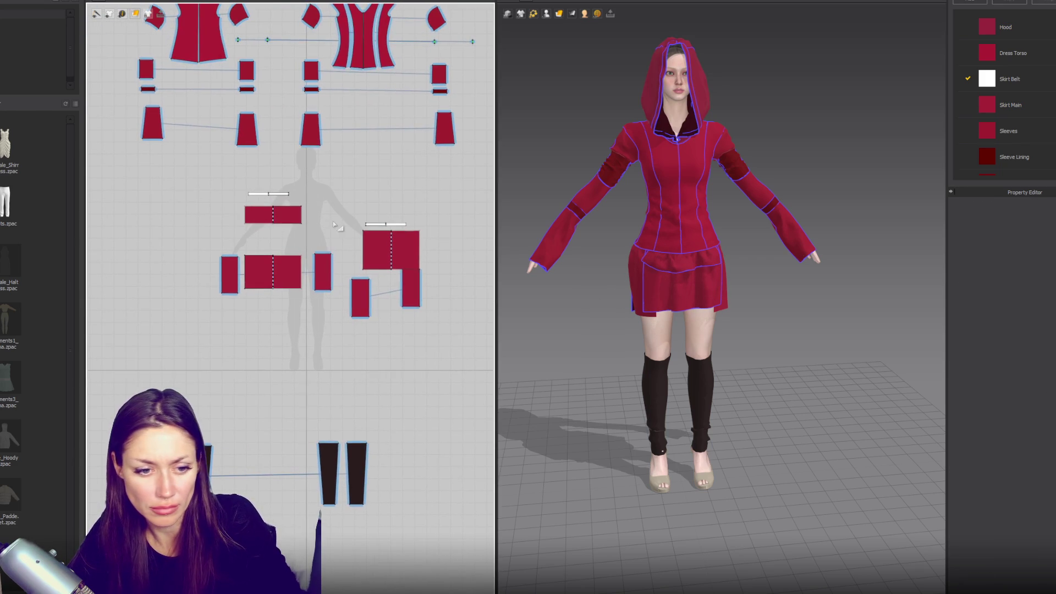
{"action": "scroll", "coordinate": [329, 222], "scroll_direction": "up", "scroll_amount": 2}
{"action": "right_click_drag", "start_coordinate": [236, 156], "coordinate": [247, 216]}
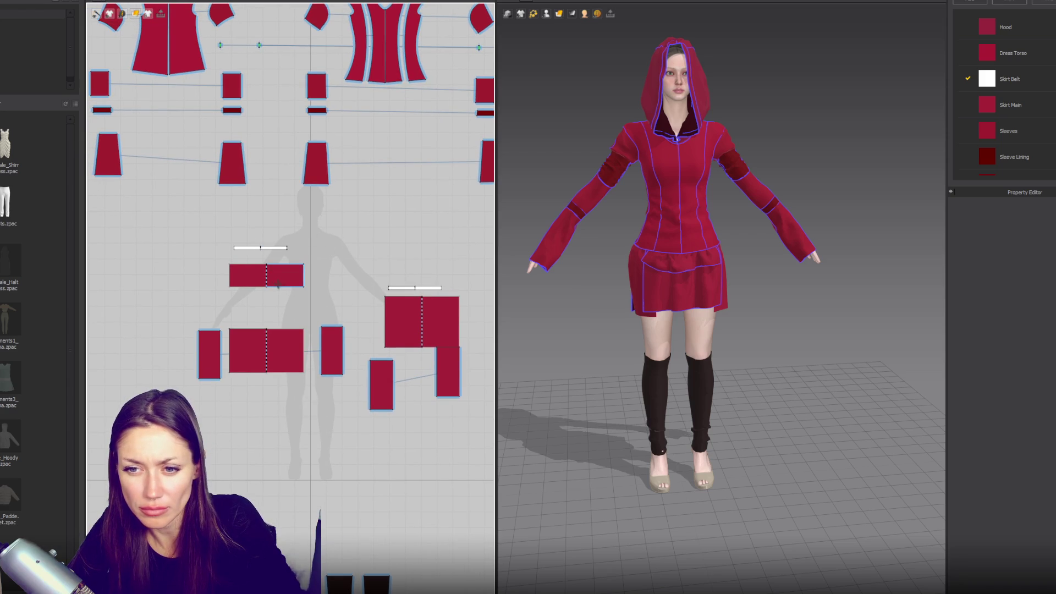
- Cut the rectangle into two pieces along its linked seam and make the right piece taller
{"action": "right_click", "coordinate": [267, 280]}
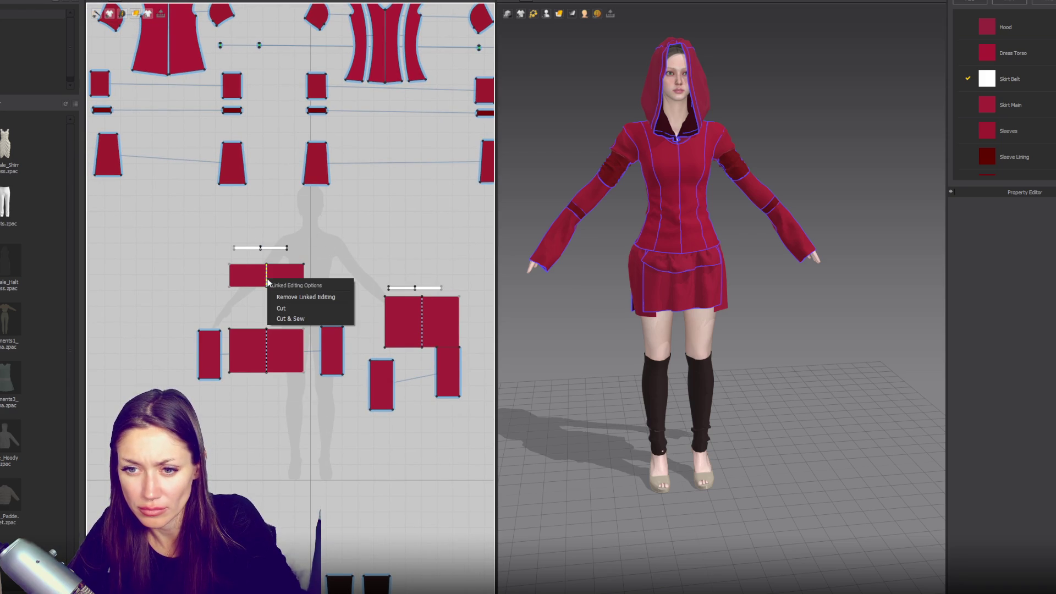
{"action": "left_click", "coordinate": [289, 310]}
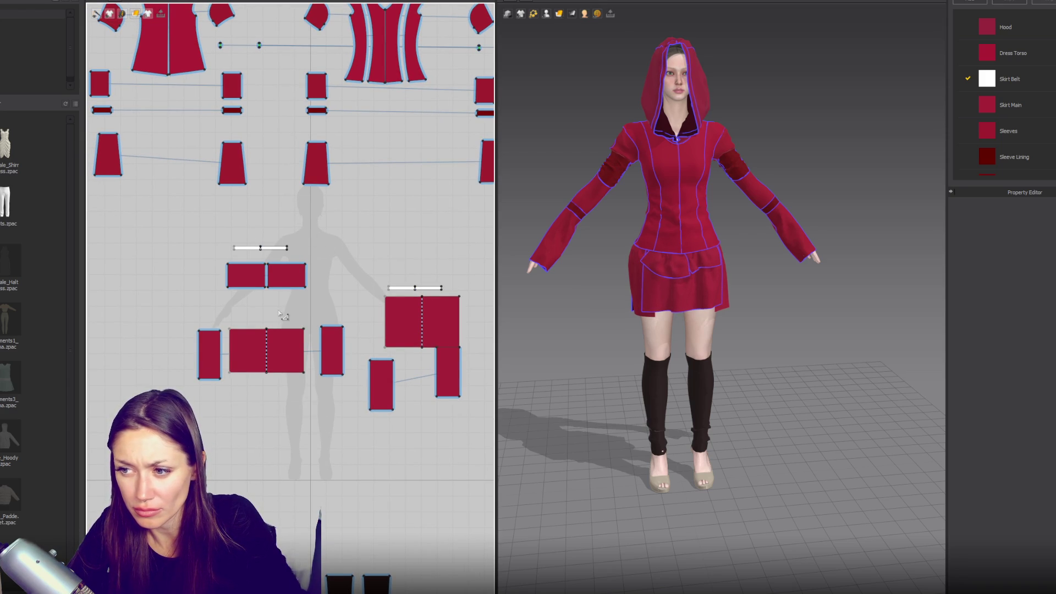
{"action": "scroll", "coordinate": [256, 305], "scroll_direction": "up", "scroll_amount": 2}
{"action": "left_click", "coordinate": [304, 276]}
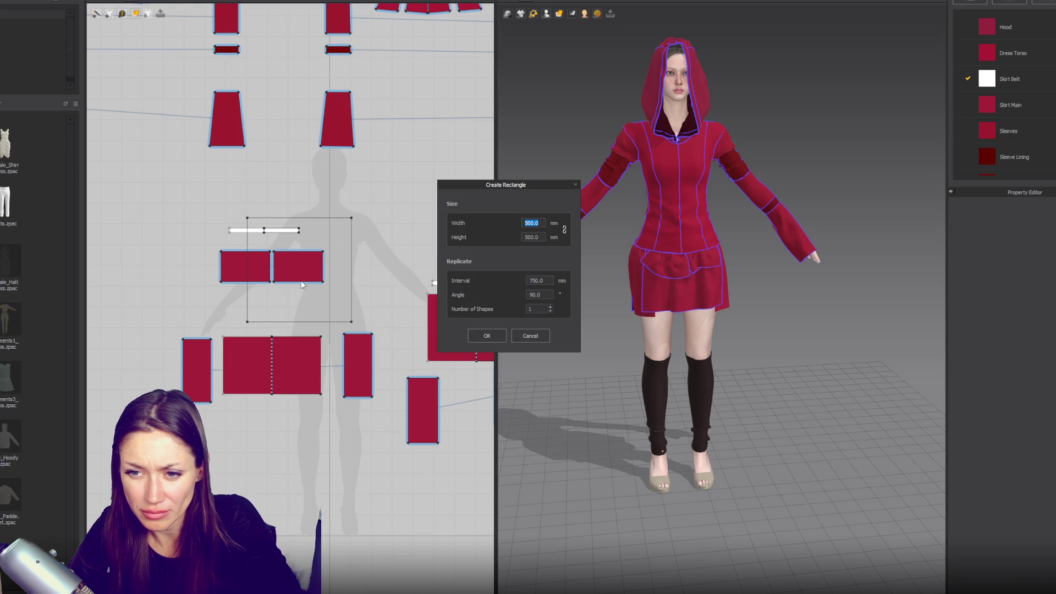
{"action": "key", "text": "Escape"}
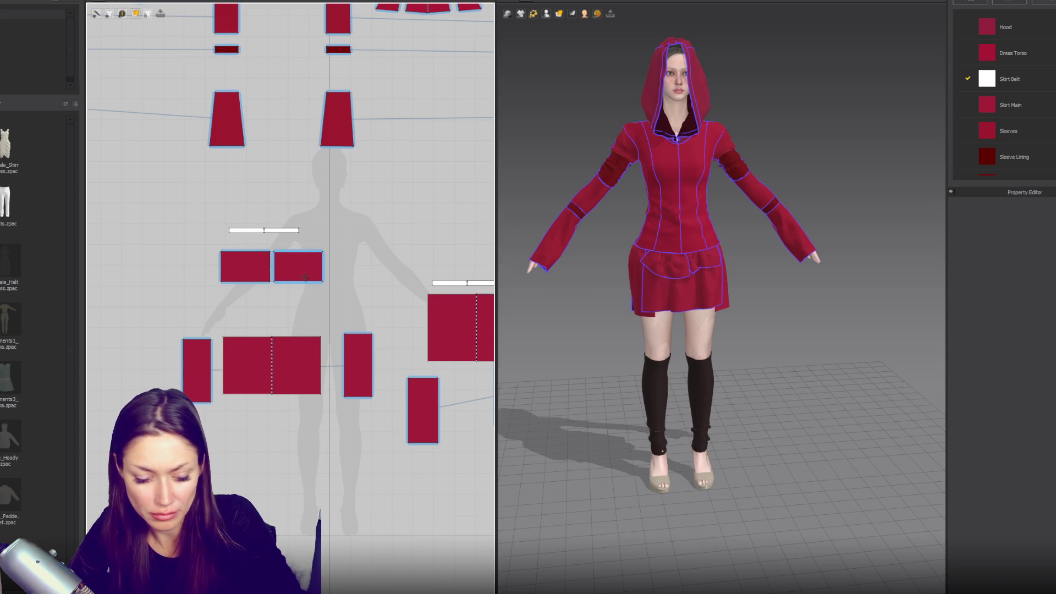
{"action": "left_click", "coordinate": [305, 281]}
{"action": "left_click_drag", "start_coordinate": [297, 291], "coordinate": [298, 312]}
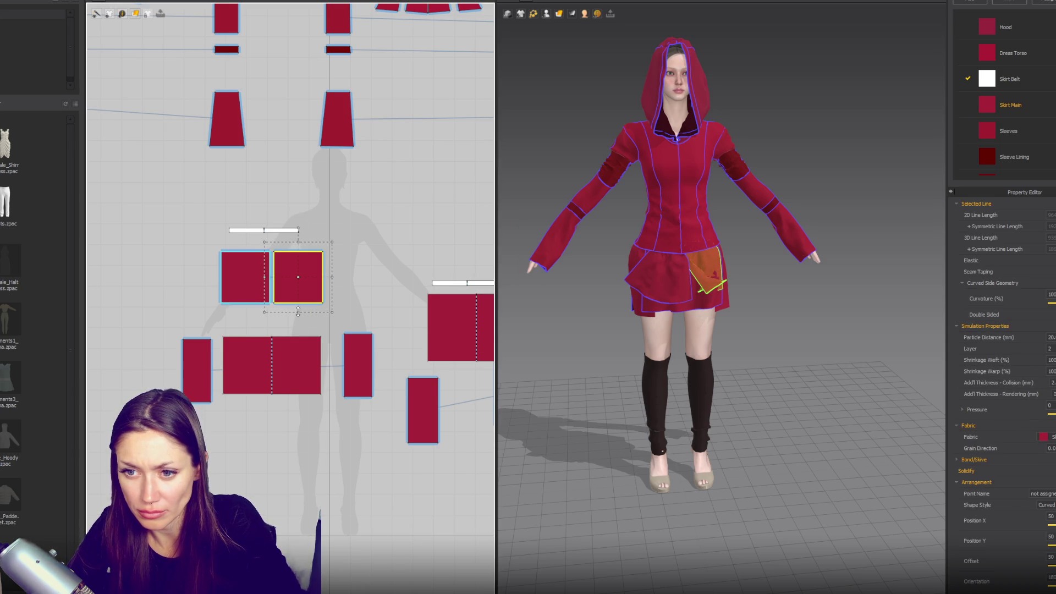
- Remove the linked editing between the two pocket pieces and shorten the left piece from the bottom
{"action": "right_click", "coordinate": [309, 302]}
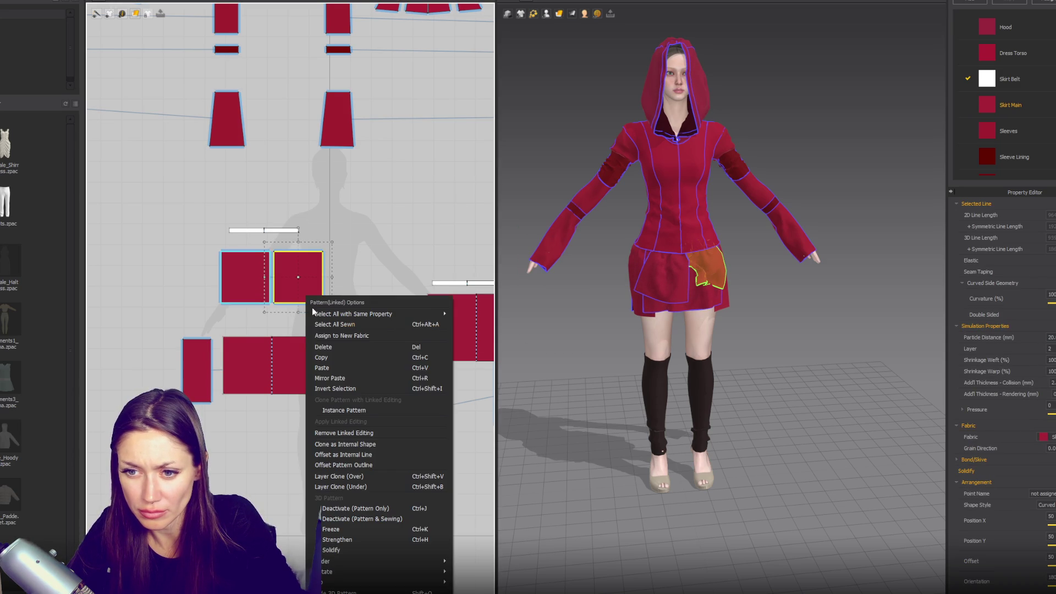
{"action": "left_click", "coordinate": [352, 433]}
{"action": "left_click", "coordinate": [244, 300]}
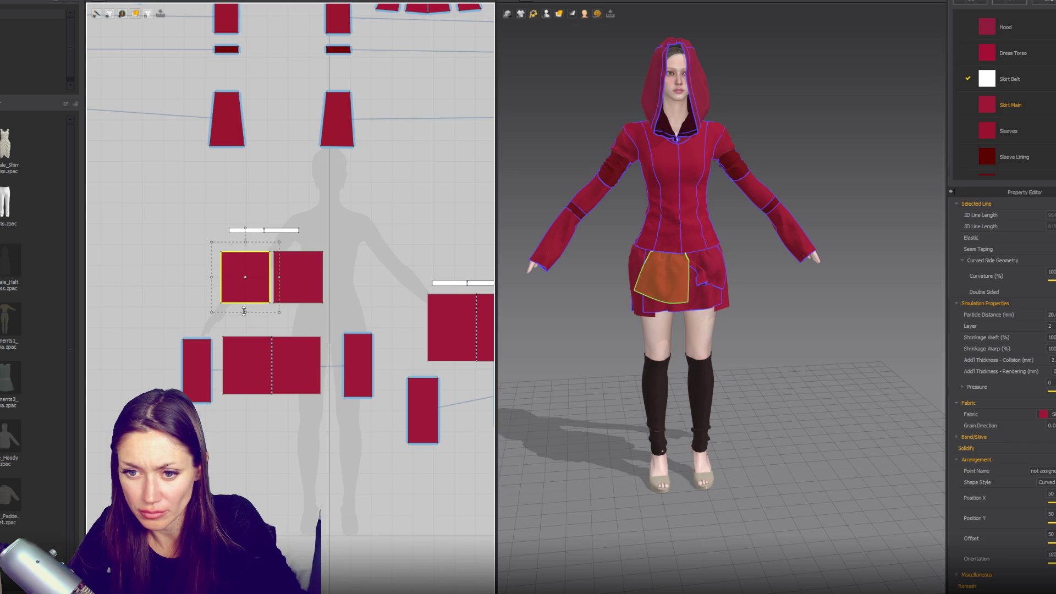
{"action": "left_click_drag", "start_coordinate": [248, 286], "coordinate": [249, 301]}
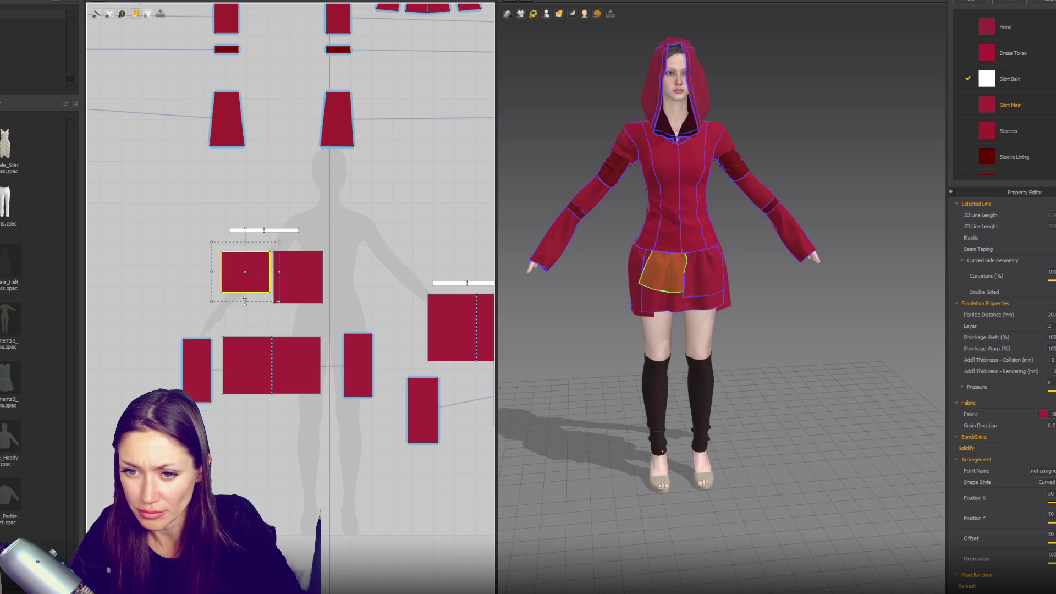
{"action": "left_click_drag", "start_coordinate": [252, 279], "coordinate": [245, 292]}
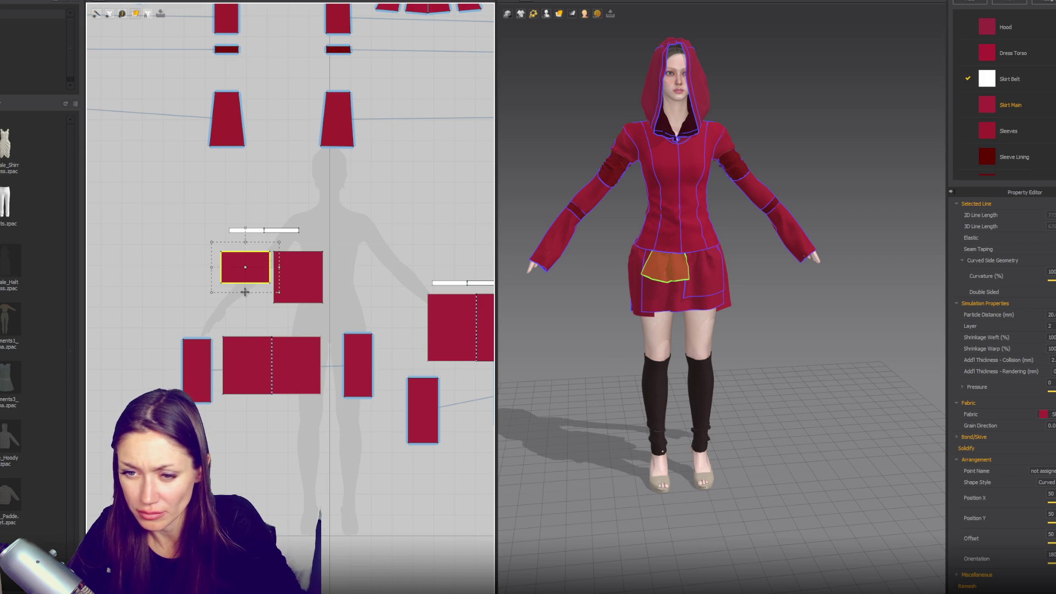
{"action": "scroll", "coordinate": [247, 289], "scroll_direction": "up", "scroll_amount": 3}
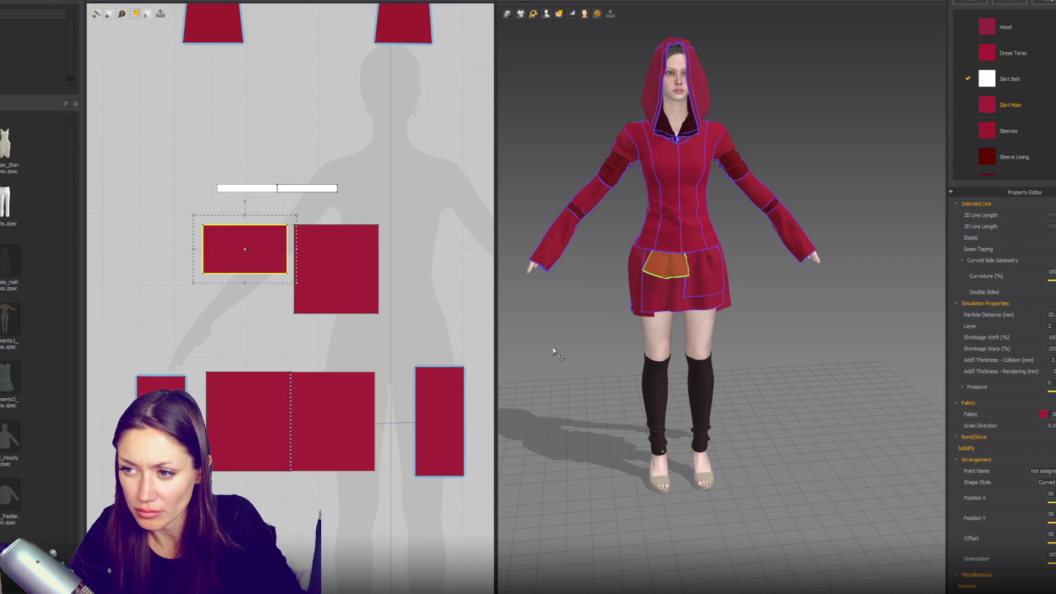
{"action": "left_click", "coordinate": [455, 271]}
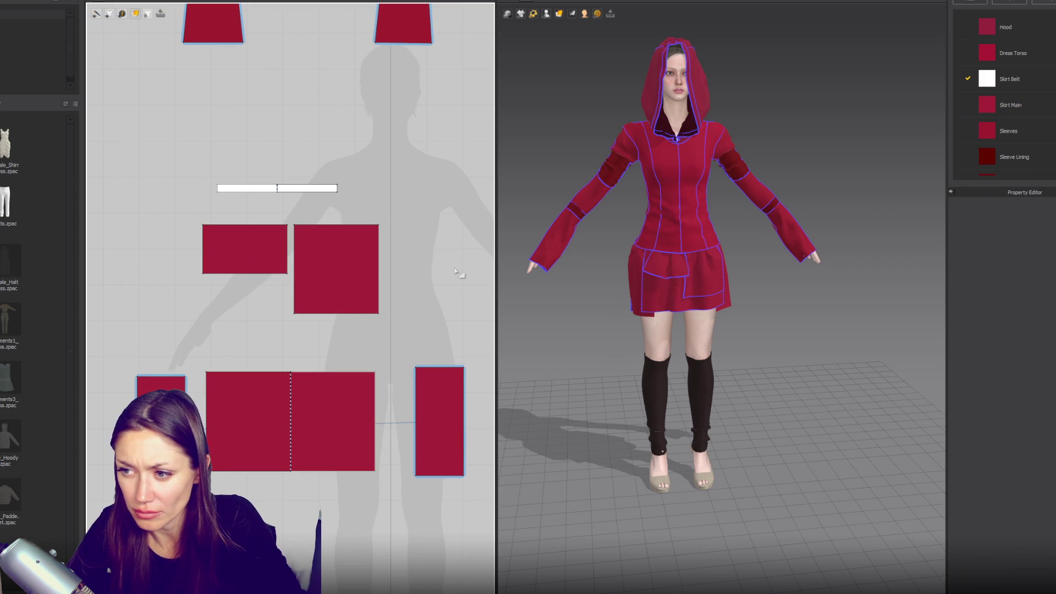
{"action": "scroll", "coordinate": [728, 289], "scroll_direction": "down", "scroll_amount": 3}
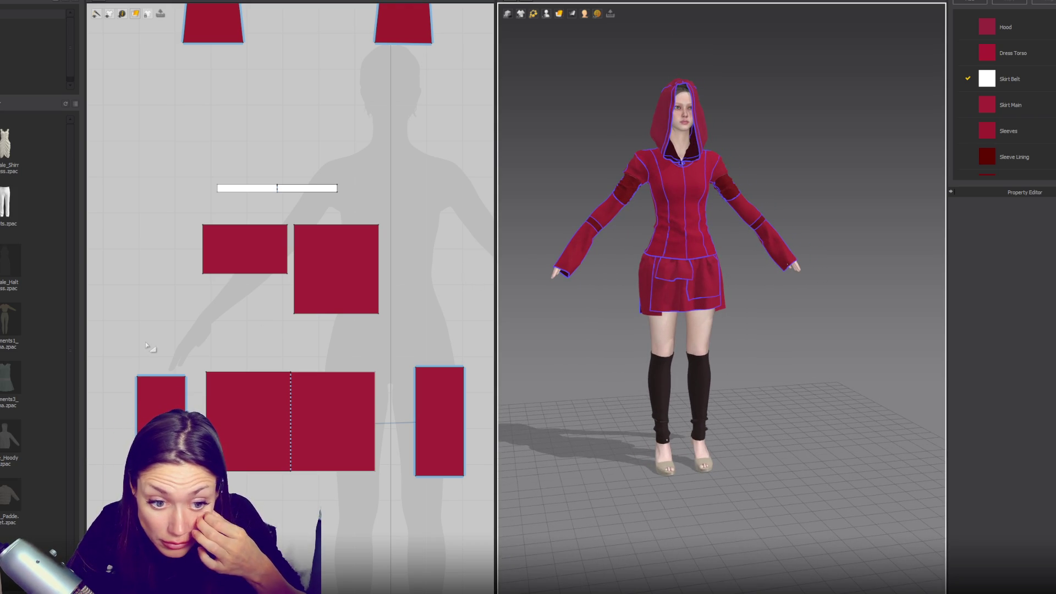
- Lower the Skirt Main panel's hem slightly to lengthen it
{"action": "scroll", "coordinate": [145, 342], "scroll_direction": "up", "scroll_amount": 3}
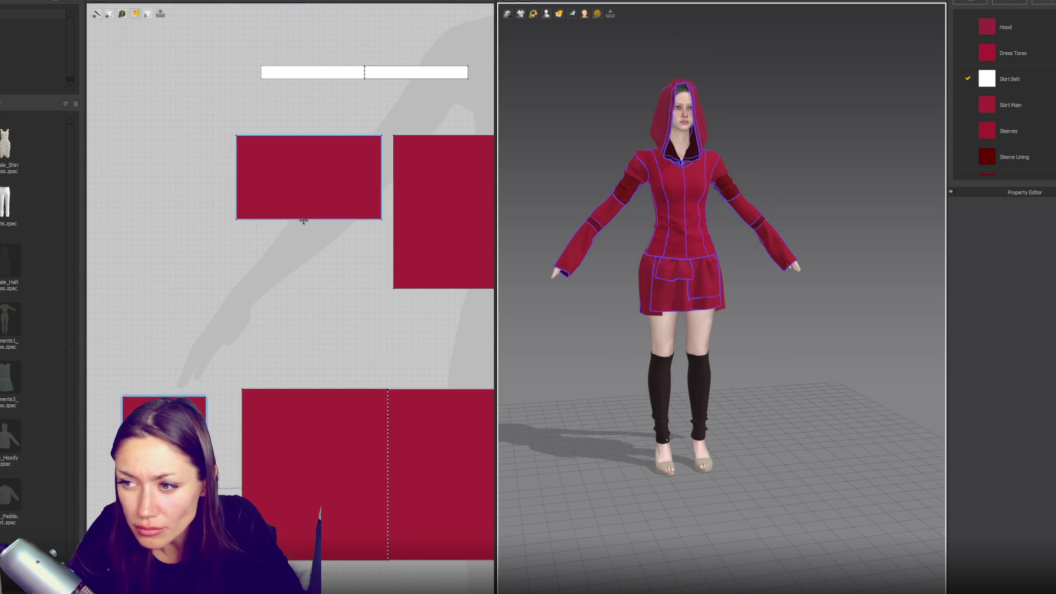
{"action": "mouse_move", "coordinate": [688, 286]}
{"action": "right_mouse_down"}
{"action": "mouse_move", "coordinate": [796, 287]}
{"action": "mouse_move", "coordinate": [733, 299]}
{"action": "mouse_move", "coordinate": [528, 297]}
{"action": "mouse_move", "coordinate": [576, 300]}
{"action": "mouse_move", "coordinate": [608, 379]}
{"action": "mouse_move", "coordinate": [807, 378]}
{"action": "right_mouse_up"}
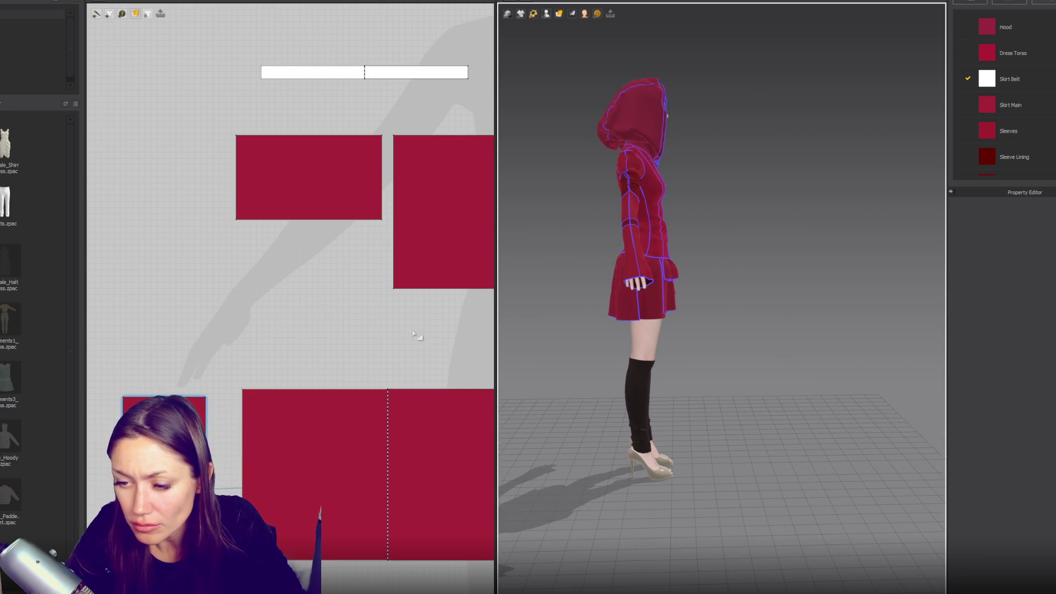
{"action": "scroll", "coordinate": [336, 323], "scroll_direction": "down", "scroll_amount": 5}
{"action": "middle_click_drag", "start_coordinate": [336, 323], "coordinate": [283, 318]}
{"action": "left_click", "coordinate": [330, 440]}
{"action": "left_click_drag", "start_coordinate": [319, 453], "coordinate": [320, 458]}
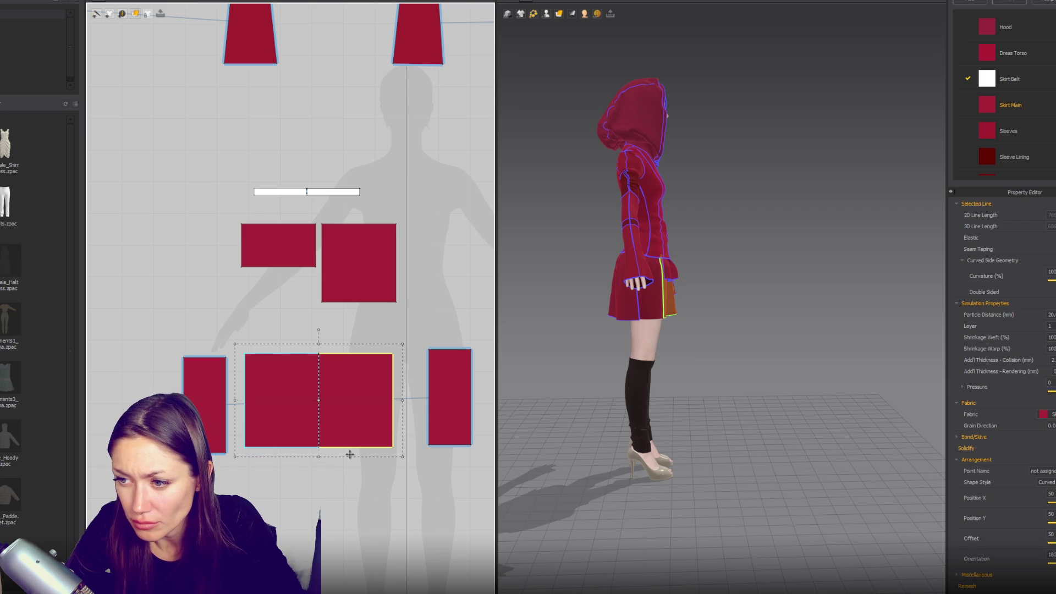
{"action": "left_click", "coordinate": [717, 426]}
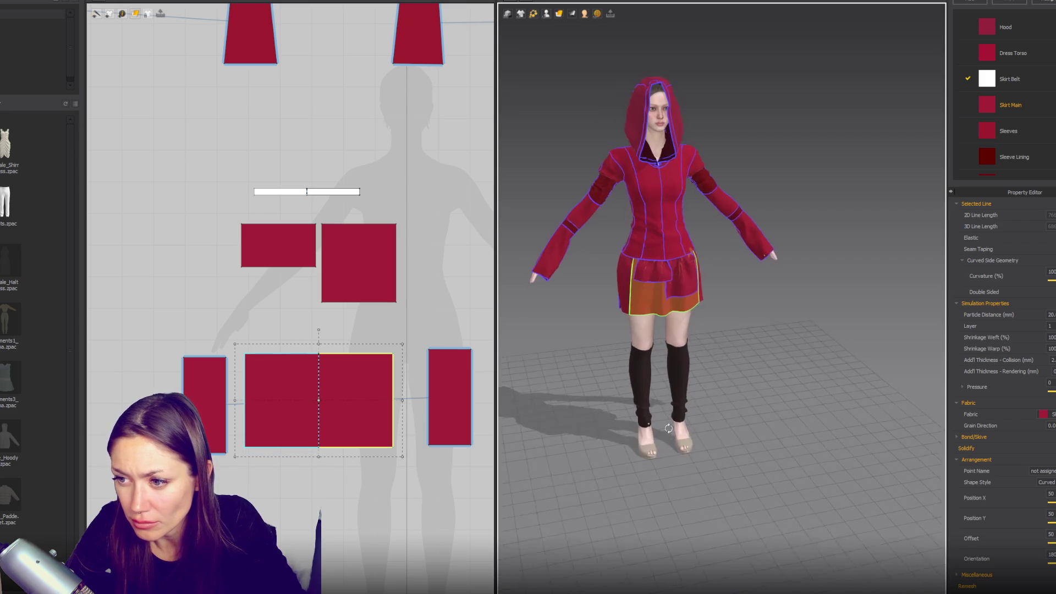
{"action": "left_click", "coordinate": [737, 398]}
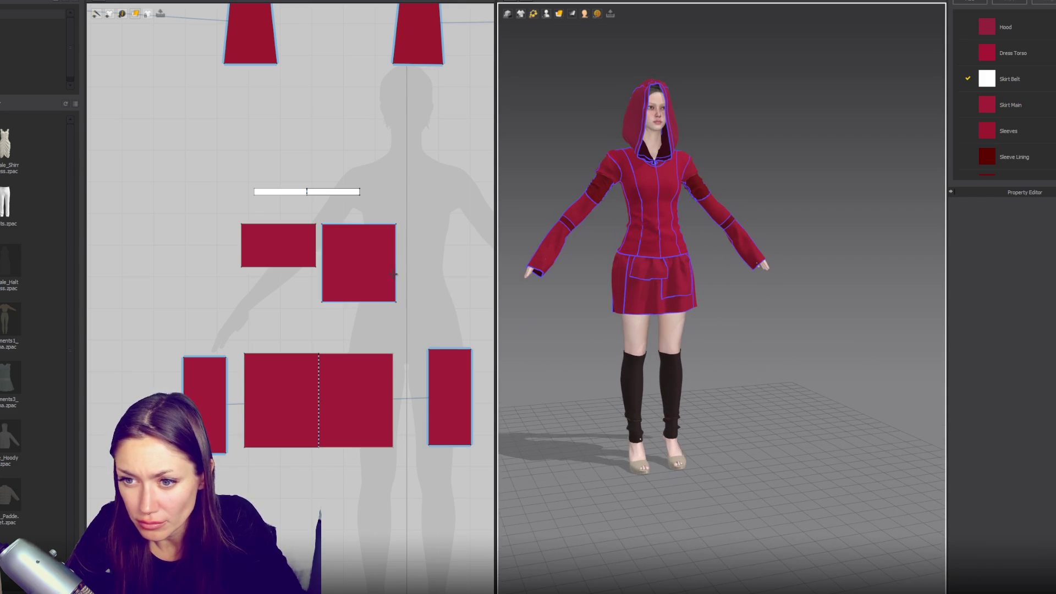
- Copy and paste the square pocket piece
{"action": "left_click", "coordinate": [394, 274]}
{"action": "key", "text": "ctrl+c"}
{"action": "key", "text": "ctrl+v"}
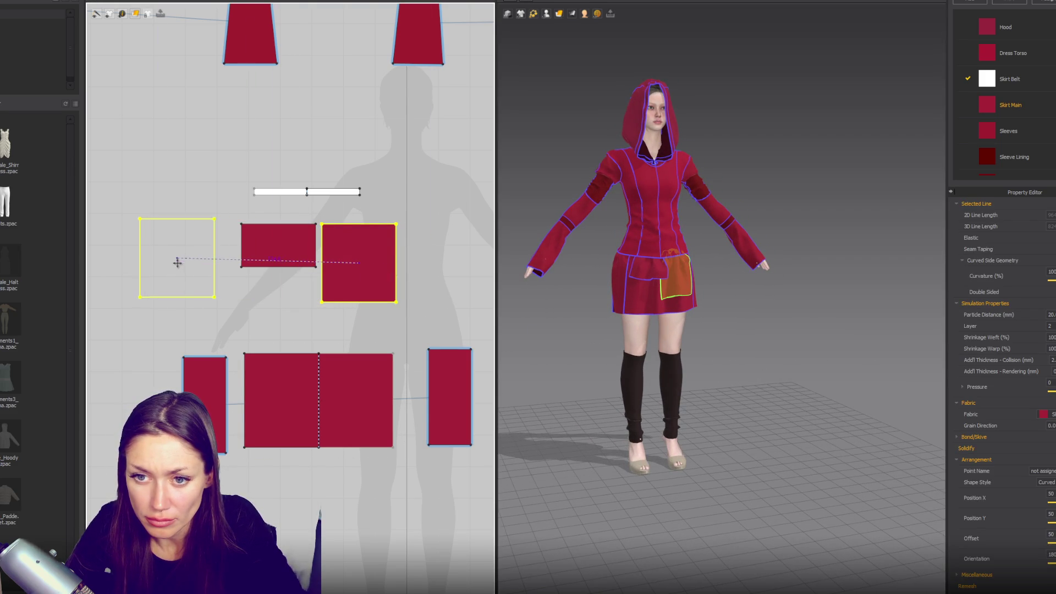
- Place the square piece copy on the left and sew its top edge to the belt
{"action": "left_click", "coordinate": [178, 263]}
{"action": "key", "text": "n"}
{"action": "left_click", "coordinate": [148, 224]}
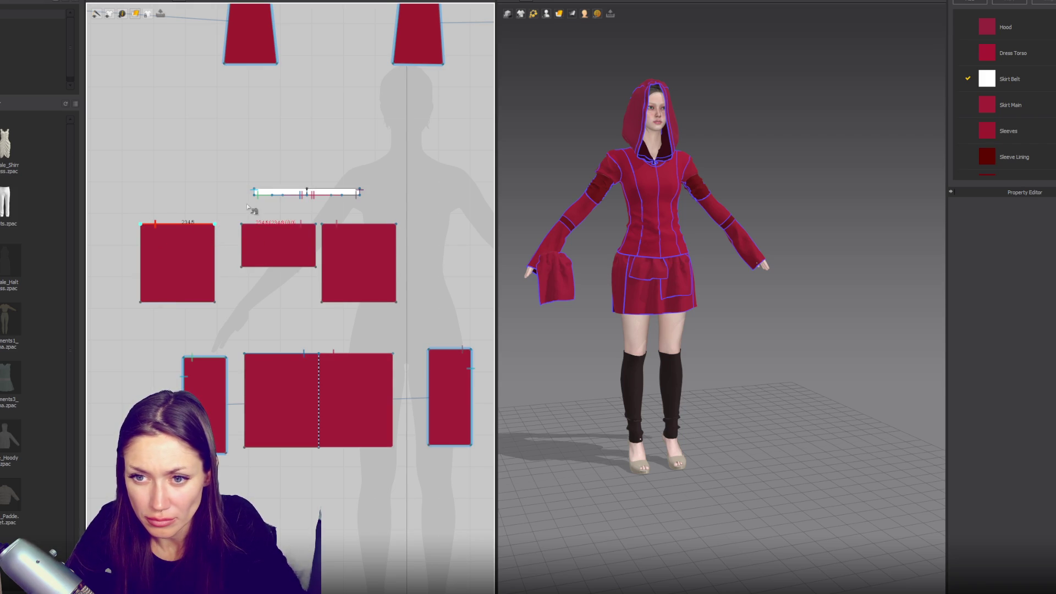
{"action": "left_click", "coordinate": [280, 197]}
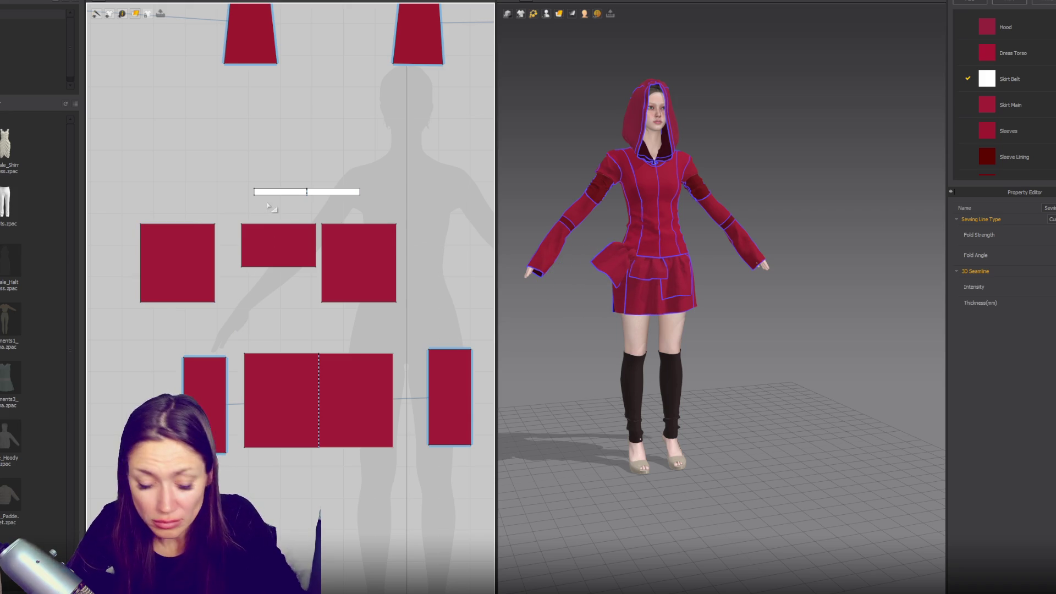
{"action": "scroll", "coordinate": [190, 215], "scroll_direction": "up", "scroll_amount": 2}
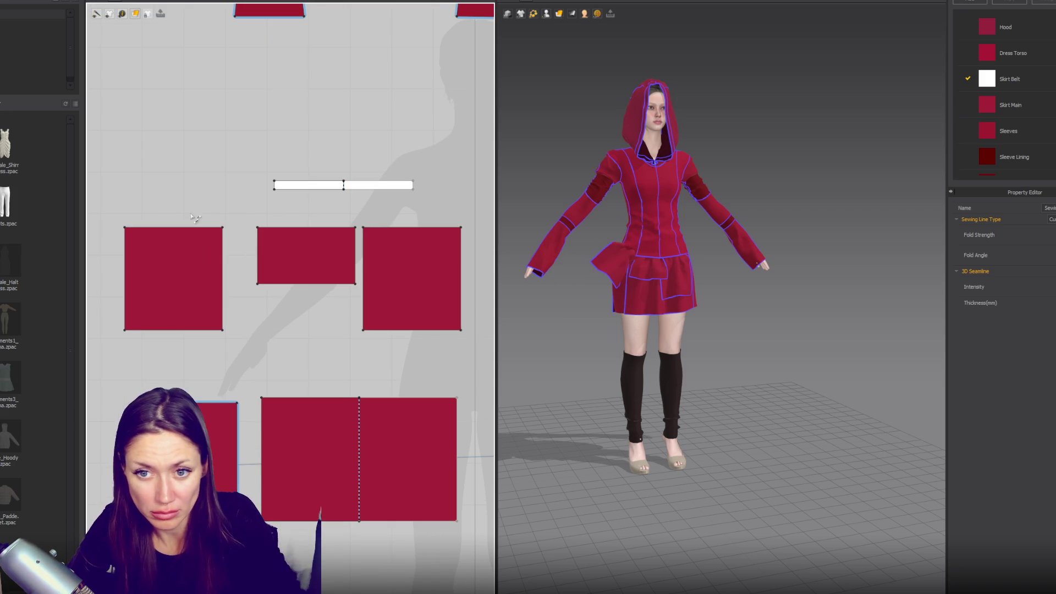
- Segment-sew the belt's left segment to the left piece's top edge
{"action": "key", "text": "m"}
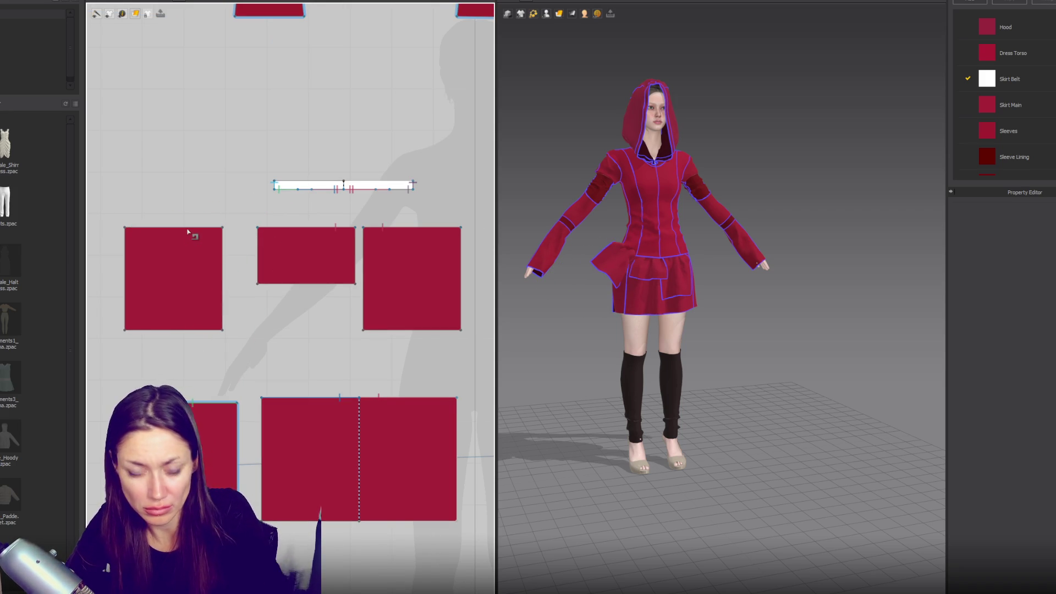
{"action": "left_click", "coordinate": [303, 192]}
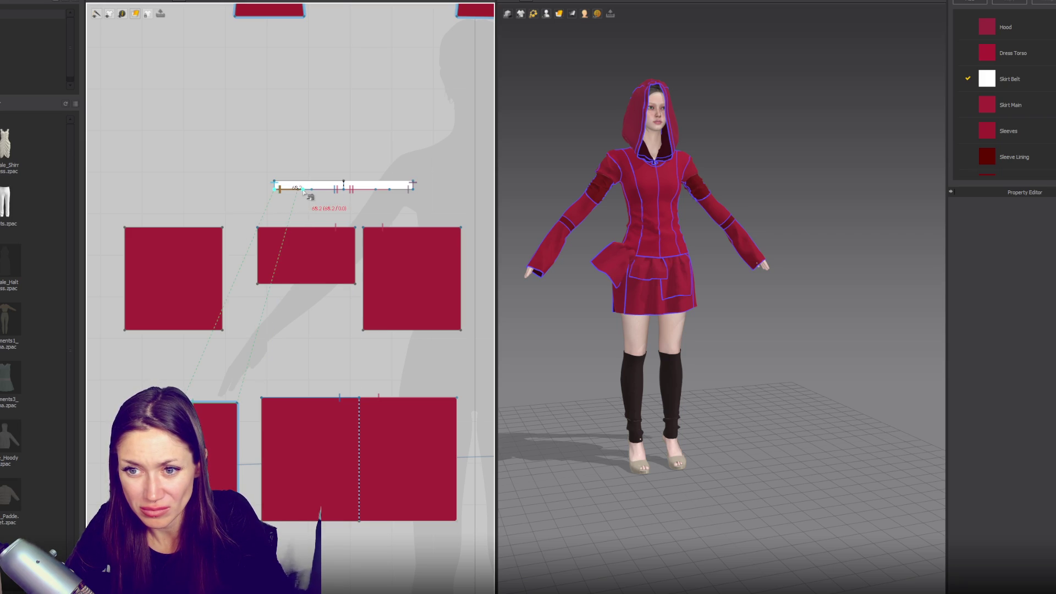
{"action": "left_click", "coordinate": [303, 191]}
{"action": "left_click", "coordinate": [126, 227]}
{"action": "left_click", "coordinate": [223, 227]}
{"action": "left_click", "coordinate": [857, 294]}
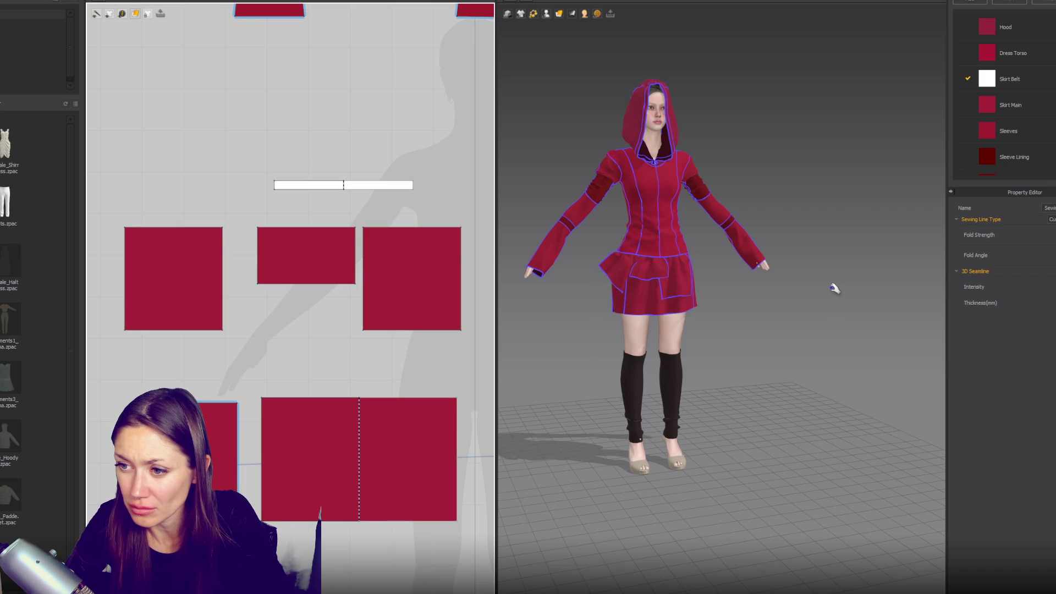
- Duplicate the middle pocket piece and place the copy right of the pocket pieces
{"action": "left_click", "coordinate": [761, 331]}
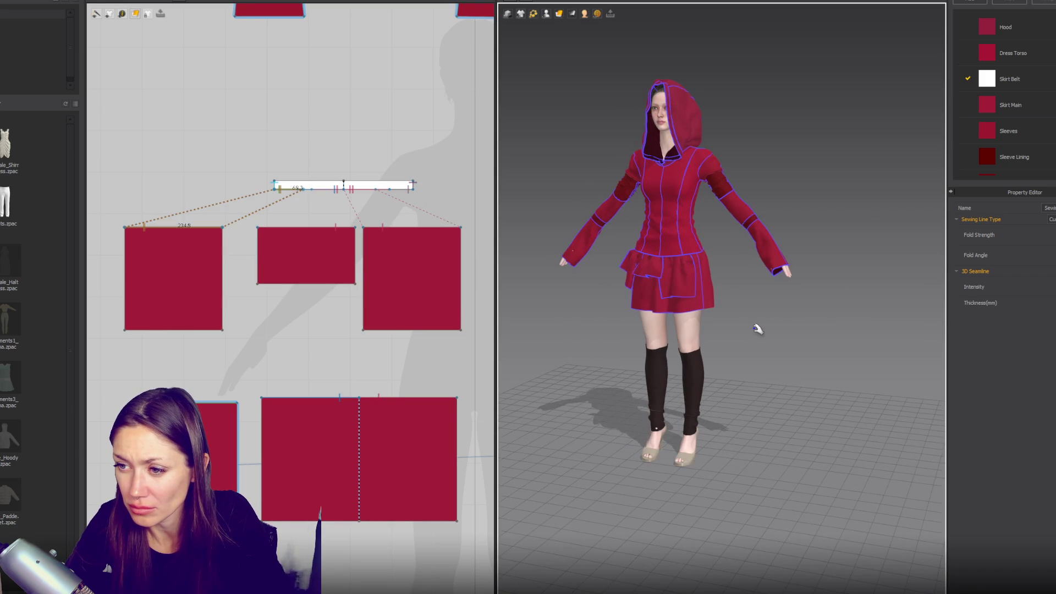
{"action": "key", "text": "2"}
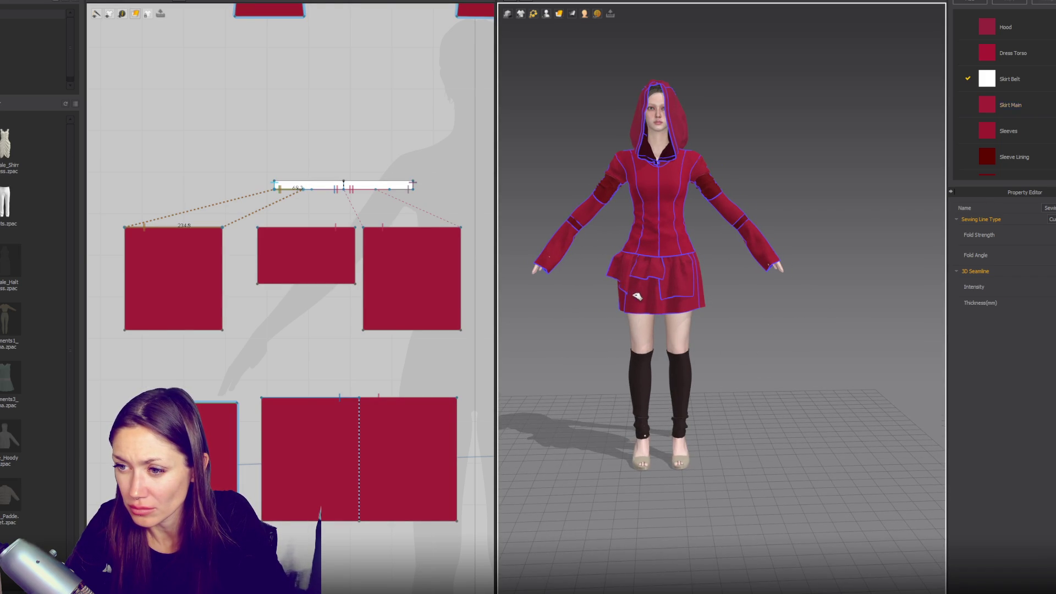
{"action": "left_click", "coordinate": [635, 296]}
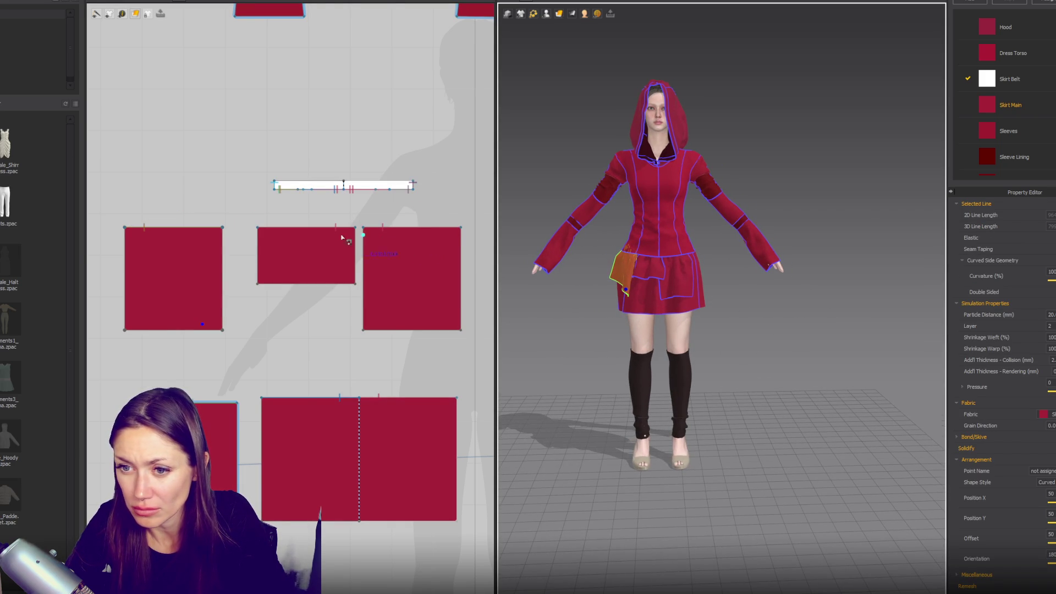
{"action": "left_click", "coordinate": [315, 243]}
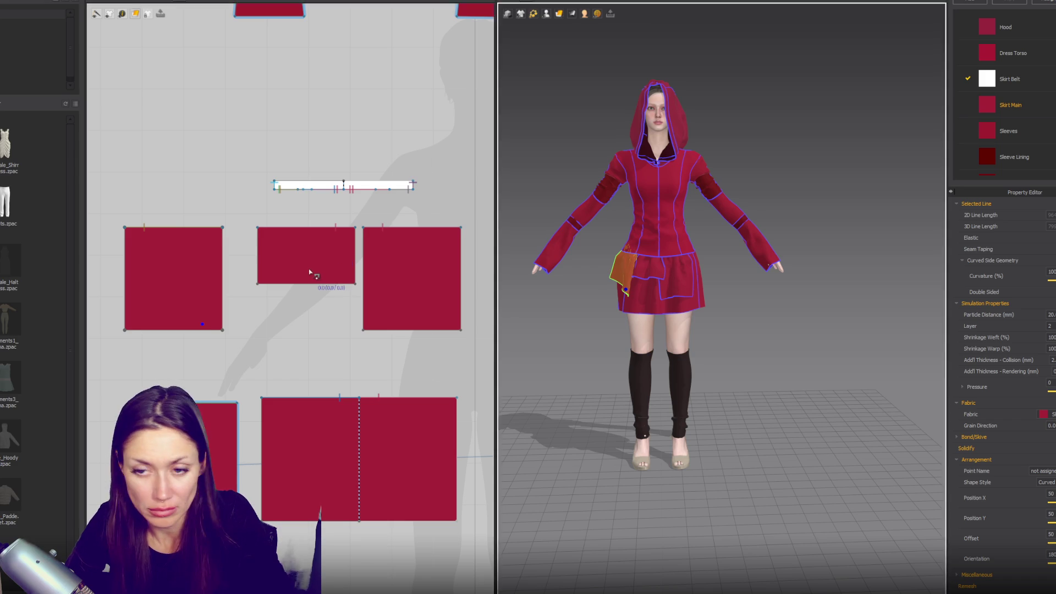
{"action": "left_click", "coordinate": [325, 258]}
{"action": "middle_click_drag", "start_coordinate": [418, 264], "coordinate": [320, 262]}
{"action": "key", "text": "ctrl+c"}
{"action": "key", "text": "ctrl+v"}
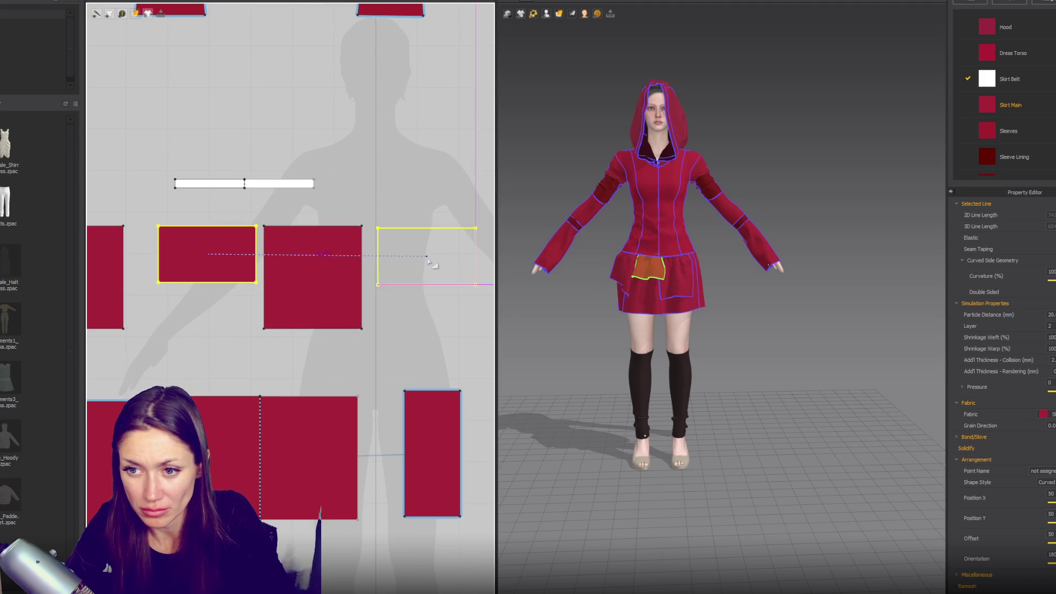
{"action": "left_click", "coordinate": [425, 257]}
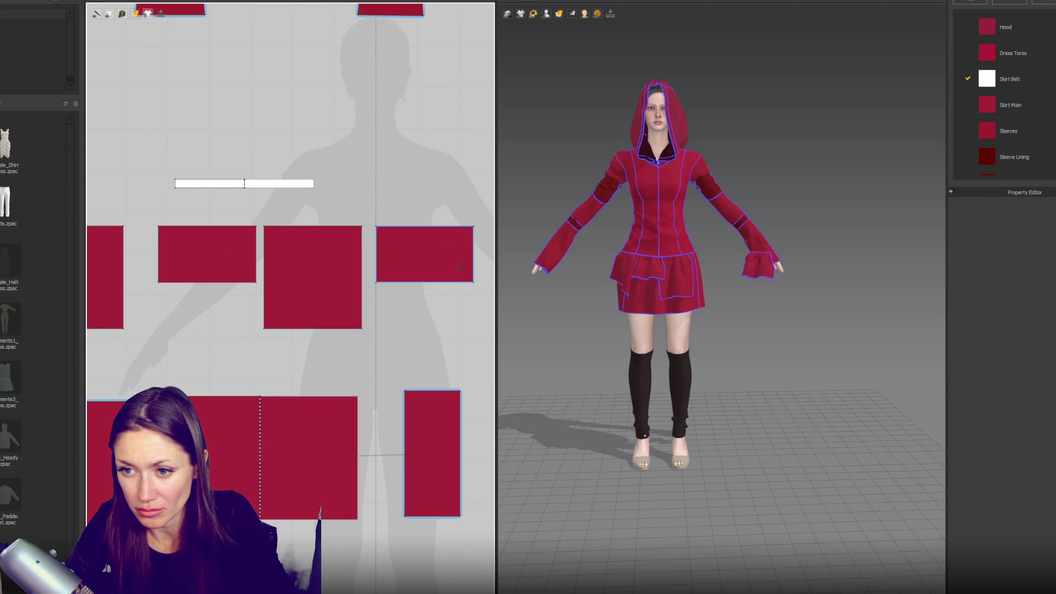
- Delete the extra duplicate, sew the belt's right end to the right panel's top, and simulate
{"action": "left_click", "coordinate": [465, 268]}
{"action": "key", "text": "Delete"}
{"action": "key", "text": "n"}
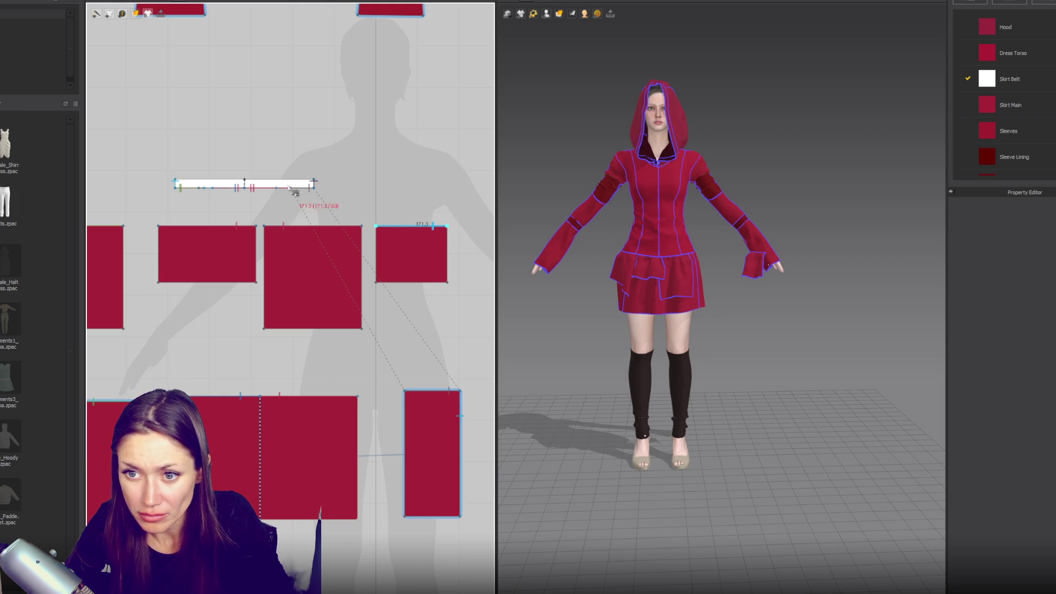
{"action": "left_click", "coordinate": [311, 187]}
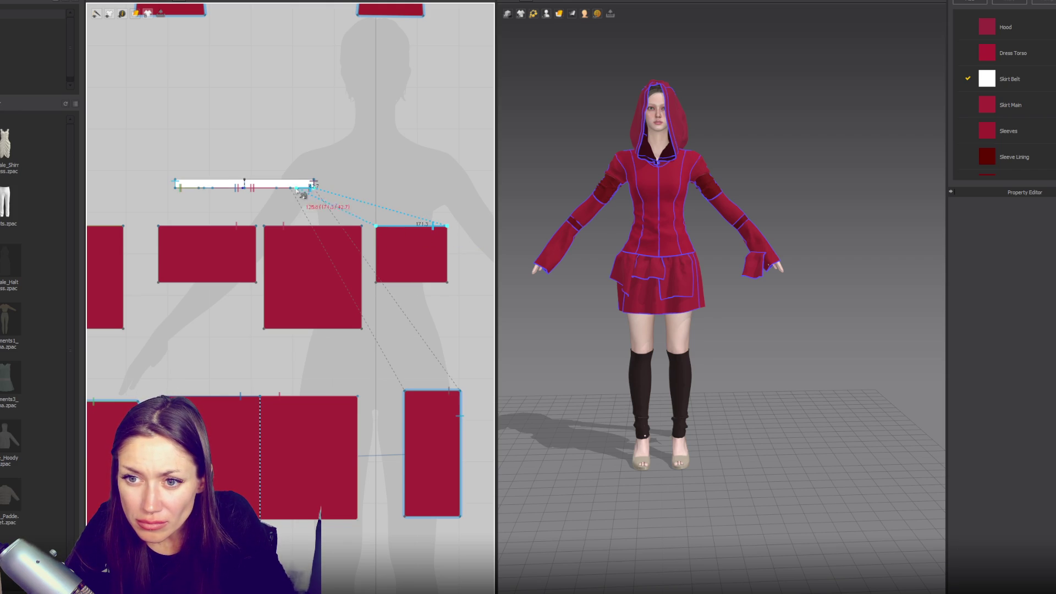
{"action": "left_click", "coordinate": [284, 188]}
{"action": "key", "text": "space"}
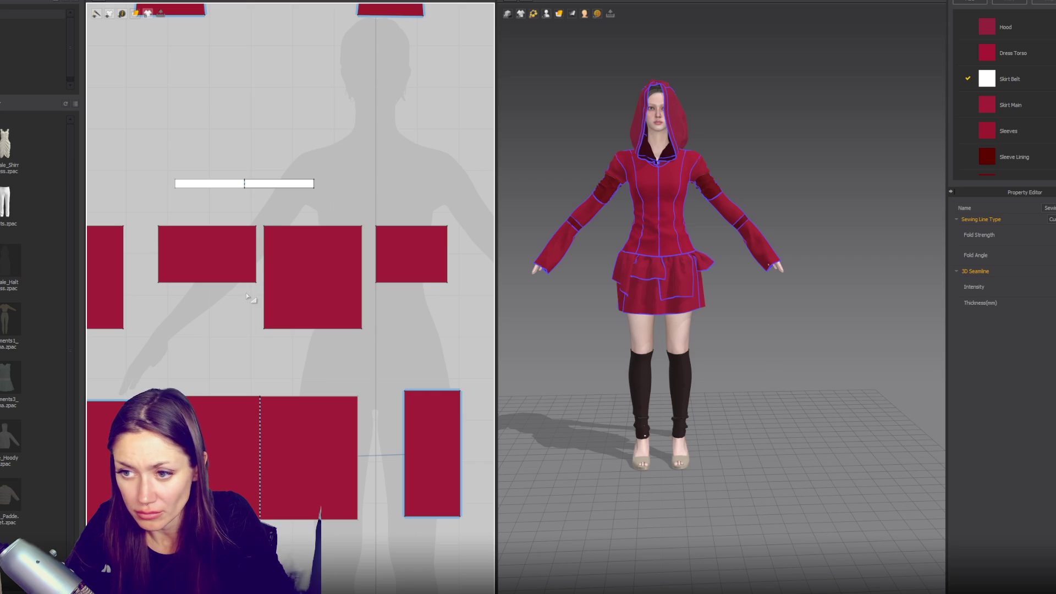
{"action": "key", "text": "a"}
{"action": "left_click", "coordinate": [406, 260]}
- Change the layer value of the selected skirt flap panels
{"action": "left_click", "coordinate": [207, 255], "text": "shift"}
{"action": "left_click", "coordinate": [1016, 325]}
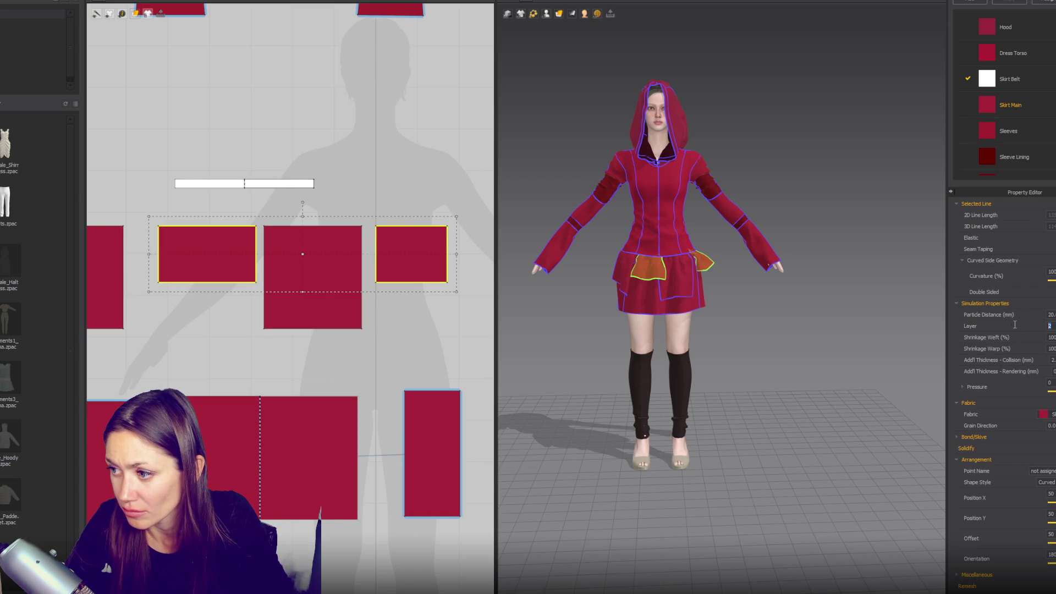
{"action": "left_click", "coordinate": [407, 327]}
- Drag the flap panels' bottom corners downward so their hems slope into points
{"action": "left_click_drag", "start_coordinate": [374, 284], "coordinate": [375, 293]}
{"action": "left_click_drag", "start_coordinate": [255, 288], "coordinate": [264, 336]}
{"action": "left_click", "coordinate": [362, 329]}
{"action": "left_click_drag", "start_coordinate": [123, 329], "coordinate": [123, 359]}
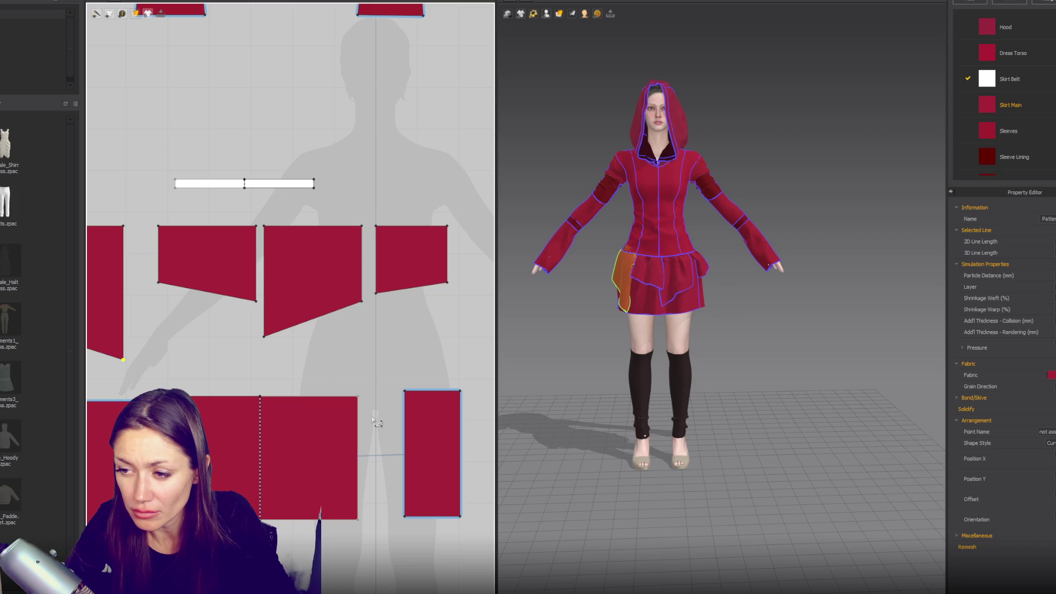
{"action": "left_click", "coordinate": [736, 347]}
{"action": "mouse_move", "coordinate": [736, 347]}
{"action": "right_mouse_down"}
{"action": "mouse_move", "coordinate": [733, 323]}
{"action": "mouse_move", "coordinate": [750, 330]}
{"action": "mouse_move", "coordinate": [722, 319]}
{"action": "mouse_move", "coordinate": [842, 317]}
{"action": "mouse_move", "coordinate": [737, 312]}
{"action": "mouse_move", "coordinate": [759, 330]}
{"action": "right_mouse_up"}
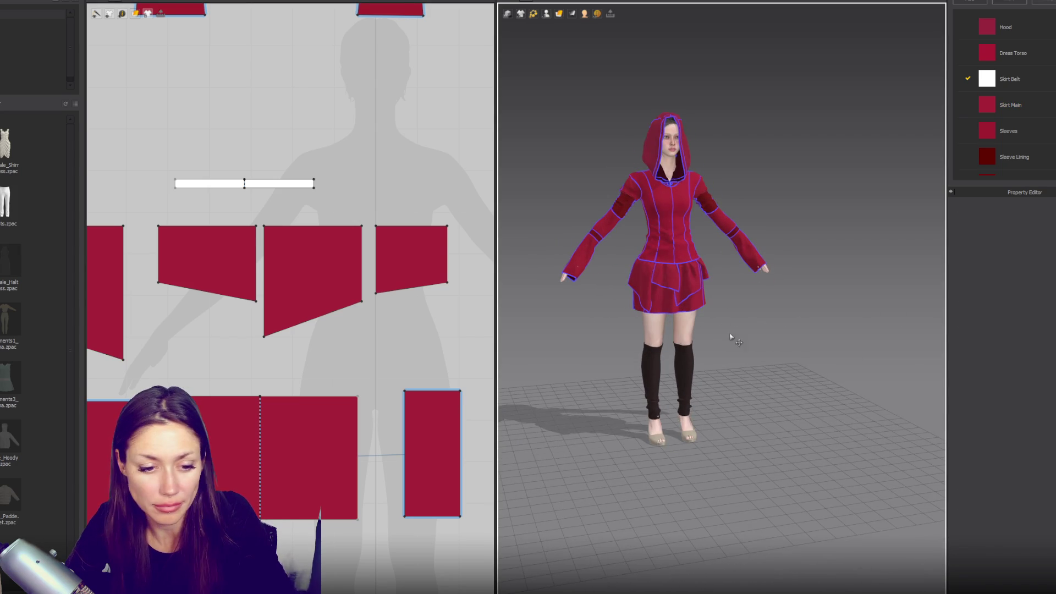
- Raise the main skirt piece's bottom-left corner to slant its hem
{"action": "left_click", "coordinate": [359, 517]}
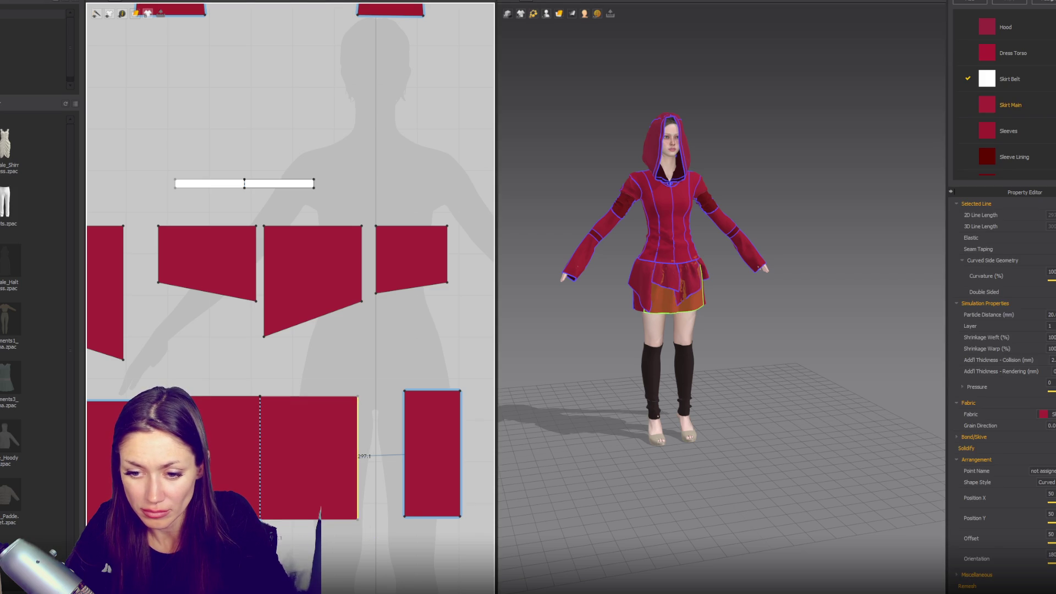
{"action": "left_click", "coordinate": [260, 513]}
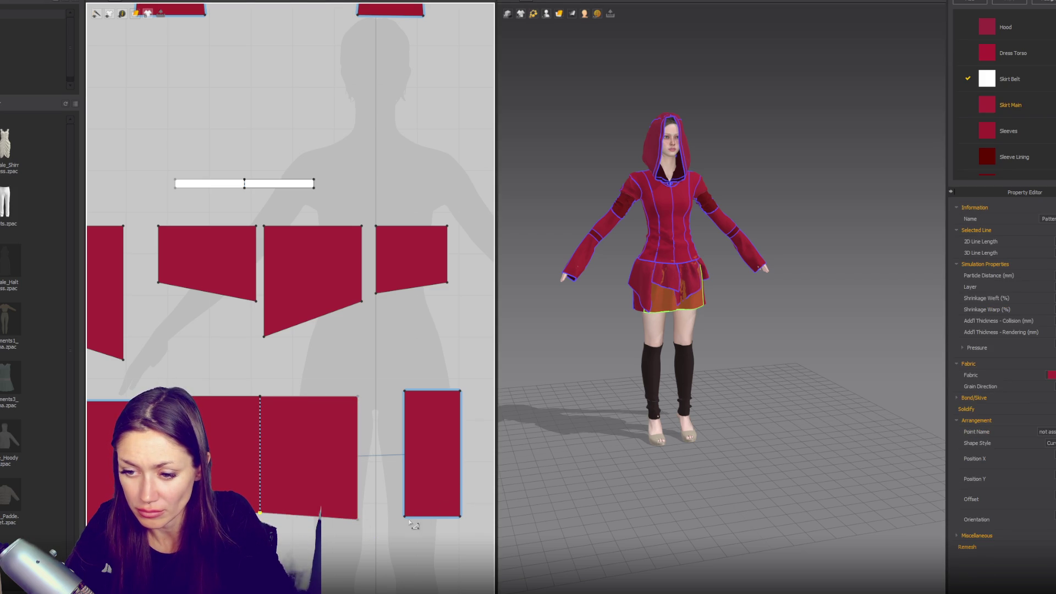
{"action": "left_click_drag", "start_coordinate": [411, 521], "coordinate": [411, 506]}
{"action": "mouse_move", "coordinate": [773, 472]}
{"action": "right_mouse_down"}
{"action": "mouse_move", "coordinate": [732, 467]}
{"action": "mouse_move", "coordinate": [759, 460]}
{"action": "mouse_move", "coordinate": [704, 476]}
{"action": "right_mouse_up"}
{"action": "scroll", "coordinate": [223, 324], "scroll_direction": "down", "scroll_amount": 3}
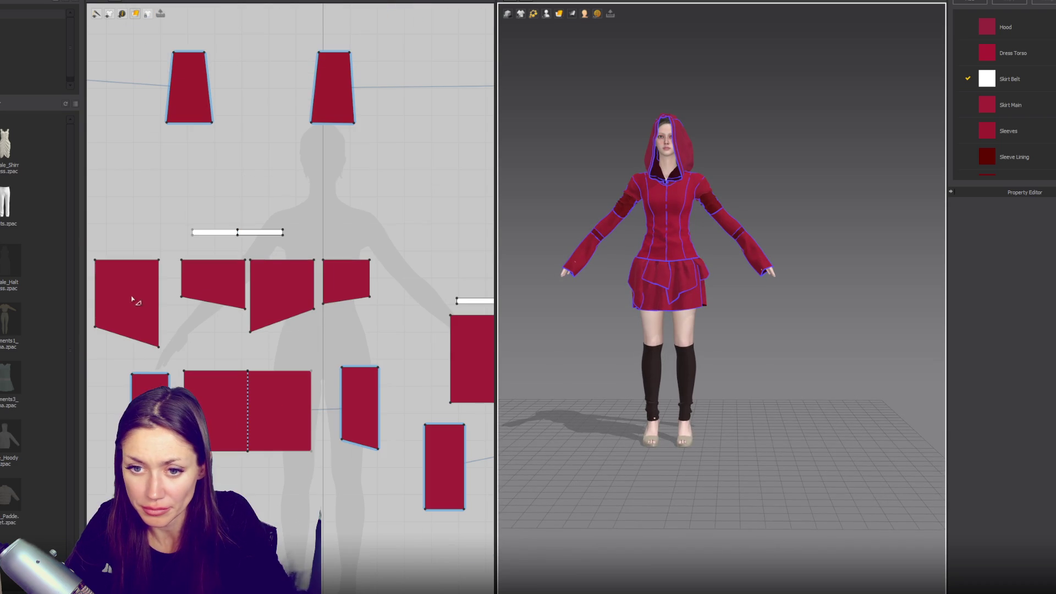
{"action": "left_click", "coordinate": [140, 302]}
- Copy the four pointed flap panels and paste the set to the right
{"action": "left_click", "coordinate": [230, 285], "text": "shift"}
{"action": "left_click", "coordinate": [282, 292], "text": "shift"}
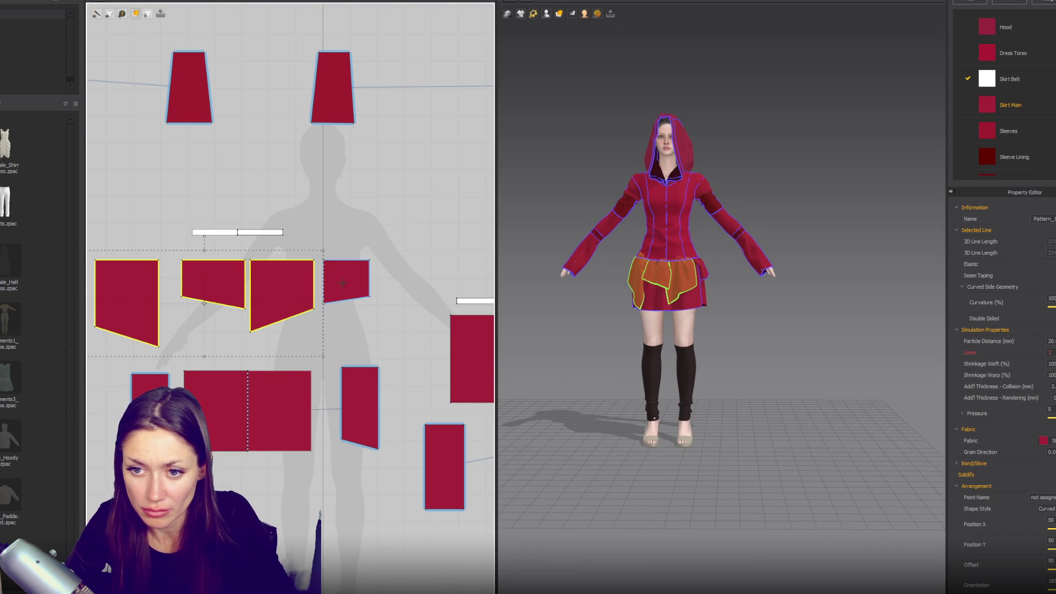
{"action": "left_click", "coordinate": [345, 281], "text": "shift"}
{"action": "scroll", "coordinate": [339, 278], "scroll_direction": "down", "scroll_amount": 3}
{"action": "right_click_drag", "start_coordinate": [484, 300], "coordinate": [394, 296]}
{"action": "key", "text": "ctrl+v"}
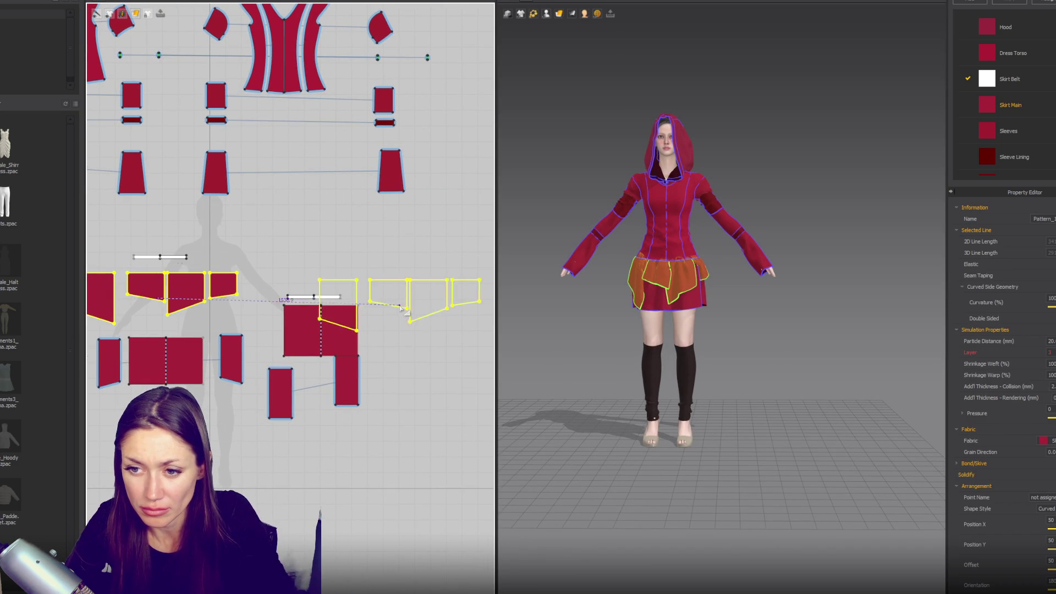
{"action": "left_click", "coordinate": [342, 299]}
- Move the second belt above the new panels and shift the other pieces out of the way
{"action": "left_click_drag", "start_coordinate": [331, 297], "coordinate": [336, 254]}
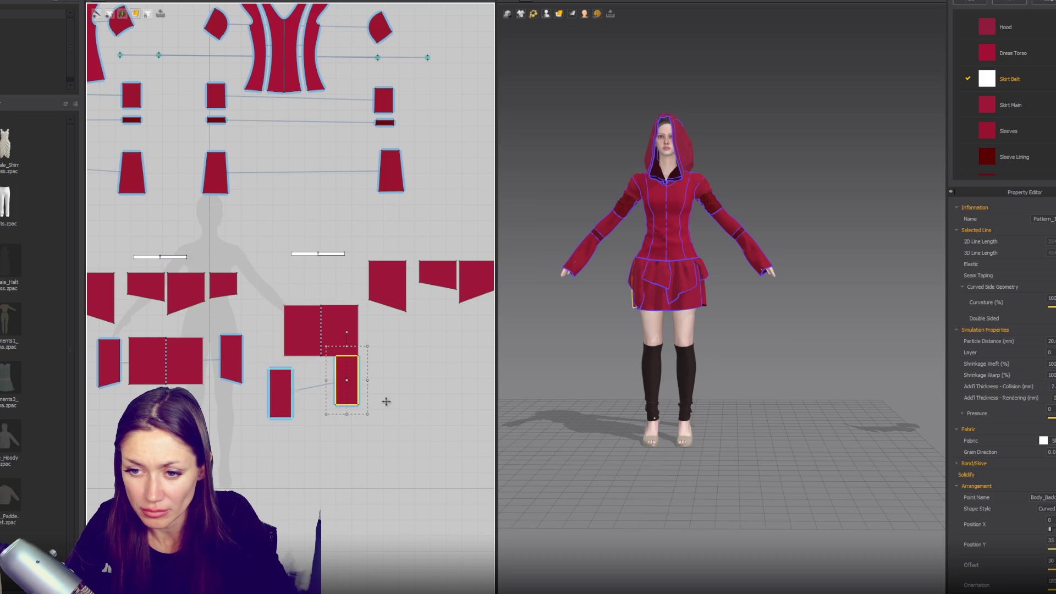
{"action": "left_click_drag", "start_coordinate": [346, 386], "coordinate": [496, 410]}
{"action": "left_click_drag", "start_coordinate": [281, 394], "coordinate": [281, 424]}
{"action": "left_click_drag", "start_coordinate": [335, 341], "coordinate": [395, 437]}
{"action": "left_click", "coordinate": [478, 284]}
{"action": "mouse_move", "coordinate": [478, 284]}
{"action": "left_mouse_down"}
{"action": "mouse_move", "coordinate": [366, 312]}
{"action": "mouse_move", "coordinate": [401, 323]}
{"action": "left_mouse_up"}
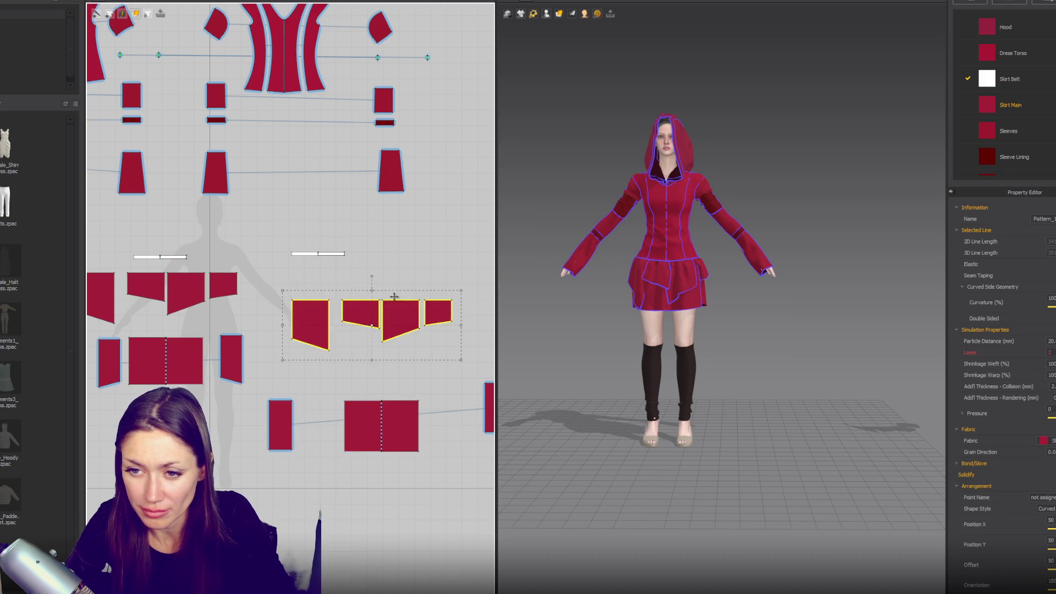
{"action": "left_click", "coordinate": [372, 273]}
{"action": "scroll", "coordinate": [372, 273], "scroll_direction": "up", "scroll_amount": 3}
- Segment-sew each new flap panel's top edge to the second skirt belt
{"action": "left_click", "coordinate": [389, 319]}
{"action": "left_click", "coordinate": [452, 320]}
{"action": "left_click", "coordinate": [307, 249]}
{"action": "left_click", "coordinate": [463, 320]}
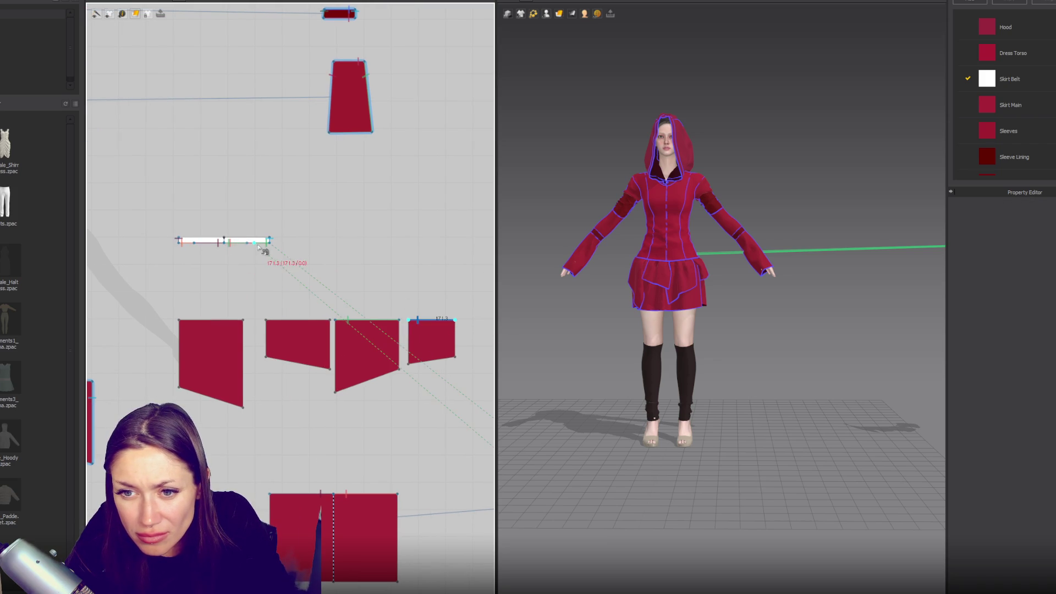
{"action": "left_click", "coordinate": [269, 242]}
{"action": "left_click", "coordinate": [180, 321]}
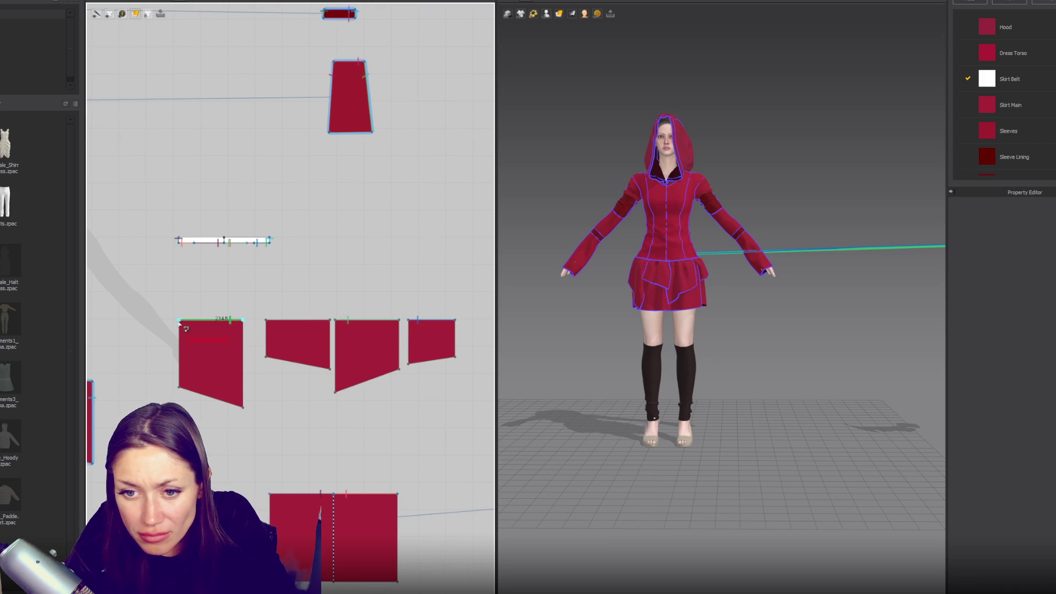
{"action": "left_click", "coordinate": [201, 241]}
{"action": "left_click", "coordinate": [330, 320]}
{"action": "left_click", "coordinate": [266, 319]}
{"action": "left_click", "coordinate": [225, 243]}
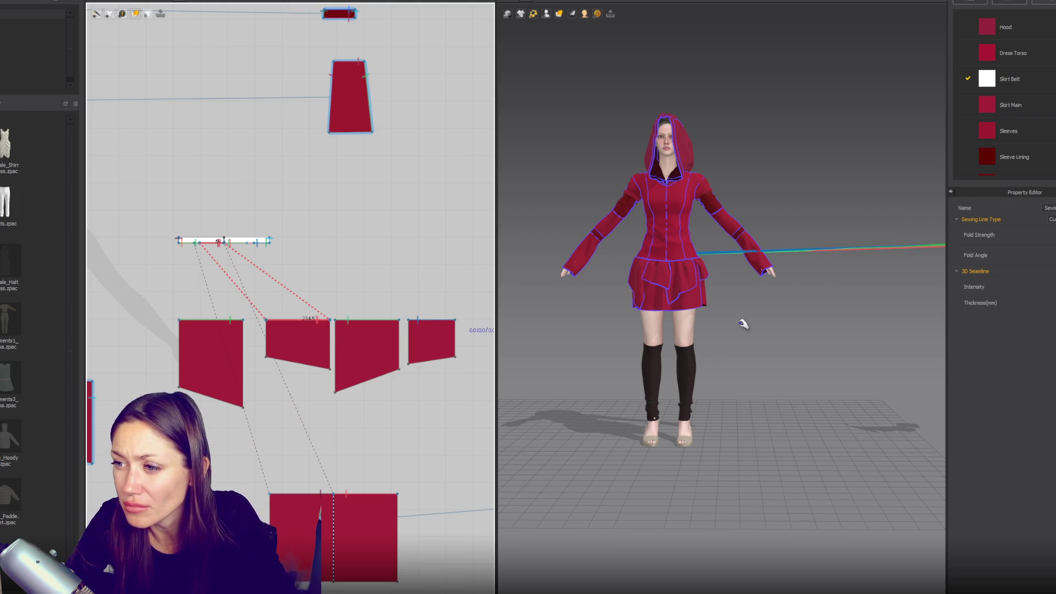
{"action": "scroll", "coordinate": [237, 320], "scroll_direction": "down", "scroll_amount": 3}
{"action": "mouse_move", "coordinate": [231, 312]}
{"action": "left_mouse_down"}
{"action": "mouse_move", "coordinate": [255, 342]}
{"action": "mouse_move", "coordinate": [445, 410]}
{"action": "left_mouse_up"}
- Place the selected flap panels on the avatar's back arrangement point and simulate
{"action": "key", "text": "8"}
{"action": "left_click", "coordinate": [533, 13]}
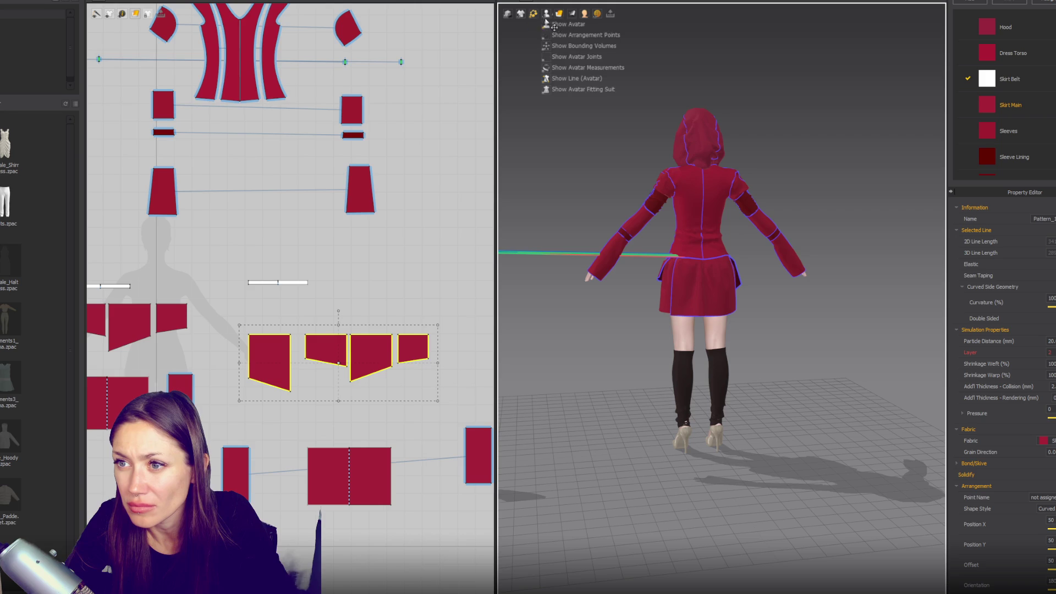
{"action": "left_click", "coordinate": [564, 46]}
{"action": "left_click", "coordinate": [707, 272]}
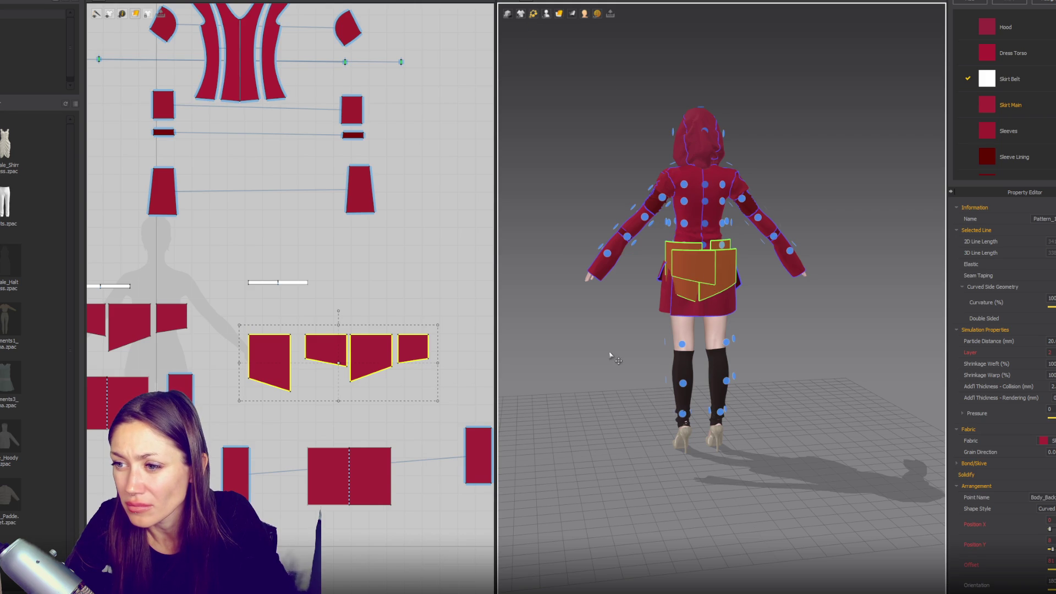
{"action": "key", "text": "space"}
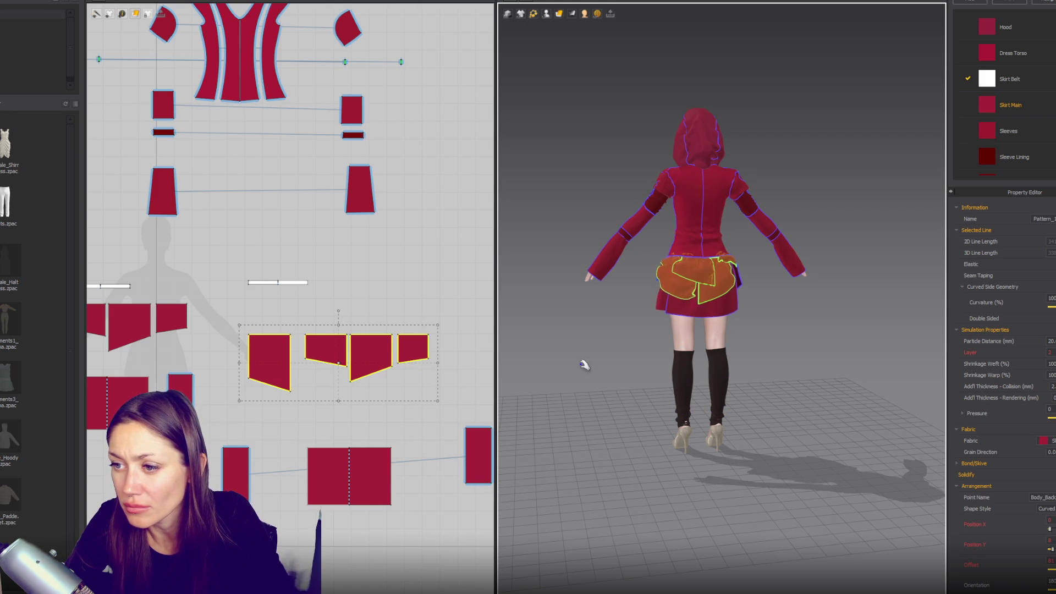
- Check the draped skirt flaps from front, back and rear three-quarter views
{"action": "key", "text": "2"}
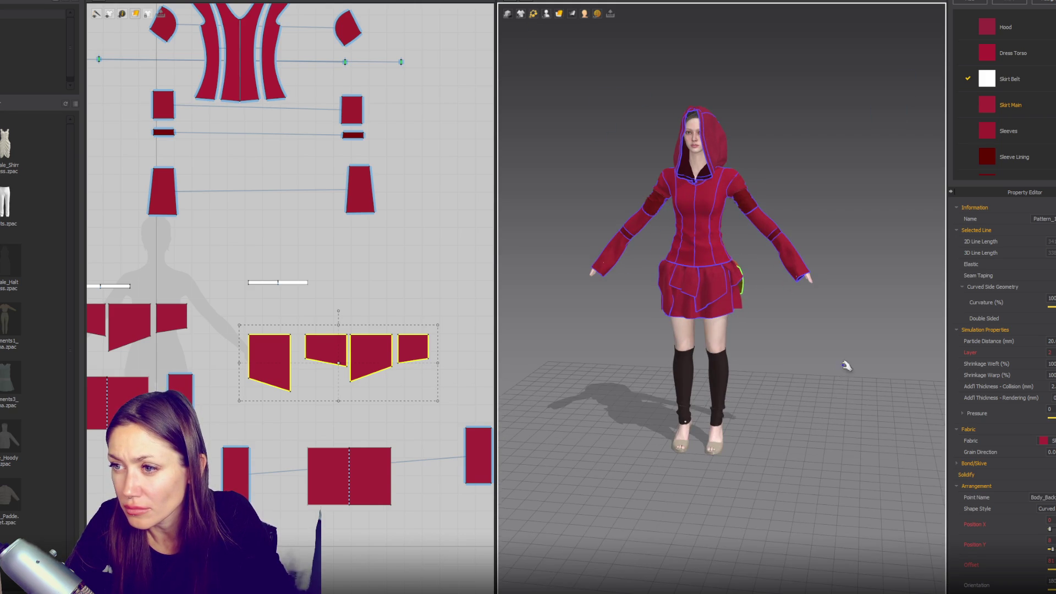
{"action": "key", "text": "8"}
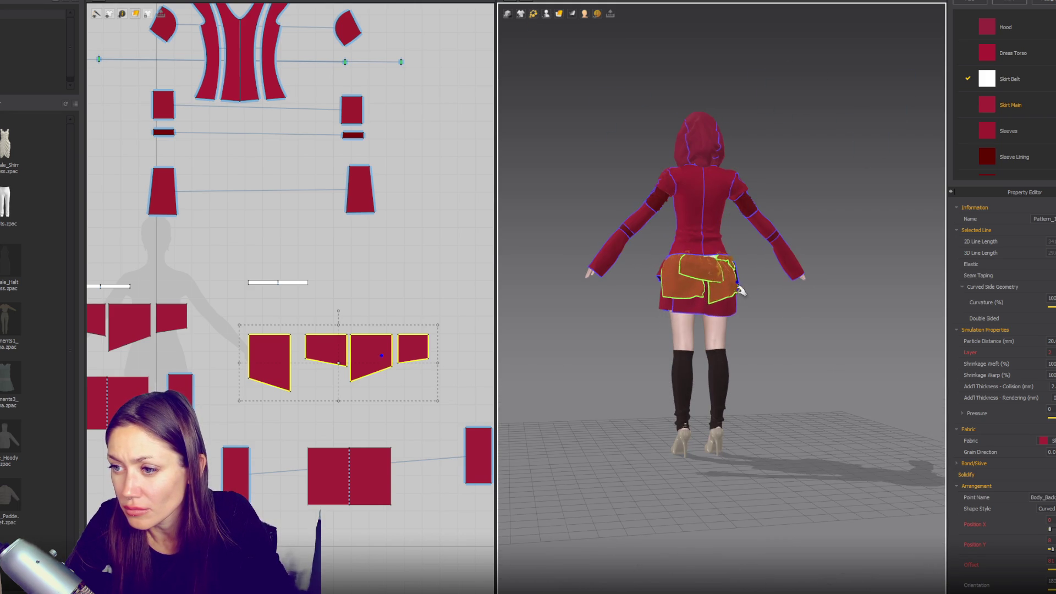
{"action": "left_click", "coordinate": [711, 243]}
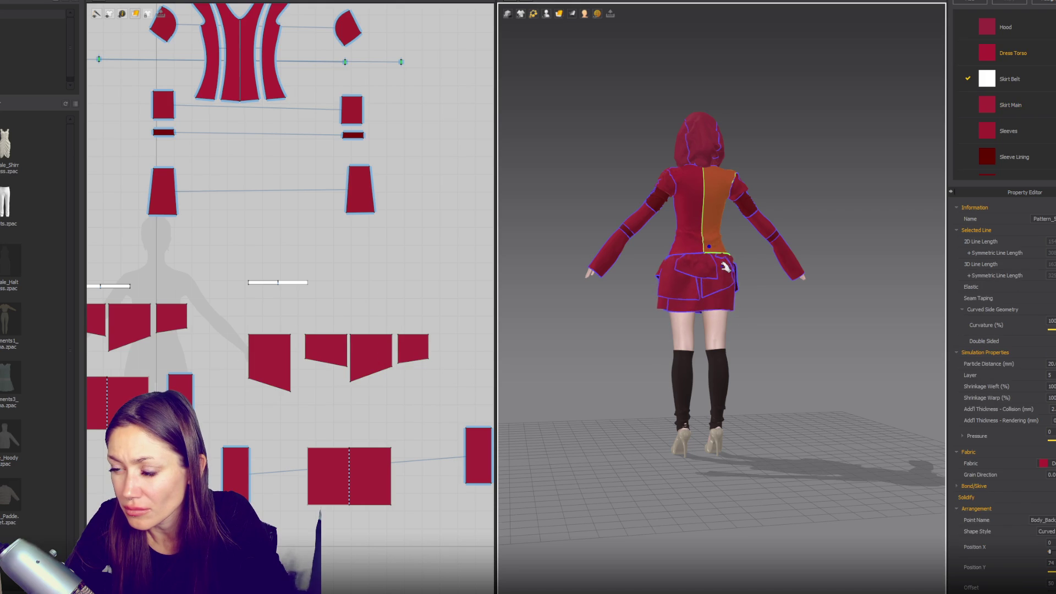
{"action": "key", "text": "2"}
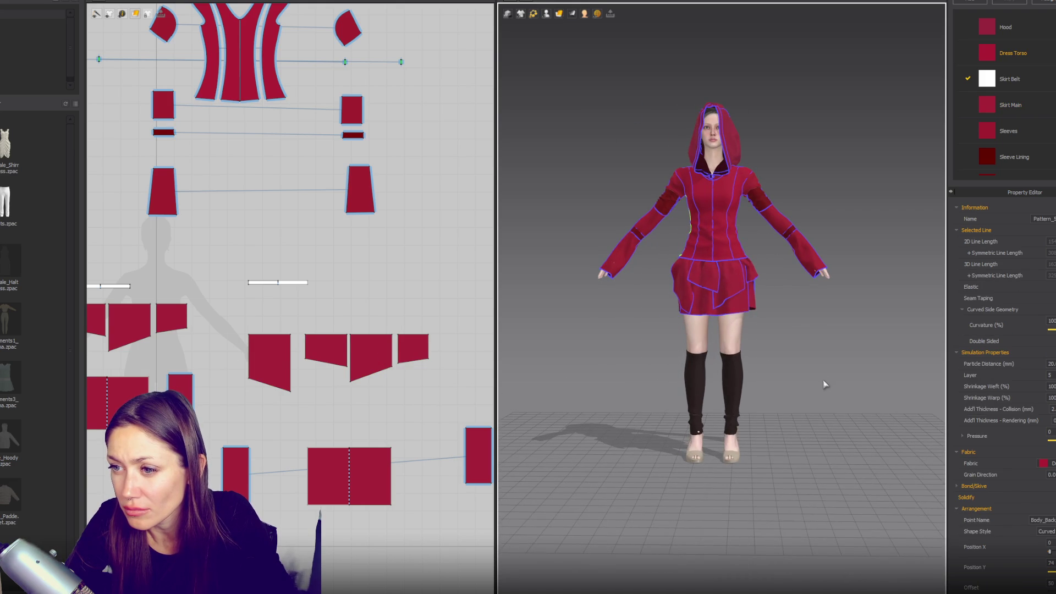
{"action": "left_click", "coordinate": [748, 315]}
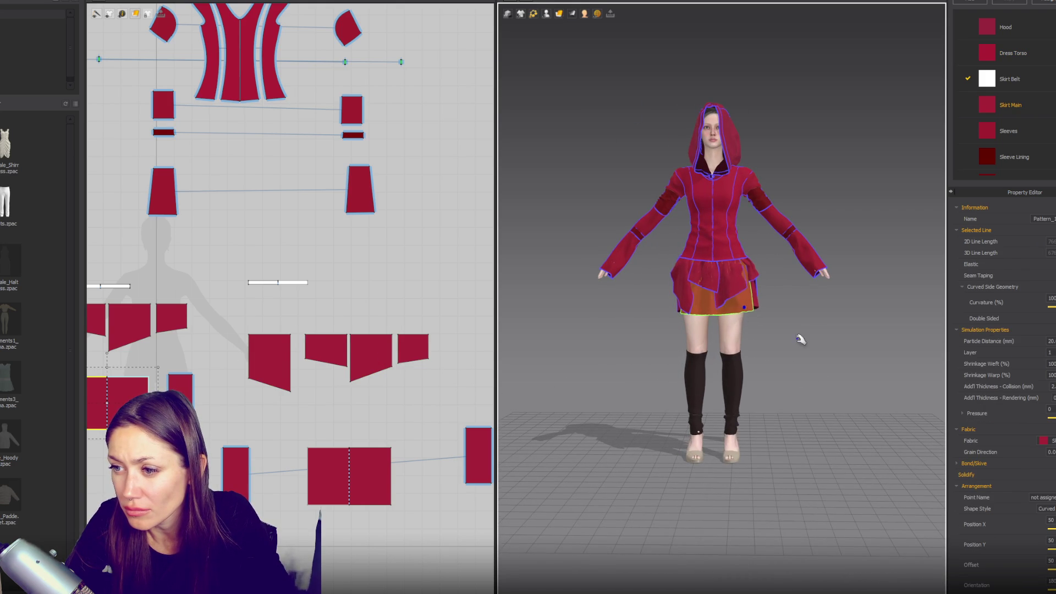
{"action": "left_click", "coordinate": [785, 358]}
{"action": "right_click_drag", "start_coordinate": [786, 358], "coordinate": [1038, 358]}
{"action": "key", "text": "2"}
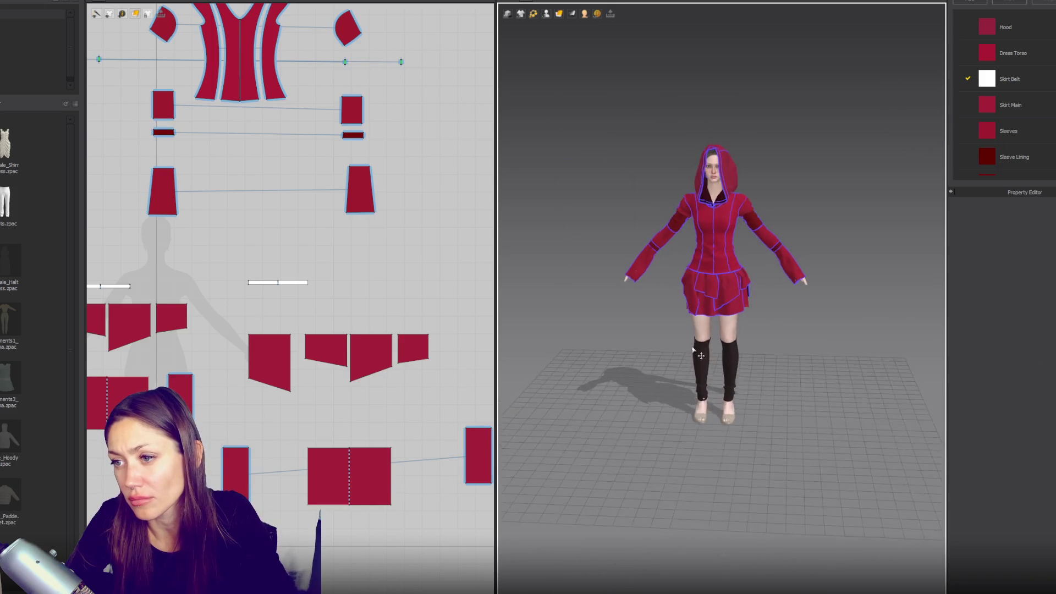
{"action": "scroll", "coordinate": [730, 302], "scroll_direction": "up", "scroll_amount": 4}
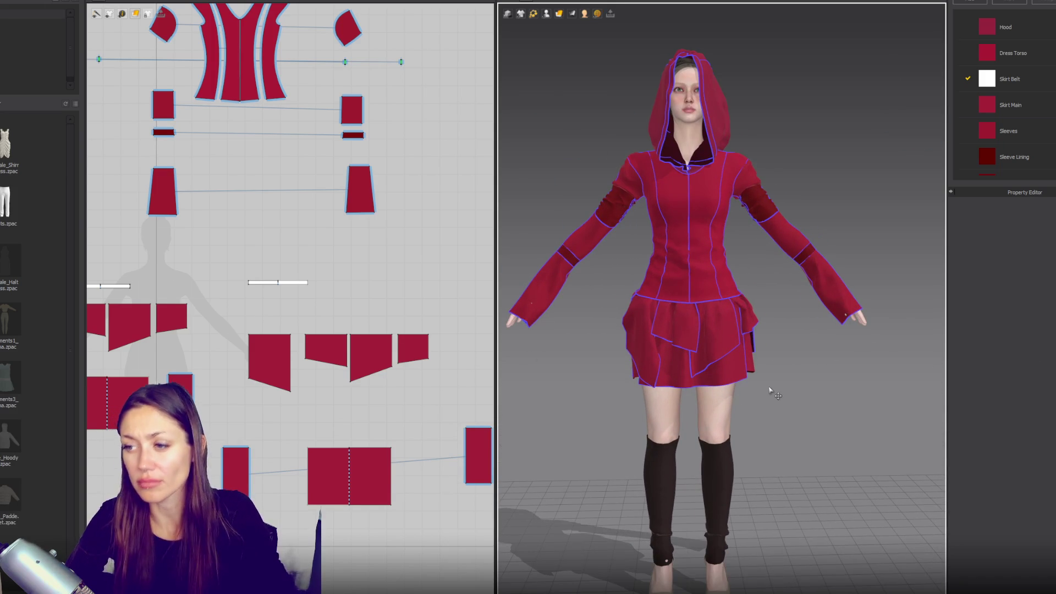
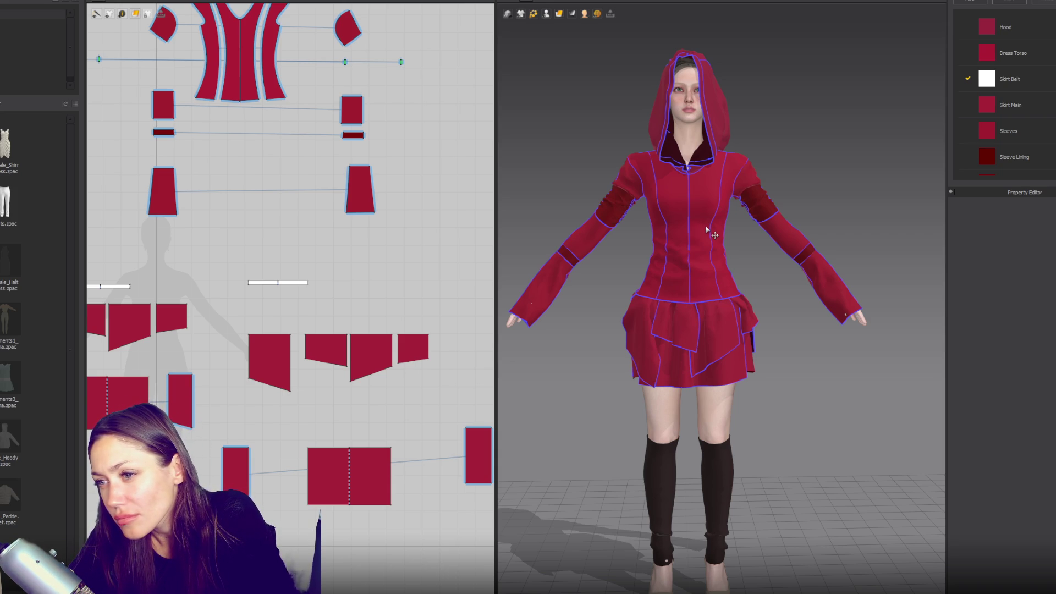
- Spread the two torso side pieces outward to make room between them
{"action": "scroll", "coordinate": [358, 215], "scroll_direction": "up", "scroll_amount": 5}
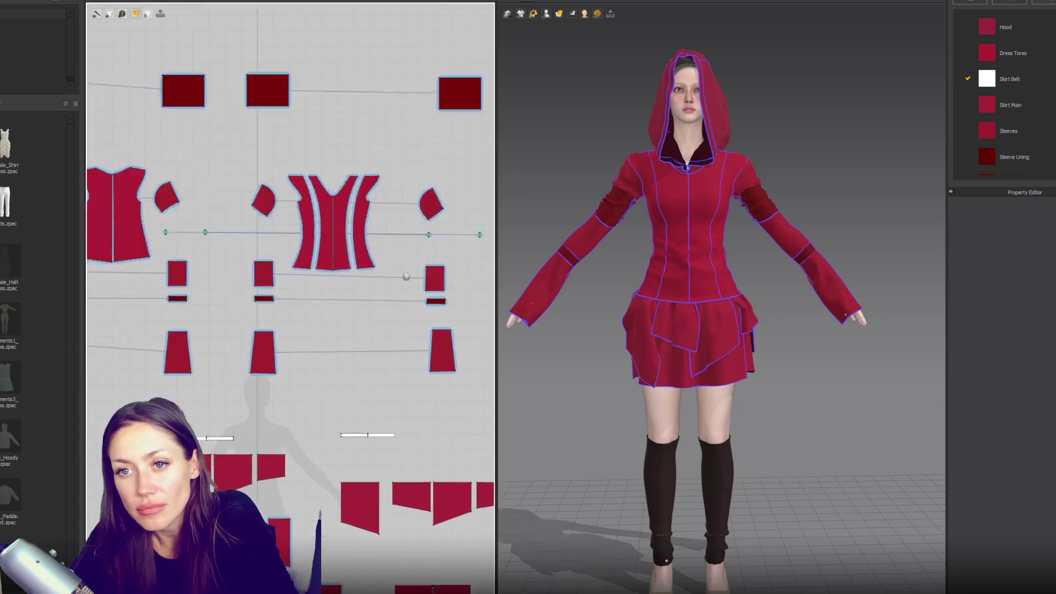
{"action": "left_click_drag", "start_coordinate": [342, 257], "coordinate": [382, 258]}
{"action": "left_click_drag", "start_coordinate": [246, 268], "coordinate": [224, 268]}
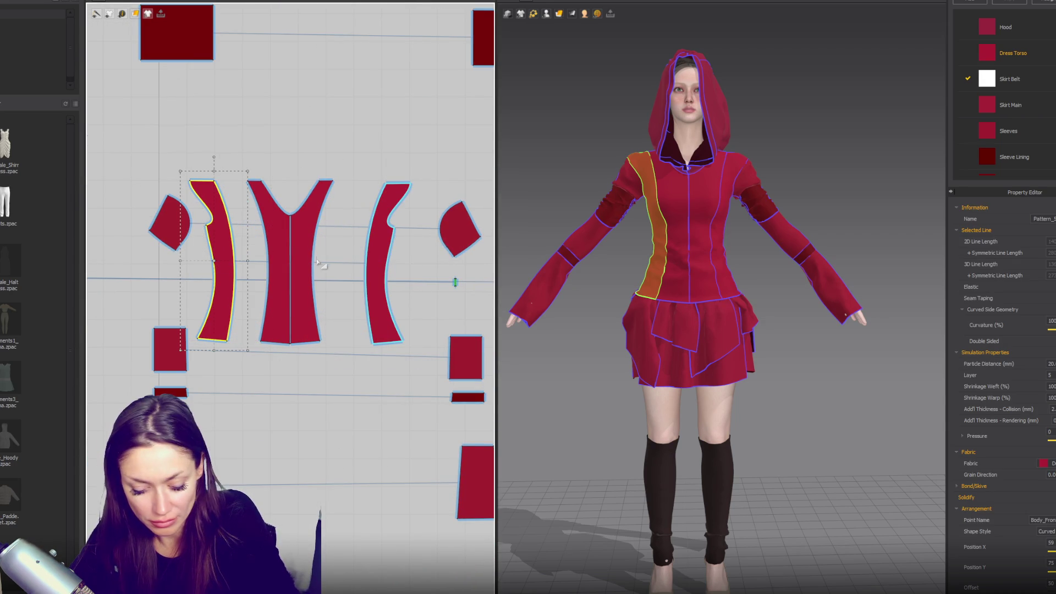
- Draw a rectangle between the torso pieces, then delete it
{"action": "left_click", "coordinate": [134, 13]}
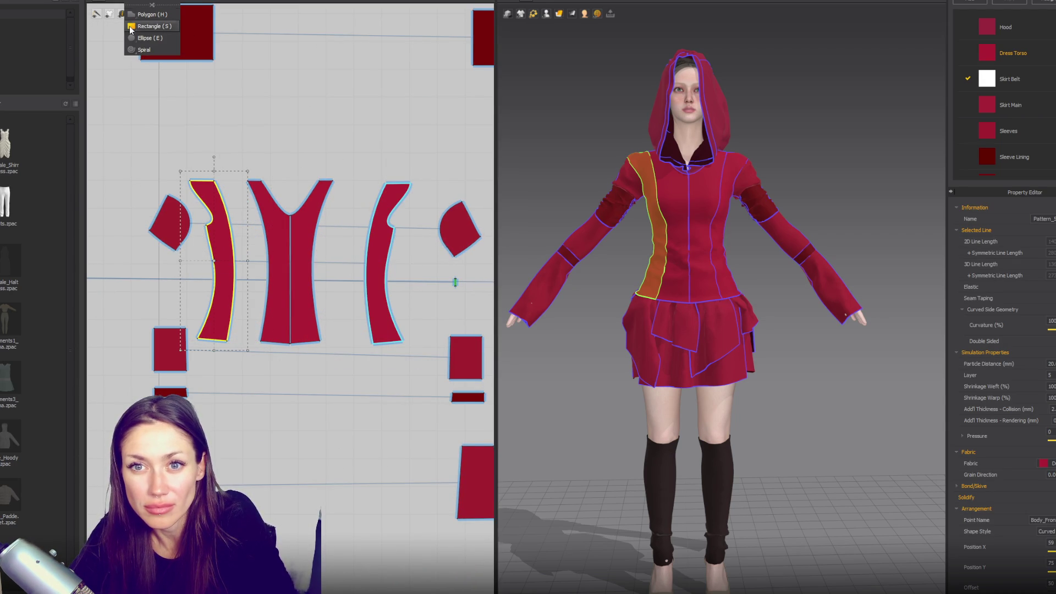
{"action": "left_click", "coordinate": [153, 25]}
{"action": "mouse_move", "coordinate": [340, 181]}
{"action": "left_mouse_down"}
{"action": "mouse_move", "coordinate": [341, 346]}
{"action": "mouse_move", "coordinate": [342, 324]}
{"action": "left_mouse_up"}
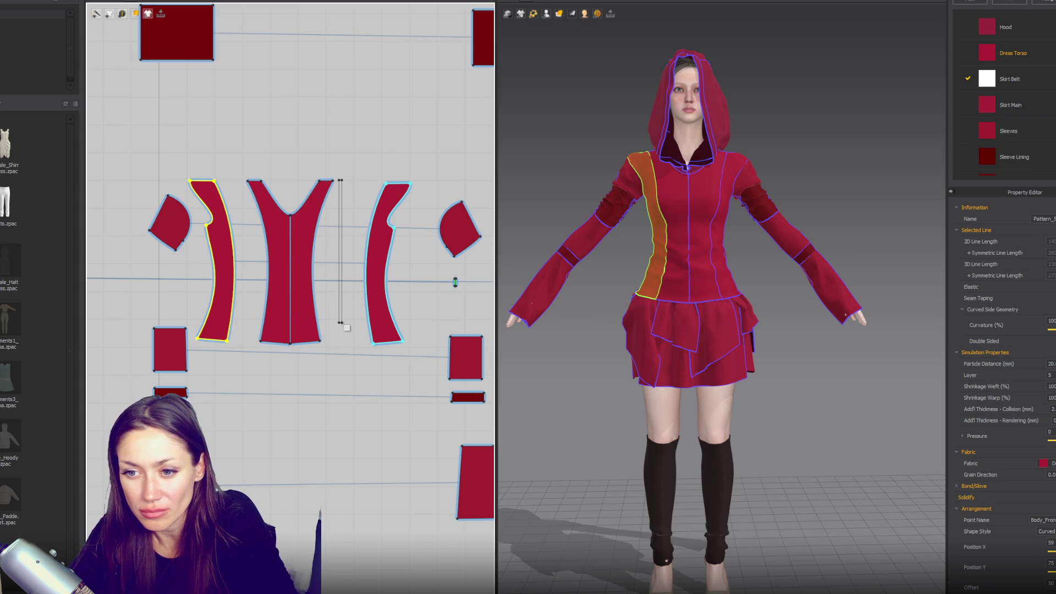
{"action": "left_click", "coordinate": [416, 316]}
{"action": "left_click", "coordinate": [484, 333]}
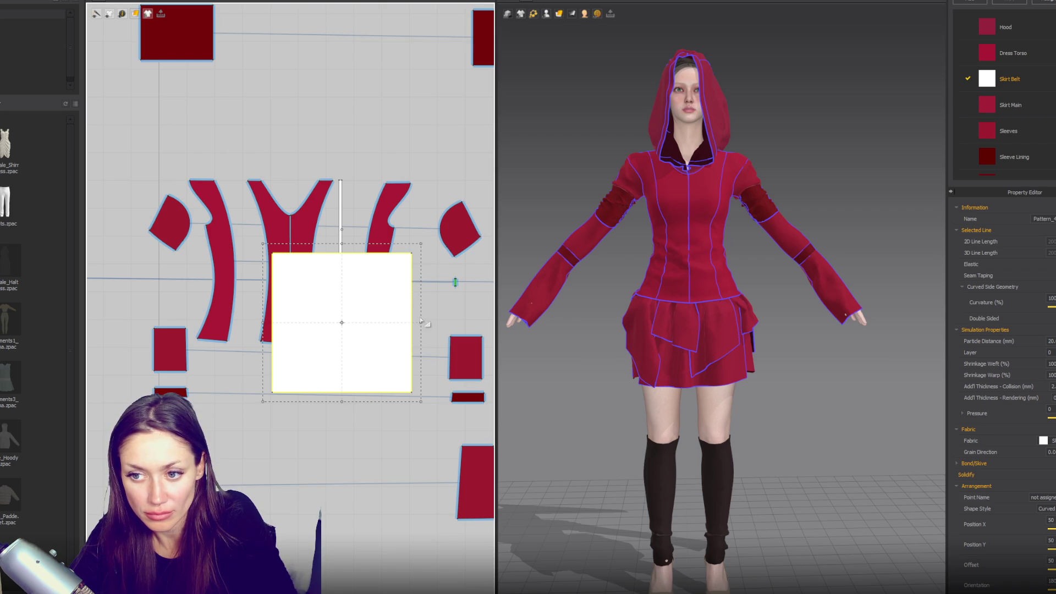
{"action": "key", "text": "Delete"}
- Paste a copy of the thin strip beside the left front panel and start a segment seam at its top
{"action": "left_click", "coordinate": [343, 227]}
{"action": "key", "text": "ctrl+c"}
{"action": "key", "text": "ctrl+v"}
{"action": "left_click", "coordinate": [242, 319]}
{"action": "key", "text": "n"}
{"action": "left_click", "coordinate": [243, 184]}
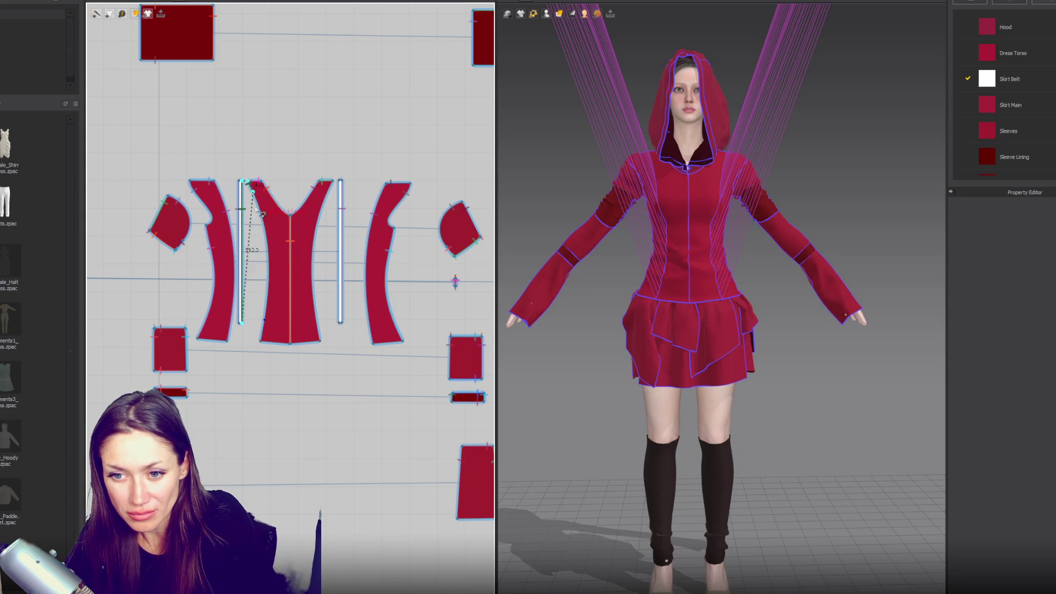
- Finish the strip seam and place the strips on the Body_Front arrangement point
{"action": "left_click", "coordinate": [263, 341]}
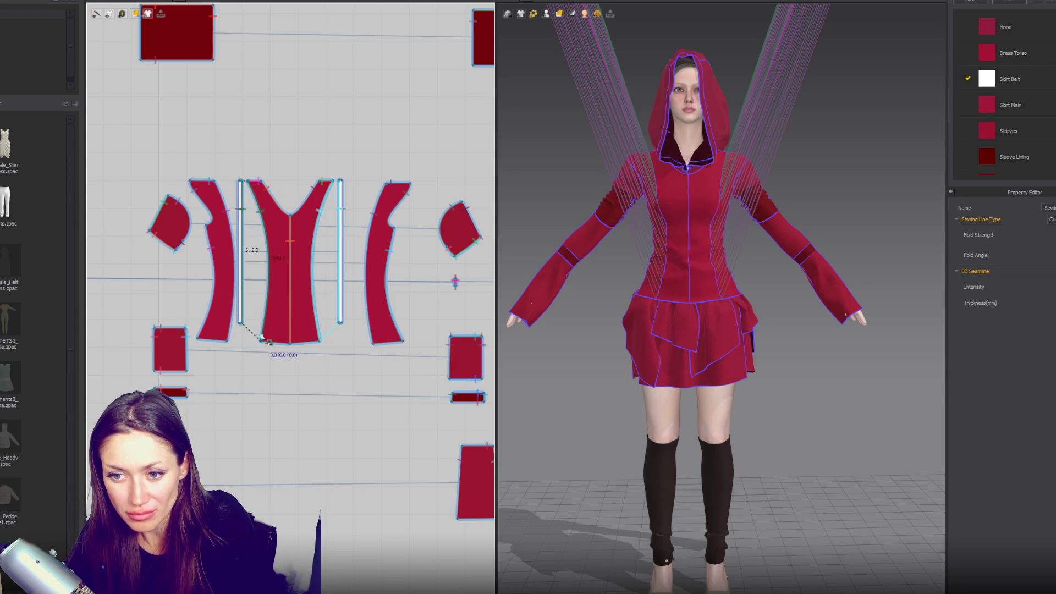
{"action": "left_click", "coordinate": [241, 271]}
{"action": "left_click", "coordinate": [546, 14]}
{"action": "left_click", "coordinate": [578, 65]}
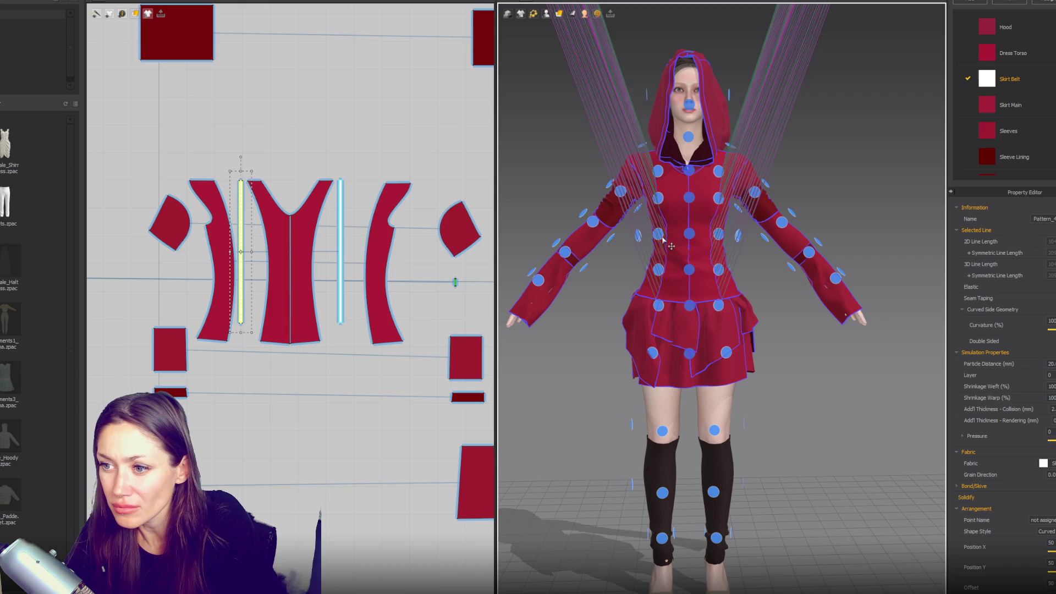
{"action": "left_click", "coordinate": [660, 236]}
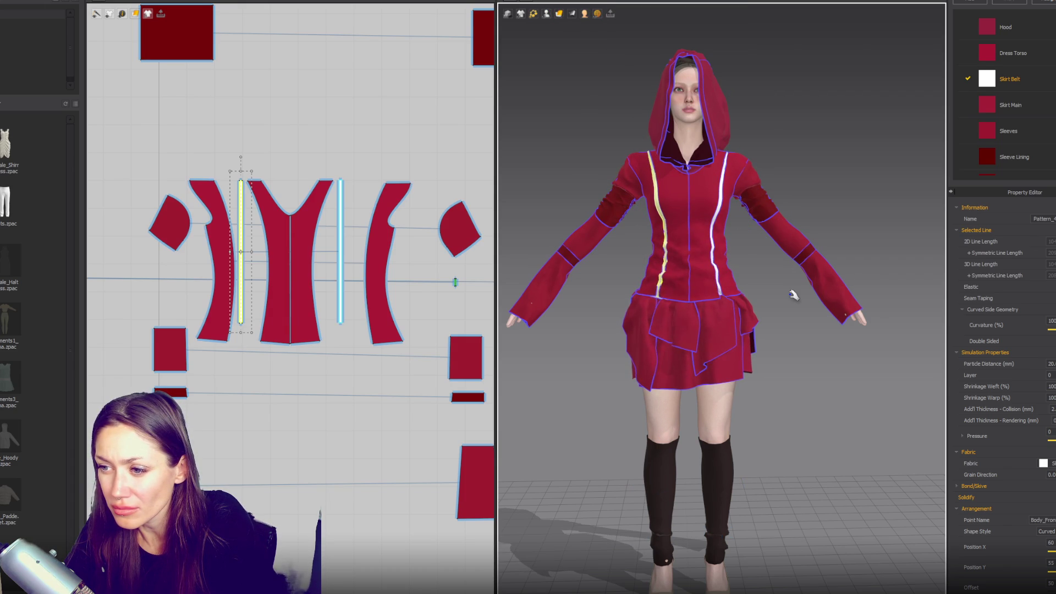
- Set both strips' Layer to 3 in the Property Editor
{"action": "left_click", "coordinate": [341, 260]}
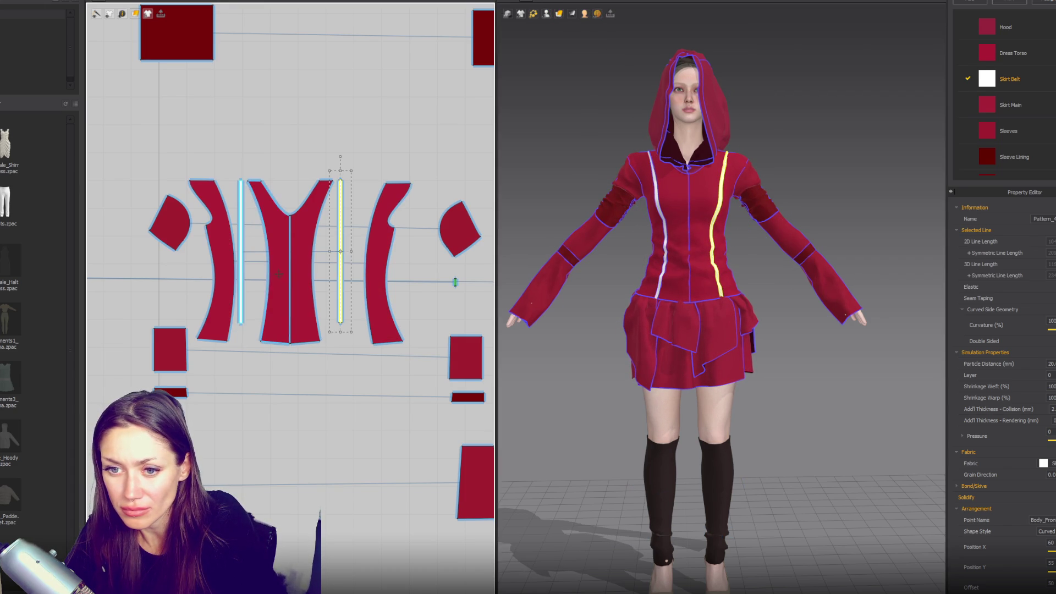
{"action": "left_click", "coordinate": [240, 253], "text": "shift"}
{"action": "type", "text": "3"}
{"action": "key", "text": "Return"}
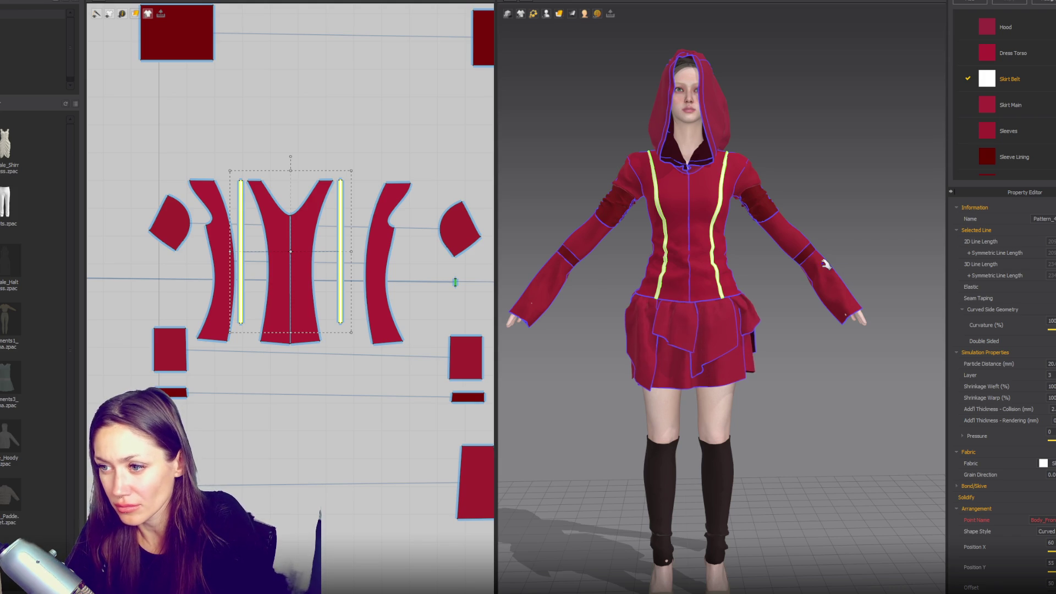
{"action": "left_click", "coordinate": [830, 173]}
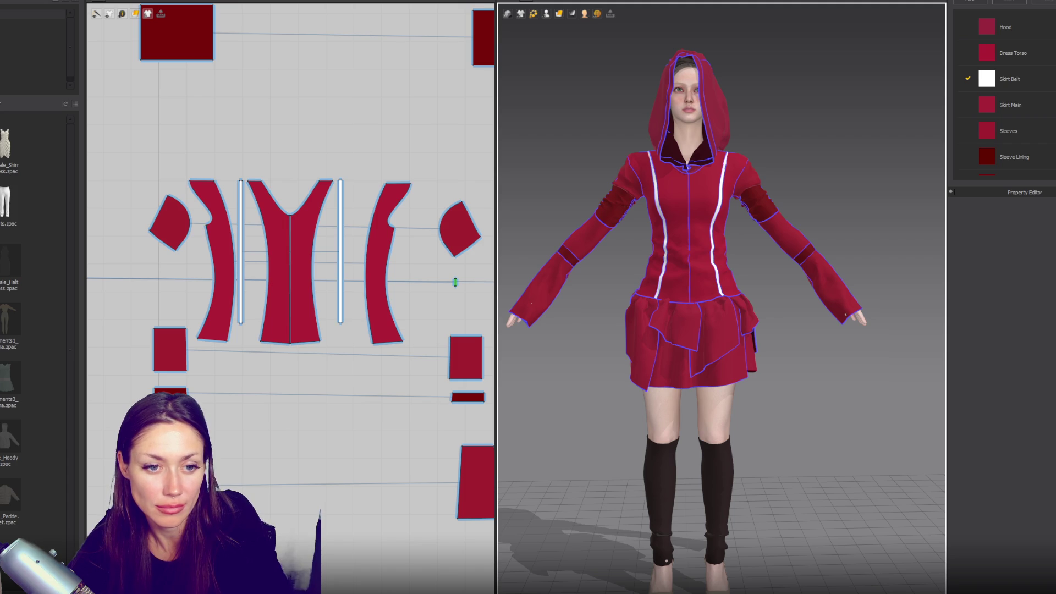
{"action": "mouse_move", "coordinate": [724, 226]}
{"action": "right_mouse_down"}
{"action": "mouse_move", "coordinate": [770, 236]}
{"action": "mouse_move", "coordinate": [719, 252]}
{"action": "right_mouse_up"}
- Zoom in on the hooded torso and try a seam from the torso piece's top edge, then cancel it
{"action": "scroll", "coordinate": [719, 253], "scroll_direction": "up", "scroll_amount": 5}
{"action": "mouse_move", "coordinate": [703, 189]}
{"action": "right_mouse_down"}
{"action": "mouse_move", "coordinate": [712, 282]}
{"action": "mouse_move", "coordinate": [745, 279]}
{"action": "right_mouse_up"}
{"action": "scroll", "coordinate": [745, 278], "scroll_direction": "up", "scroll_amount": 3}
{"action": "scroll", "coordinate": [305, 192], "scroll_direction": "up", "scroll_amount": 4}
{"action": "scroll", "coordinate": [325, 137], "scroll_direction": "down", "scroll_amount": 3}
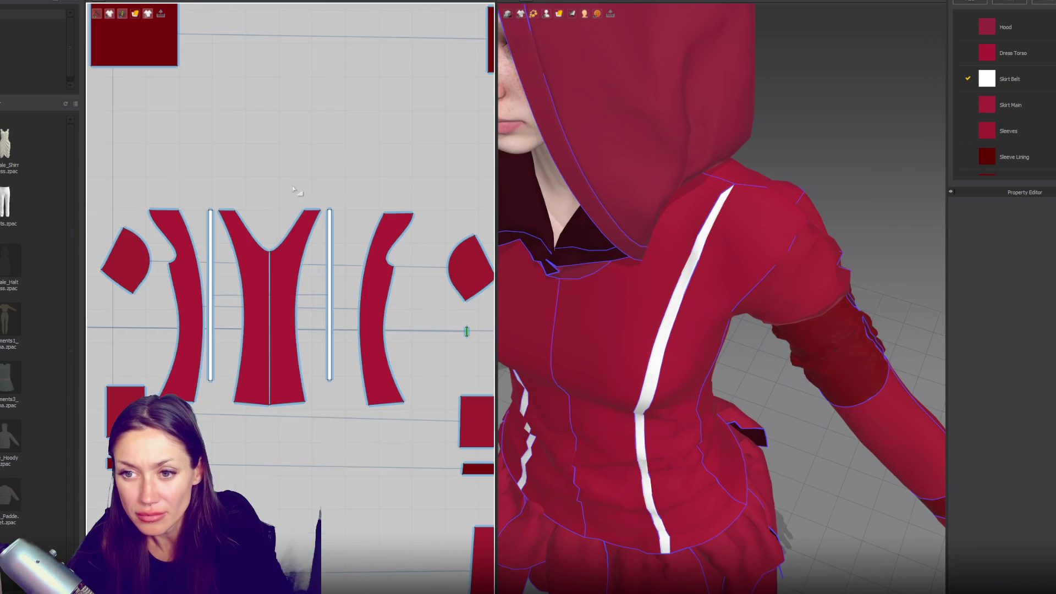
{"action": "key", "text": "z"}
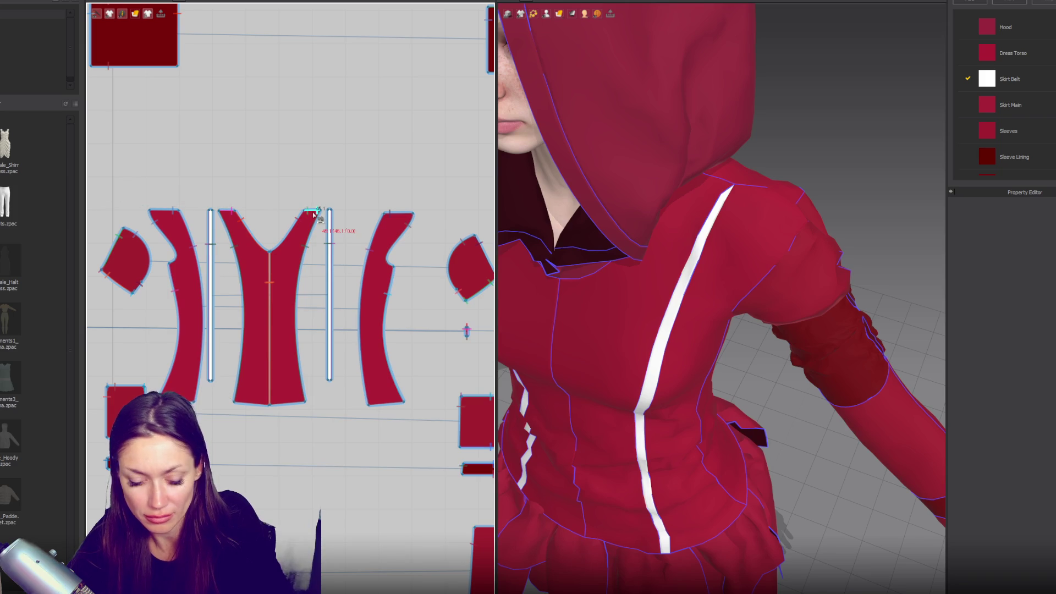
{"action": "left_click", "coordinate": [313, 214]}
{"action": "scroll", "coordinate": [319, 210], "scroll_direction": "down", "scroll_amount": 3}
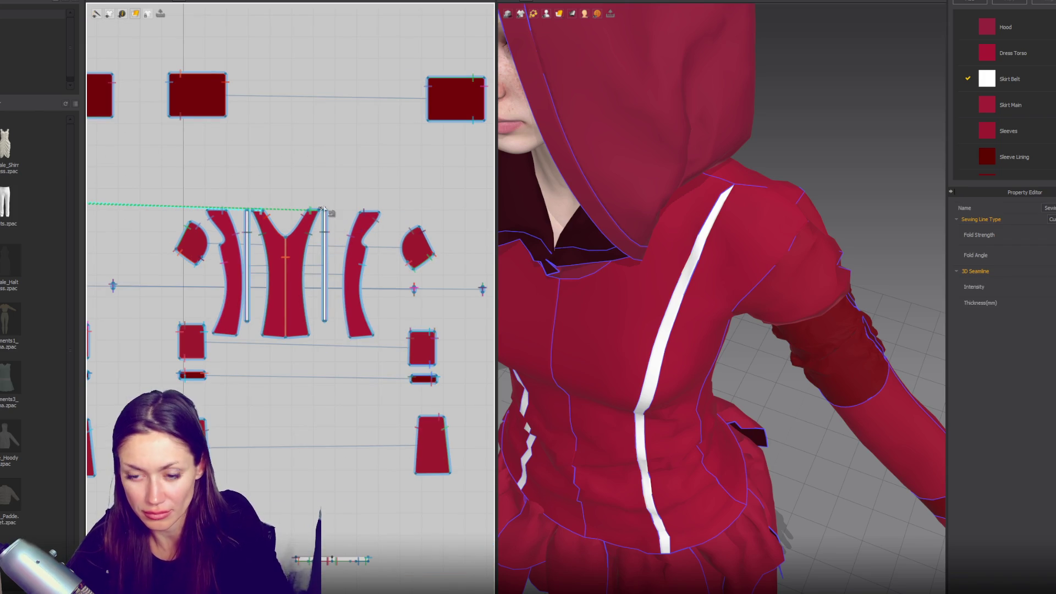
{"action": "key", "text": "Escape"}
{"action": "scroll", "coordinate": [346, 341], "scroll_direction": "up", "scroll_amount": 4}
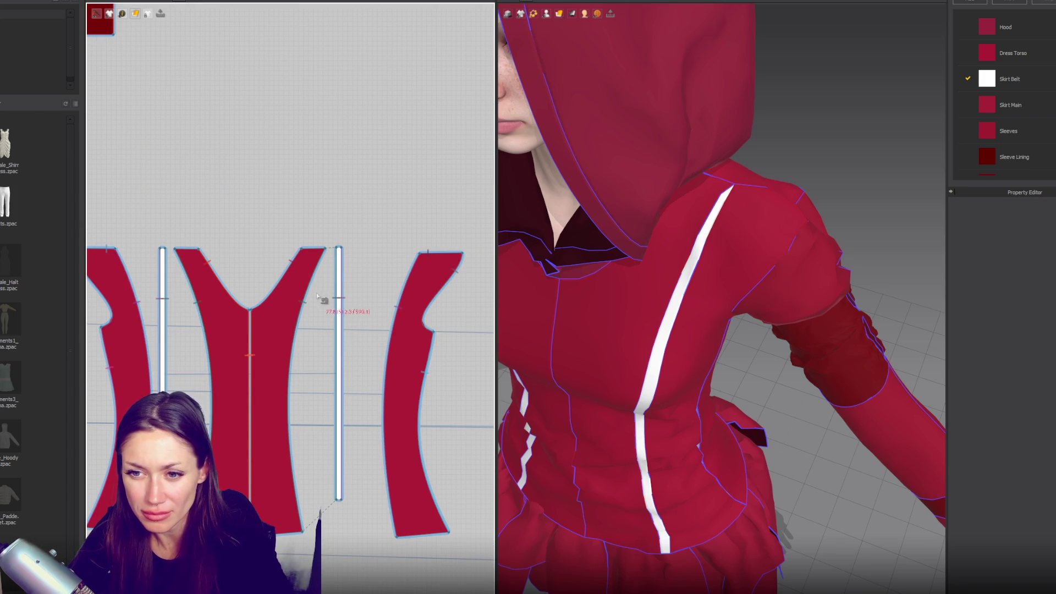
{"action": "left_click", "coordinate": [326, 249]}
{"action": "left_click", "coordinate": [292, 328]}
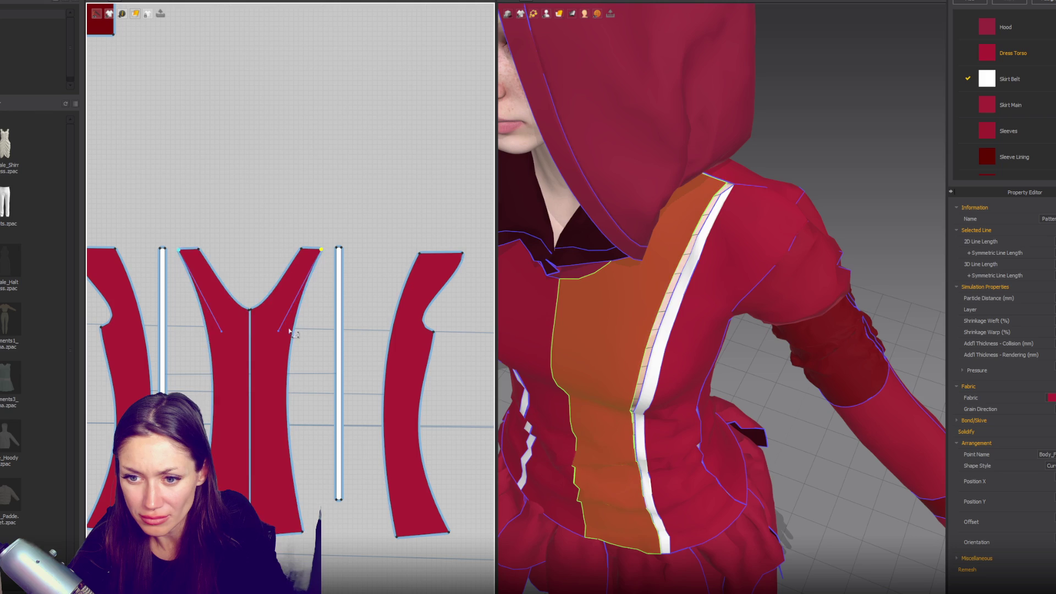
{"action": "left_click", "coordinate": [332, 268]}
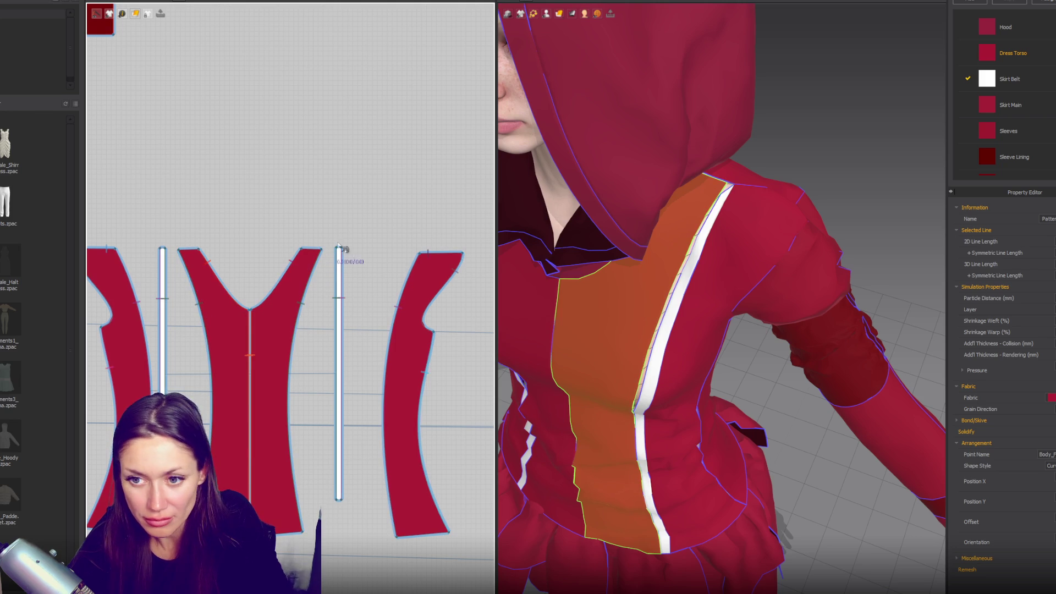
- Sew the strip tops to the bodice's top edge, dismissing the Overlapping Sewing Line warning
{"action": "scroll", "coordinate": [342, 252], "scroll_direction": "up", "scroll_amount": 3}
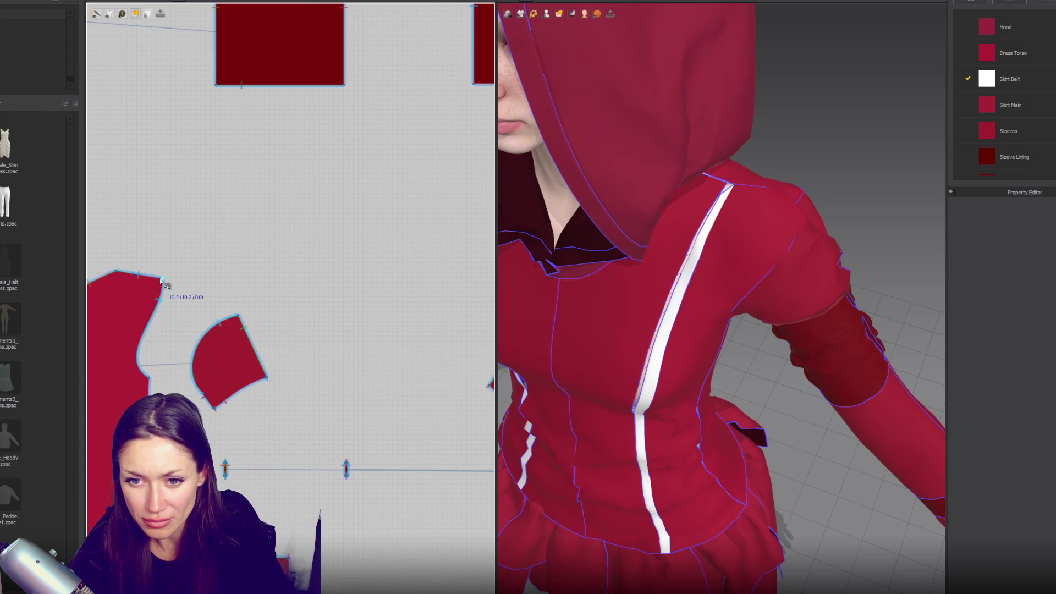
{"action": "left_click", "coordinate": [134, 277]}
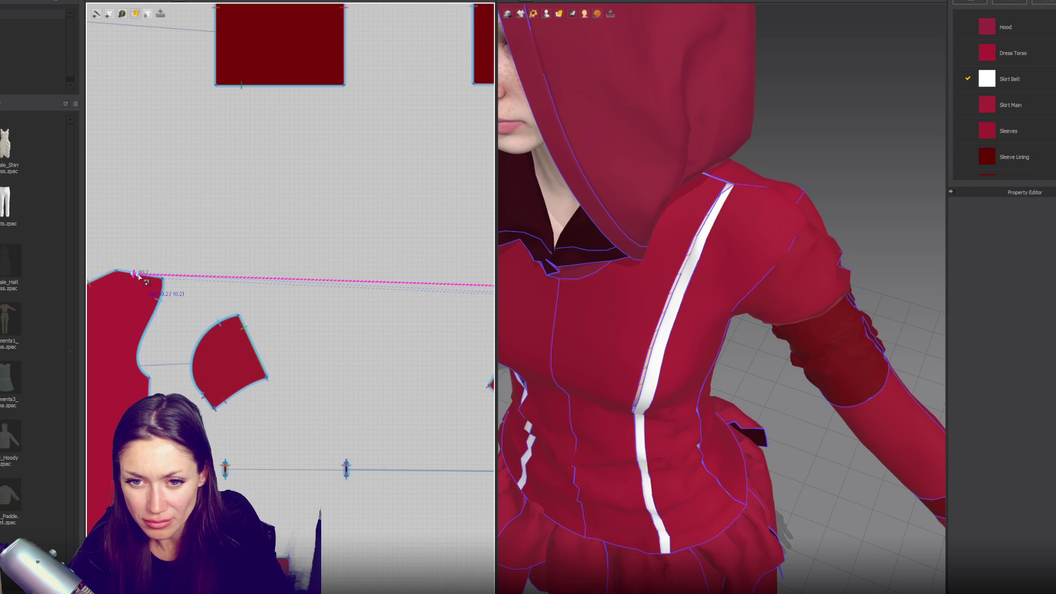
{"action": "scroll", "coordinate": [412, 325], "scroll_direction": "right", "scroll_amount": 5}
{"action": "key", "text": "Escape"}
{"action": "scroll", "coordinate": [321, 309], "scroll_direction": "left", "scroll_amount": 5}
{"action": "left_click", "coordinate": [252, 306]}
{"action": "scroll", "coordinate": [266, 322], "scroll_direction": "up", "scroll_amount": 5}
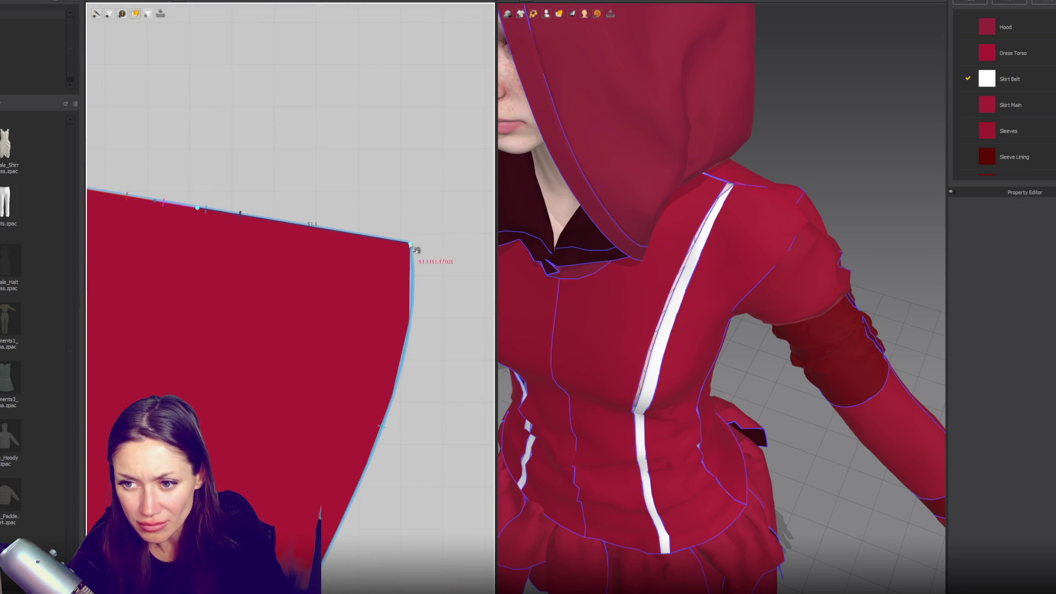
{"action": "scroll", "coordinate": [418, 259], "scroll_direction": "down", "scroll_amount": 5}
{"action": "scroll", "coordinate": [439, 282], "scroll_direction": "up", "scroll_amount": 3}
{"action": "scroll", "coordinate": [418, 279], "scroll_direction": "down", "scroll_amount": 4}
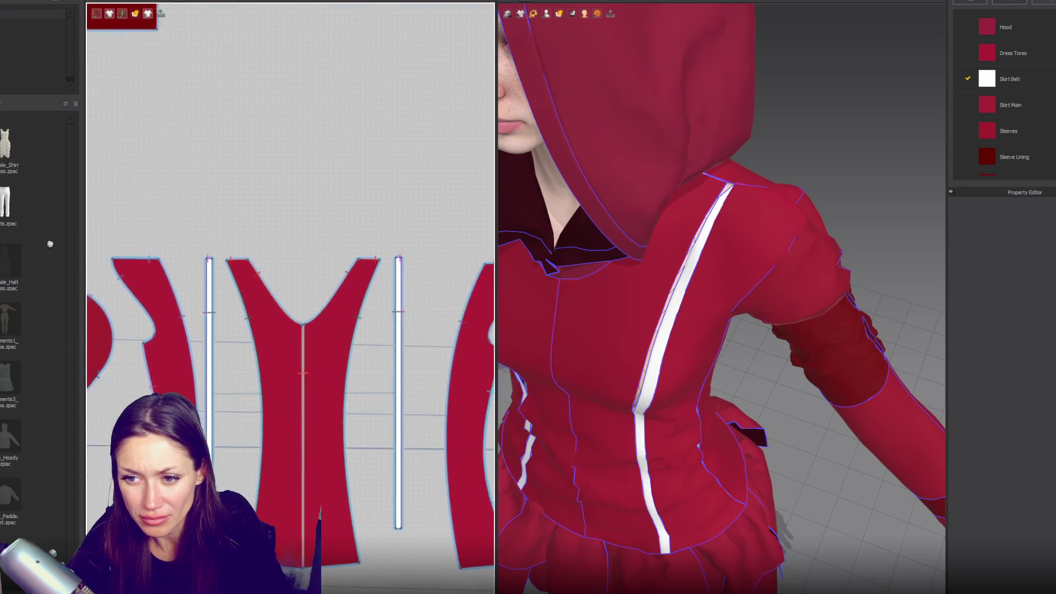
{"action": "scroll", "coordinate": [337, 269], "scroll_direction": "up", "scroll_amount": 2}
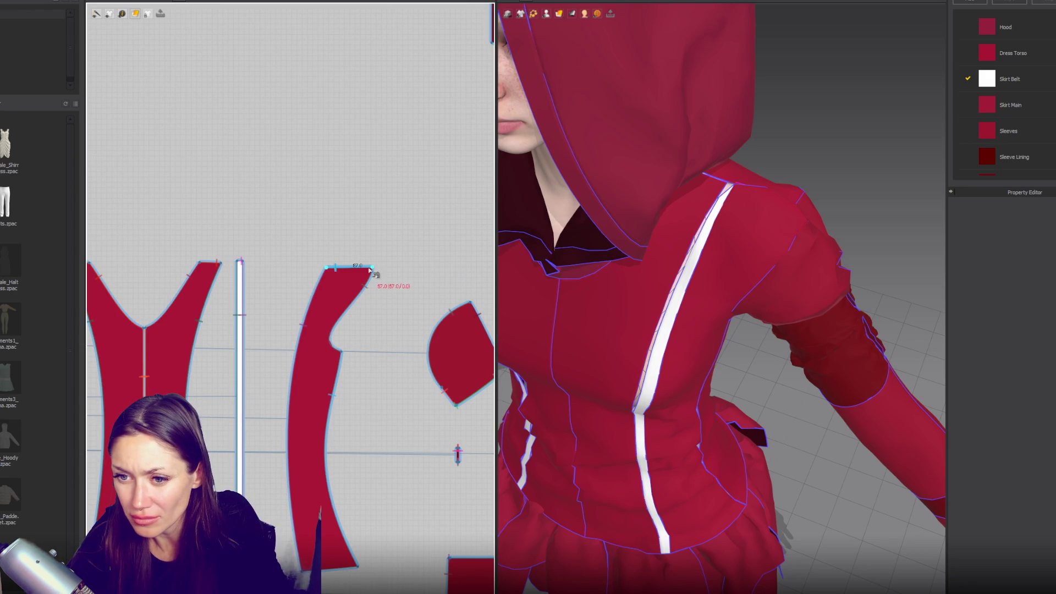
{"action": "scroll", "coordinate": [330, 272], "scroll_direction": "down", "scroll_amount": 5}
{"action": "scroll", "coordinate": [383, 316], "scroll_direction": "up", "scroll_amount": 4}
{"action": "scroll", "coordinate": [186, 284], "scroll_direction": "down", "scroll_amount": 3}
{"action": "scroll", "coordinate": [212, 298], "scroll_direction": "up", "scroll_amount": 3}
{"action": "left_click", "coordinate": [215, 298]}
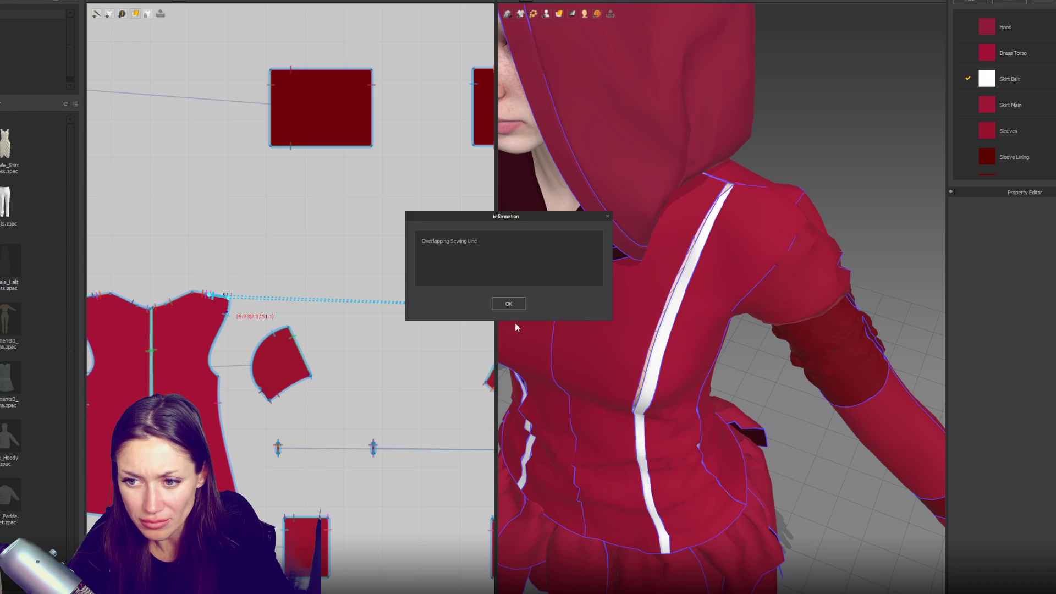
{"action": "left_click", "coordinate": [509, 304]}
- Simulate the dress and select the front and back torso pieces
{"action": "key", "text": "space"}
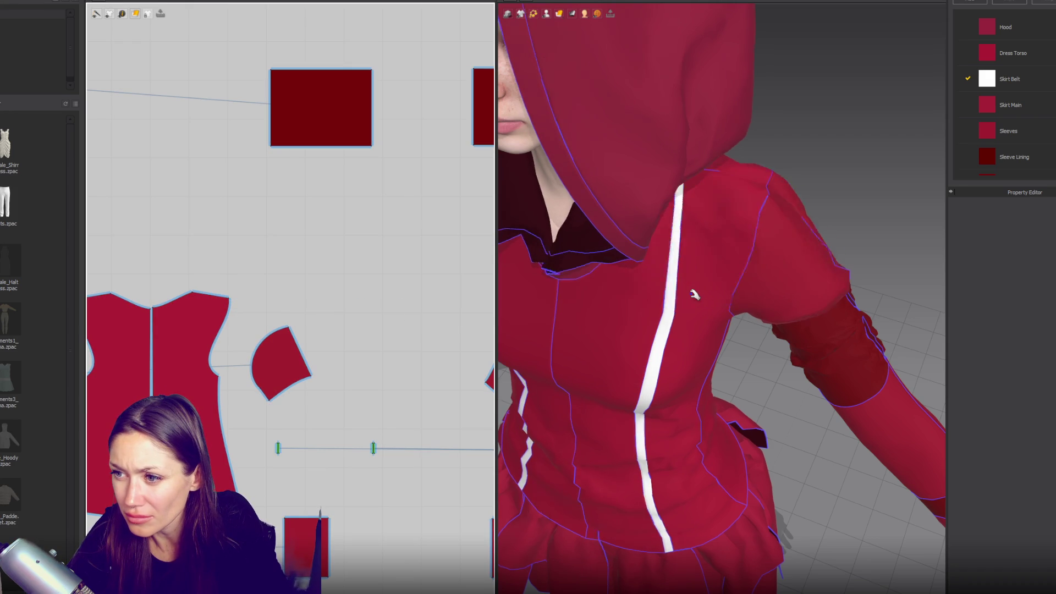
{"action": "middle_click_drag", "start_coordinate": [382, 361], "coordinate": [137, 300]}
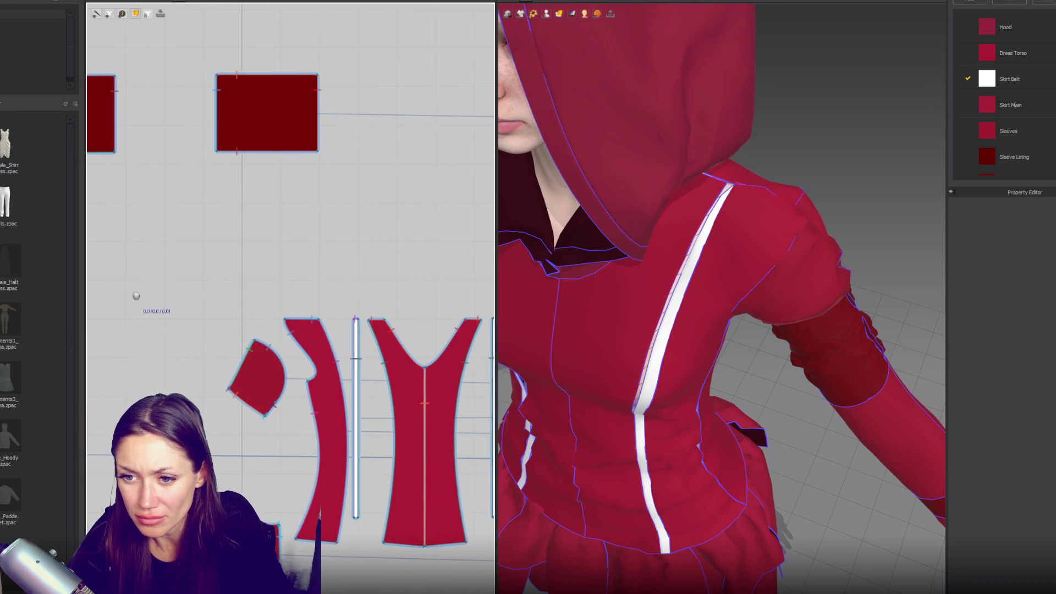
{"action": "middle_click_drag", "start_coordinate": [410, 328], "coordinate": [288, 327]}
{"action": "scroll", "coordinate": [372, 318], "scroll_direction": "up", "scroll_amount": 3}
{"action": "key", "text": "Escape"}
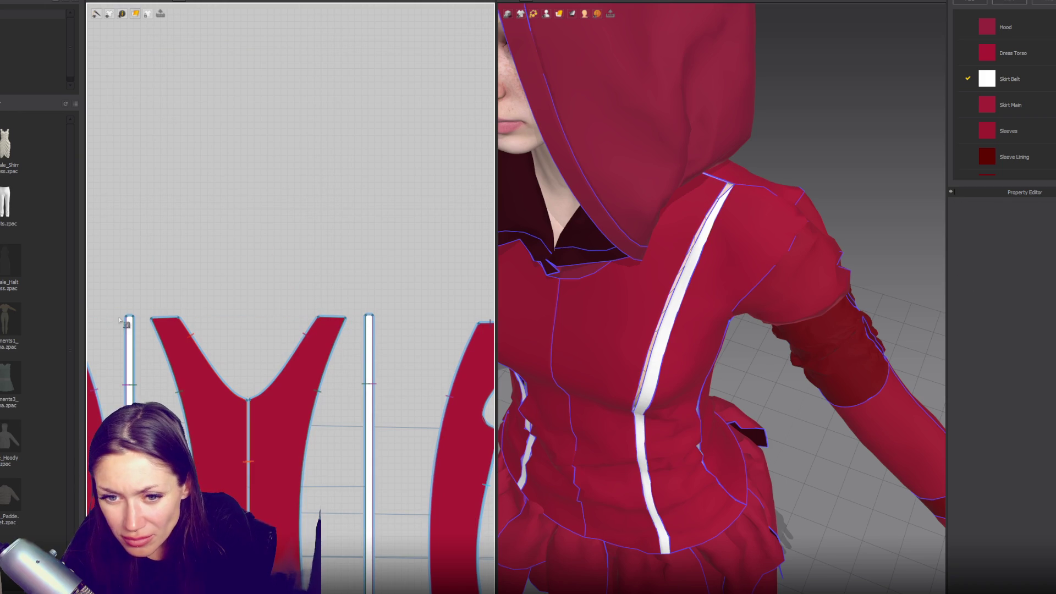
{"action": "scroll", "coordinate": [352, 318], "scroll_direction": "down", "scroll_amount": 1}
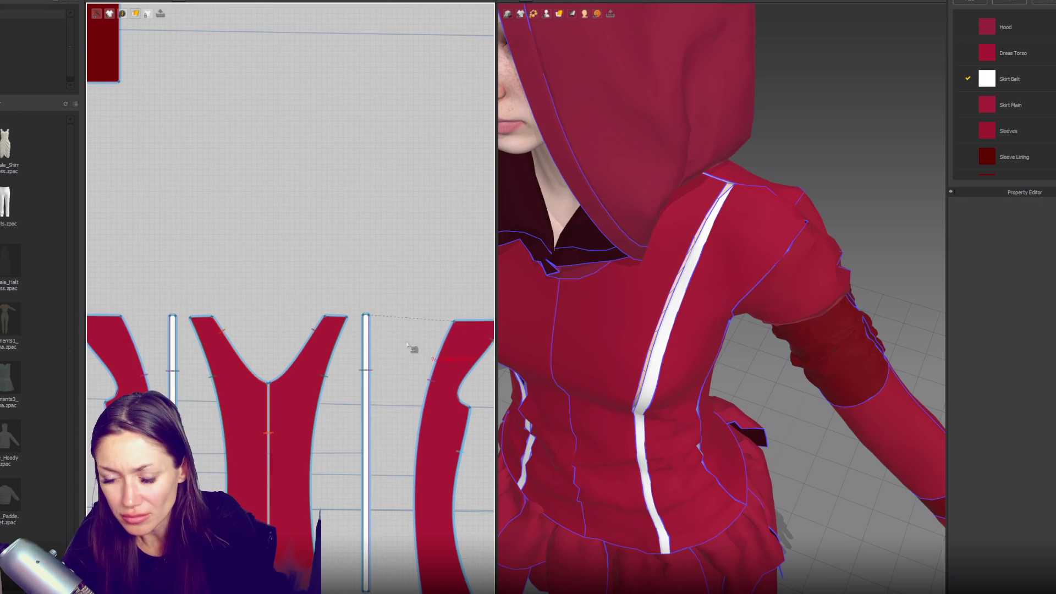
{"action": "left_click", "coordinate": [336, 319]}
{"action": "right_click_drag", "start_coordinate": [528, 275], "coordinate": [631, 273]}
{"action": "left_click", "coordinate": [631, 273]}
{"action": "scroll", "coordinate": [333, 287], "scroll_direction": "down", "scroll_amount": 3}
{"action": "scroll", "coordinate": [333, 287], "scroll_direction": "up", "scroll_amount": 3}
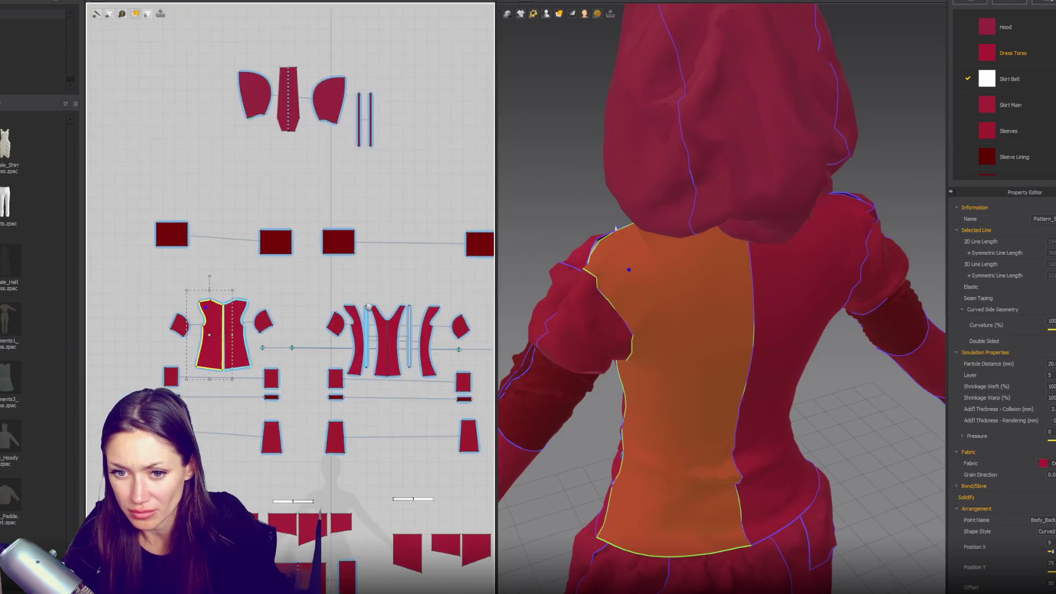
- Check the torso panels on the avatar and nudge the back piece's top point left
{"action": "left_click", "coordinate": [402, 341]}
{"action": "mouse_move", "coordinate": [614, 299]}
{"action": "right_mouse_down"}
{"action": "mouse_move", "coordinate": [840, 300]}
{"action": "mouse_move", "coordinate": [648, 295]}
{"action": "right_mouse_up"}
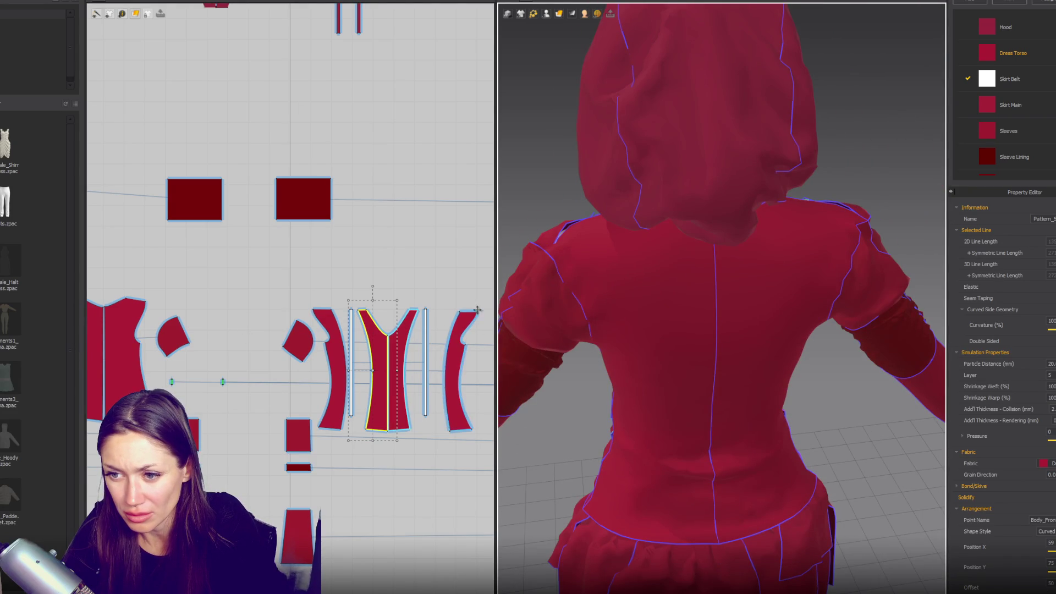
{"action": "left_click", "coordinate": [344, 332]}
{"action": "right_click_drag", "start_coordinate": [566, 233], "coordinate": [792, 237]}
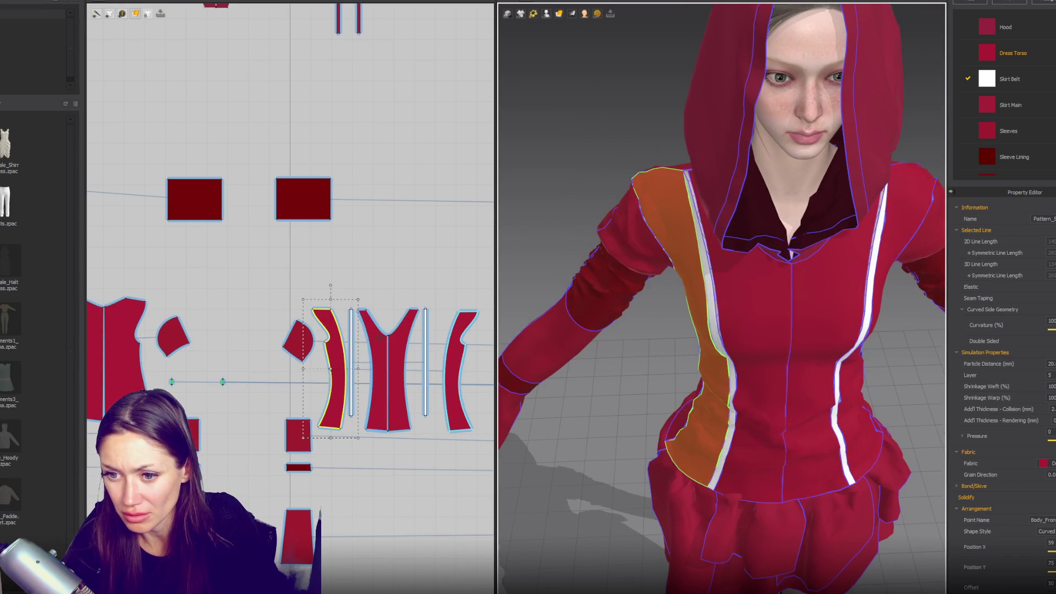
{"action": "right_click_drag", "start_coordinate": [825, 272], "coordinate": [663, 270]}
{"action": "left_click", "coordinate": [663, 269]}
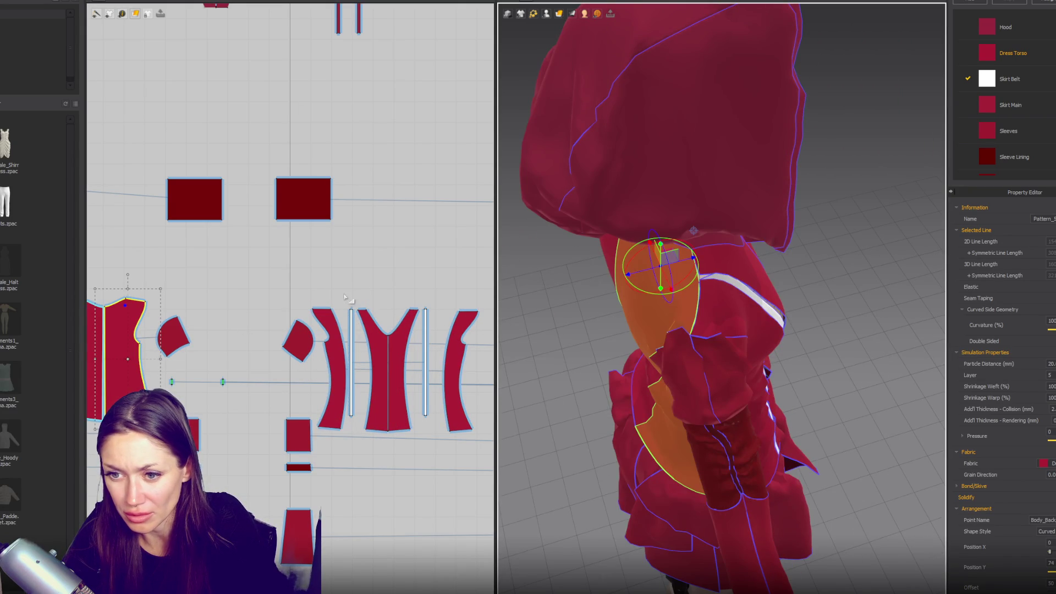
{"action": "scroll", "coordinate": [389, 289], "scroll_direction": "up", "scroll_amount": 2}
{"action": "scroll", "coordinate": [379, 290], "scroll_direction": "up", "scroll_amount": 1}
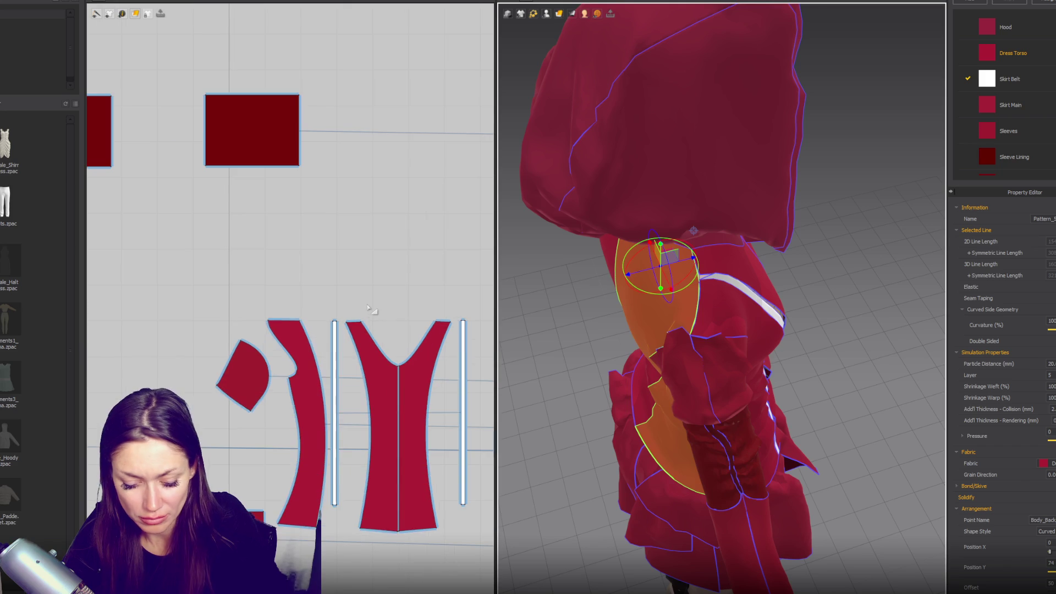
{"action": "left_click", "coordinate": [361, 323]}
{"action": "left_click_drag", "start_coordinate": [361, 324], "coordinate": [354, 325]}
{"action": "mouse_move", "coordinate": [393, 325]}
{"action": "middle_mouse_down"}
{"action": "mouse_move", "coordinate": [368, 311]}
{"action": "mouse_move", "coordinate": [456, 323]}
{"action": "middle_mouse_up"}
- Sew the front bodice's top edge to the strip's top
{"action": "left_click", "coordinate": [201, 313]}
{"action": "scroll", "coordinate": [369, 316], "scroll_direction": "up", "scroll_amount": 5}
{"action": "left_click", "coordinate": [360, 313]}
{"action": "middle_click_drag", "start_coordinate": [161, 344], "coordinate": [295, 353]}
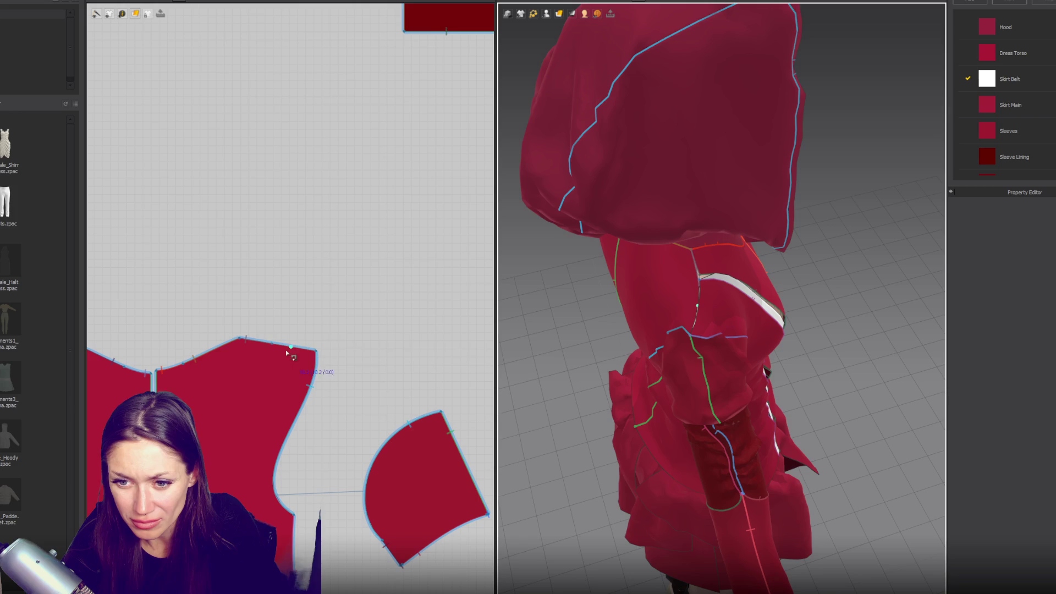
{"action": "left_click", "coordinate": [283, 348]}
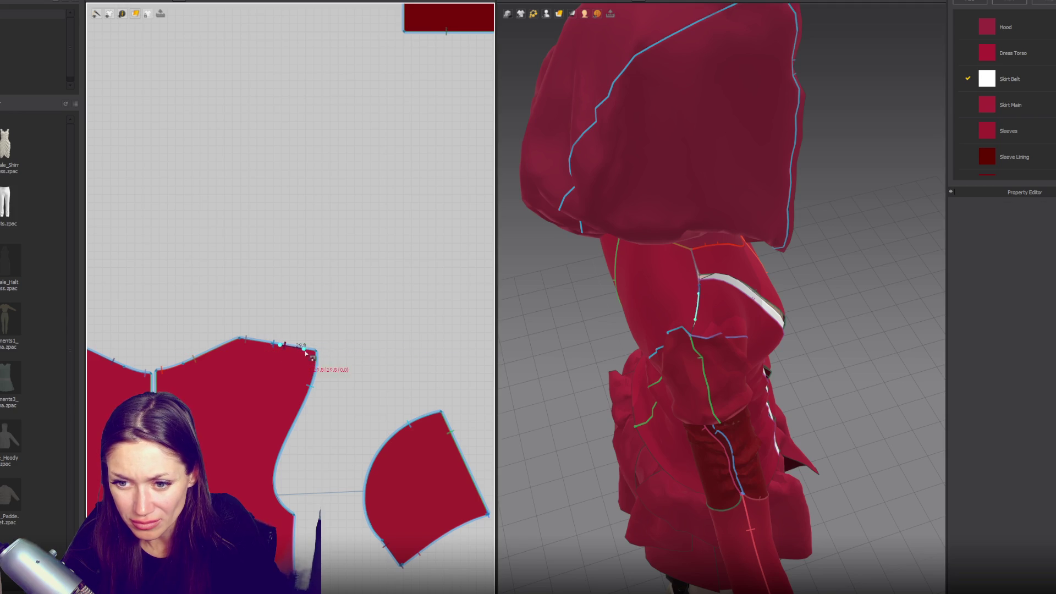
{"action": "scroll", "coordinate": [339, 344], "scroll_direction": "down", "scroll_amount": 3}
{"action": "middle_click_drag", "start_coordinate": [412, 332], "coordinate": [288, 316]}
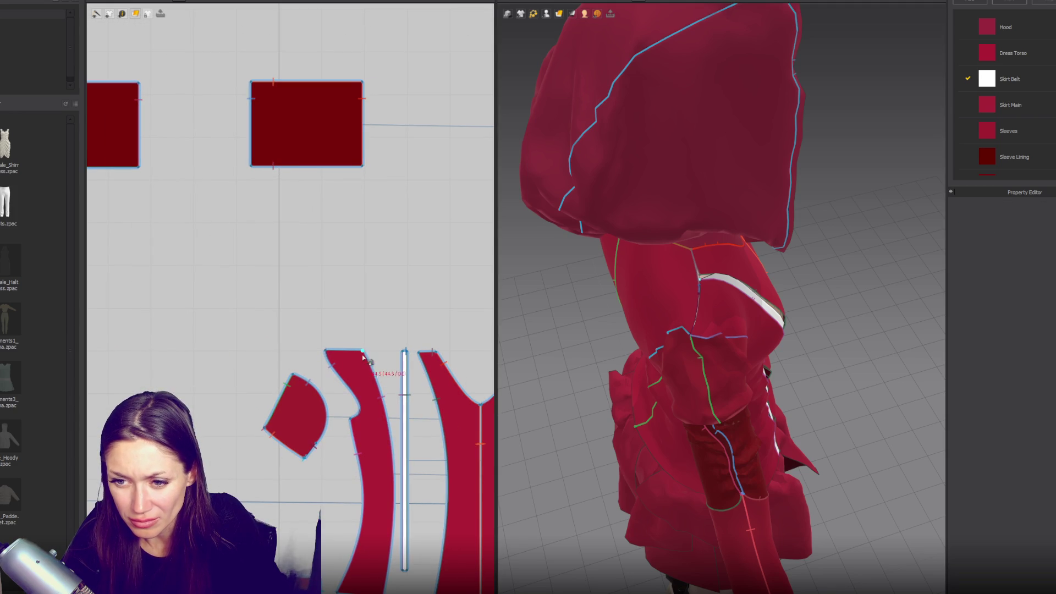
{"action": "left_click", "coordinate": [327, 351]}
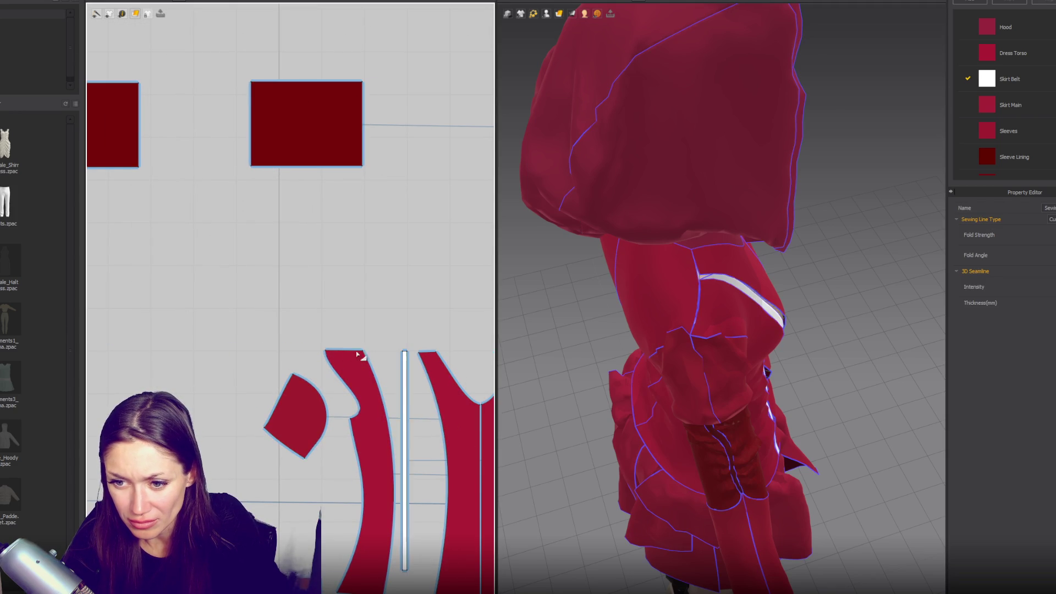
{"action": "left_click", "coordinate": [362, 352]}
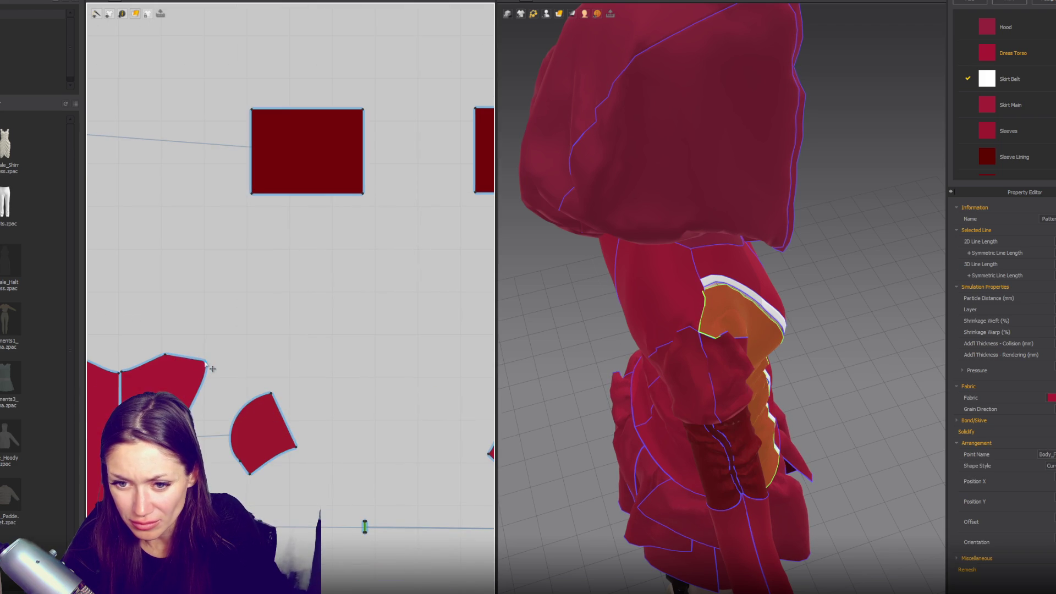
{"action": "left_click", "coordinate": [211, 367]}
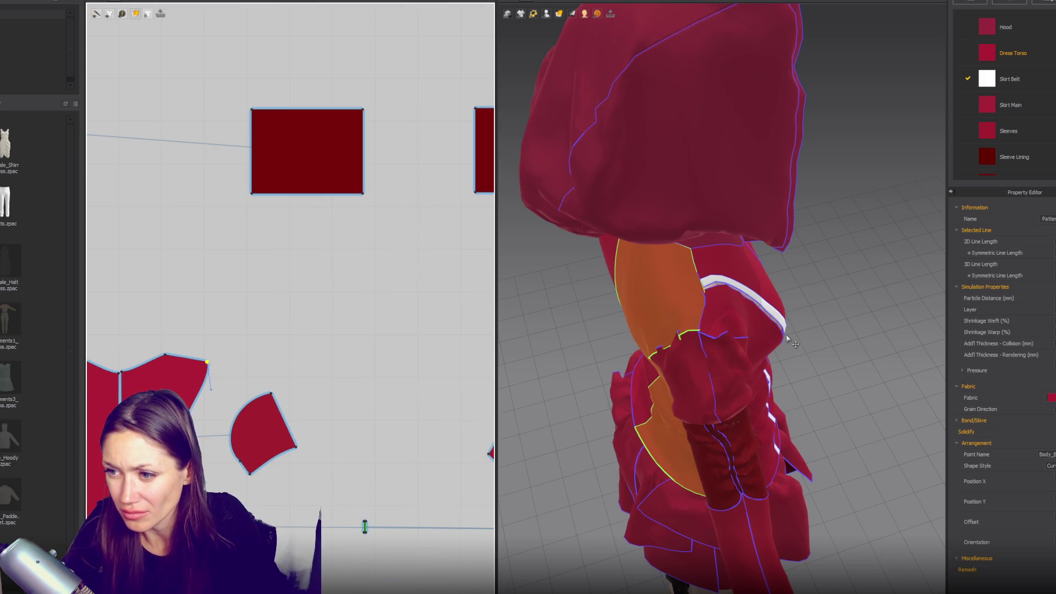
- Reset to the front view and move the side piece's top corner slightly right
{"action": "key", "text": "2"}
{"action": "scroll", "coordinate": [747, 276], "scroll_direction": "down", "scroll_amount": 3}
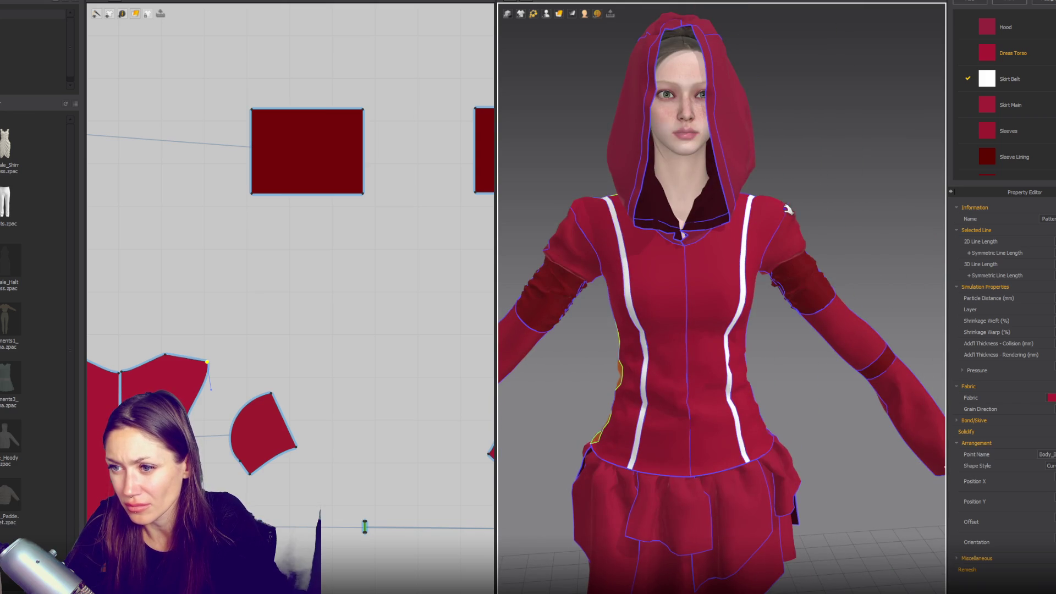
{"action": "left_click", "coordinate": [563, 236]}
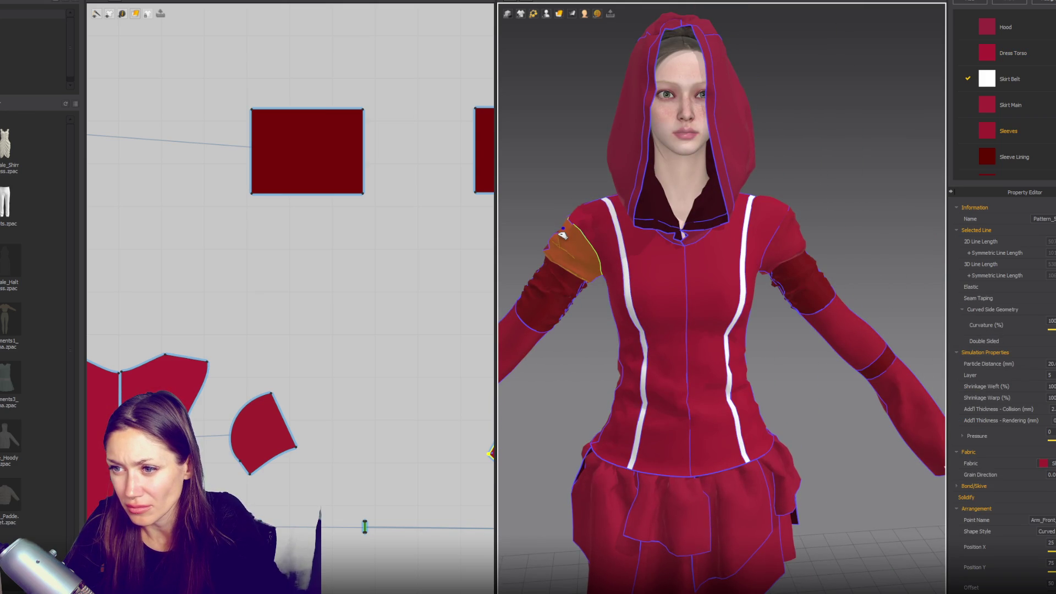
{"action": "scroll", "coordinate": [723, 388], "scroll_direction": "down", "scroll_amount": 2}
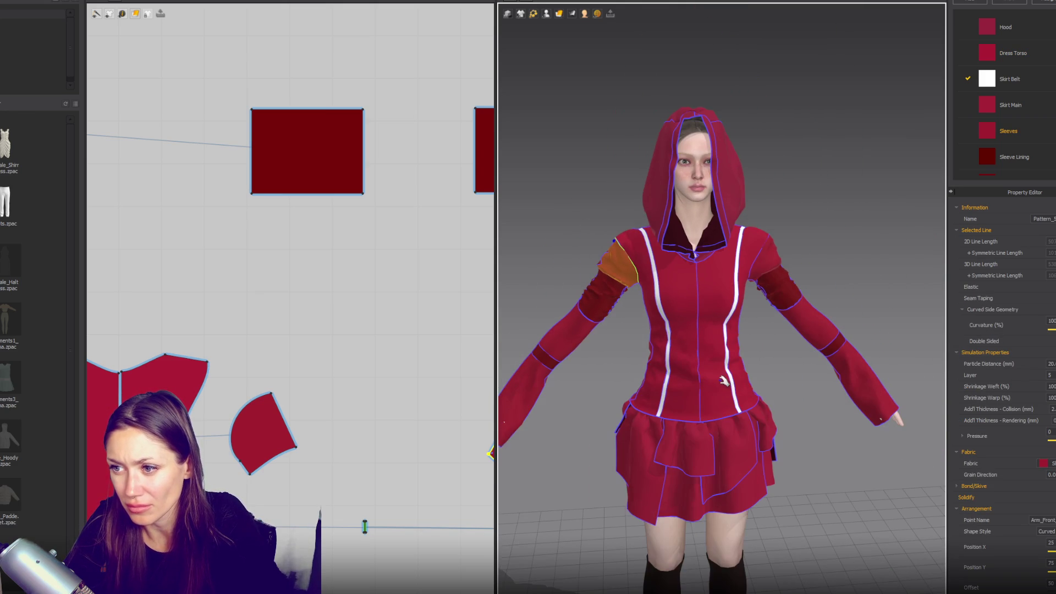
{"action": "mouse_move", "coordinate": [703, 386]}
{"action": "right_mouse_down"}
{"action": "mouse_move", "coordinate": [844, 408]}
{"action": "mouse_move", "coordinate": [618, 403]}
{"action": "mouse_move", "coordinate": [715, 407]}
{"action": "right_mouse_up"}
{"action": "scroll", "coordinate": [238, 414], "scroll_direction": "up", "scroll_amount": 1}
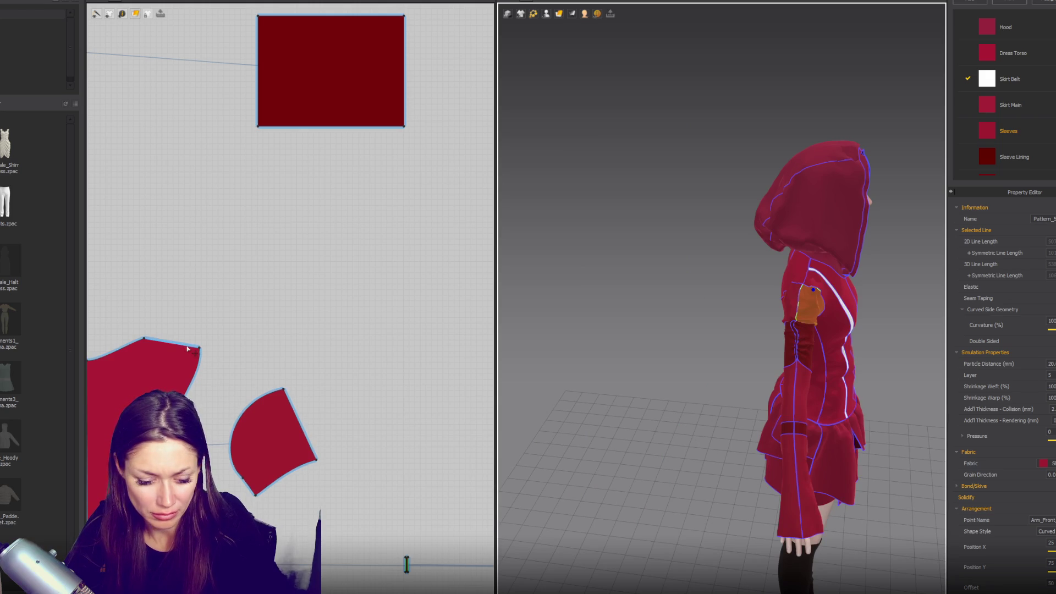
{"action": "key", "text": "n"}
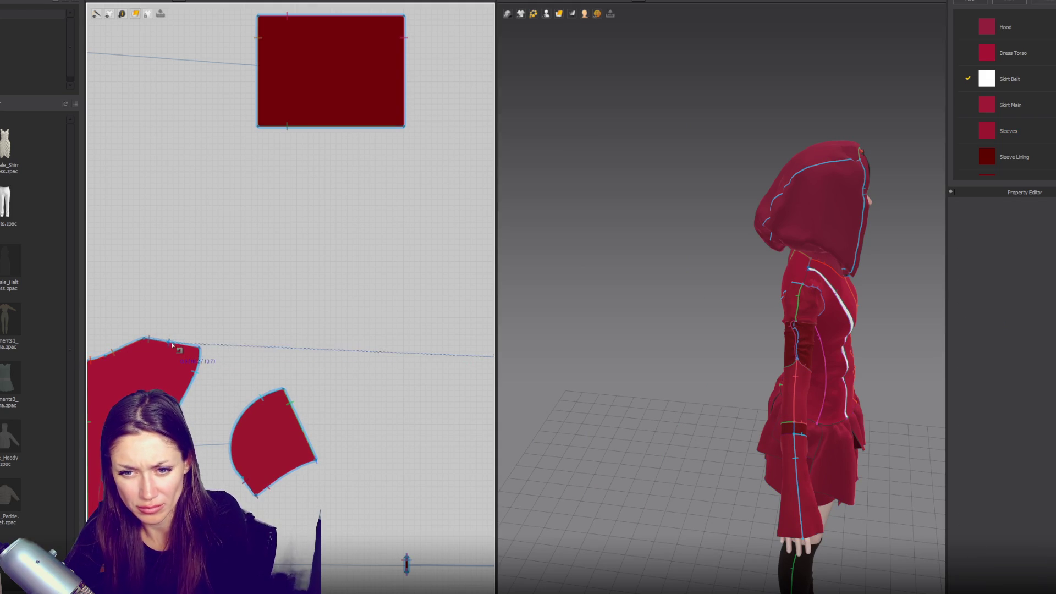
{"action": "scroll", "coordinate": [363, 381], "scroll_direction": "down", "scroll_amount": 3}
{"action": "mouse_move", "coordinate": [364, 382]}
{"action": "middle_mouse_down"}
{"action": "mouse_move", "coordinate": [207, 354]}
{"action": "mouse_move", "coordinate": [319, 338]}
{"action": "middle_mouse_up"}
{"action": "scroll", "coordinate": [423, 363], "scroll_direction": "up", "scroll_amount": 5}
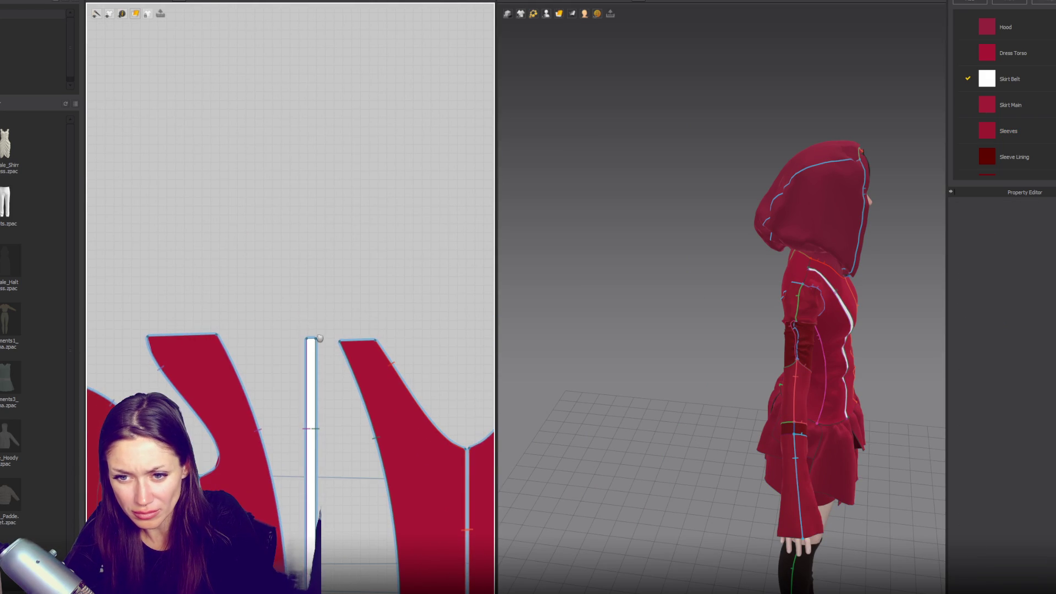
{"action": "left_click", "coordinate": [218, 336]}
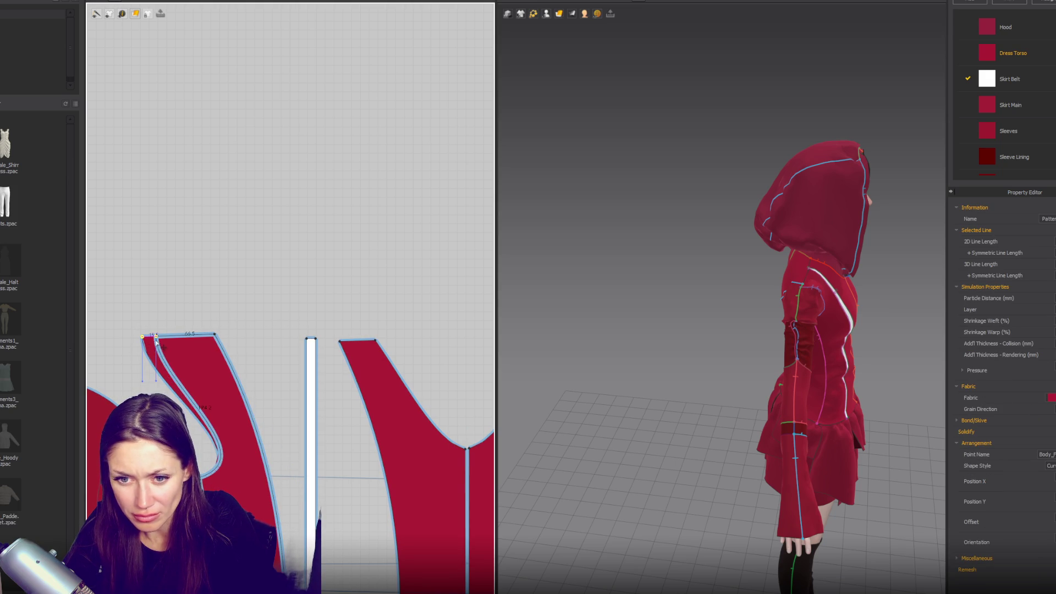
{"action": "left_click_drag", "start_coordinate": [148, 340], "coordinate": [155, 376]}
{"action": "left_click", "coordinate": [158, 382]}
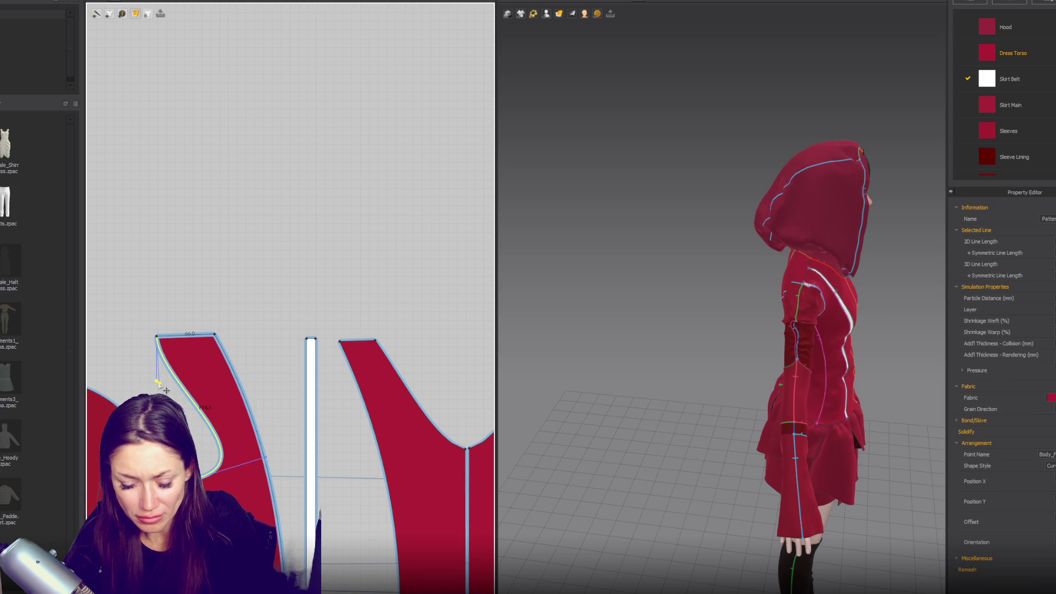
{"action": "left_click", "coordinate": [323, 342]}
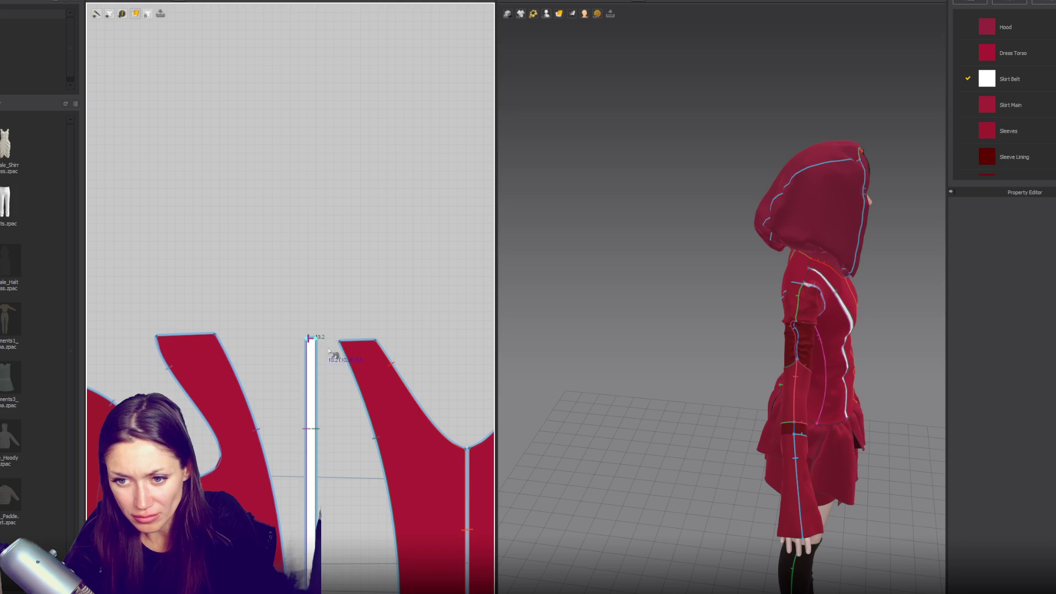
- Sew the strip tops to the centre-front pieces' top edges
{"action": "scroll", "coordinate": [316, 343], "scroll_direction": "down", "scroll_amount": 2}
{"action": "right_click_drag", "start_coordinate": [468, 357], "coordinate": [681, 384]}
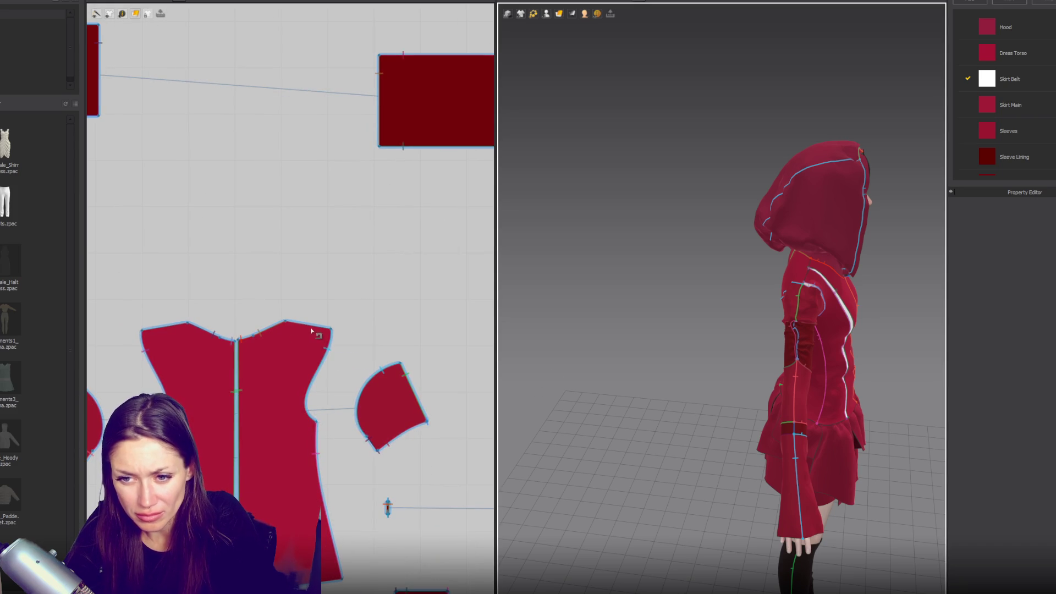
{"action": "scroll", "coordinate": [312, 330], "scroll_direction": "up", "scroll_amount": 2}
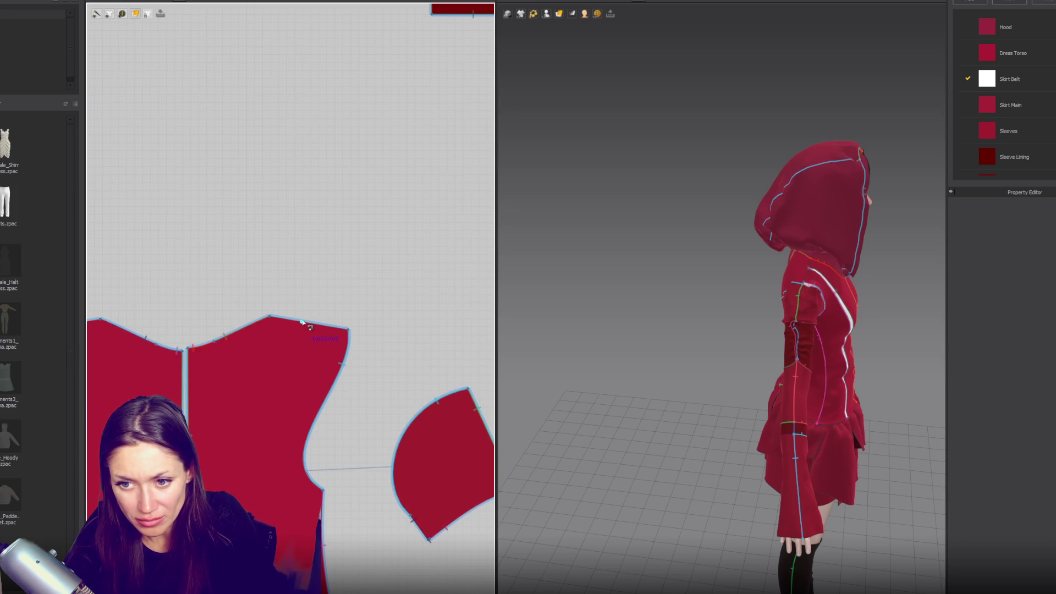
{"action": "right_click_drag", "start_coordinate": [375, 321], "coordinate": [177, 302]}
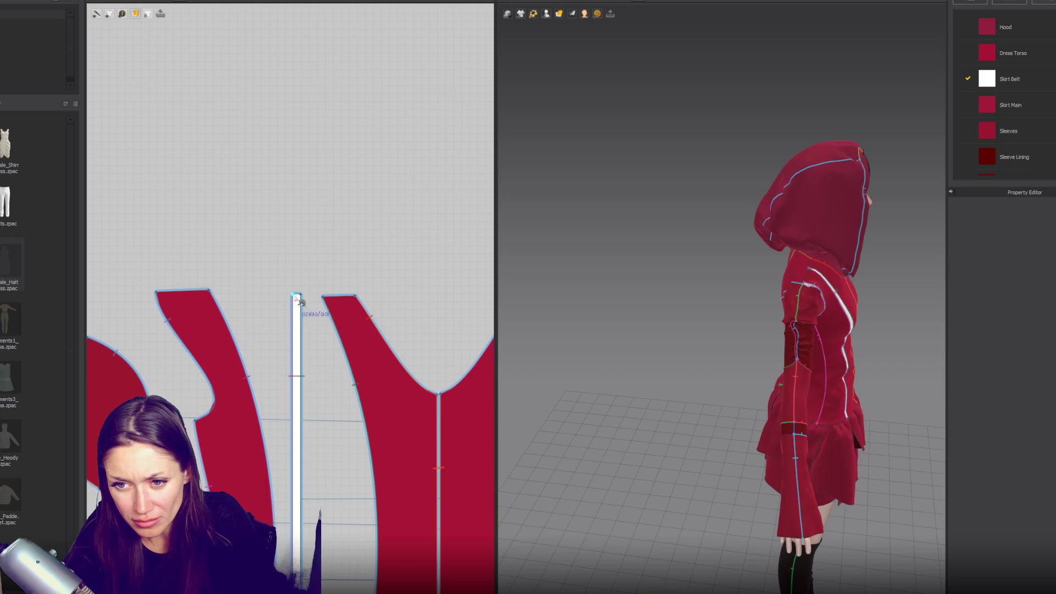
{"action": "right_click_drag", "start_coordinate": [242, 408], "coordinate": [637, 366]}
{"action": "left_click", "coordinate": [268, 312]}
{"action": "left_click", "coordinate": [234, 309]}
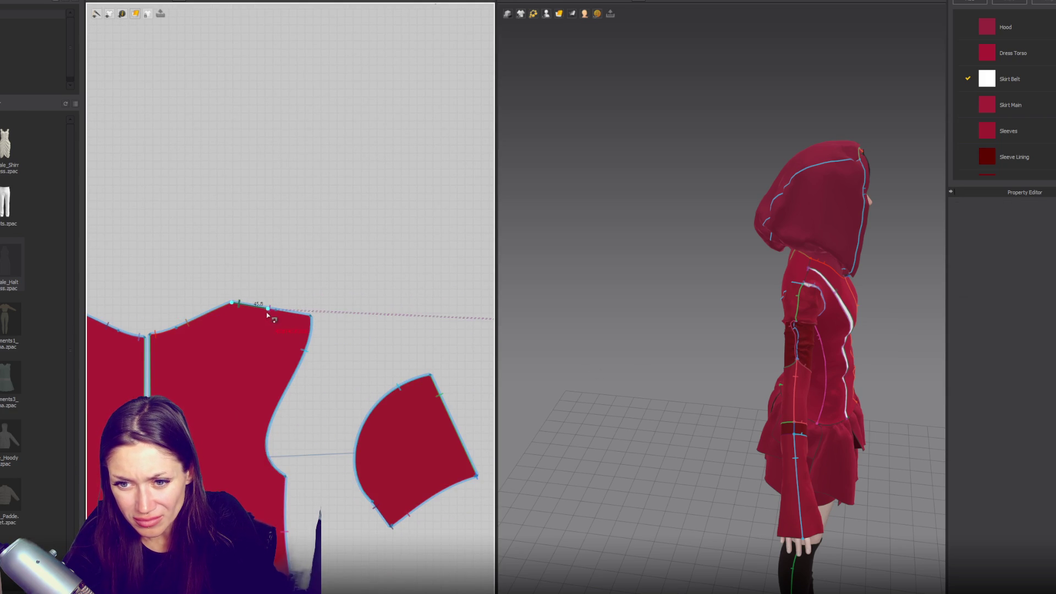
{"action": "mouse_move", "coordinate": [400, 352]}
{"action": "right_mouse_down"}
{"action": "mouse_move", "coordinate": [266, 330]}
{"action": "mouse_move", "coordinate": [149, 331]}
{"action": "right_mouse_up"}
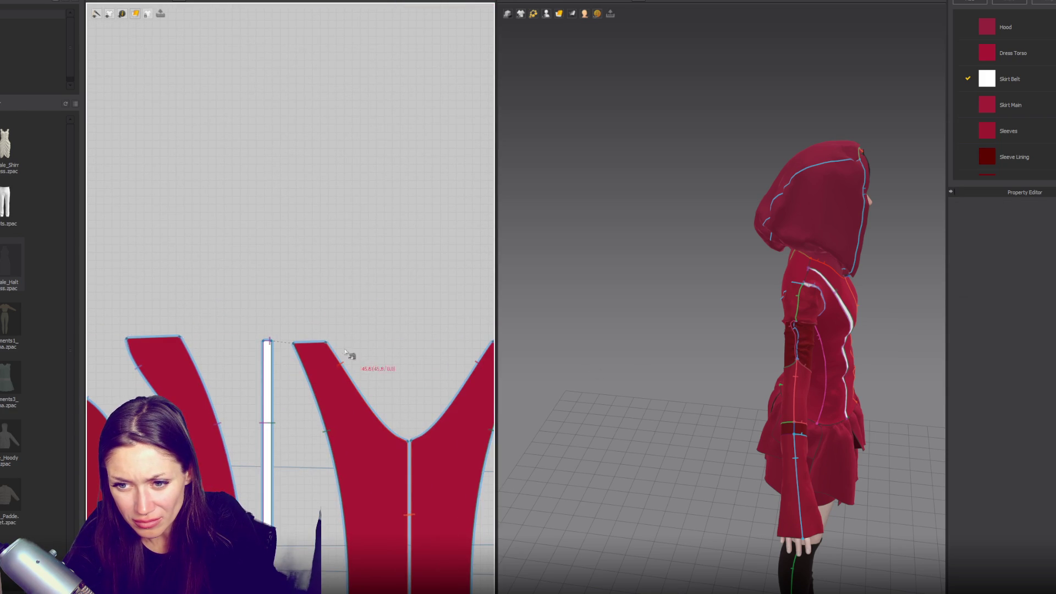
{"action": "left_click", "coordinate": [329, 344]}
{"action": "left_click", "coordinate": [180, 338]}
{"action": "mouse_move", "coordinate": [124, 389]}
{"action": "right_mouse_down"}
{"action": "mouse_move", "coordinate": [352, 325]}
{"action": "mouse_move", "coordinate": [258, 321]}
{"action": "right_mouse_up"}
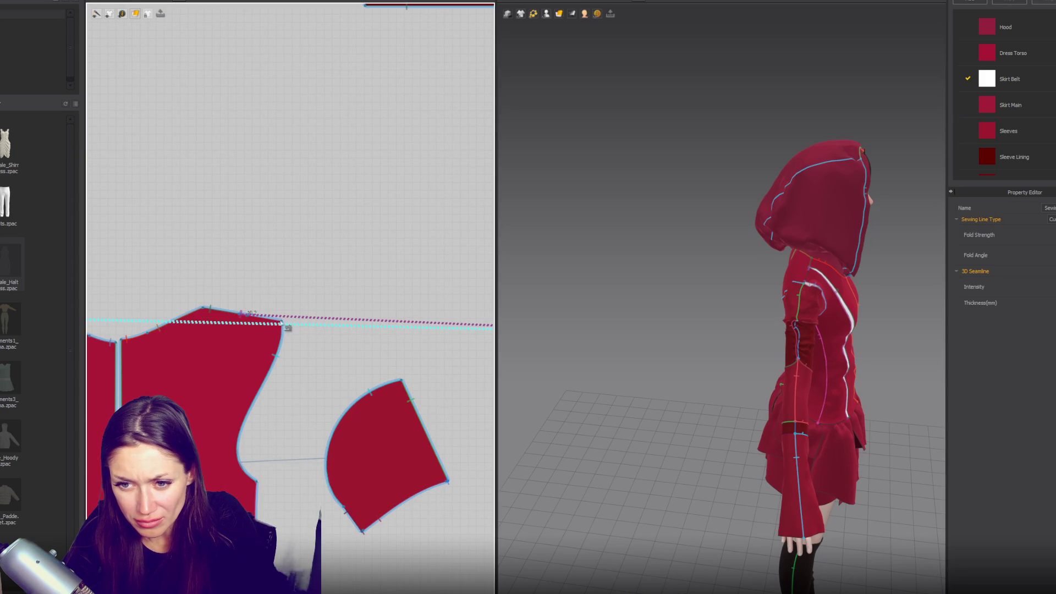
{"action": "scroll", "coordinate": [263, 325], "scroll_direction": "up", "scroll_amount": 2}
{"action": "left_click", "coordinate": [297, 324]}
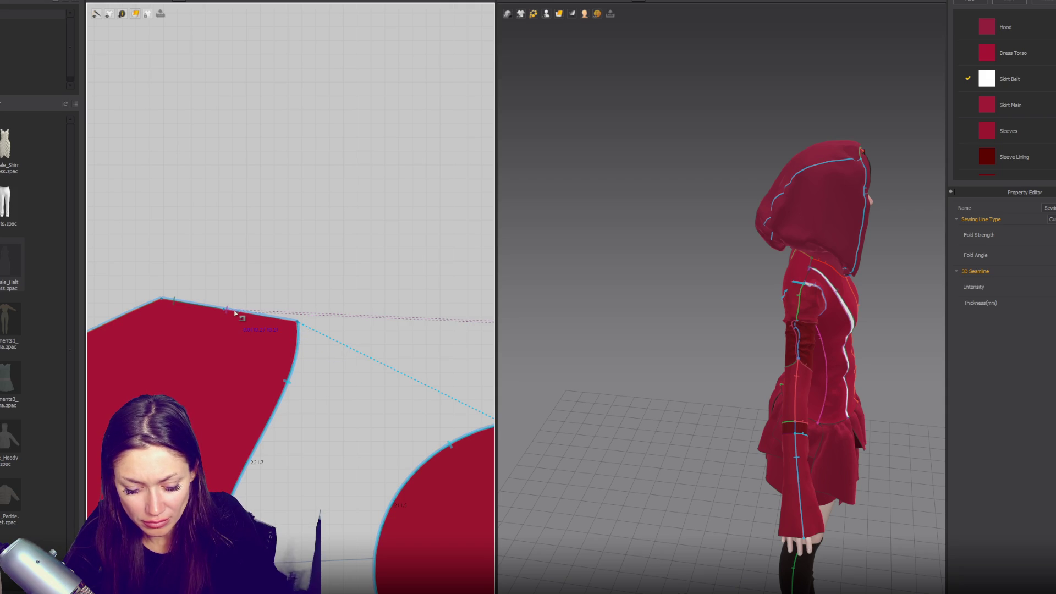
{"action": "key", "text": "Escape"}
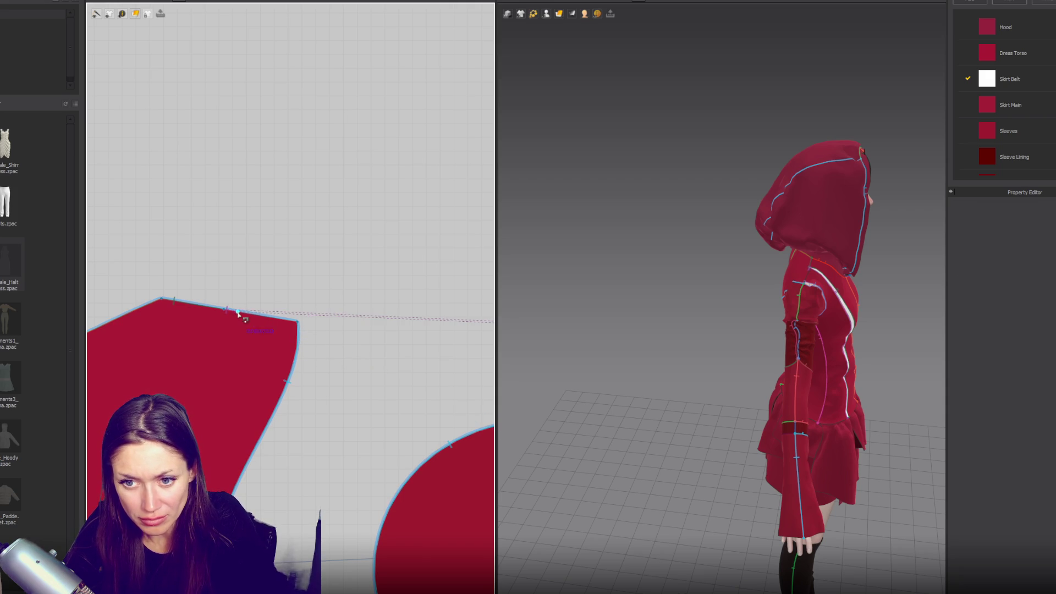
- Drag the large curved piece's top-right point to the right
{"action": "middle_click_drag", "start_coordinate": [323, 334], "coordinate": [338, 333]}
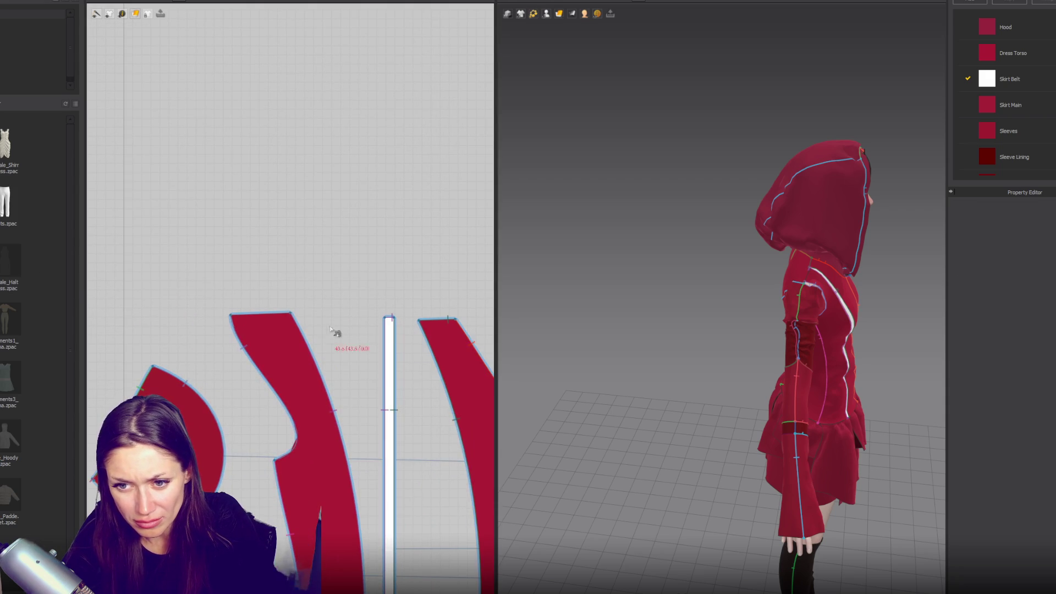
{"action": "left_click", "coordinate": [234, 318]}
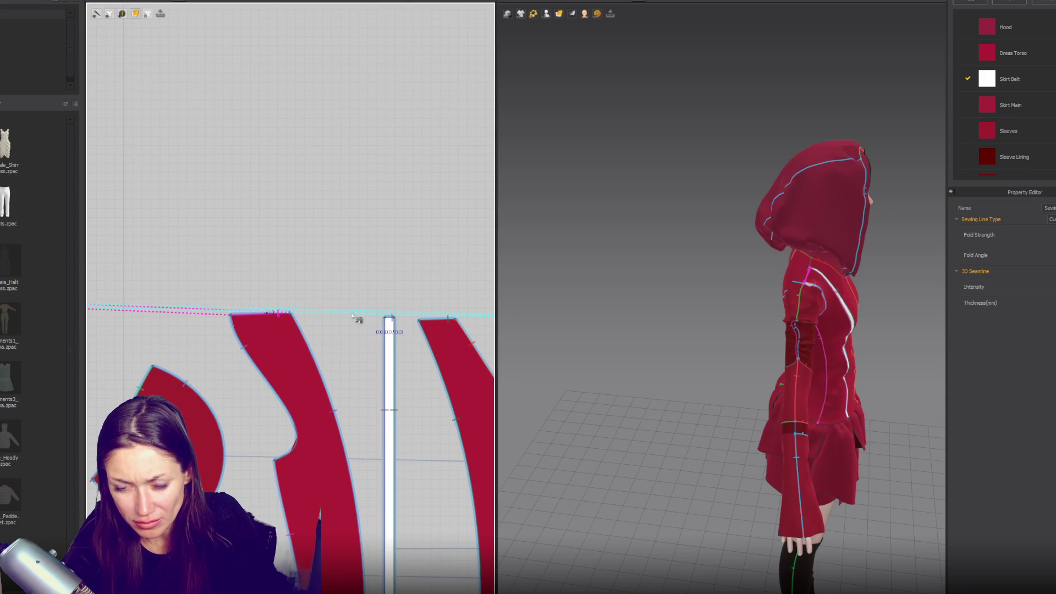
{"action": "left_click", "coordinate": [232, 315]}
{"action": "mouse_move", "coordinate": [232, 317]}
{"action": "middle_mouse_down"}
{"action": "mouse_move", "coordinate": [519, 323]}
{"action": "mouse_move", "coordinate": [394, 360]}
{"action": "middle_mouse_up"}
{"action": "left_click_drag", "start_coordinate": [229, 331], "coordinate": [237, 333]}
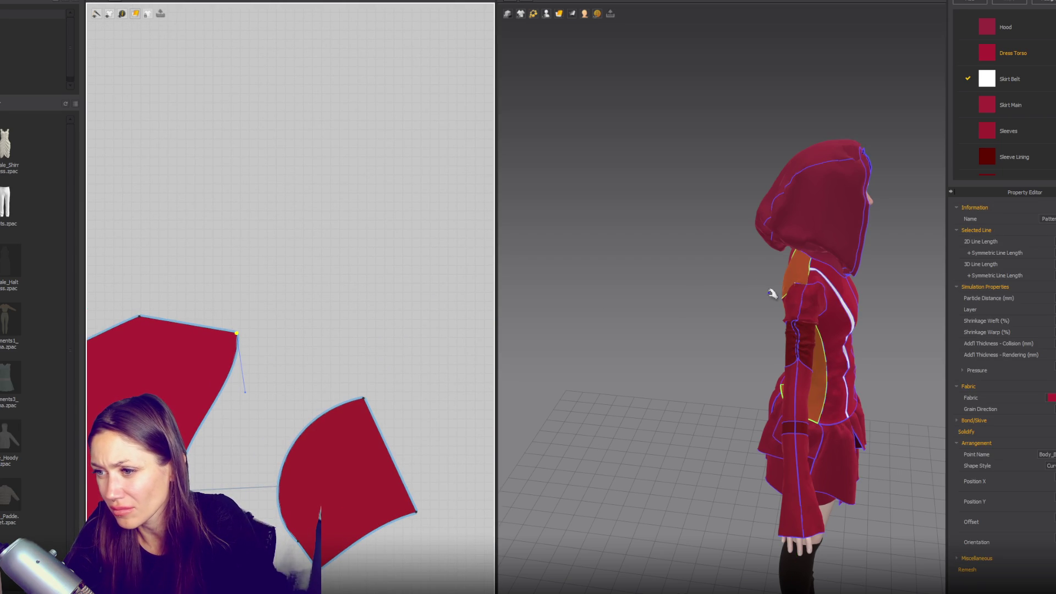
{"action": "key", "text": "2"}
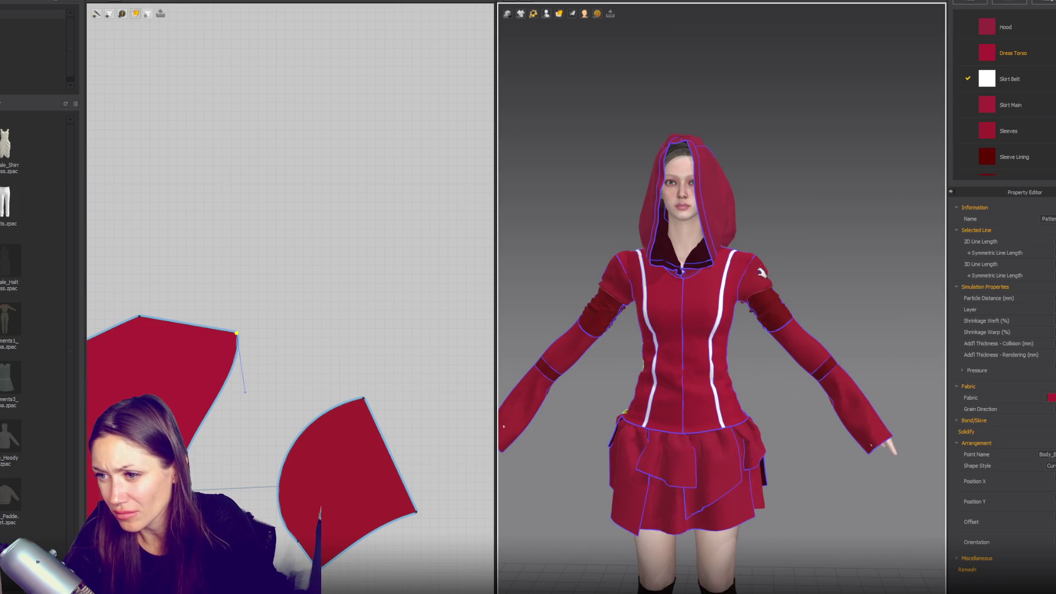
{"action": "left_click", "coordinate": [773, 270]}
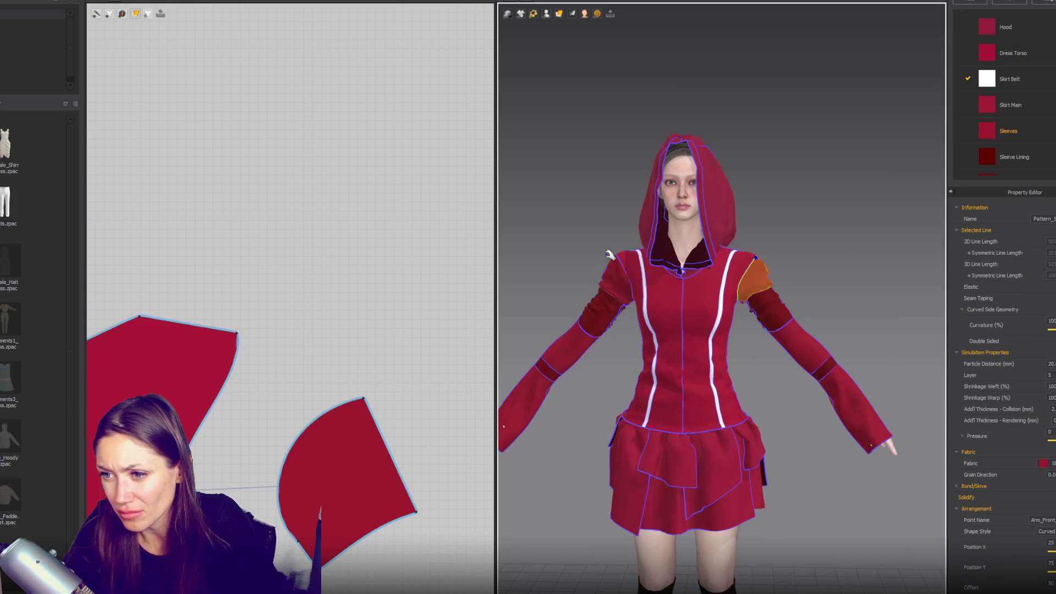
{"action": "left_click", "coordinate": [619, 263]}
{"action": "left_click", "coordinate": [721, 170]}
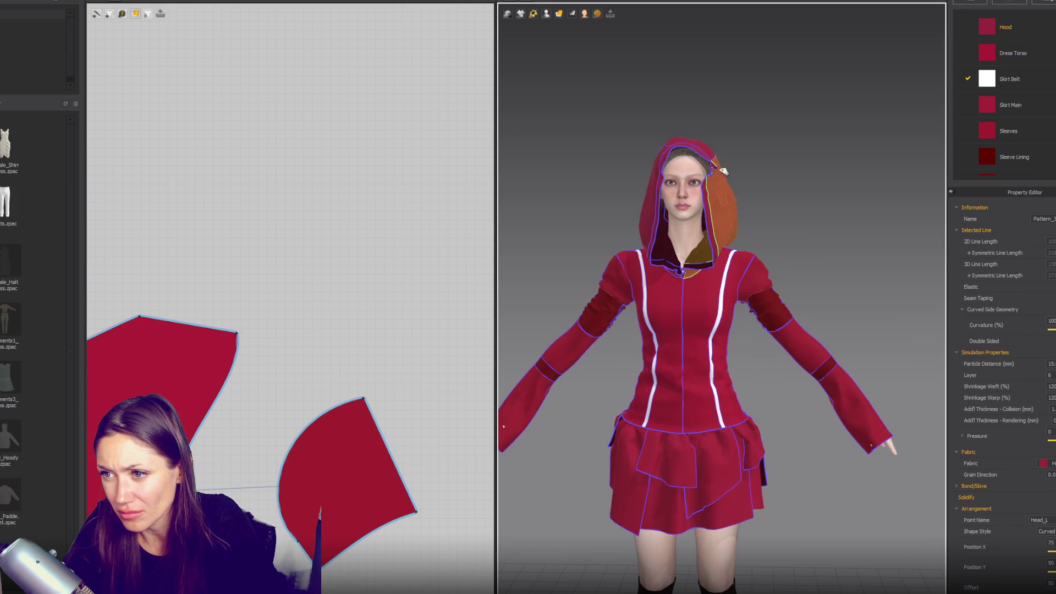
{"action": "left_click", "coordinate": [692, 156]}
{"action": "left_click", "coordinate": [713, 176]}
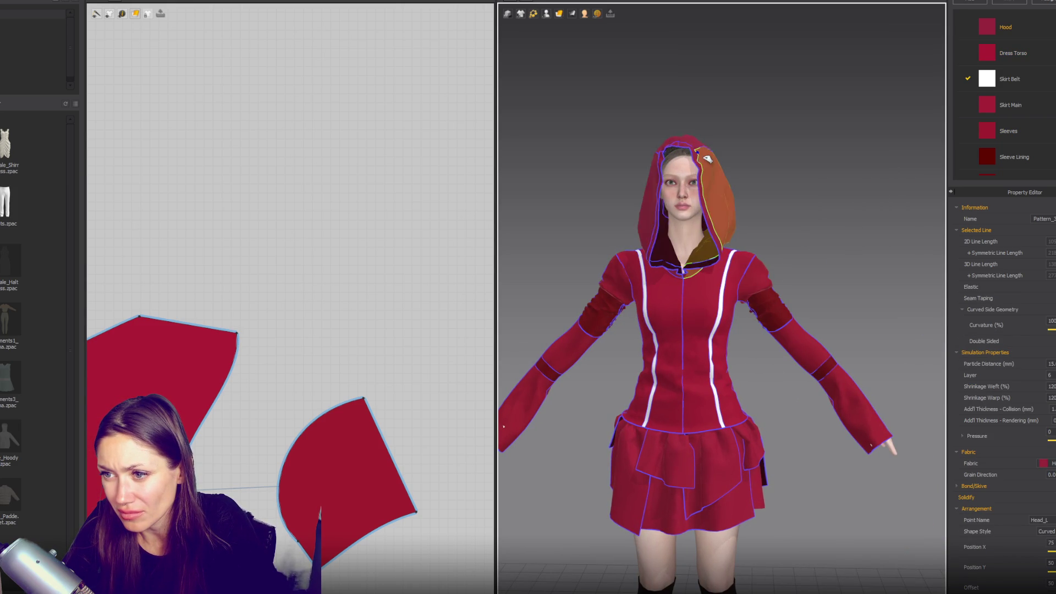
{"action": "left_click", "coordinate": [806, 200]}
{"action": "mouse_move", "coordinate": [806, 200]}
{"action": "right_mouse_down"}
{"action": "mouse_move", "coordinate": [849, 226]}
{"action": "mouse_move", "coordinate": [981, 229]}
{"action": "mouse_move", "coordinate": [783, 222]}
{"action": "mouse_move", "coordinate": [806, 236]}
{"action": "right_mouse_up"}
{"action": "scroll", "coordinate": [806, 236], "scroll_direction": "down", "scroll_amount": 3}
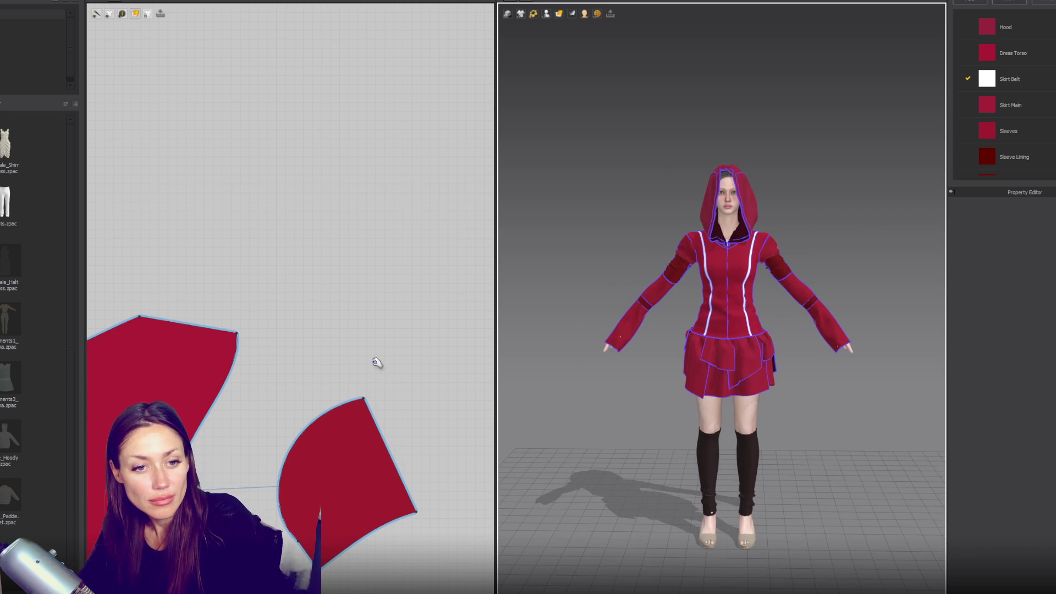
{"action": "scroll", "coordinate": [378, 365], "scroll_direction": "down", "scroll_amount": 3}
{"action": "scroll", "coordinate": [412, 368], "scroll_direction": "down", "scroll_amount": 3}
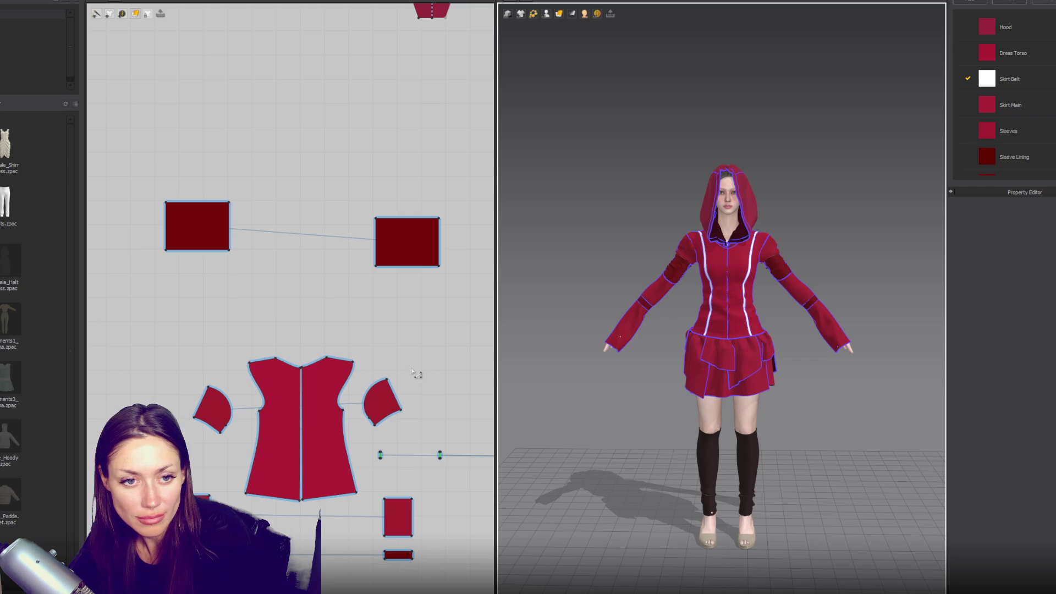
- Assign Sleeve Lining fabric to both thin strap strips, then briefly run the simulation
{"action": "right_click_drag", "start_coordinate": [418, 368], "coordinate": [374, 321]}
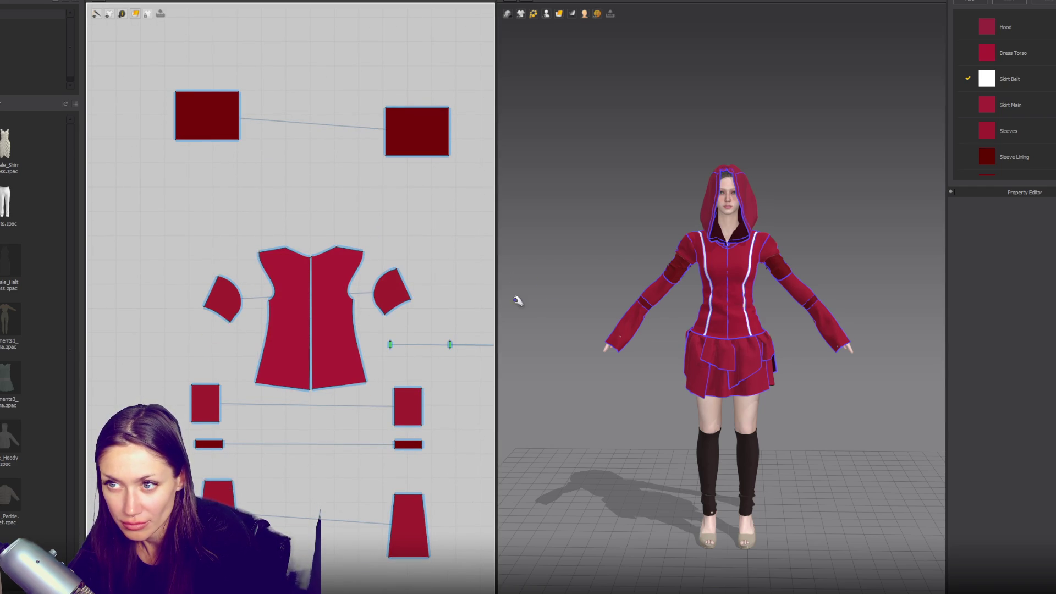
{"action": "left_click", "coordinate": [667, 276]}
{"action": "scroll", "coordinate": [454, 316], "scroll_direction": "down", "scroll_amount": 3}
{"action": "mouse_move", "coordinate": [287, 264]}
{"action": "right_mouse_down"}
{"action": "mouse_move", "coordinate": [147, 222]}
{"action": "mouse_move", "coordinate": [140, 165]}
{"action": "mouse_move", "coordinate": [167, 238]}
{"action": "right_mouse_up"}
{"action": "left_click", "coordinate": [312, 297]}
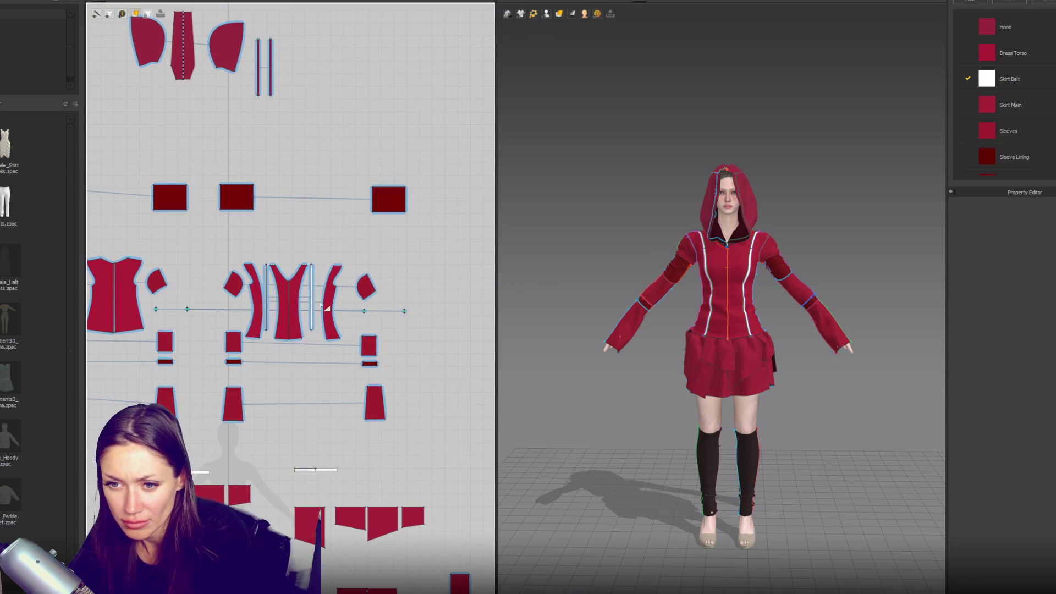
{"action": "left_click", "coordinate": [266, 297], "text": "shift"}
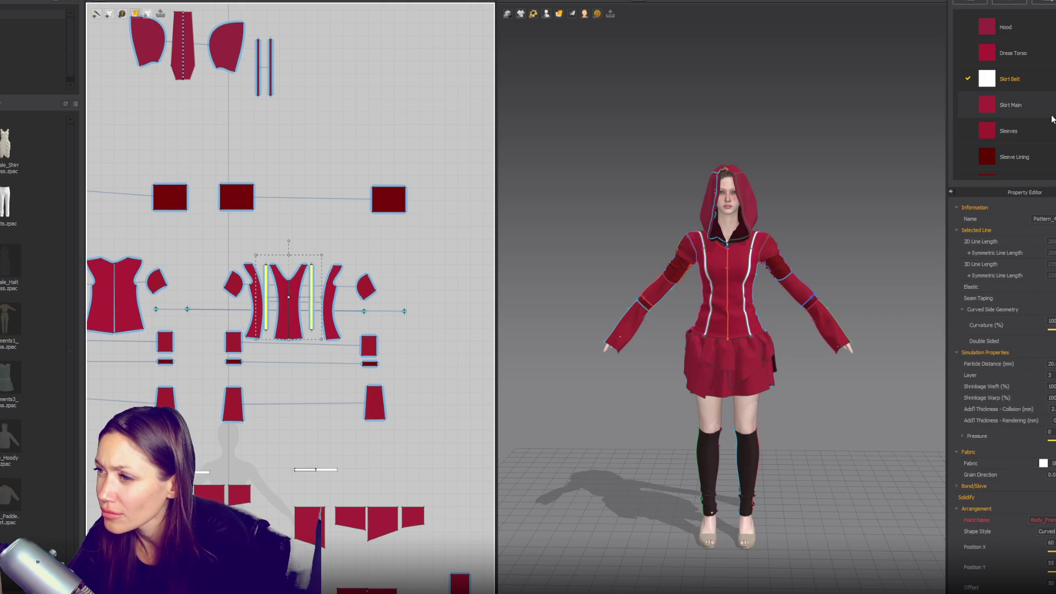
{"action": "scroll", "coordinate": [1052, 118], "scroll_direction": "down", "scroll_amount": 2}
{"action": "left_click", "coordinate": [1048, 463]}
{"action": "left_click", "coordinate": [1048, 515]}
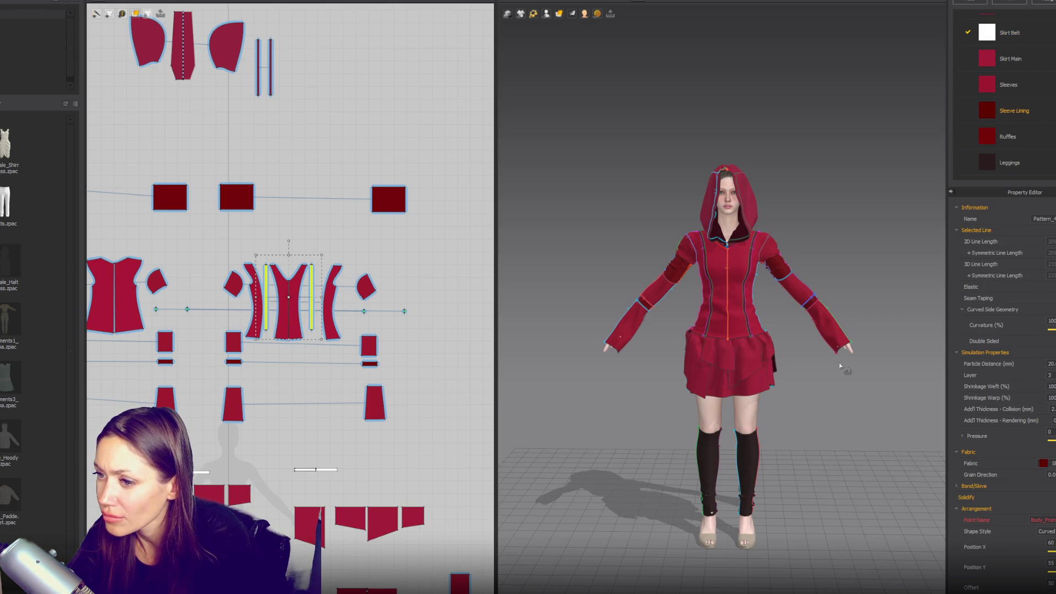
{"action": "left_click", "coordinate": [844, 416]}
{"action": "key", "text": "space"}
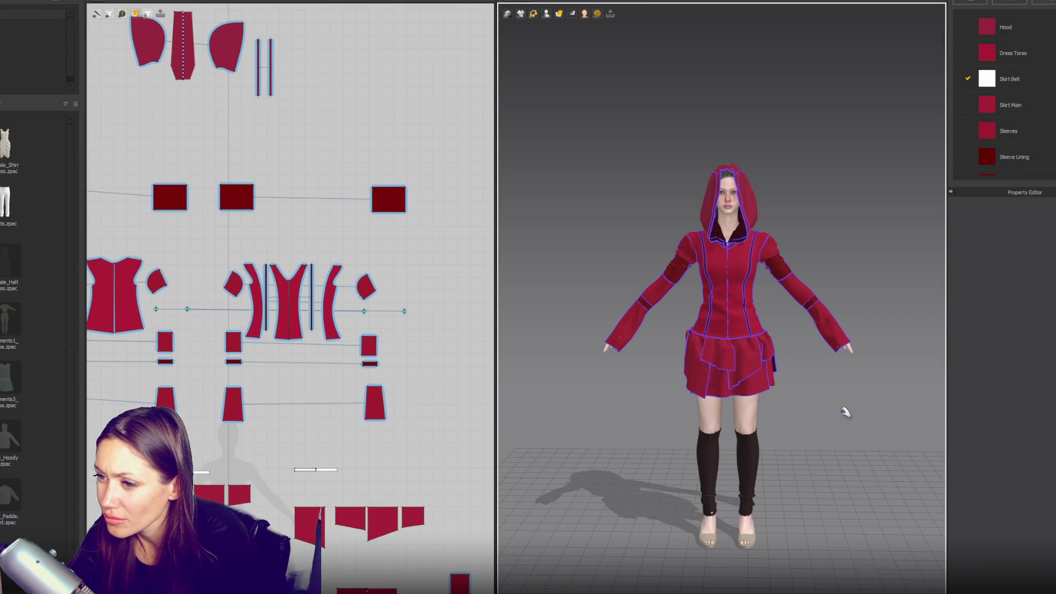
{"action": "key", "text": "space"}
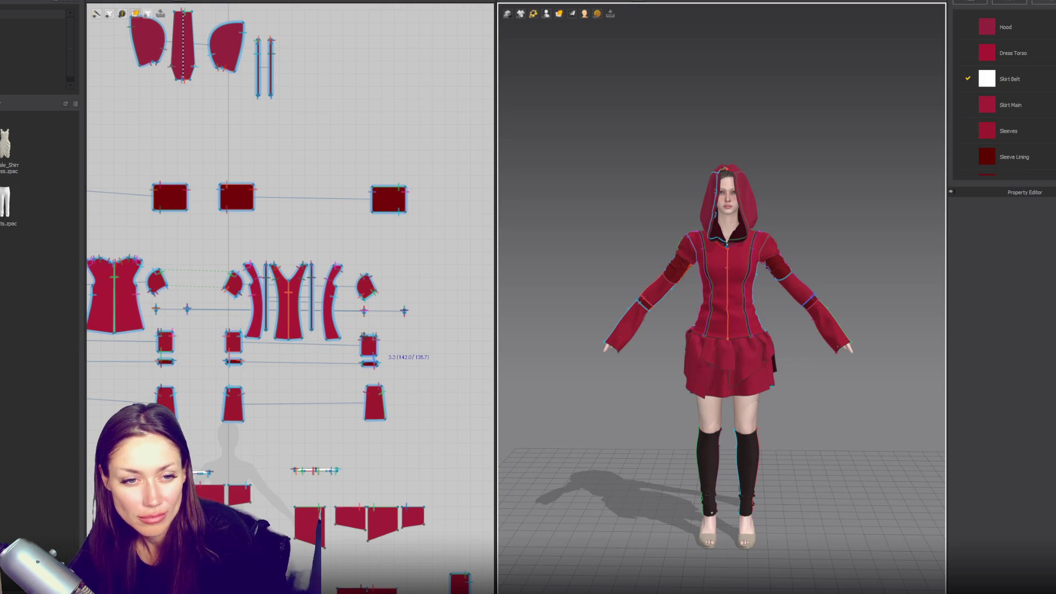
{"action": "key", "text": "space"}
{"action": "left_click", "coordinate": [292, 308]}
{"action": "left_click", "coordinate": [333, 308], "text": "shift"}
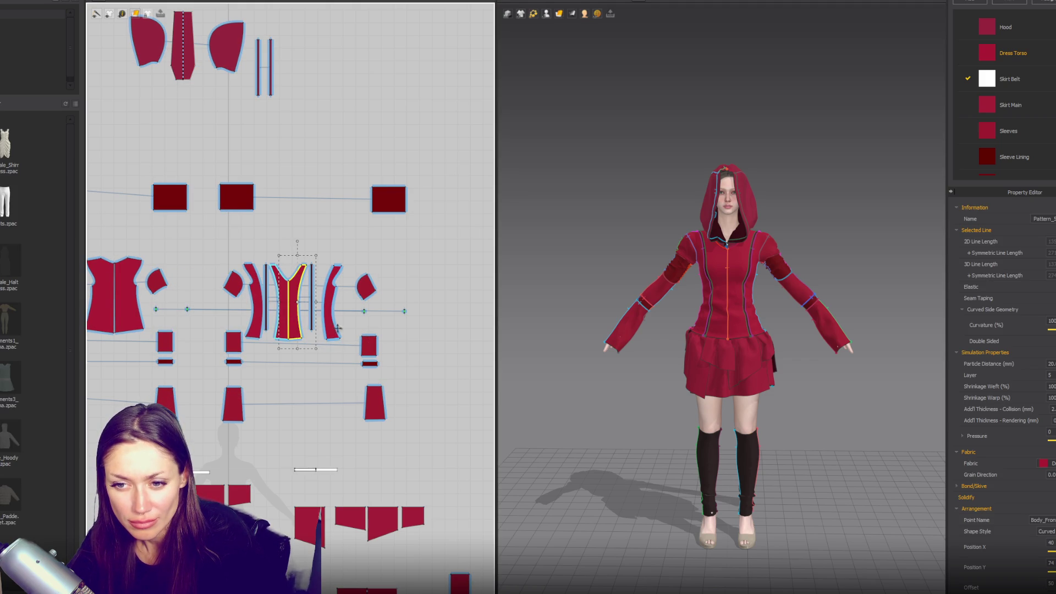
{"action": "left_click", "coordinate": [128, 329], "text": "shift"}
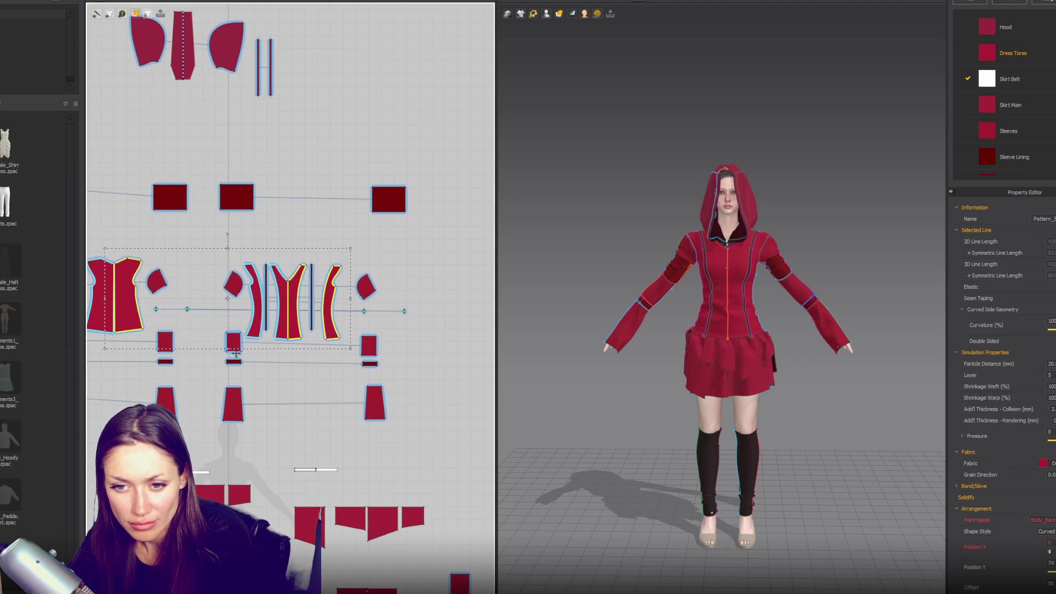
{"action": "left_click_drag", "start_coordinate": [230, 349], "coordinate": [230, 392]}
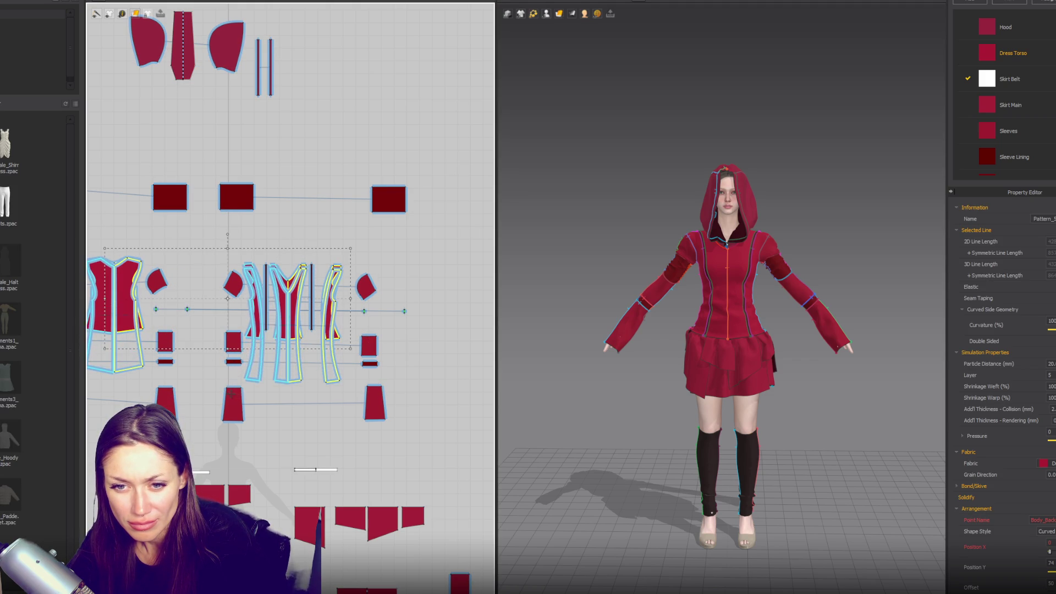
{"action": "key", "text": "space"}
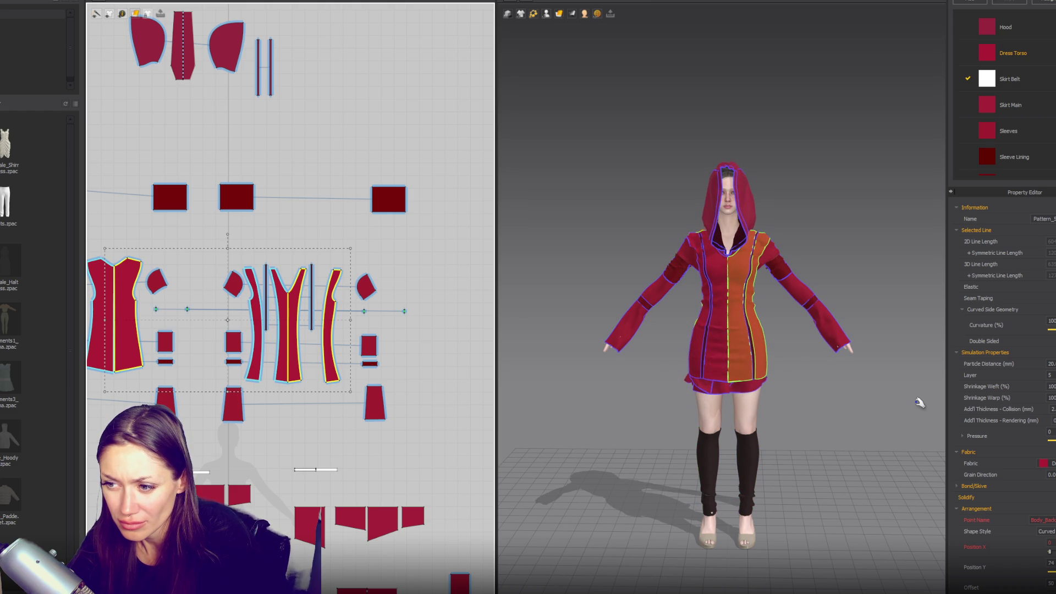
{"action": "left_click", "coordinate": [919, 402]}
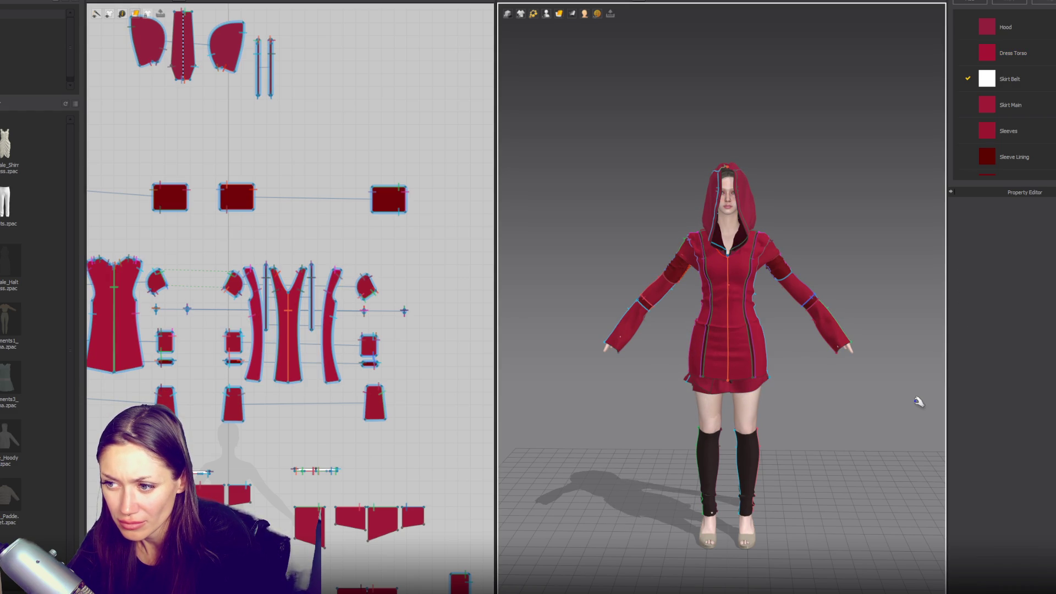
{"action": "key", "text": "ctrl+z"}
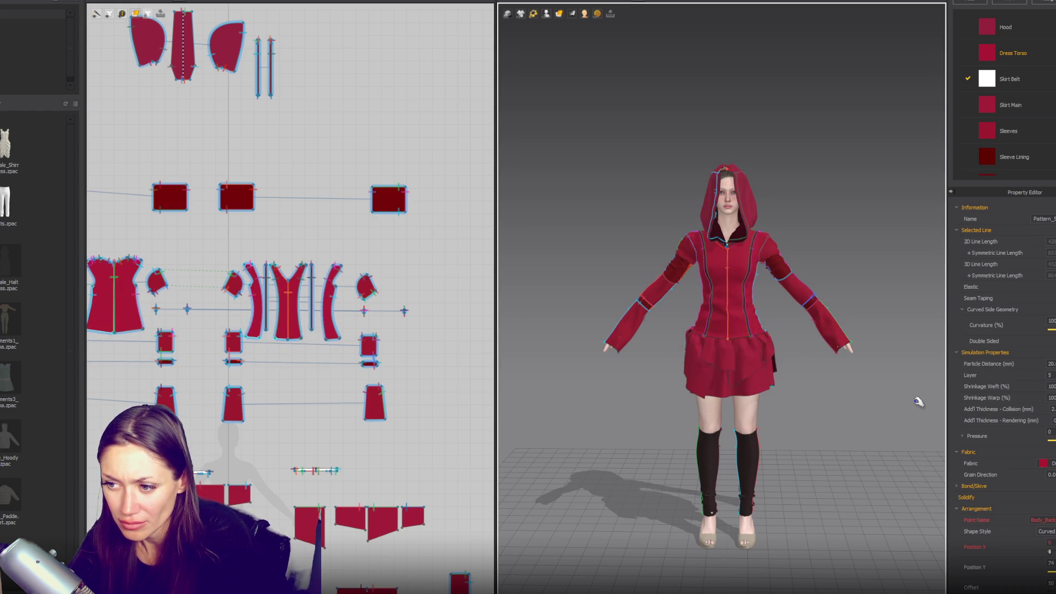
{"action": "scroll", "coordinate": [312, 329], "scroll_direction": "up", "scroll_amount": 6}
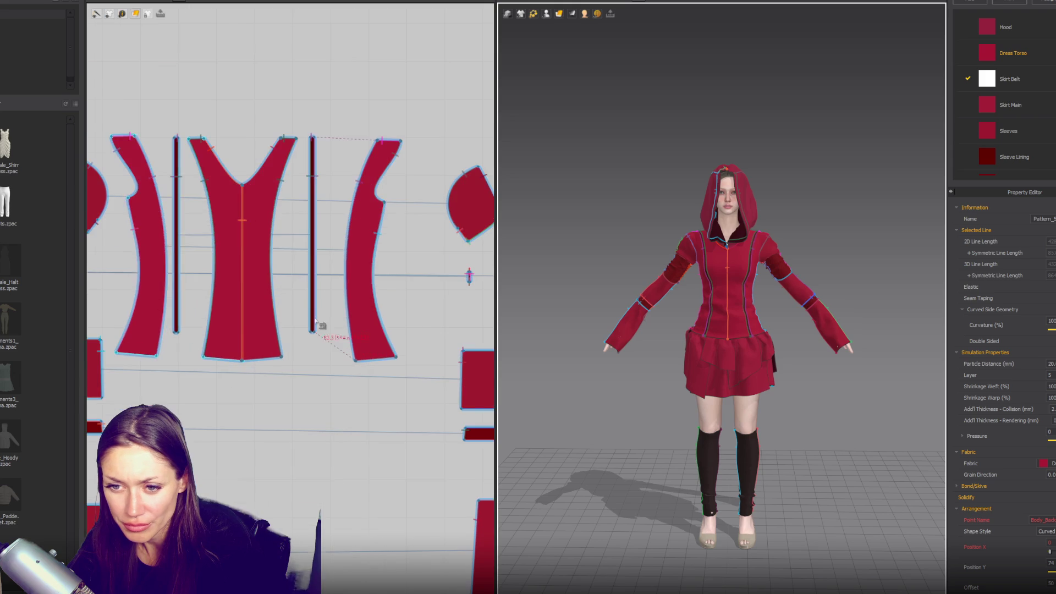
- Shorten both thin strap strips from the bottom and make them elastic
{"action": "left_click", "coordinate": [312, 310]}
{"action": "left_click", "coordinate": [177, 328], "text": "shift"}
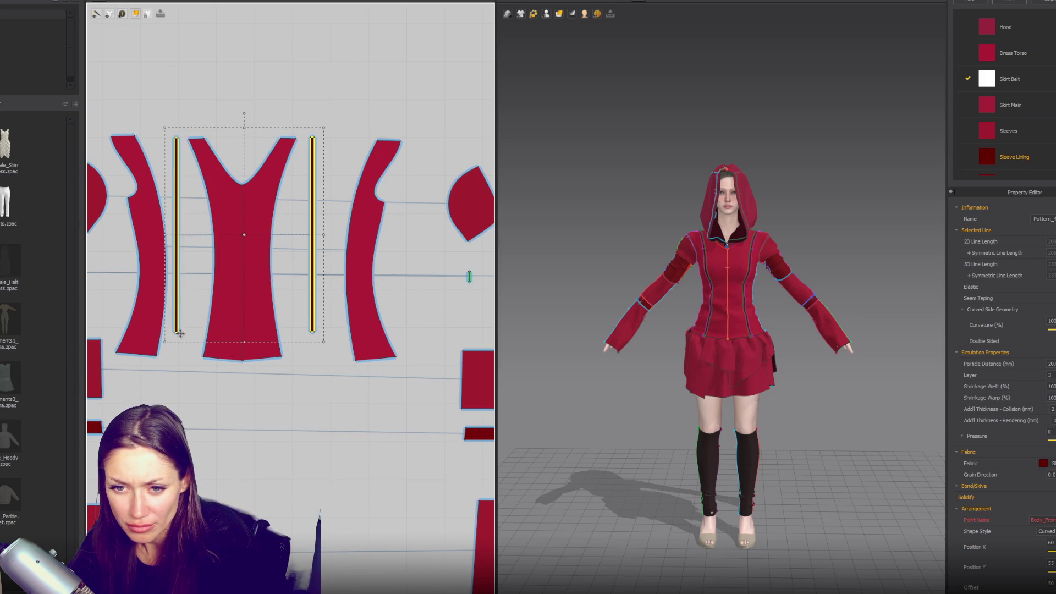
{"action": "left_click_drag", "start_coordinate": [243, 343], "coordinate": [244, 315]}
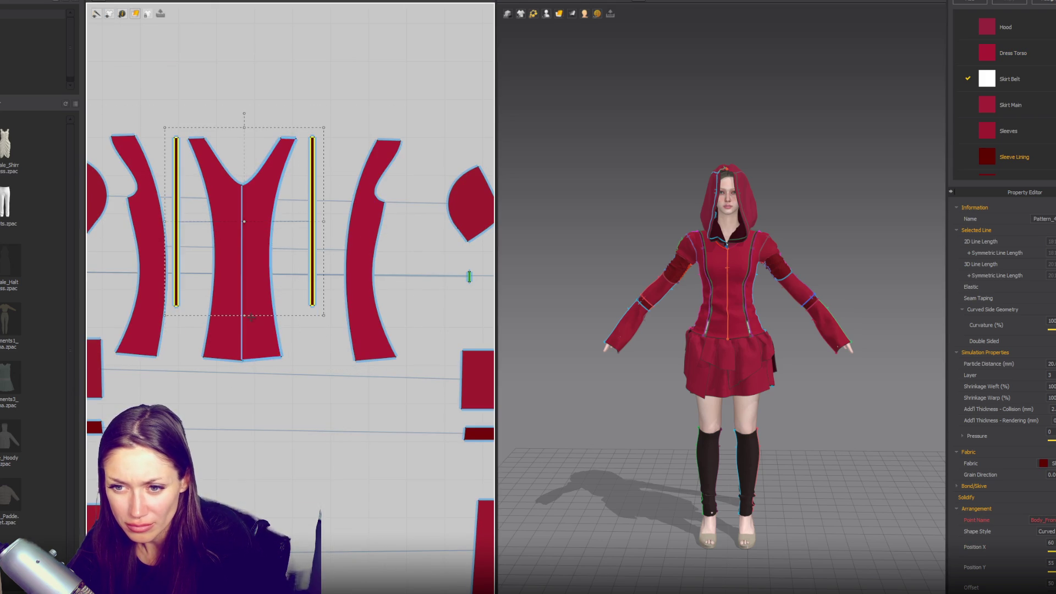
{"action": "left_click", "coordinate": [732, 287]}
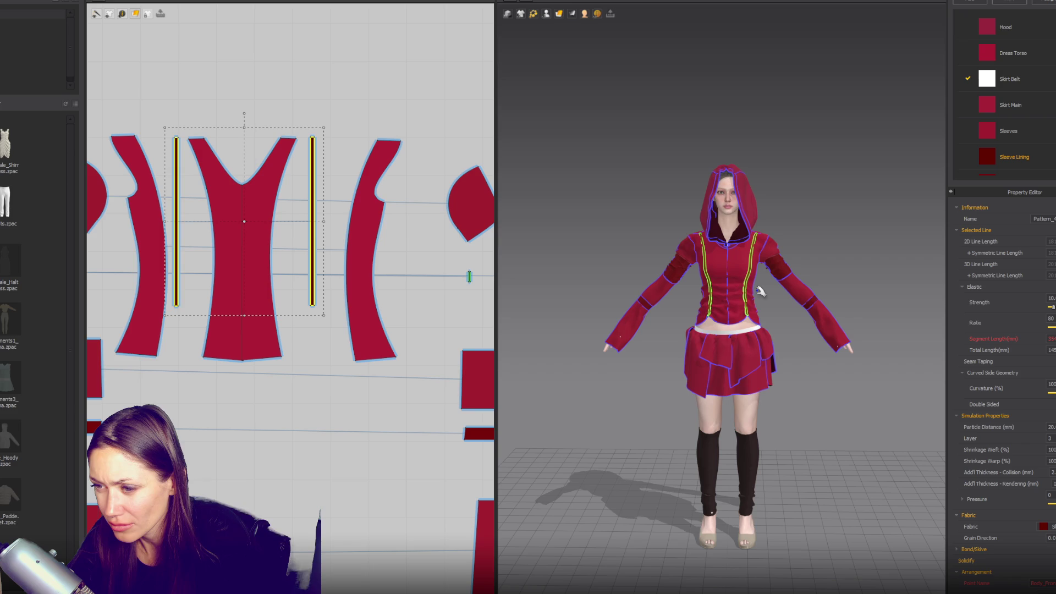
{"action": "left_click", "coordinate": [774, 337]}
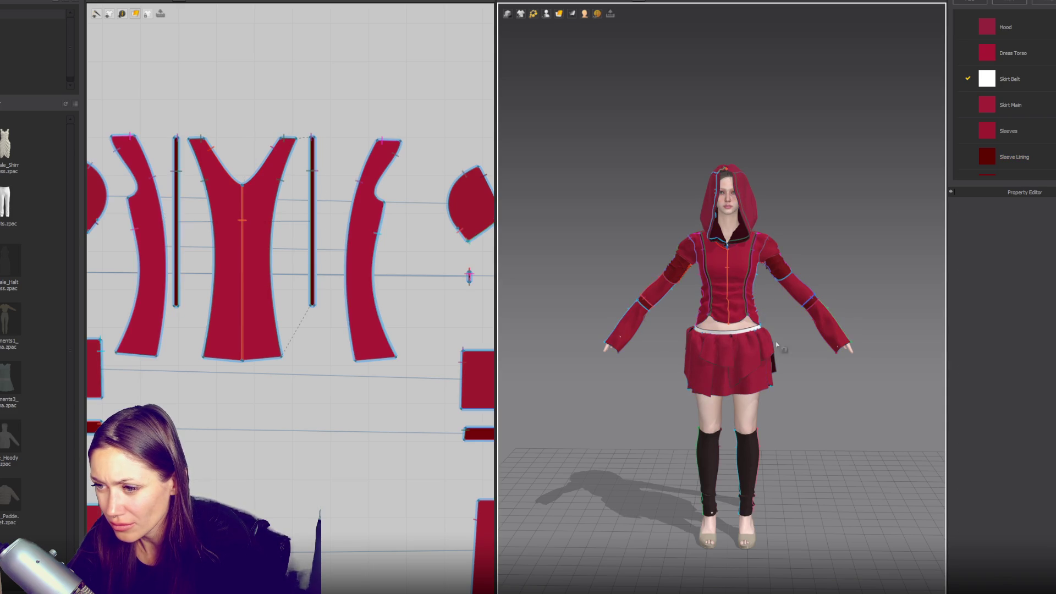
{"action": "mouse_move", "coordinate": [810, 401]}
{"action": "right_mouse_down"}
{"action": "mouse_move", "coordinate": [625, 389]}
{"action": "mouse_move", "coordinate": [822, 395]}
{"action": "right_mouse_up"}
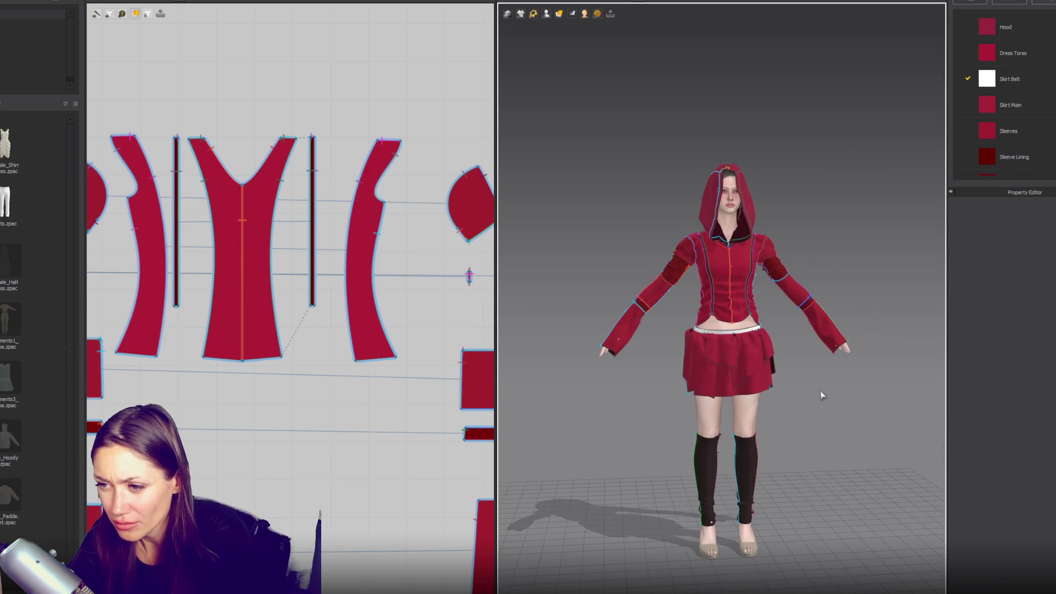
- Lengthen the front bodice, the curved side pieces and the thin strap strips at the bottom
{"action": "left_click", "coordinate": [251, 338]}
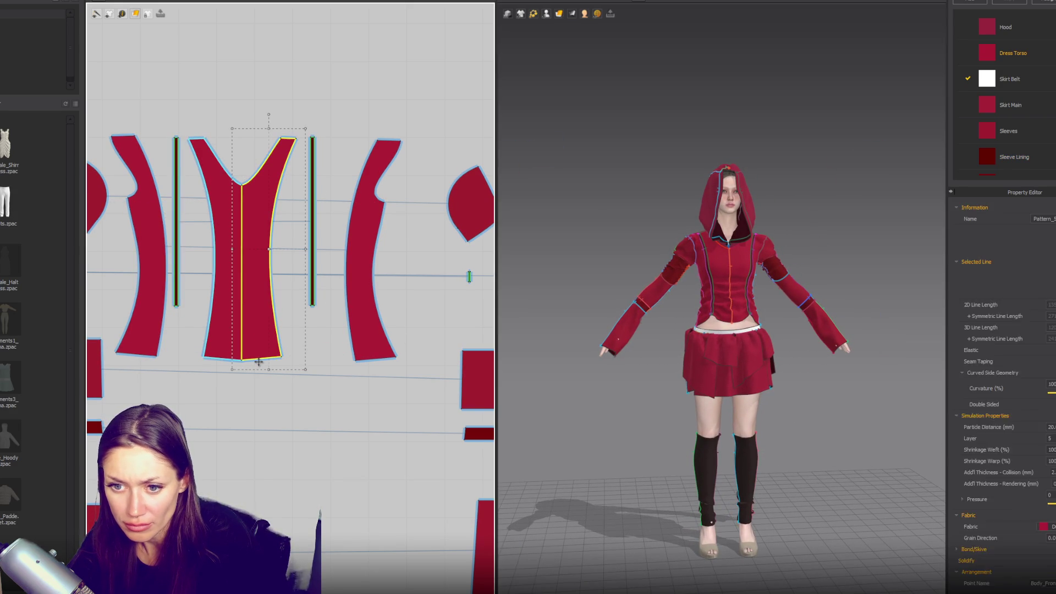
{"action": "left_click", "coordinate": [259, 362]}
{"action": "left_click_drag", "start_coordinate": [268, 369], "coordinate": [270, 425]}
{"action": "left_click", "coordinate": [363, 346]}
{"action": "left_click_drag", "start_coordinate": [370, 370], "coordinate": [370, 395]}
{"action": "left_click", "coordinate": [317, 314]}
{"action": "left_click_drag", "start_coordinate": [312, 305], "coordinate": [312, 331]}
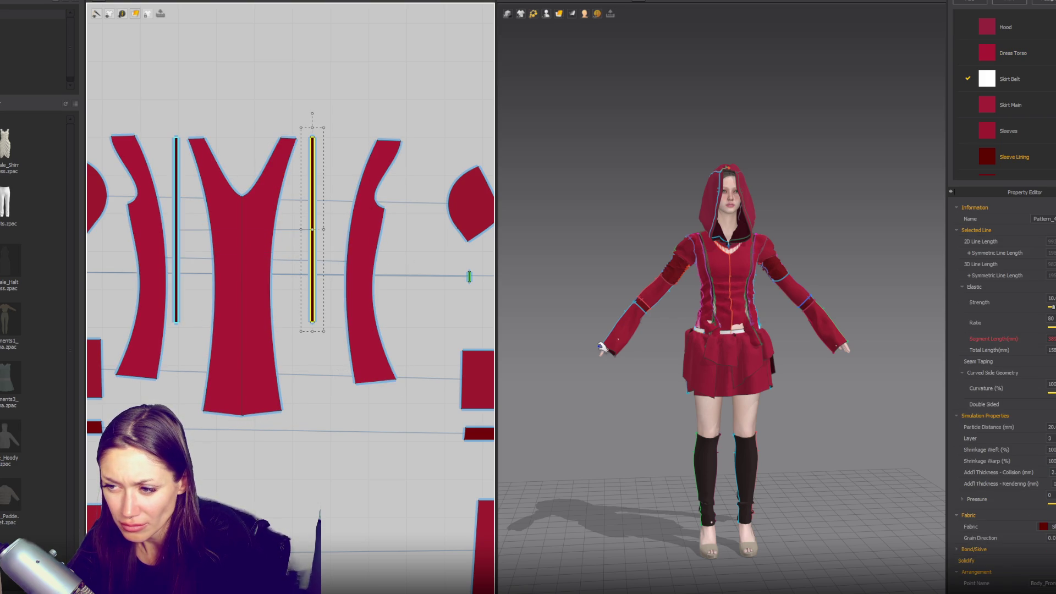
- Simulate the lengthened dress, then select the front torso panel and an upper-sleeve piece
{"action": "key", "text": "space"}
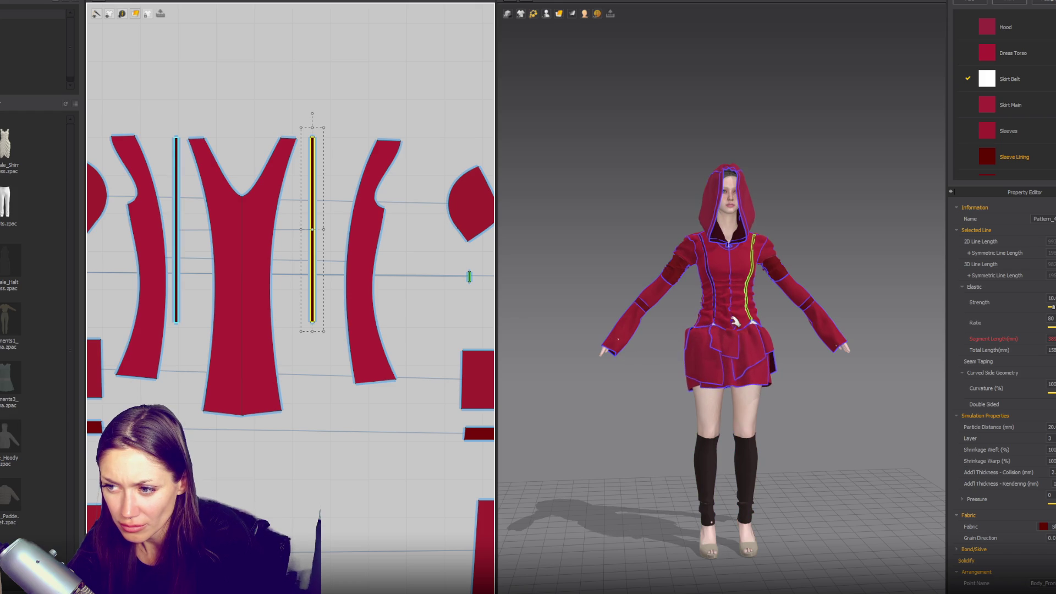
{"action": "left_click", "coordinate": [733, 337]}
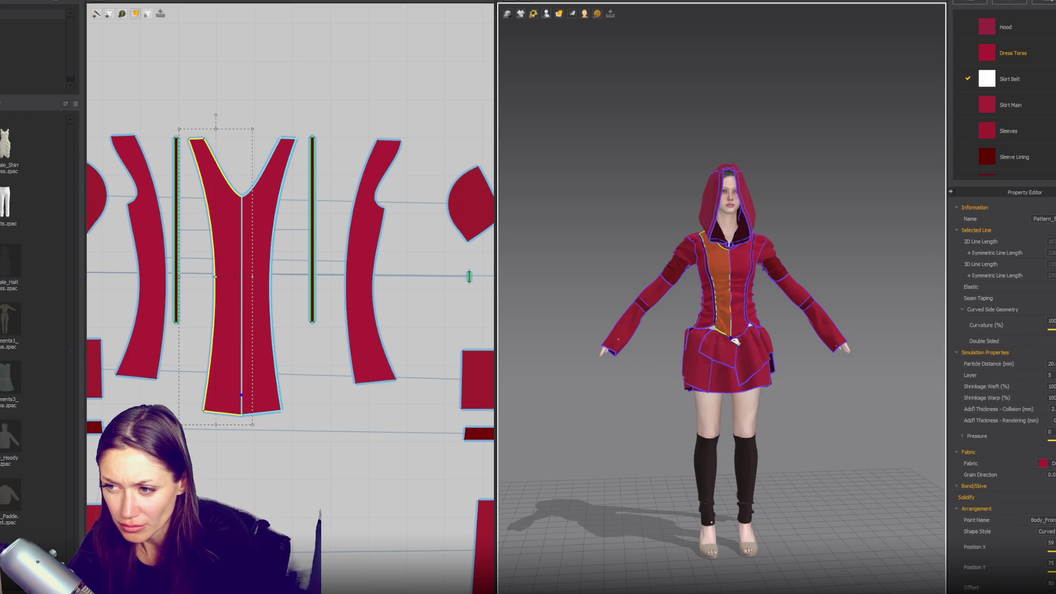
{"action": "left_click", "coordinate": [676, 294]}
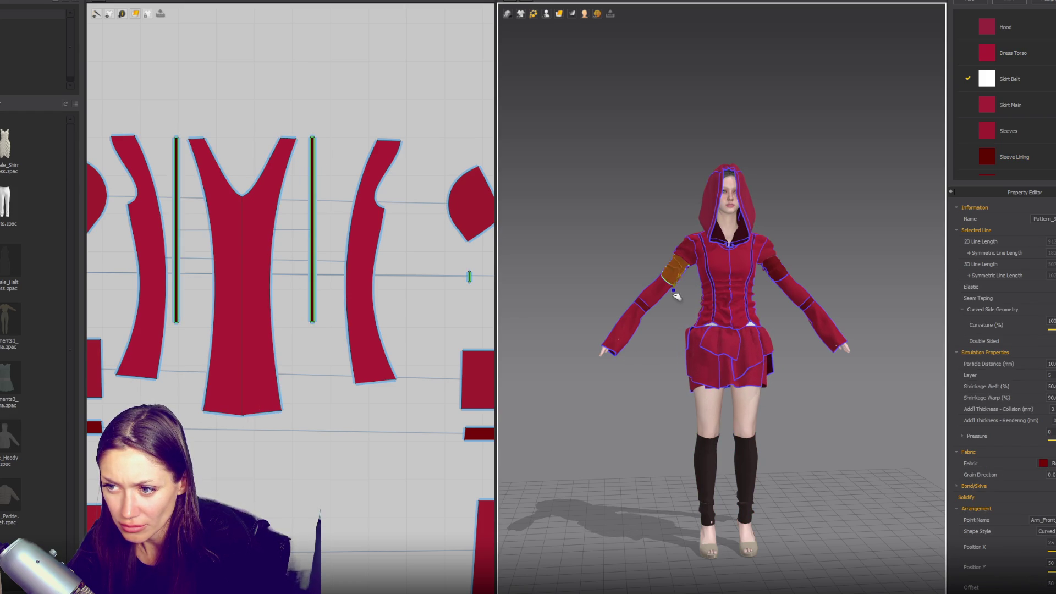
- Select the upper-sleeve, mid-arm band and shoulder pieces on both arms, then inspect the shoulders and back
{"action": "left_click", "coordinate": [789, 303]}
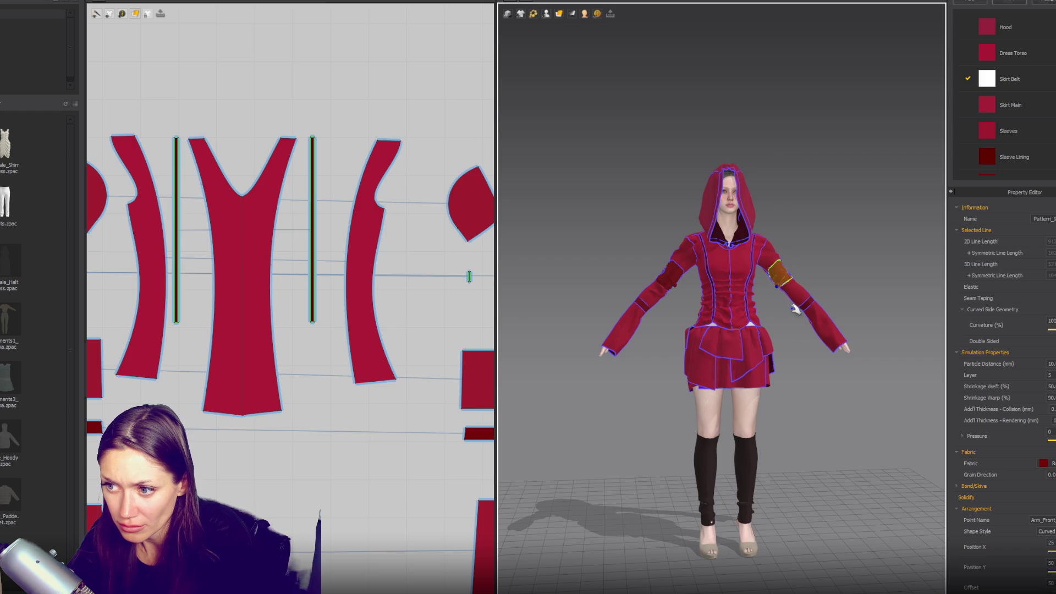
{"action": "left_click", "coordinate": [676, 264]}
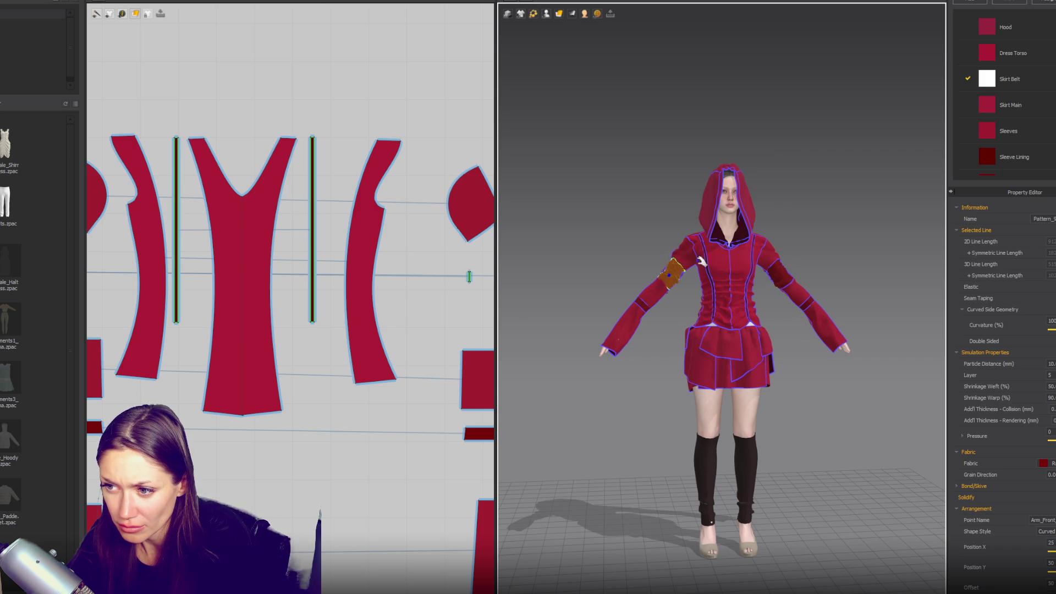
{"action": "left_click", "coordinate": [682, 238]}
{"action": "left_click", "coordinate": [791, 239]}
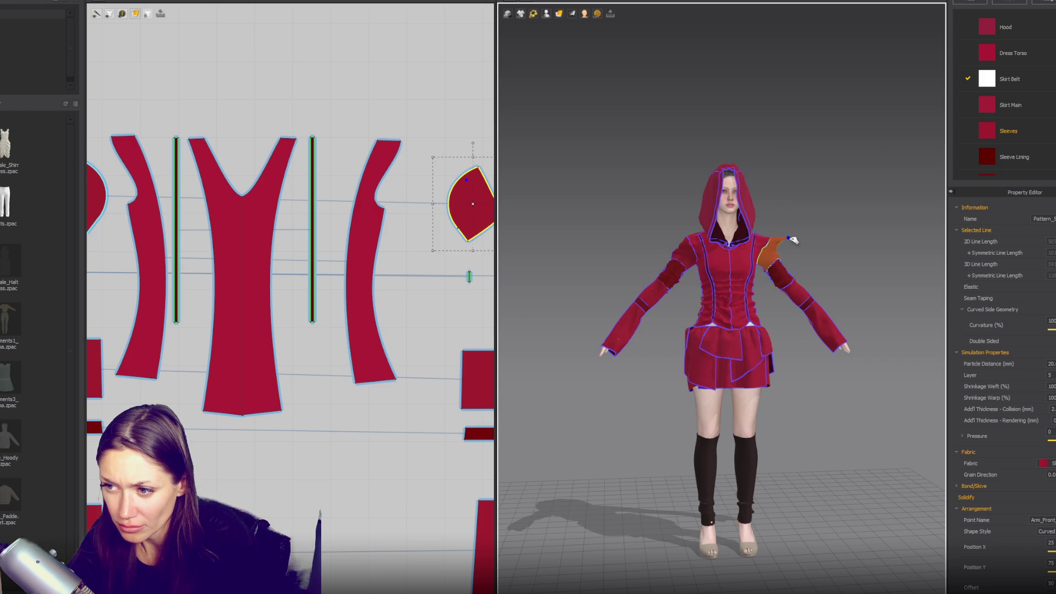
{"action": "mouse_move", "coordinate": [813, 266]}
{"action": "right_mouse_down"}
{"action": "mouse_move", "coordinate": [891, 269]}
{"action": "mouse_move", "coordinate": [805, 273]}
{"action": "right_mouse_up"}
{"action": "left_click", "coordinate": [808, 275]}
{"action": "scroll", "coordinate": [851, 250], "scroll_direction": "down", "scroll_amount": 2}
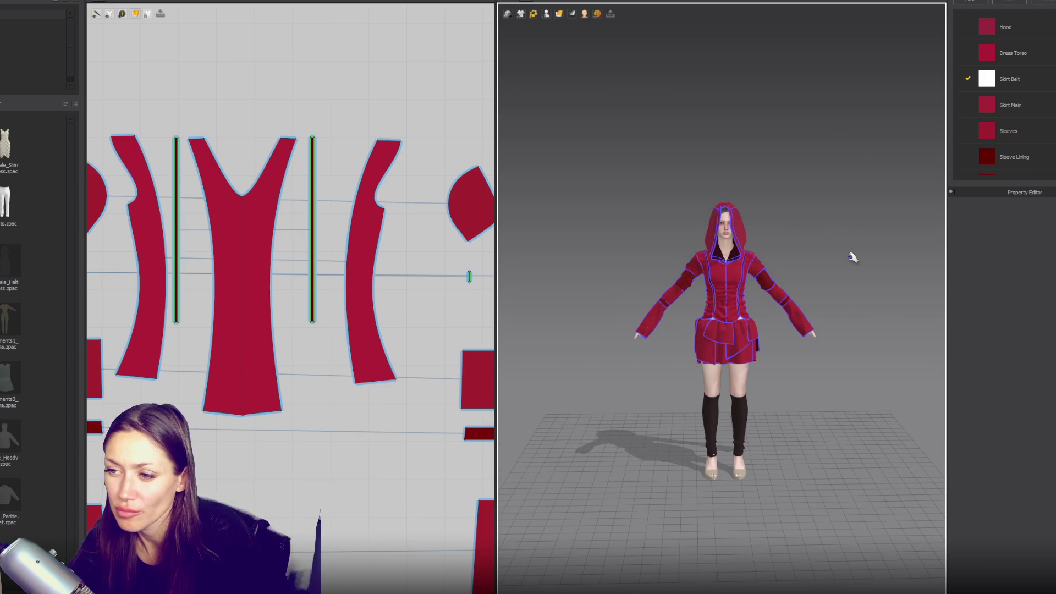
{"action": "scroll", "coordinate": [852, 257], "scroll_direction": "up", "scroll_amount": 5}
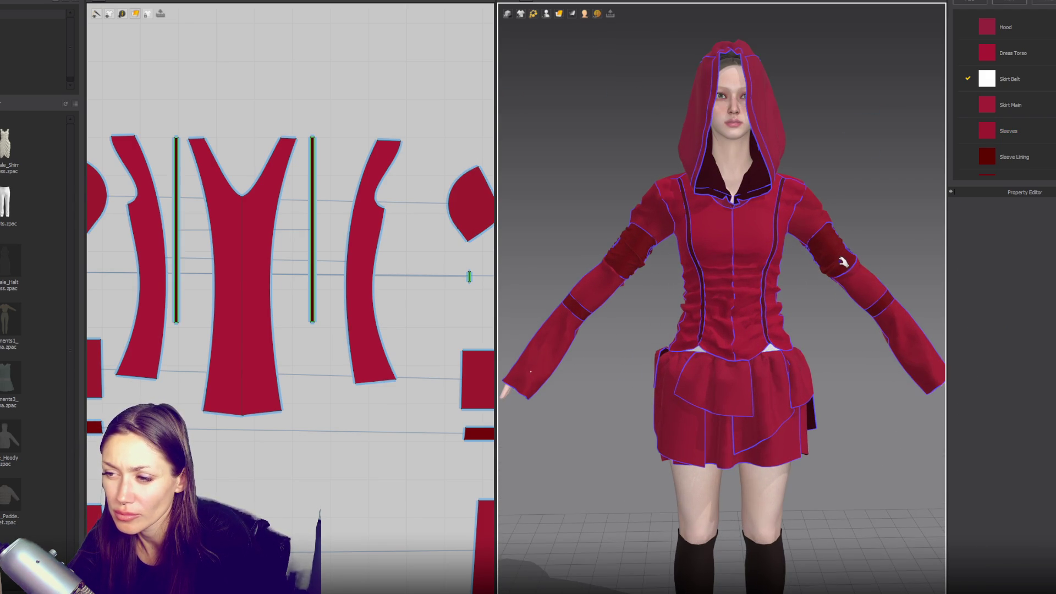
{"action": "scroll", "coordinate": [831, 269], "scroll_direction": "down", "scroll_amount": 3}
{"action": "scroll", "coordinate": [847, 263], "scroll_direction": "down", "scroll_amount": 2}
{"action": "mouse_move", "coordinate": [846, 264]}
{"action": "right_mouse_down"}
{"action": "mouse_move", "coordinate": [642, 241]}
{"action": "mouse_move", "coordinate": [838, 253]}
{"action": "right_mouse_up"}
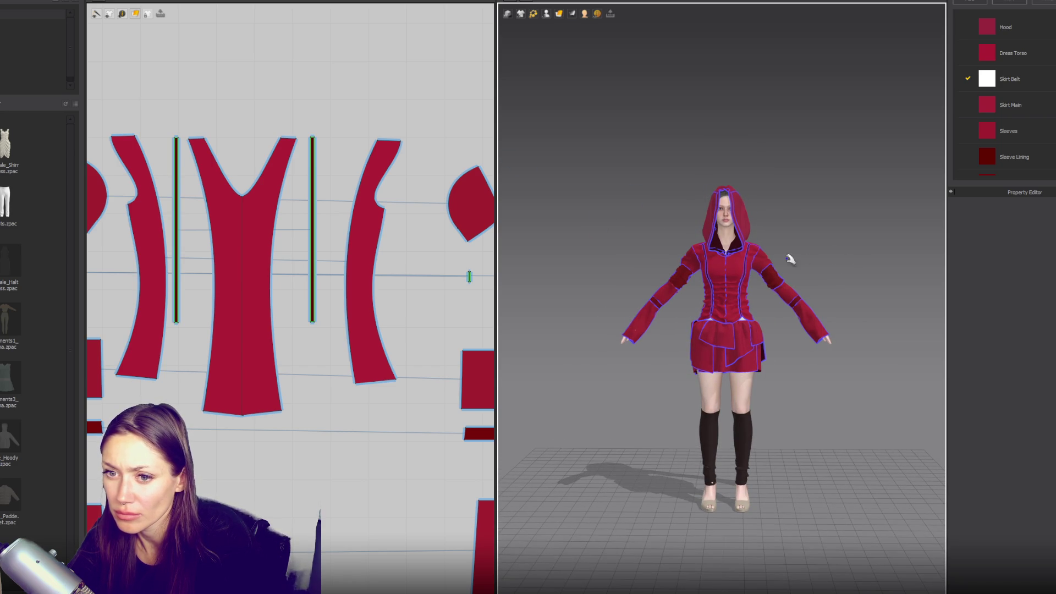
- Show the seams, select the seam beside the thin strip, and screenshot the avatar region
{"action": "key", "text": "b"}
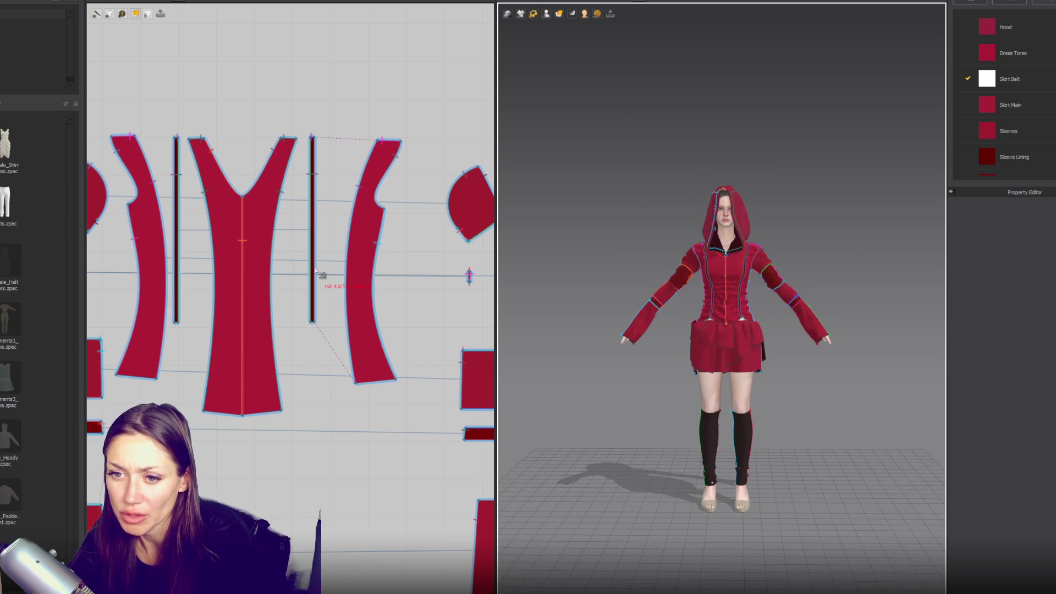
{"action": "left_click", "coordinate": [323, 310]}
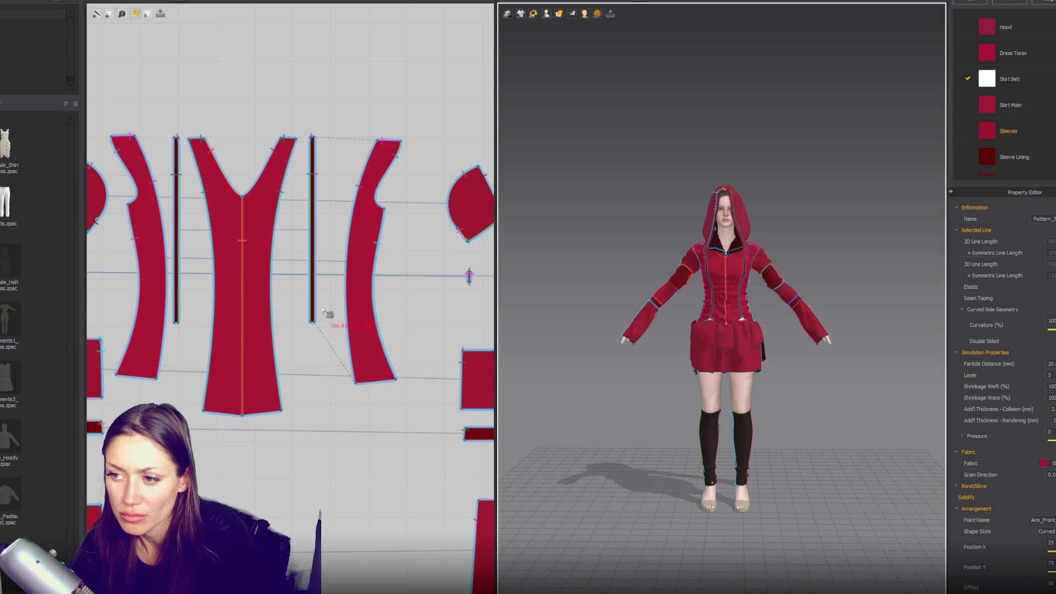
{"action": "left_click", "coordinate": [671, 204]}
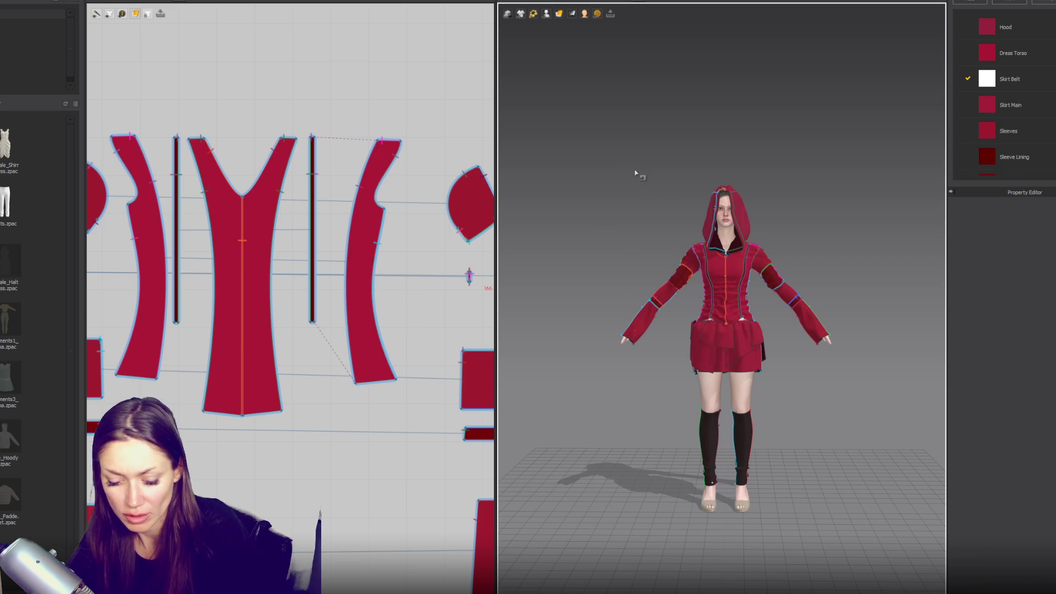
{"action": "key", "text": "Print"}
{"action": "left_click_drag", "start_coordinate": [592, 147], "coordinate": [851, 522]}
{"action": "left_click", "coordinate": [820, 539]}
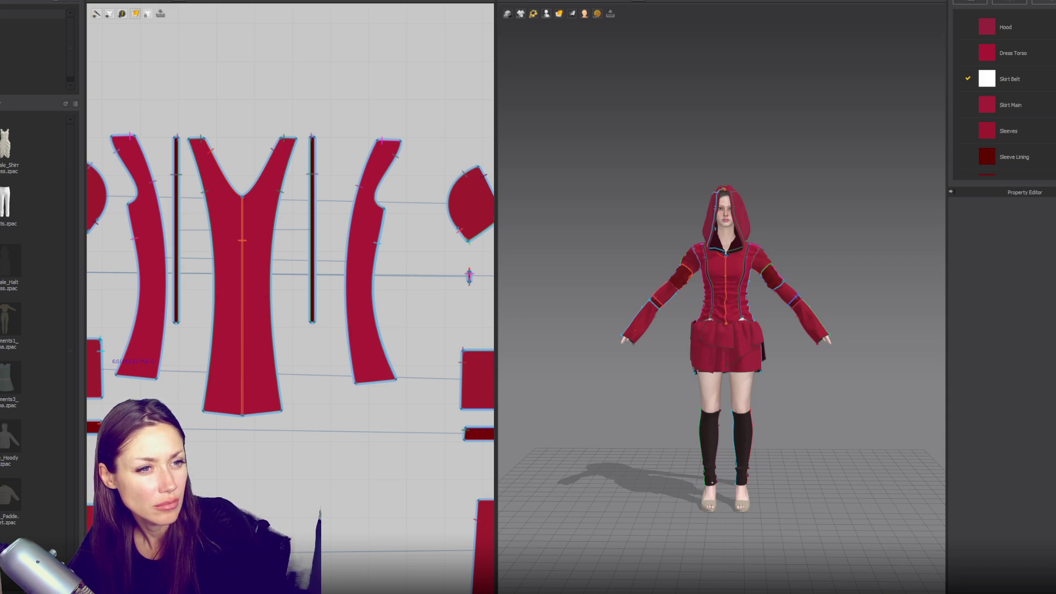
- Select a thin strap strip in the 3D view and step through recent edits with undo and redo
{"action": "left_click", "coordinate": [833, 231]}
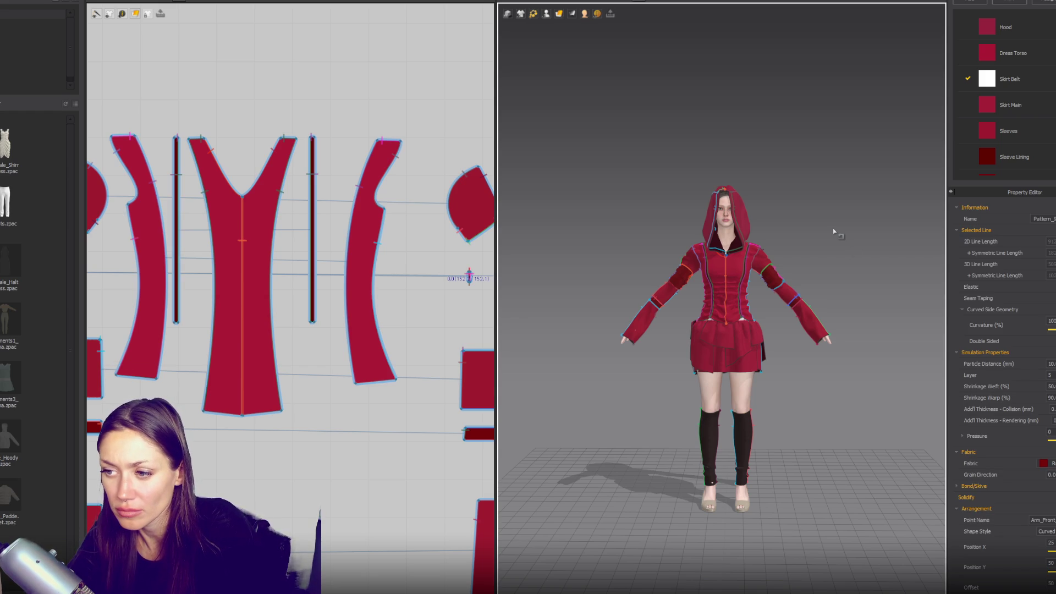
{"action": "left_click", "coordinate": [795, 224]}
{"action": "left_click", "coordinate": [795, 225]}
{"action": "key", "text": "ctrl+y"}
{"action": "key", "text": "ctrl+y"}
{"action": "key", "text": "ctrl+y"}
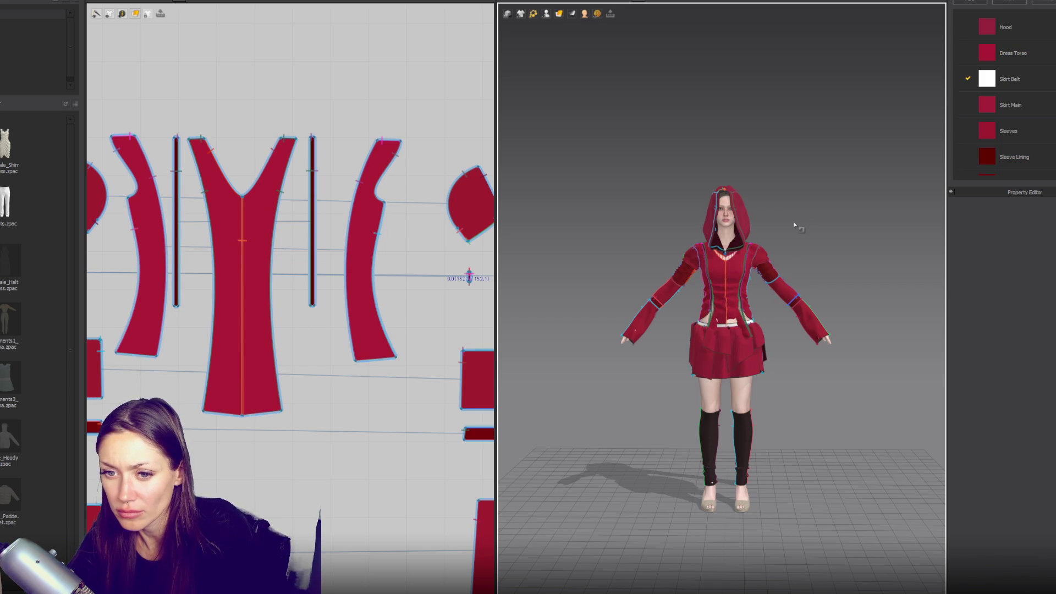
{"action": "key", "text": "ctrl+z"}
{"action": "key", "text": "ctrl+z"}
{"action": "key", "text": "ctrl+z"}
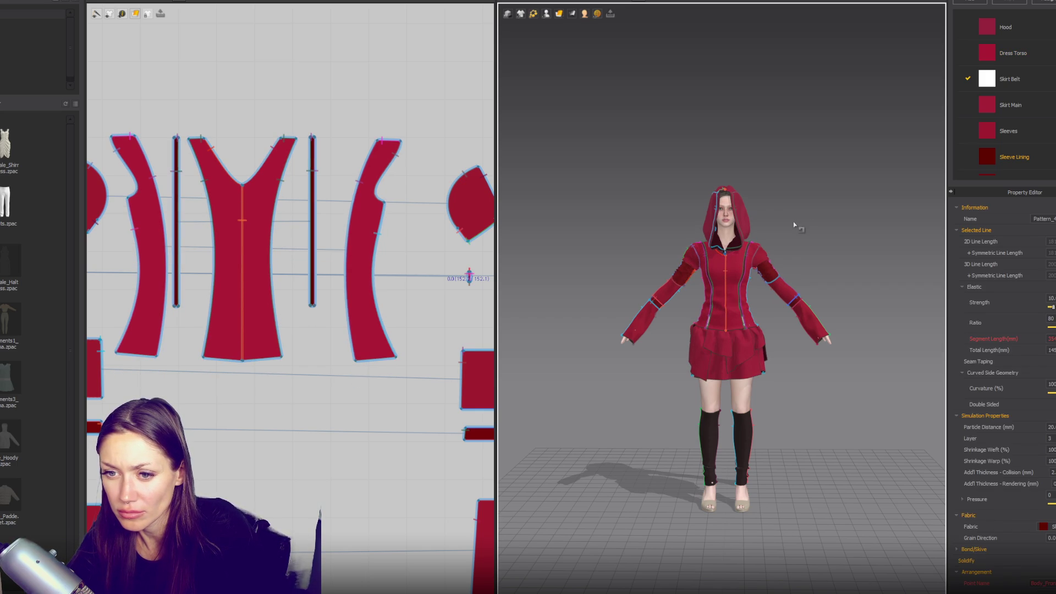
{"action": "key", "text": "ctrl+z"}
{"action": "key", "text": "ctrl+z"}
{"action": "key", "text": "ctrl+z"}
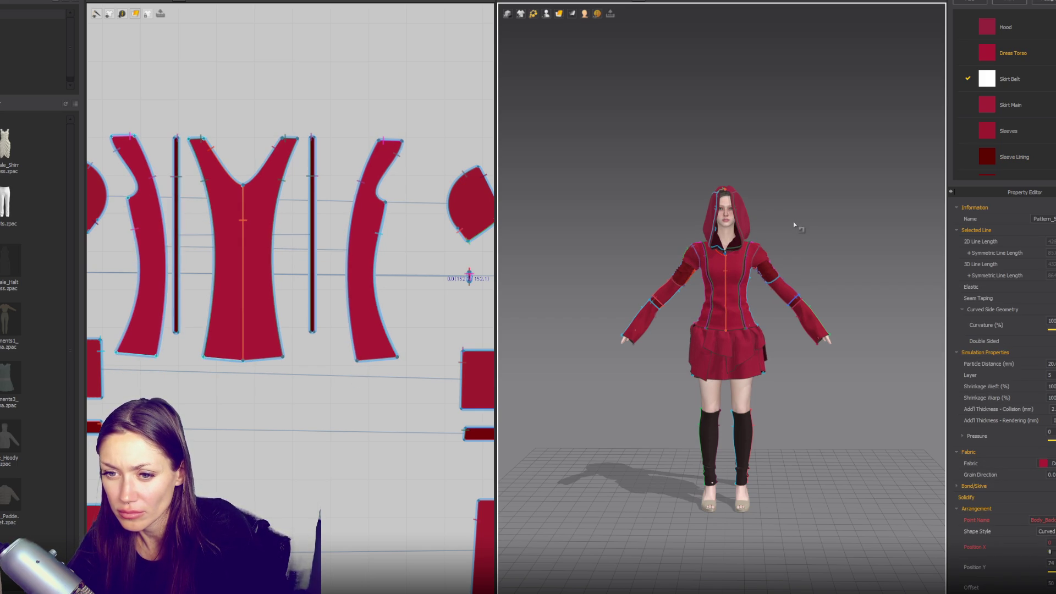
{"action": "left_click", "coordinate": [794, 224]}
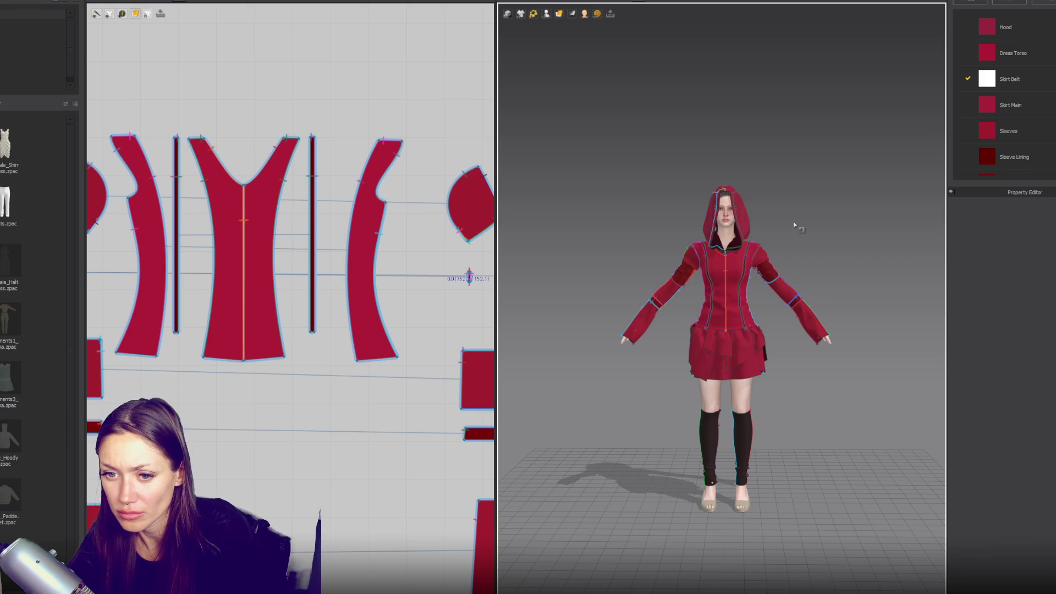
{"action": "key", "text": "ctrl+z"}
{"action": "left_click", "coordinate": [795, 225]}
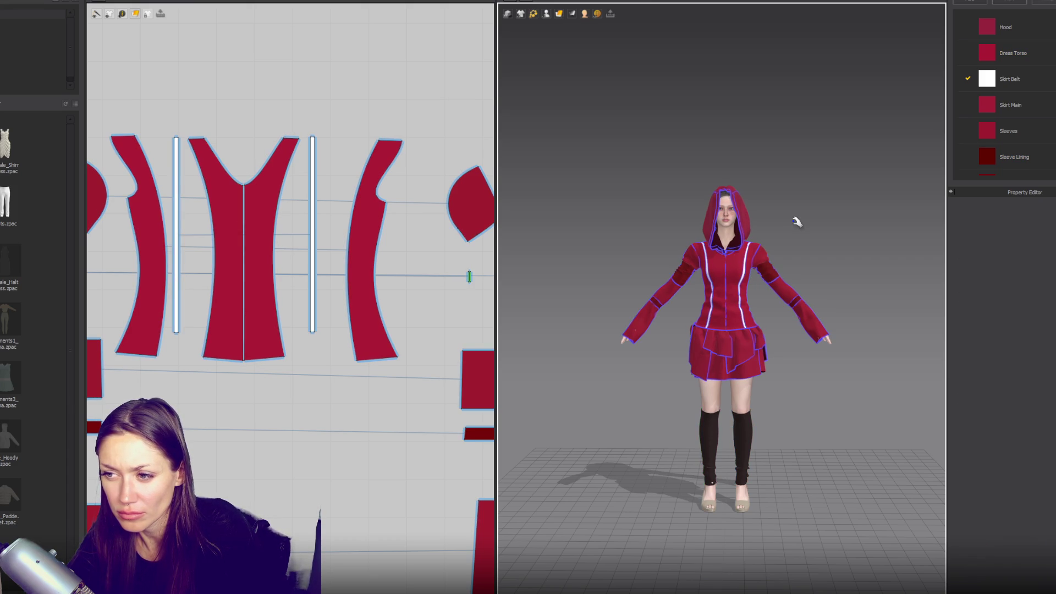
{"action": "key", "text": "ctrl+z"}
{"action": "key", "text": "ctrl+y"}
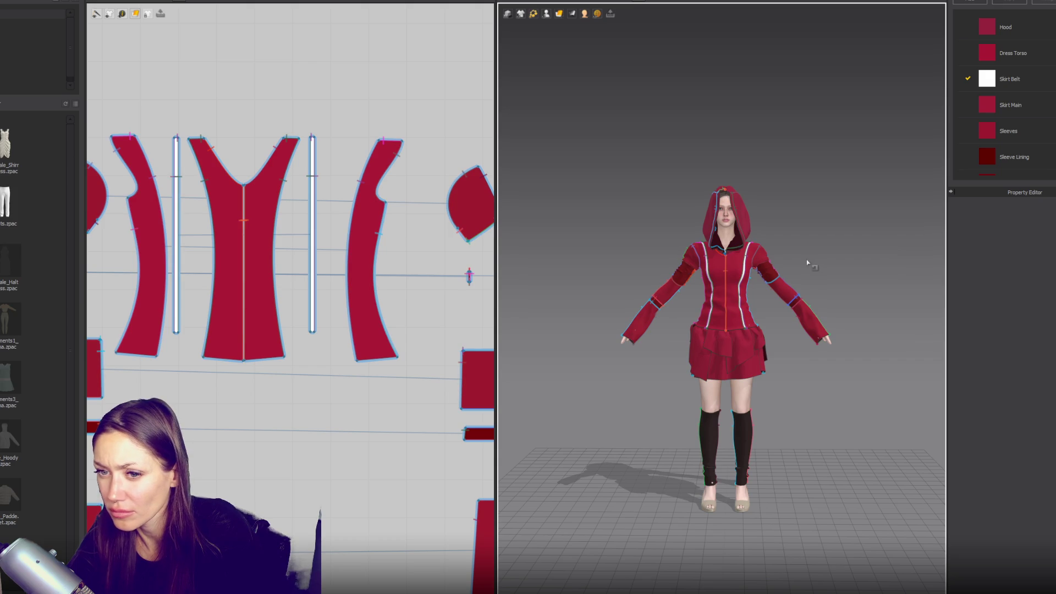
- Apply the dark Sleeve Lining fabric to the thin strap strips and view the avatar from the side
{"action": "left_click", "coordinate": [315, 269]}
{"action": "left_click", "coordinate": [313, 270]}
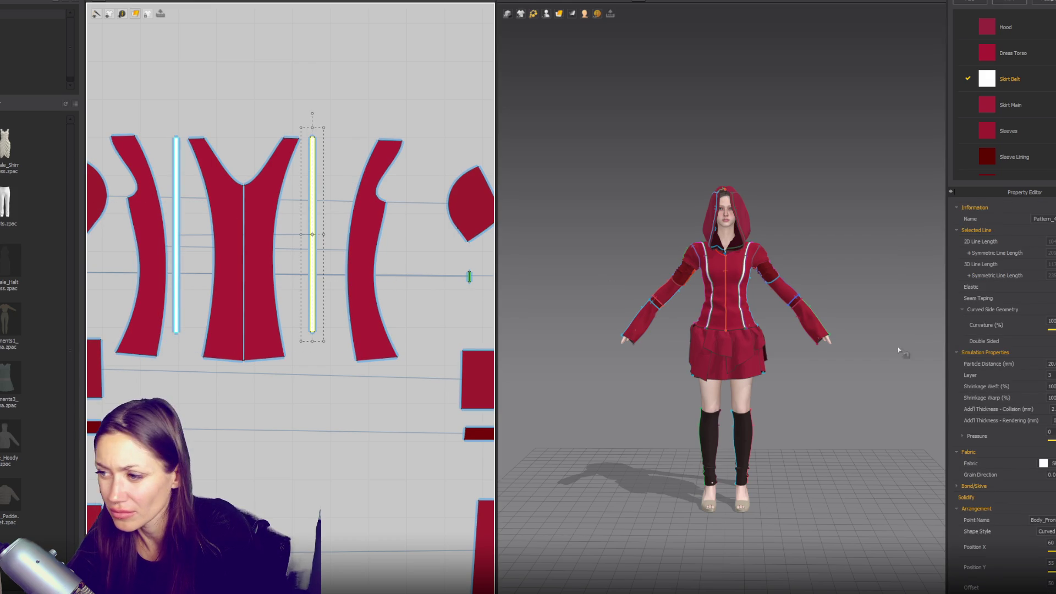
{"action": "left_click", "coordinate": [1048, 464]}
{"action": "left_click", "coordinate": [1043, 510]}
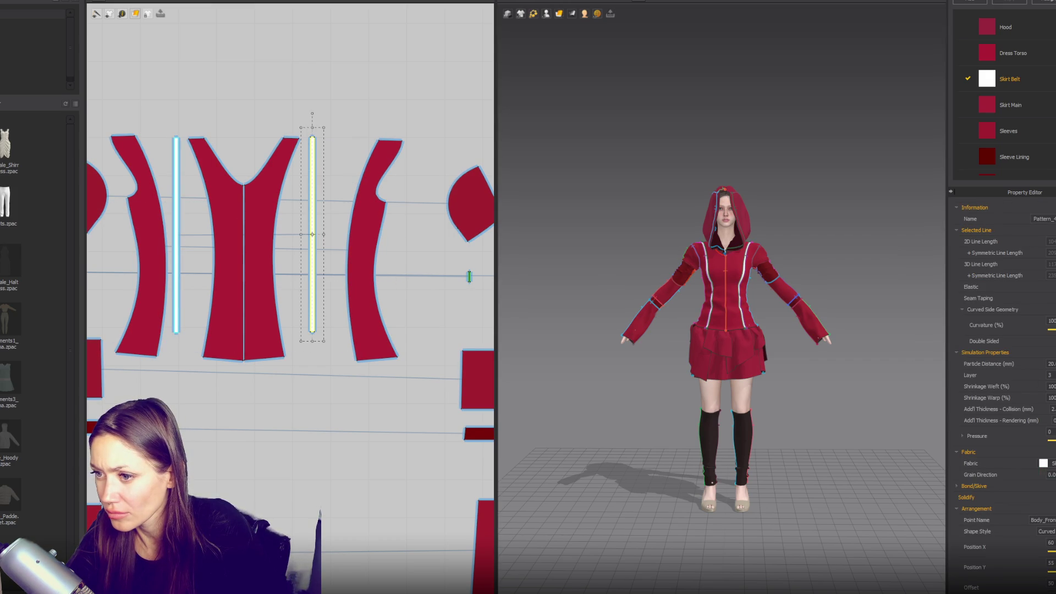
{"action": "left_click", "coordinate": [867, 422]}
{"action": "mouse_move", "coordinate": [820, 365]}
{"action": "right_mouse_down"}
{"action": "mouse_move", "coordinate": [818, 354]}
{"action": "mouse_move", "coordinate": [523, 334]}
{"action": "mouse_move", "coordinate": [821, 354]}
{"action": "right_mouse_up"}
{"action": "scroll", "coordinate": [821, 355], "scroll_direction": "up", "scroll_amount": 5}
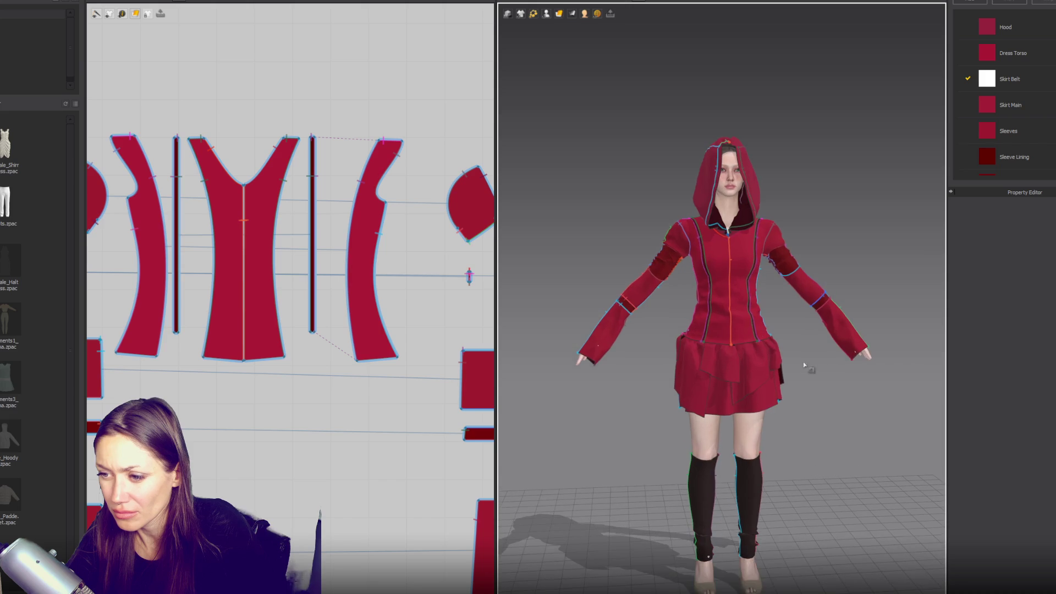
{"action": "scroll", "coordinate": [325, 323], "scroll_direction": "down", "scroll_amount": 3}
{"action": "scroll", "coordinate": [411, 287], "scroll_direction": "up", "scroll_amount": 3}
{"action": "scroll", "coordinate": [254, 313], "scroll_direction": "up", "scroll_amount": 2}
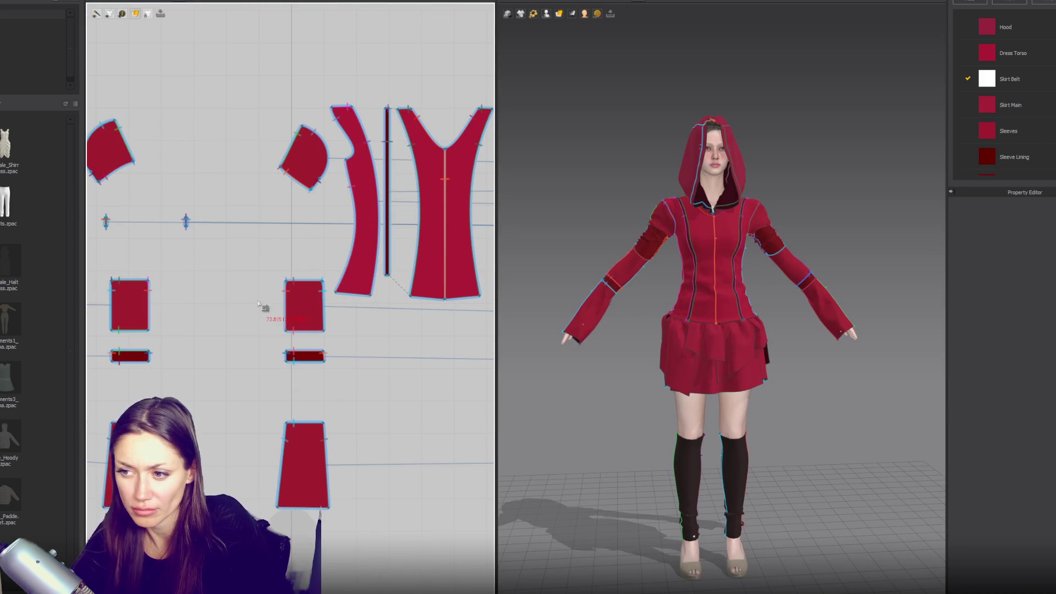
{"action": "left_click", "coordinate": [306, 316]}
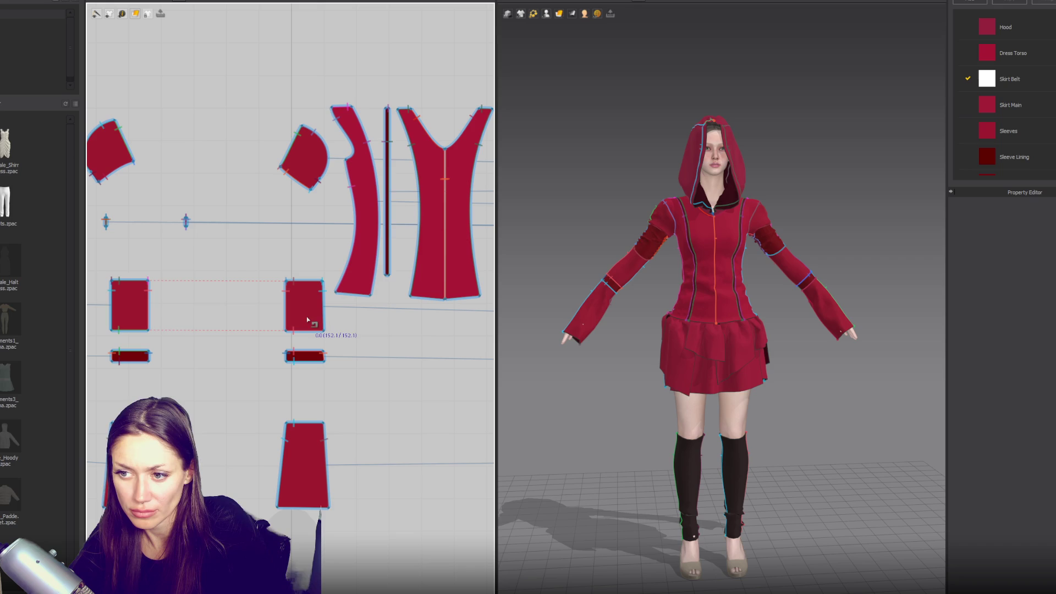
{"action": "scroll", "coordinate": [265, 300], "scroll_direction": "down", "scroll_amount": 2}
{"action": "scroll", "coordinate": [265, 300], "scroll_direction": "down", "scroll_amount": 3}
{"action": "scroll", "coordinate": [394, 259], "scroll_direction": "up", "scroll_amount": 1}
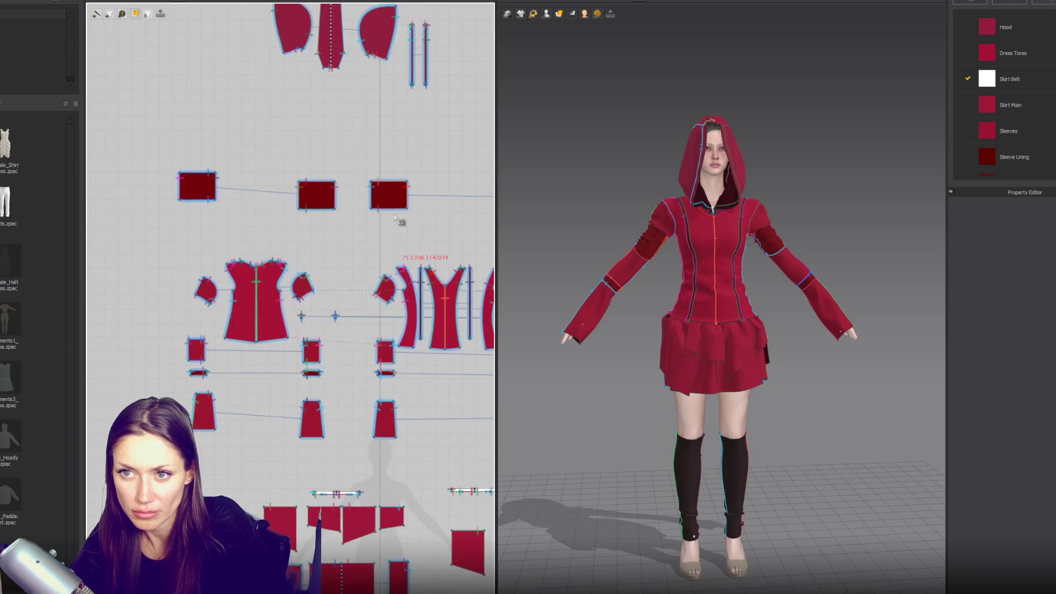
{"action": "scroll", "coordinate": [394, 258], "scroll_direction": "down", "scroll_amount": 3}
{"action": "scroll", "coordinate": [170, 113], "scroll_direction": "up", "scroll_amount": 3}
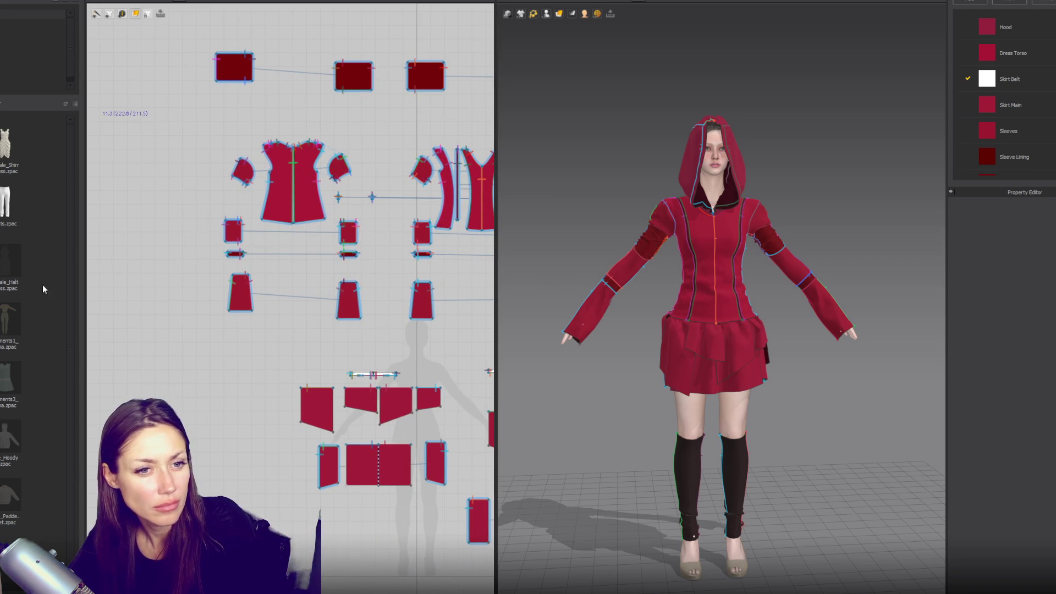
{"action": "mouse_move", "coordinate": [398, 240]}
{"action": "middle_mouse_down"}
{"action": "mouse_move", "coordinate": [194, 252]}
{"action": "mouse_move", "coordinate": [309, 171]}
{"action": "mouse_move", "coordinate": [249, 185]}
{"action": "middle_mouse_up"}
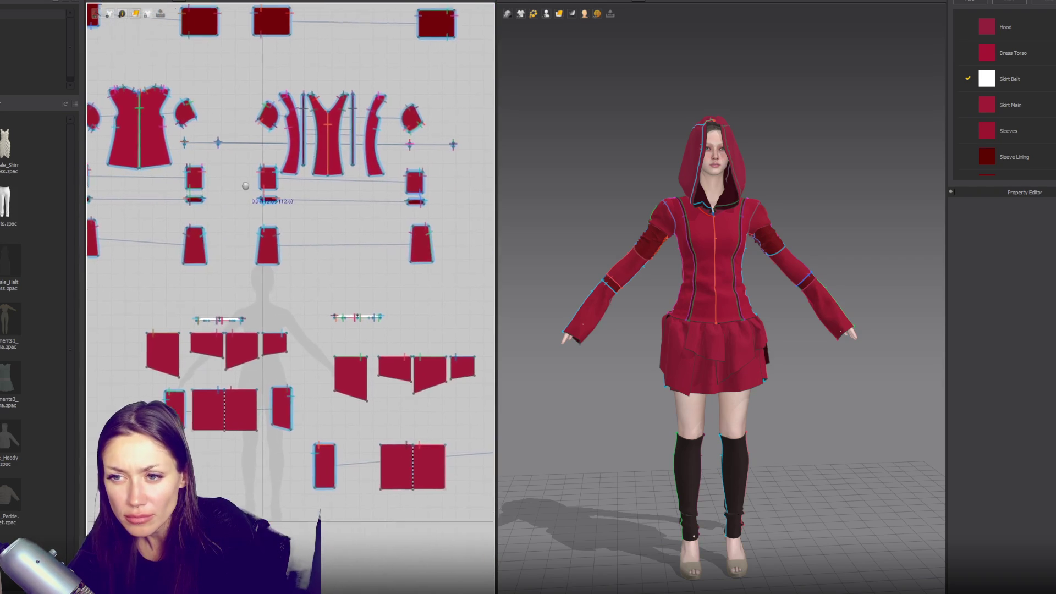
{"action": "scroll", "coordinate": [302, 305], "scroll_direction": "up", "scroll_amount": 3}
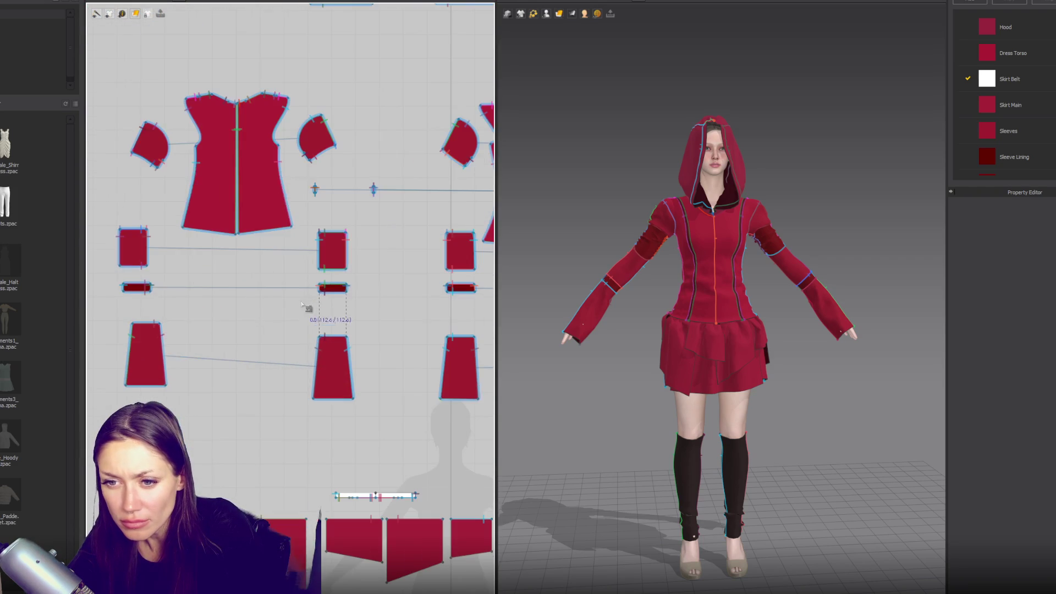
- Shorten both small arm band rectangles vertically and shift them slightly
{"action": "left_click", "coordinate": [332, 287]}
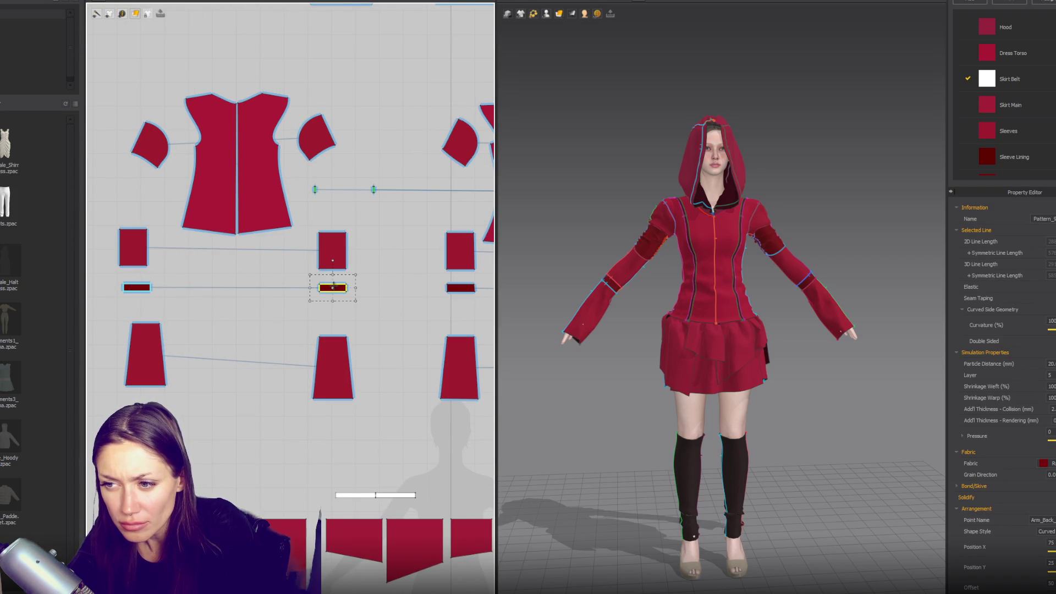
{"action": "left_click", "coordinate": [332, 252]}
{"action": "left_click", "coordinate": [455, 269], "text": "shift"}
{"action": "middle_click_drag", "start_coordinate": [454, 269], "coordinate": [261, 290]}
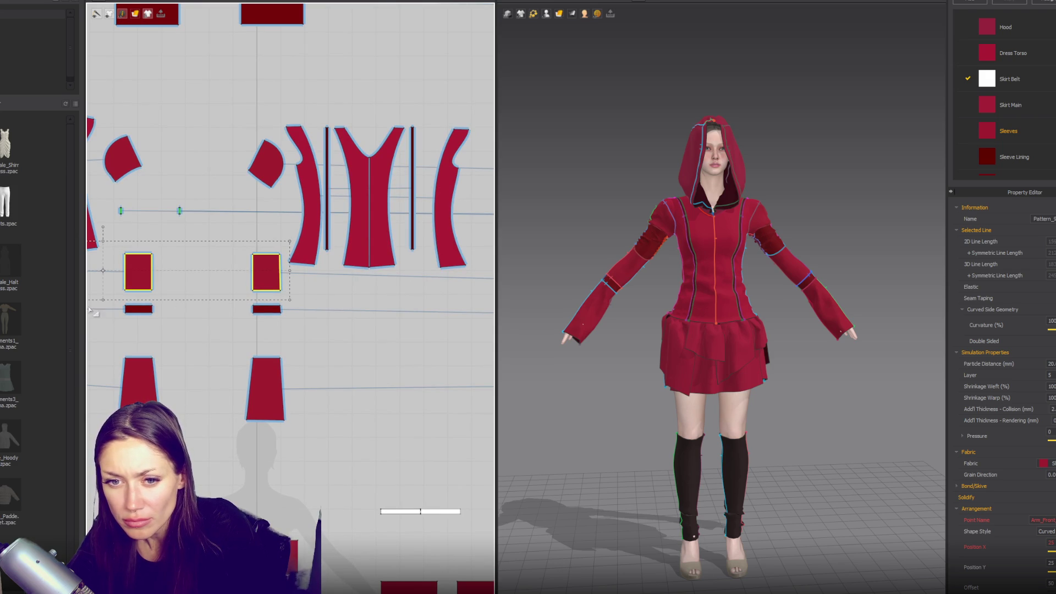
{"action": "left_click_drag", "start_coordinate": [104, 302], "coordinate": [106, 297]}
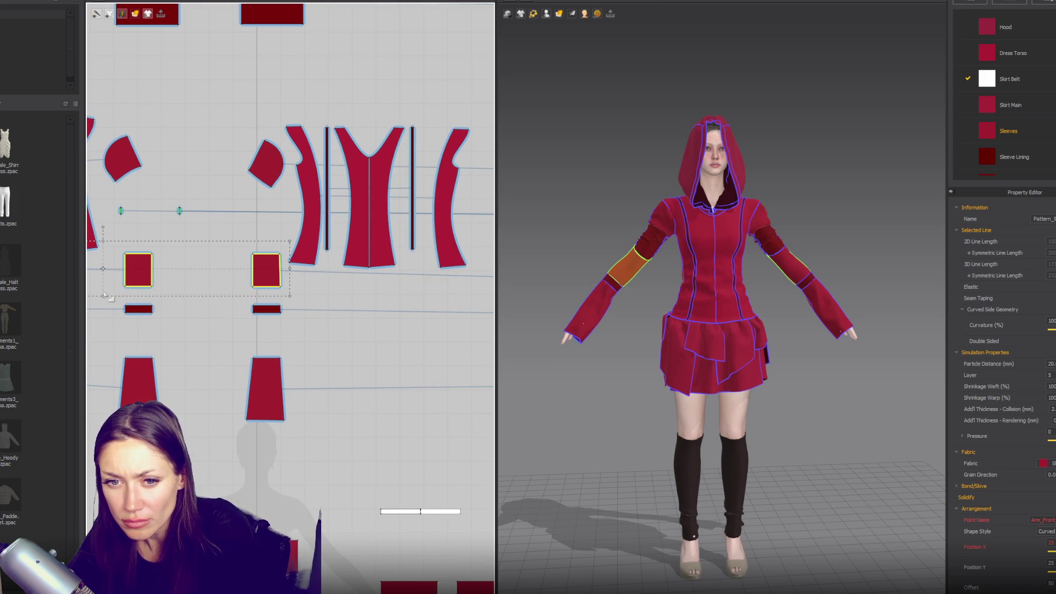
{"action": "left_click", "coordinate": [267, 269]}
{"action": "left_click", "coordinate": [144, 277], "text": "shift"}
{"action": "left_click_drag", "start_coordinate": [201, 297], "coordinate": [207, 293]}
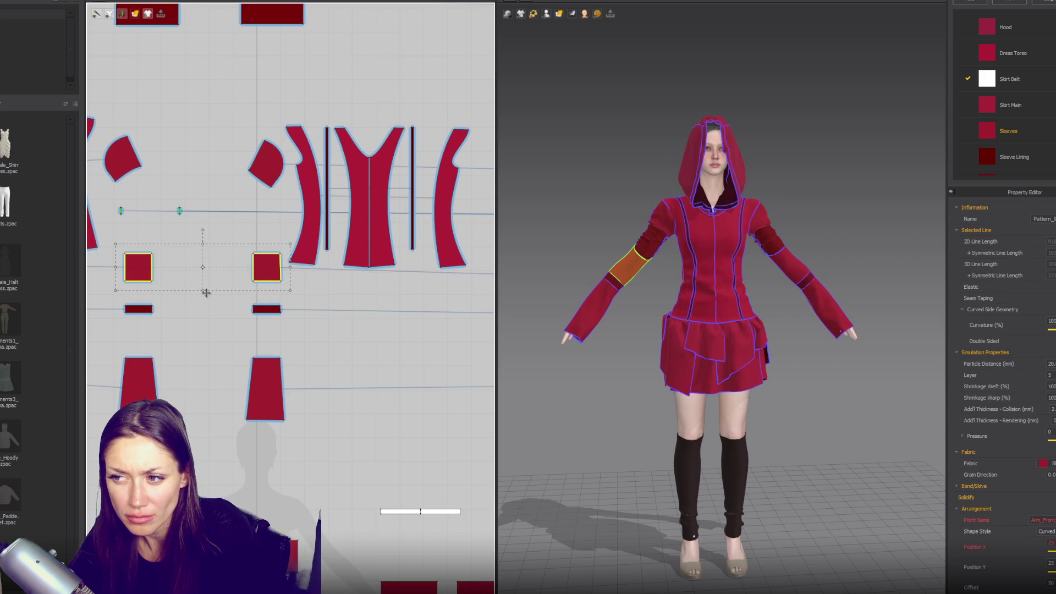
- Widen the right square sleeve piece slightly and briefly show the sewing lines to inspect it
{"action": "left_click", "coordinate": [622, 279]}
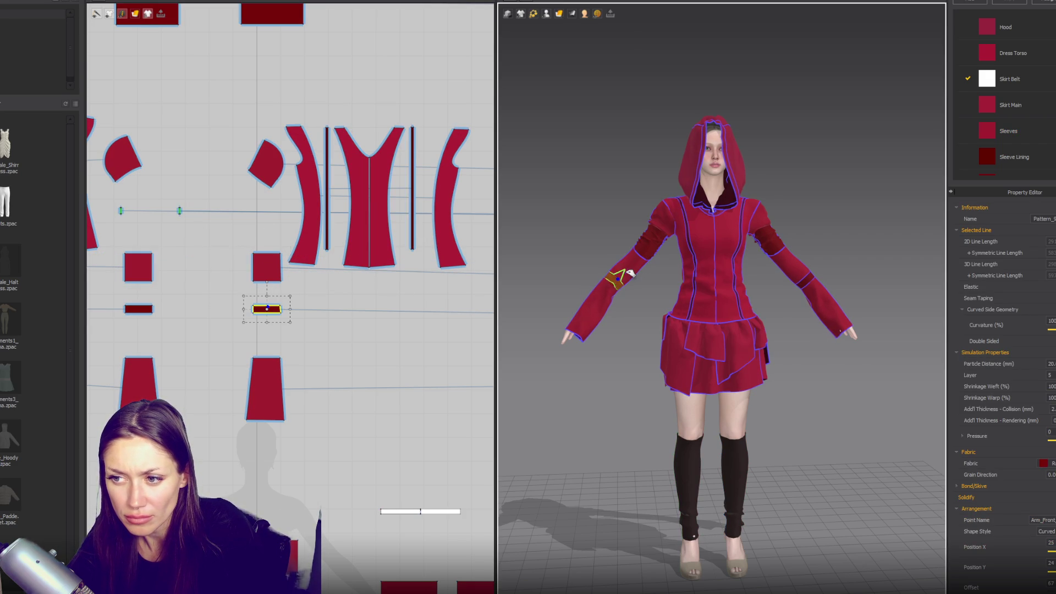
{"action": "left_click", "coordinate": [140, 268]}
{"action": "left_click", "coordinate": [266, 267]}
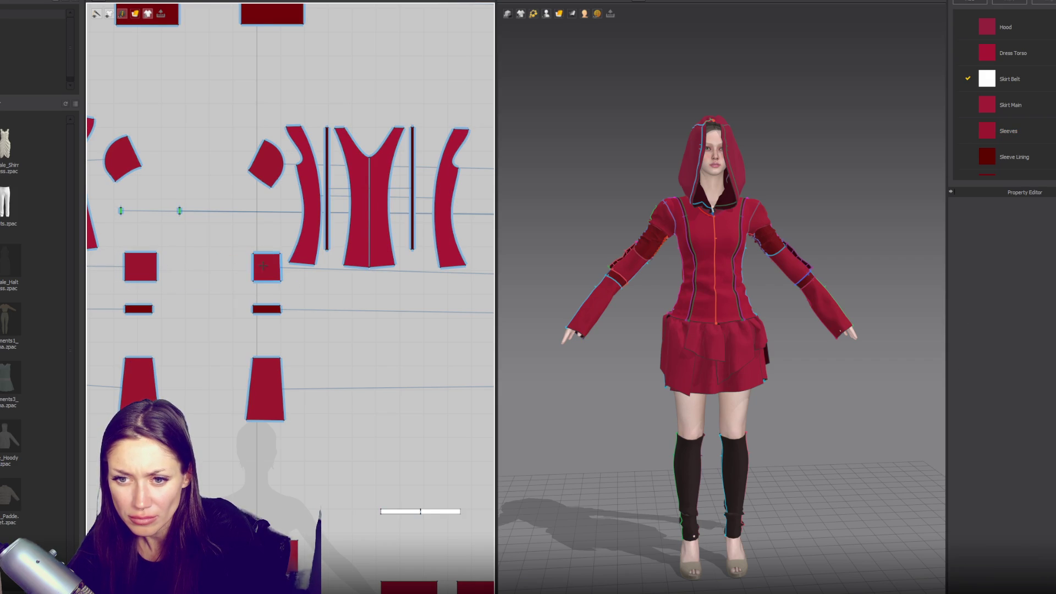
{"action": "left_click_drag", "start_coordinate": [240, 268], "coordinate": [235, 267]}
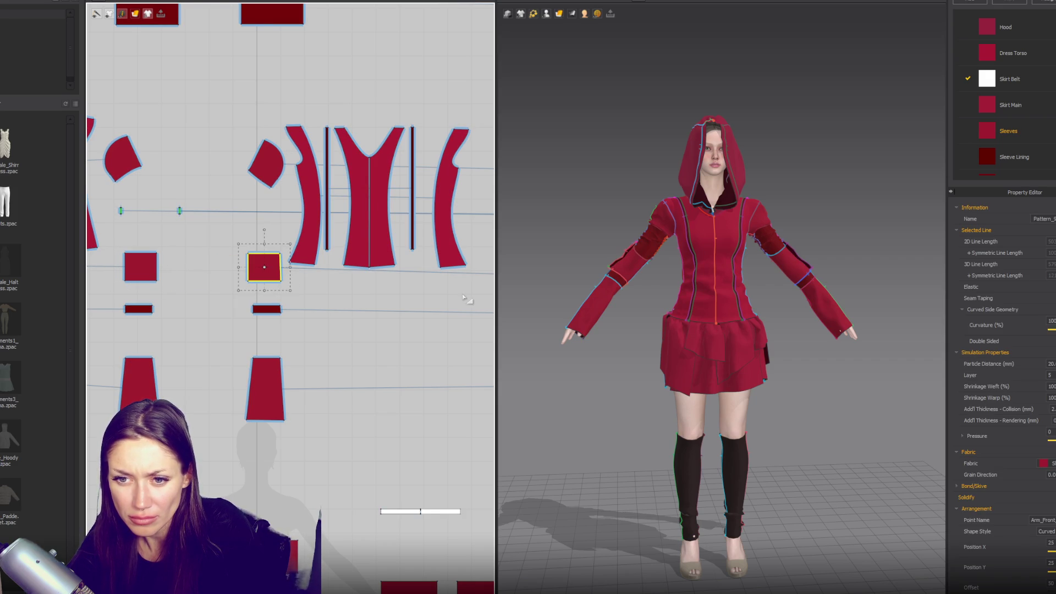
{"action": "left_click", "coordinate": [524, 278]}
{"action": "key", "text": "b"}
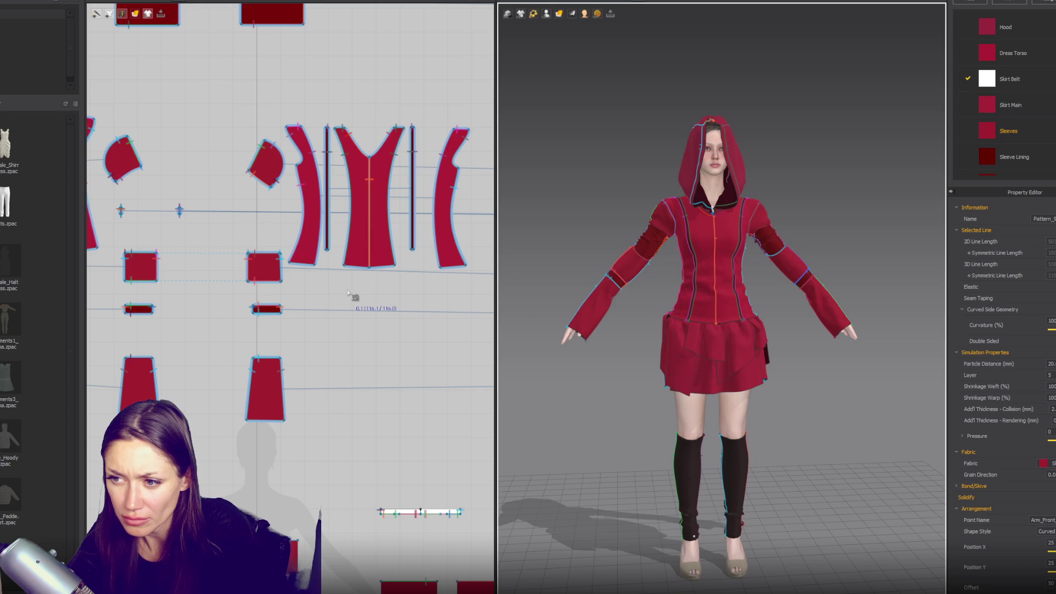
{"action": "left_click", "coordinate": [348, 293]}
{"action": "left_click", "coordinate": [349, 294]}
{"action": "key", "text": "a"}
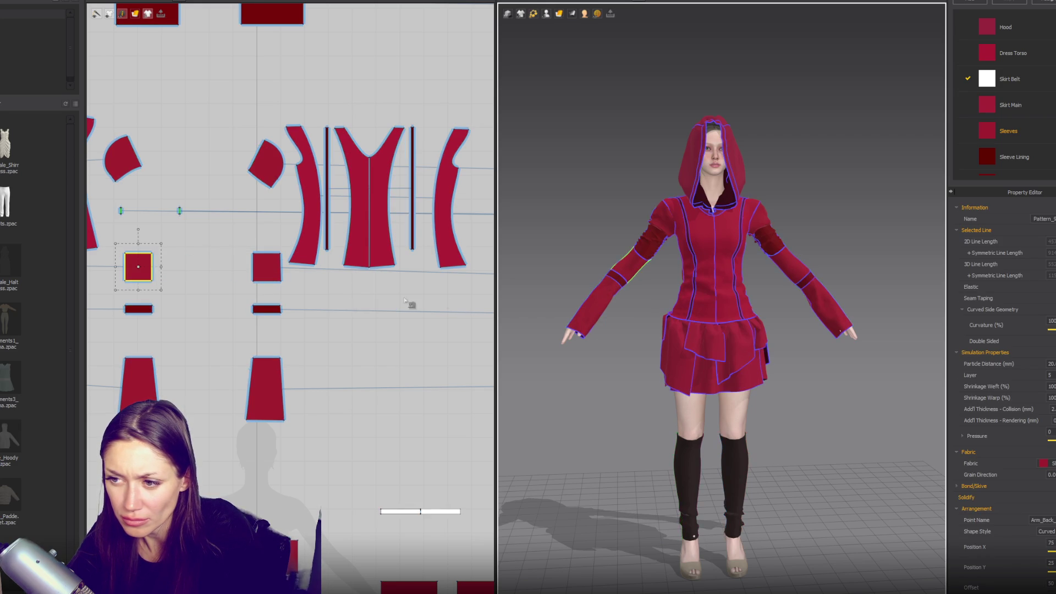
- Move the cuff band along the forearm and check the bands on both sleeves
{"action": "left_click", "coordinate": [358, 297]}
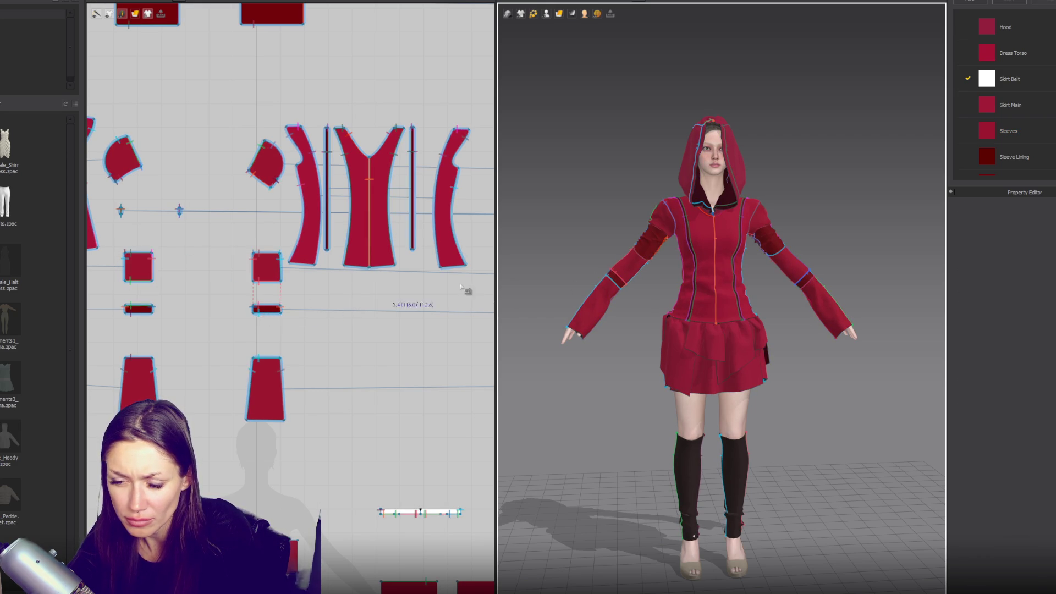
{"action": "left_click", "coordinate": [630, 272]}
{"action": "left_click_drag", "start_coordinate": [632, 272], "coordinate": [615, 268]}
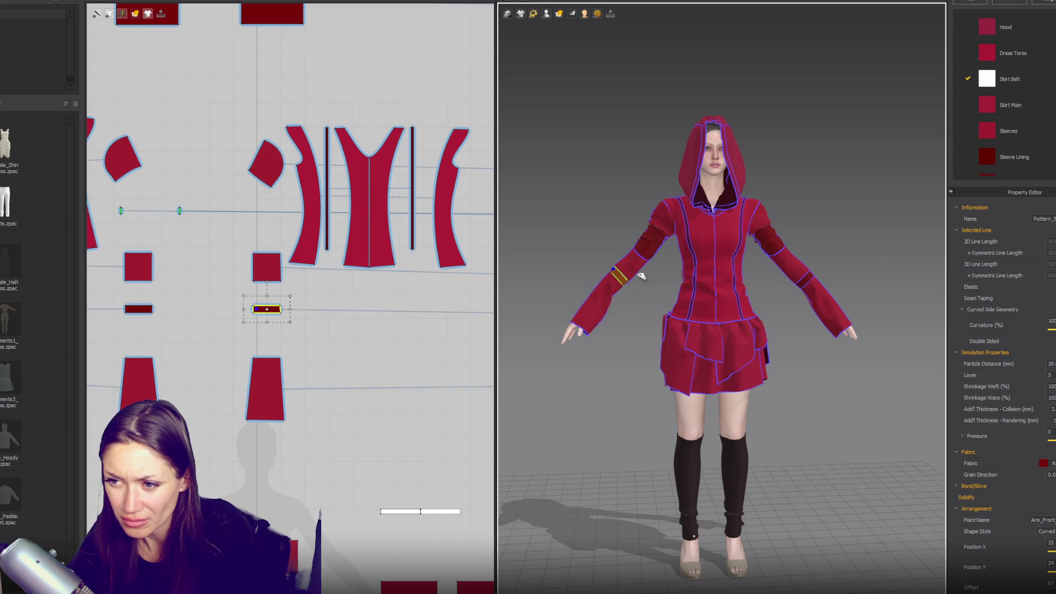
{"action": "left_click", "coordinate": [630, 266]}
{"action": "left_click", "coordinate": [796, 265]}
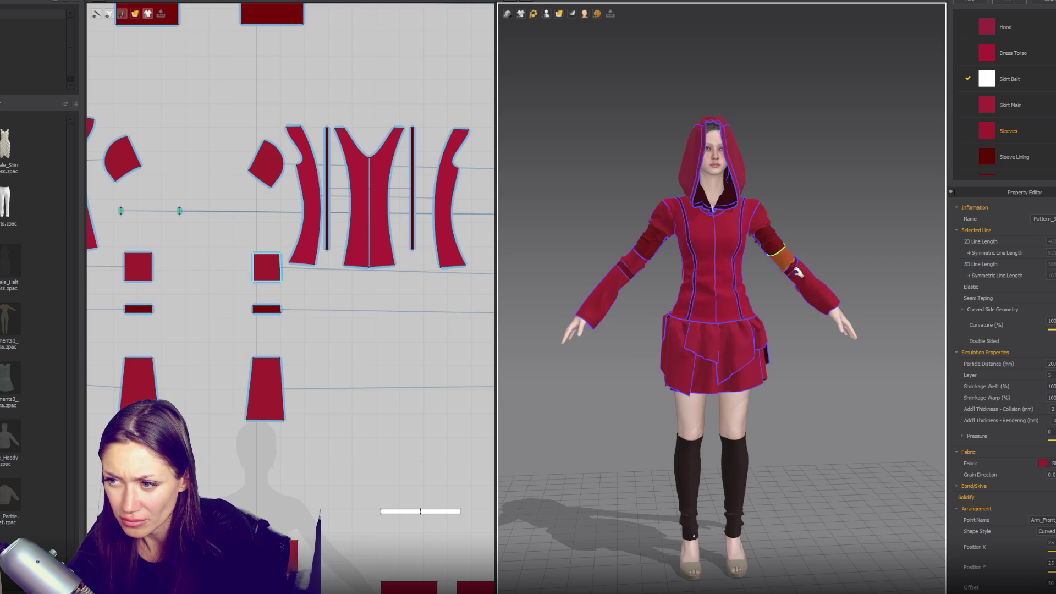
{"action": "left_click", "coordinate": [837, 303]}
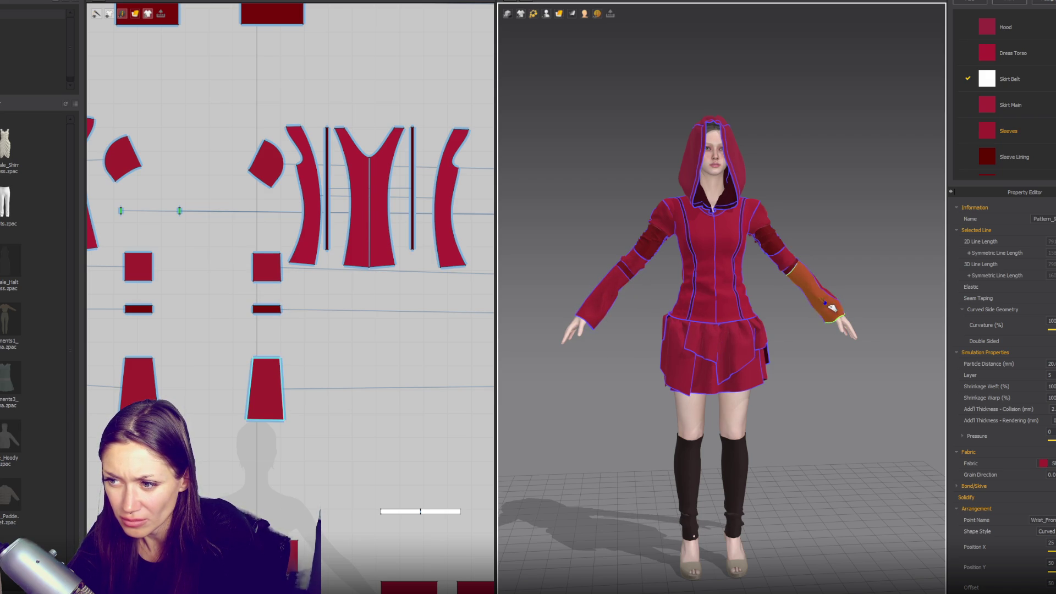
- Fine-tune the left small band rectangle's width, widening then narrowing it slightly
{"action": "left_click", "coordinate": [266, 309]}
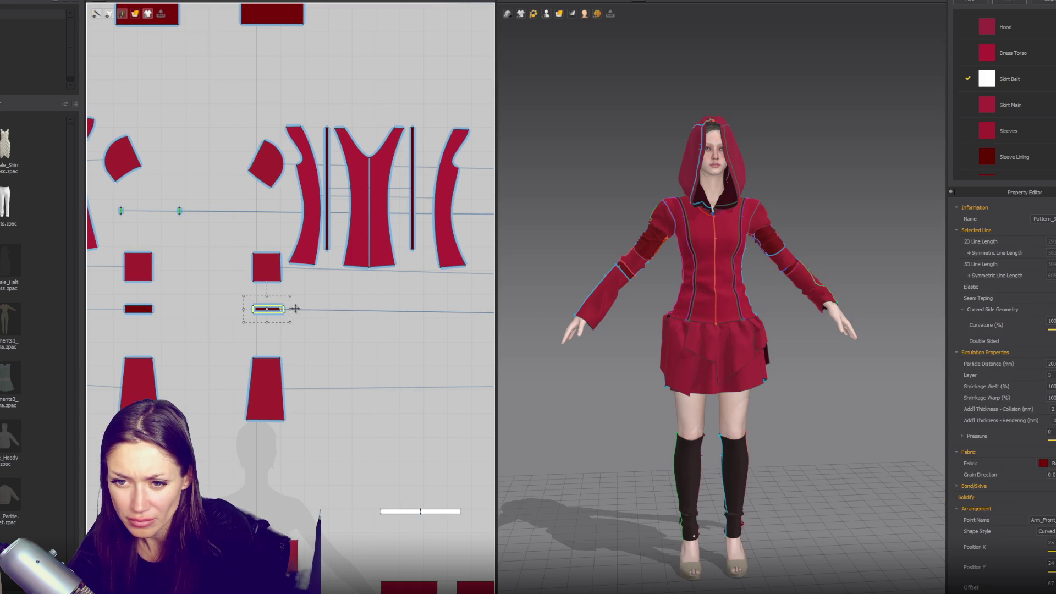
{"action": "left_click", "coordinate": [148, 309]}
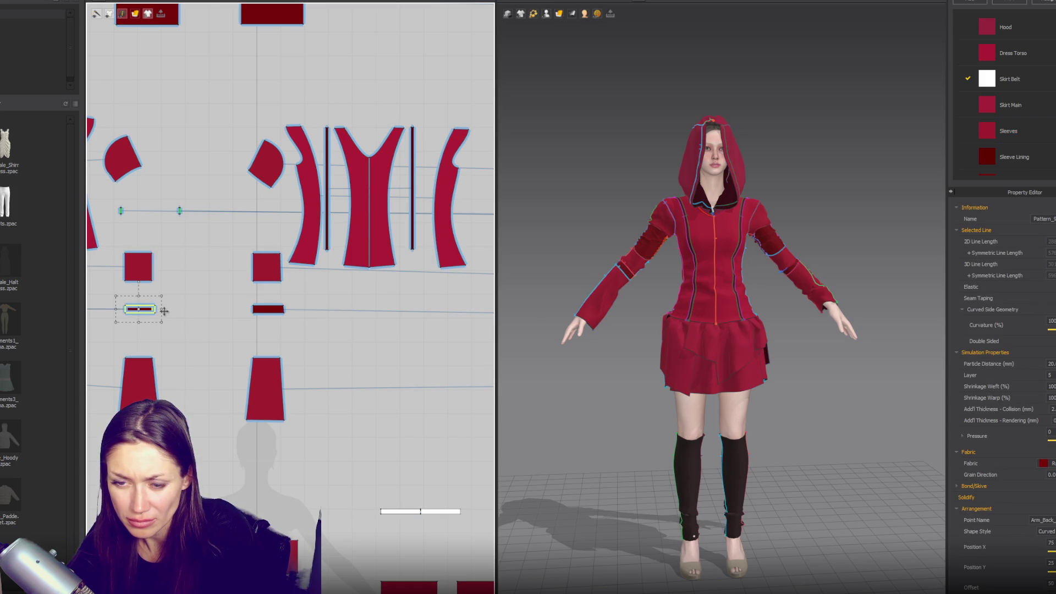
{"action": "left_click_drag", "start_coordinate": [162, 310], "coordinate": [165, 310]}
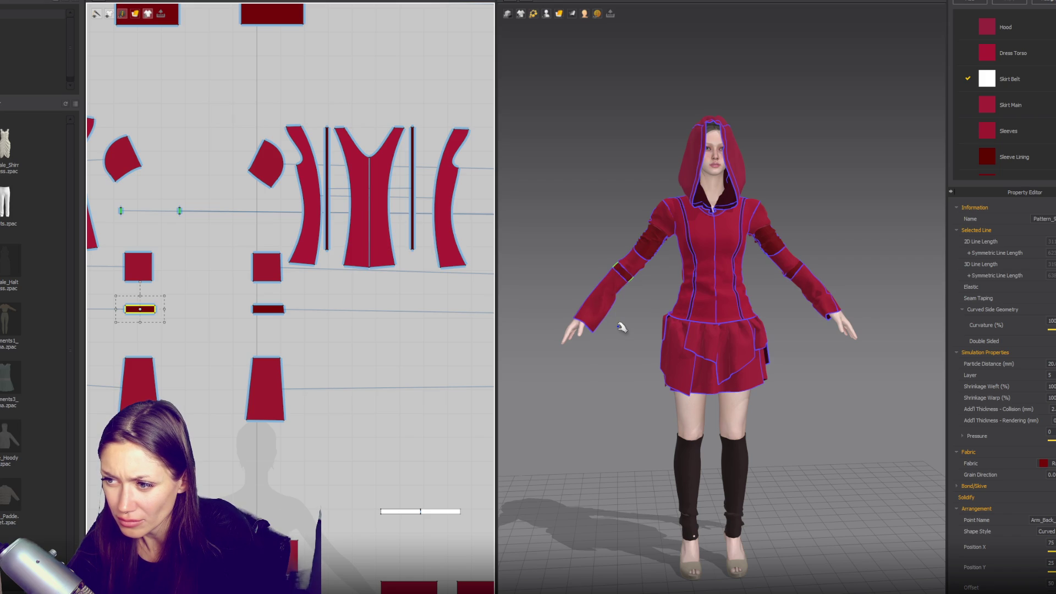
{"action": "scroll", "coordinate": [825, 317], "scroll_direction": "up", "scroll_amount": 5}
{"action": "left_click", "coordinate": [292, 324]}
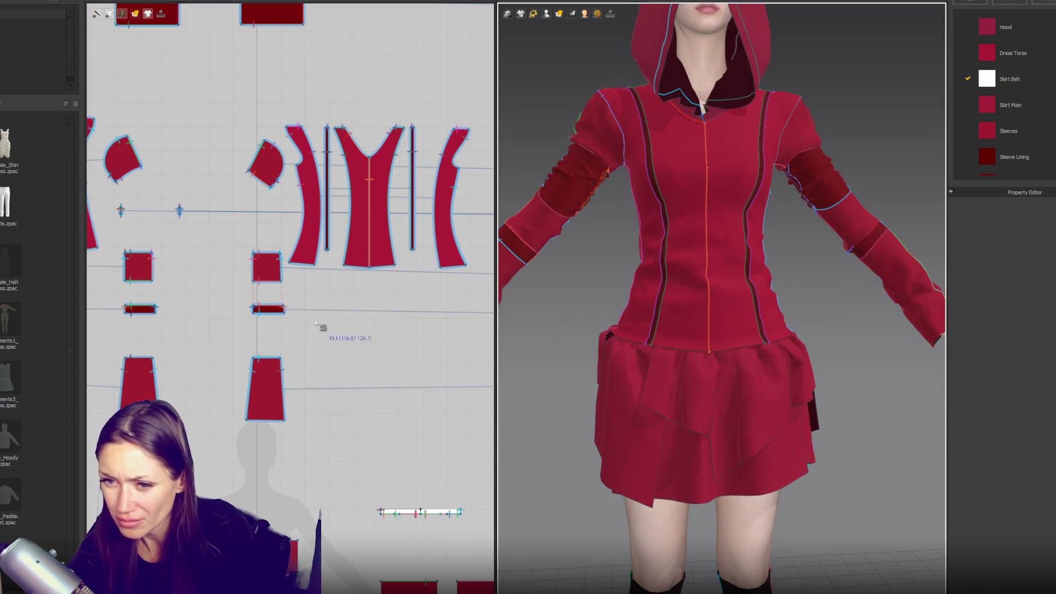
{"action": "left_click", "coordinate": [286, 310]}
{"action": "left_click", "coordinate": [152, 310]}
{"action": "left_click_drag", "start_coordinate": [163, 310], "coordinate": [160, 310]}
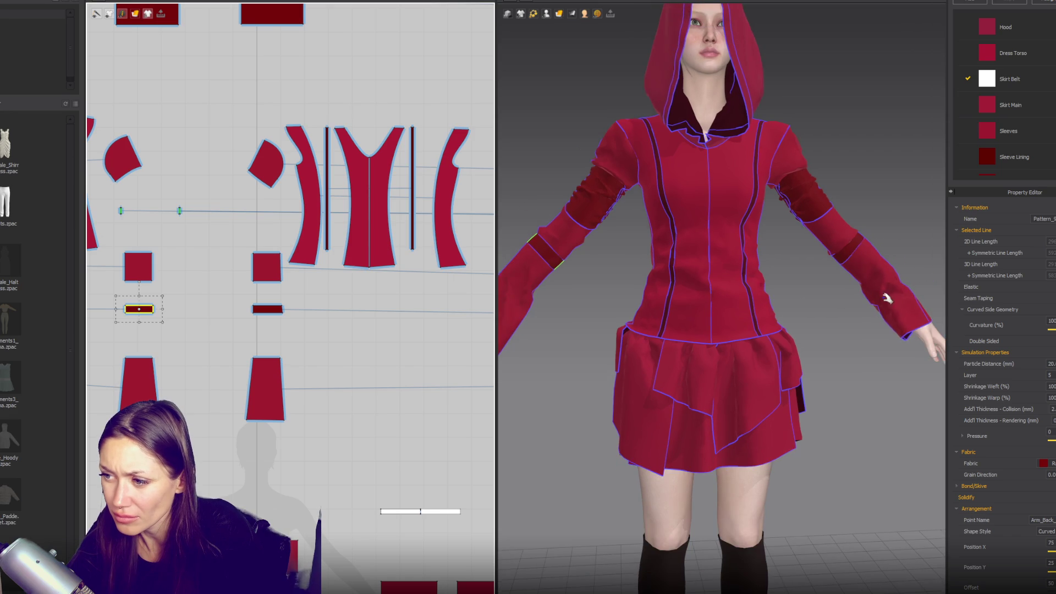
- Check the lower sleeve pieces on the avatar from the front and back
{"action": "left_click", "coordinate": [915, 332]}
{"action": "key", "text": "2"}
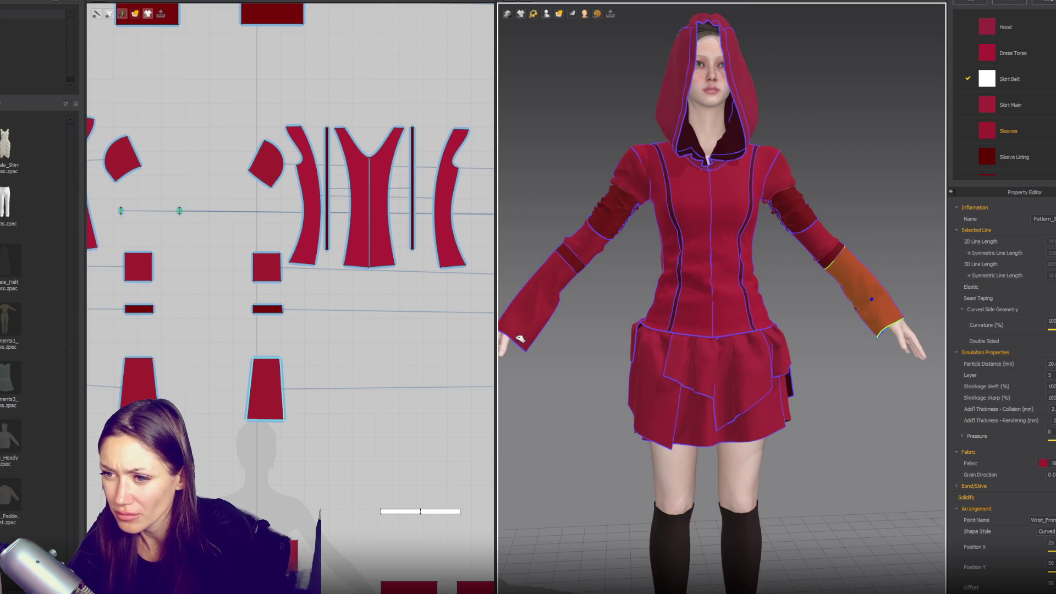
{"action": "left_click", "coordinate": [517, 337]}
{"action": "scroll", "coordinate": [702, 321], "scroll_direction": "down", "scroll_amount": 5}
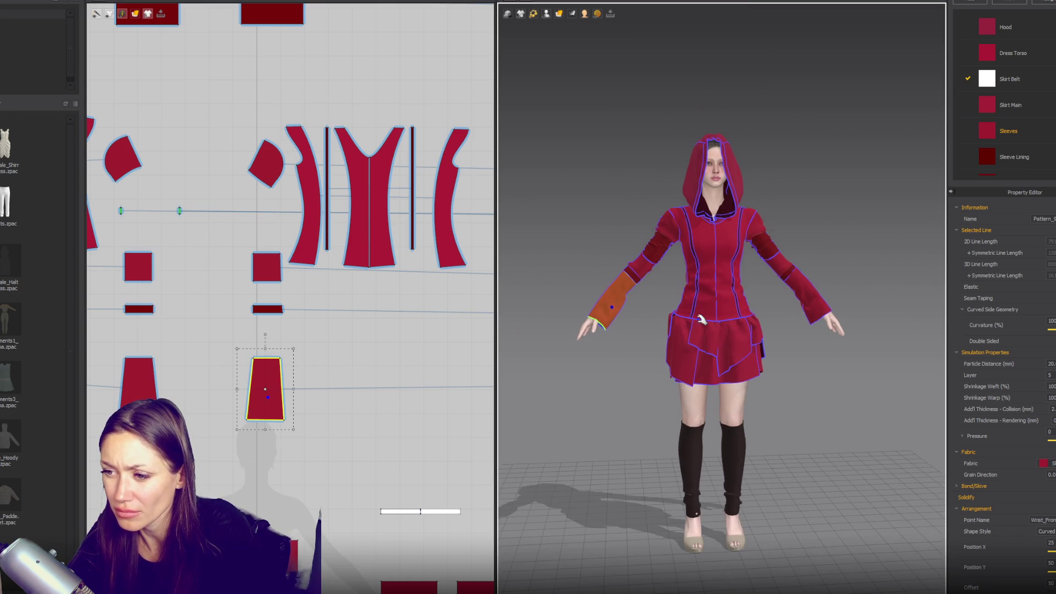
{"action": "left_click", "coordinate": [631, 338]}
{"action": "right_click_drag", "start_coordinate": [710, 334], "coordinate": [701, 331]}
{"action": "scroll", "coordinate": [323, 397], "scroll_direction": "down", "scroll_amount": 4}
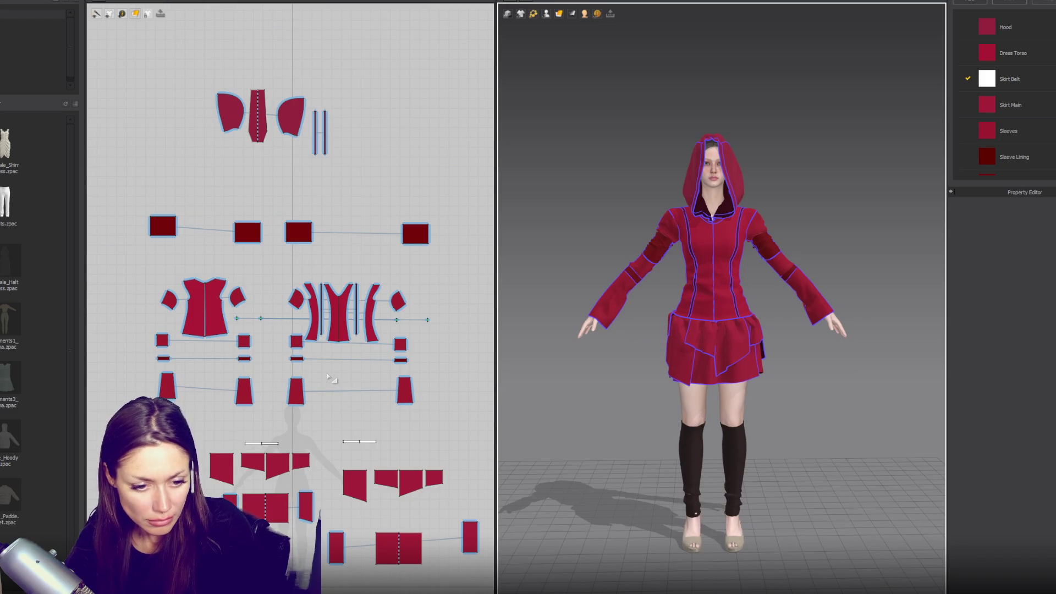
{"action": "left_click_drag", "start_coordinate": [109, 13], "coordinate": [131, 17]}
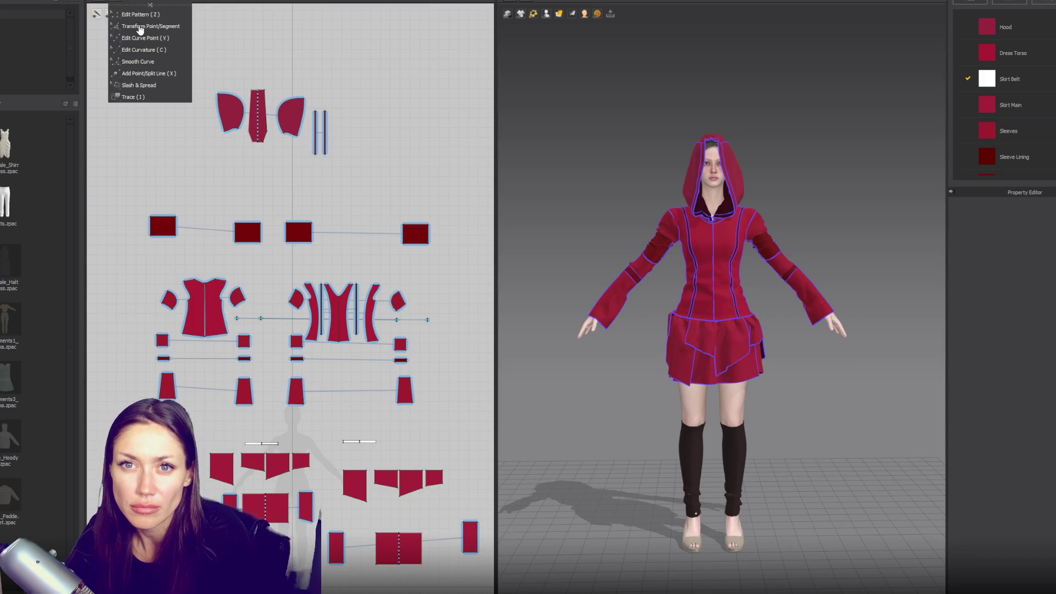
- Draw a tall thin rectangle strip, copy it, and split it at its midpoint into two halves
{"action": "left_click", "coordinate": [149, 26]}
{"action": "scroll", "coordinate": [274, 83], "scroll_direction": "down", "scroll_amount": 3}
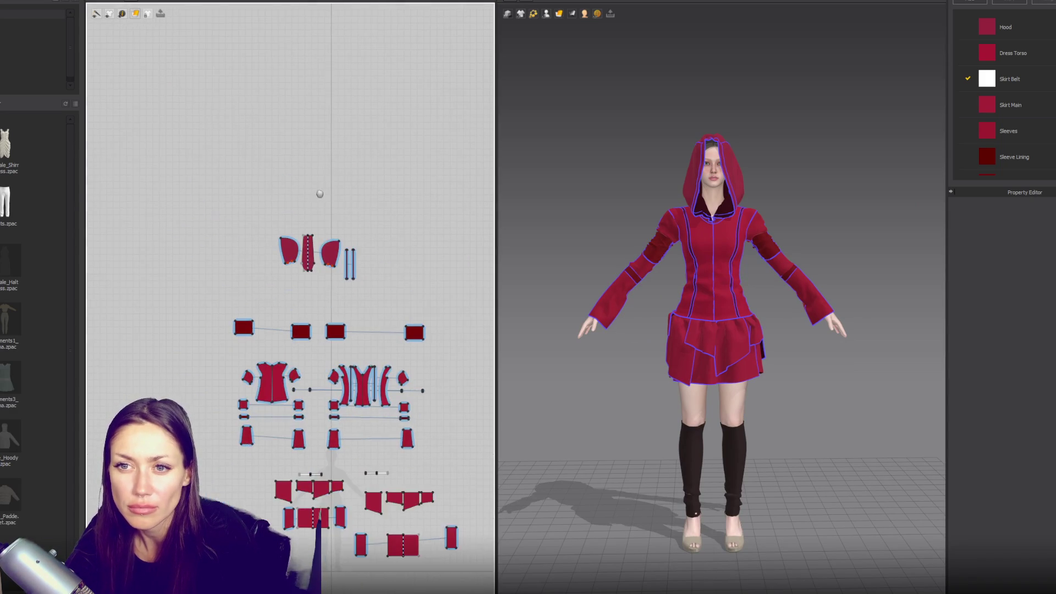
{"action": "left_click_drag", "start_coordinate": [274, 88], "coordinate": [281, 156]}
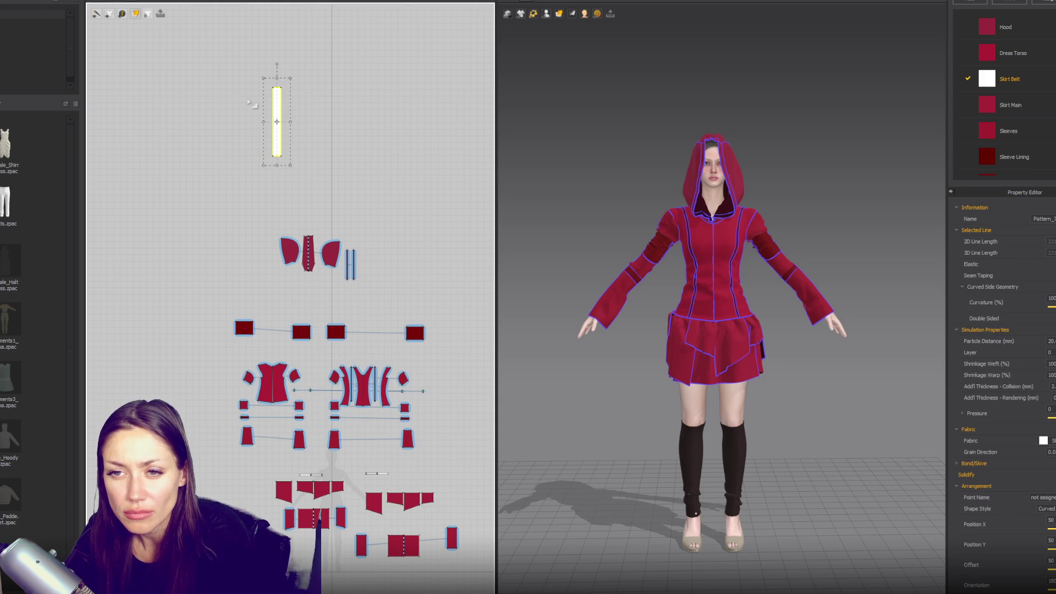
{"action": "mouse_move", "coordinate": [270, 115]}
{"action": "left_mouse_down", "text": "ctrl"}
{"action": "mouse_move", "coordinate": [237, 117]}
{"action": "mouse_move", "coordinate": [251, 58]}
{"action": "left_mouse_up", "text": "ctrl"}
{"action": "left_click", "coordinate": [272, 93]}
{"action": "right_click_drag", "start_coordinate": [251, 57], "coordinate": [263, 175]}
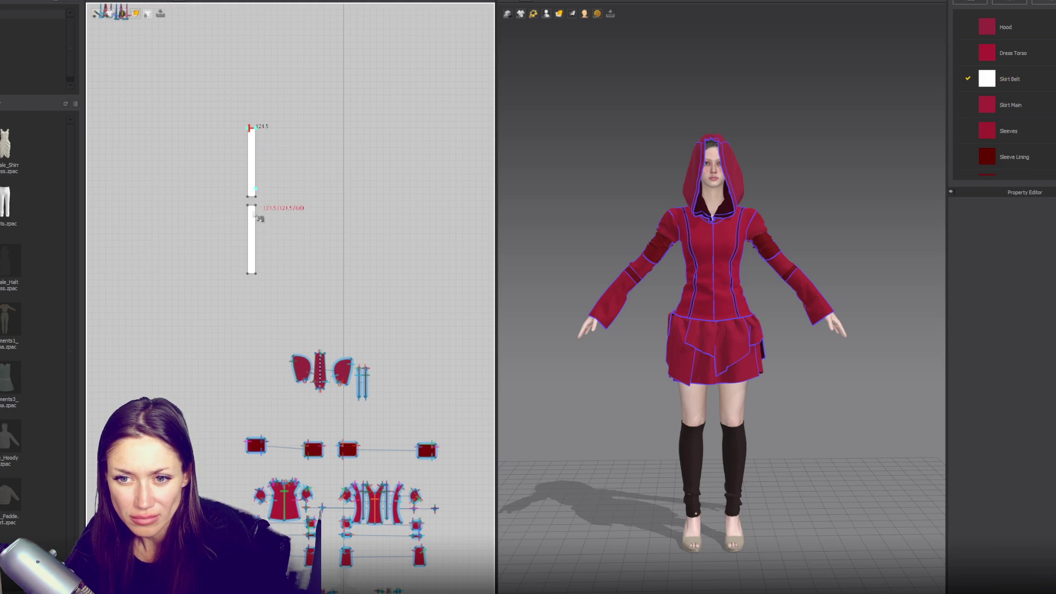
{"action": "left_click", "coordinate": [257, 274]}
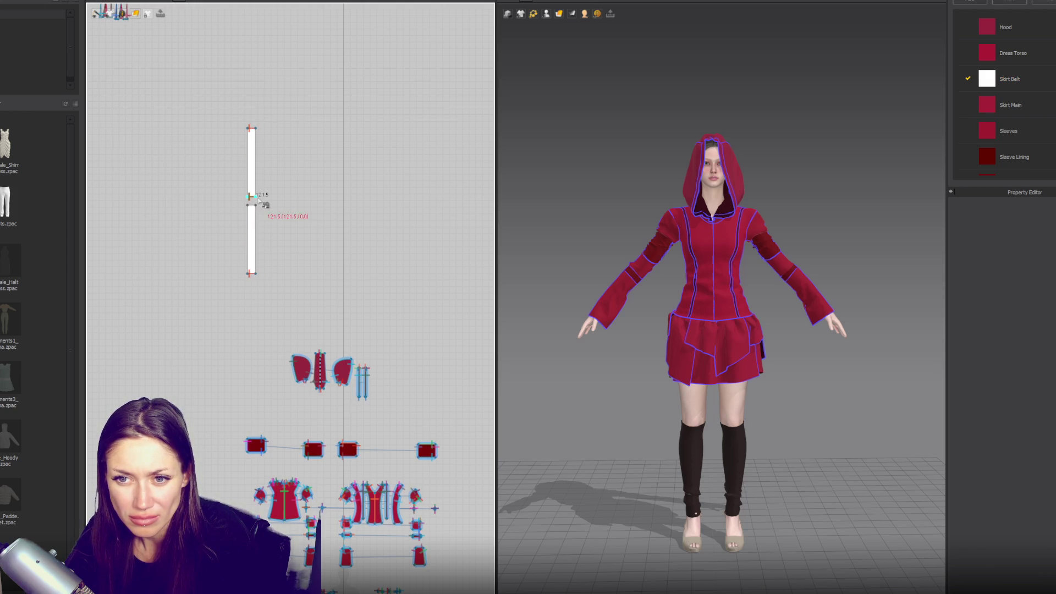
{"action": "left_click", "coordinate": [257, 207]}
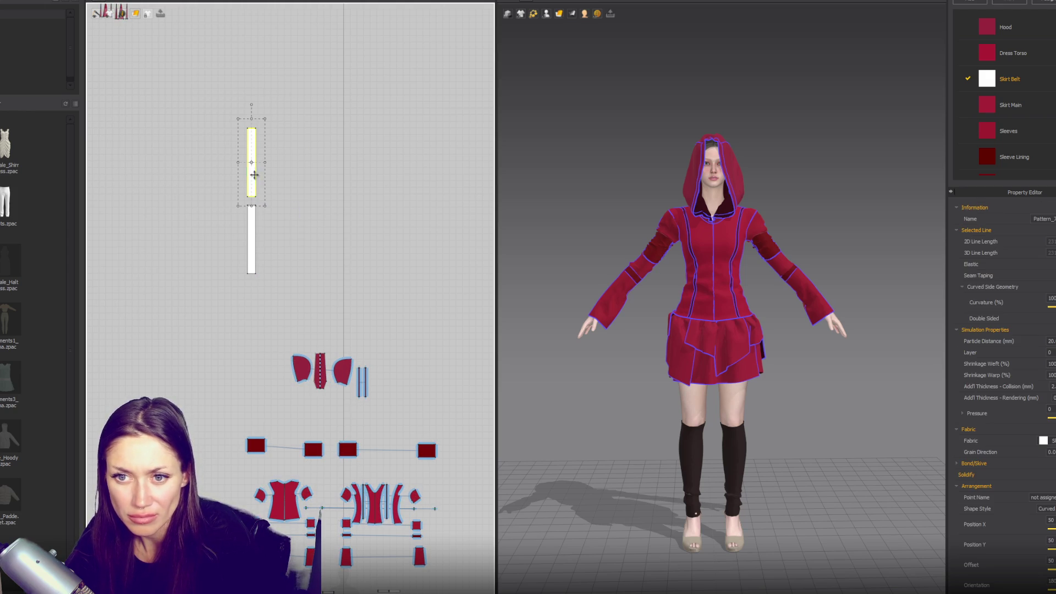
{"action": "key", "text": "ctrl+z"}
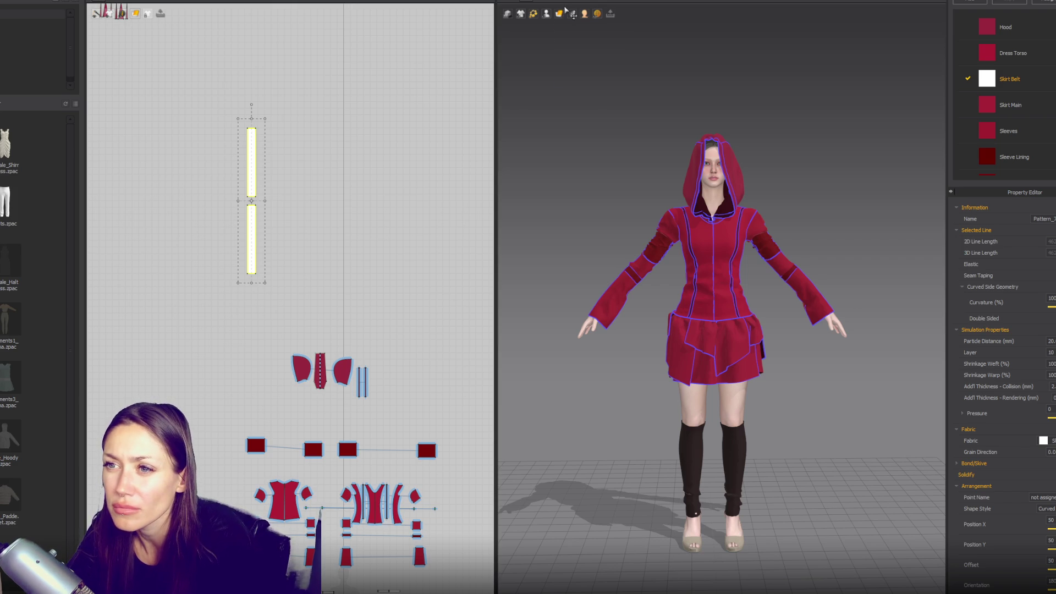
- Show the avatar's arrangement points and place the strip pieces onto the avatar
{"action": "mouse_move", "coordinate": [530, 18]}
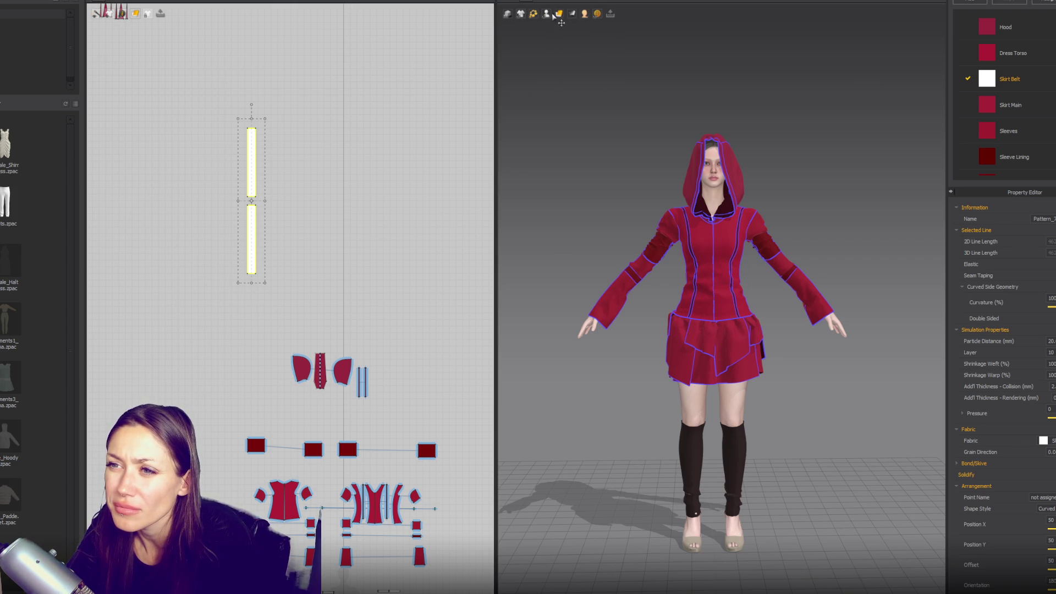
{"action": "left_click", "coordinate": [561, 45]}
{"action": "left_click", "coordinate": [680, 237]}
{"action": "right_click_drag", "start_coordinate": [680, 236], "coordinate": [771, 263]}
{"action": "left_click", "coordinate": [291, 244]}
{"action": "left_click", "coordinate": [253, 227]}
{"action": "right_click_drag", "start_coordinate": [715, 309], "coordinate": [781, 308]}
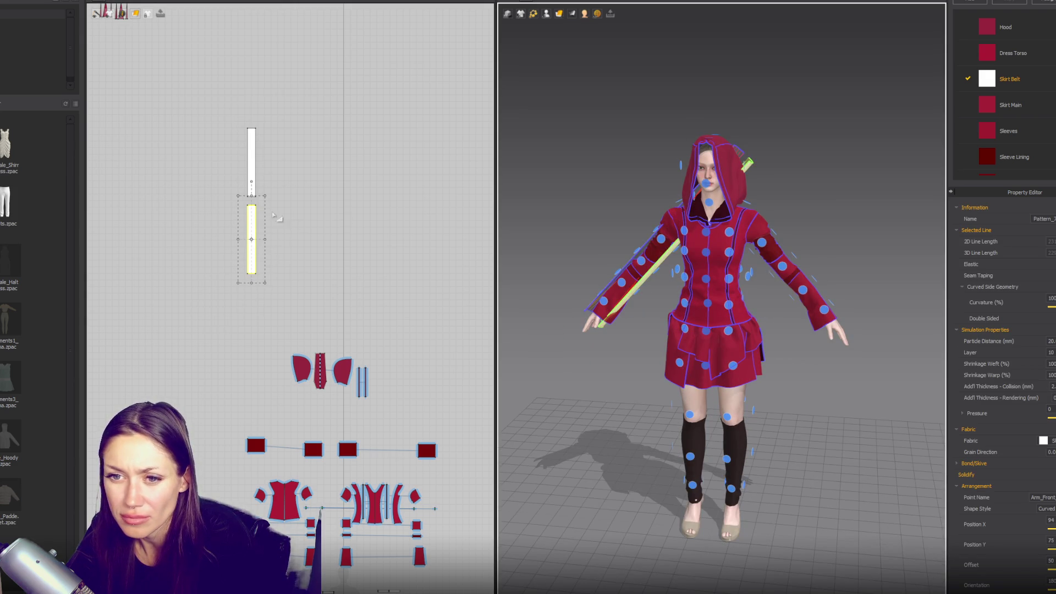
{"action": "left_click", "coordinate": [252, 171]}
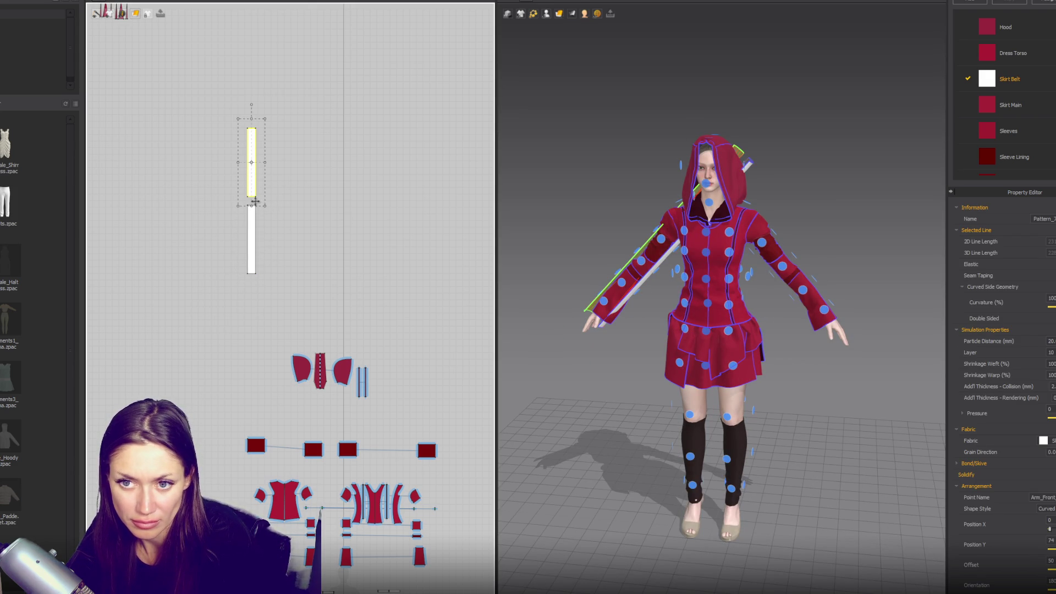
{"action": "left_click", "coordinate": [251, 223], "text": "shift"}
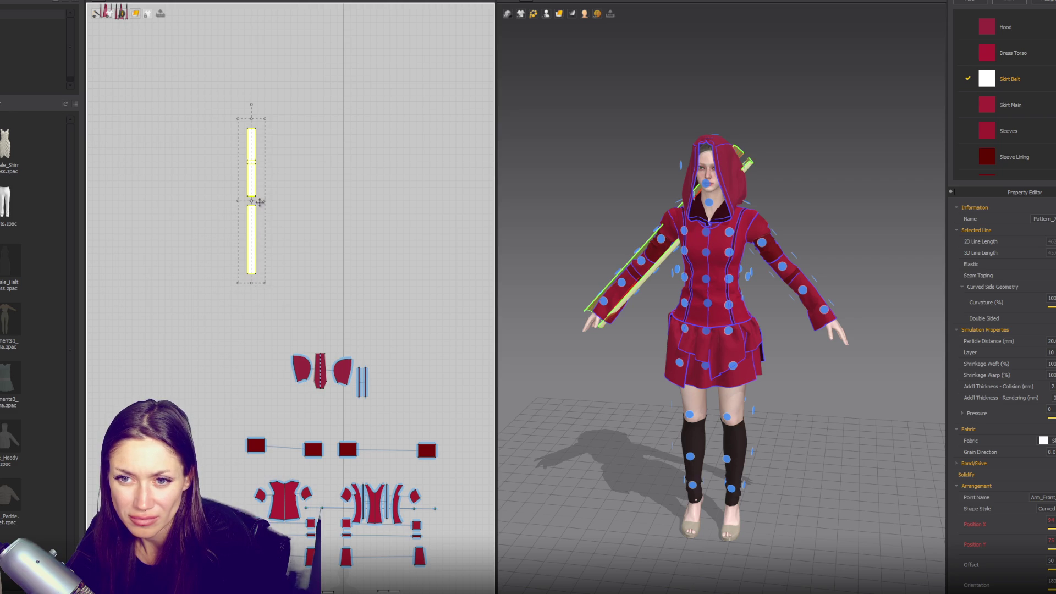
- Turn the belt pieces horizontal, duplicate the strip, and shrink both into a short band
{"action": "mouse_move", "coordinate": [263, 143]}
{"action": "left_mouse_down"}
{"action": "mouse_move", "coordinate": [265, 134]}
{"action": "mouse_move", "coordinate": [473, 136]}
{"action": "left_mouse_up"}
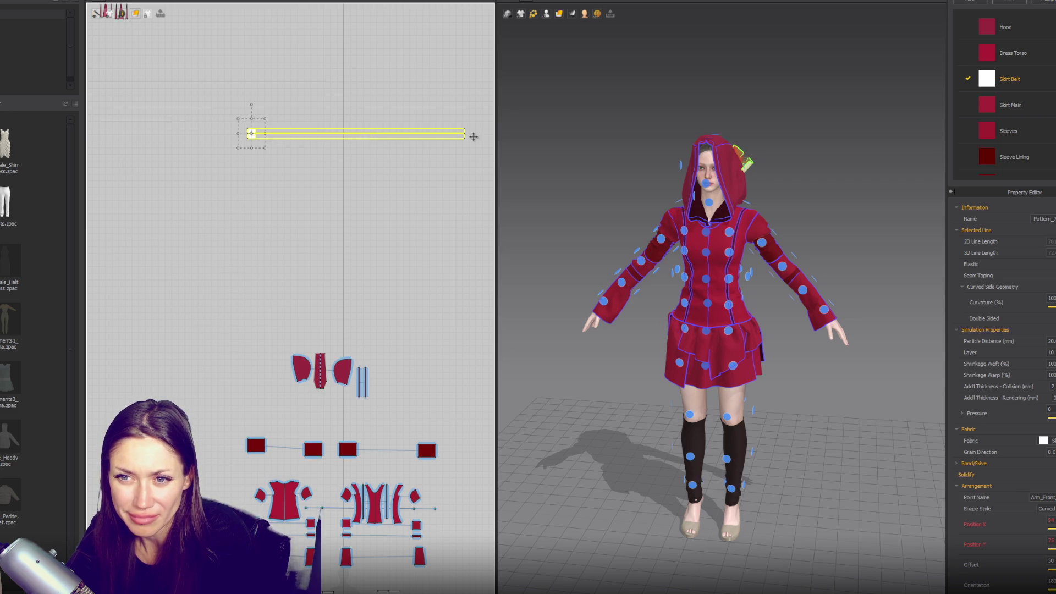
{"action": "key", "text": "ctrl+v"}
{"action": "left_click_drag", "start_coordinate": [370, 140], "coordinate": [274, 169]}
{"action": "left_click_drag", "start_coordinate": [389, 125], "coordinate": [127, 259]}
{"action": "left_click_drag", "start_coordinate": [375, 220], "coordinate": [230, 208]}
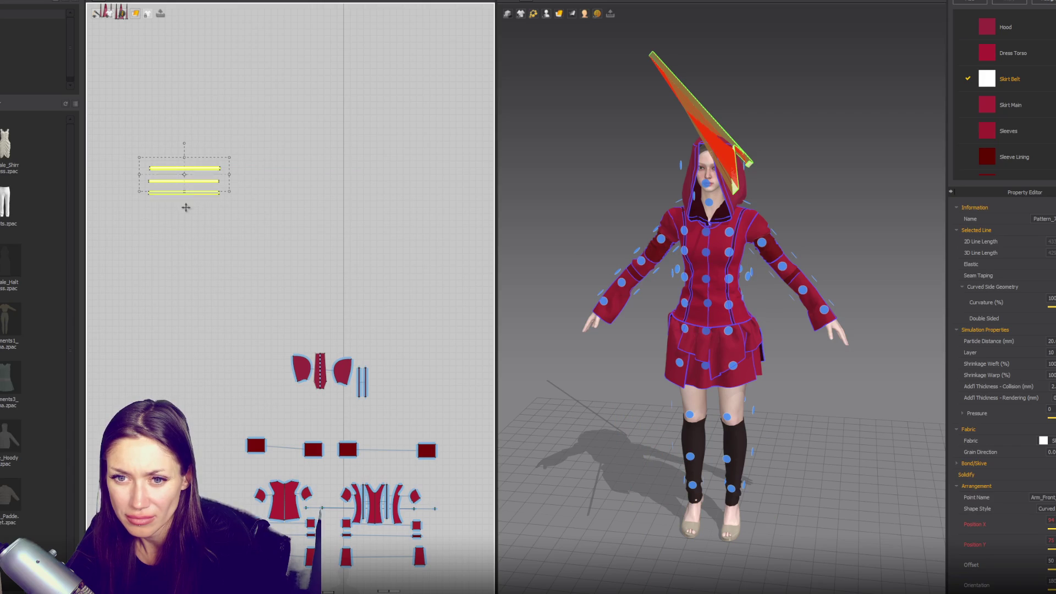
{"action": "key", "text": "ctrl+z"}
- Place the upper and lower belt strips on the front and back arm arrangement points
{"action": "left_click", "coordinate": [208, 170]}
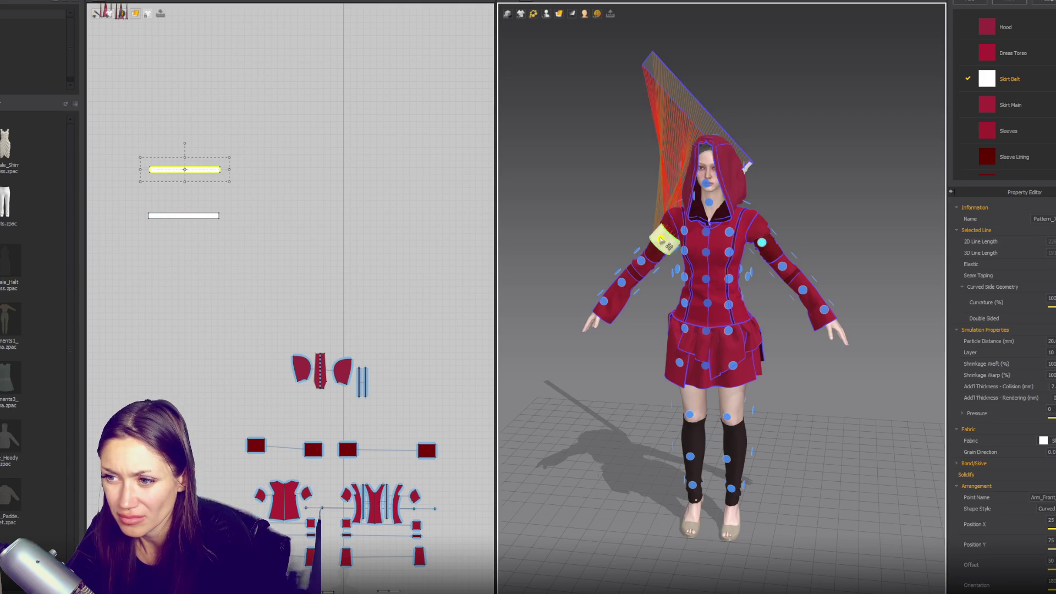
{"action": "left_click", "coordinate": [662, 241]}
{"action": "left_click", "coordinate": [184, 215]}
{"action": "right_click_drag", "start_coordinate": [715, 264], "coordinate": [824, 261]}
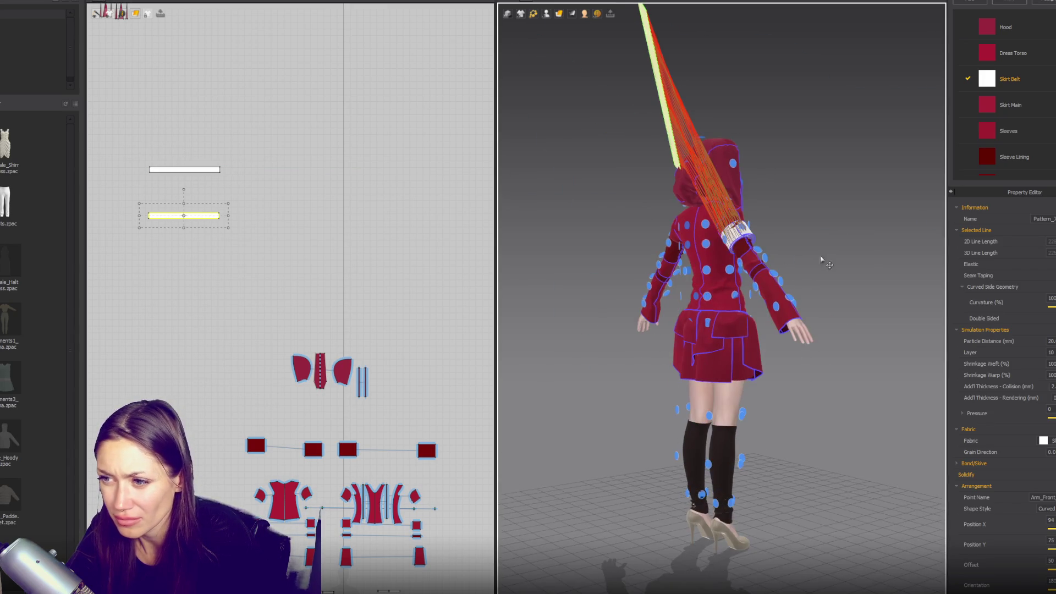
{"action": "left_click", "coordinate": [732, 239]}
{"action": "left_click_drag", "start_coordinate": [129, 148], "coordinate": [252, 225]}
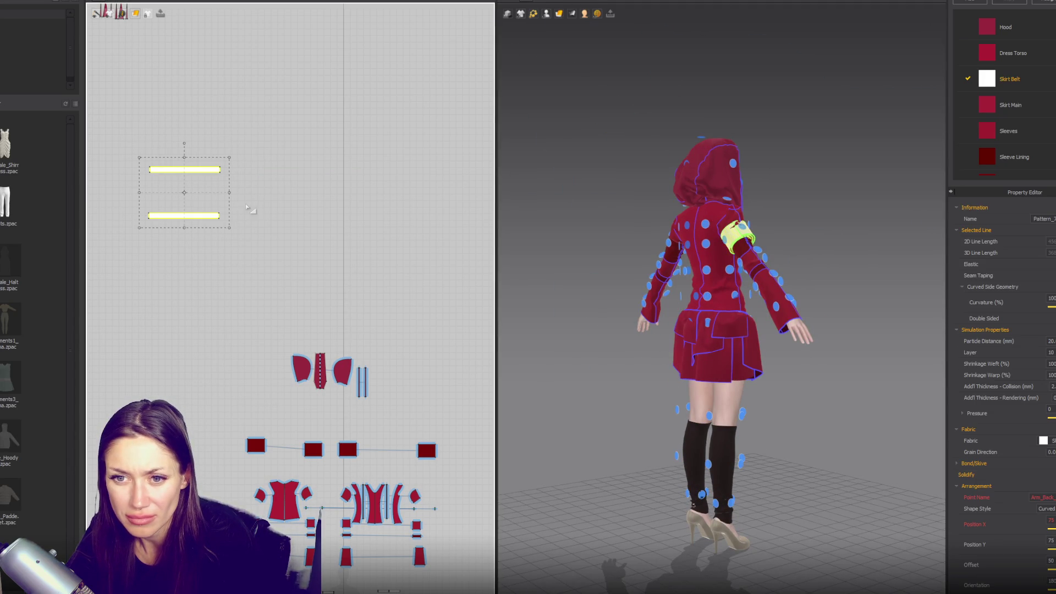
{"action": "mouse_move", "coordinate": [197, 188]}
{"action": "left_mouse_down"}
{"action": "mouse_move", "coordinate": [244, 278]}
{"action": "mouse_move", "coordinate": [273, 301]}
{"action": "left_mouse_up"}
- Hide the arrangement points, simulate from the front view, then delete the belt strip
{"action": "key", "text": "shift+f"}
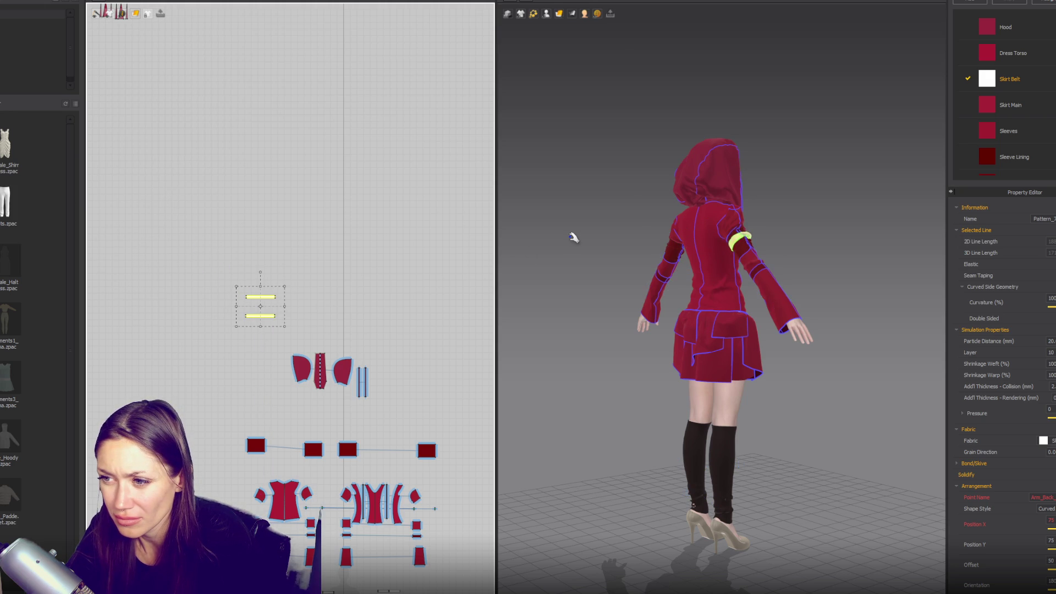
{"action": "key", "text": "2"}
{"action": "scroll", "coordinate": [693, 219], "scroll_direction": "up", "scroll_amount": 5}
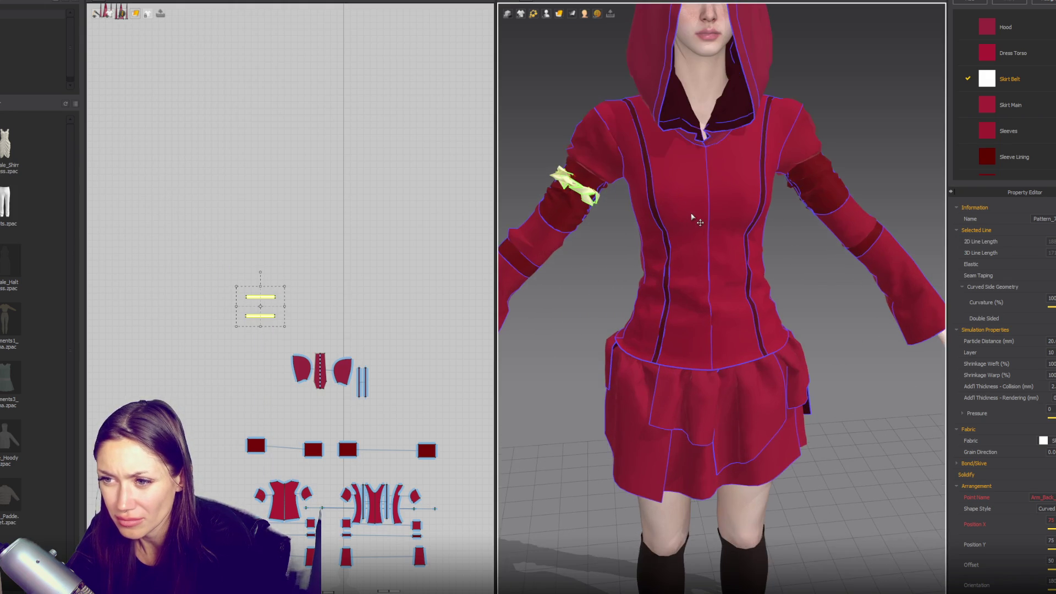
{"action": "key", "text": "space"}
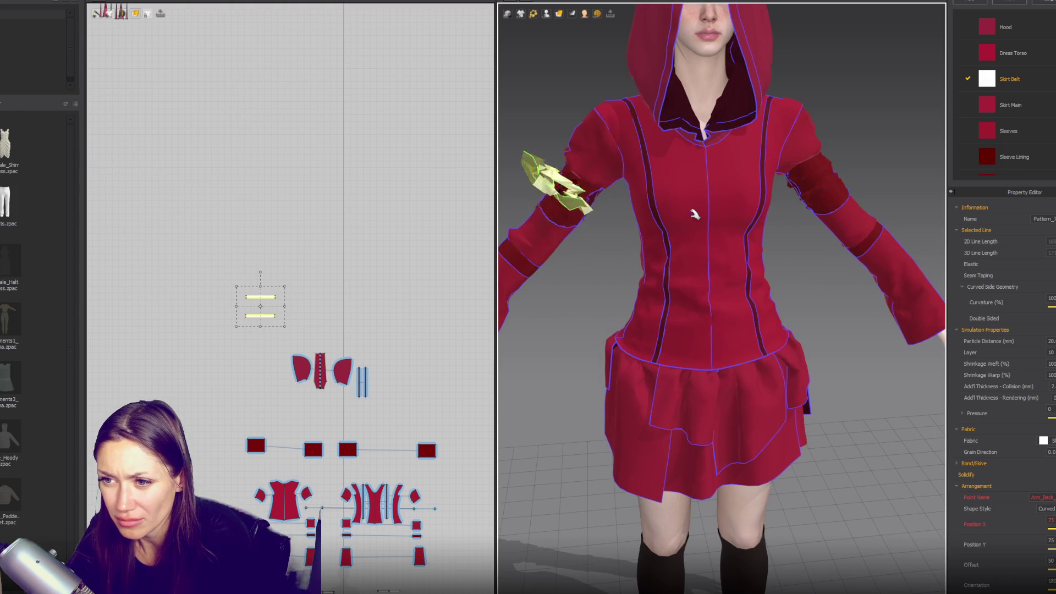
{"action": "left_click", "coordinate": [266, 299]}
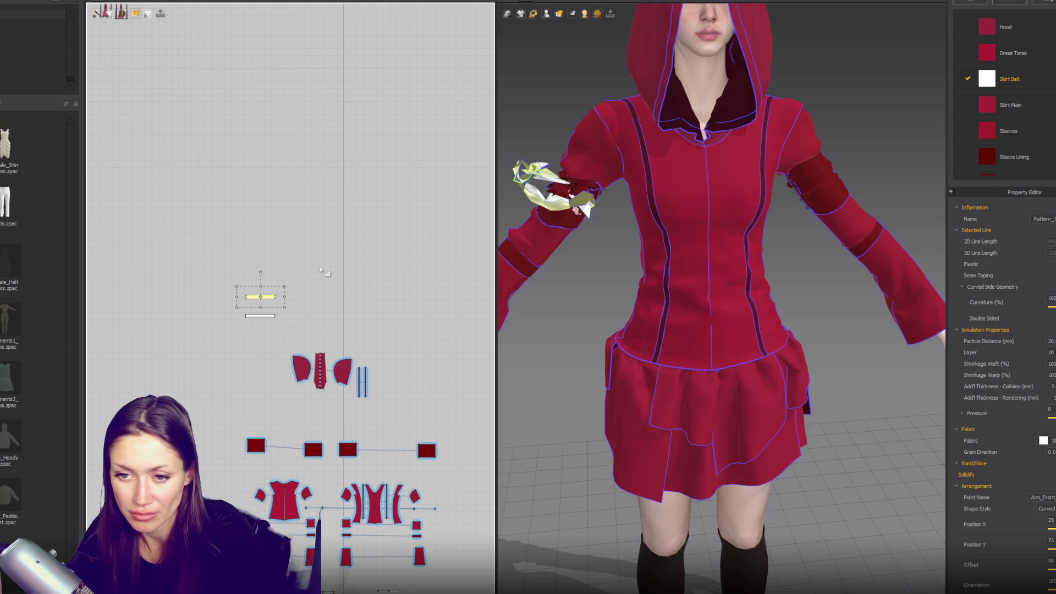
{"action": "key", "text": "Delete"}
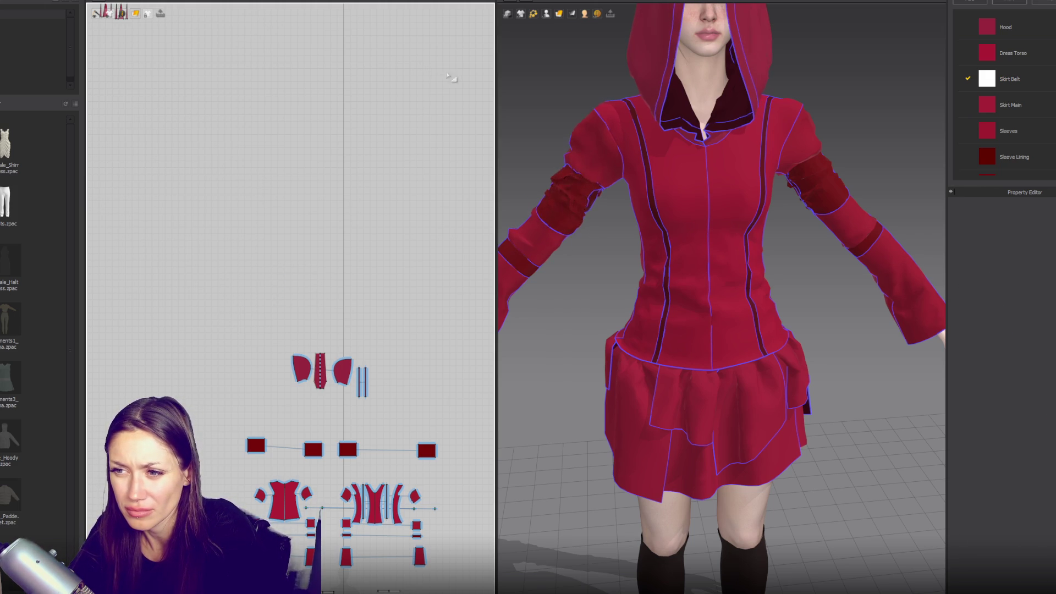
- Select all the main pattern pieces and freeze the dress
{"action": "scroll", "coordinate": [687, 247], "scroll_direction": "down", "scroll_amount": 5}
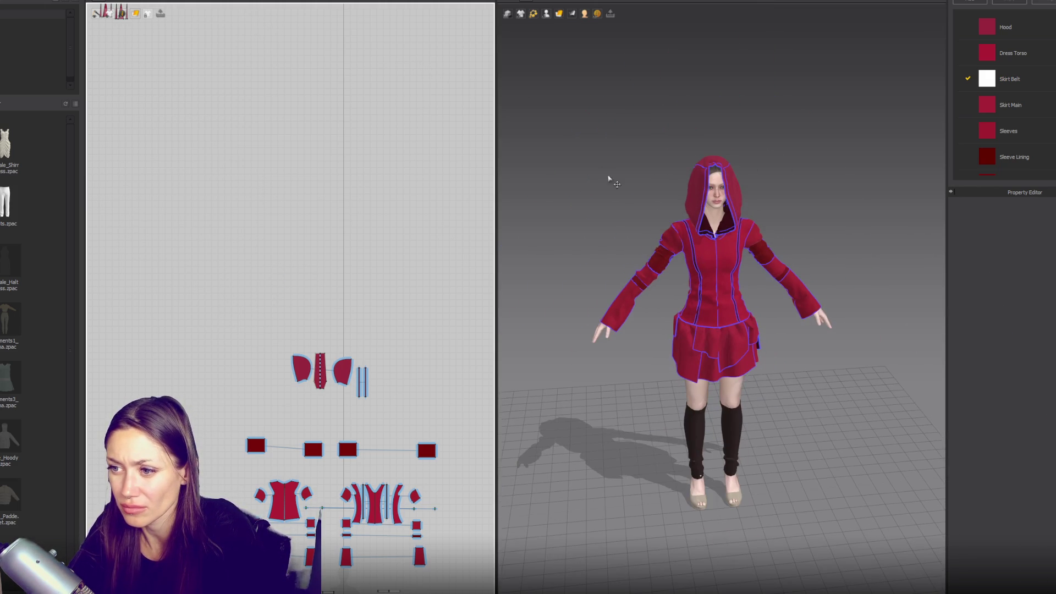
{"action": "scroll", "coordinate": [252, 307], "scroll_direction": "down", "scroll_amount": 3}
{"action": "mouse_move", "coordinate": [154, 279]}
{"action": "left_mouse_down"}
{"action": "mouse_move", "coordinate": [337, 502]}
{"action": "mouse_move", "coordinate": [420, 293]}
{"action": "left_mouse_up"}
{"action": "right_click", "coordinate": [712, 268]}
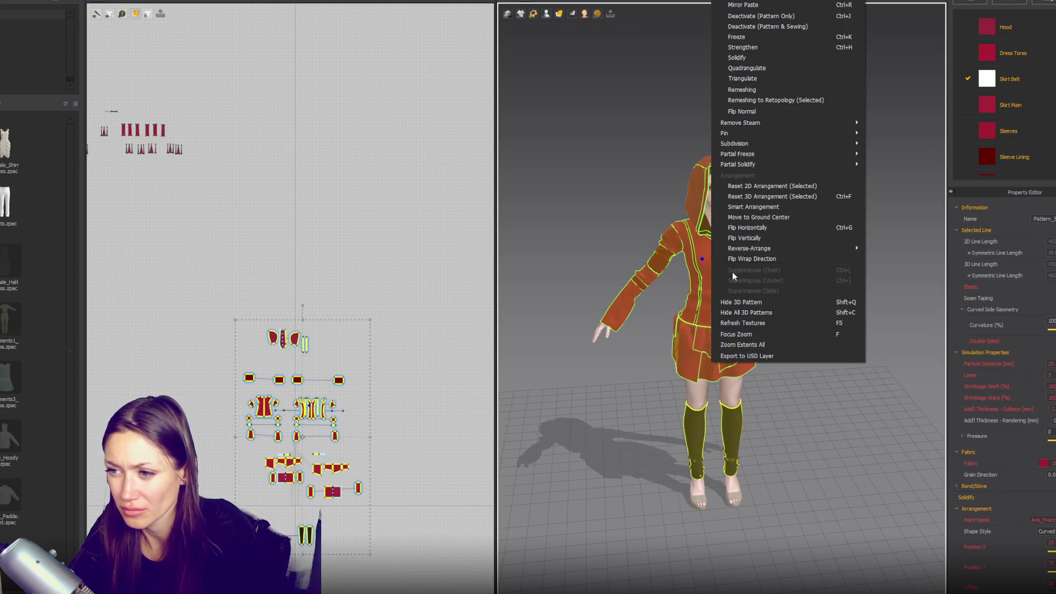
{"action": "left_click", "coordinate": [748, 42]}
- Draw a thin new rectangle pattern for a strap
{"action": "scroll", "coordinate": [840, 207], "scroll_direction": "up", "scroll_amount": 5}
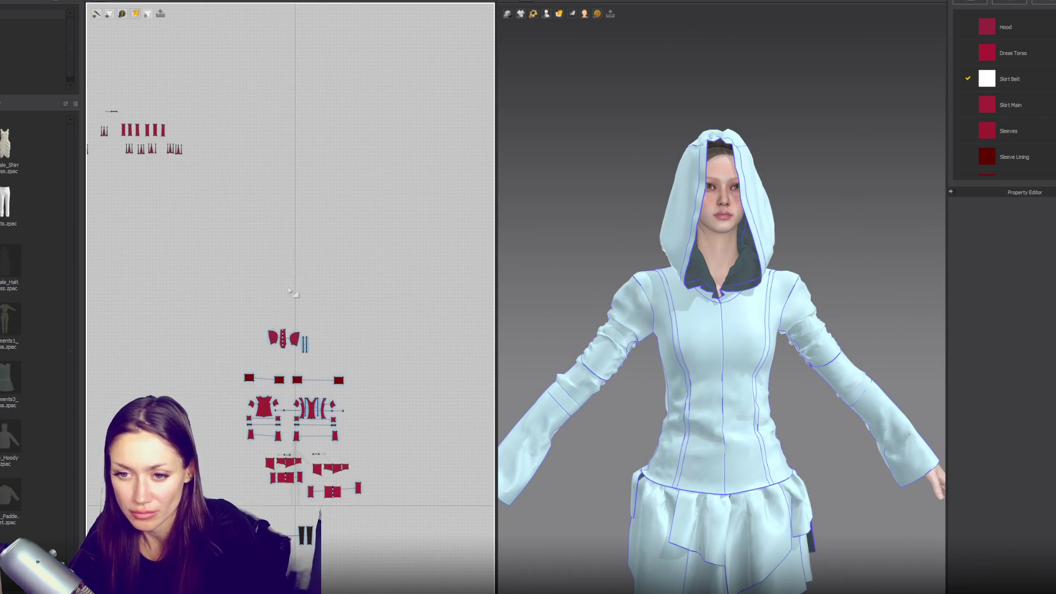
{"action": "scroll", "coordinate": [288, 286], "scroll_direction": "up", "scroll_amount": 3}
{"action": "left_click_drag", "start_coordinate": [240, 239], "coordinate": [246, 276]}
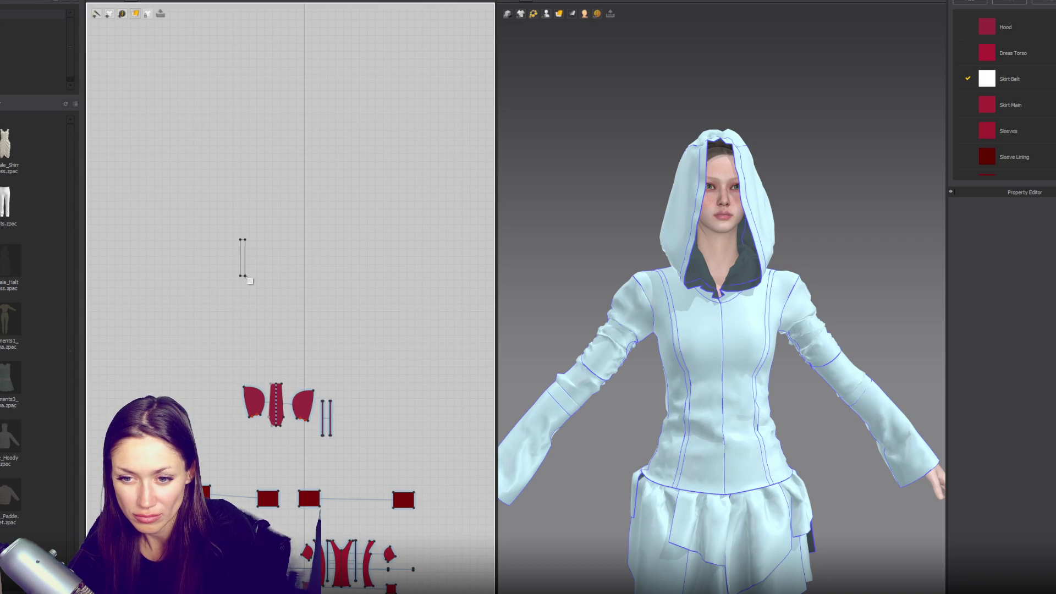
- Place the new thin strip on the avatar's front chest arrangement point
{"action": "left_click", "coordinate": [244, 253]}
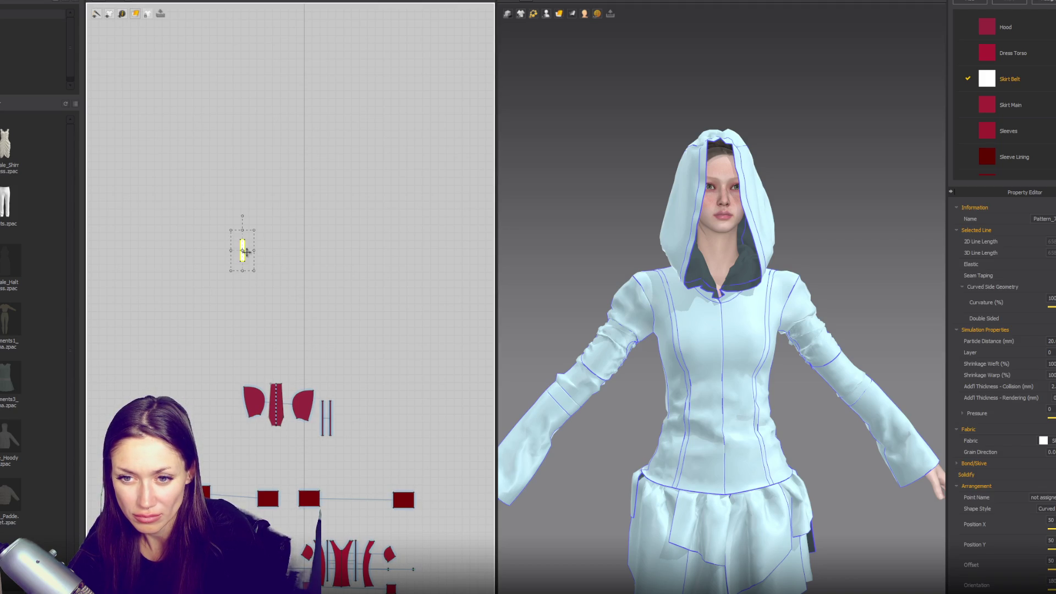
{"action": "mouse_move", "coordinate": [546, 15]}
{"action": "left_click", "coordinate": [556, 35]}
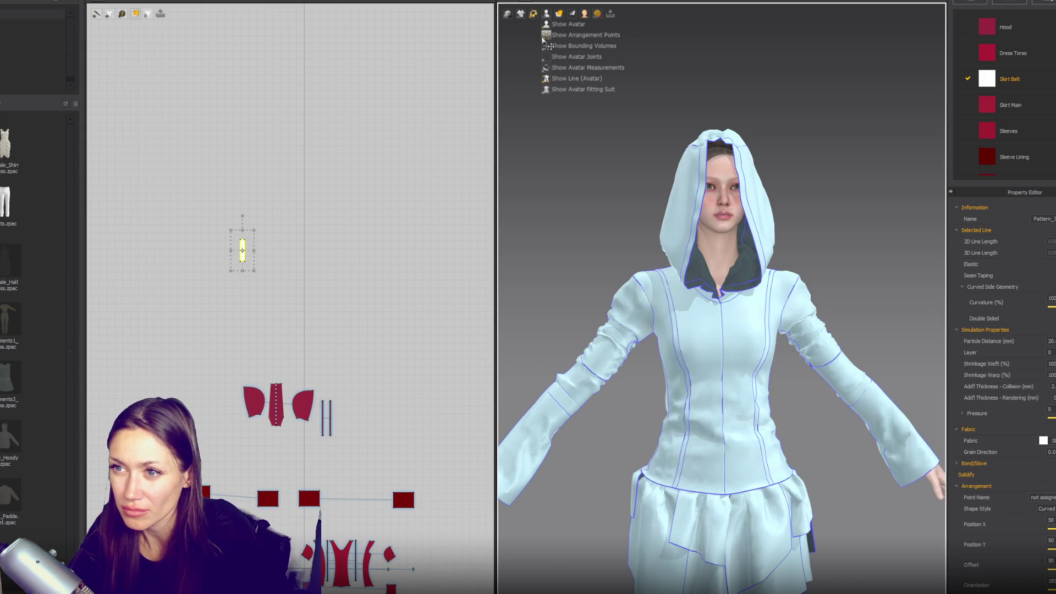
{"action": "left_click", "coordinate": [680, 304]}
{"action": "mouse_move", "coordinate": [687, 331]}
{"action": "right_mouse_down"}
{"action": "mouse_move", "coordinate": [791, 366]}
{"action": "mouse_move", "coordinate": [796, 394]}
{"action": "right_mouse_up"}
{"action": "scroll", "coordinate": [796, 394], "scroll_direction": "up", "scroll_amount": 3}
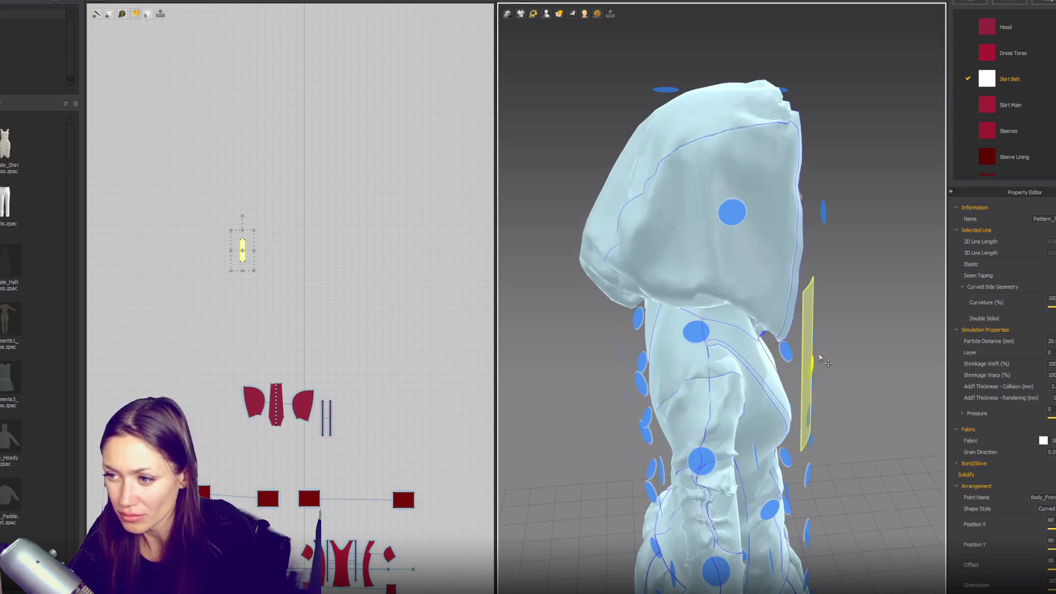
- Duplicate the strip and place the copy on the avatar's back arrangement point
{"action": "key", "text": "ctrl+c"}
{"action": "key", "text": "ctrl+v"}
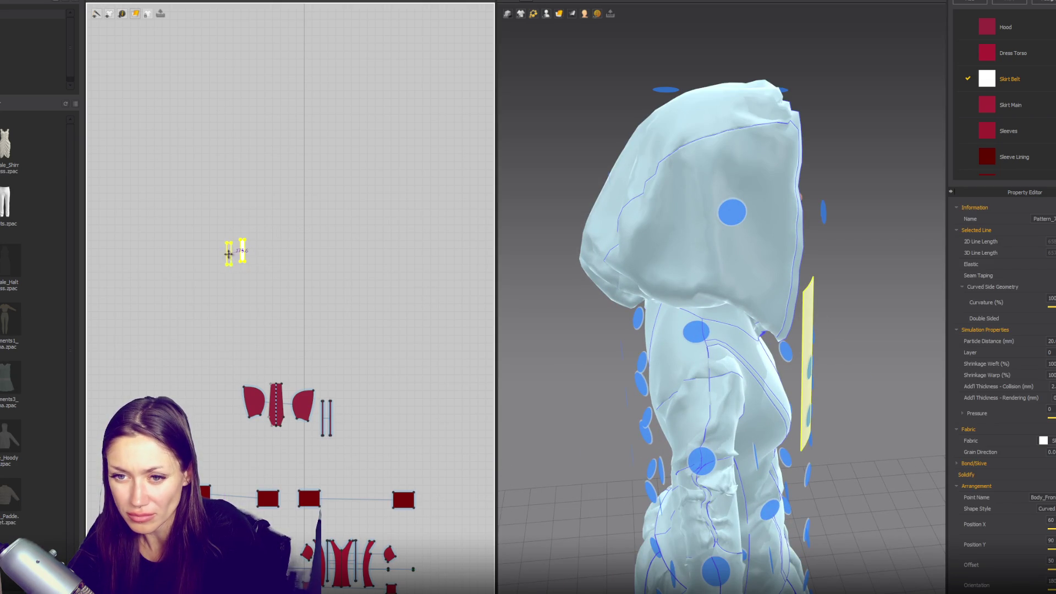
{"action": "key", "text": "Escape"}
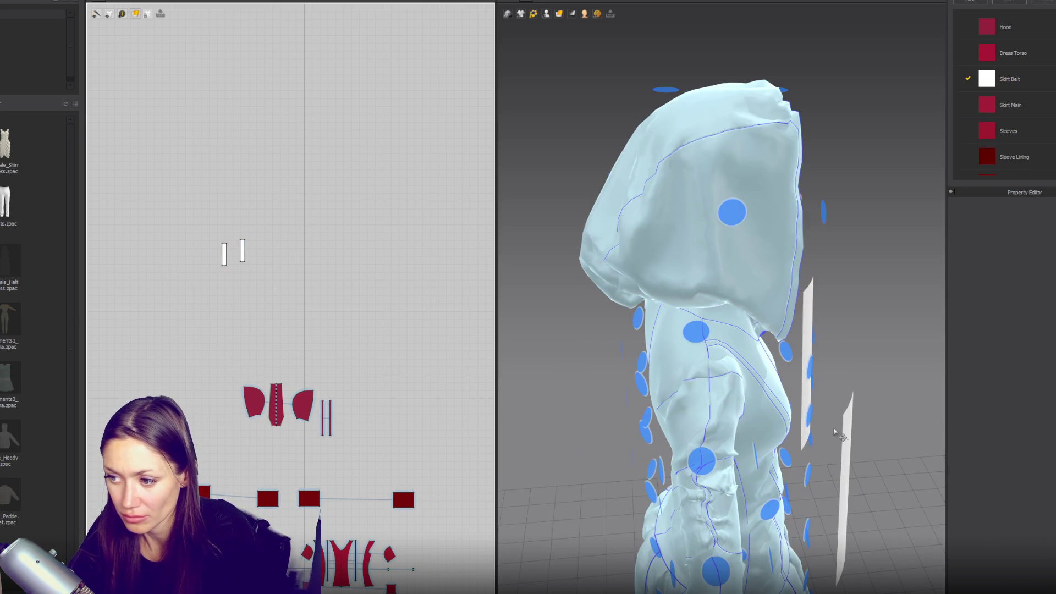
{"action": "left_click", "coordinate": [847, 444]}
{"action": "right_click_drag", "start_coordinate": [848, 445], "coordinate": [726, 380]}
{"action": "left_click", "coordinate": [743, 271]}
{"action": "right_click_drag", "start_coordinate": [743, 271], "coordinate": [740, 365]}
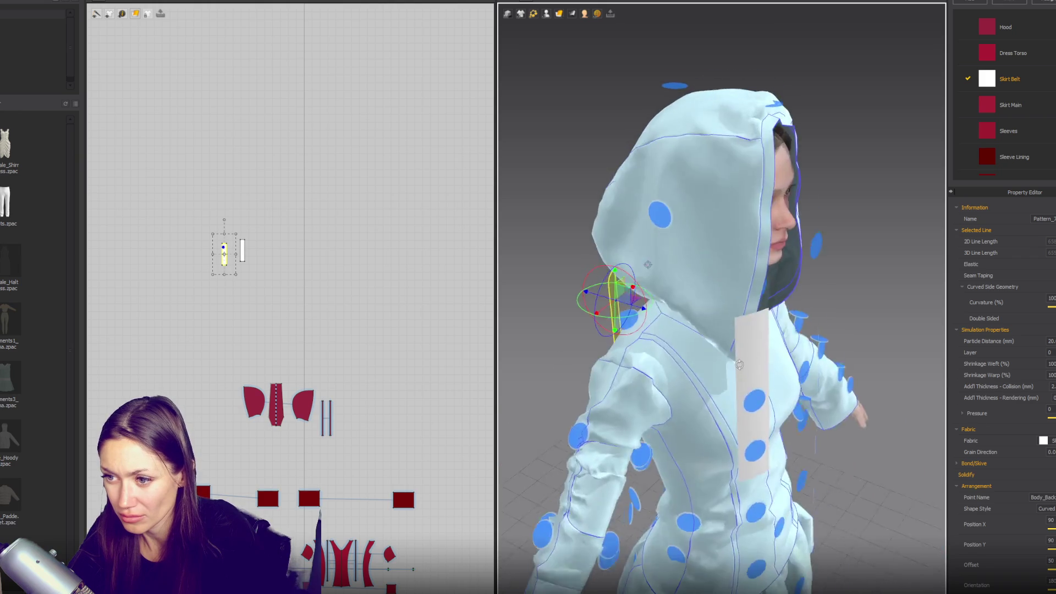
- Sew the two strips' top and bottom edges together and simulate to drape them
{"action": "key", "text": "2"}
{"action": "scroll", "coordinate": [275, 201], "scroll_direction": "up", "scroll_amount": 3}
{"action": "left_click", "coordinate": [249, 226]}
{"action": "left_click", "coordinate": [205, 292]}
{"action": "left_click", "coordinate": [164, 301]}
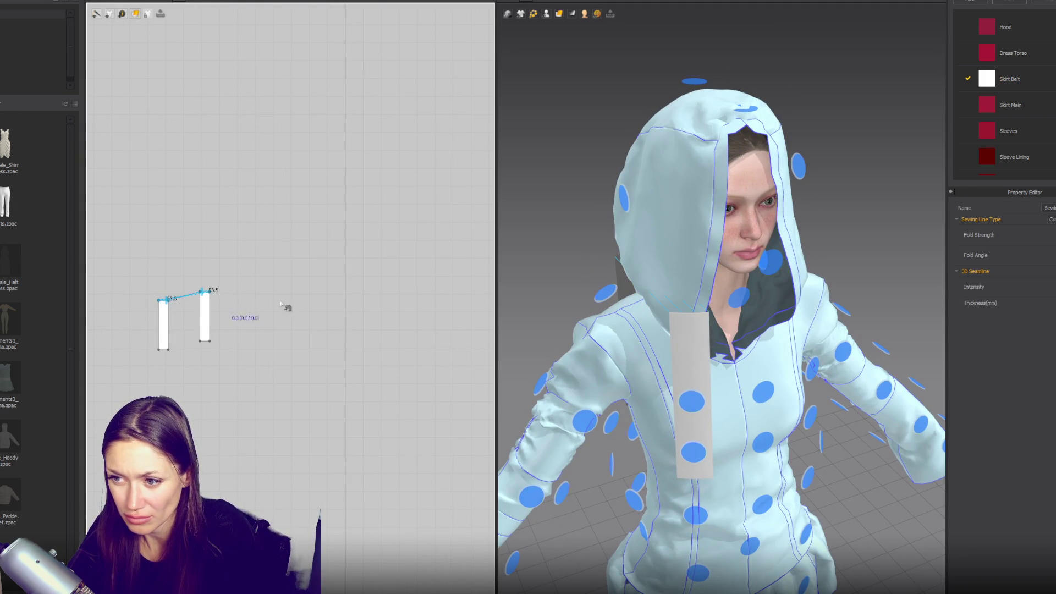
{"action": "key", "text": "6"}
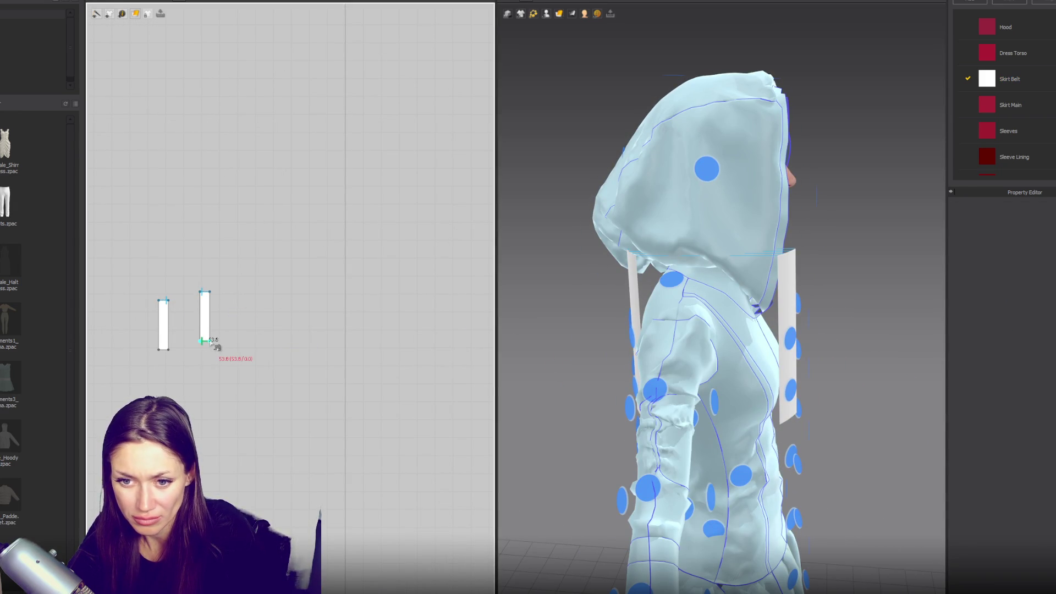
{"action": "left_click", "coordinate": [159, 351]}
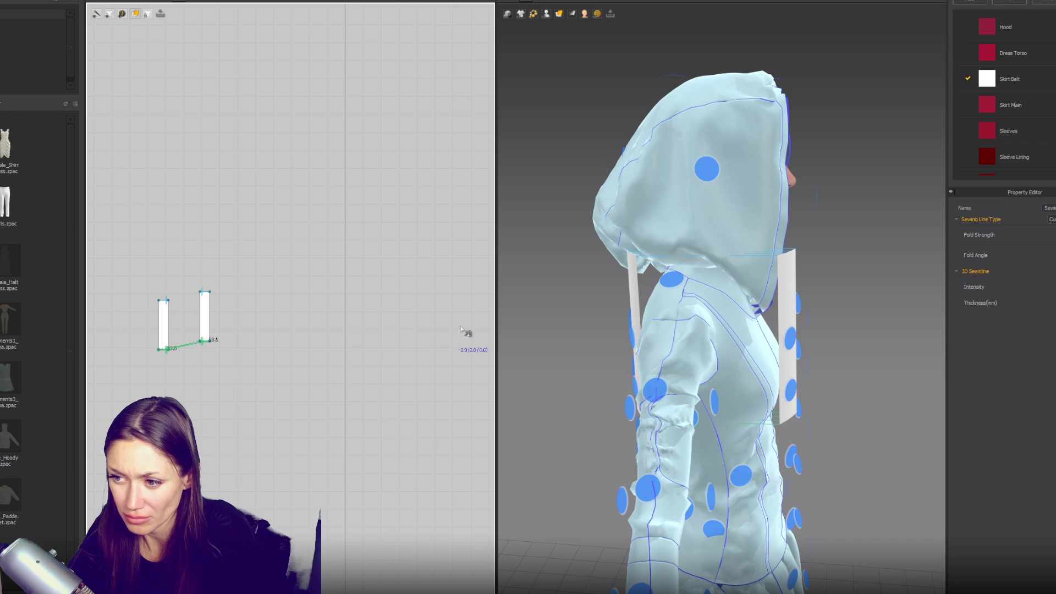
{"action": "key", "text": "space"}
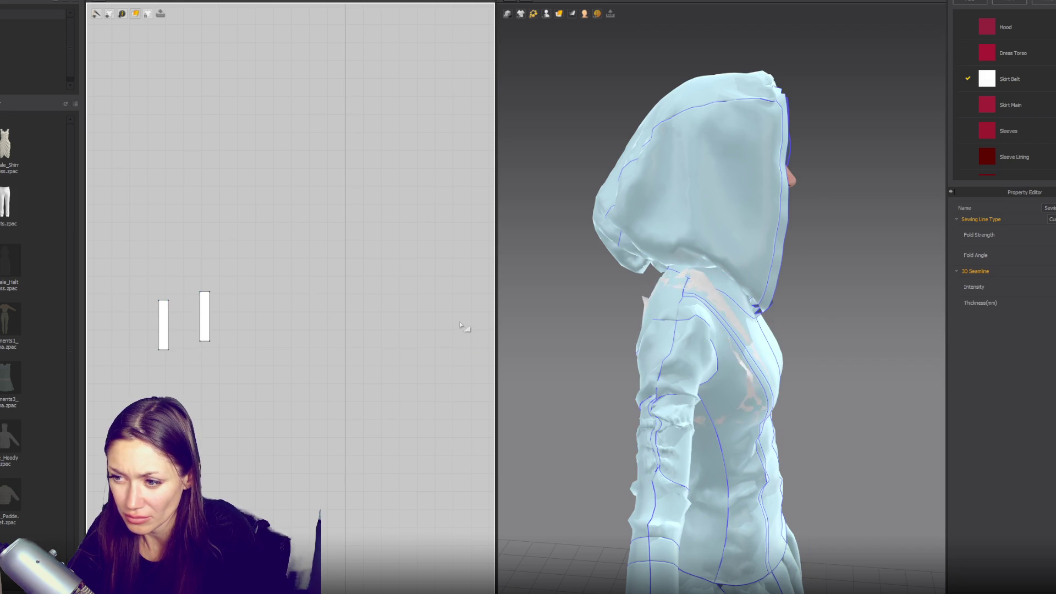
- Put both strips on layer 10
{"action": "key", "text": "ctrl+a"}
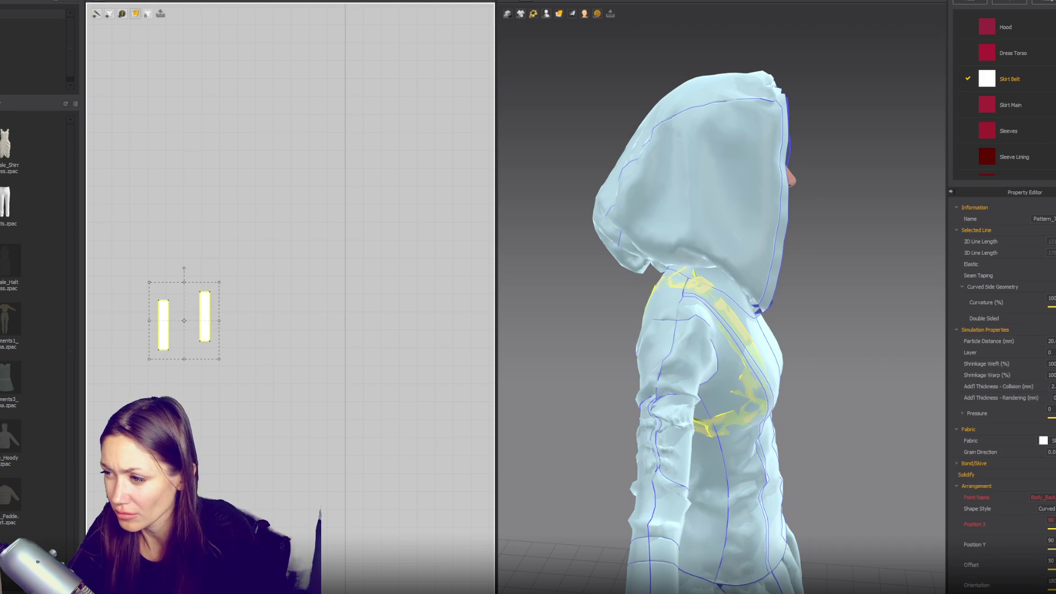
{"action": "type", "text": "10"}
{"action": "key", "text": "Return"}
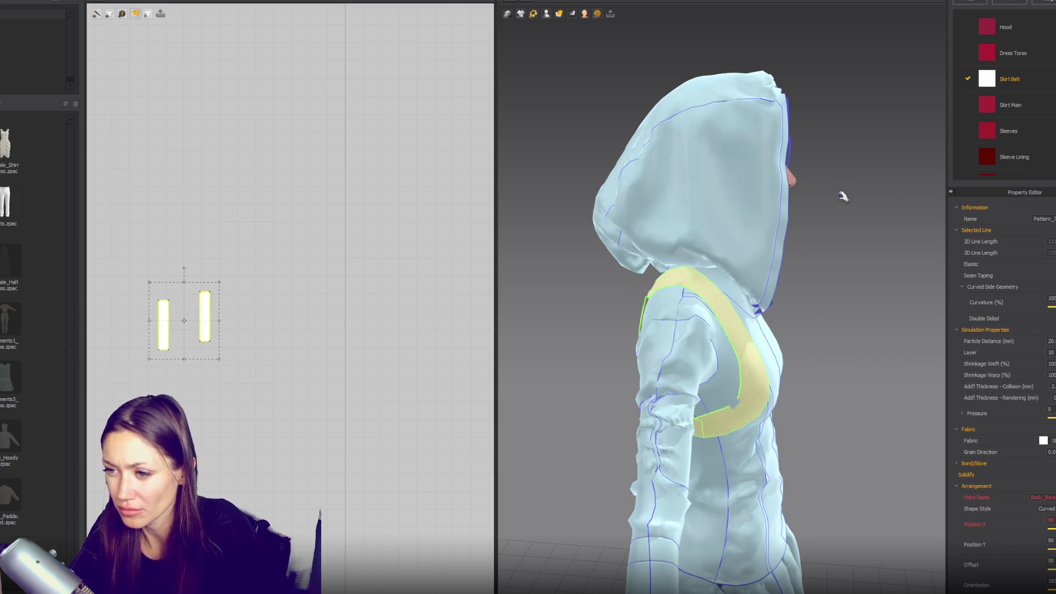
{"action": "key", "text": "8"}
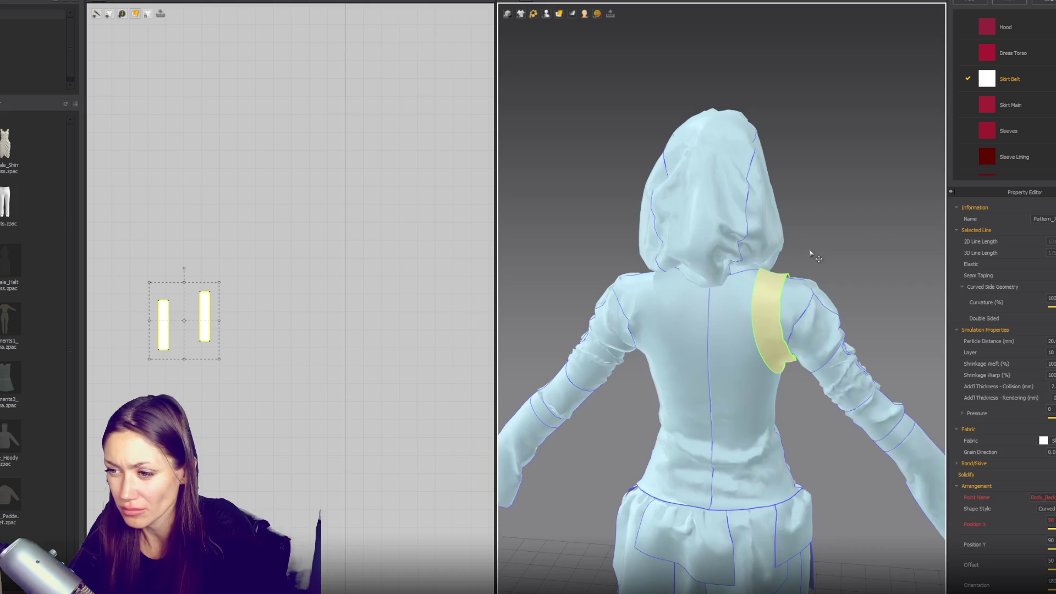
{"action": "mouse_move", "coordinate": [570, 329]}
{"action": "right_mouse_down"}
{"action": "mouse_move", "coordinate": [926, 287]}
{"action": "mouse_move", "coordinate": [909, 286]}
{"action": "right_mouse_up"}
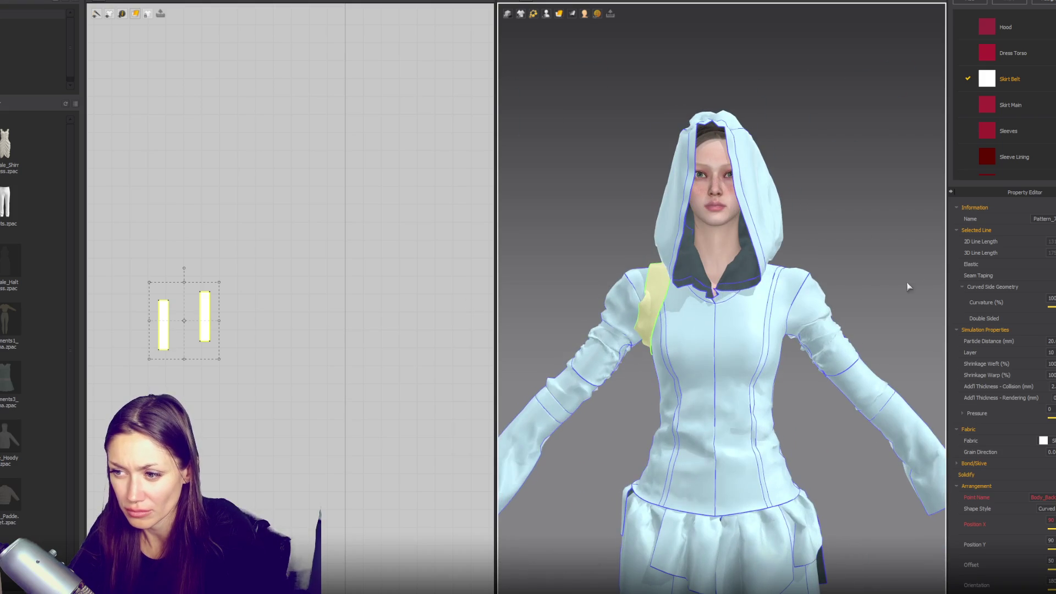
- Mirror-paste copies of the strap pieces for the other shoulder
{"action": "left_click", "coordinate": [204, 316]}
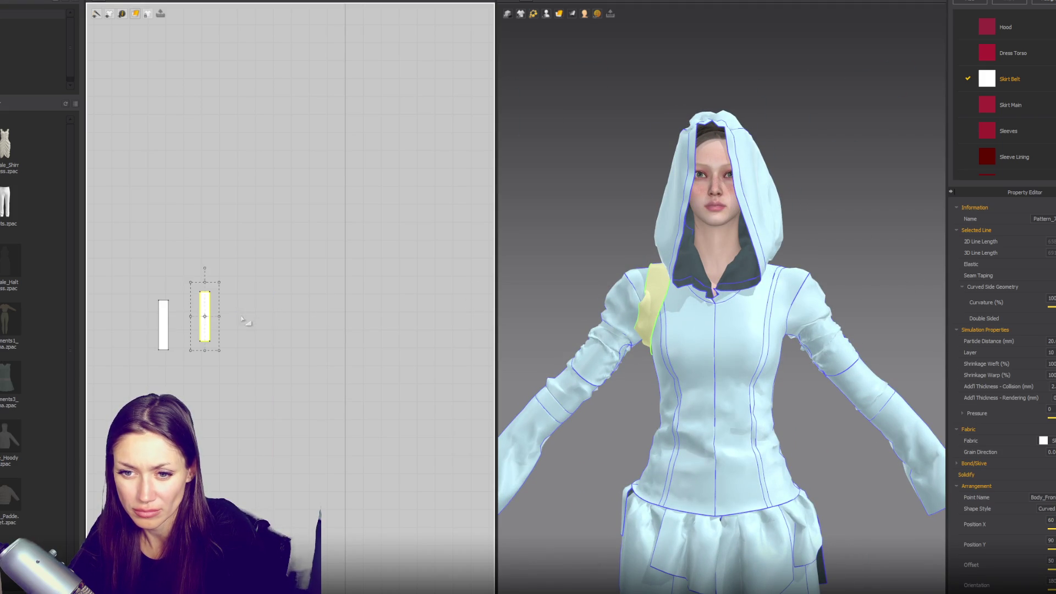
{"action": "key", "text": "ctrl+a"}
{"action": "key", "text": "ctrl+c"}
{"action": "key", "text": "ctrl+shift+v"}
{"action": "left_click", "coordinate": [328, 325]}
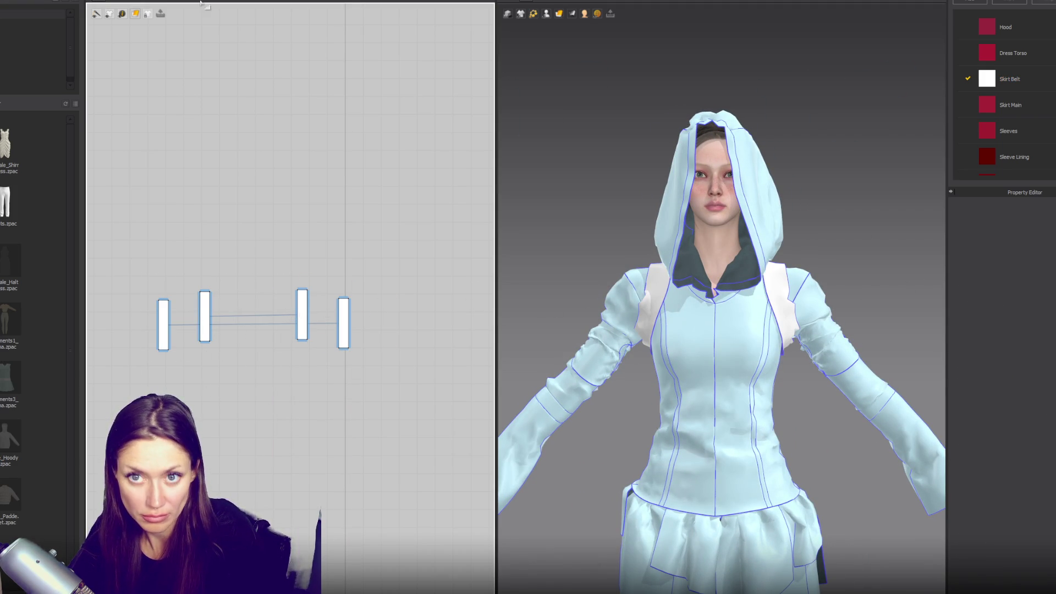
- Reposition and resize the two small strap rectangles and butt them together
{"action": "left_click", "coordinate": [204, 320]}
{"action": "left_click_drag", "start_coordinate": [204, 319], "coordinate": [249, 406]}
{"action": "left_click_drag", "start_coordinate": [302, 314], "coordinate": [272, 400]}
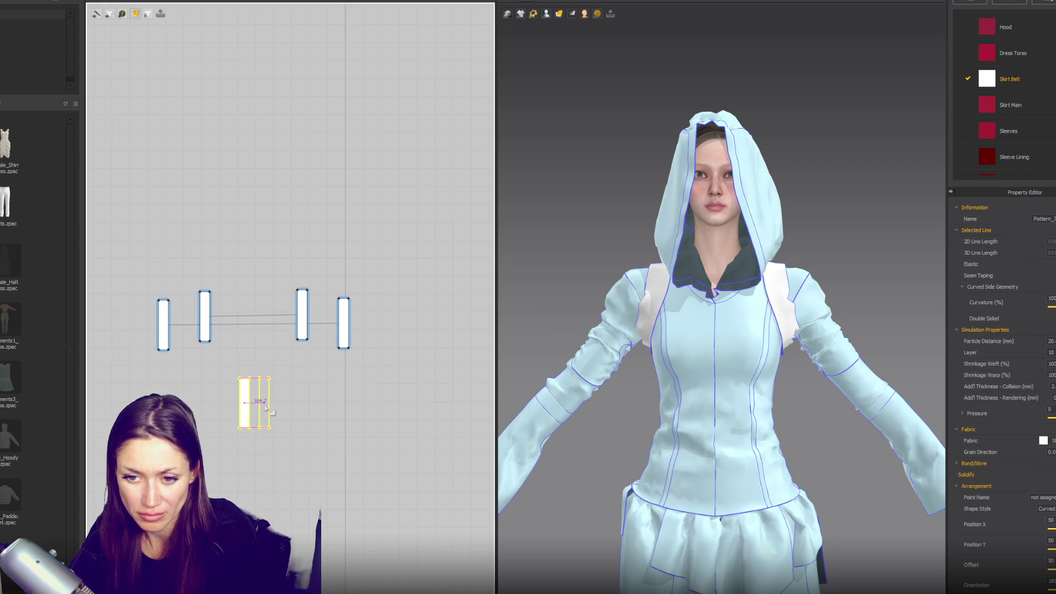
{"action": "left_click", "coordinate": [282, 406]}
{"action": "left_click", "coordinate": [246, 404]}
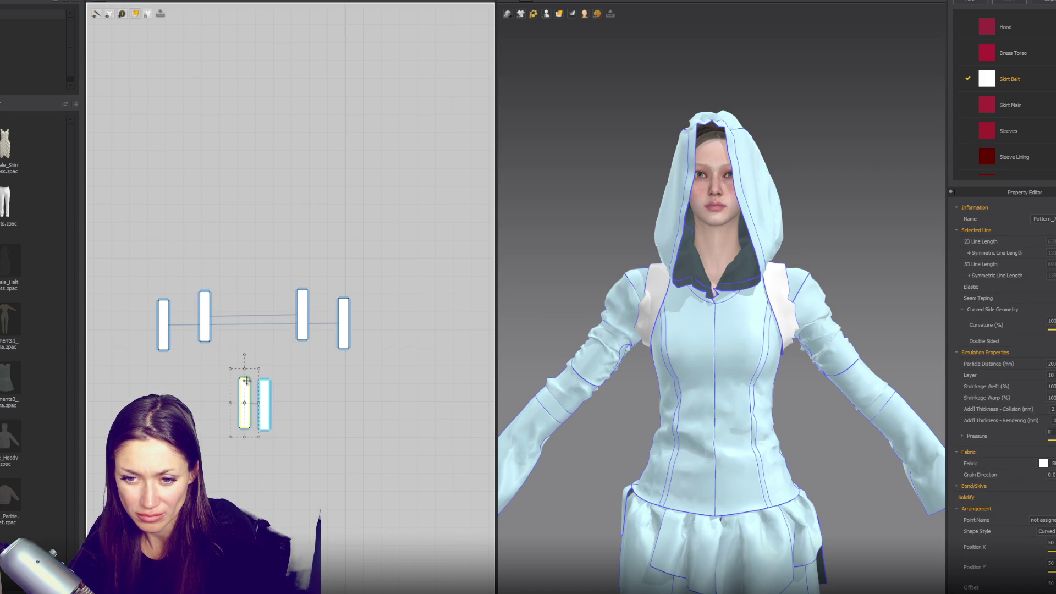
{"action": "left_click_drag", "start_coordinate": [247, 372], "coordinate": [251, 421]}
{"action": "right_click", "coordinate": [251, 421]}
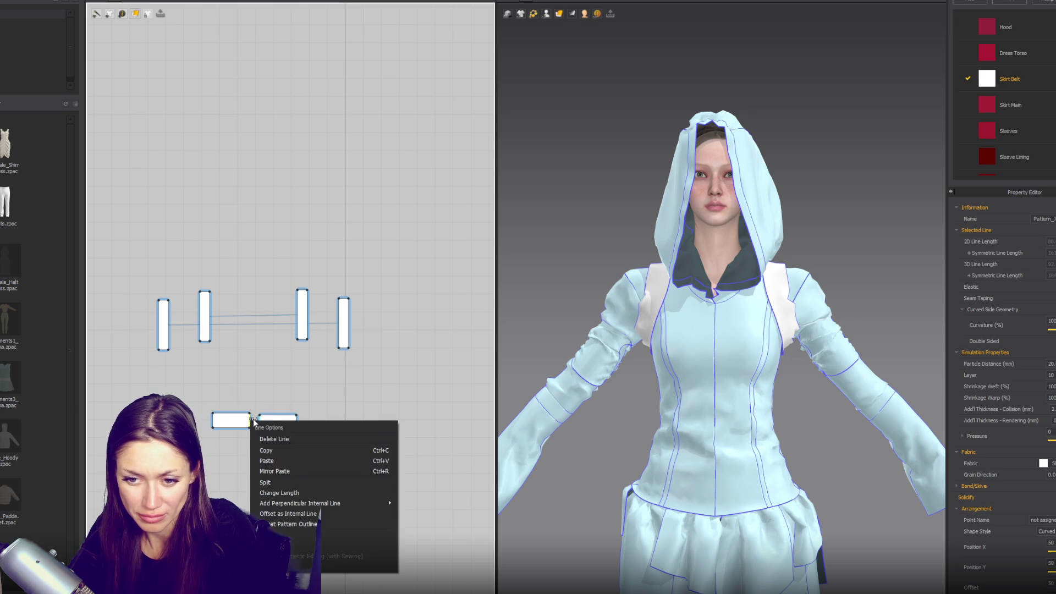
{"action": "left_click", "coordinate": [246, 437]}
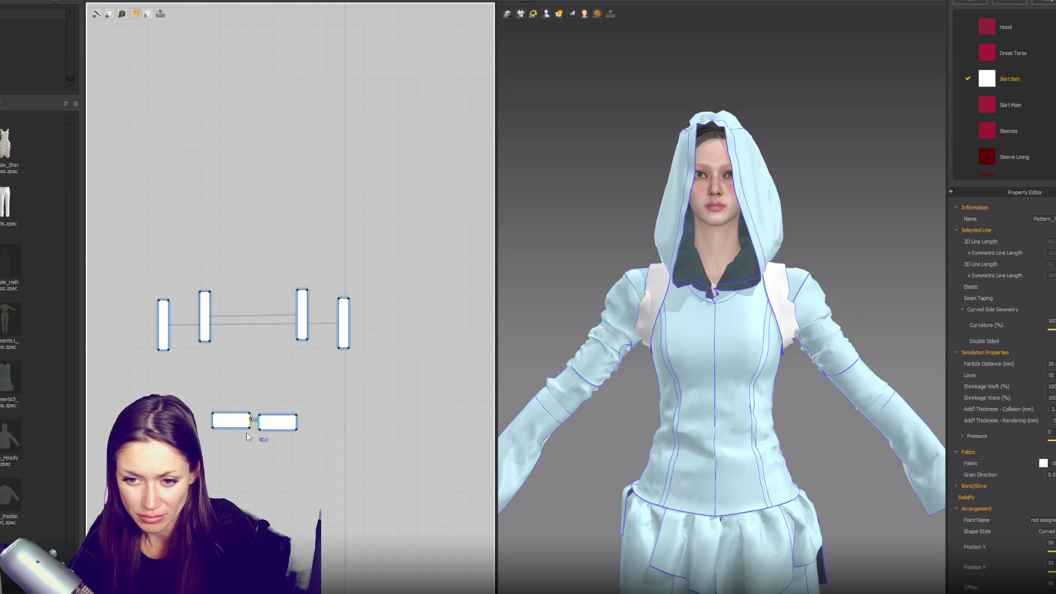
{"action": "left_click_drag", "start_coordinate": [254, 434], "coordinate": [244, 433]}
- Place the back strap panel on the avatar's back arrangement point
{"action": "right_click_drag", "start_coordinate": [633, 247], "coordinate": [551, 165]}
{"action": "left_click", "coordinate": [547, 14]}
{"action": "left_click", "coordinate": [573, 34]}
{"action": "left_click", "coordinate": [734, 314]}
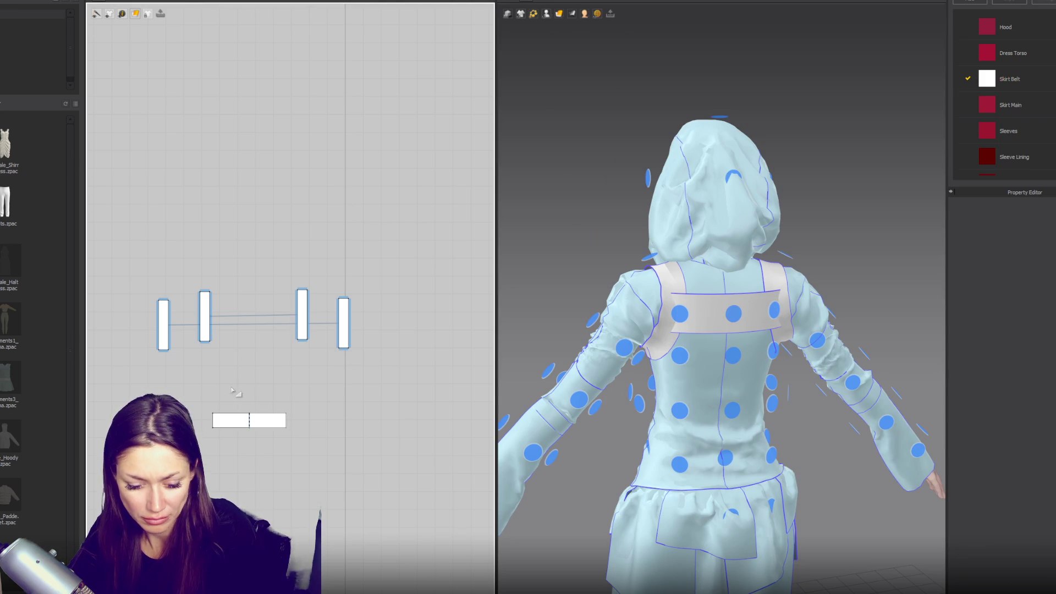
- Sew the back band's two ends to the left and right shoulder straps, then simulate
{"action": "left_click", "coordinate": [344, 323]}
{"action": "left_click", "coordinate": [678, 244]}
{"action": "scroll", "coordinate": [678, 244], "scroll_direction": "up", "scroll_amount": 5}
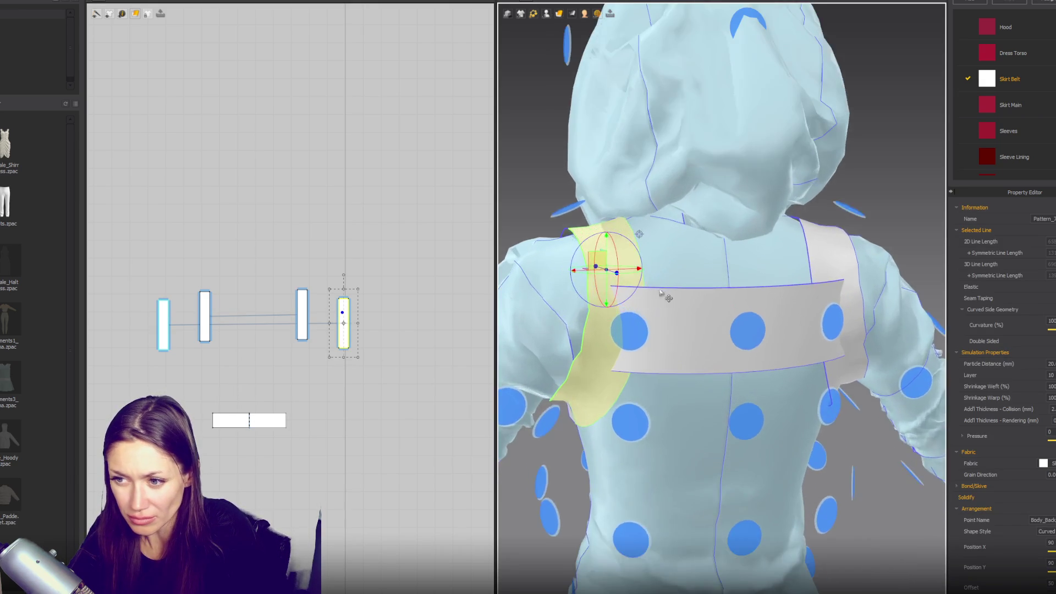
{"action": "left_click", "coordinate": [162, 323]}
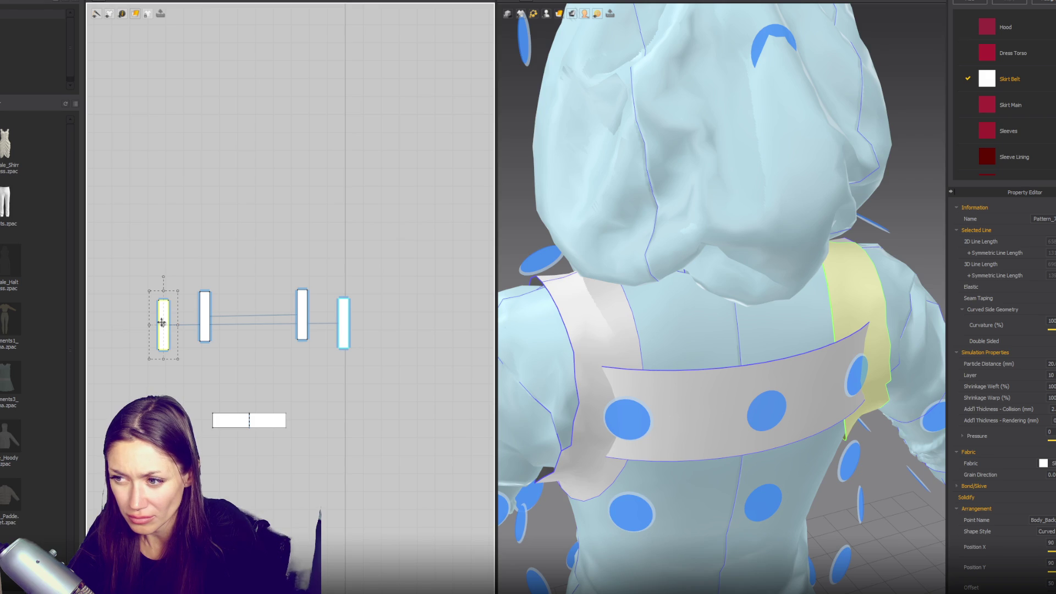
{"action": "mouse_move", "coordinate": [745, 347]}
{"action": "right_mouse_down"}
{"action": "mouse_move", "coordinate": [997, 333]}
{"action": "mouse_move", "coordinate": [742, 352]}
{"action": "mouse_move", "coordinate": [550, 386]}
{"action": "right_mouse_up"}
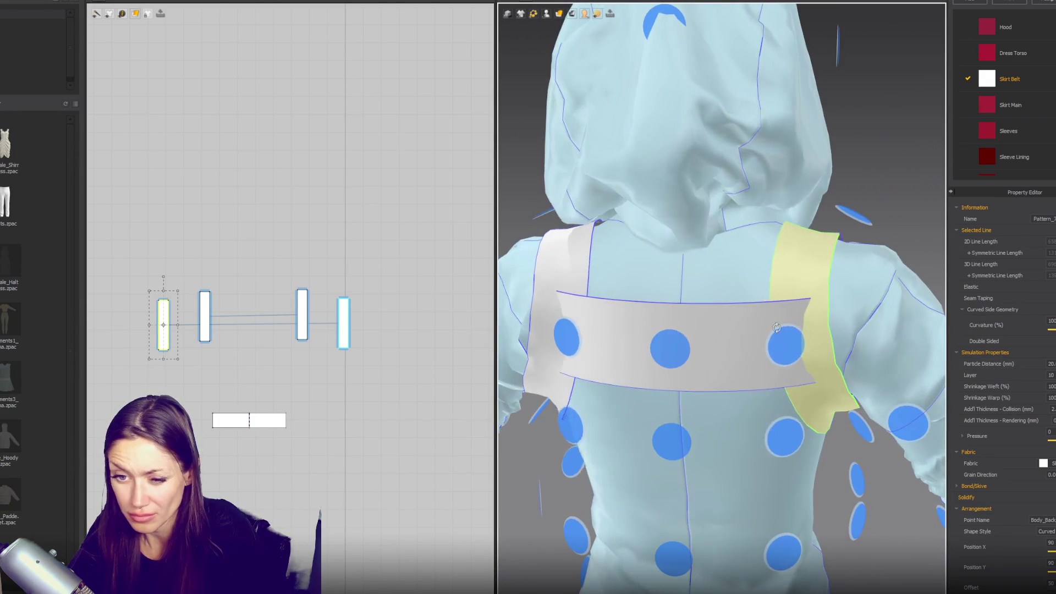
{"action": "left_click", "coordinate": [302, 420]}
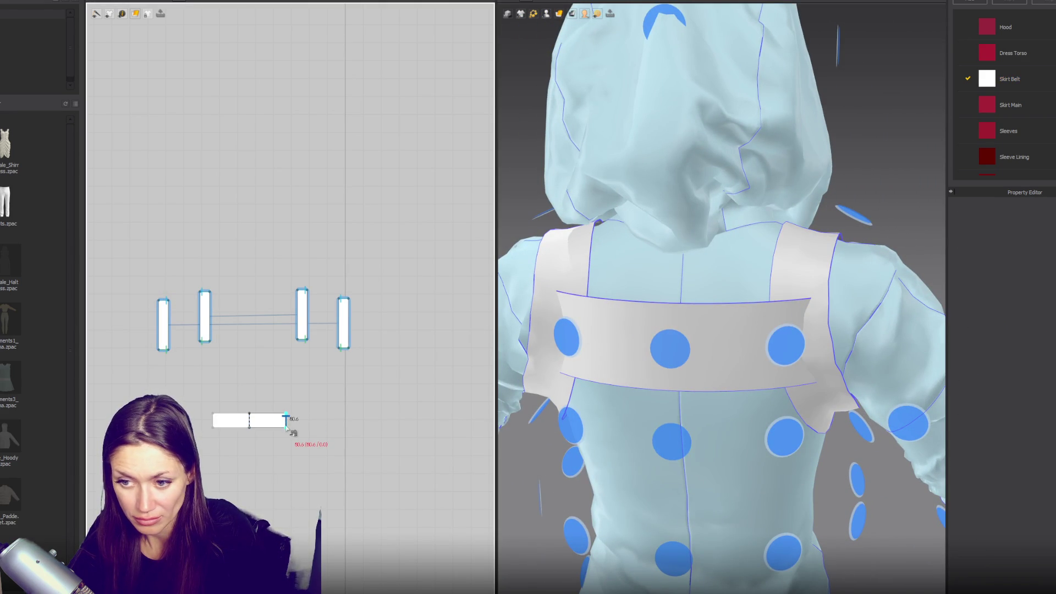
{"action": "left_click", "coordinate": [160, 331]}
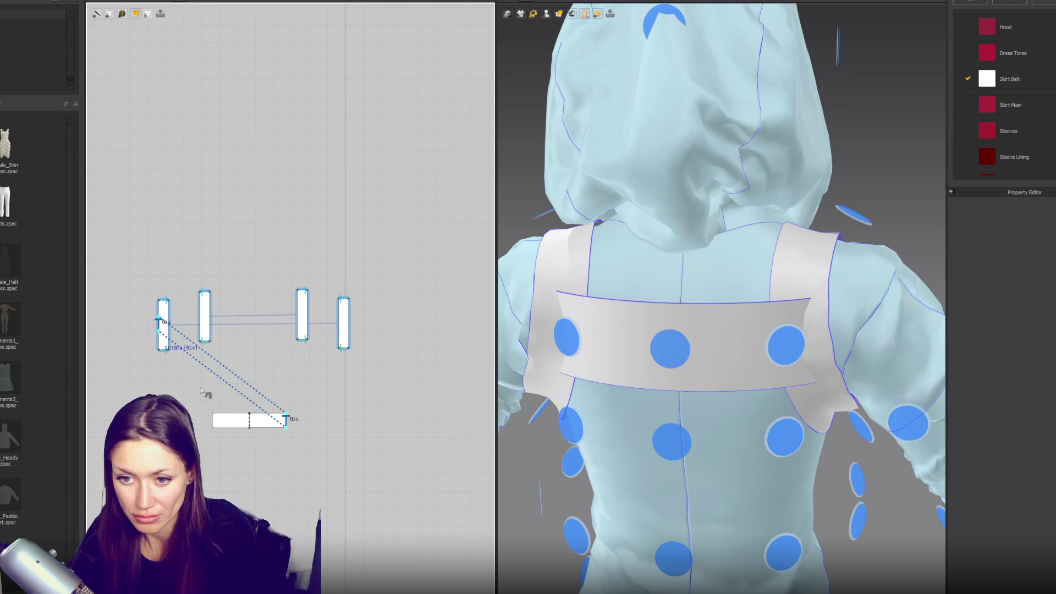
{"action": "left_click", "coordinate": [213, 420]}
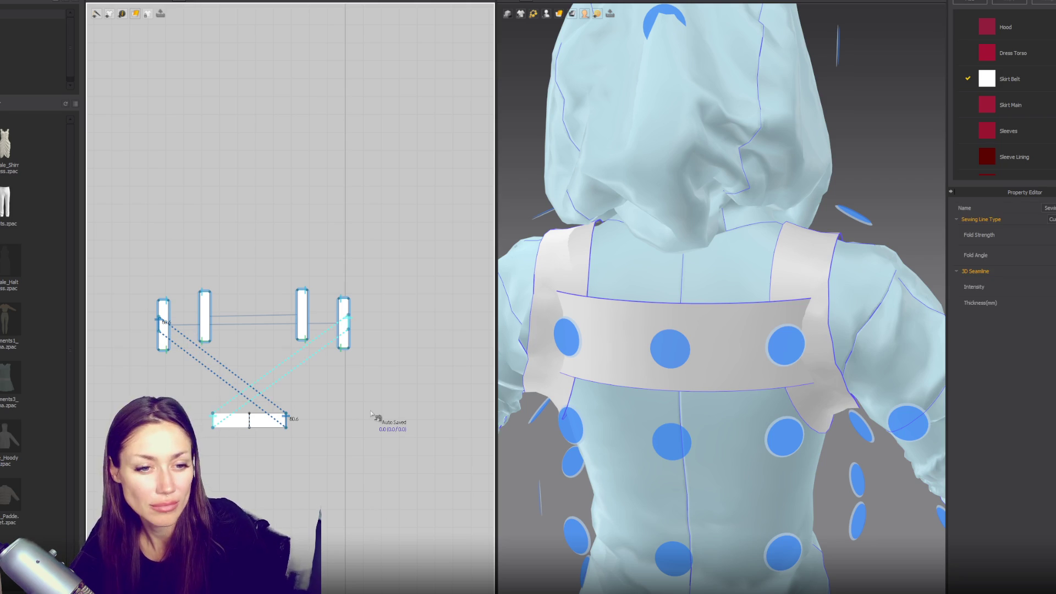
{"action": "left_click", "coordinate": [347, 323]}
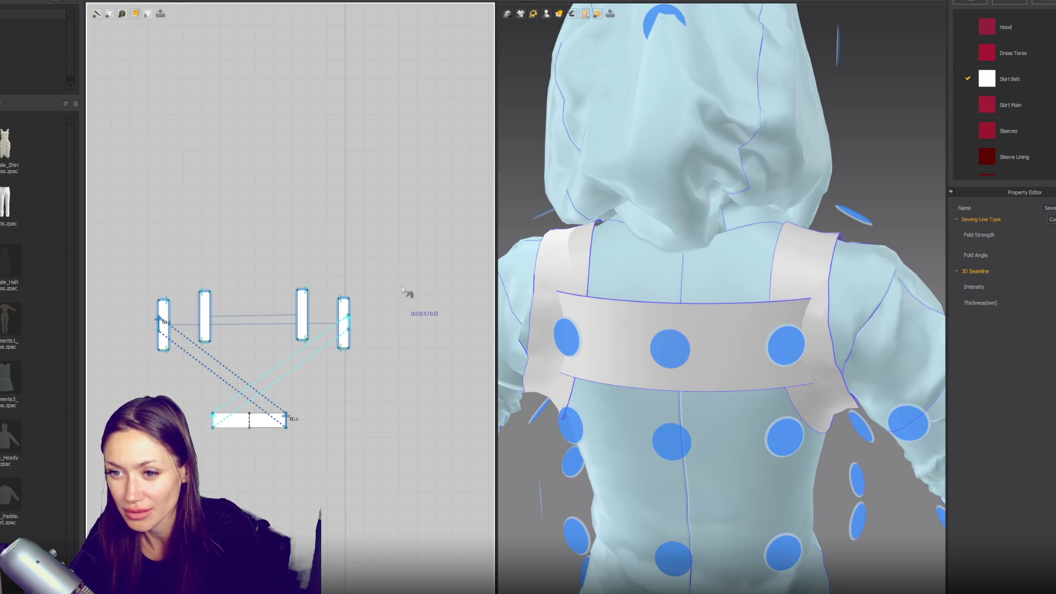
{"action": "left_click", "coordinate": [526, 190]}
{"action": "key", "text": "space"}
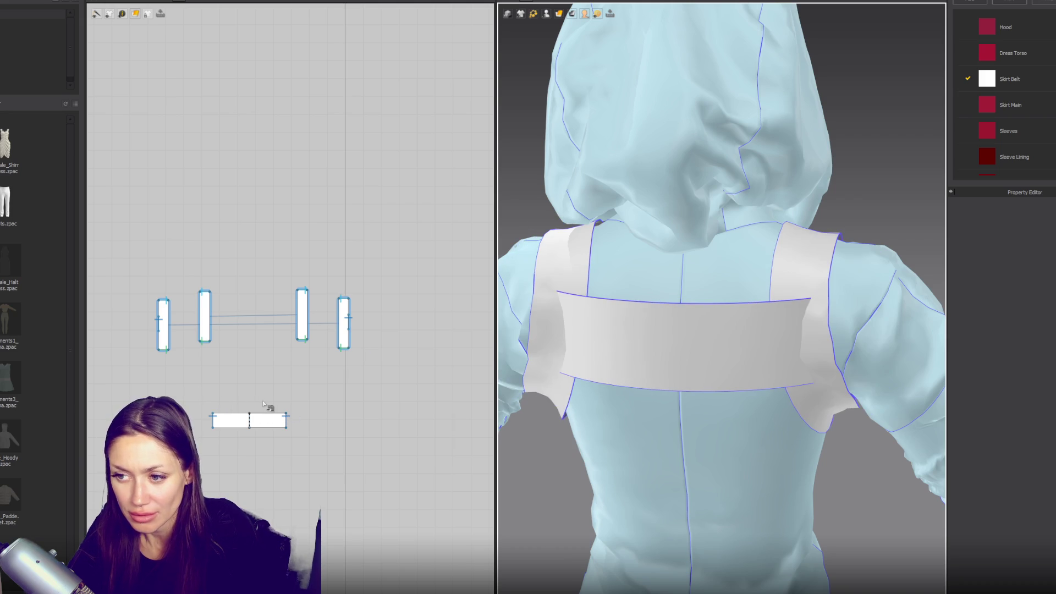
- Shrink the back strap, re-place it on the centre back point, widen it slightly and simulate
{"action": "left_click", "coordinate": [286, 421]}
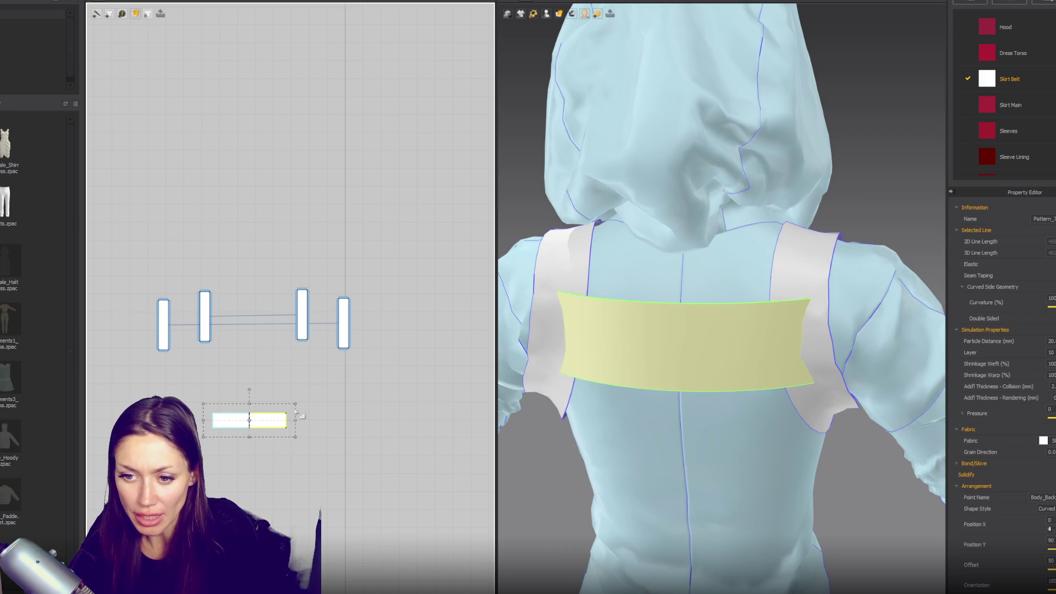
{"action": "mouse_move", "coordinate": [296, 404]}
{"action": "left_mouse_down"}
{"action": "mouse_move", "coordinate": [248, 414]}
{"action": "mouse_move", "coordinate": [299, 465]}
{"action": "left_mouse_up"}
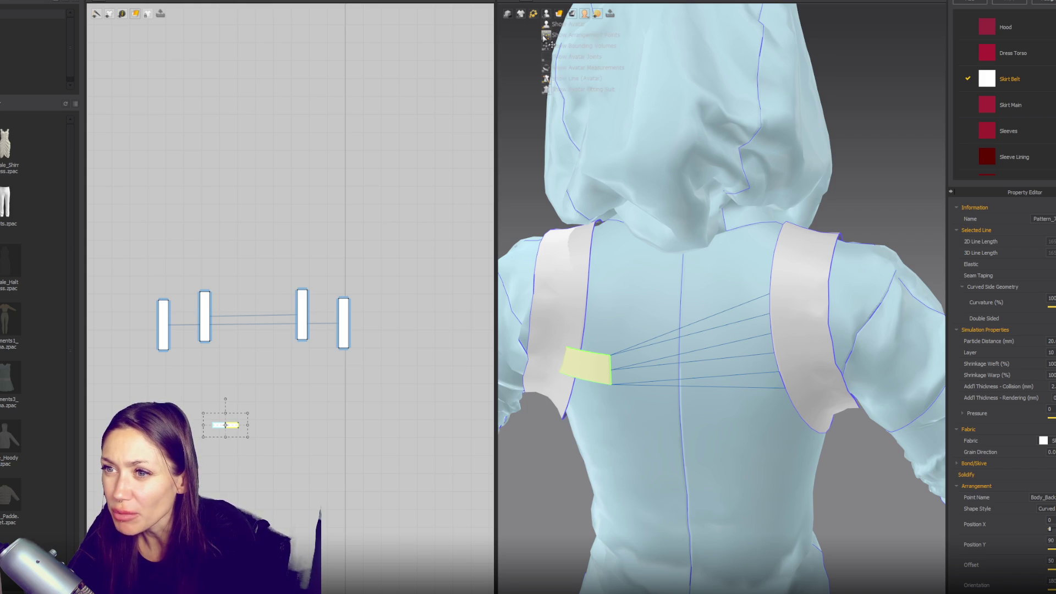
{"action": "left_click", "coordinate": [546, 13]}
{"action": "left_click", "coordinate": [680, 350]}
{"action": "mouse_move", "coordinate": [817, 301]}
{"action": "right_mouse_down"}
{"action": "mouse_move", "coordinate": [688, 297]}
{"action": "mouse_move", "coordinate": [814, 284]}
{"action": "right_mouse_up"}
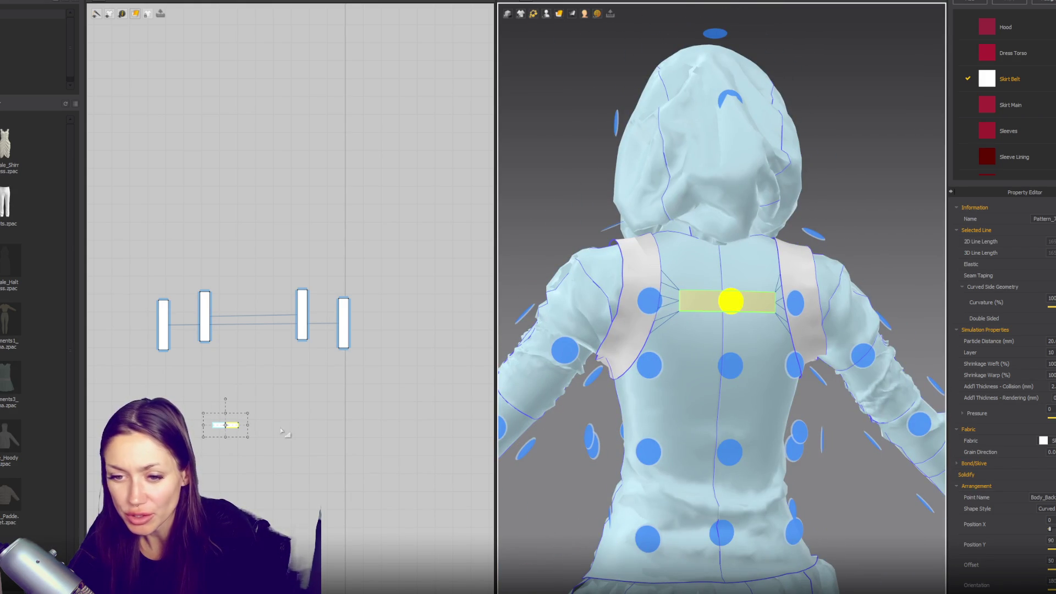
{"action": "left_click_drag", "start_coordinate": [248, 413], "coordinate": [256, 412]}
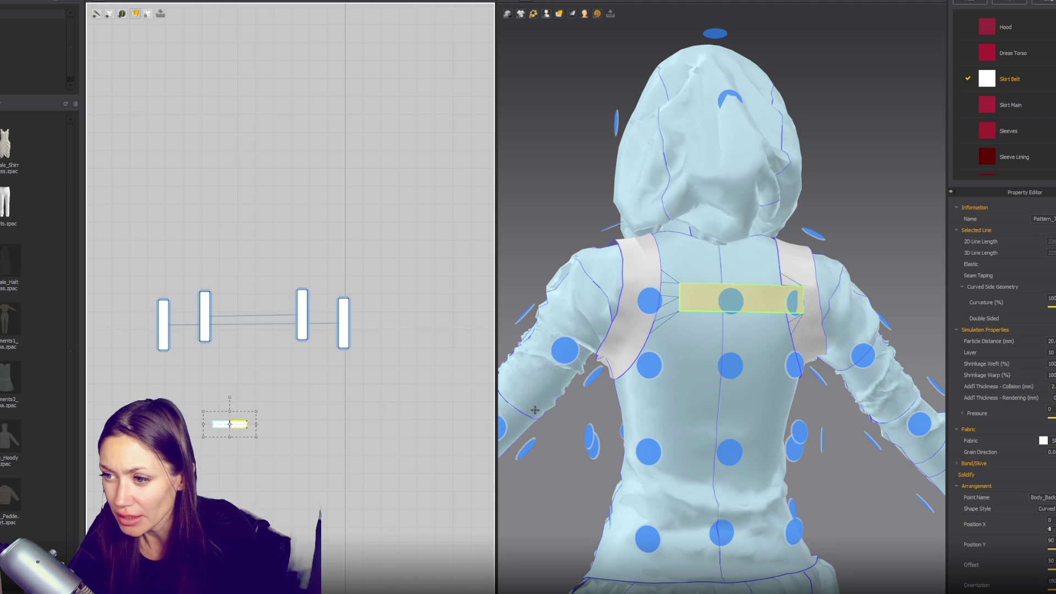
{"action": "key", "text": "space"}
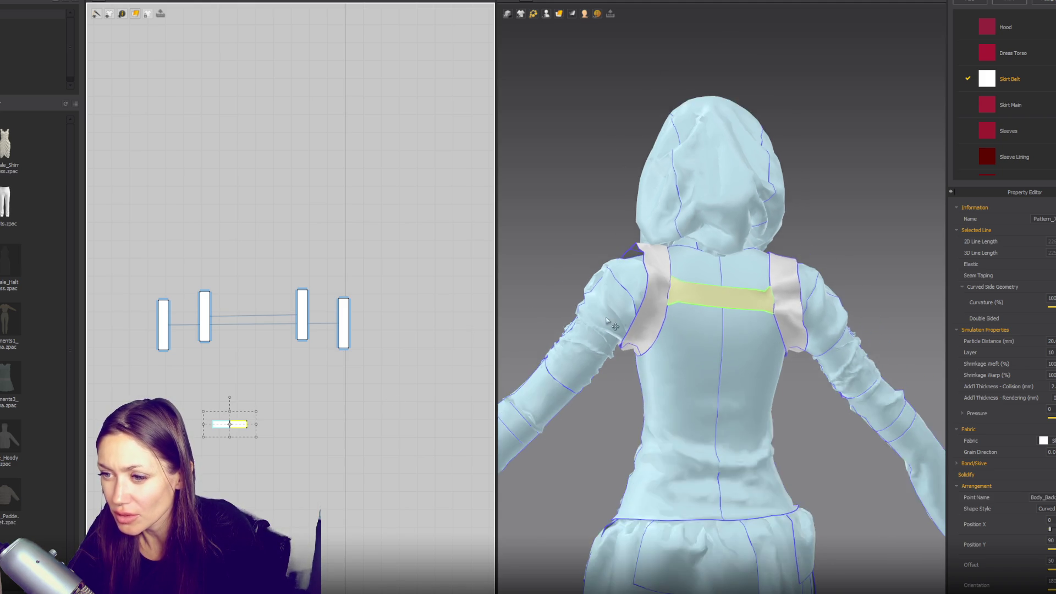
{"action": "key", "text": "2"}
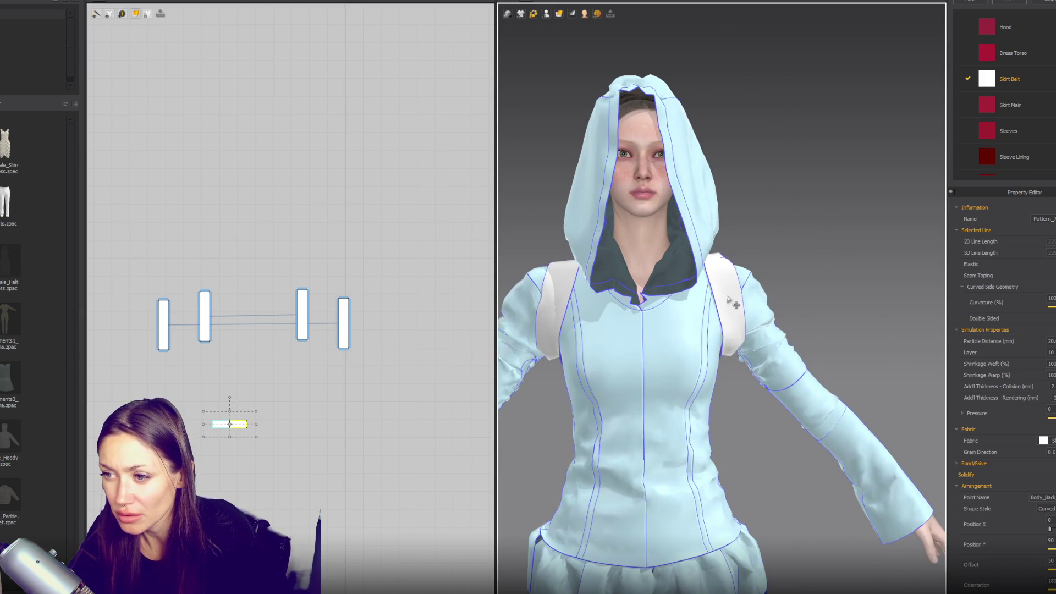
{"action": "left_click", "coordinate": [718, 310]}
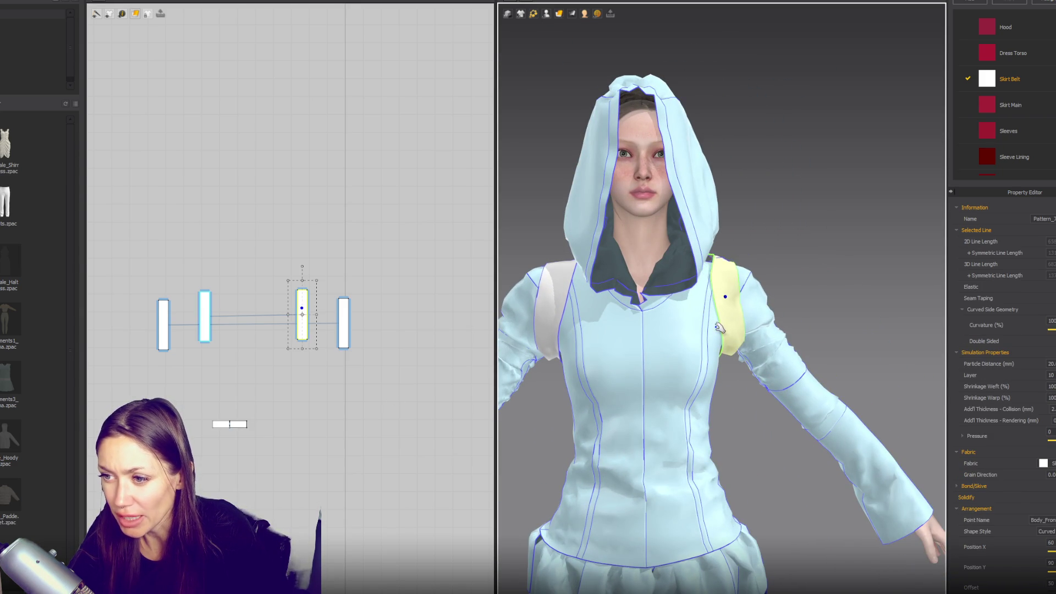
- Add a Back Pack Straps fabric and assign it to all the strap pattern pieces
{"action": "mouse_move", "coordinate": [143, 214]}
{"action": "left_mouse_down"}
{"action": "mouse_move", "coordinate": [484, 435]}
{"action": "mouse_move", "coordinate": [512, 474]}
{"action": "left_mouse_up"}
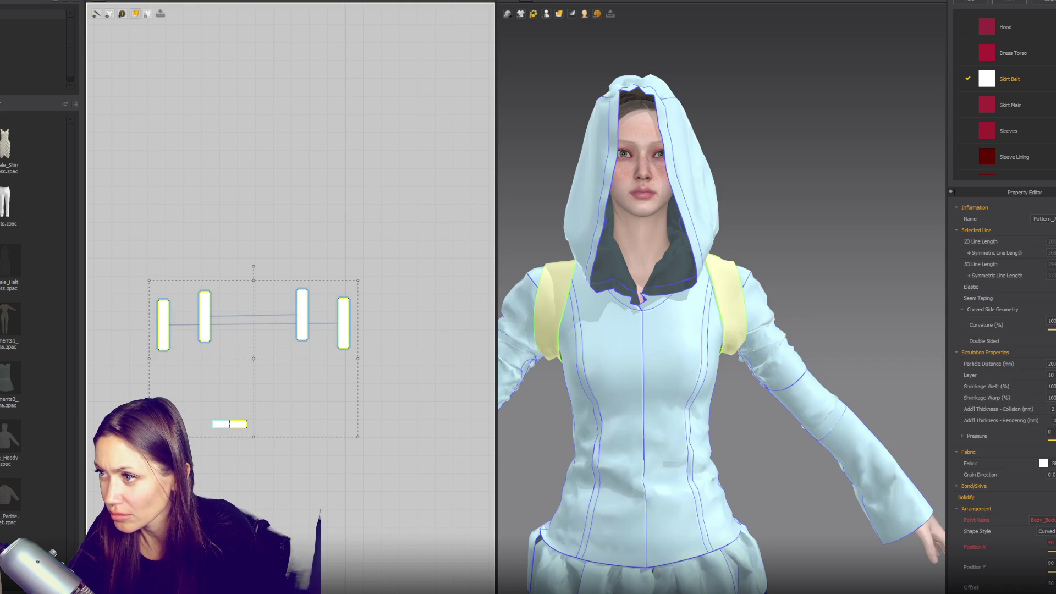
{"action": "left_click", "coordinate": [1009, 1]}
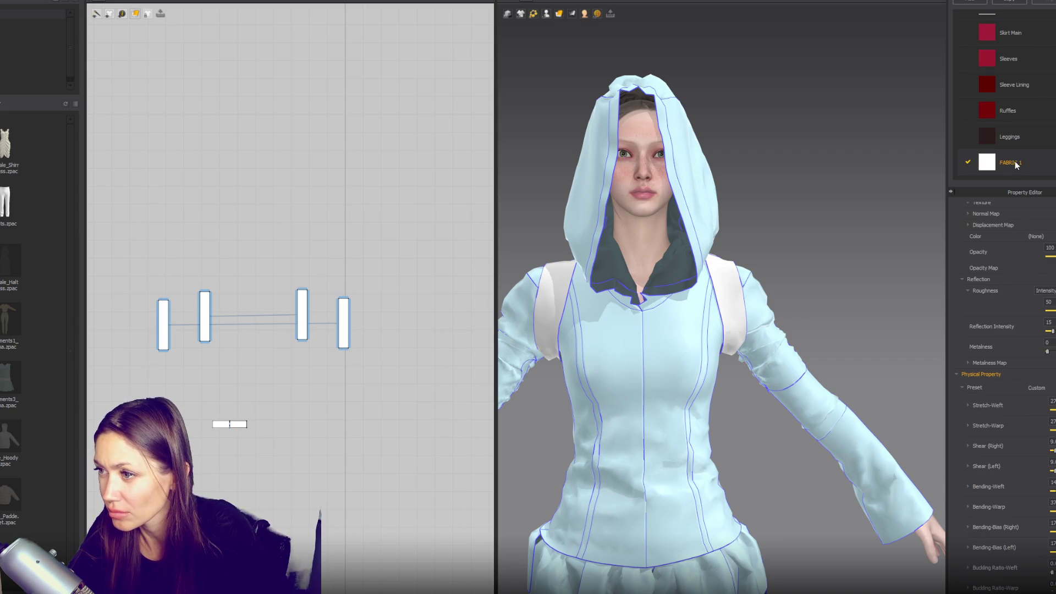
{"action": "type", "text": "Backp"}
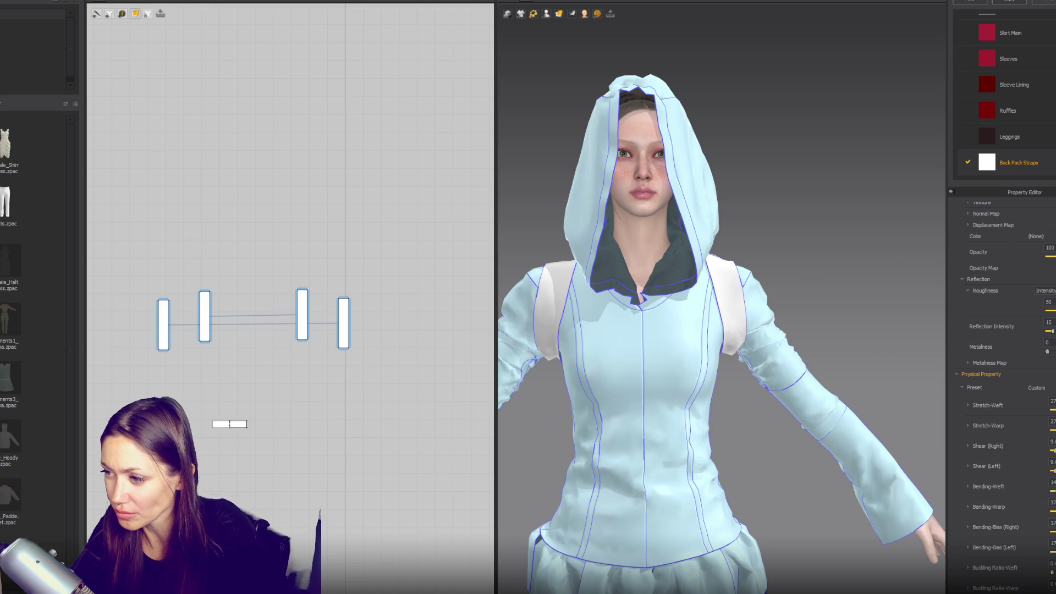
{"action": "left_click_drag", "start_coordinate": [97, 255], "coordinate": [400, 421]}
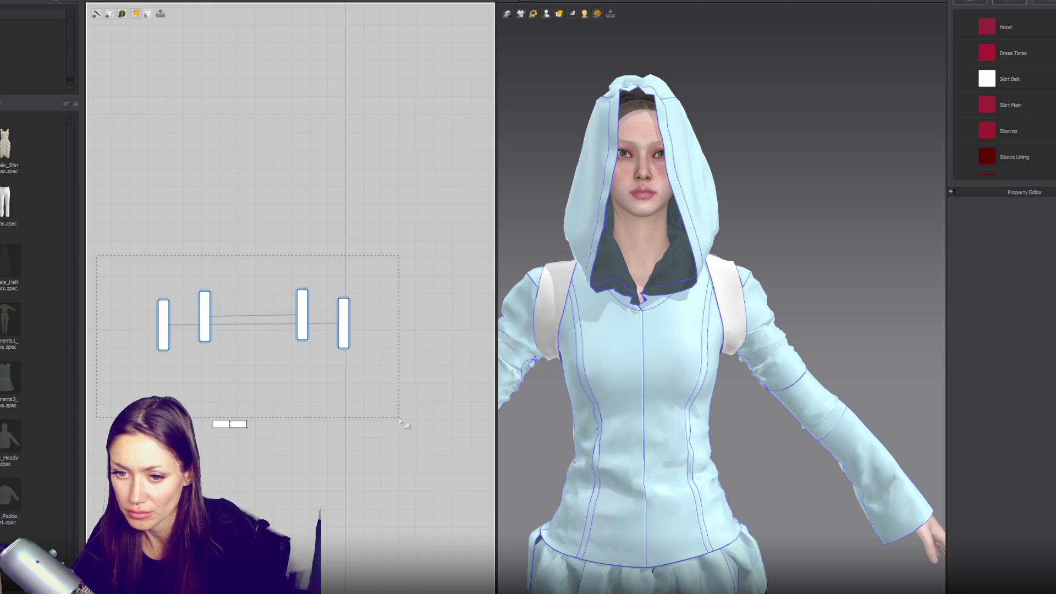
{"action": "left_click_drag", "start_coordinate": [414, 486], "coordinate": [414, 485]}
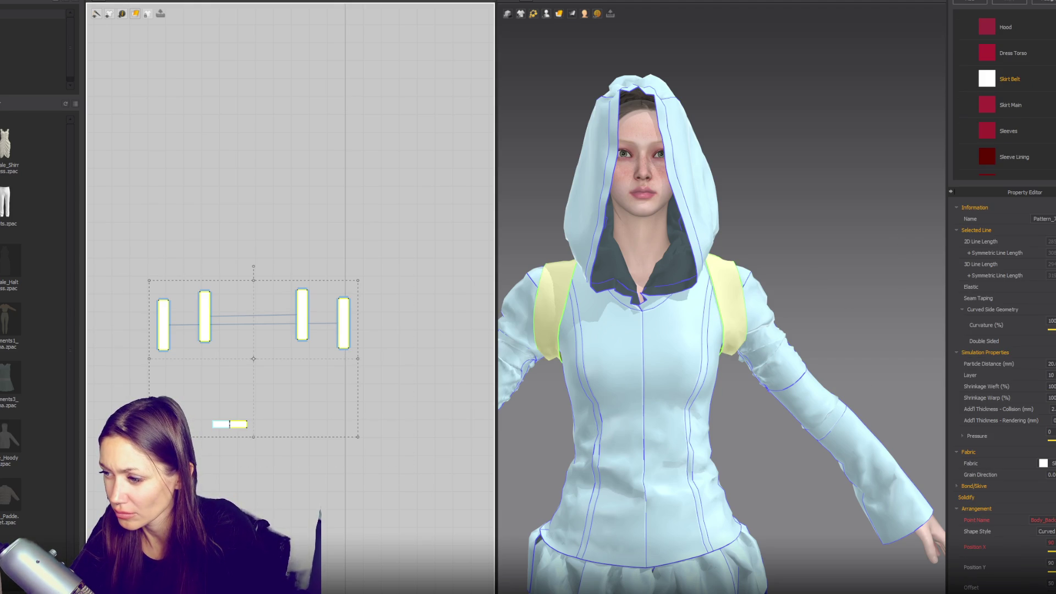
{"action": "left_click", "coordinate": [1048, 463]}
{"action": "left_click", "coordinate": [1048, 541]}
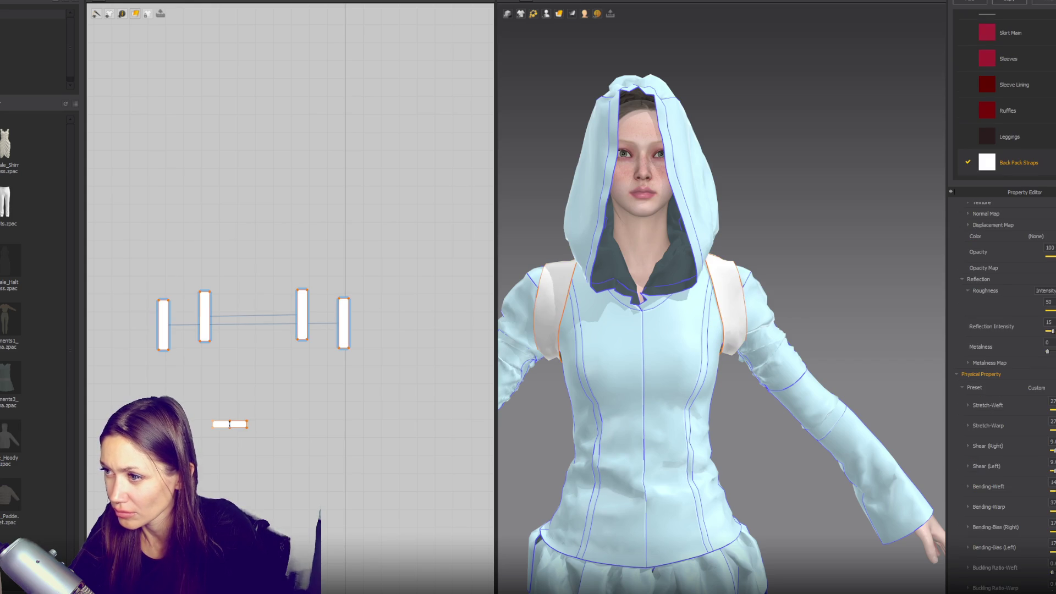
{"action": "left_click", "coordinate": [1046, 236]}
- Set the Back Pack Straps fabric colour to dark grey 3C3C3C
{"action": "left_click", "coordinate": [625, 216]}
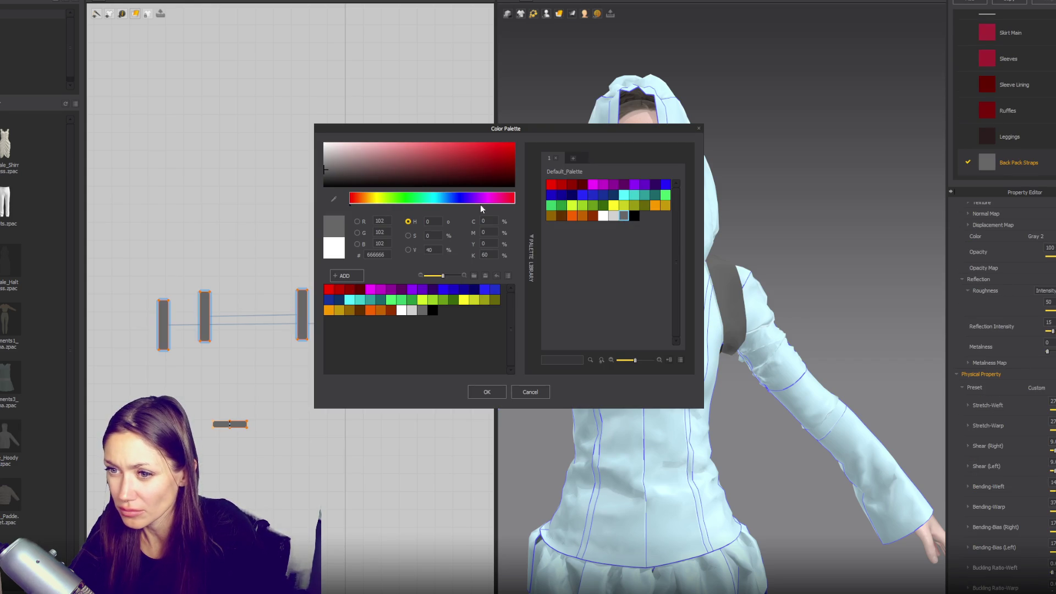
{"action": "left_click_drag", "start_coordinate": [351, 184], "coordinate": [318, 182]}
{"action": "left_click", "coordinate": [697, 129]}
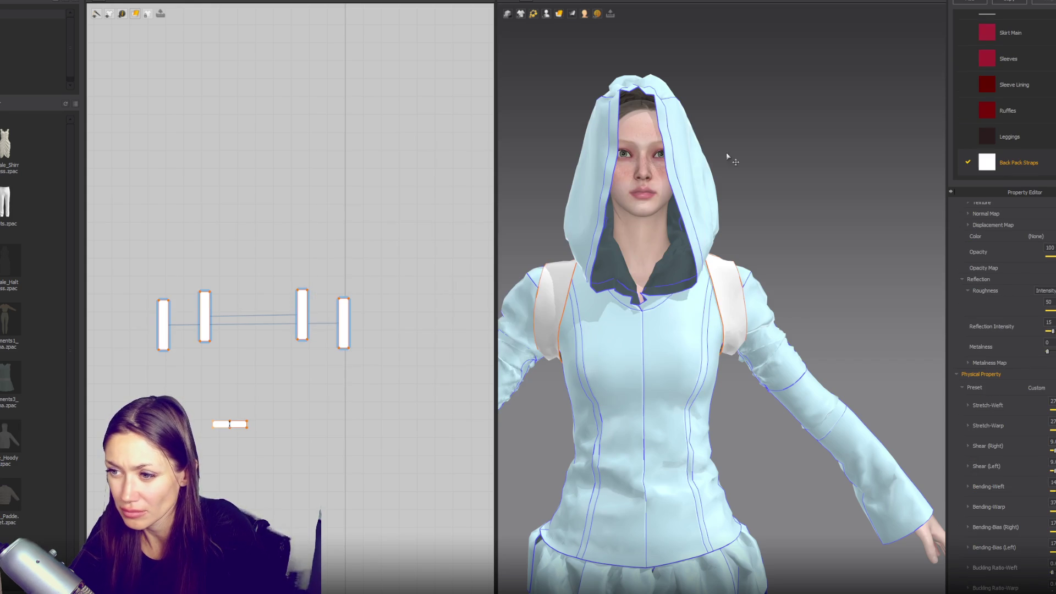
{"action": "left_click_drag", "start_coordinate": [355, 187], "coordinate": [307, 181]}
{"action": "left_click", "coordinate": [484, 394]}
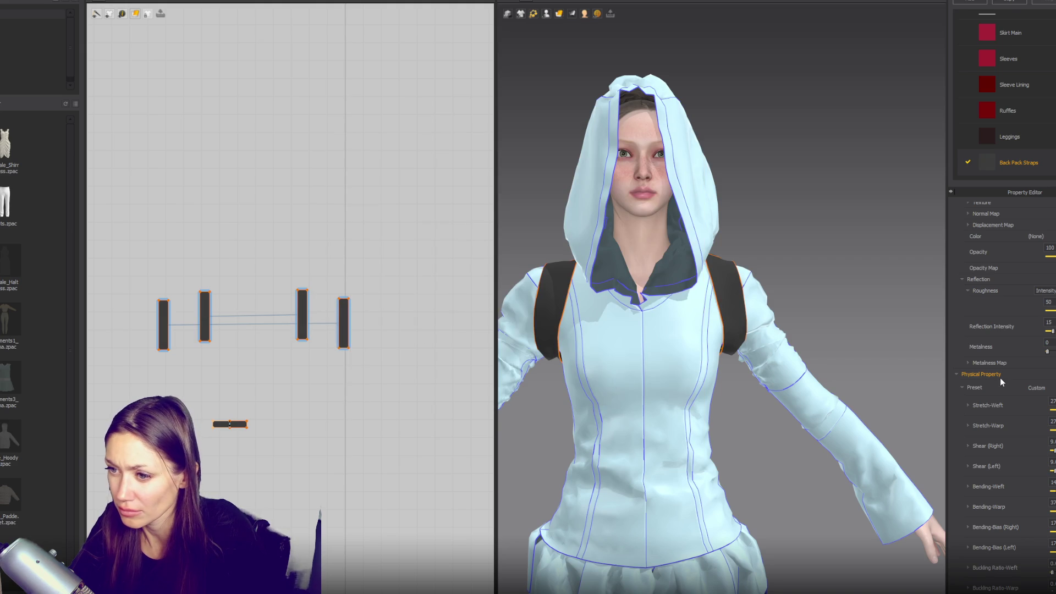
- Apply the Trim_Fusible_Rigid physical property preset to the strap fabric
{"action": "left_click", "coordinate": [1036, 388]}
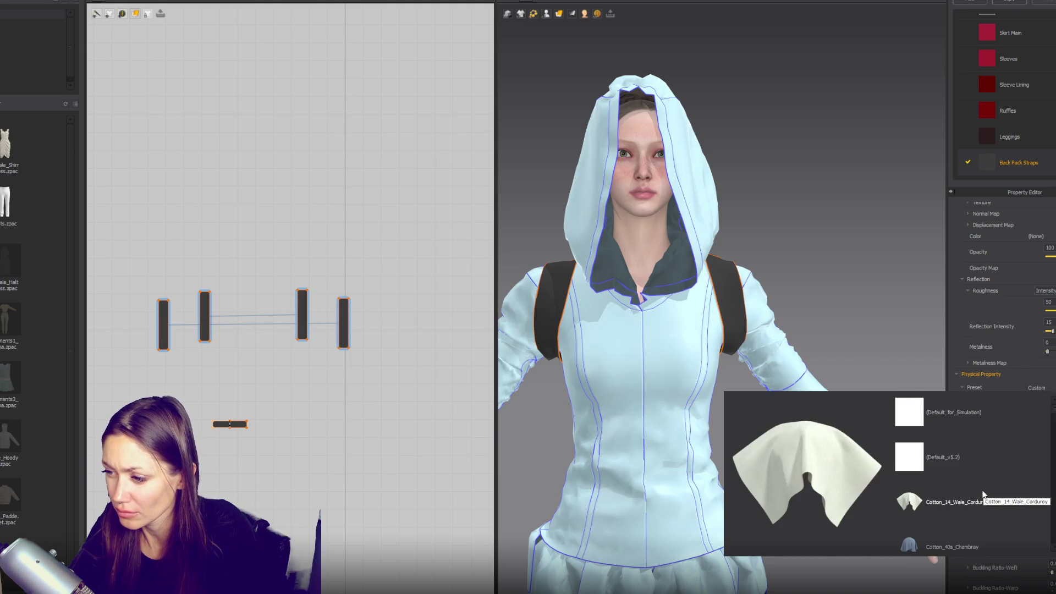
{"action": "scroll", "coordinate": [984, 494], "scroll_direction": "down", "scroll_amount": 5}
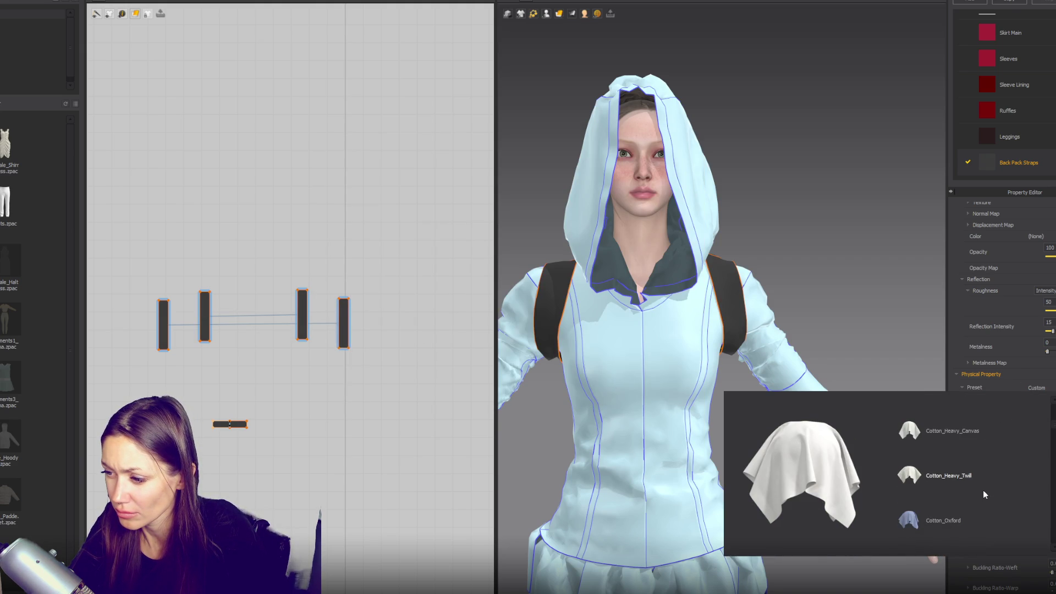
{"action": "scroll", "coordinate": [985, 494], "scroll_direction": "down", "scroll_amount": 2}
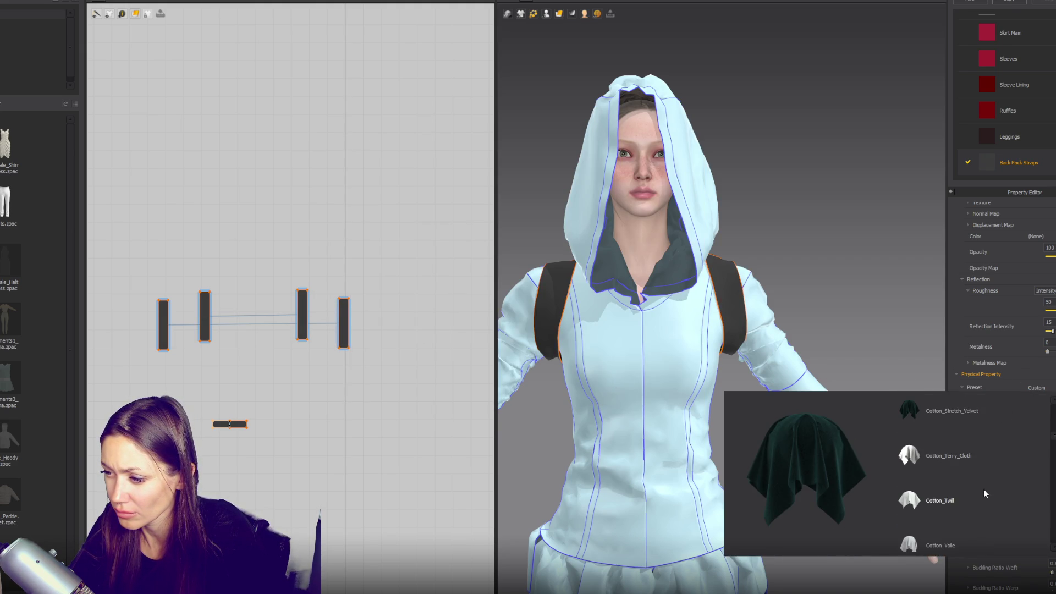
{"action": "scroll", "coordinate": [985, 494], "scroll_direction": "down", "scroll_amount": 6}
{"action": "scroll", "coordinate": [986, 492], "scroll_direction": "down", "scroll_amount": 2}
{"action": "scroll", "coordinate": [986, 493], "scroll_direction": "down", "scroll_amount": 2}
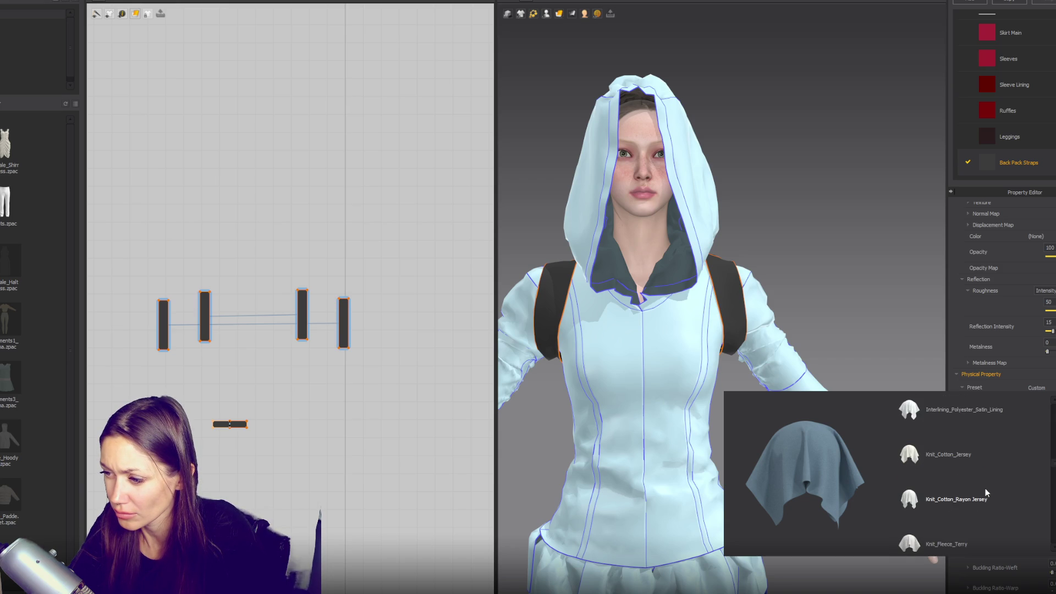
{"action": "scroll", "coordinate": [986, 493], "scroll_direction": "down", "scroll_amount": 10}
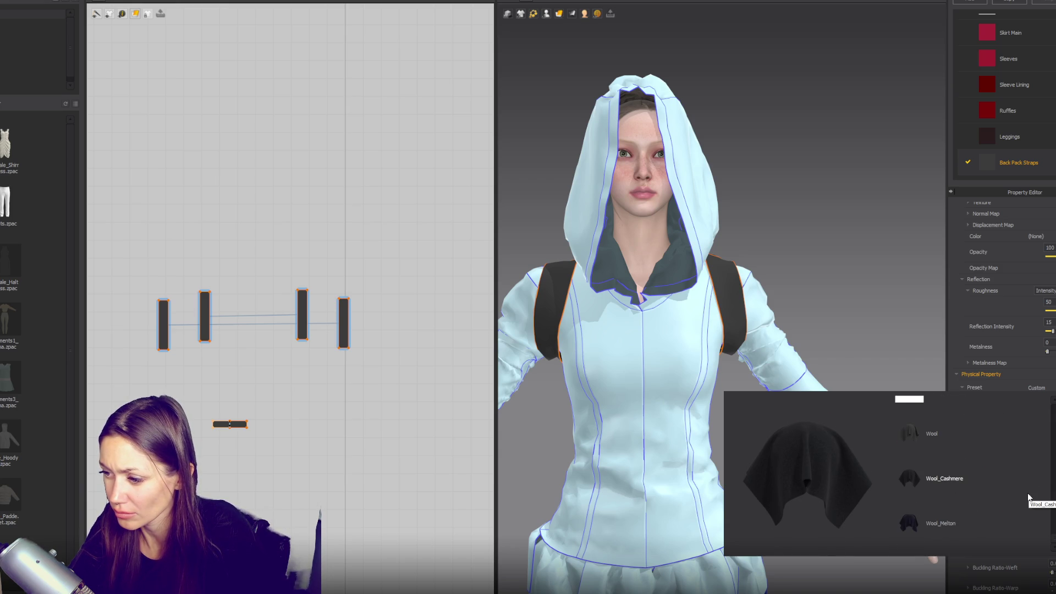
{"action": "scroll", "coordinate": [1029, 498], "scroll_direction": "down", "scroll_amount": 3}
{"action": "left_click", "coordinate": [990, 448]}
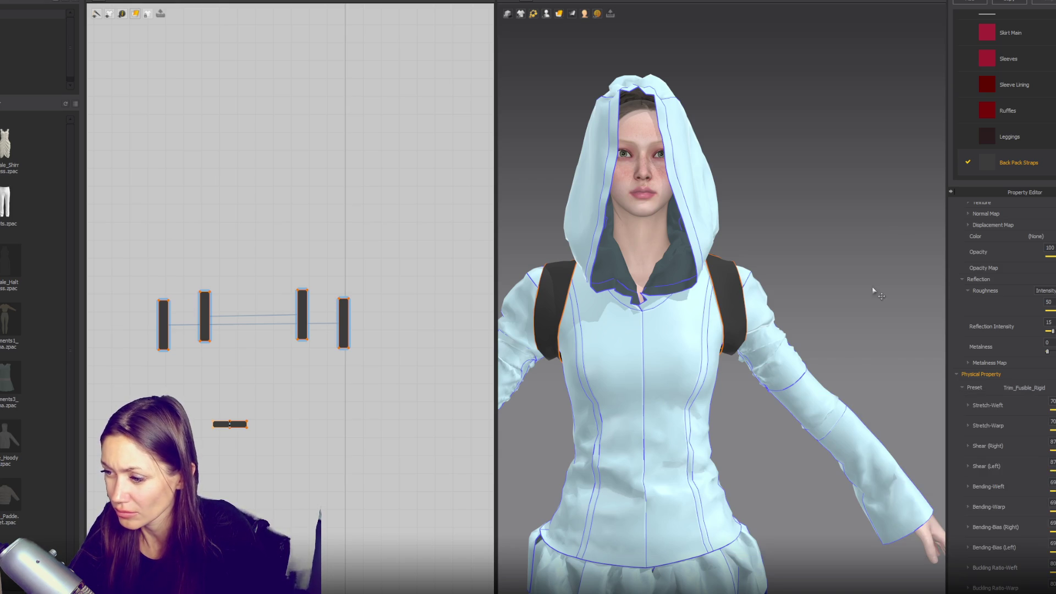
{"action": "left_click", "coordinate": [901, 226]}
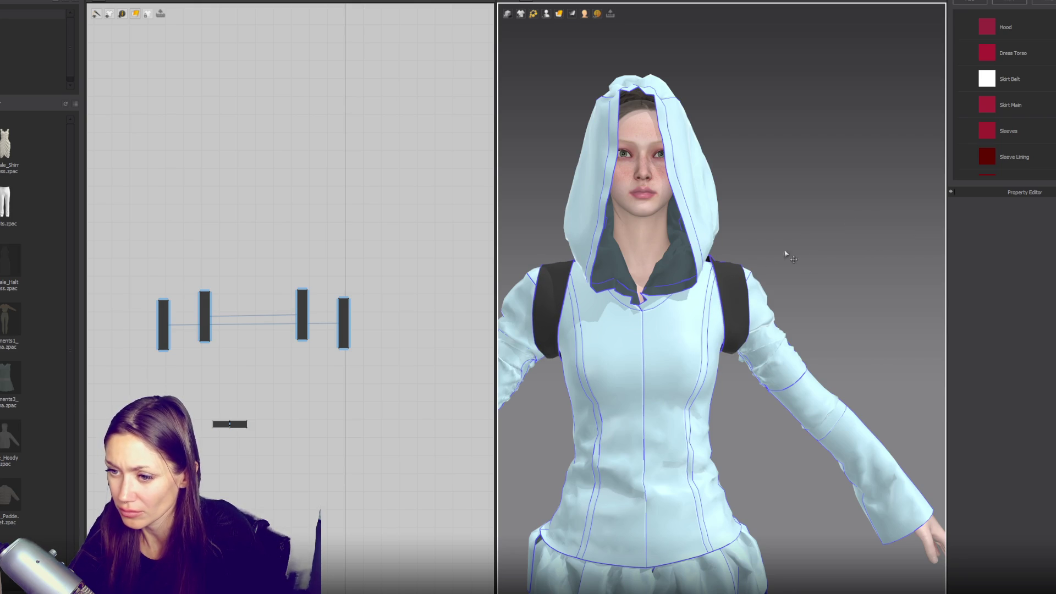
- Inspect the straps from behind and move the right shoulder strap piece up over the shoulder
{"action": "mouse_move", "coordinate": [586, 340]}
{"action": "right_mouse_down"}
{"action": "mouse_move", "coordinate": [760, 330]}
{"action": "mouse_move", "coordinate": [798, 316]}
{"action": "mouse_move", "coordinate": [796, 330]}
{"action": "right_mouse_up"}
{"action": "scroll", "coordinate": [687, 309], "scroll_direction": "up", "scroll_amount": 5}
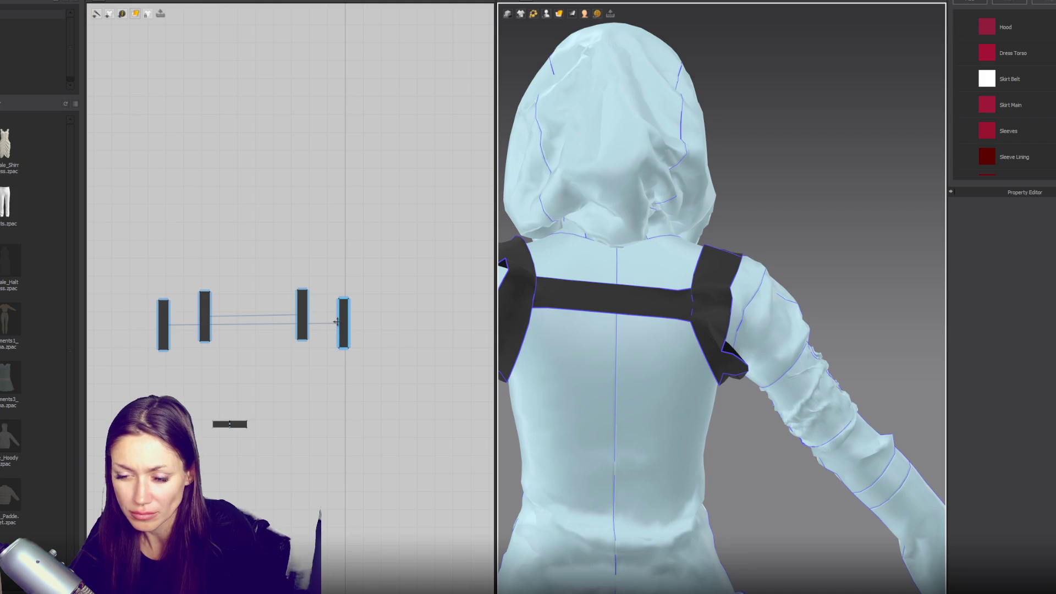
{"action": "key", "text": "2"}
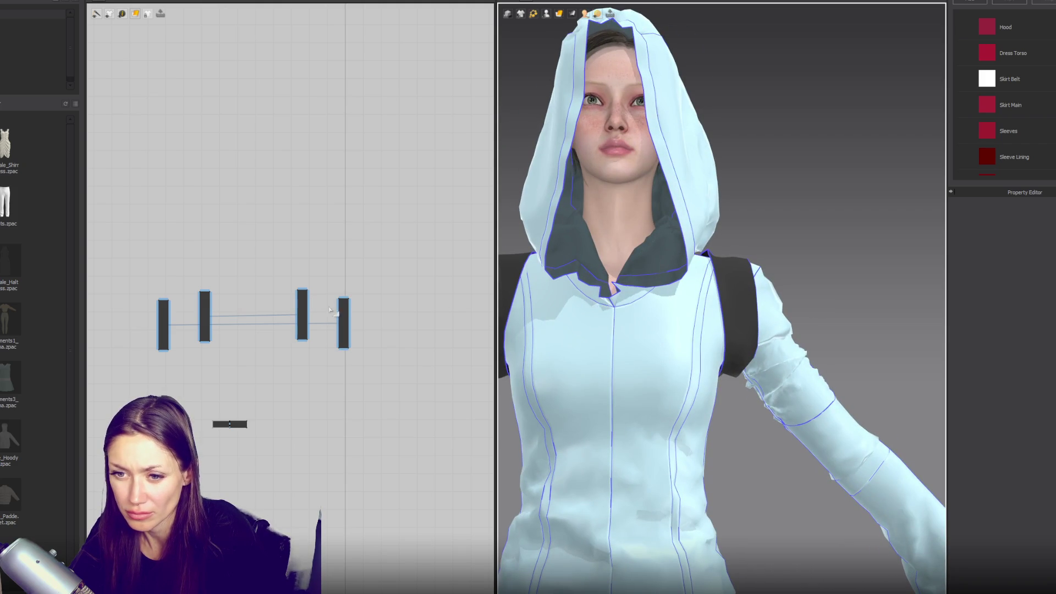
{"action": "left_click", "coordinate": [303, 333]}
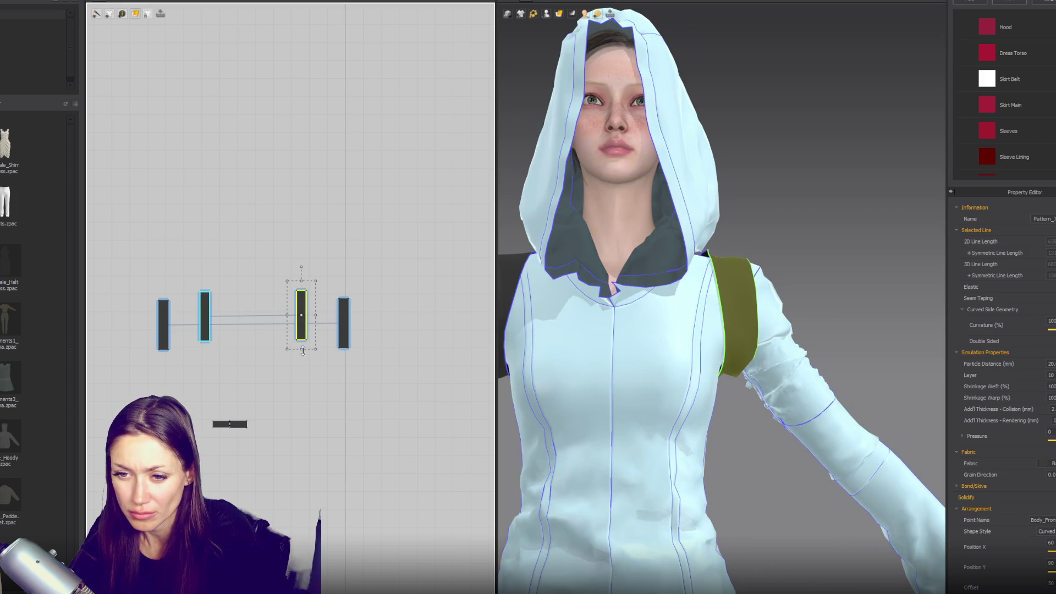
{"action": "scroll", "coordinate": [301, 352], "scroll_direction": "up", "scroll_amount": 3}
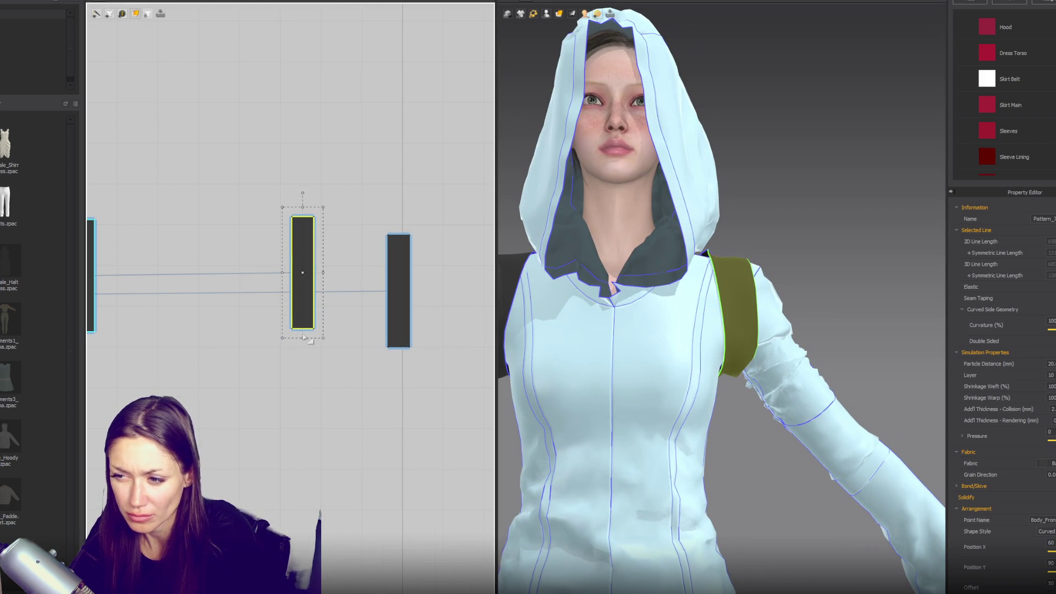
{"action": "left_click", "coordinate": [314, 328]}
{"action": "left_click", "coordinate": [410, 347], "text": "shift"}
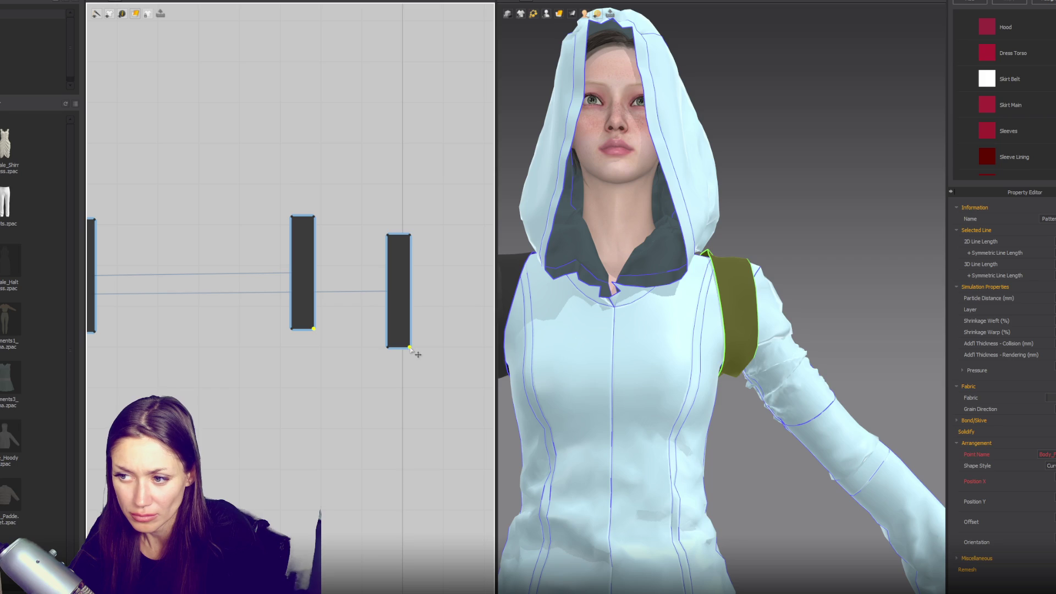
{"action": "mouse_move", "coordinate": [518, 341]}
{"action": "right_mouse_down"}
{"action": "mouse_move", "coordinate": [589, 235]}
{"action": "mouse_move", "coordinate": [485, 313]}
{"action": "right_mouse_up"}
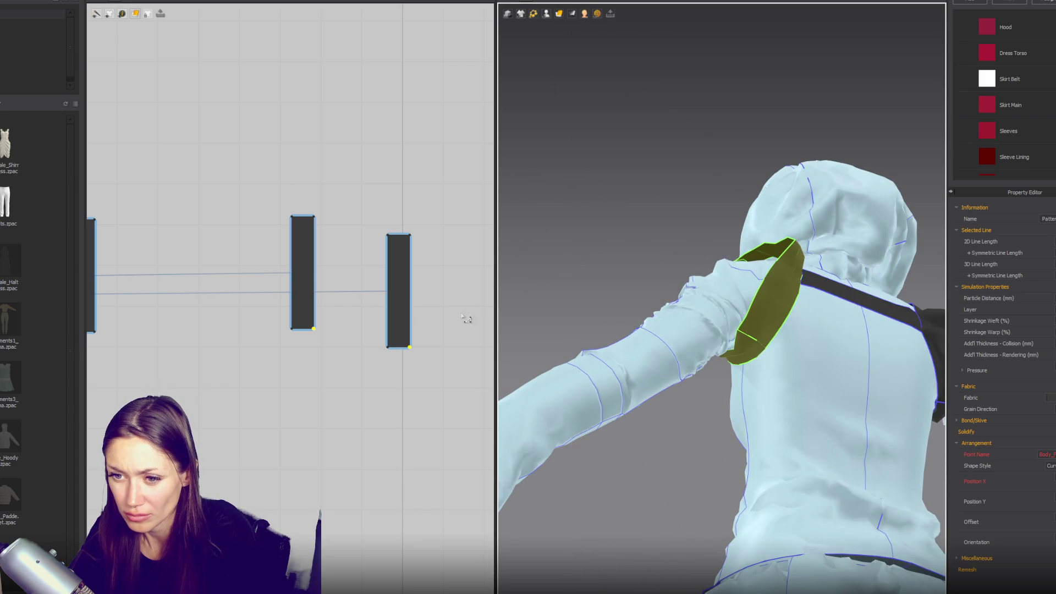
{"action": "left_click", "coordinate": [398, 347]}
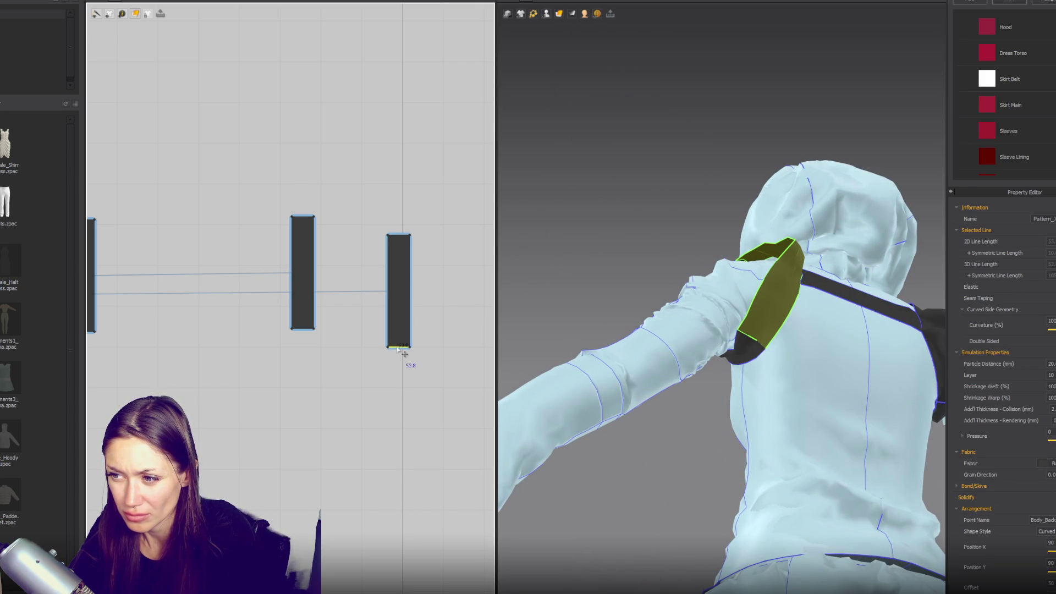
{"action": "left_click_drag", "start_coordinate": [791, 285], "coordinate": [797, 273]}
{"action": "left_click", "coordinate": [743, 352]}
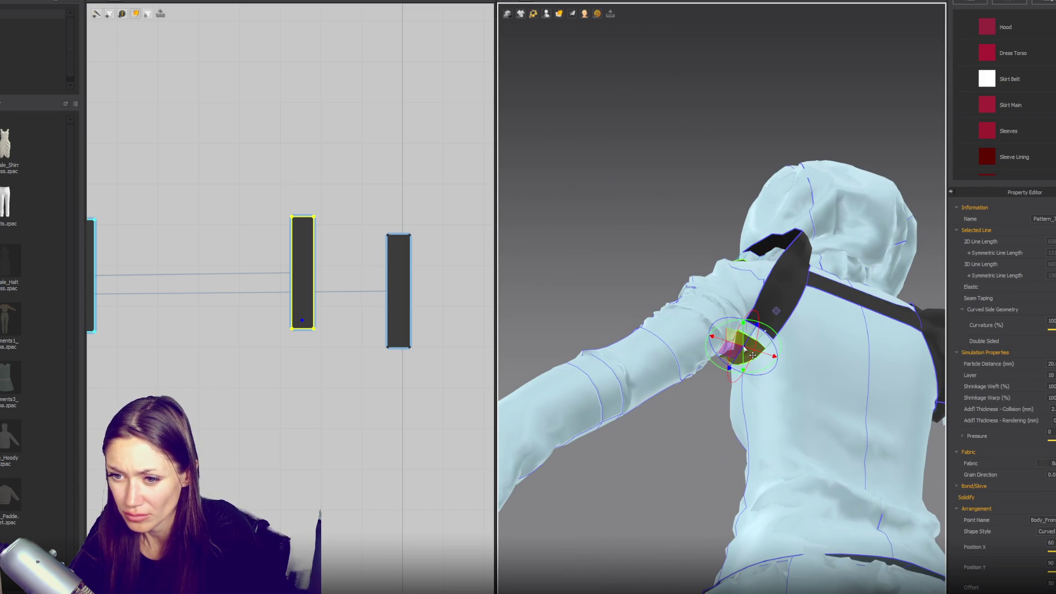
- Taper the bottoms of the right and middle shoulder strap pieces
{"action": "left_click", "coordinate": [409, 347]}
{"action": "mouse_move", "coordinate": [633, 369]}
{"action": "right_mouse_down"}
{"action": "mouse_move", "coordinate": [707, 370]}
{"action": "mouse_move", "coordinate": [550, 354]}
{"action": "right_mouse_up"}
{"action": "left_click_drag", "start_coordinate": [410, 347], "coordinate": [448, 347]}
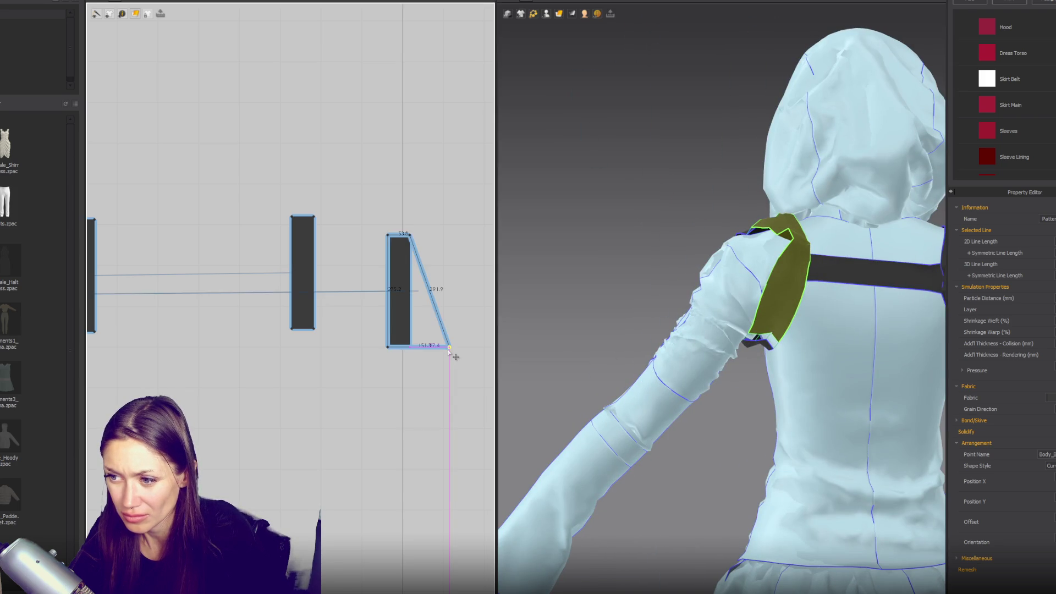
{"action": "key", "text": "ctrl+z"}
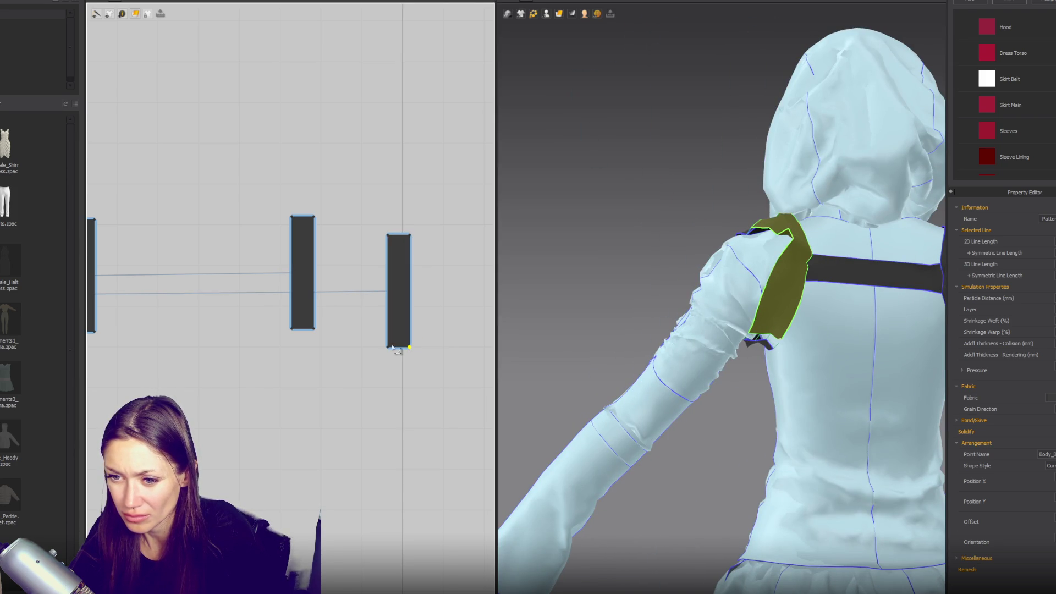
{"action": "left_click", "coordinate": [392, 346]}
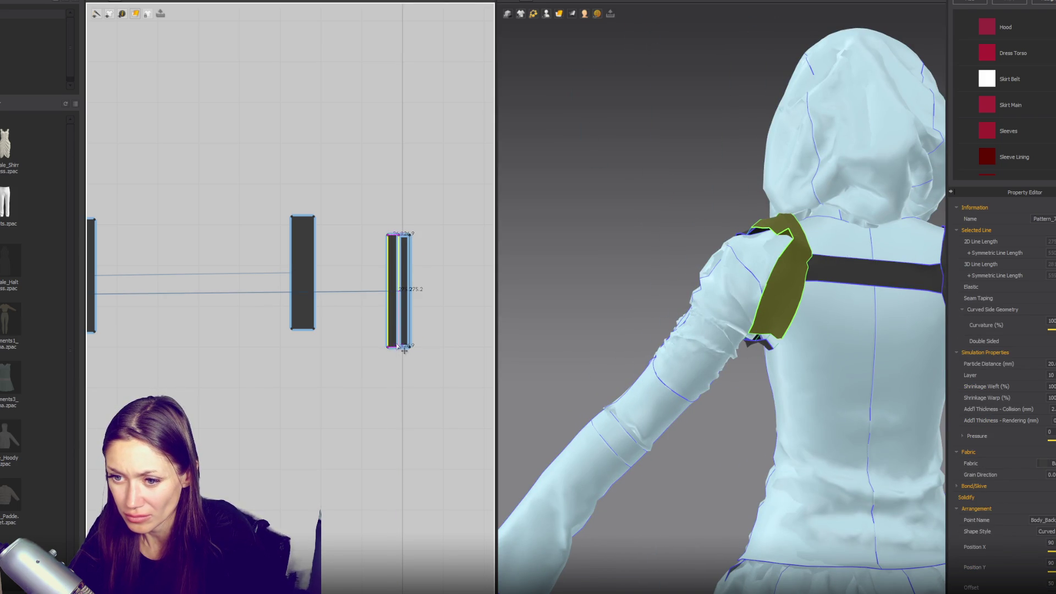
{"action": "left_click", "coordinate": [390, 349]}
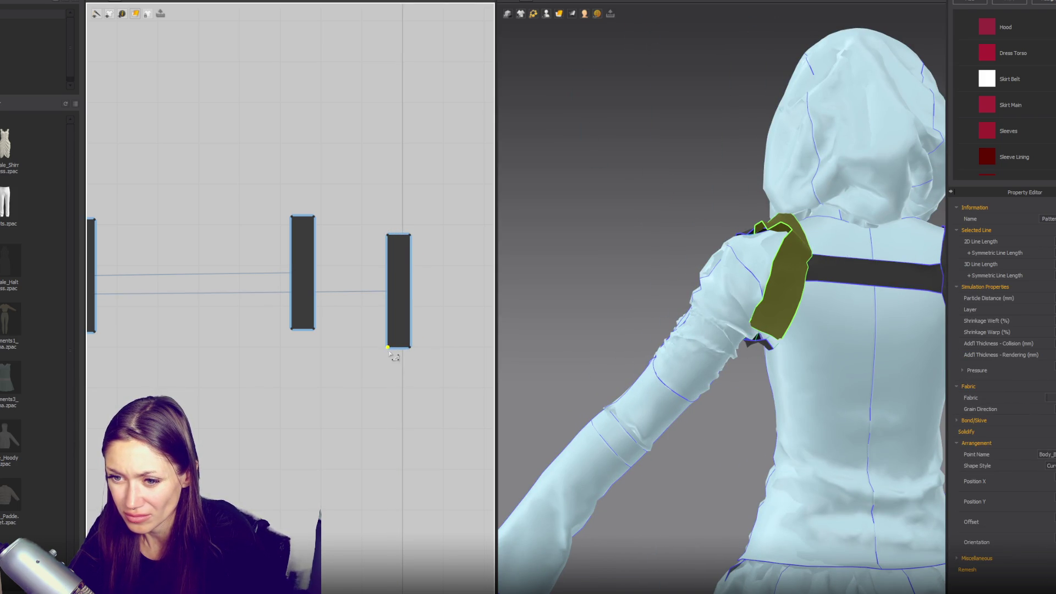
{"action": "left_click_drag", "start_coordinate": [389, 349], "coordinate": [399, 349]}
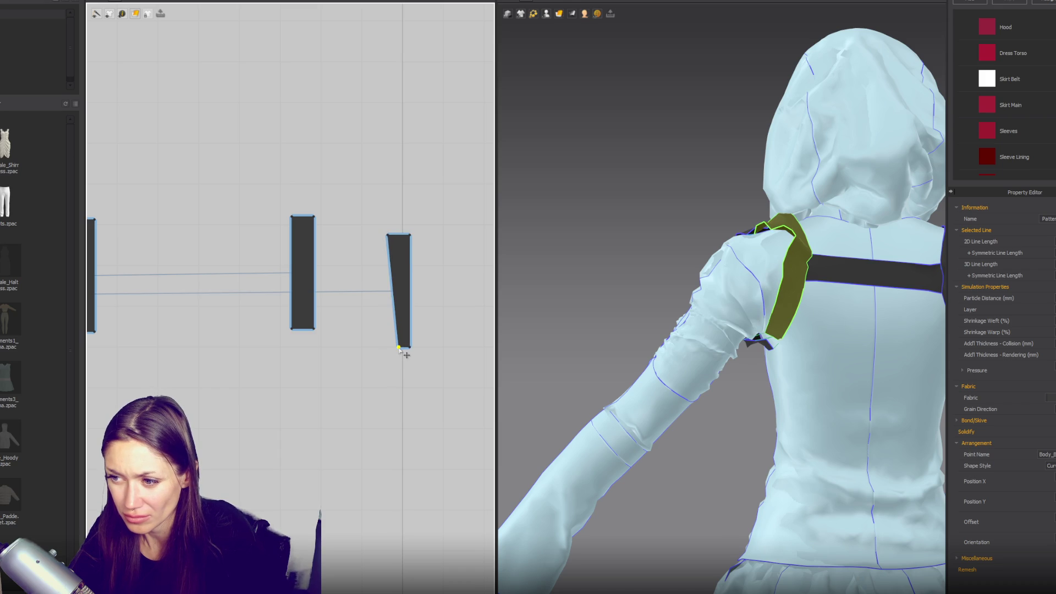
{"action": "left_click", "coordinate": [314, 329]}
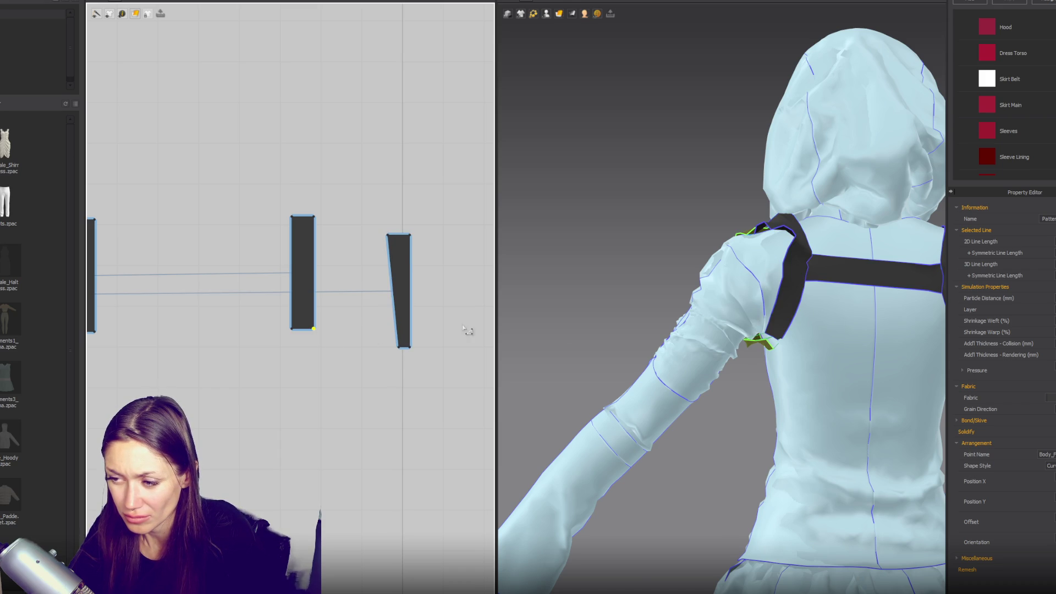
{"action": "key", "text": "2"}
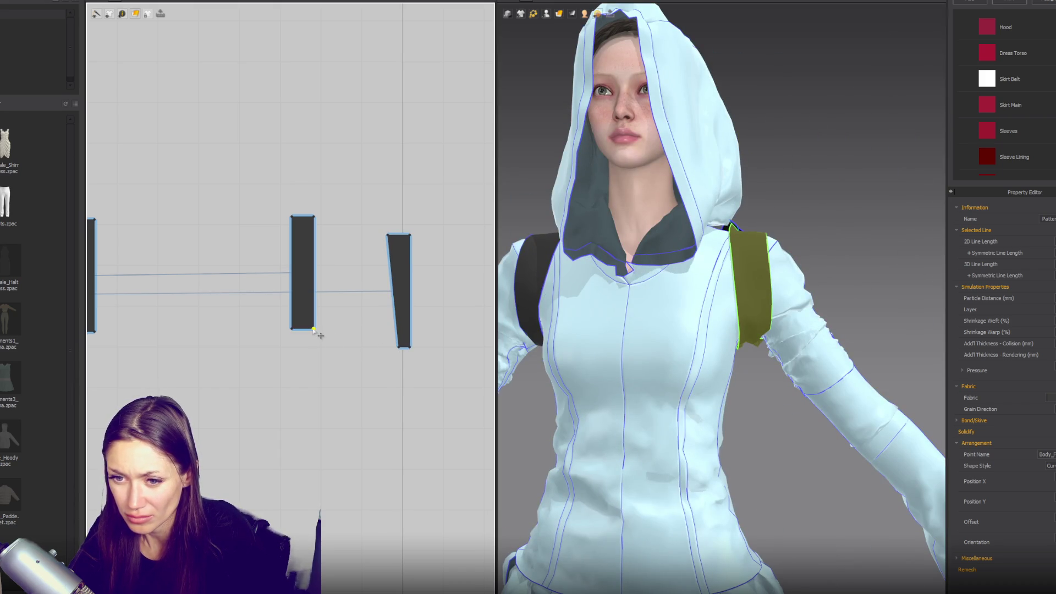
{"action": "left_click_drag", "start_coordinate": [314, 329], "coordinate": [303, 329]}
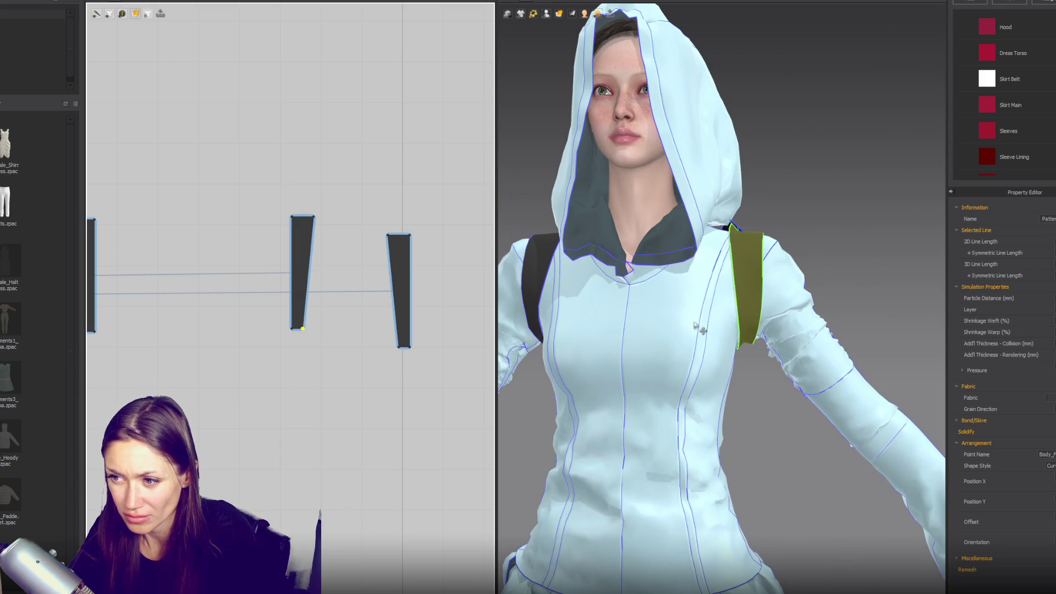
- Try lowering the top-right corners of the middle and right strap pieces to slant them
{"action": "key", "text": "4"}
{"action": "right_click_drag", "start_coordinate": [738, 307], "coordinate": [352, 222]}
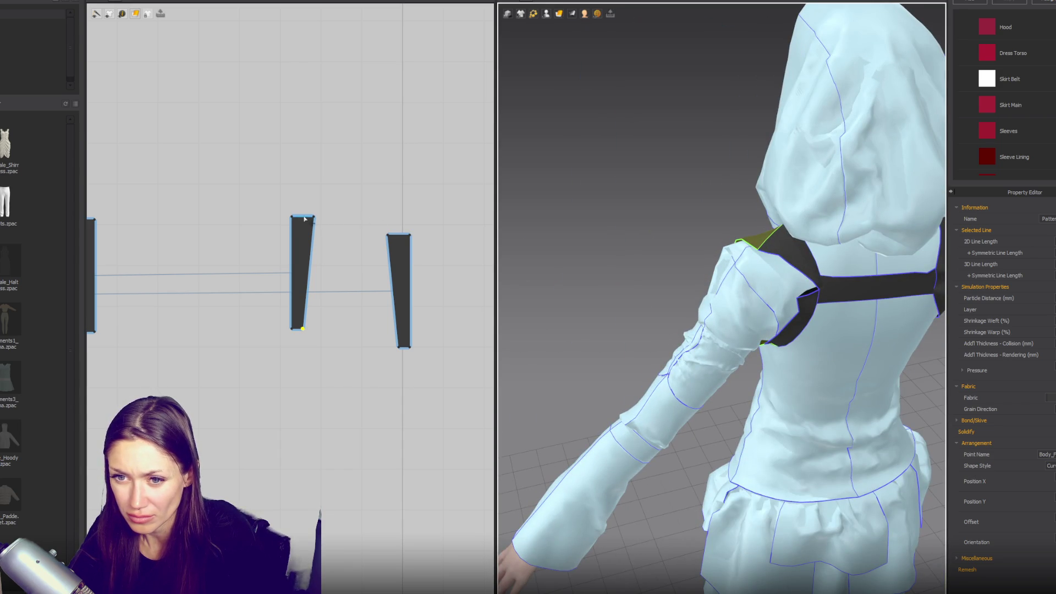
{"action": "left_click_drag", "start_coordinate": [314, 217], "coordinate": [312, 235]}
{"action": "mouse_move", "coordinate": [727, 248]}
{"action": "right_mouse_down"}
{"action": "mouse_move", "coordinate": [816, 273]}
{"action": "mouse_move", "coordinate": [882, 276]}
{"action": "right_mouse_up"}
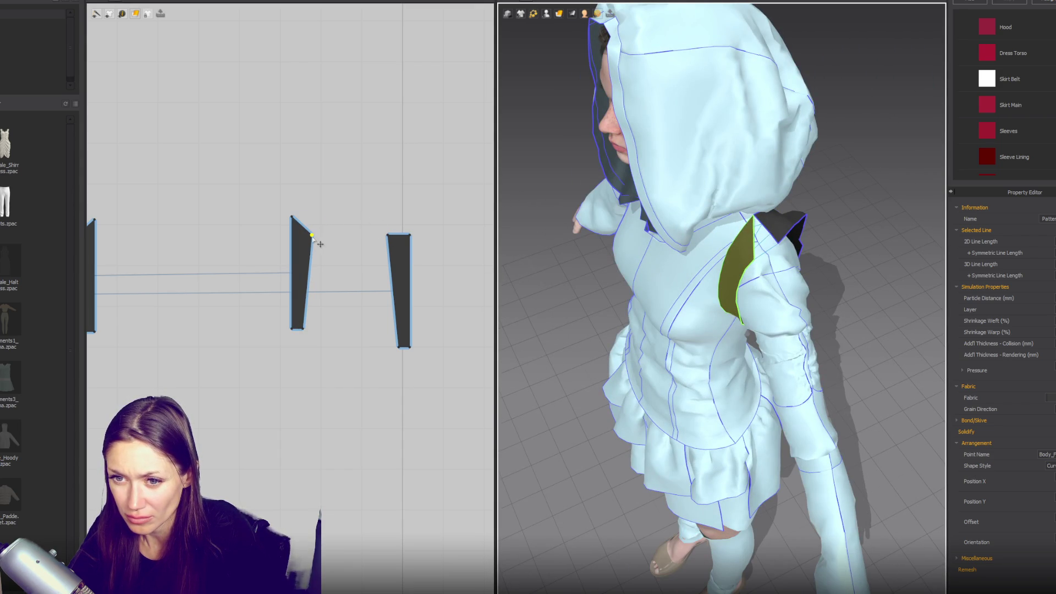
{"action": "key", "text": "ctrl+z"}
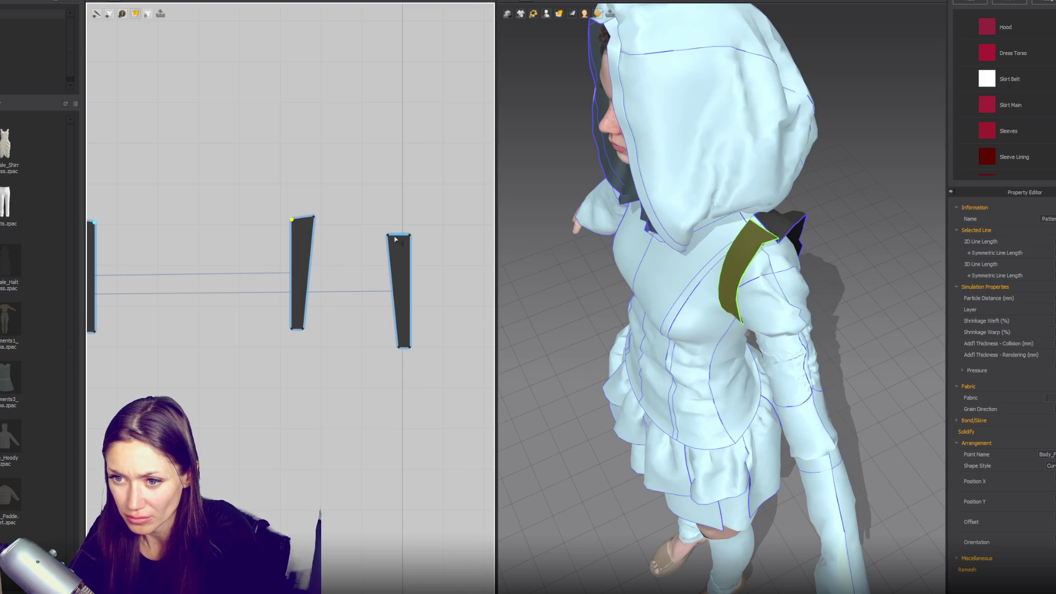
{"action": "left_click_drag", "start_coordinate": [409, 237], "coordinate": [410, 242]}
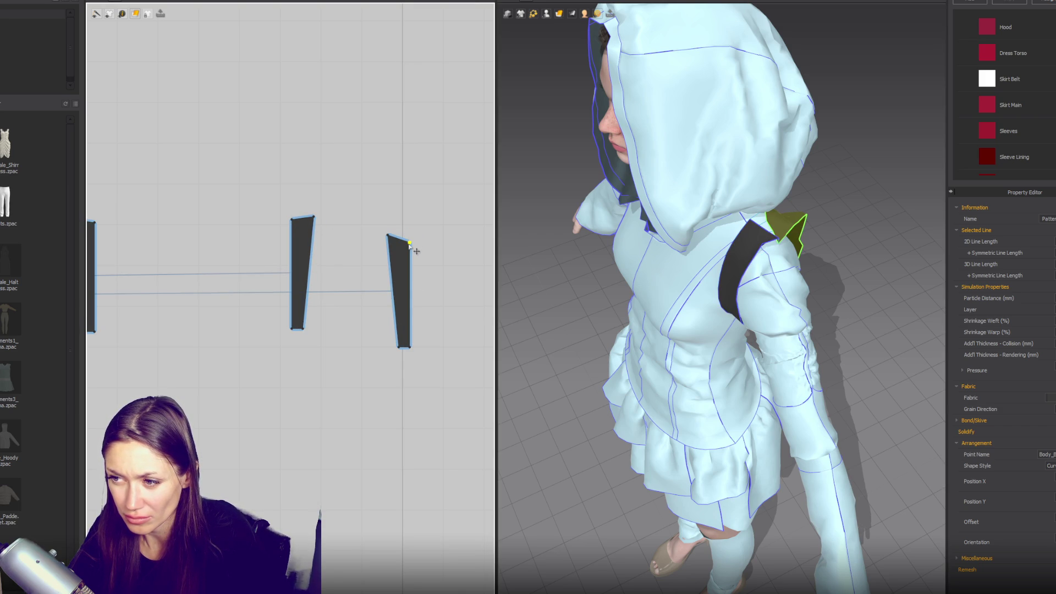
{"action": "mouse_move", "coordinate": [622, 239]}
{"action": "right_mouse_down"}
{"action": "mouse_move", "coordinate": [590, 223]}
{"action": "mouse_move", "coordinate": [604, 228]}
{"action": "right_mouse_up"}
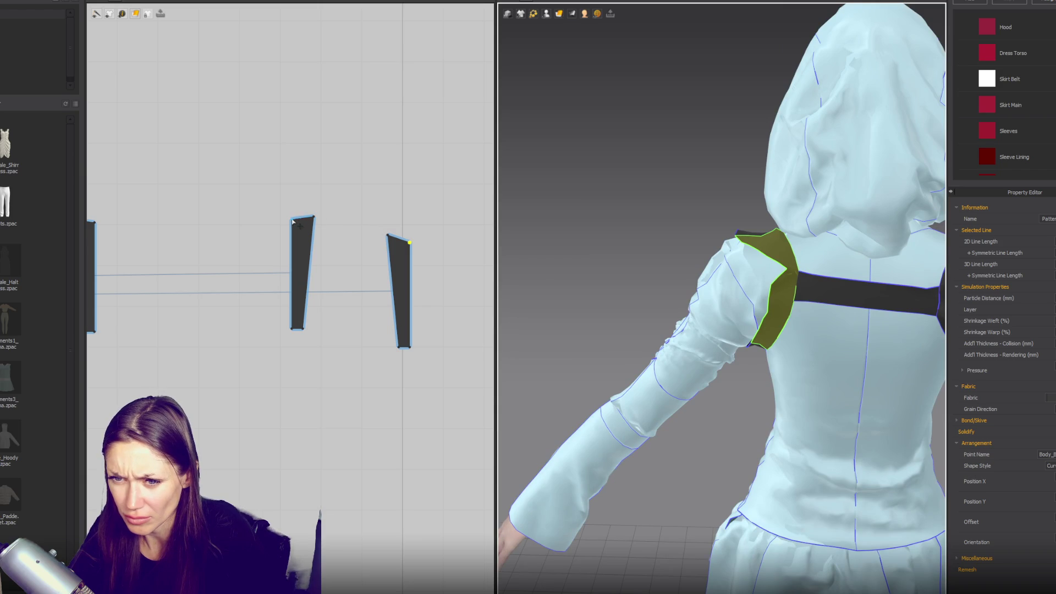
- Raise the middle and right pieces' top corners, then undo both moves
{"action": "left_click_drag", "start_coordinate": [293, 222], "coordinate": [293, 213]}
{"action": "left_click", "coordinate": [353, 223]}
{"action": "left_click_drag", "start_coordinate": [409, 242], "coordinate": [410, 230]}
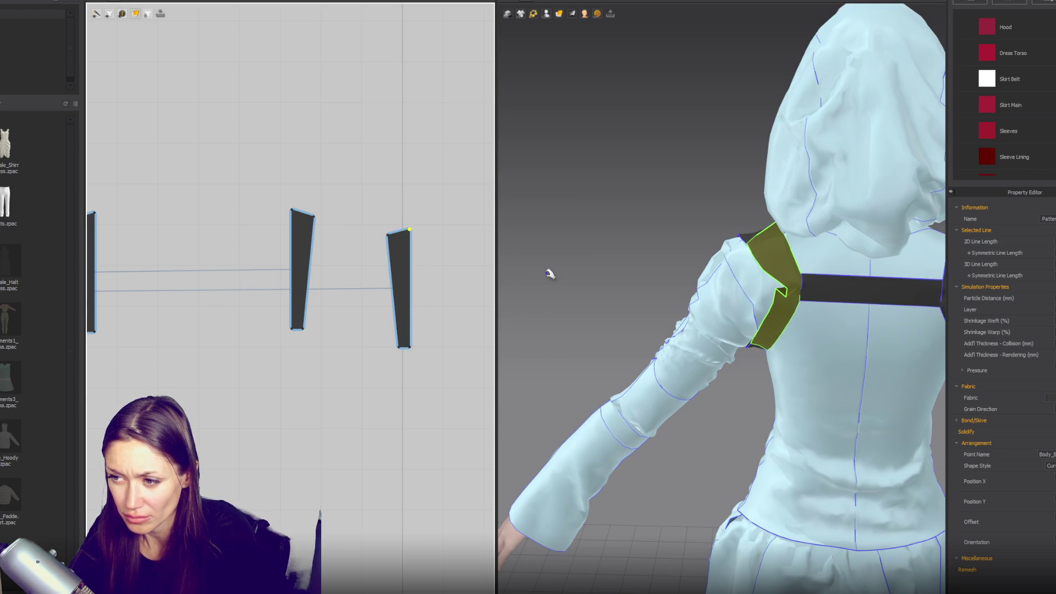
{"action": "right_click_drag", "start_coordinate": [548, 277], "coordinate": [730, 287]}
{"action": "key", "text": "ctrl+z"}
{"action": "key", "text": "ctrl+z"}
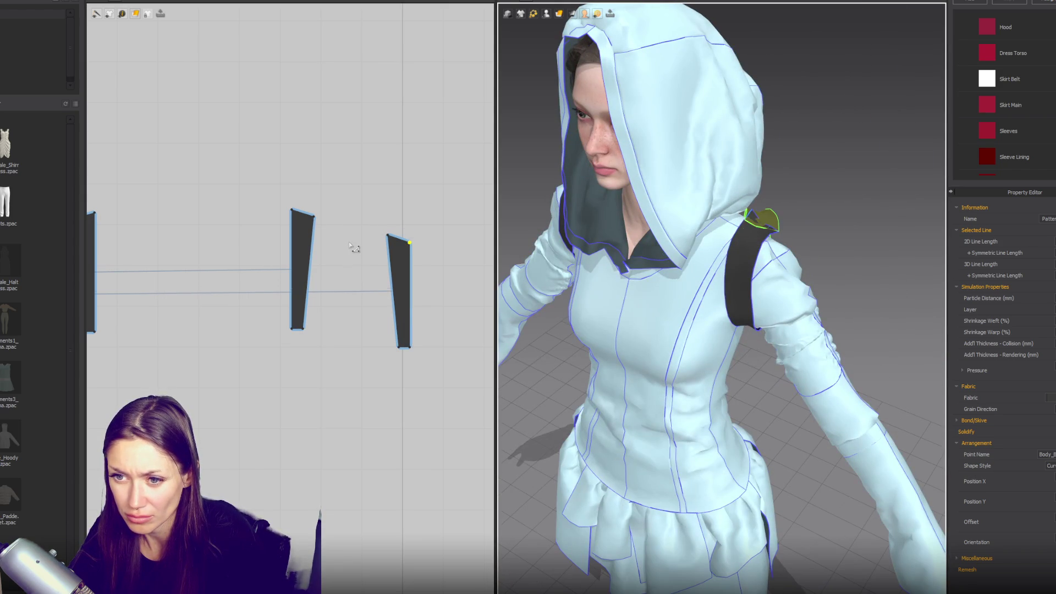
{"action": "key", "text": "ctrl+z"}
{"action": "right_click_drag", "start_coordinate": [541, 266], "coordinate": [561, 249]}
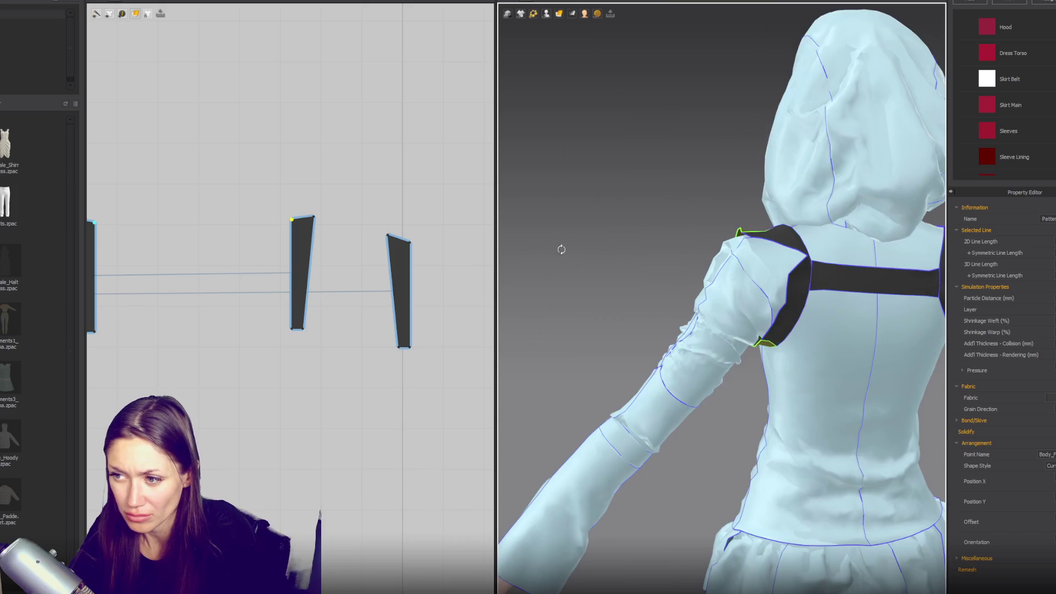
{"action": "scroll", "coordinate": [401, 323], "scroll_direction": "down", "scroll_amount": 3}
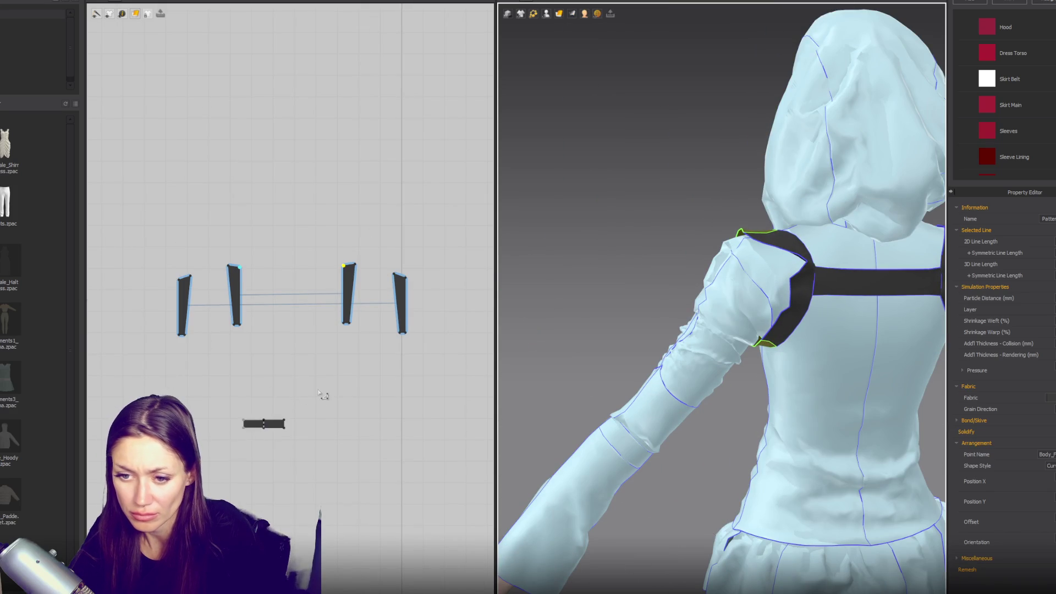
- Pull the back strap pattern's right end slightly left to shorten it
{"action": "left_click", "coordinate": [286, 427]}
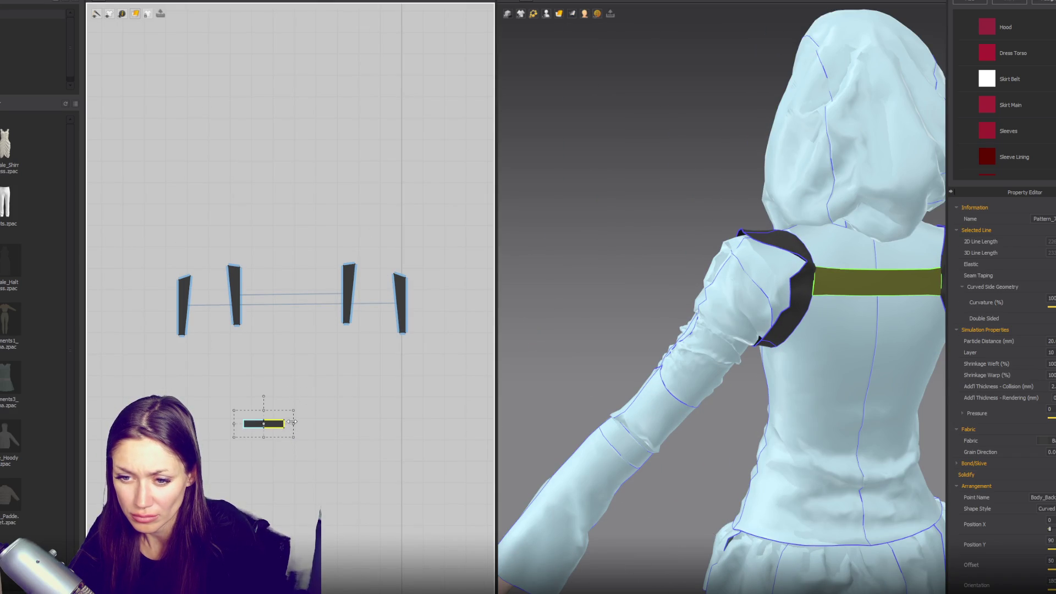
{"action": "left_click", "coordinate": [615, 334]}
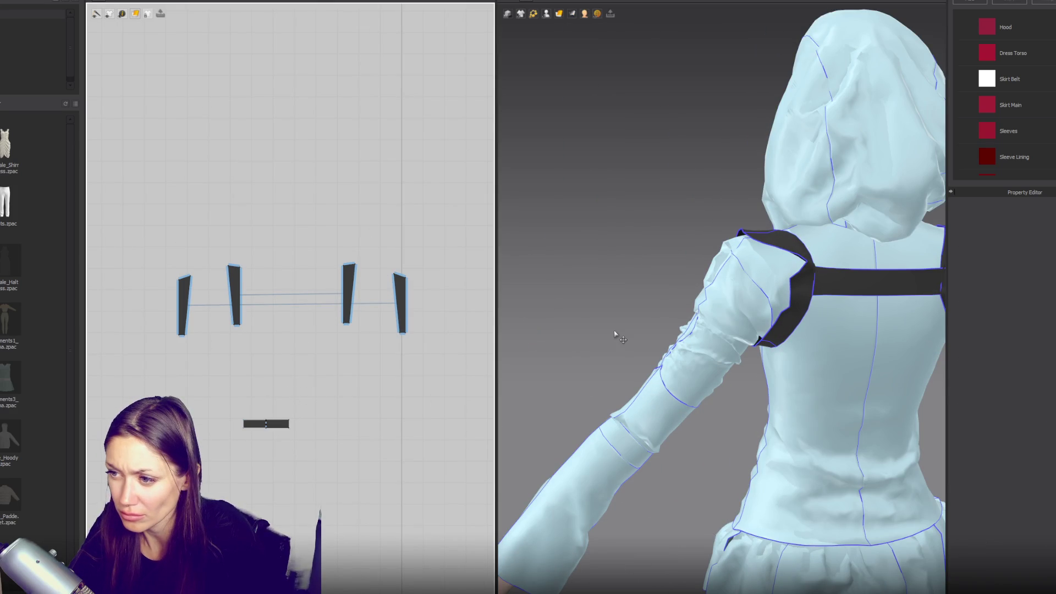
{"action": "mouse_move", "coordinate": [617, 330]}
{"action": "right_mouse_down"}
{"action": "mouse_move", "coordinate": [861, 306]}
{"action": "mouse_move", "coordinate": [888, 291]}
{"action": "mouse_move", "coordinate": [662, 290]}
{"action": "right_mouse_up"}
{"action": "left_click", "coordinate": [275, 426]}
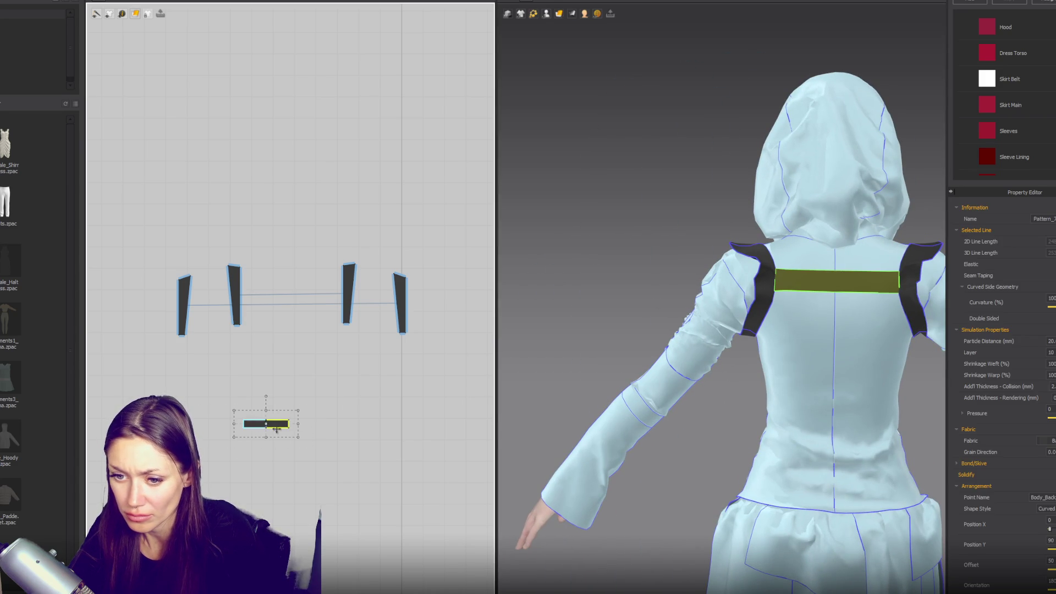
{"action": "left_click_drag", "start_coordinate": [293, 424], "coordinate": [288, 424]}
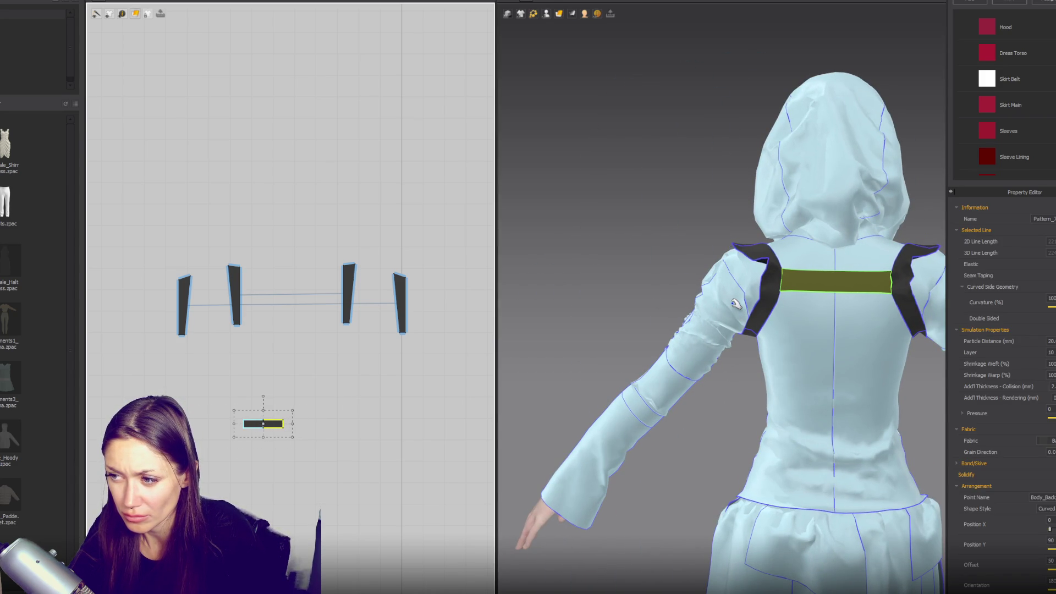
{"action": "scroll", "coordinate": [769, 309], "scroll_direction": "up", "scroll_amount": 5}
{"action": "mouse_move", "coordinate": [790, 278]}
{"action": "right_mouse_down"}
{"action": "mouse_move", "coordinate": [887, 306]}
{"action": "mouse_move", "coordinate": [981, 265]}
{"action": "right_mouse_up"}
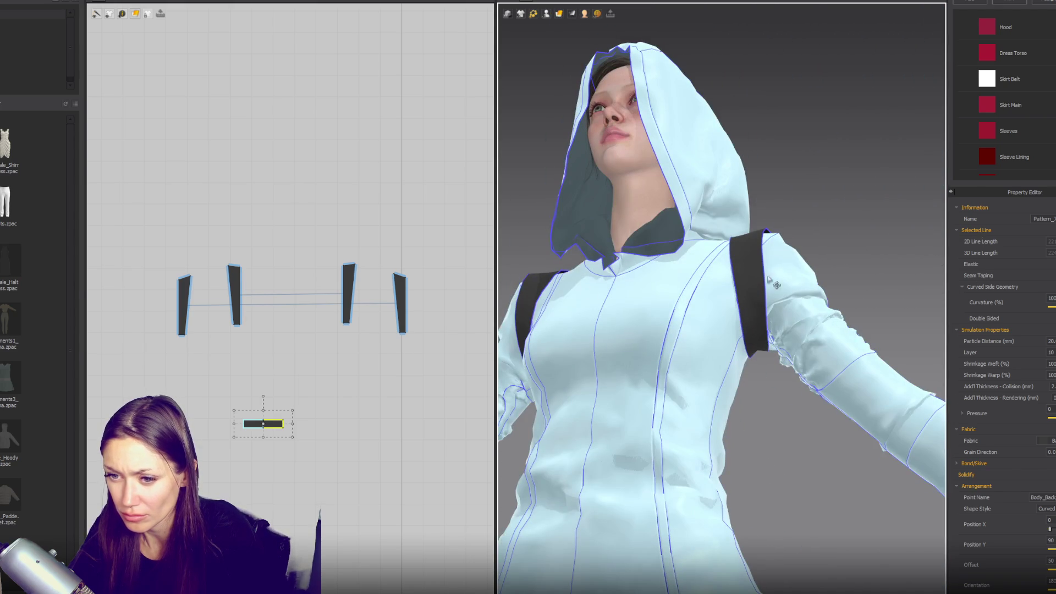
{"action": "scroll", "coordinate": [454, 304], "scroll_direction": "up", "scroll_amount": 5}
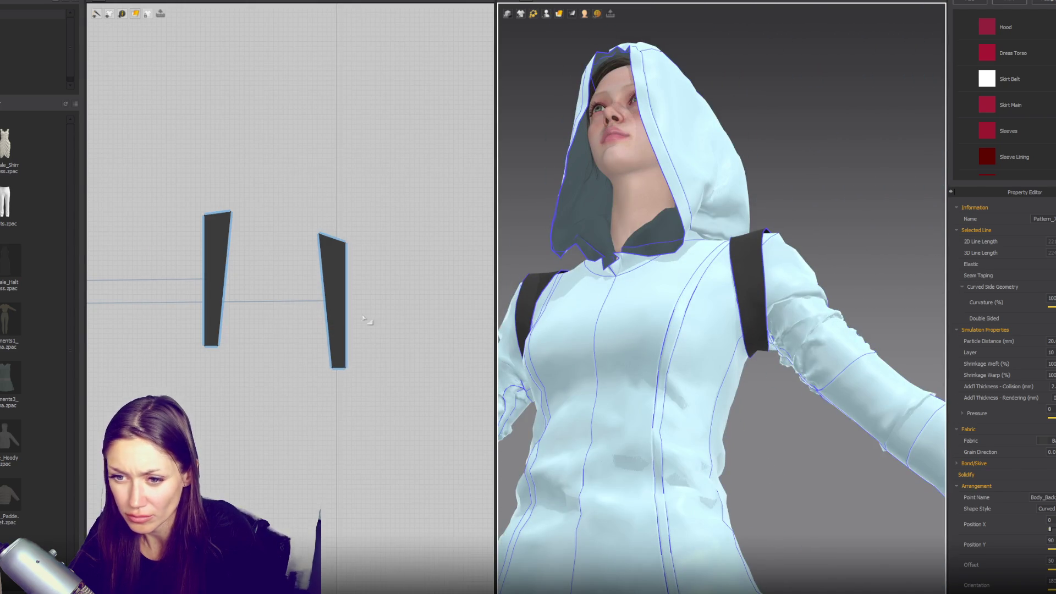
- Lower the right shoulder strap's top-right corner and nudge the piece slightly right
{"action": "left_click", "coordinate": [212, 347]}
{"action": "left_click", "coordinate": [342, 369]}
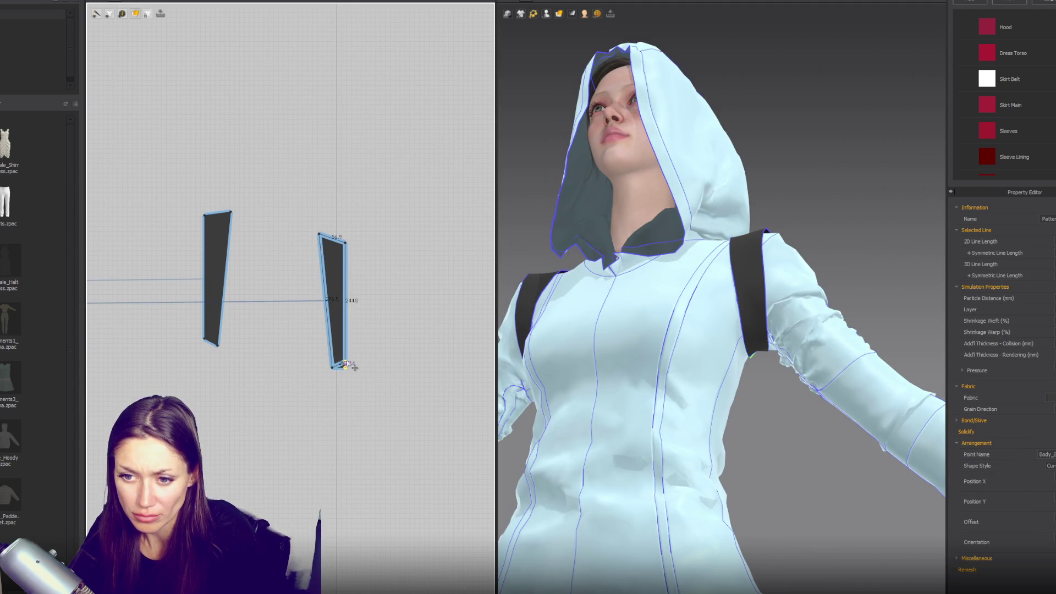
{"action": "left_click", "coordinate": [371, 375]}
{"action": "left_click_drag", "start_coordinate": [345, 242], "coordinate": [345, 247]}
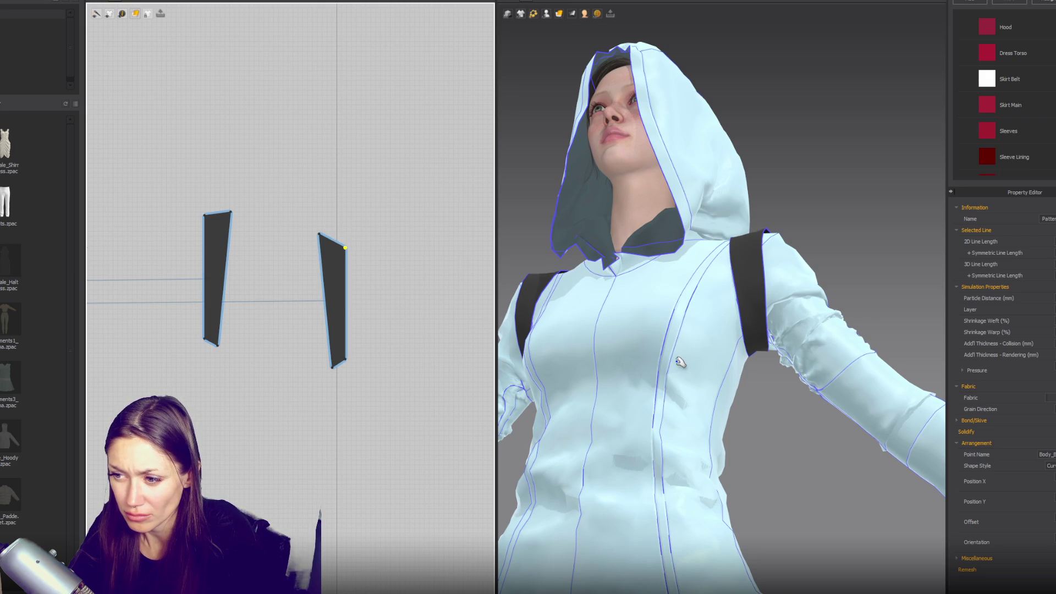
{"action": "mouse_move", "coordinate": [682, 341]}
{"action": "right_mouse_down"}
{"action": "mouse_move", "coordinate": [509, 358]}
{"action": "mouse_move", "coordinate": [572, 366]}
{"action": "right_mouse_up"}
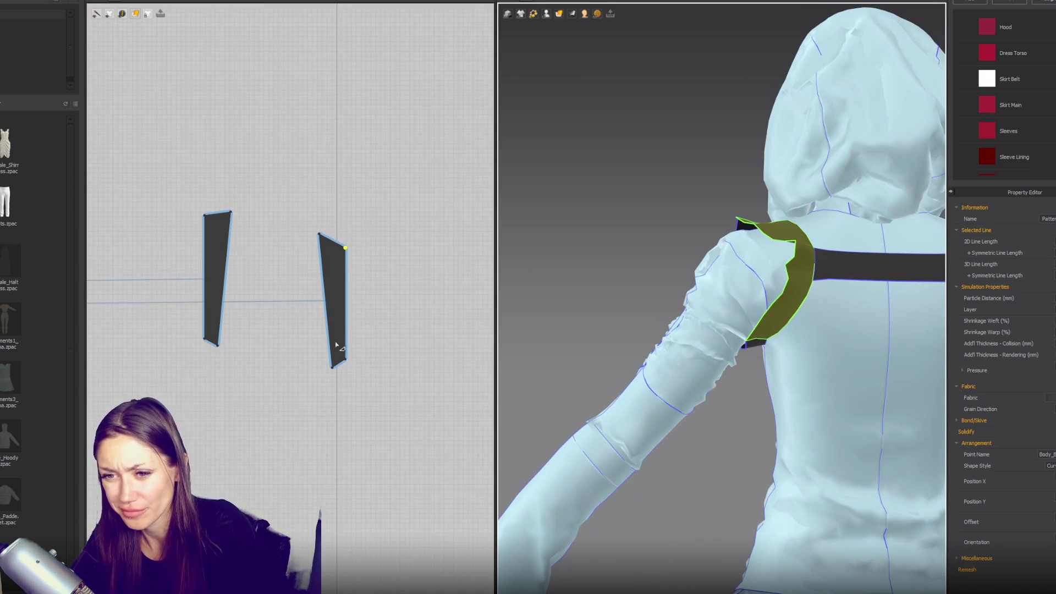
{"action": "mouse_move", "coordinate": [347, 311]}
{"action": "left_mouse_down"}
{"action": "mouse_move", "coordinate": [358, 307]}
{"action": "mouse_move", "coordinate": [343, 311]}
{"action": "left_mouse_up"}
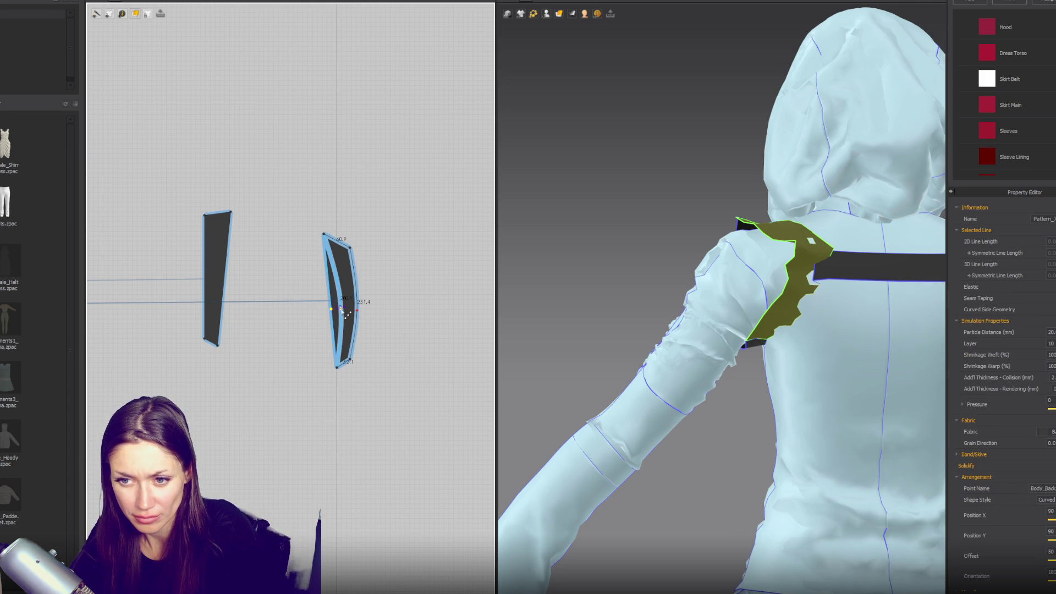
- Bend the left shoulder strap's outer edge into a curve
{"action": "left_click", "coordinate": [214, 275]}
{"action": "left_click_drag", "start_coordinate": [205, 273], "coordinate": [216, 276]}
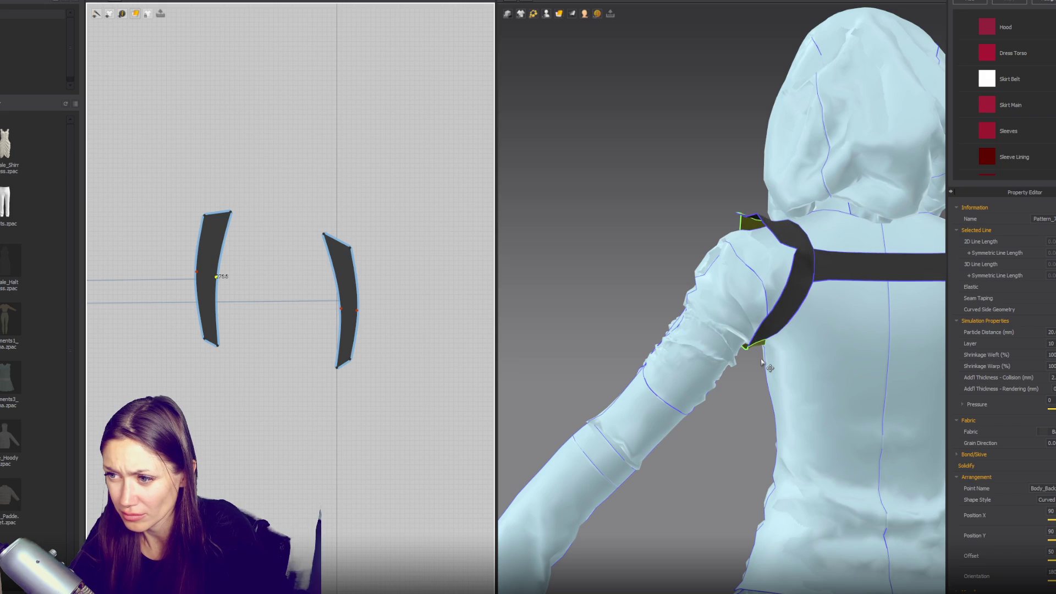
{"action": "mouse_move", "coordinate": [740, 384]}
{"action": "right_mouse_down"}
{"action": "mouse_move", "coordinate": [814, 385]}
{"action": "mouse_move", "coordinate": [882, 438]}
{"action": "mouse_move", "coordinate": [840, 456]}
{"action": "right_mouse_up"}
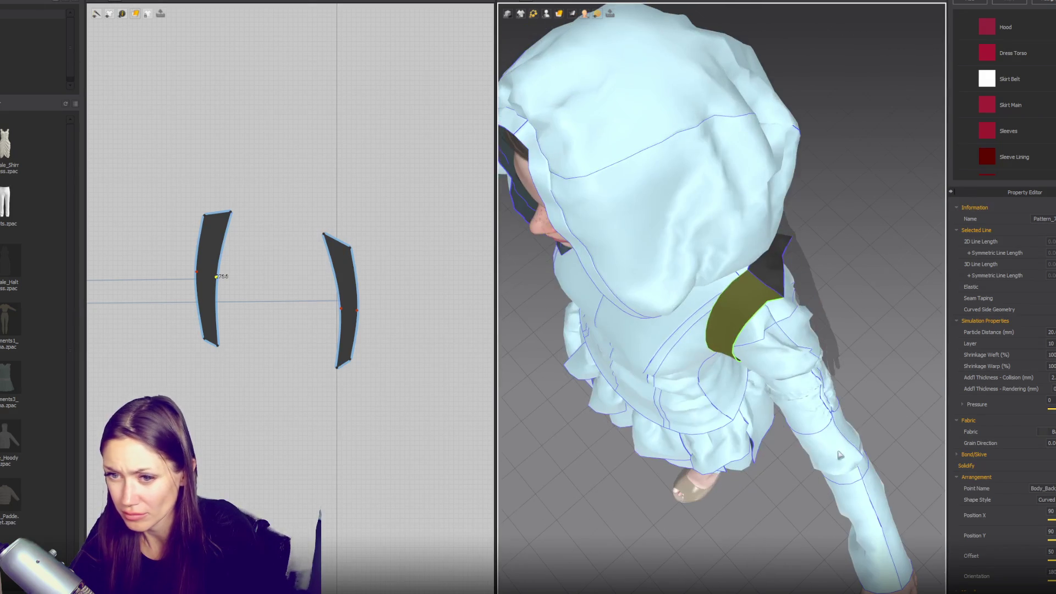
{"action": "left_click", "coordinate": [231, 212]}
{"action": "left_click", "coordinate": [220, 275]}
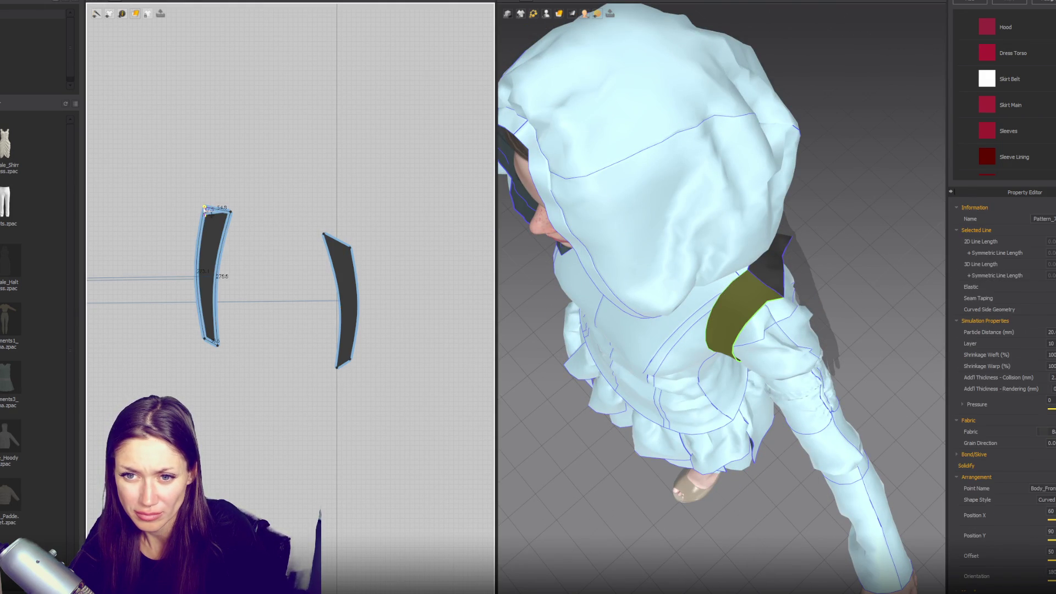
- Adjust the right strap's top-right corner and lower its top edge to shorten it over the shoulder
{"action": "left_click_drag", "start_coordinate": [353, 249], "coordinate": [347, 227]}
{"action": "mouse_move", "coordinate": [741, 325]}
{"action": "right_mouse_down"}
{"action": "mouse_move", "coordinate": [667, 276]}
{"action": "mouse_move", "coordinate": [527, 272]}
{"action": "right_mouse_up"}
{"action": "left_click_drag", "start_coordinate": [331, 236], "coordinate": [336, 259]}
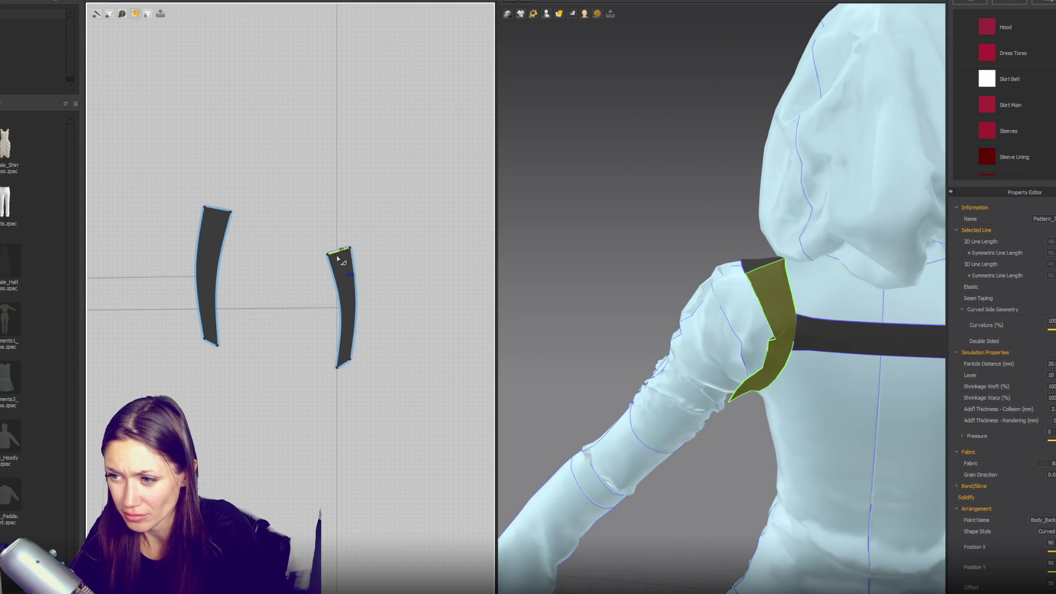
- Bow the right strap's left edge outward to widen it, then inspect the straps from the back
{"action": "right_click_drag", "start_coordinate": [709, 330], "coordinate": [768, 325]}
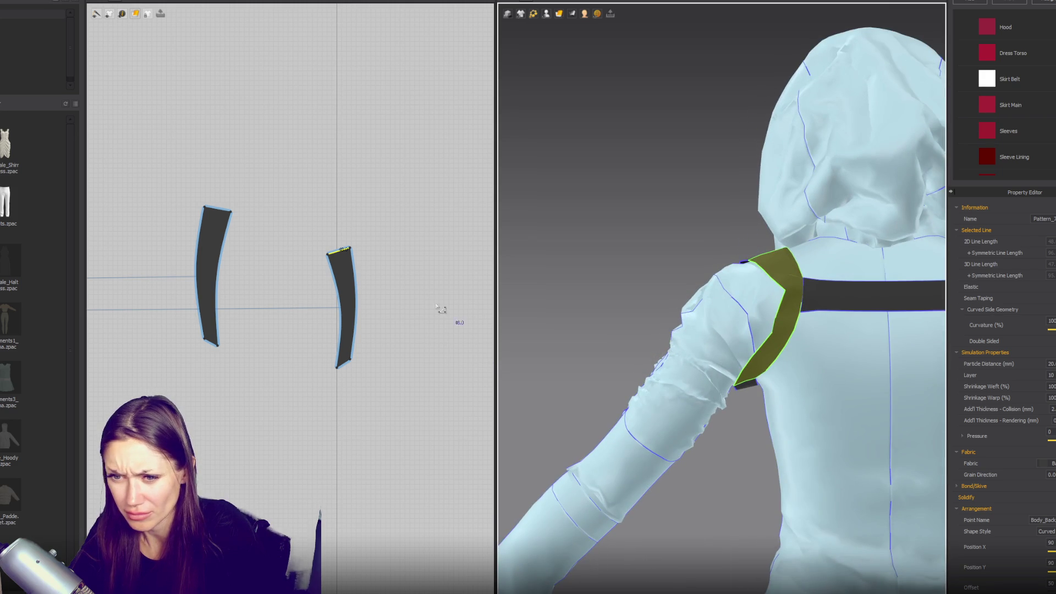
{"action": "left_click", "coordinate": [336, 312]}
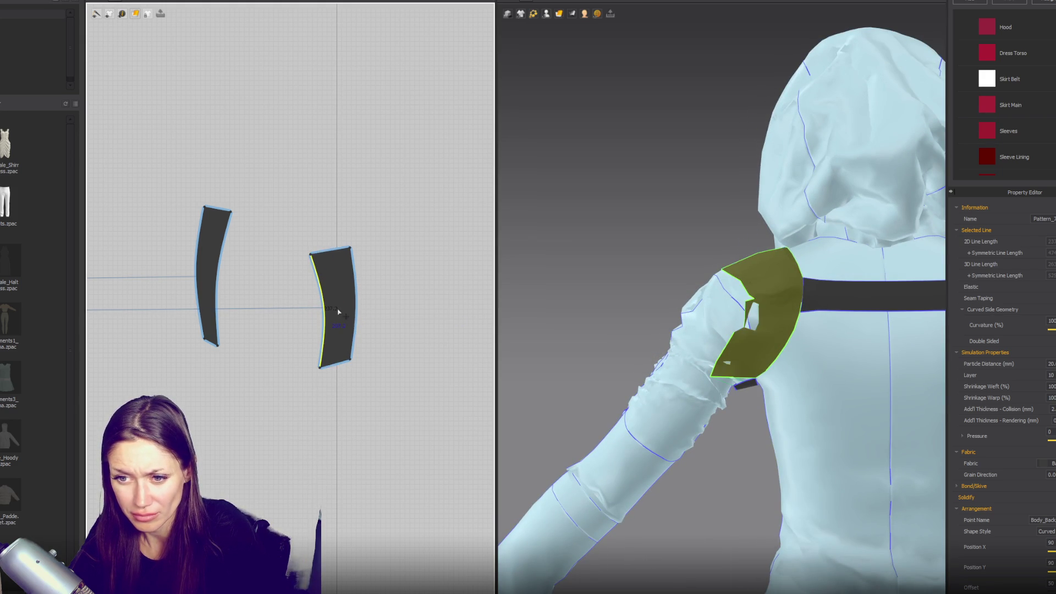
{"action": "mouse_move", "coordinate": [342, 315]}
{"action": "left_mouse_down"}
{"action": "mouse_move", "coordinate": [354, 301]}
{"action": "mouse_move", "coordinate": [368, 315]}
{"action": "left_mouse_up"}
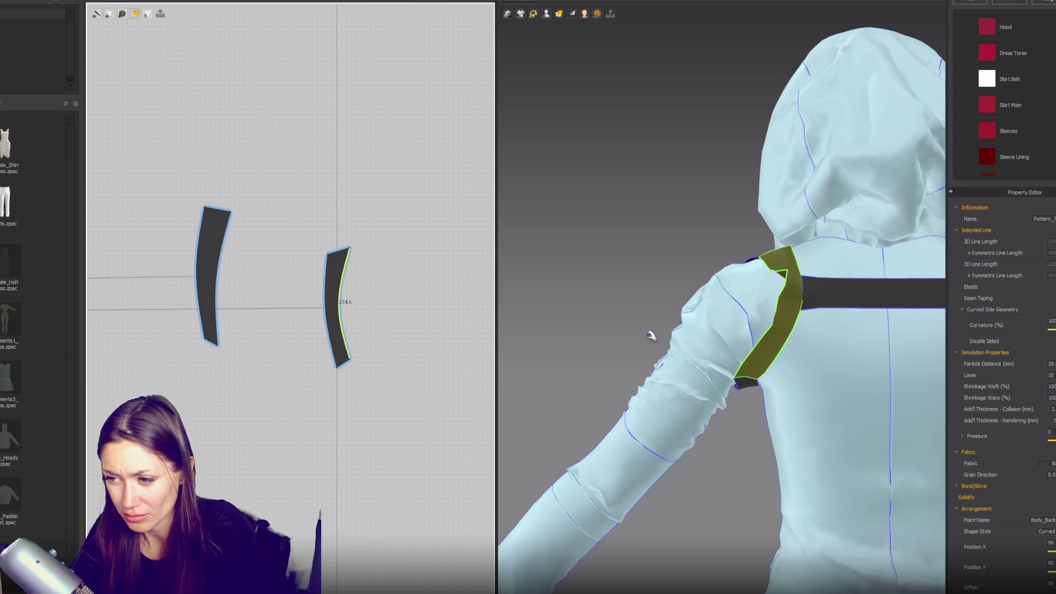
{"action": "key", "text": "8"}
{"action": "mouse_move", "coordinate": [762, 318]}
{"action": "right_mouse_down"}
{"action": "mouse_move", "coordinate": [886, 344]}
{"action": "mouse_move", "coordinate": [572, 337]}
{"action": "mouse_move", "coordinate": [880, 361]}
{"action": "mouse_move", "coordinate": [884, 345]}
{"action": "mouse_move", "coordinate": [616, 335]}
{"action": "right_mouse_up"}
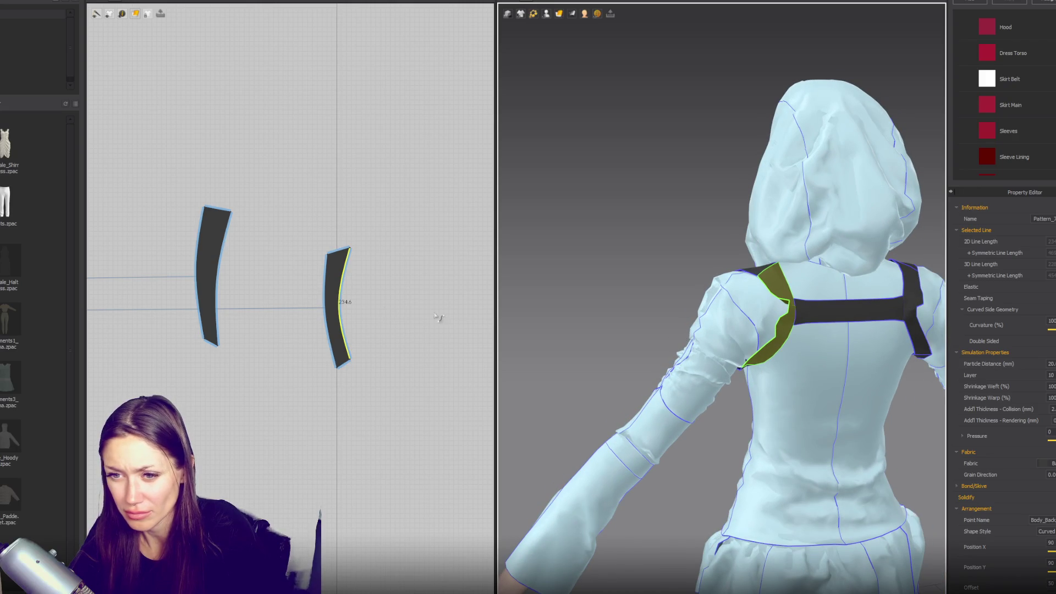
- Zoom the 2D view and choose Internal Polygon/Line from the internal shape tools
{"action": "scroll", "coordinate": [328, 308], "scroll_direction": "up", "scroll_amount": 3}
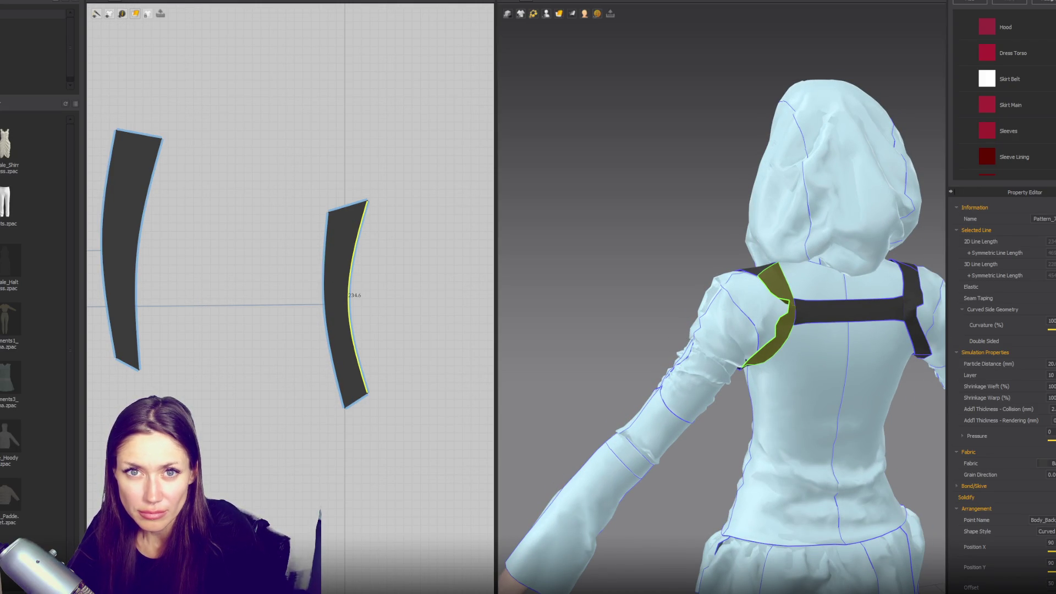
{"action": "left_click", "coordinate": [180, 1]}
{"action": "left_click", "coordinate": [208, 2]}
{"action": "left_click", "coordinate": [199, 2]}
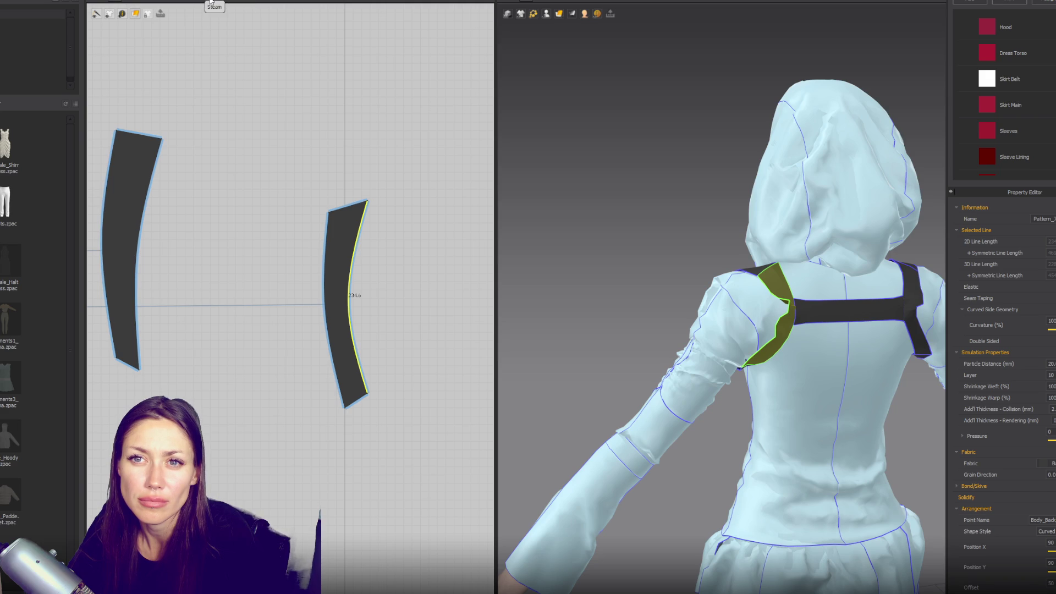
{"action": "left_click", "coordinate": [132, 1]}
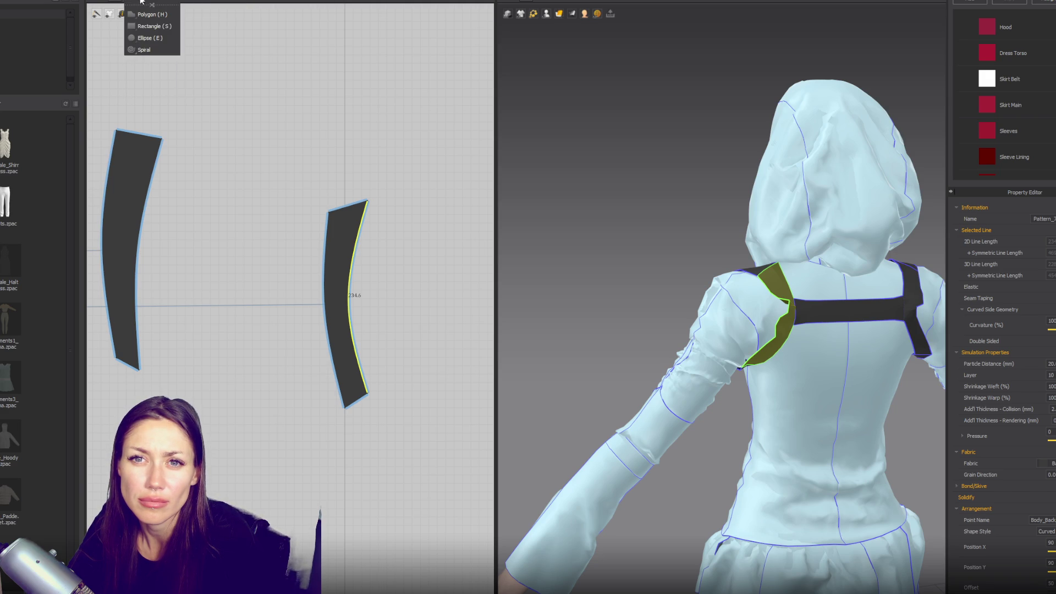
{"action": "left_click", "coordinate": [165, 15]}
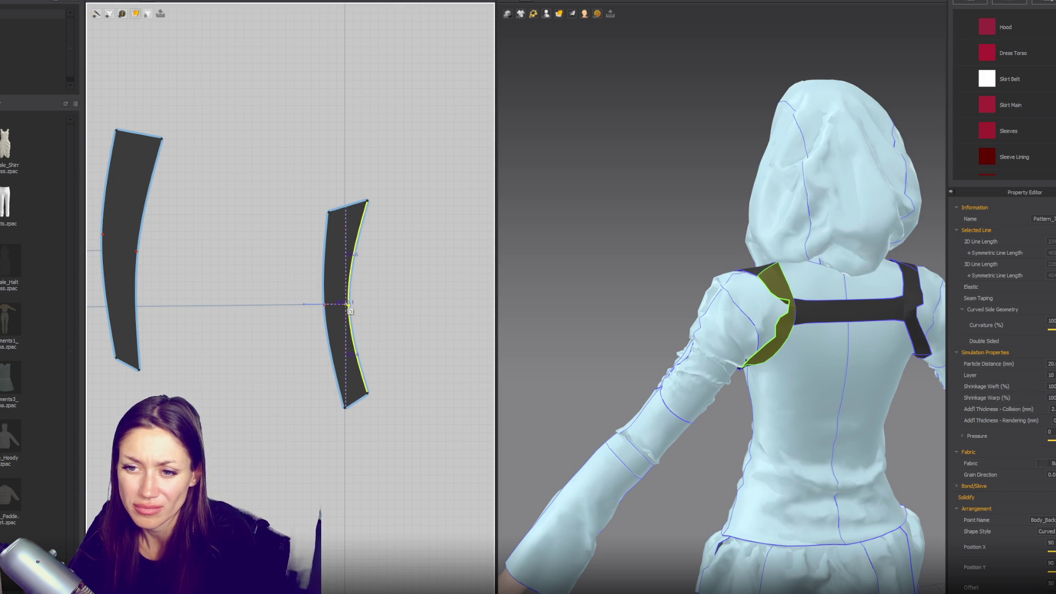